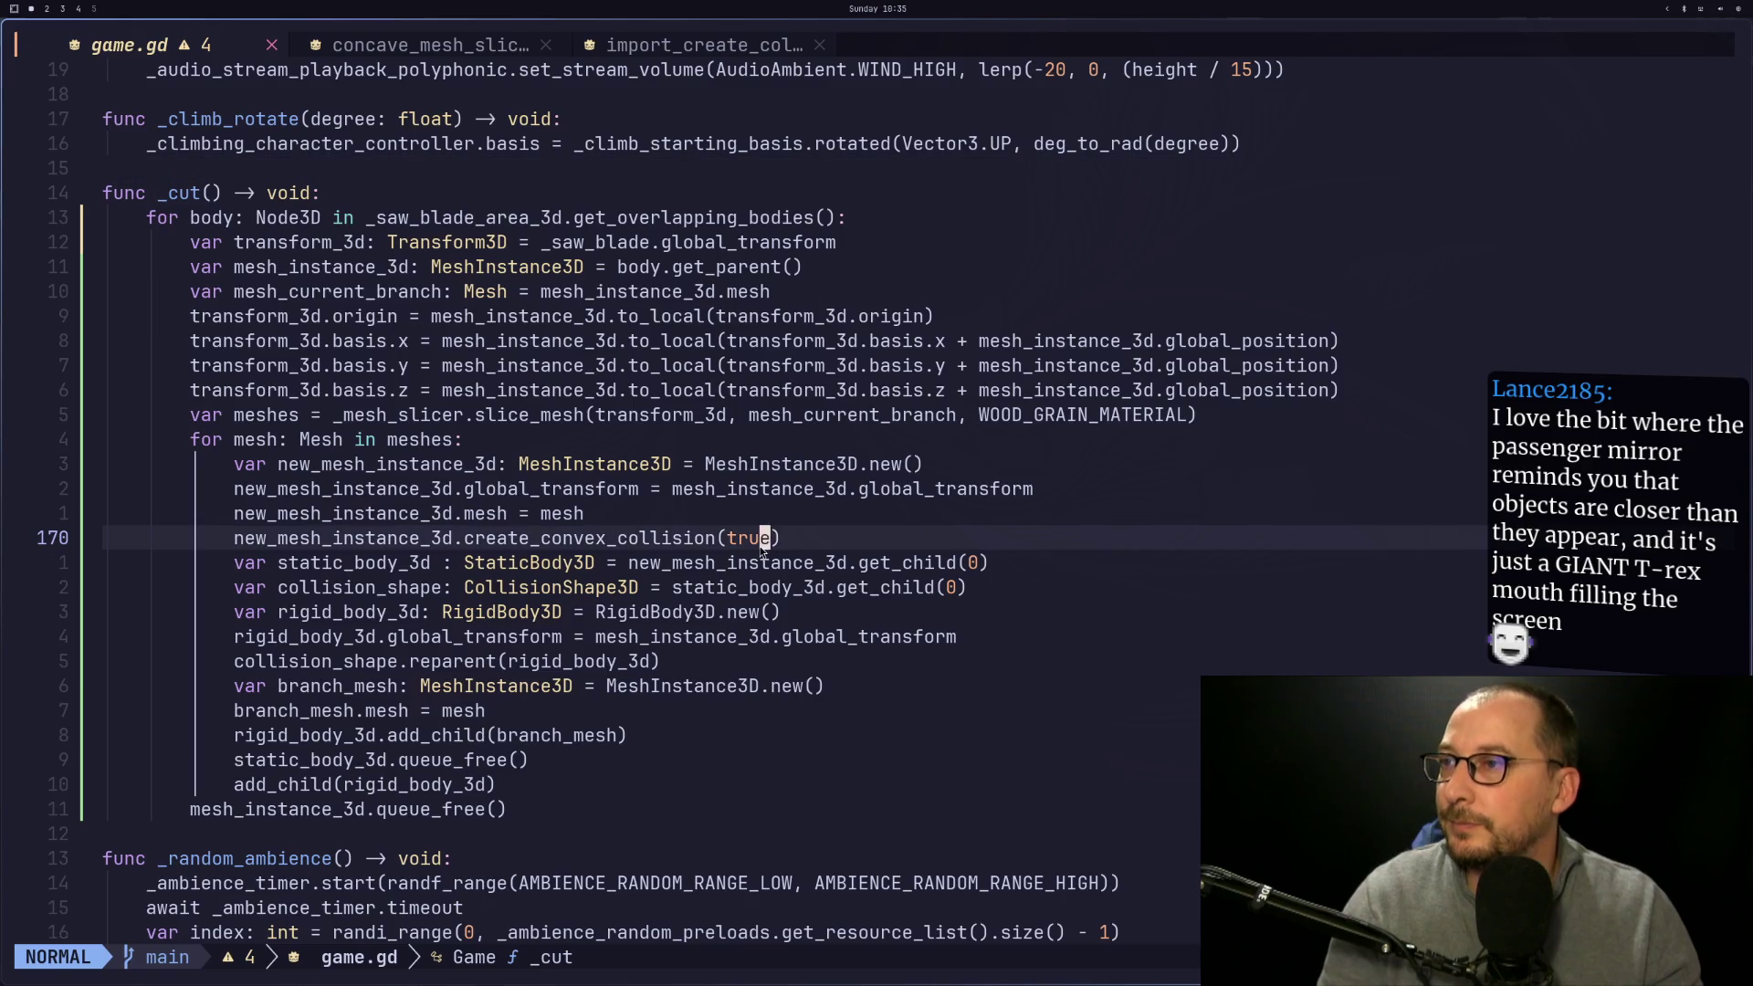
Leave game.gd at the create_convex_collision(true) line and bring up the RigidBody3D docs
key("i")
key("super+2")
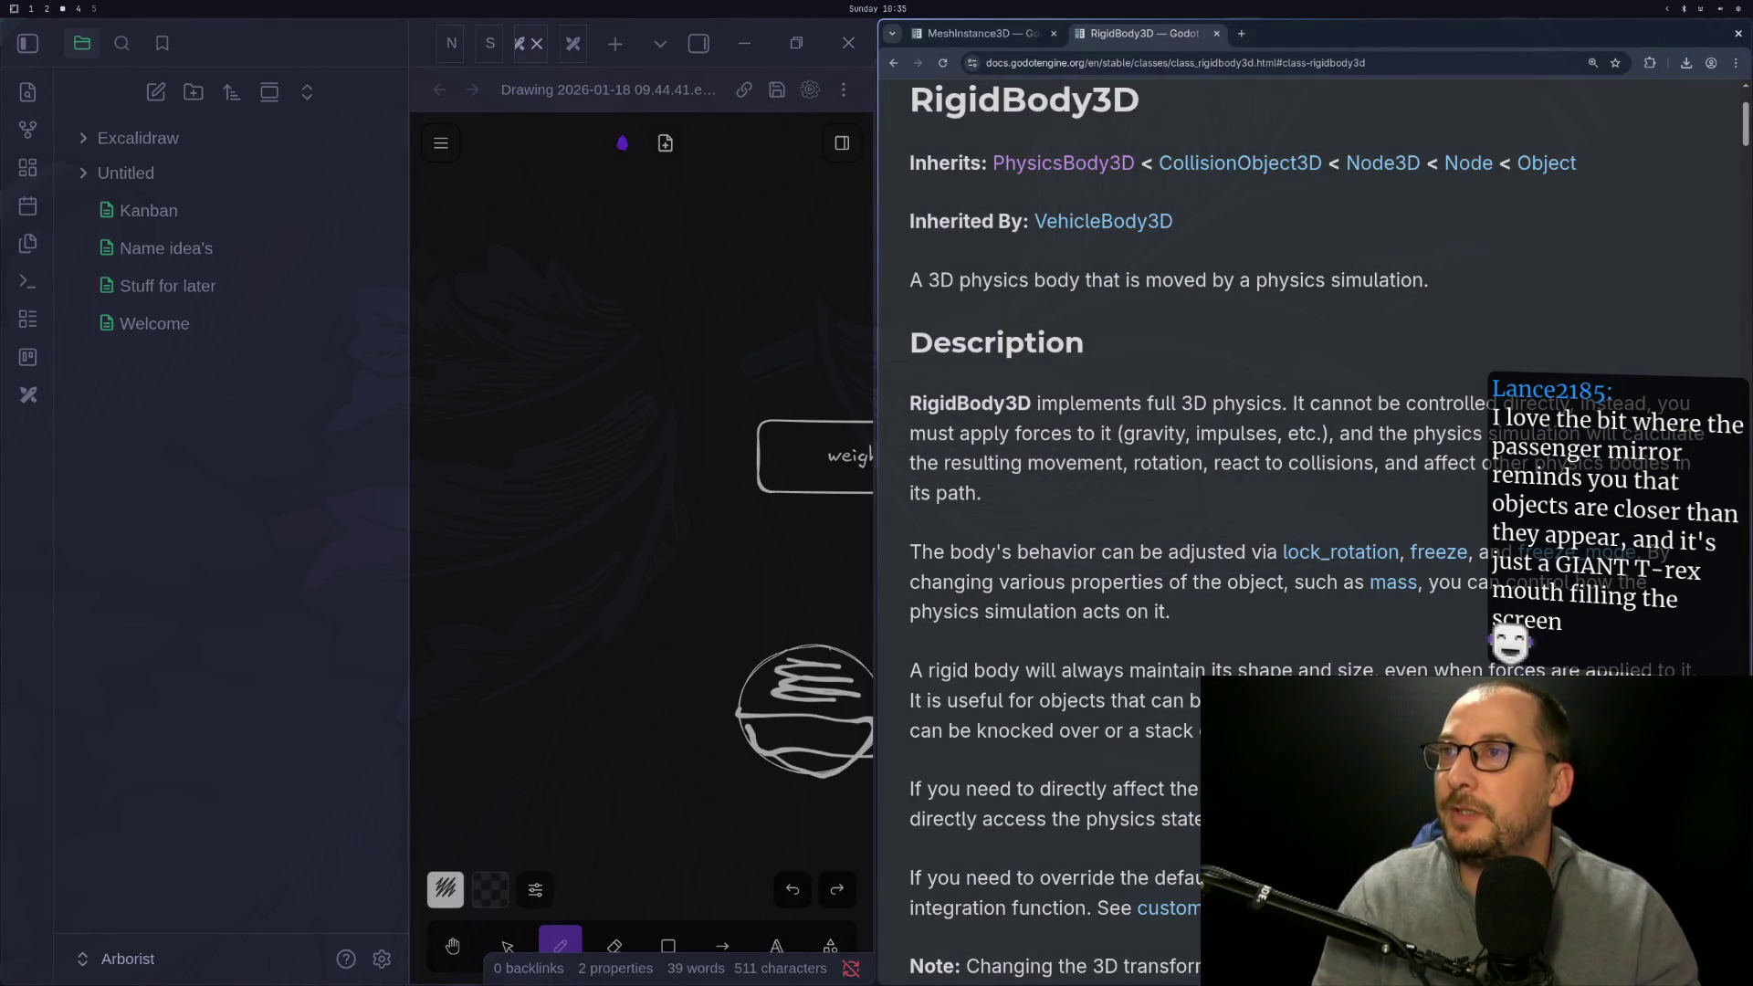
Bring the MeshInstance3D documentation tab to the front
key("super+1")
key("super+2")
key("super+3")
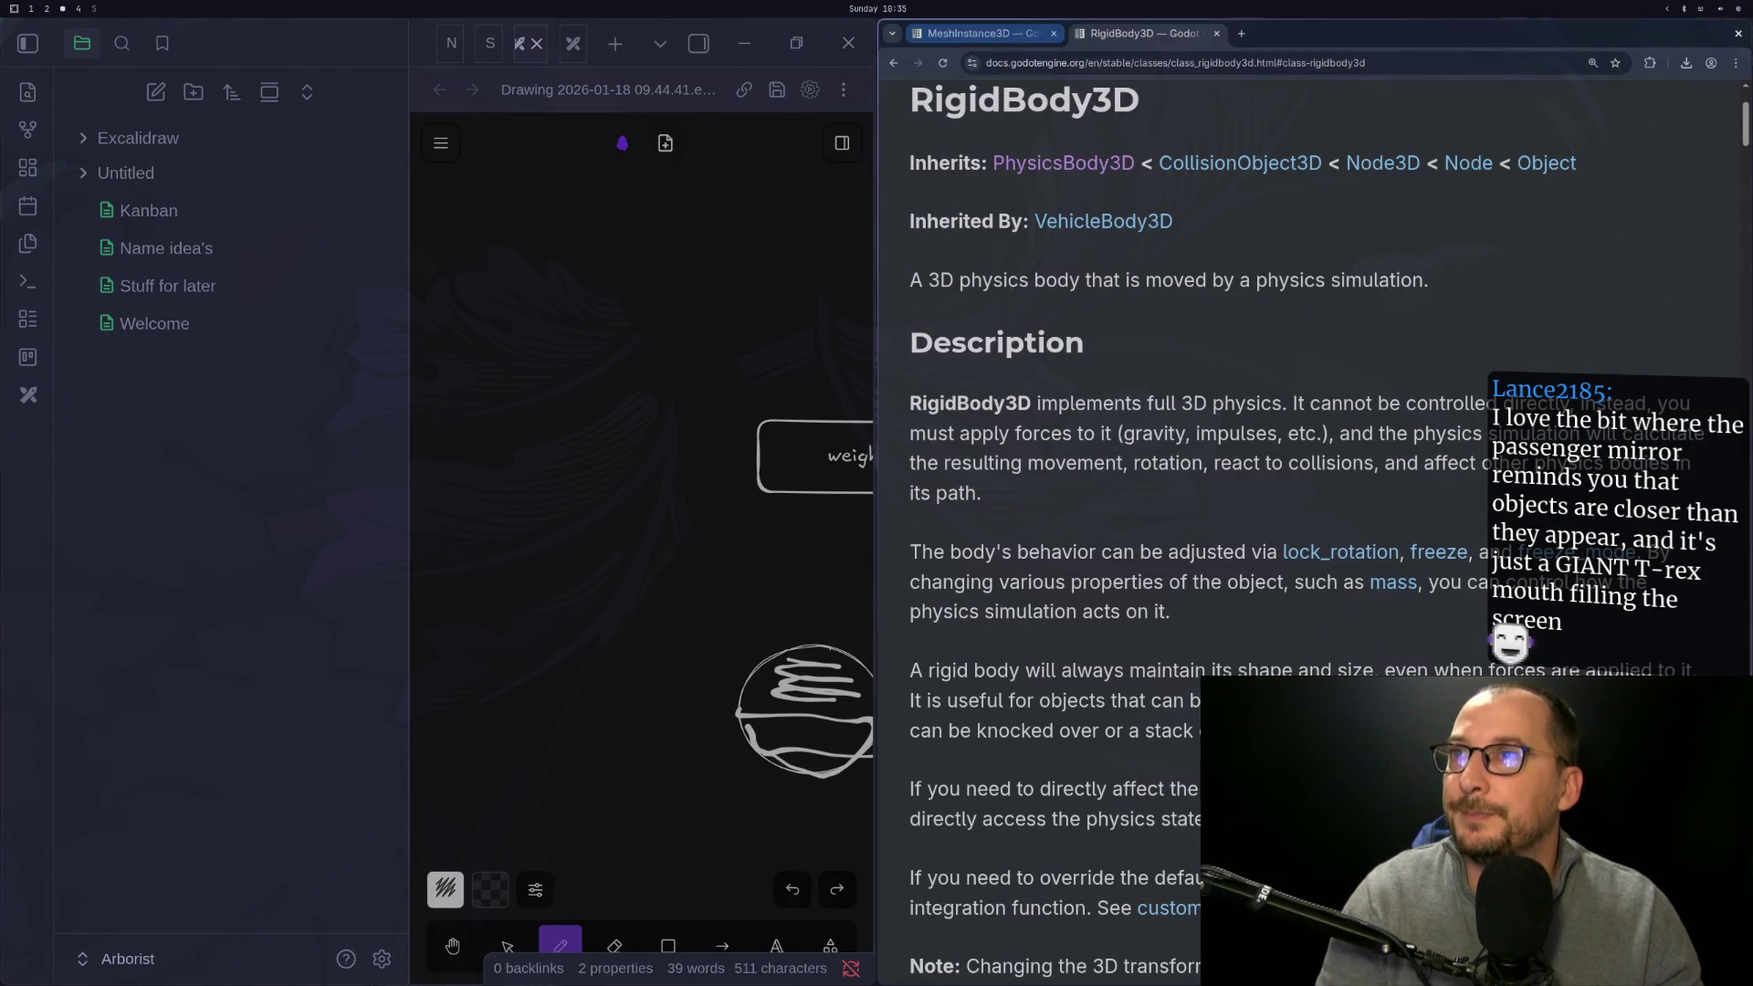
key("ctrl+Page_Up")
scroll(1114, 593, "down", 2)
scroll(1113, 593, "up", 2)
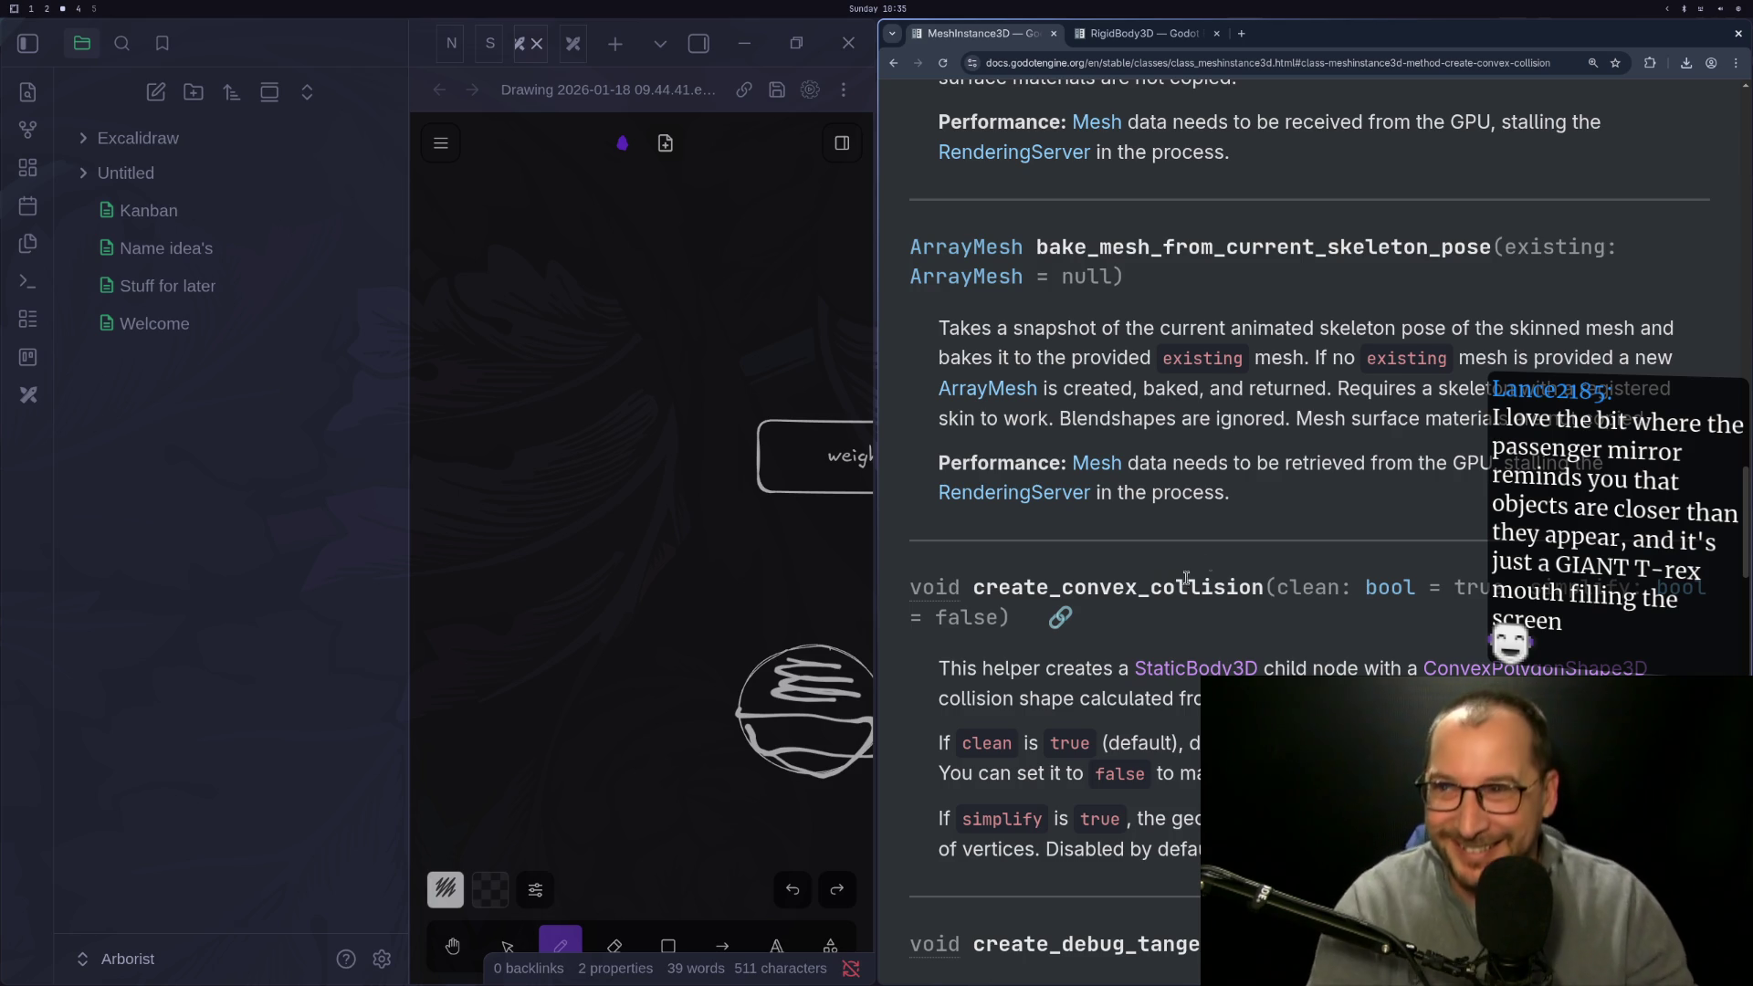
Read through the create_convex_collision description and the Methods table
scroll(1186, 578, "down", 2)
scroll(1192, 456, "up", 2)
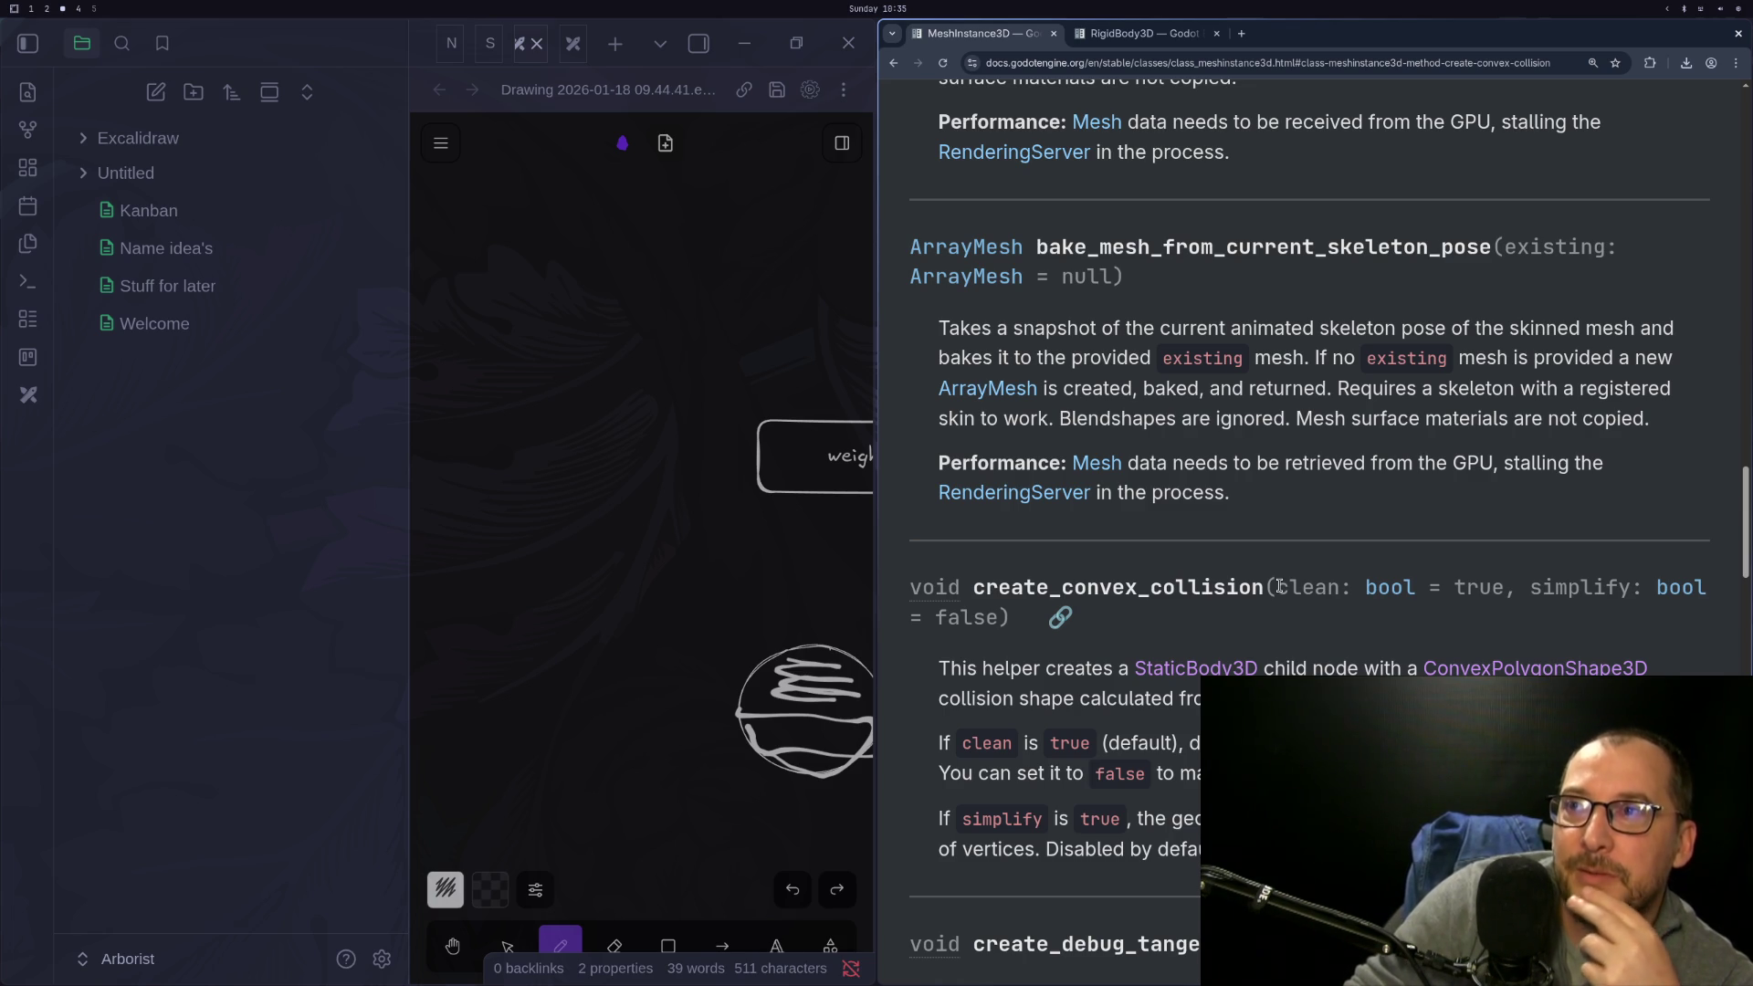
scroll(1484, 454, "up", 3)
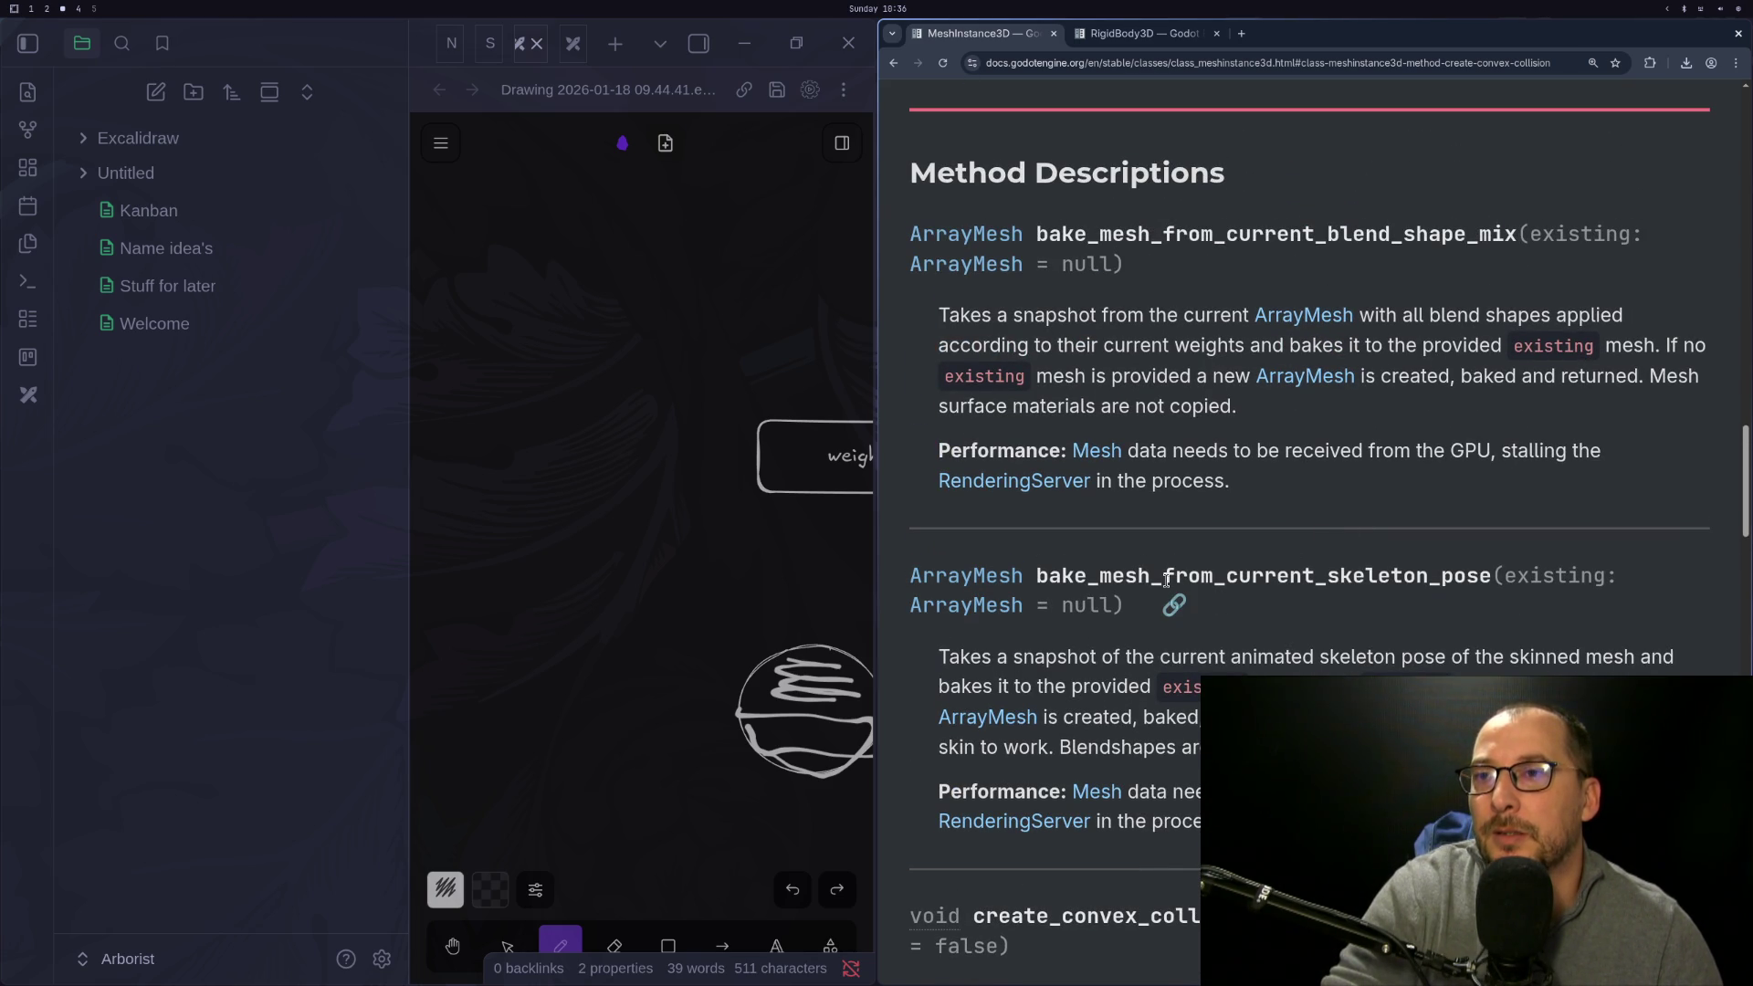
scroll(1166, 580, "up", 2)
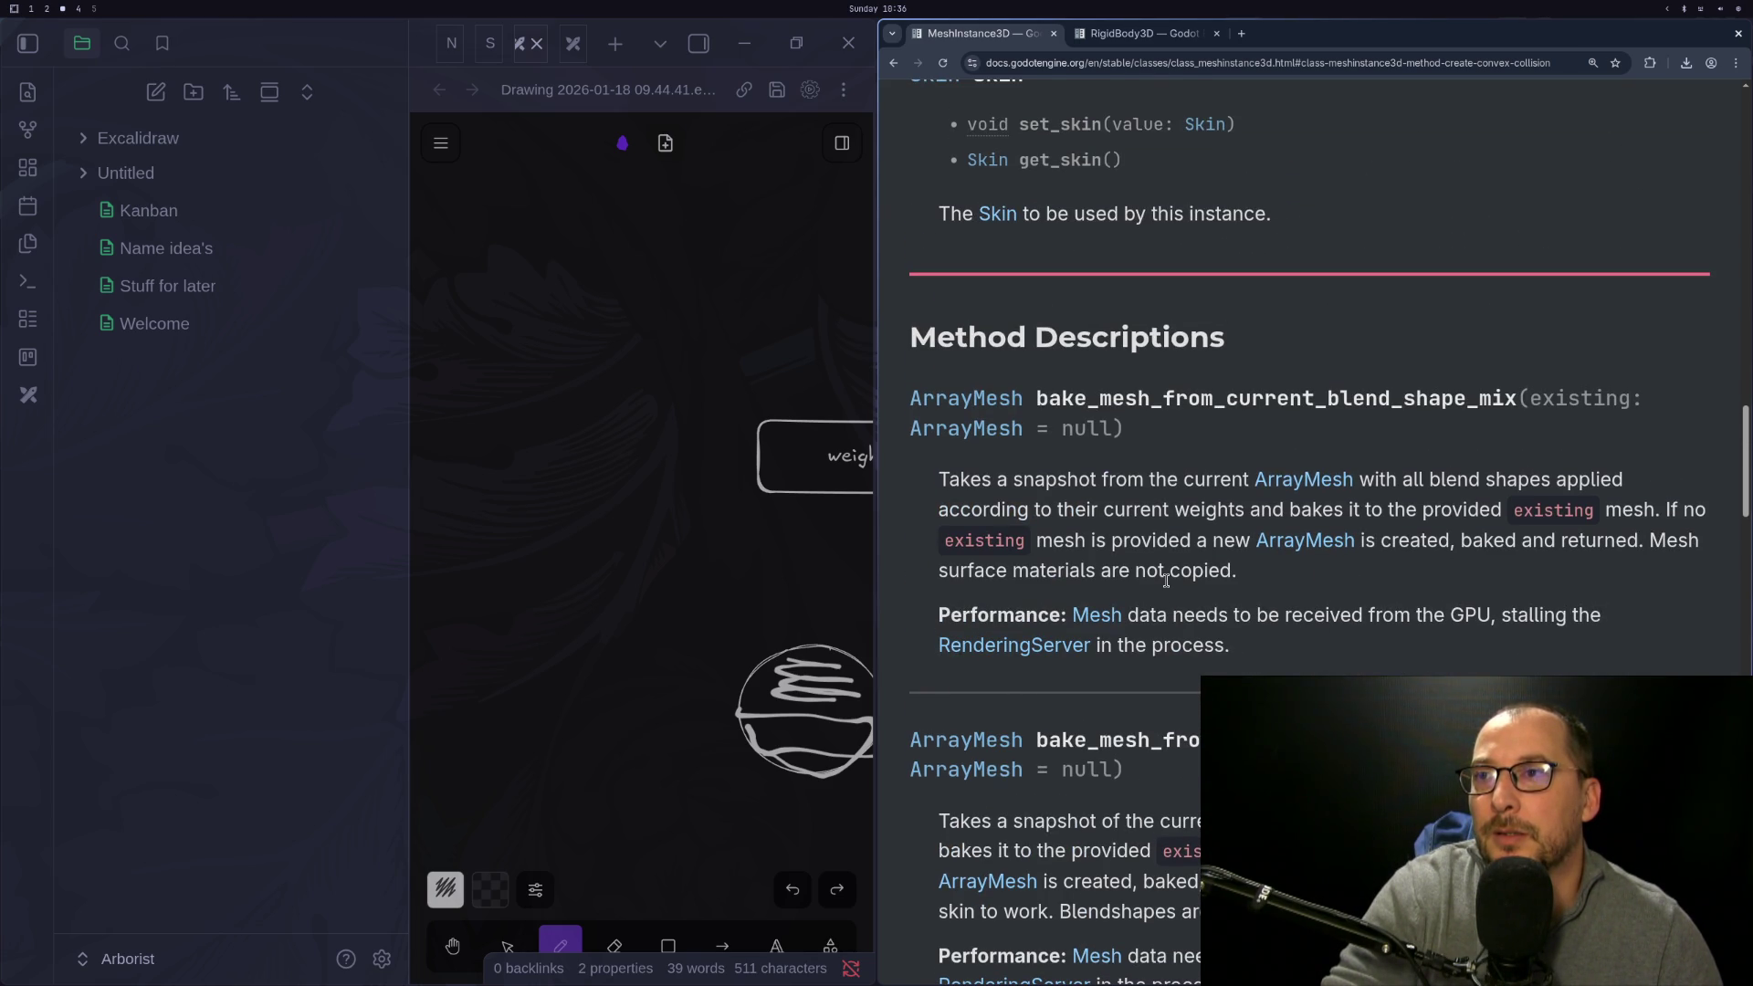
scroll(1167, 581, "down", 2)
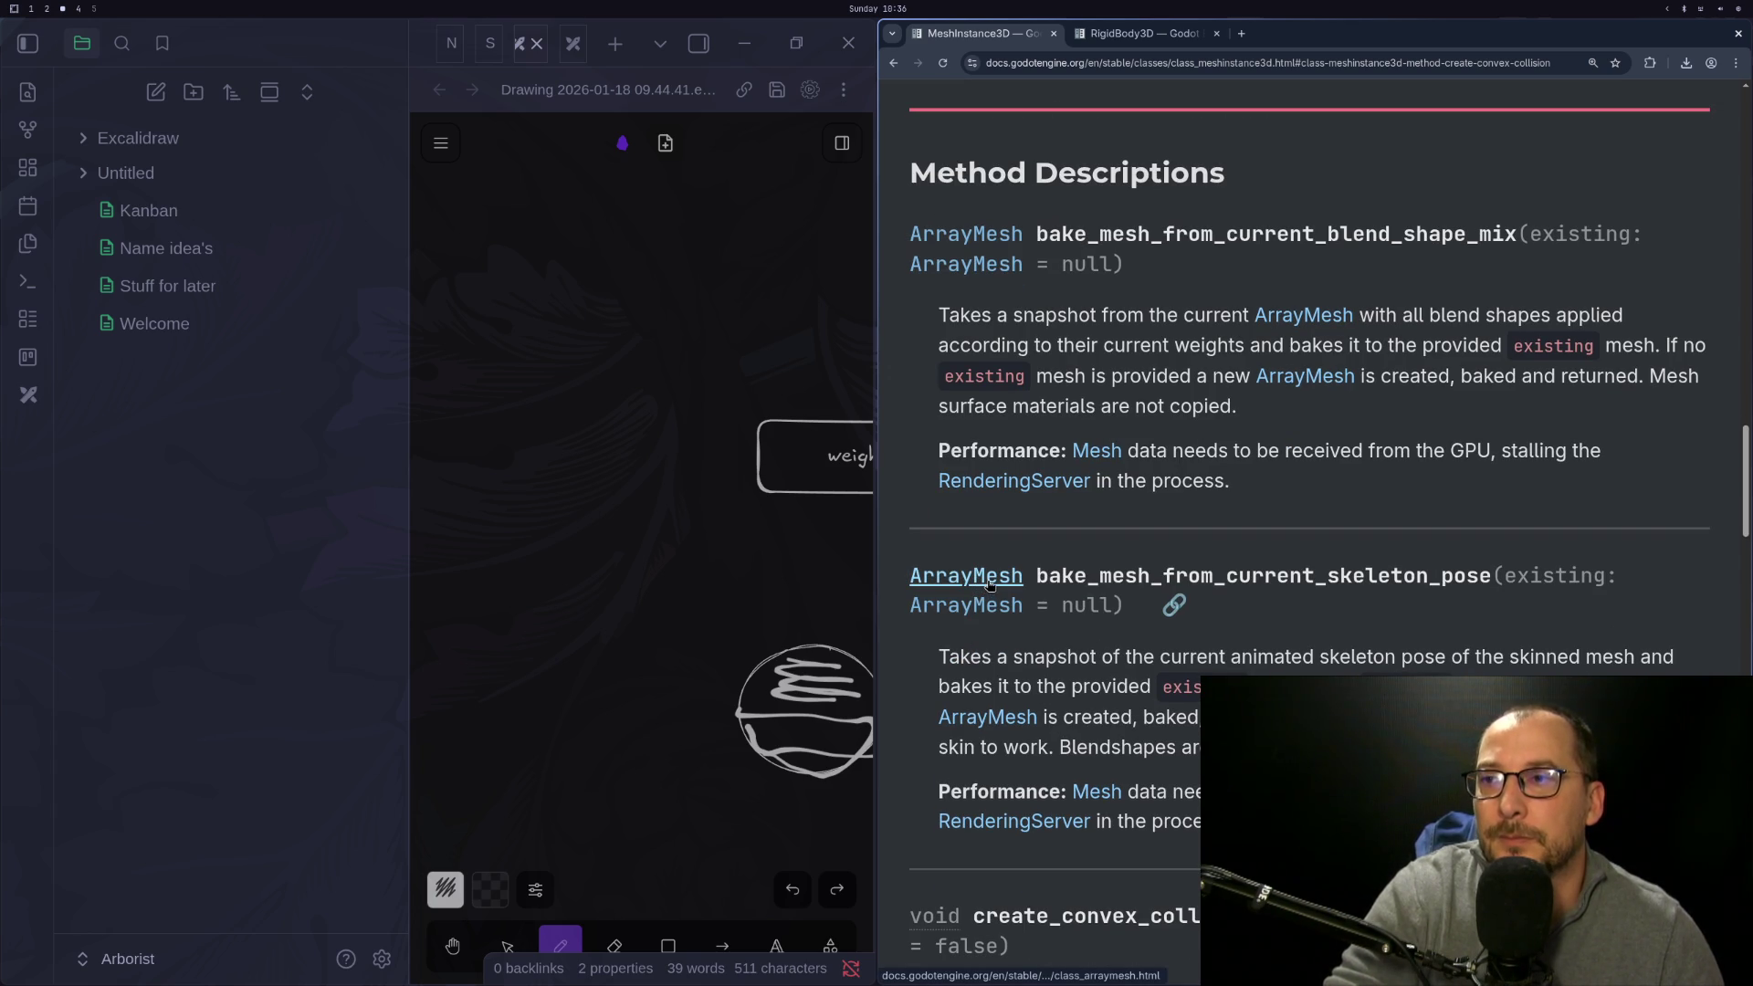
scroll(1059, 567, "up", 12)
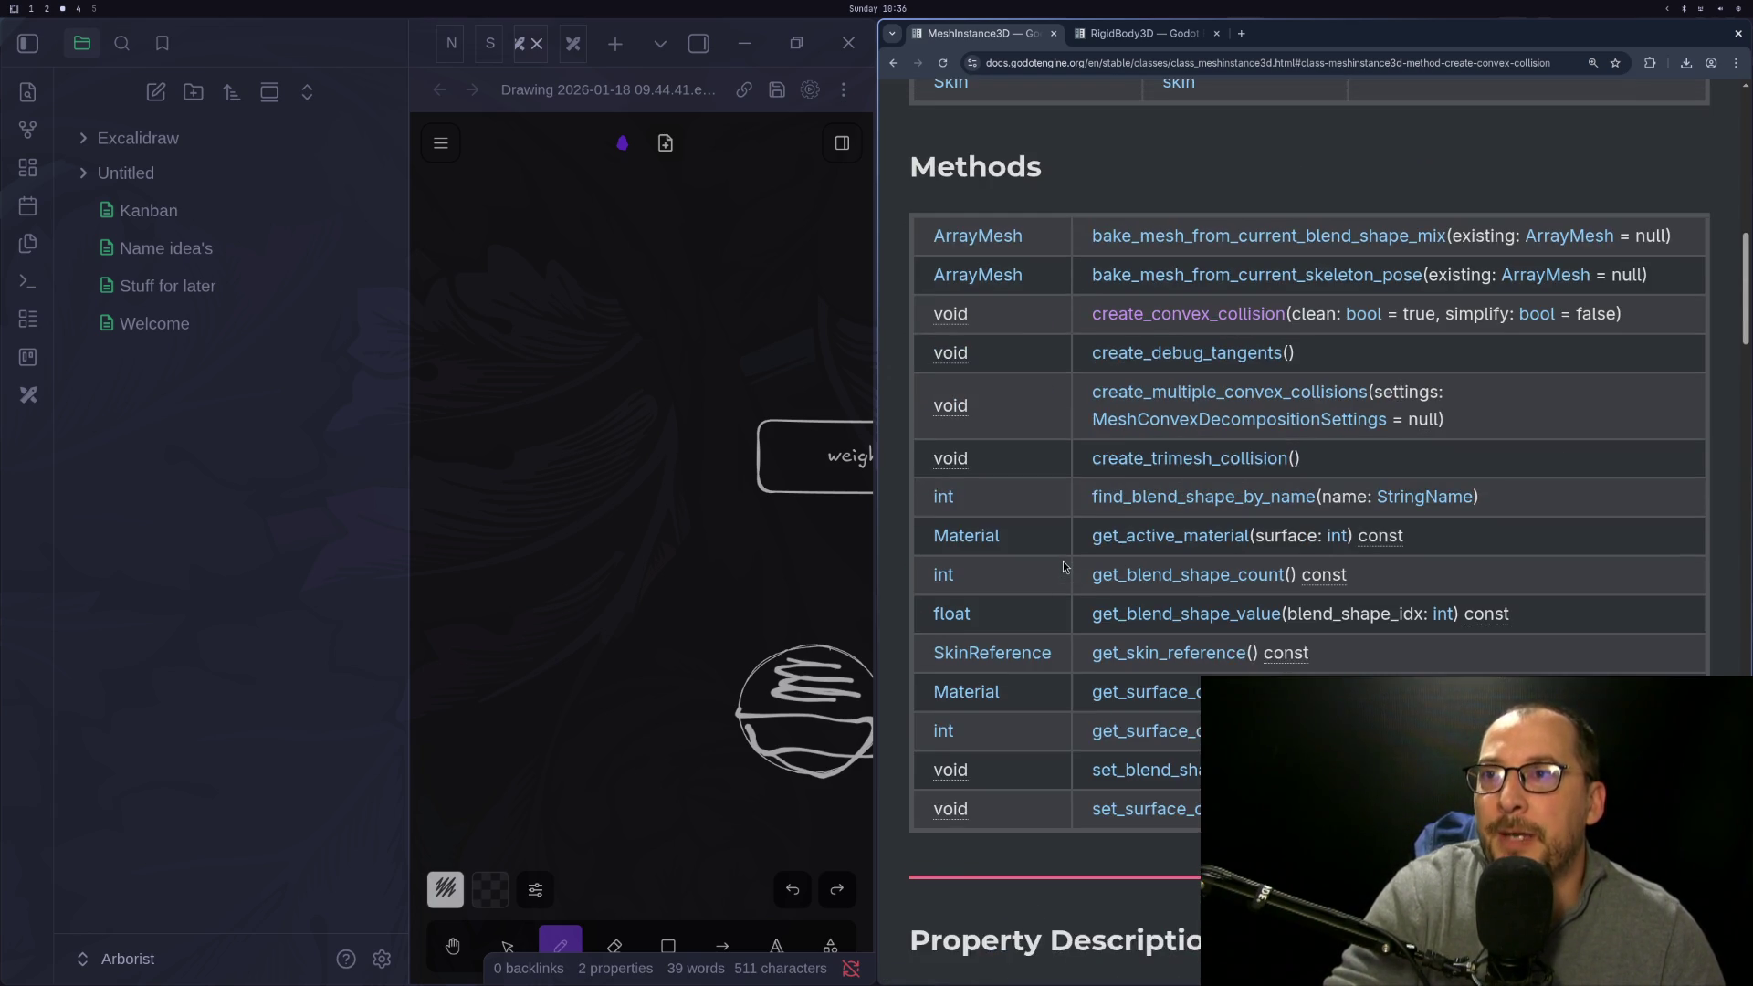
scroll(1064, 566, "up", 3)
scroll(1066, 564, "up", 8)
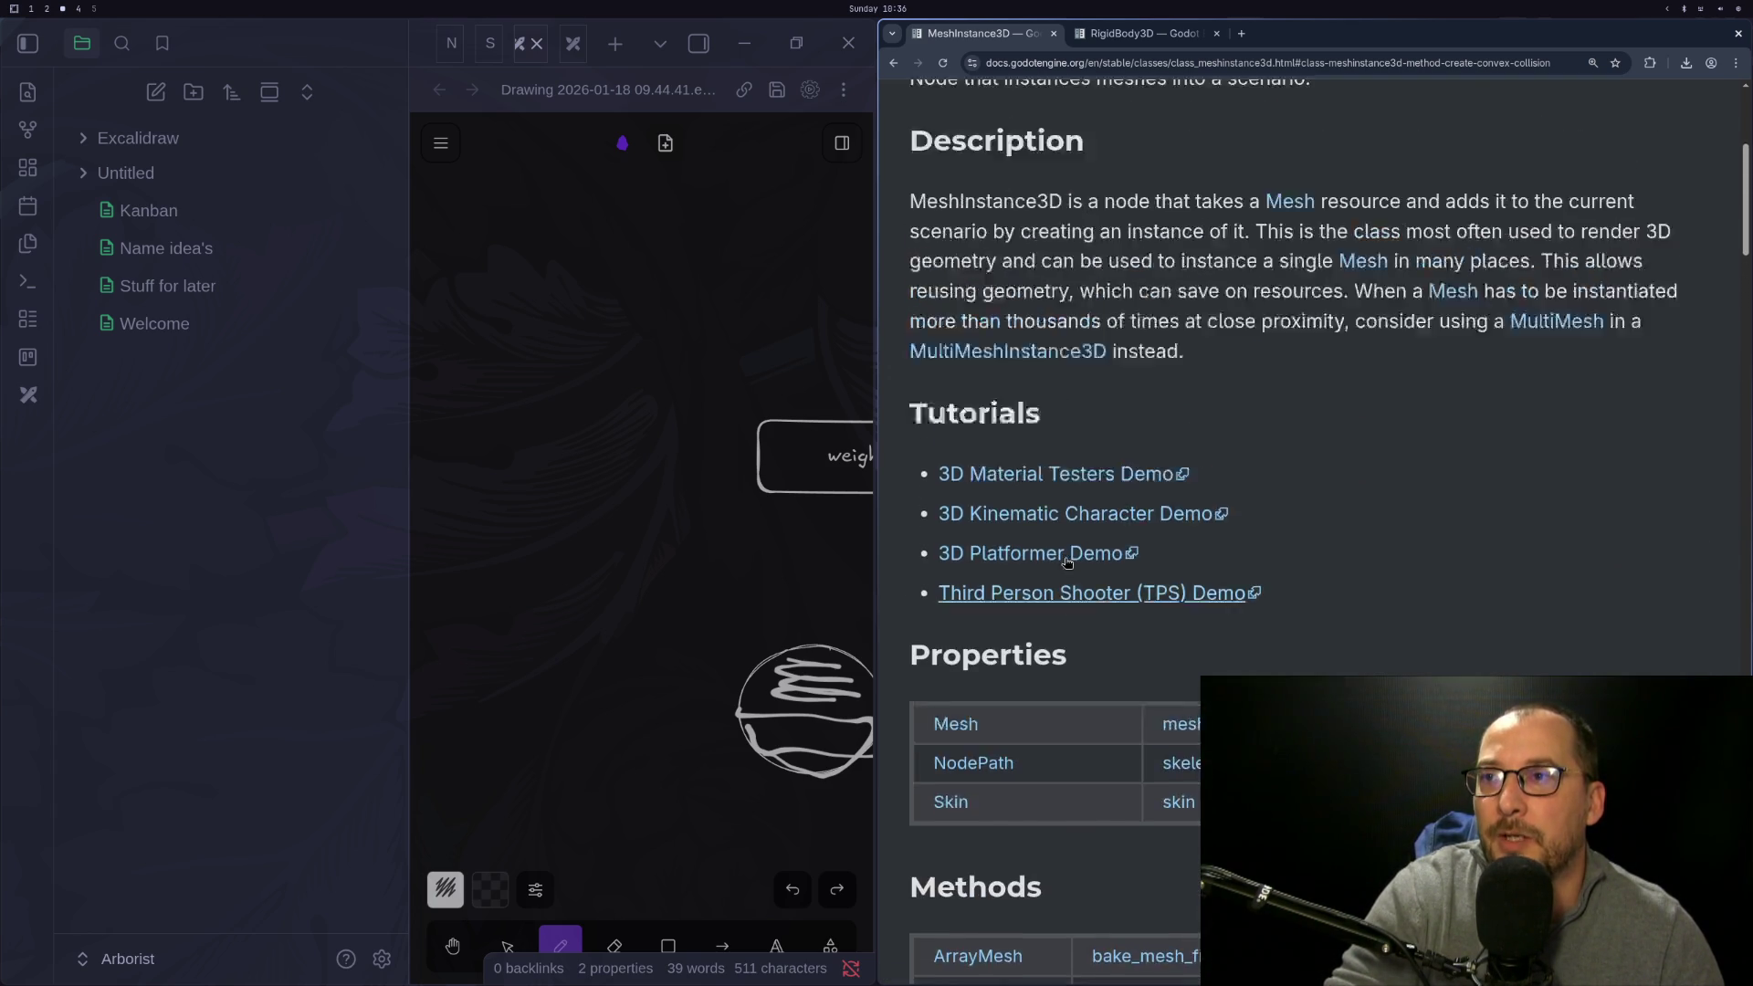
scroll(1112, 438, "down", 20)
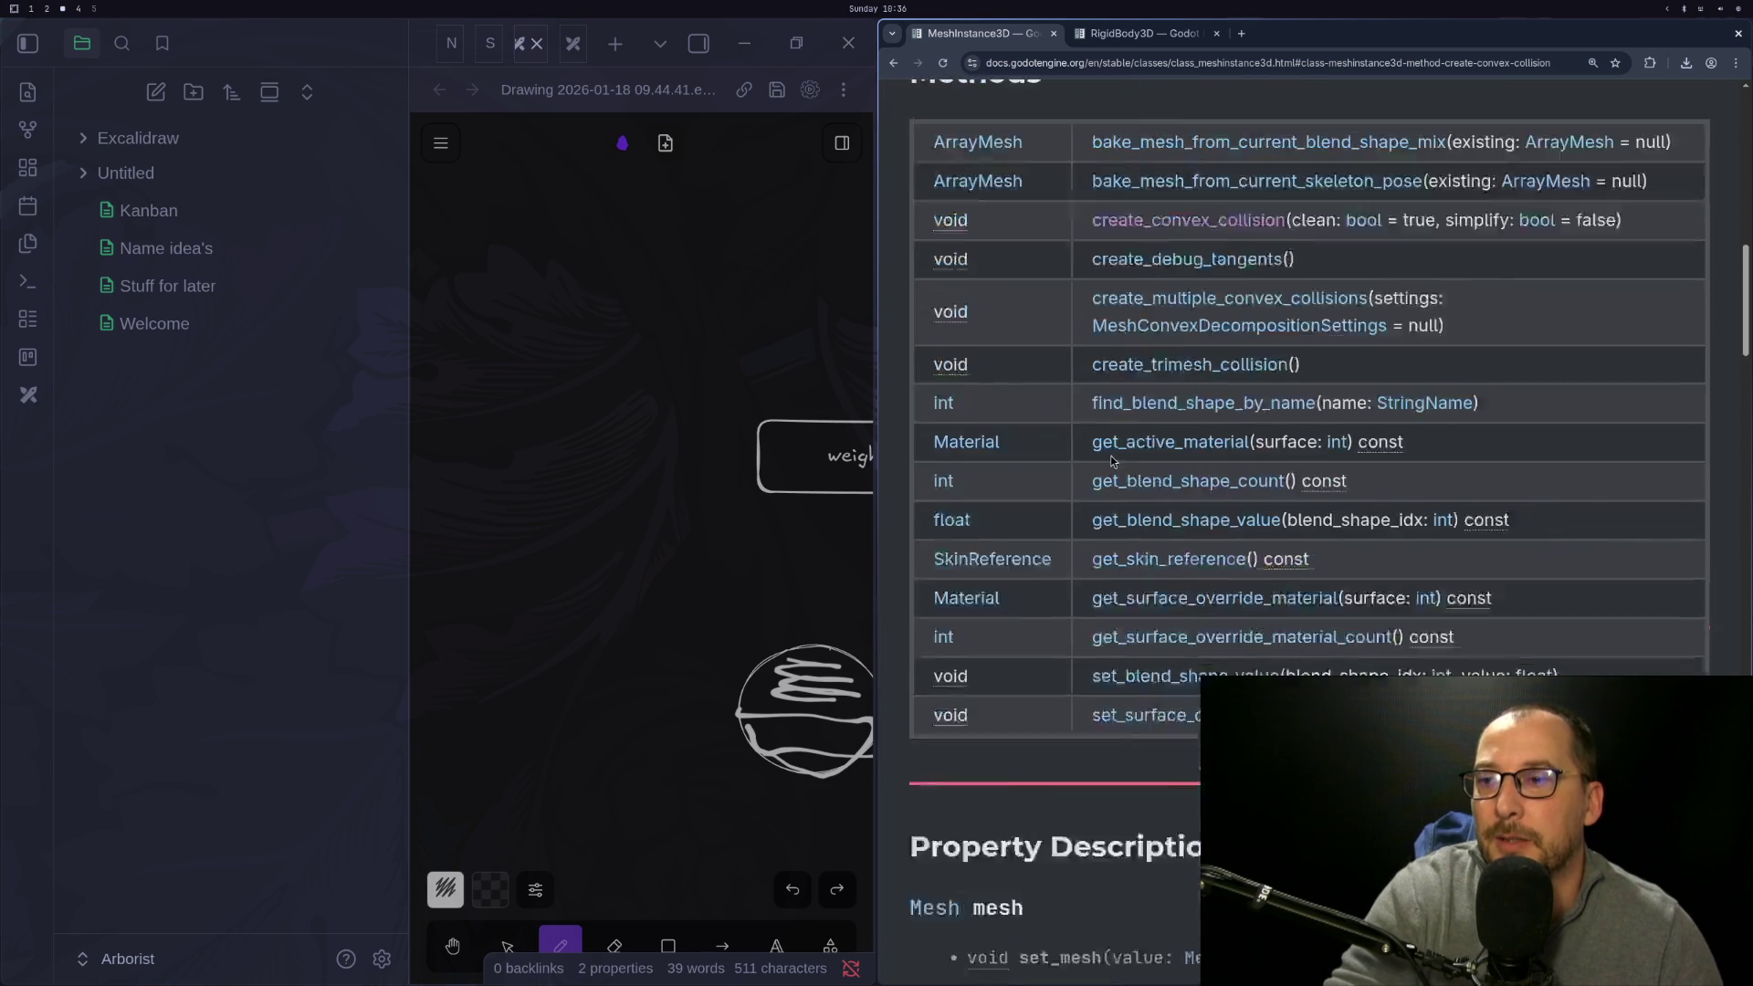
scroll(1107, 454, "down", 4)
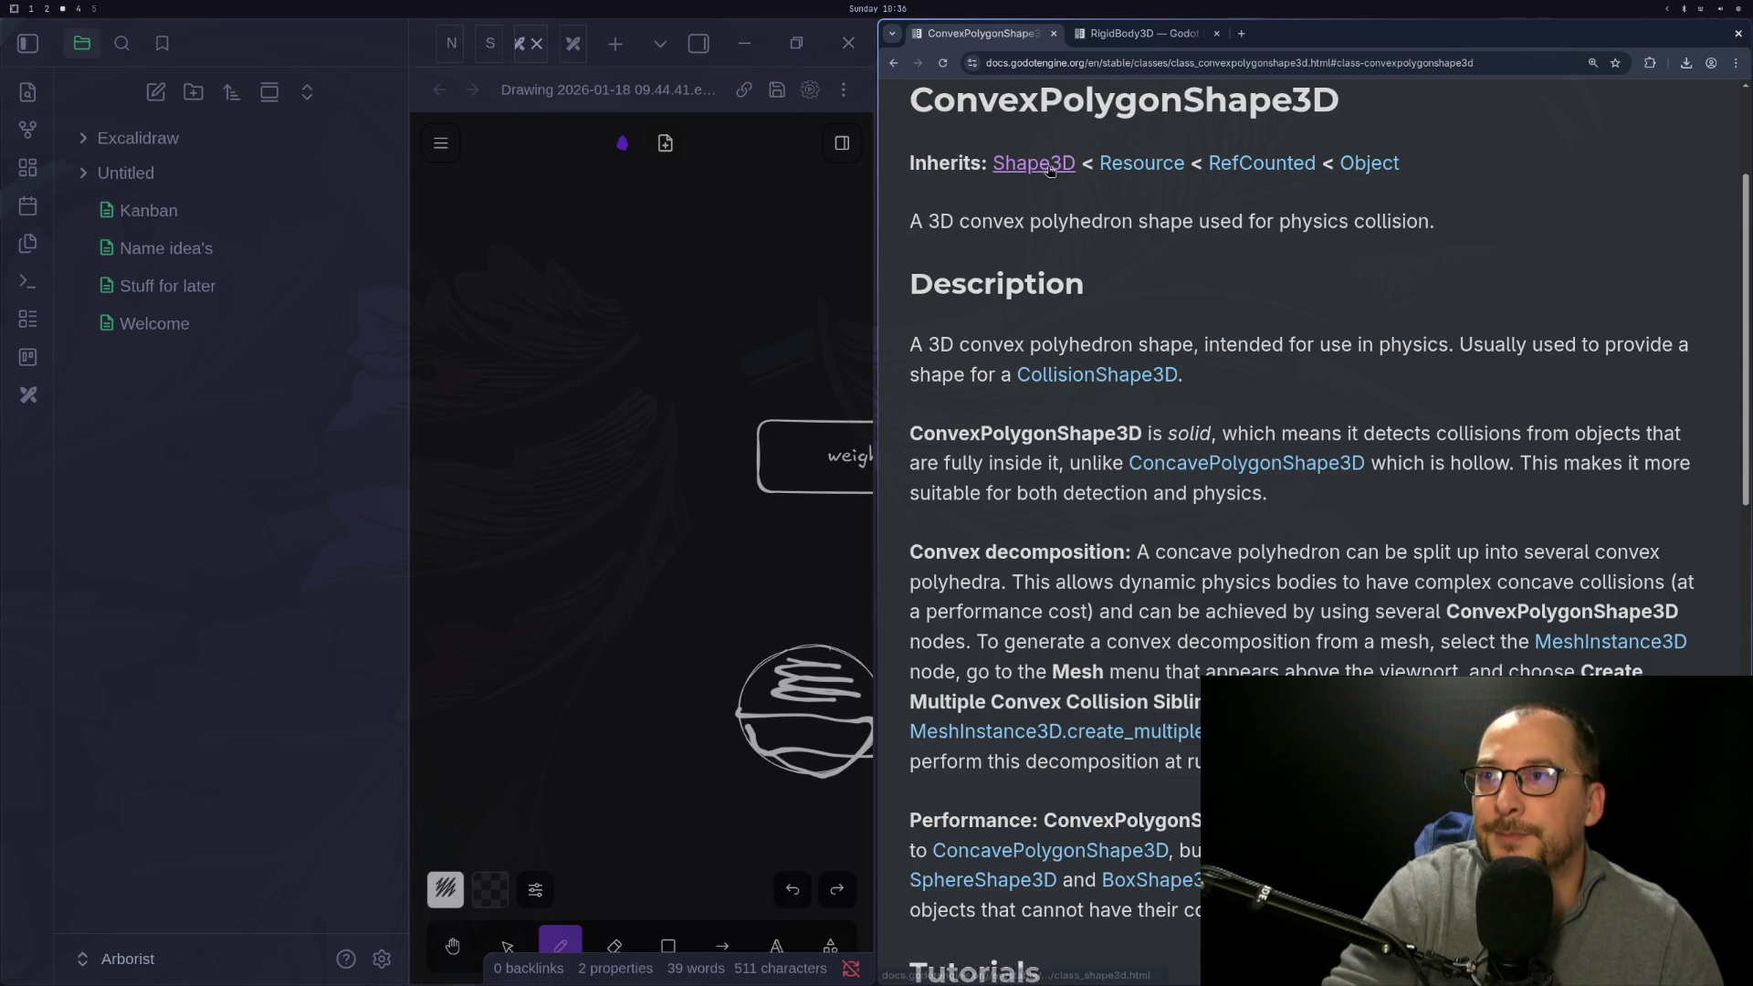
left_click(1035, 164)
scroll(1230, 461, "down", 2)
scroll(1231, 461, "down", 3)
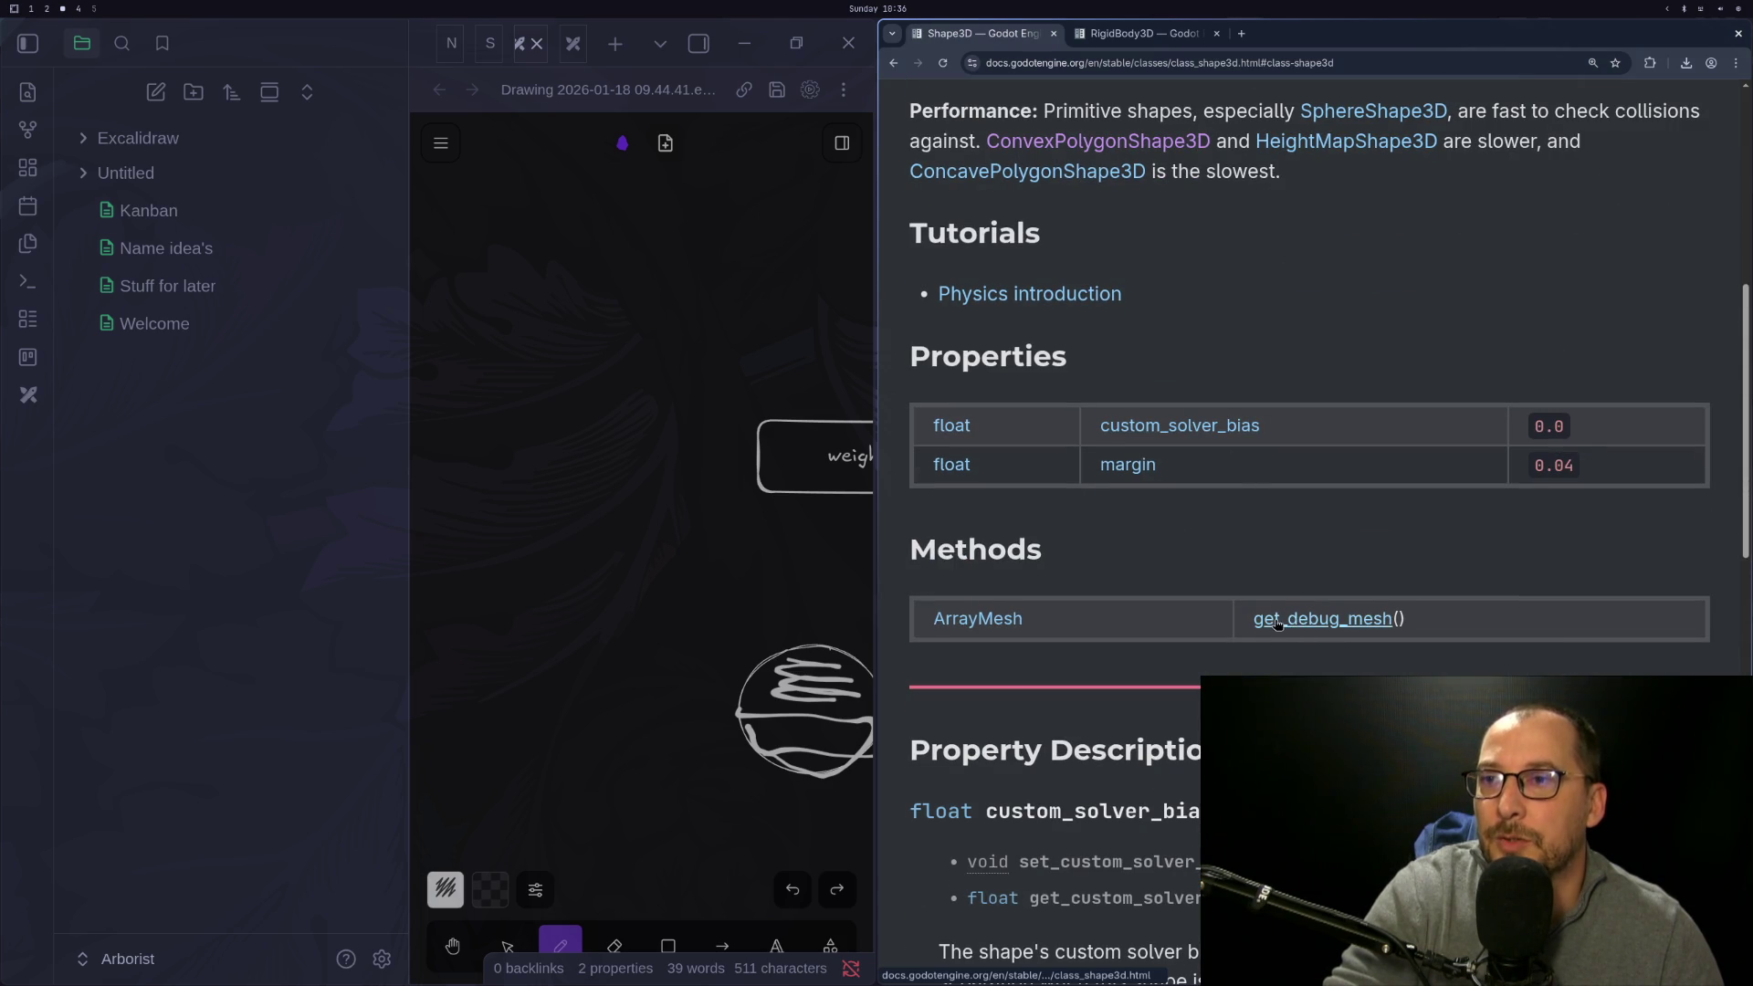
scroll(991, 621, "down", 3)
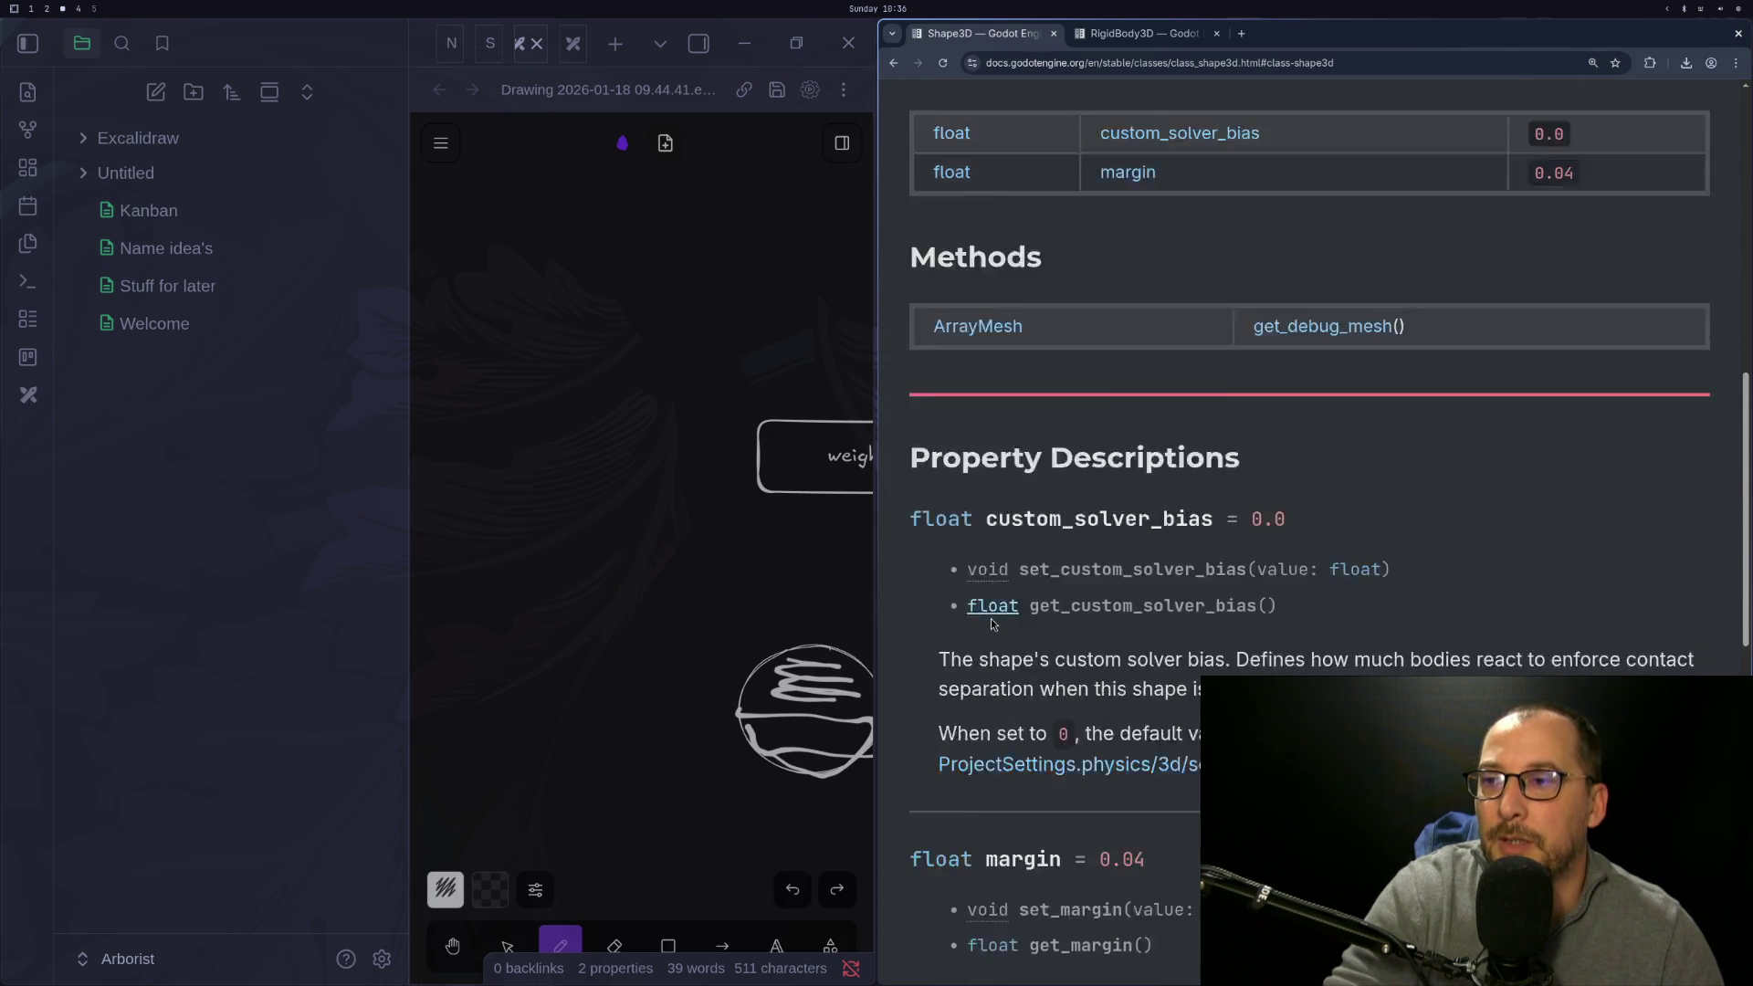
scroll(991, 621, "down", 6)
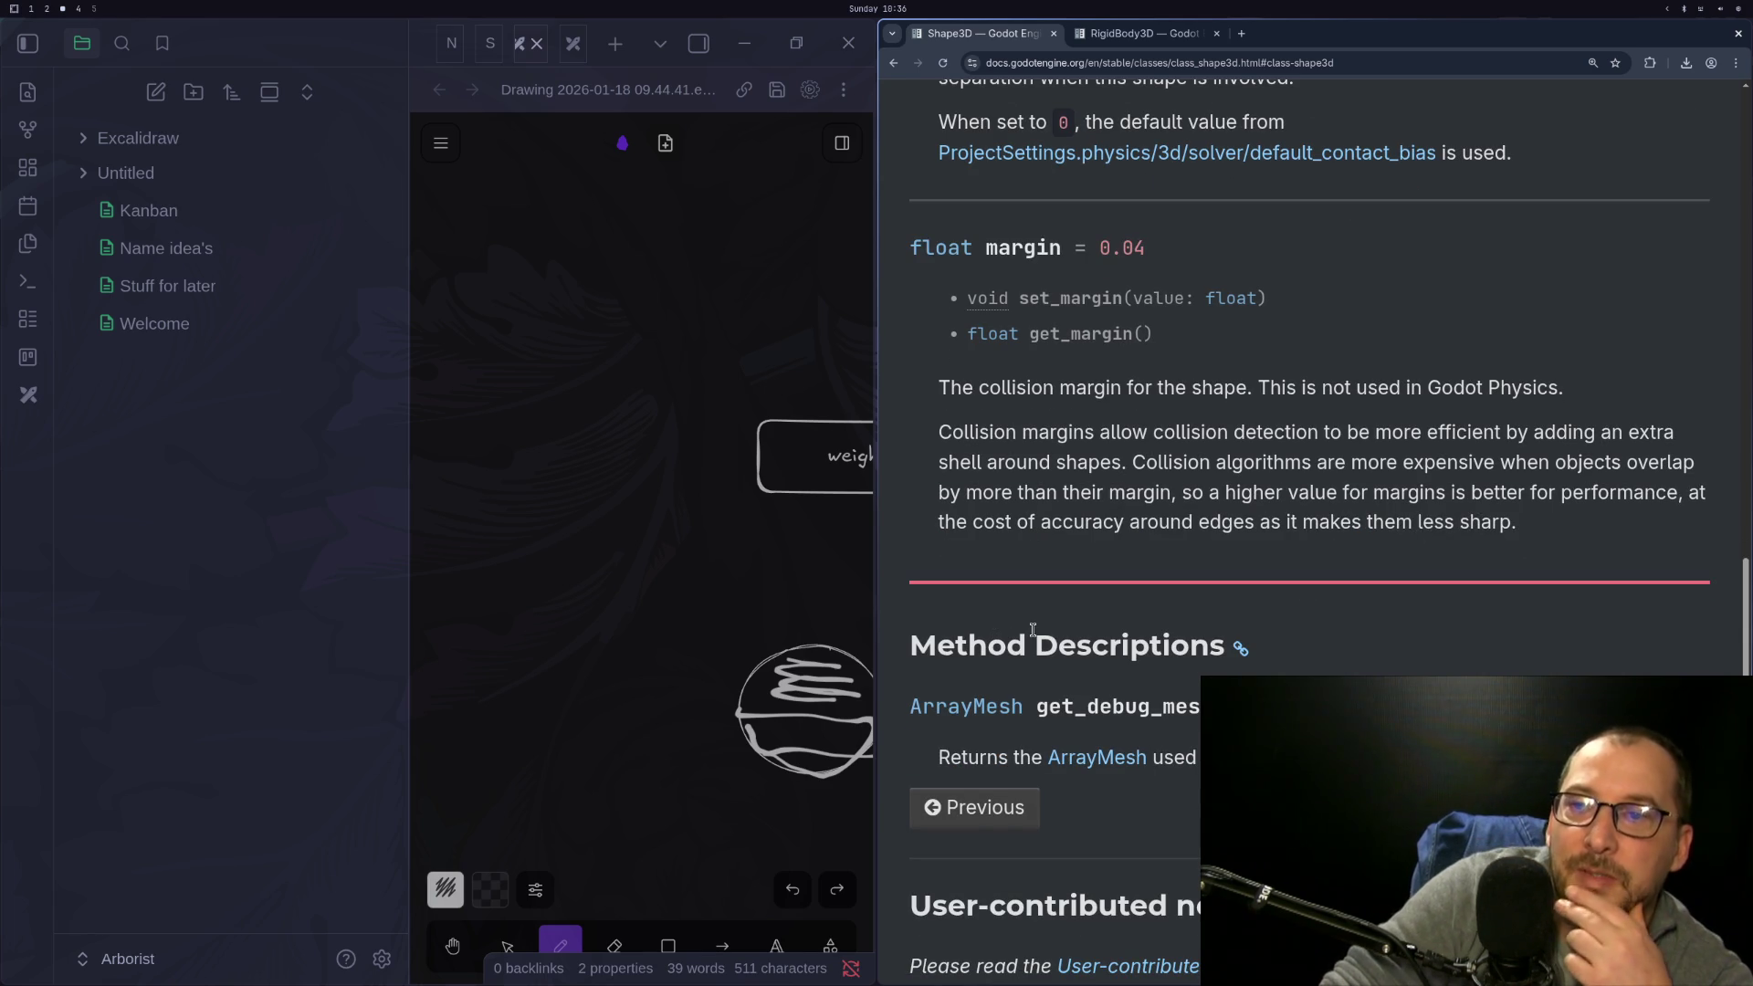
scroll(1032, 629, "up", 10)
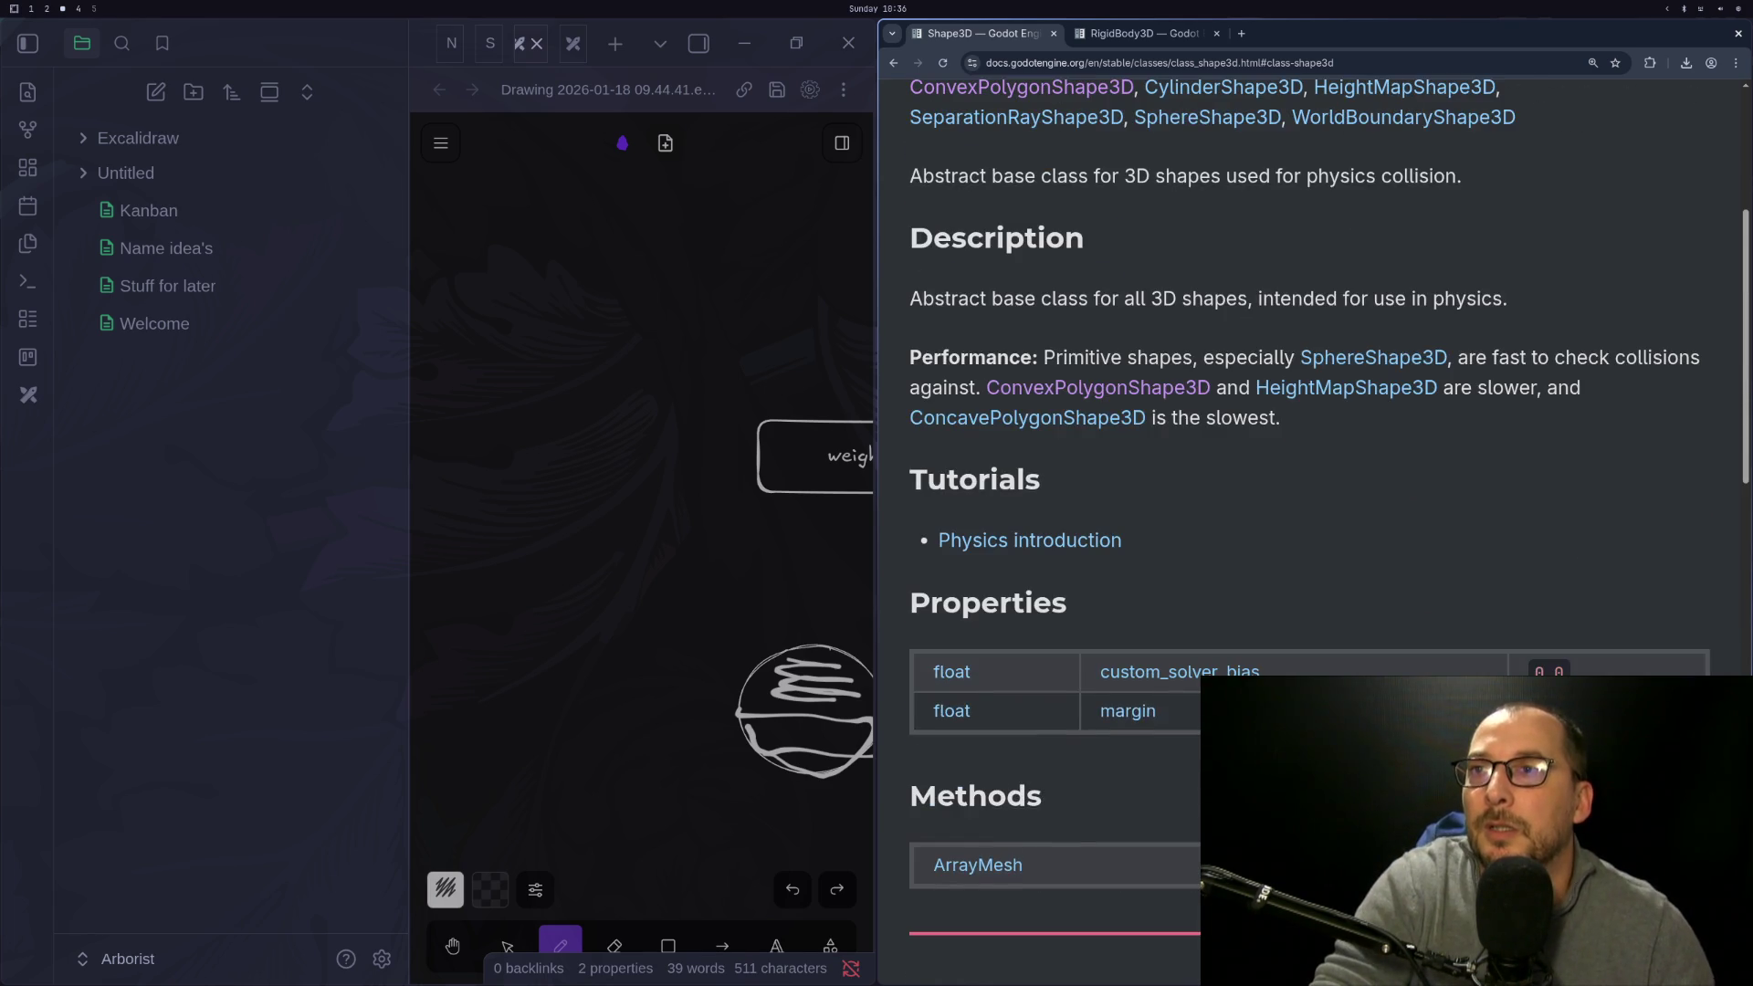
scroll(1032, 629, "up", 4)
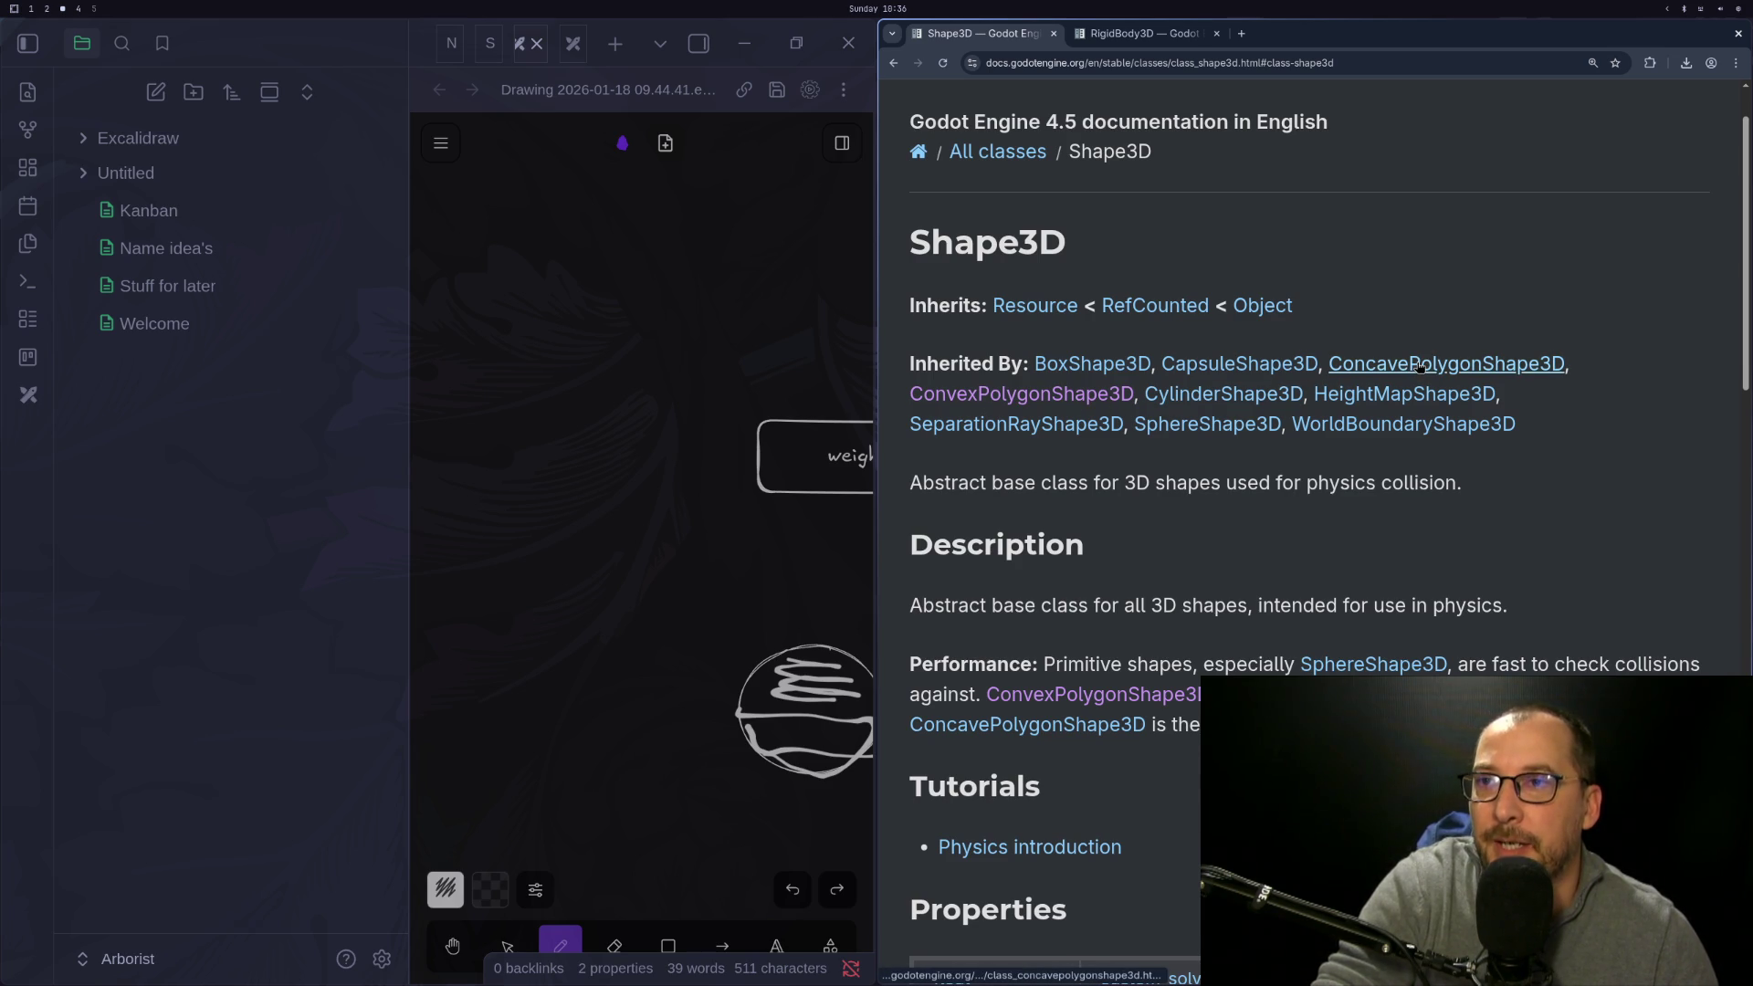
left_click(1080, 395)
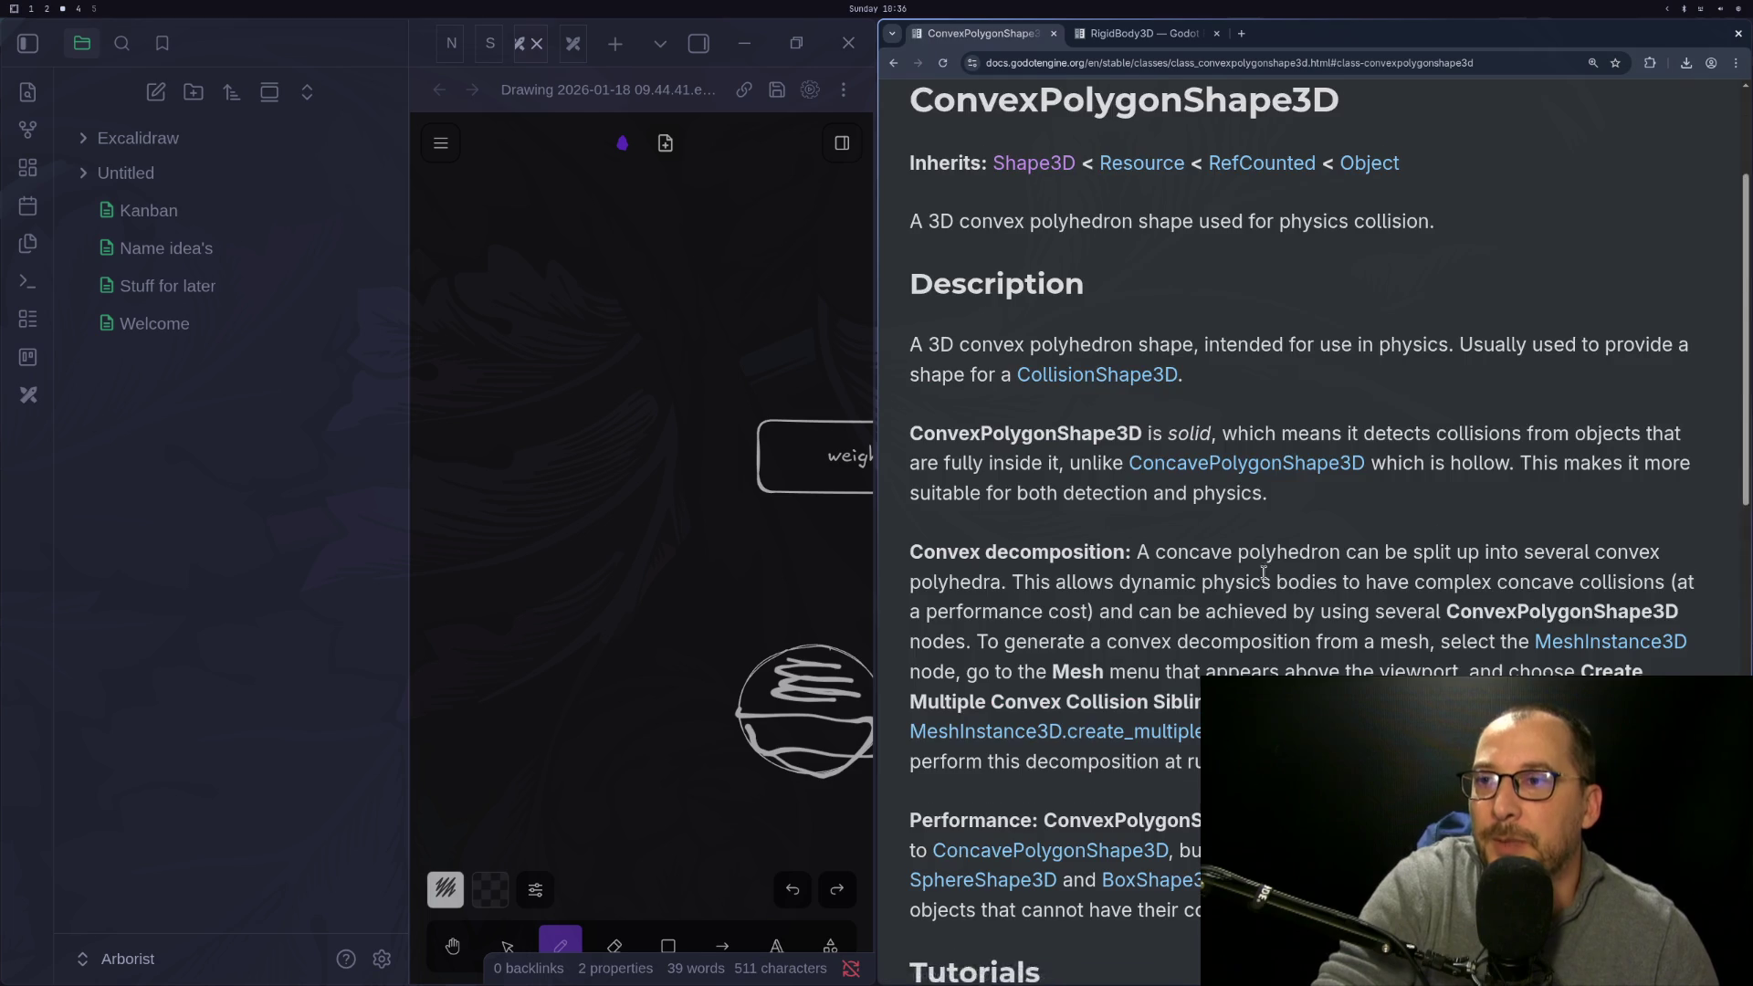
scroll(1263, 572, "down", 6)
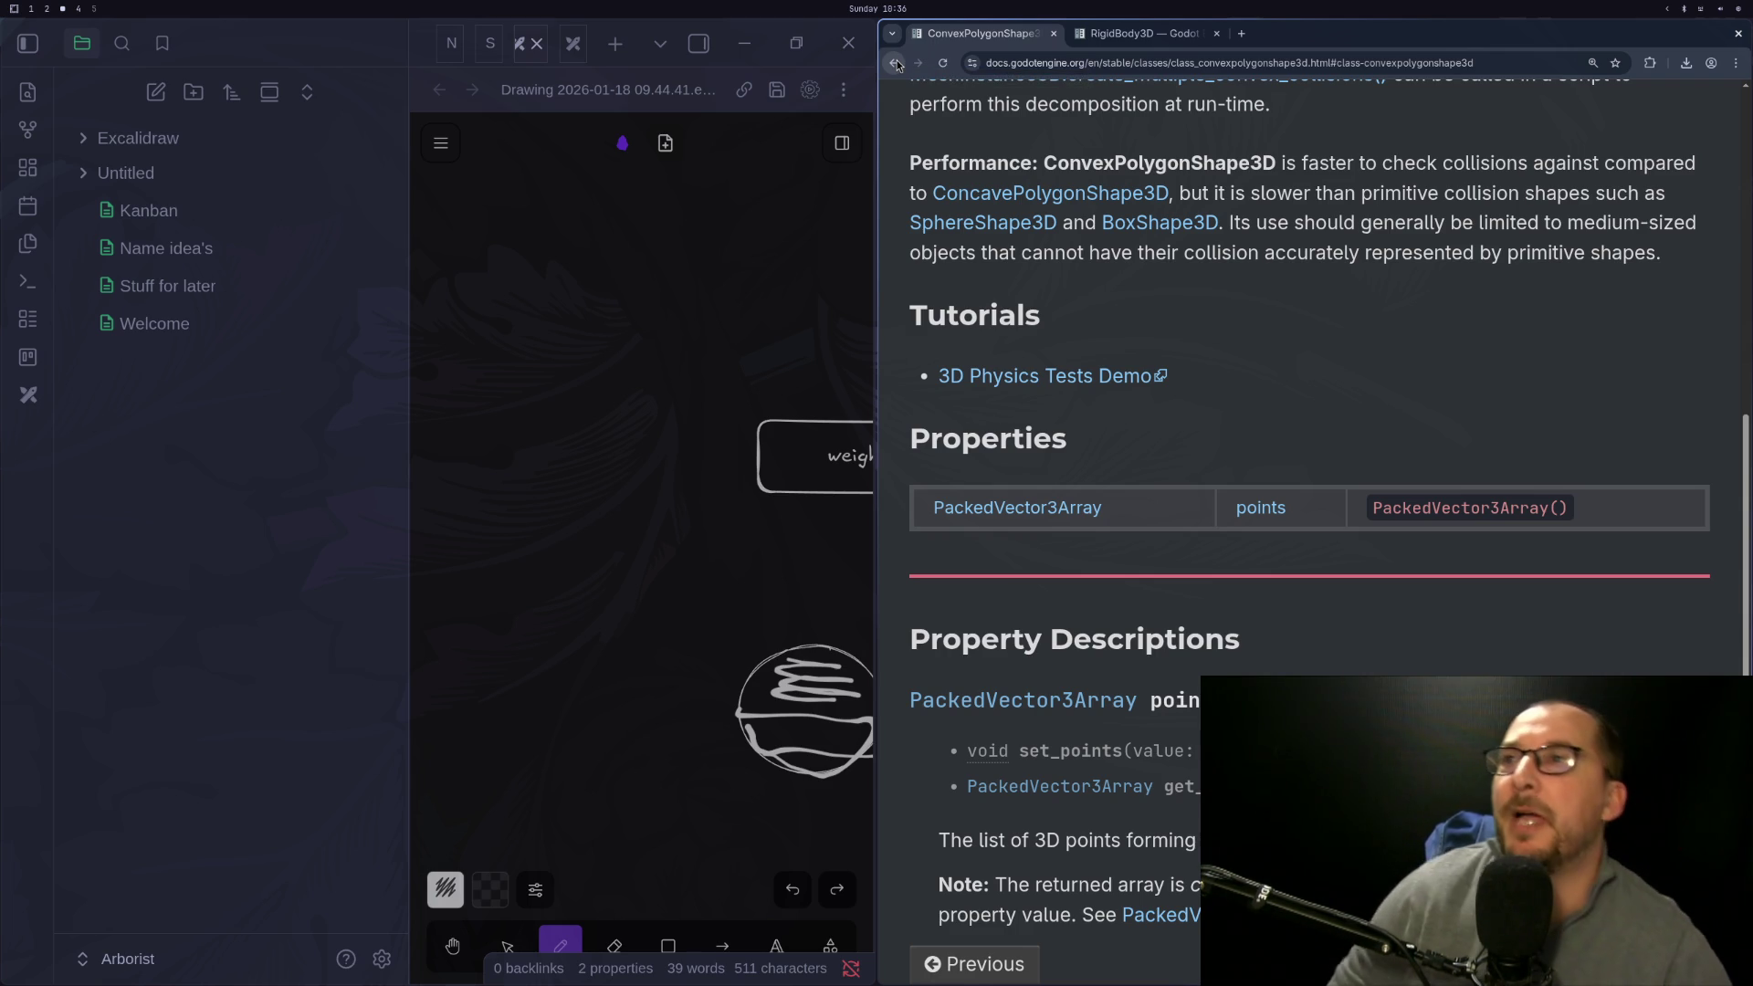
Return to the Godot editor and stop the running game with F8
key("super+1")
key("super+2")
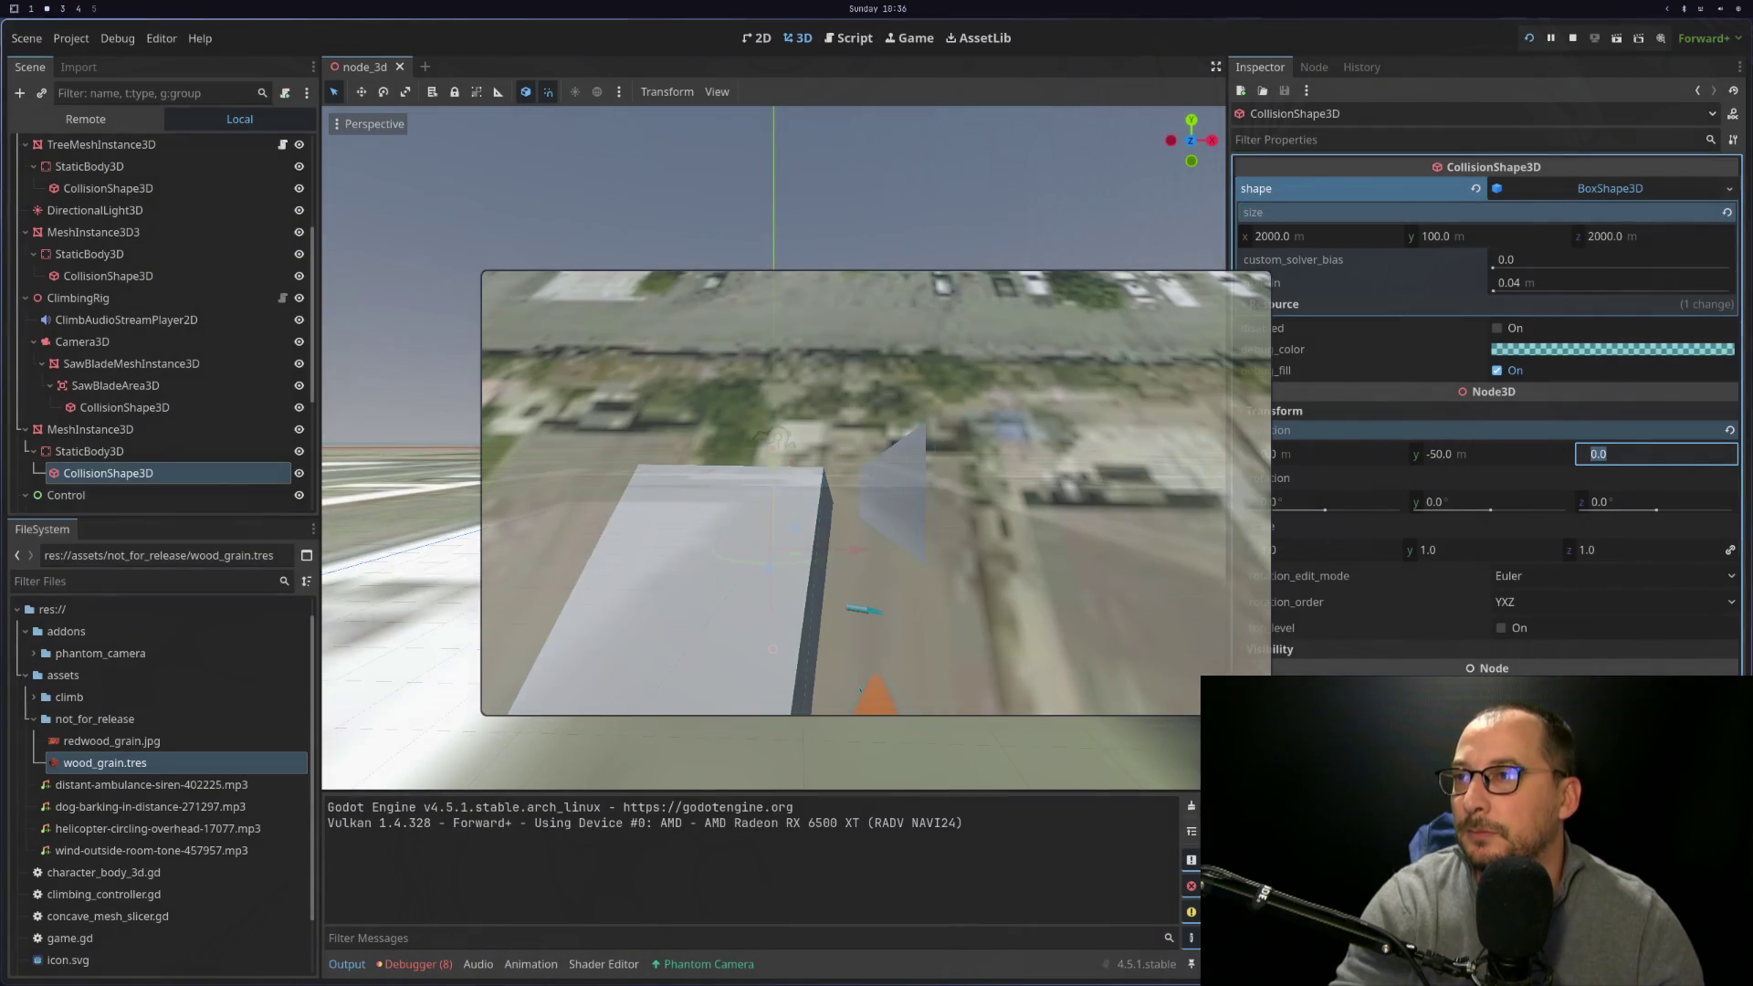
key("F8")
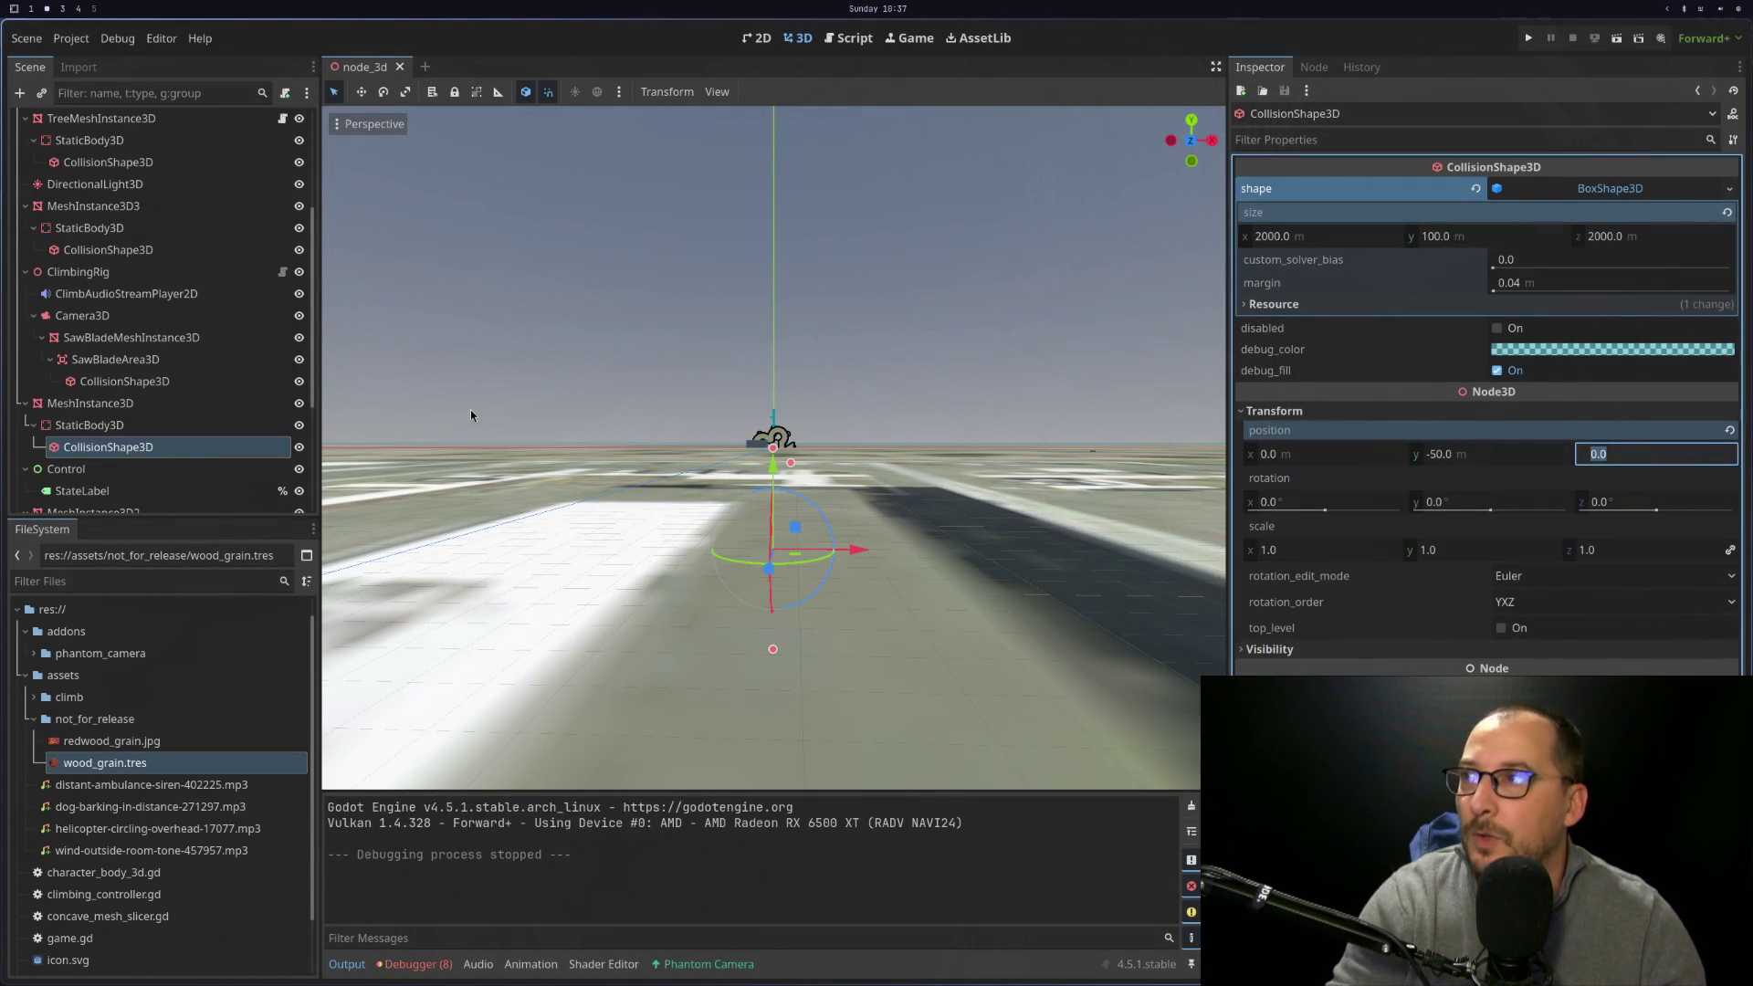
Frame the tree and select the branch to show its ConcavePolygonShape3D collision shape
left_click(90, 403)
key("f")
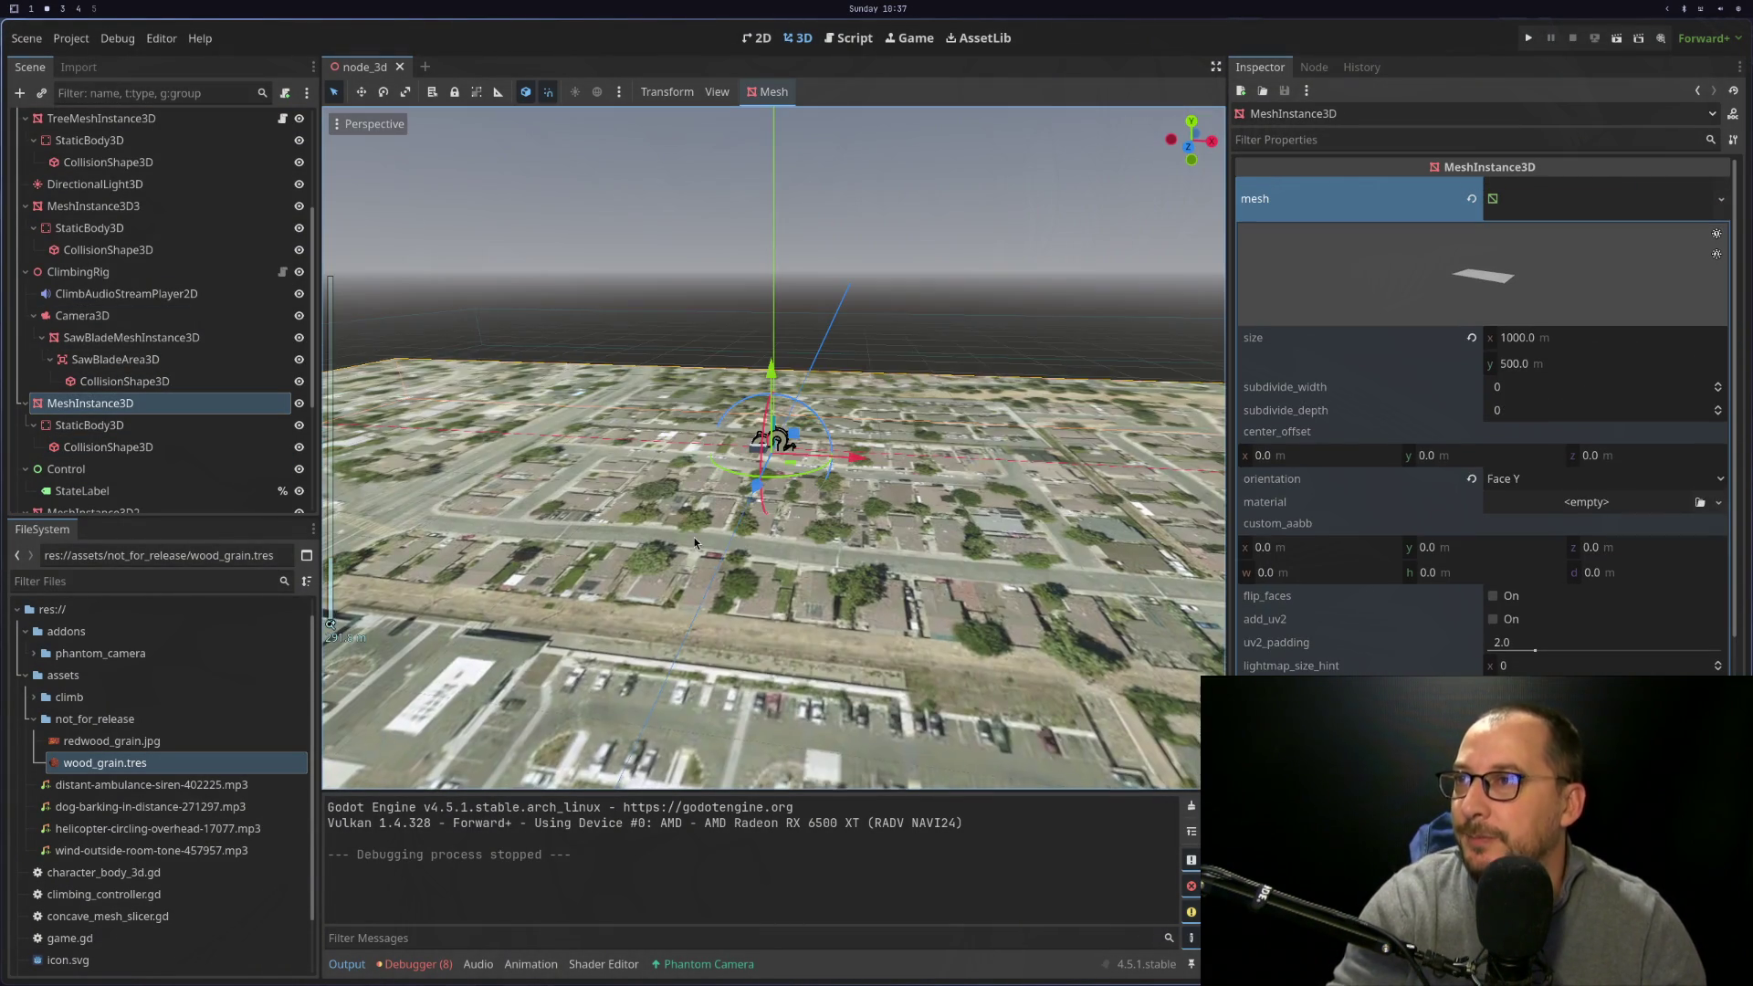
key("r")
key("Escape")
scroll(710, 482, "up", 10)
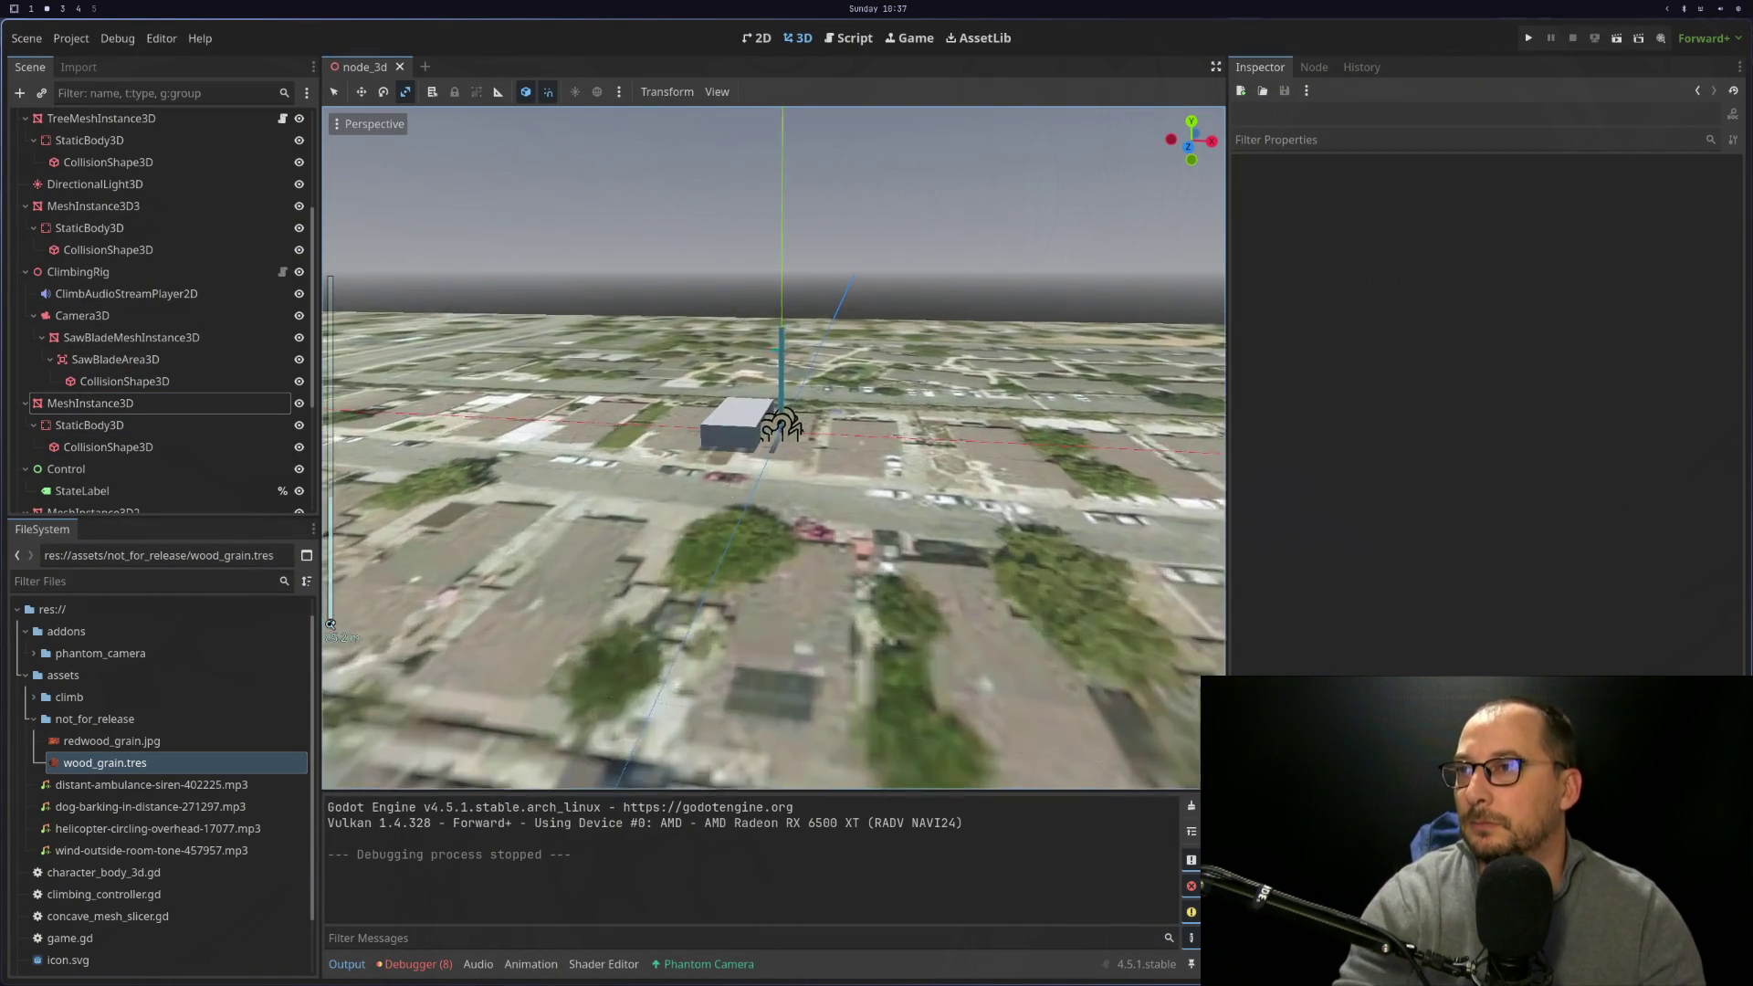
scroll(727, 480, "up", 10)
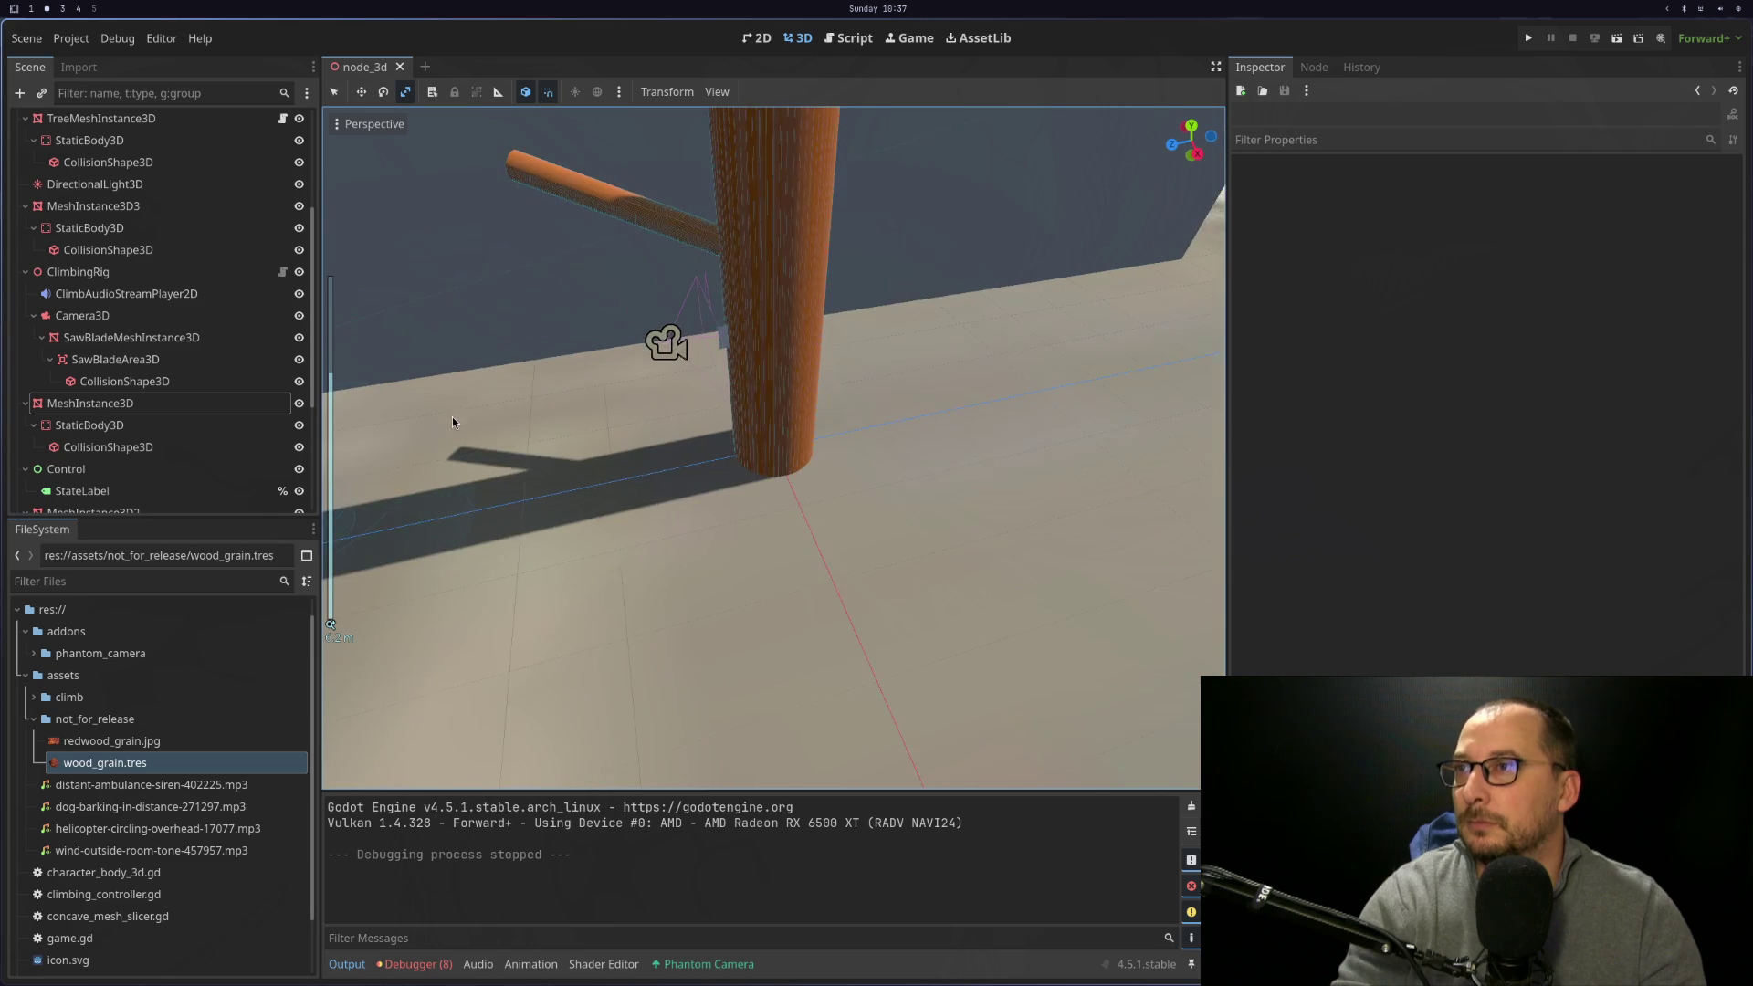
left_click(600, 201)
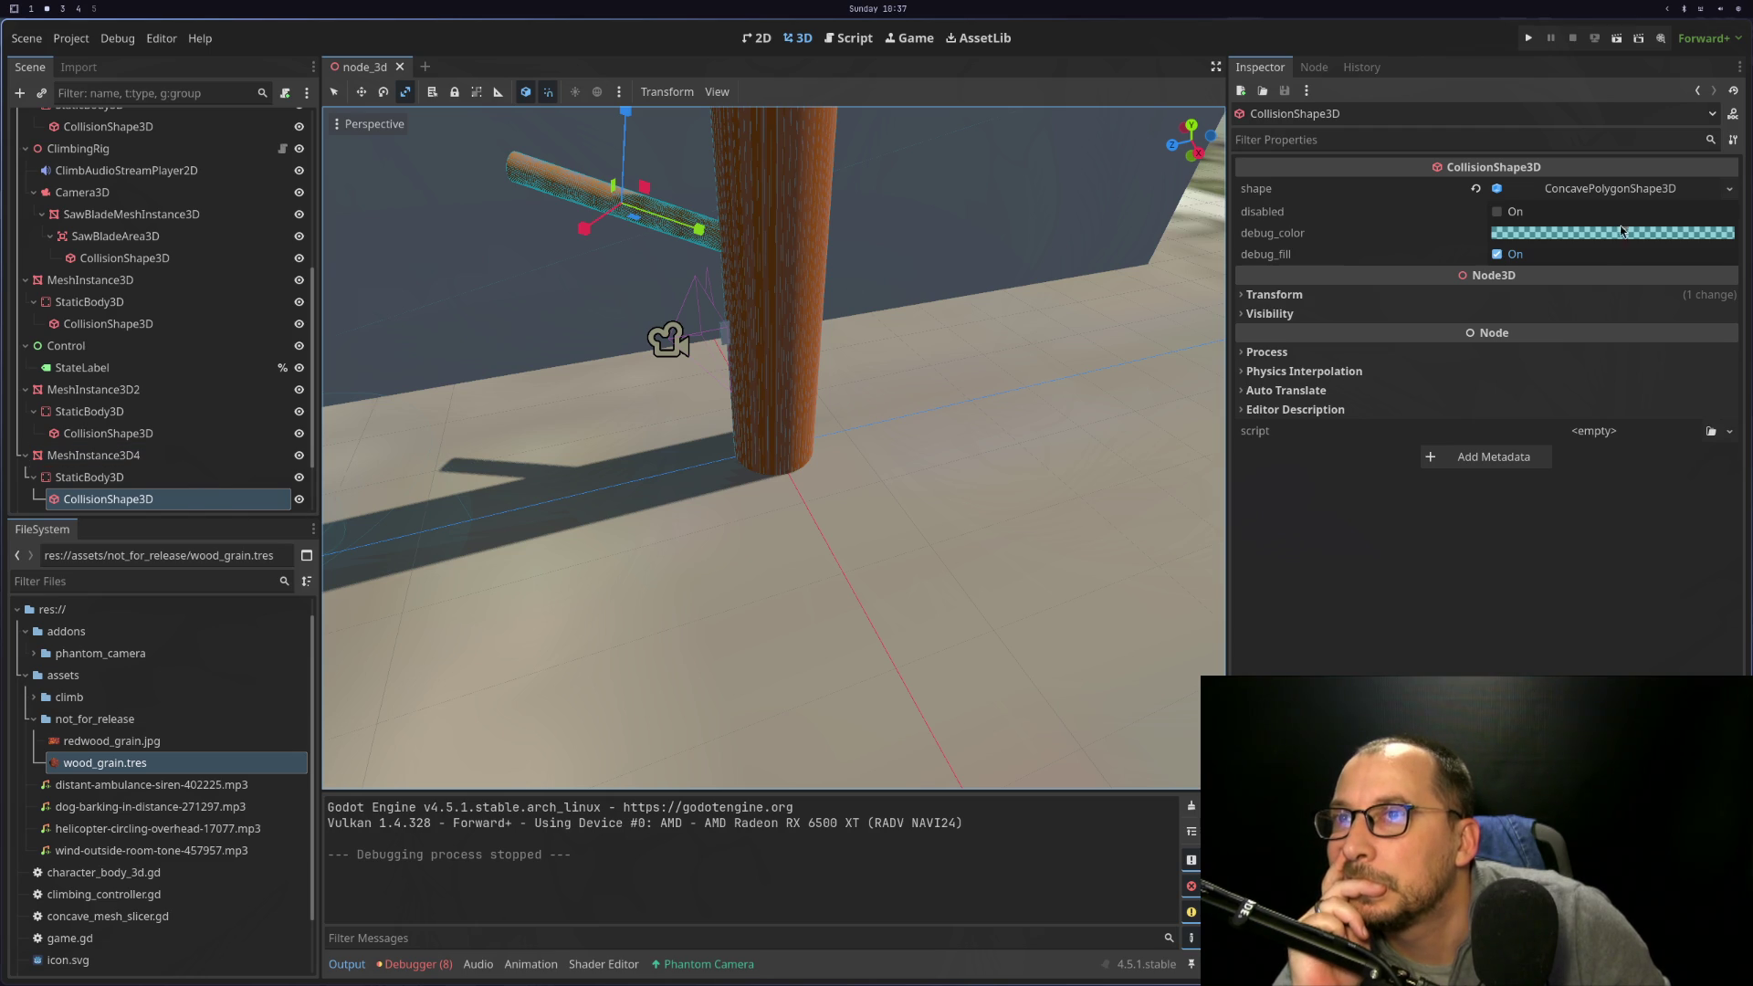
Expand and collapse the branch's ConcavePolygonShape3D settings, glancing at game.gd
left_click(1632, 190)
left_click(1632, 190)
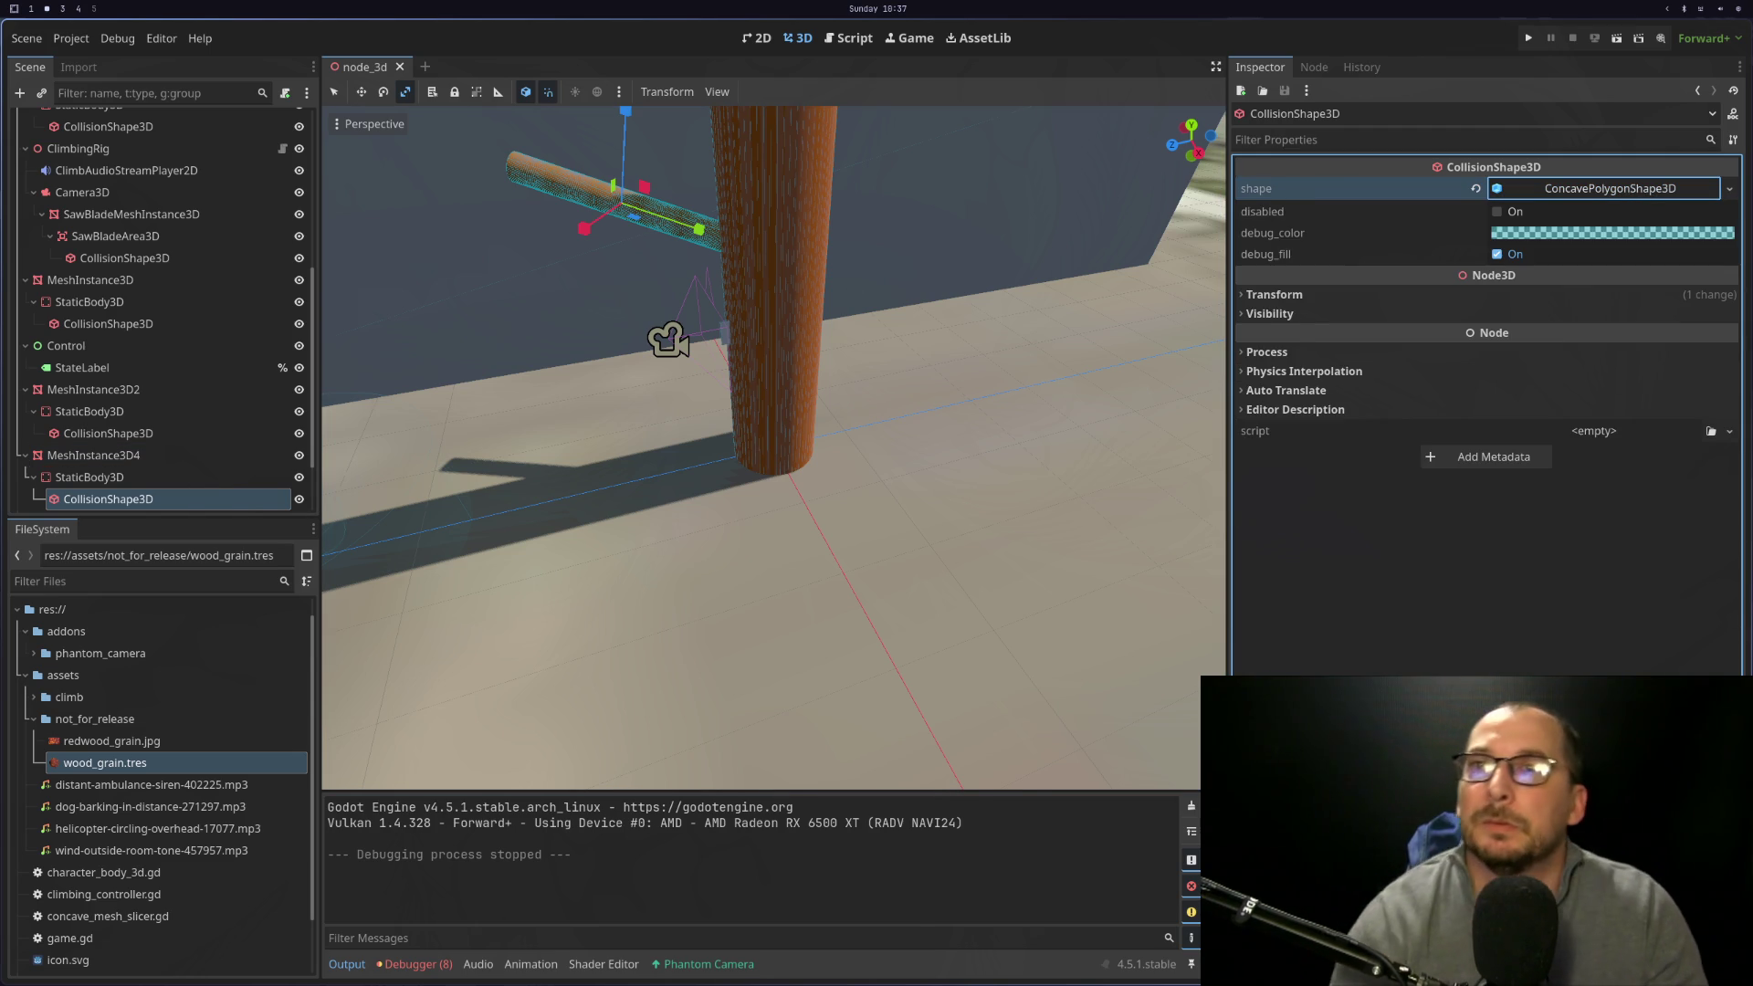
key("super+1")
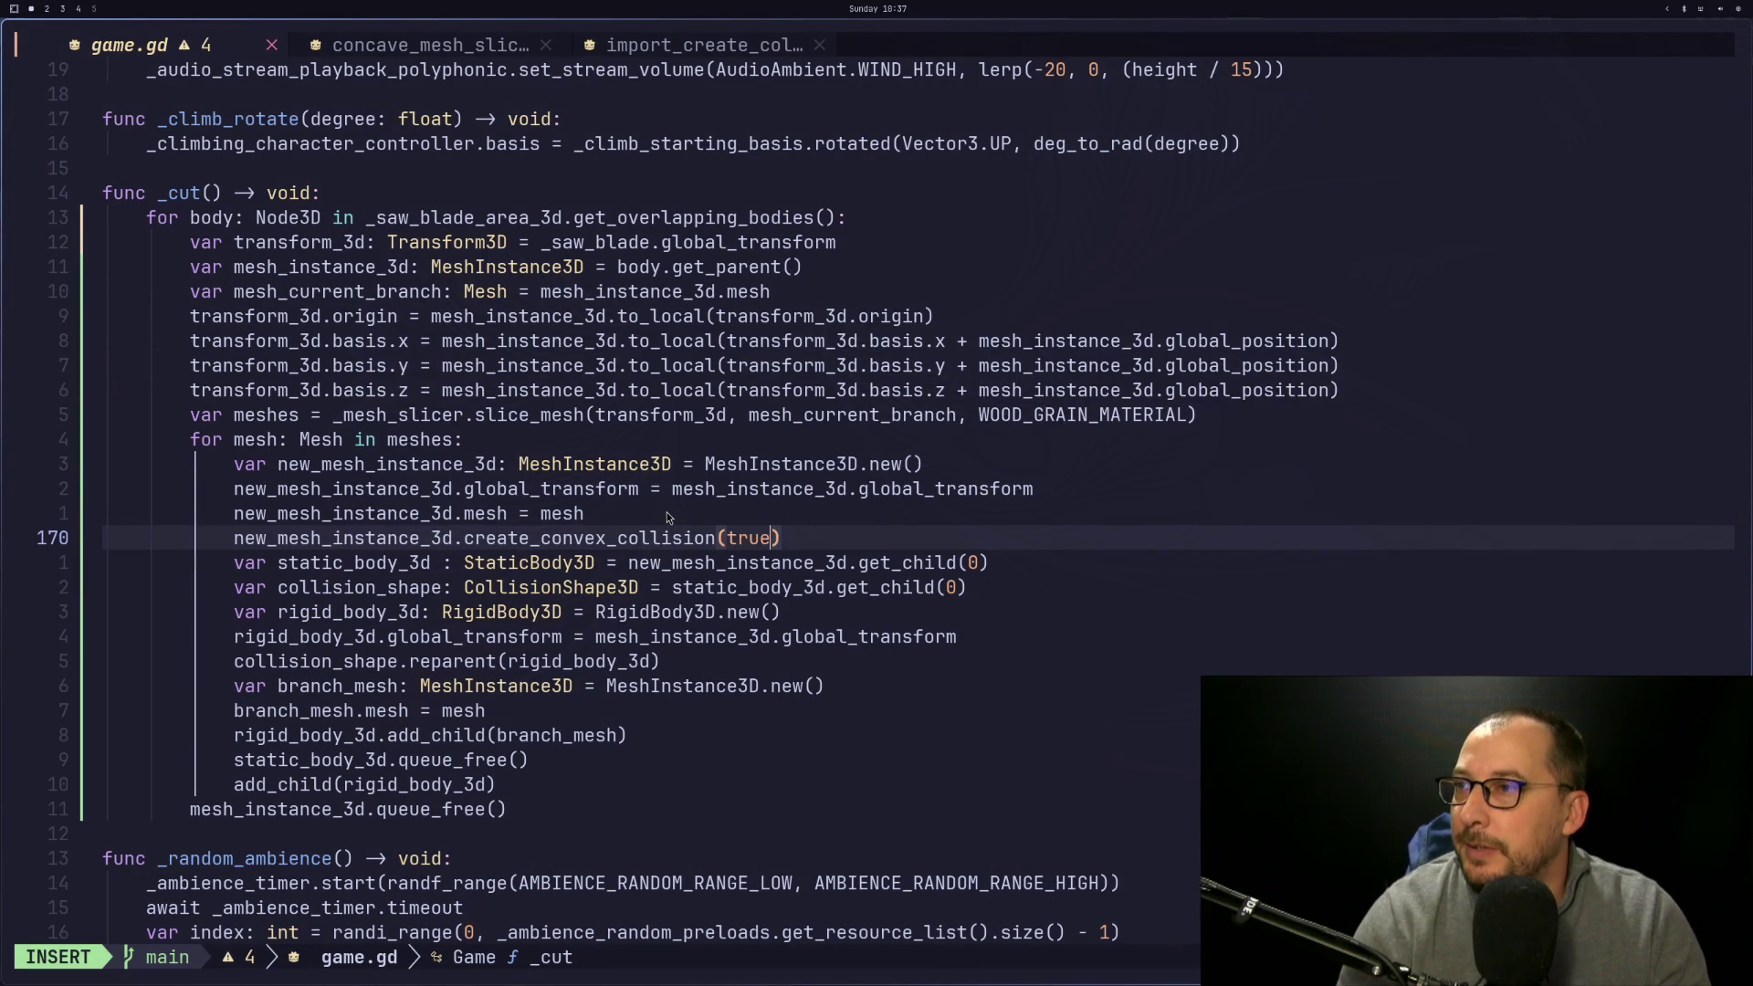
key("super+2")
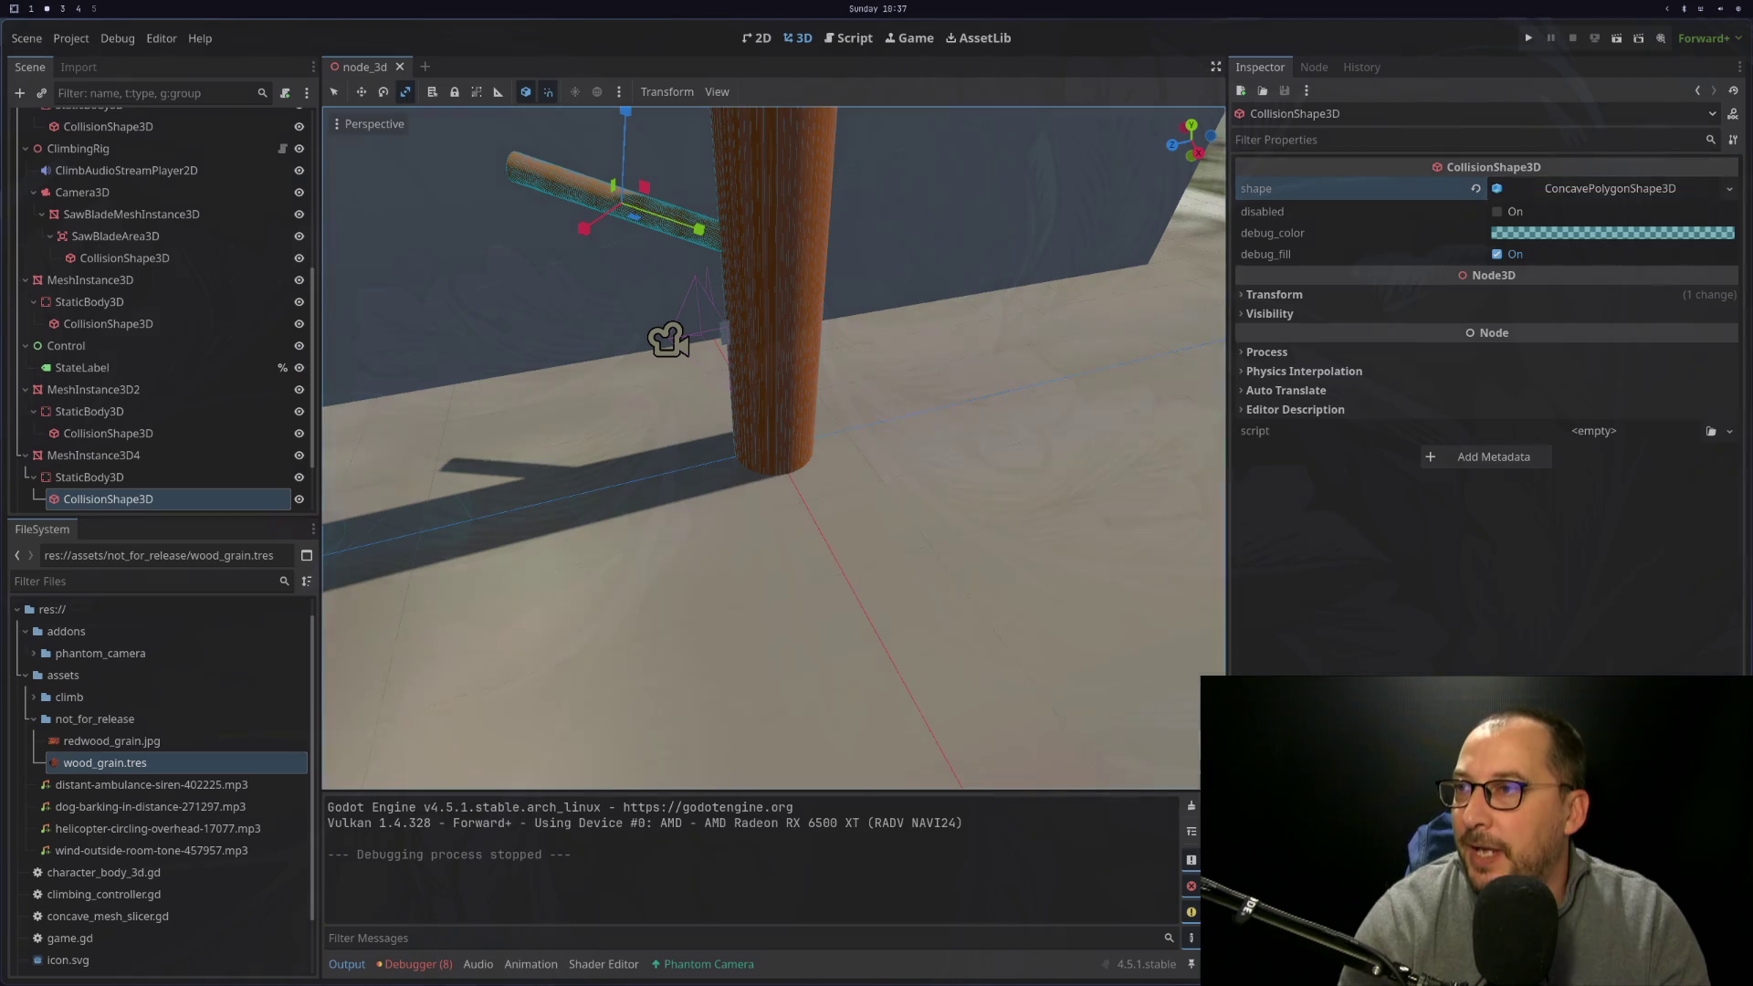
Check the collision shape type list, then return to the ConvexPolygonShape3D docs
left_click(1601, 190)
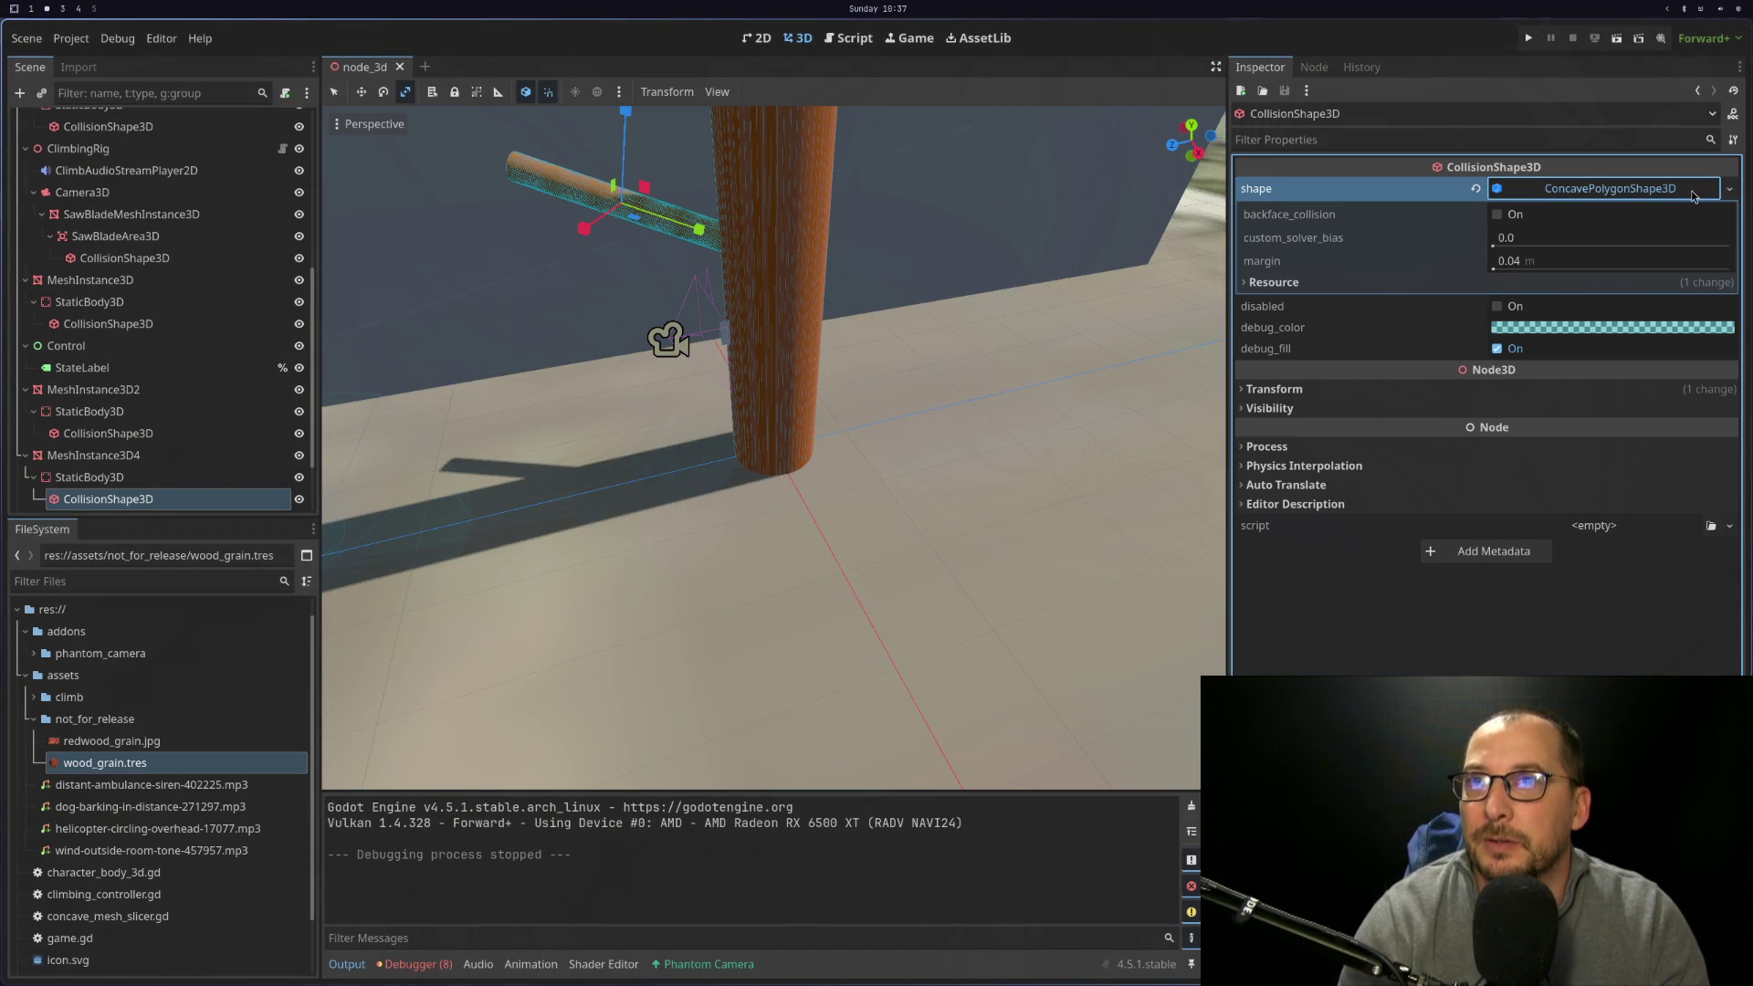
left_click(1730, 190)
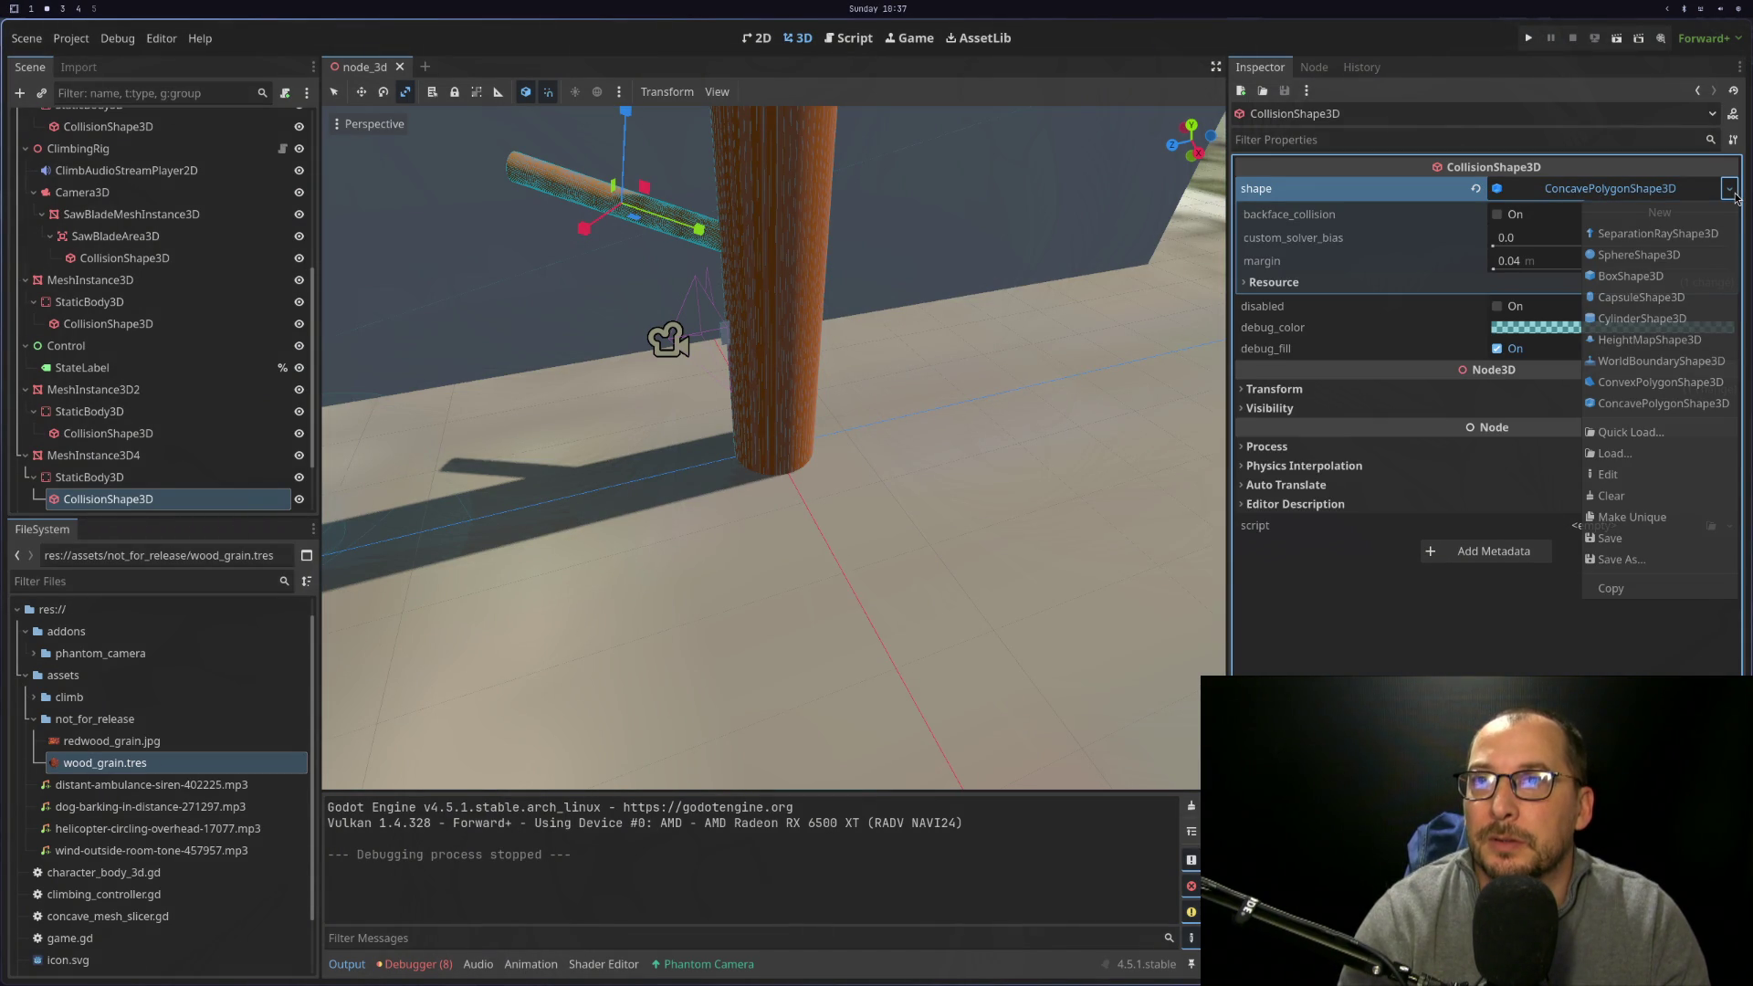
key("super+1")
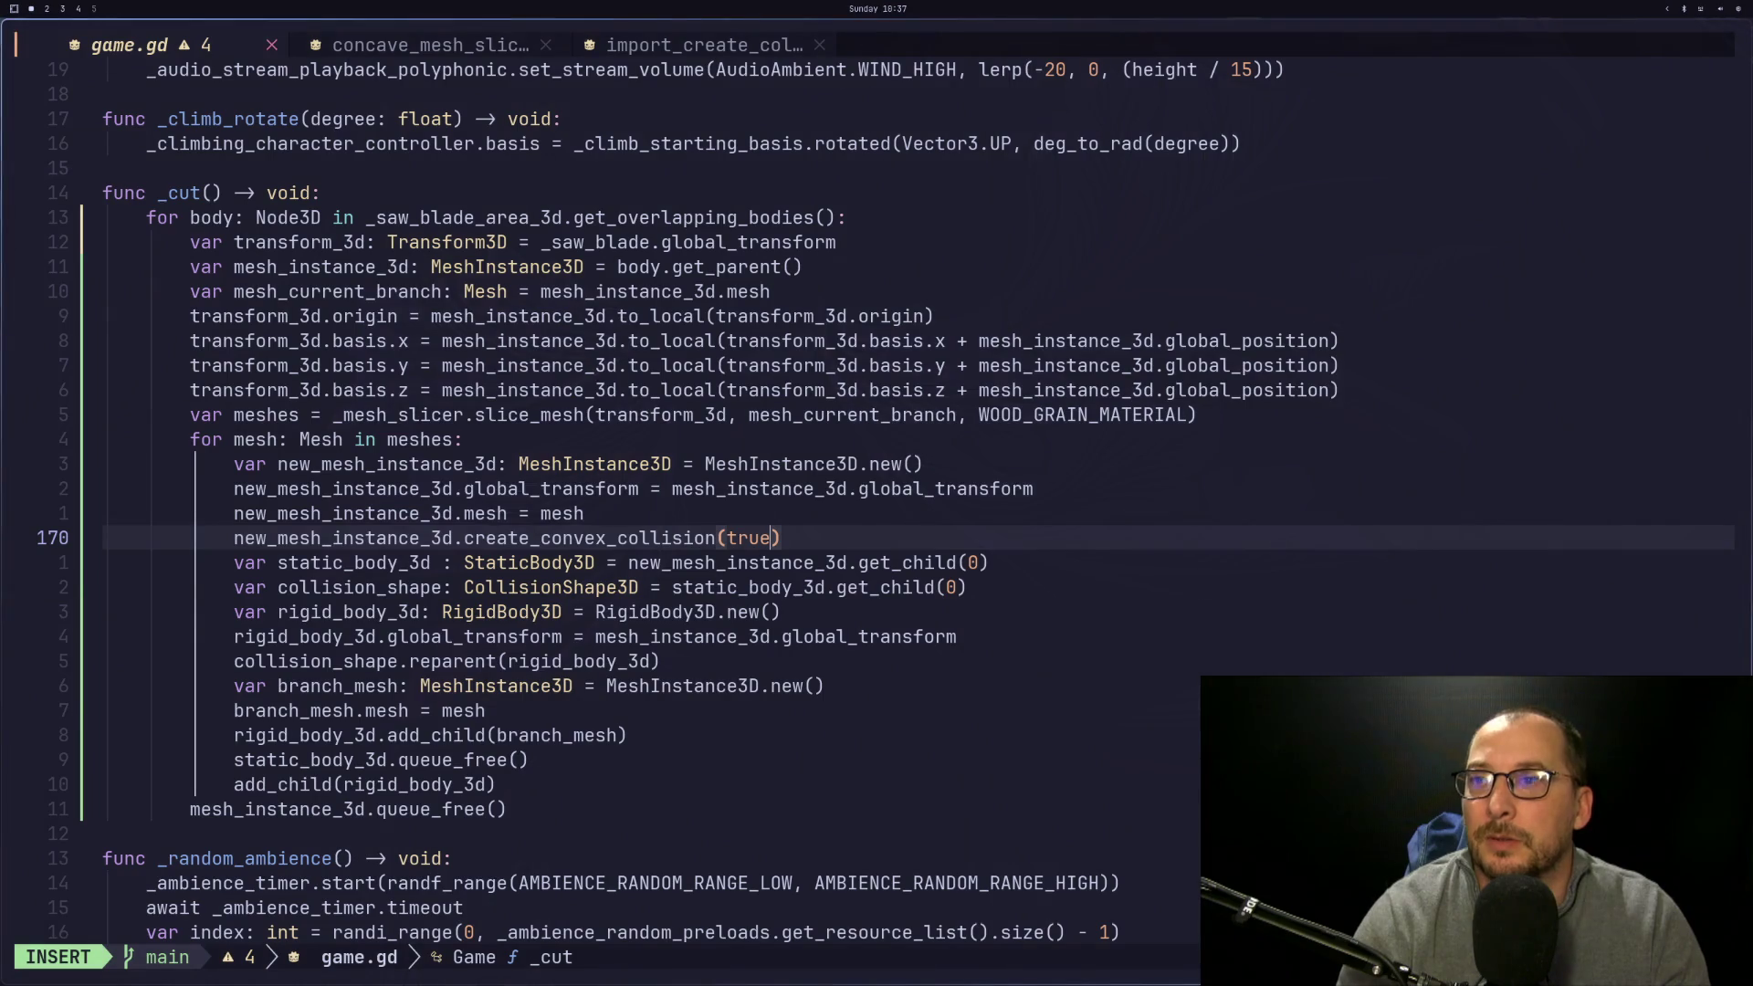
key("super+3")
scroll(1473, 356, "down", 3)
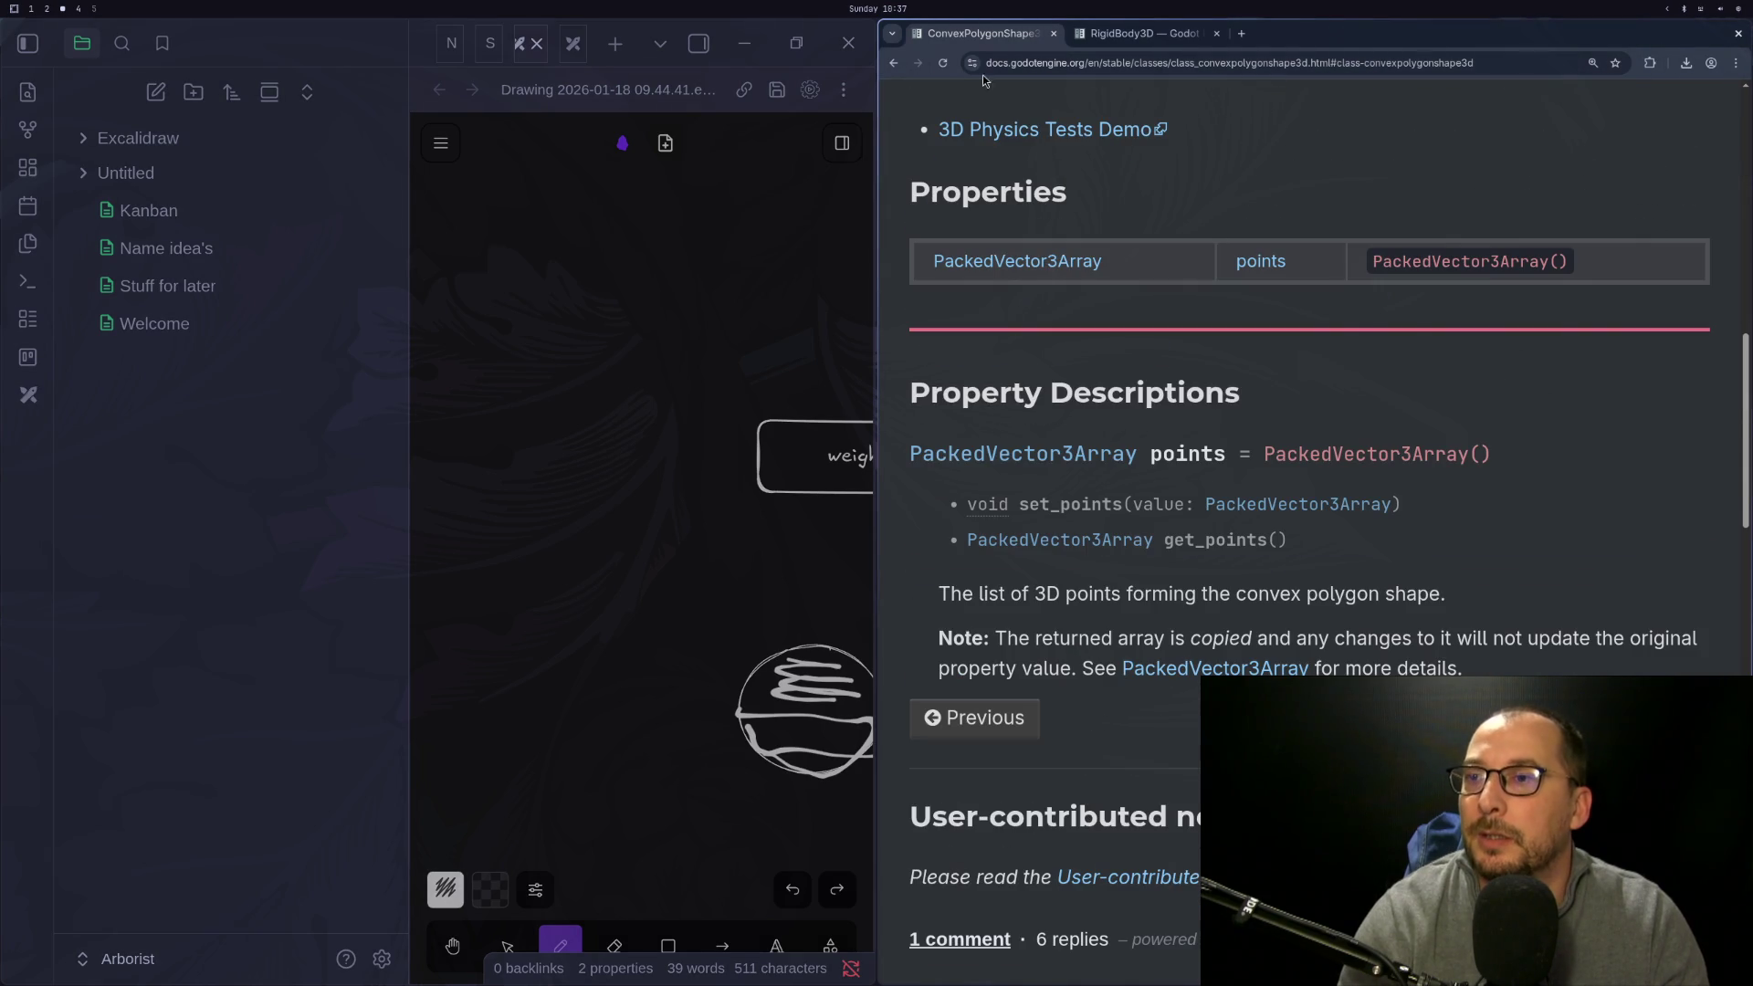
Compare the Shape3D and ConvexPolygonShape3D documentation pages
left_click(895, 62)
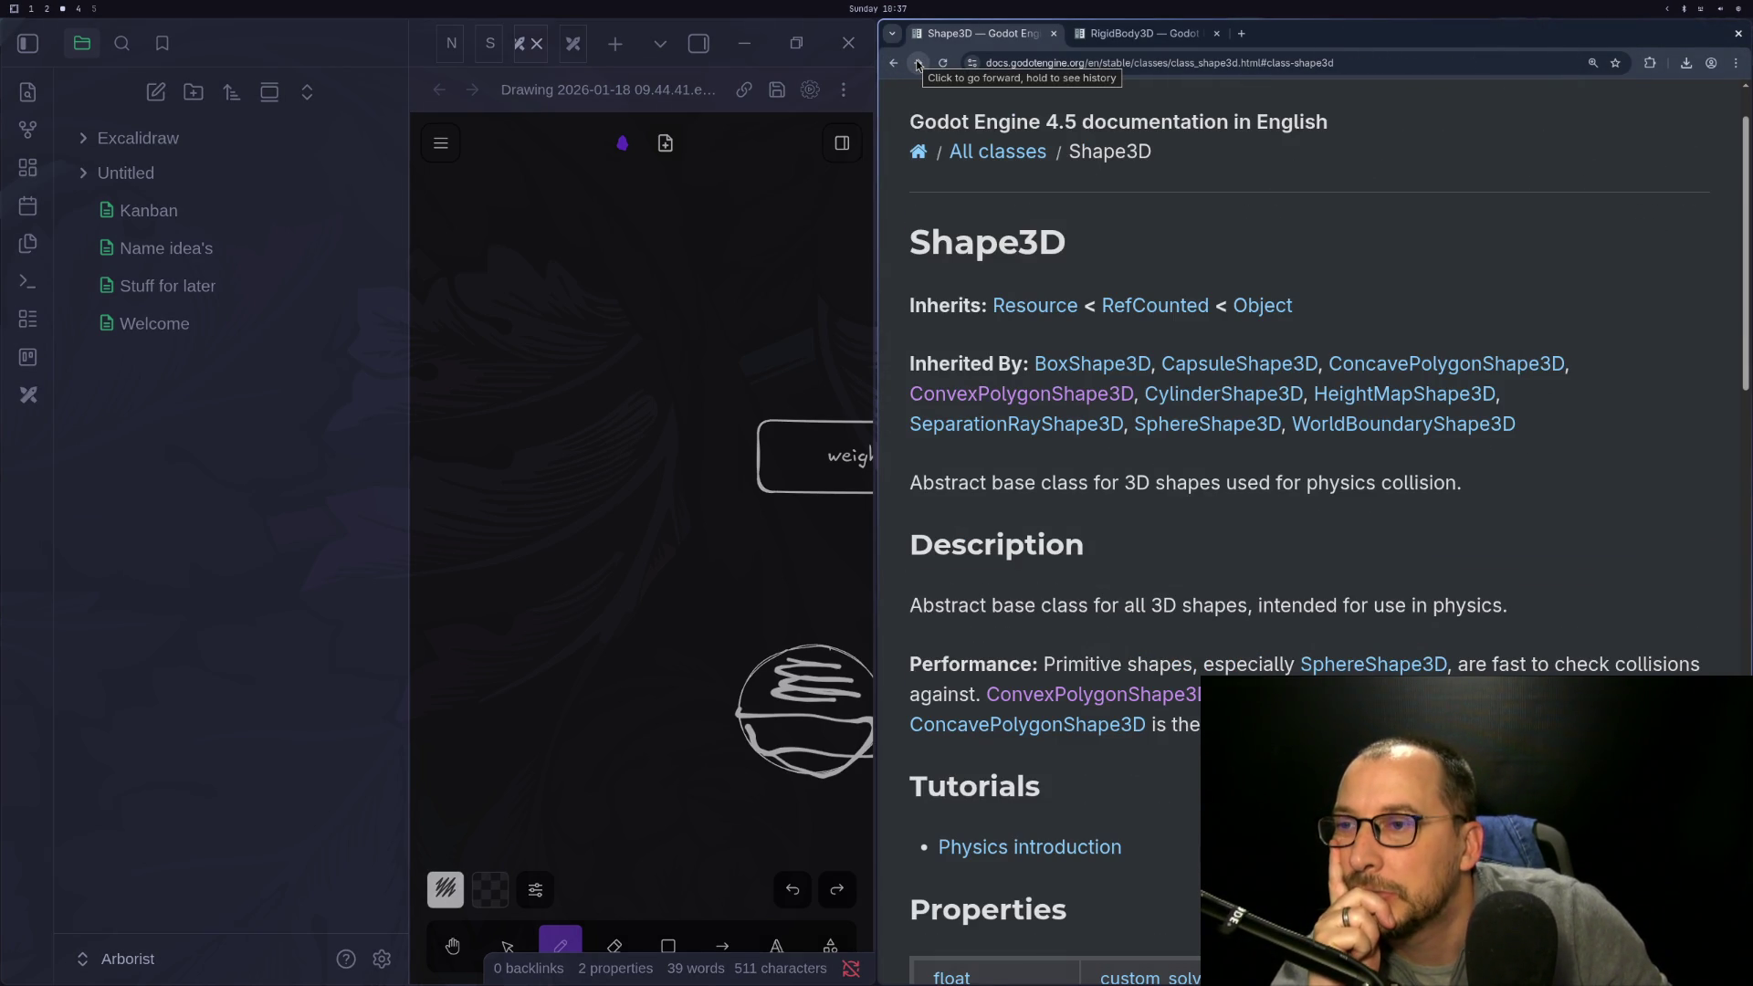
left_click(918, 63)
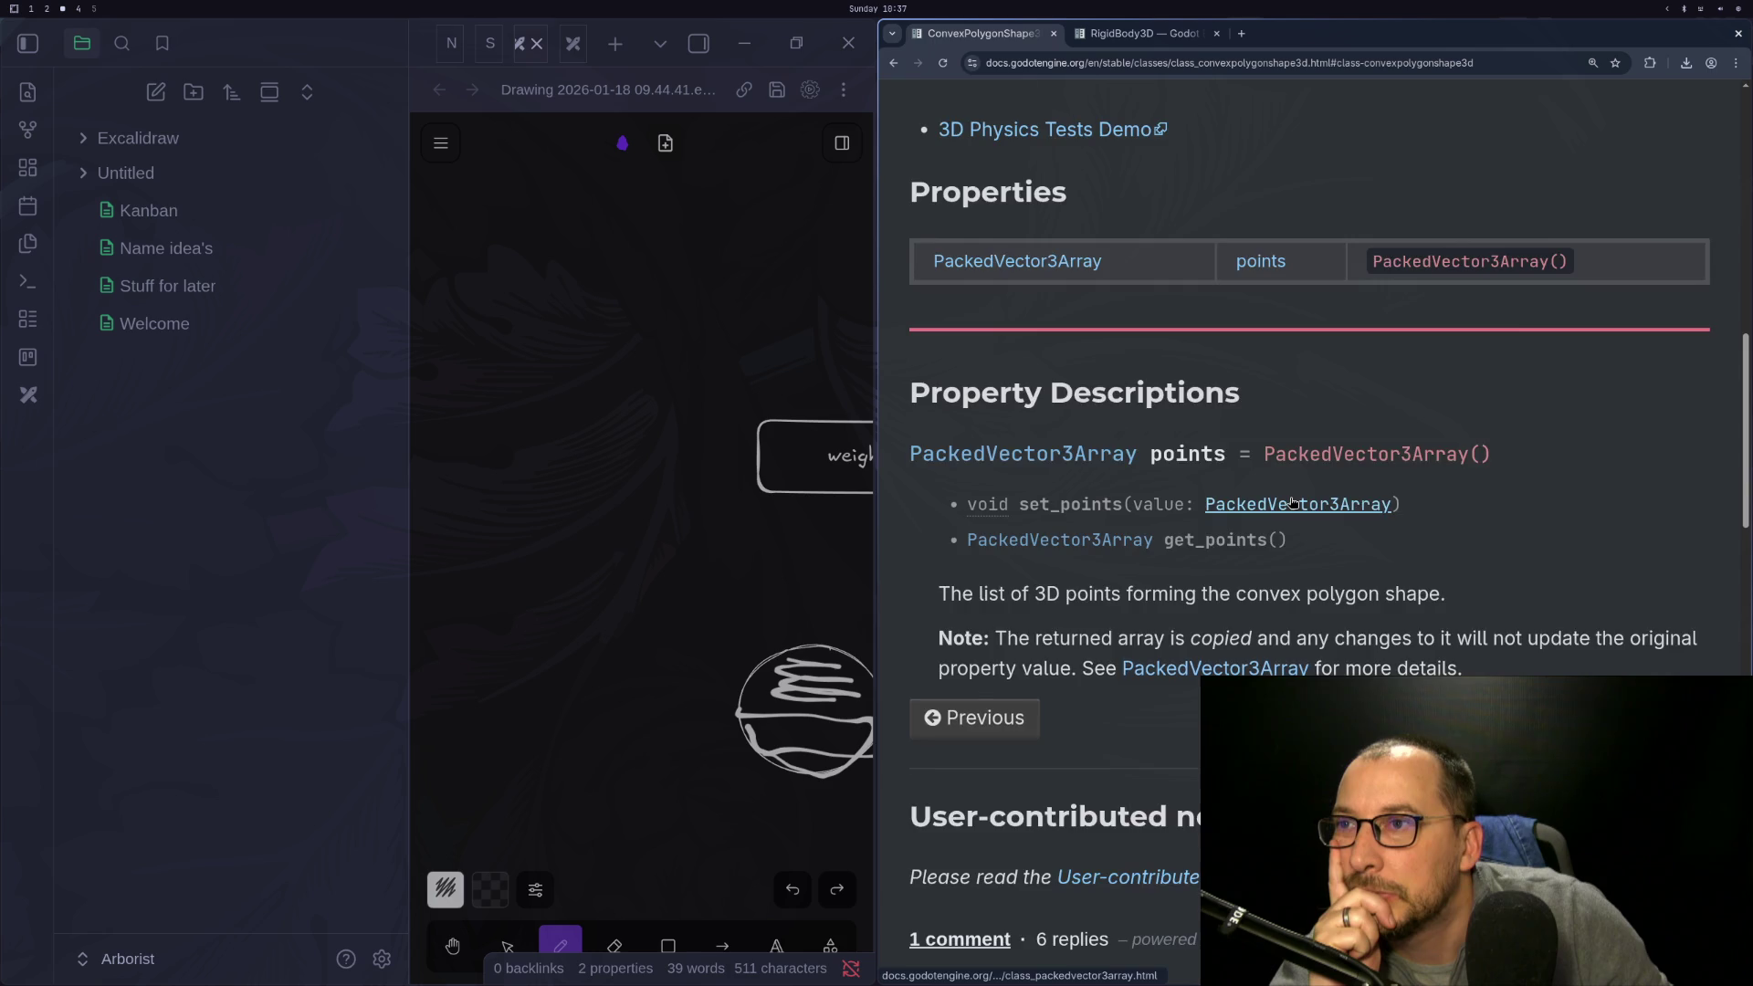
scroll(1029, 152, "up", 3)
left_click(895, 63)
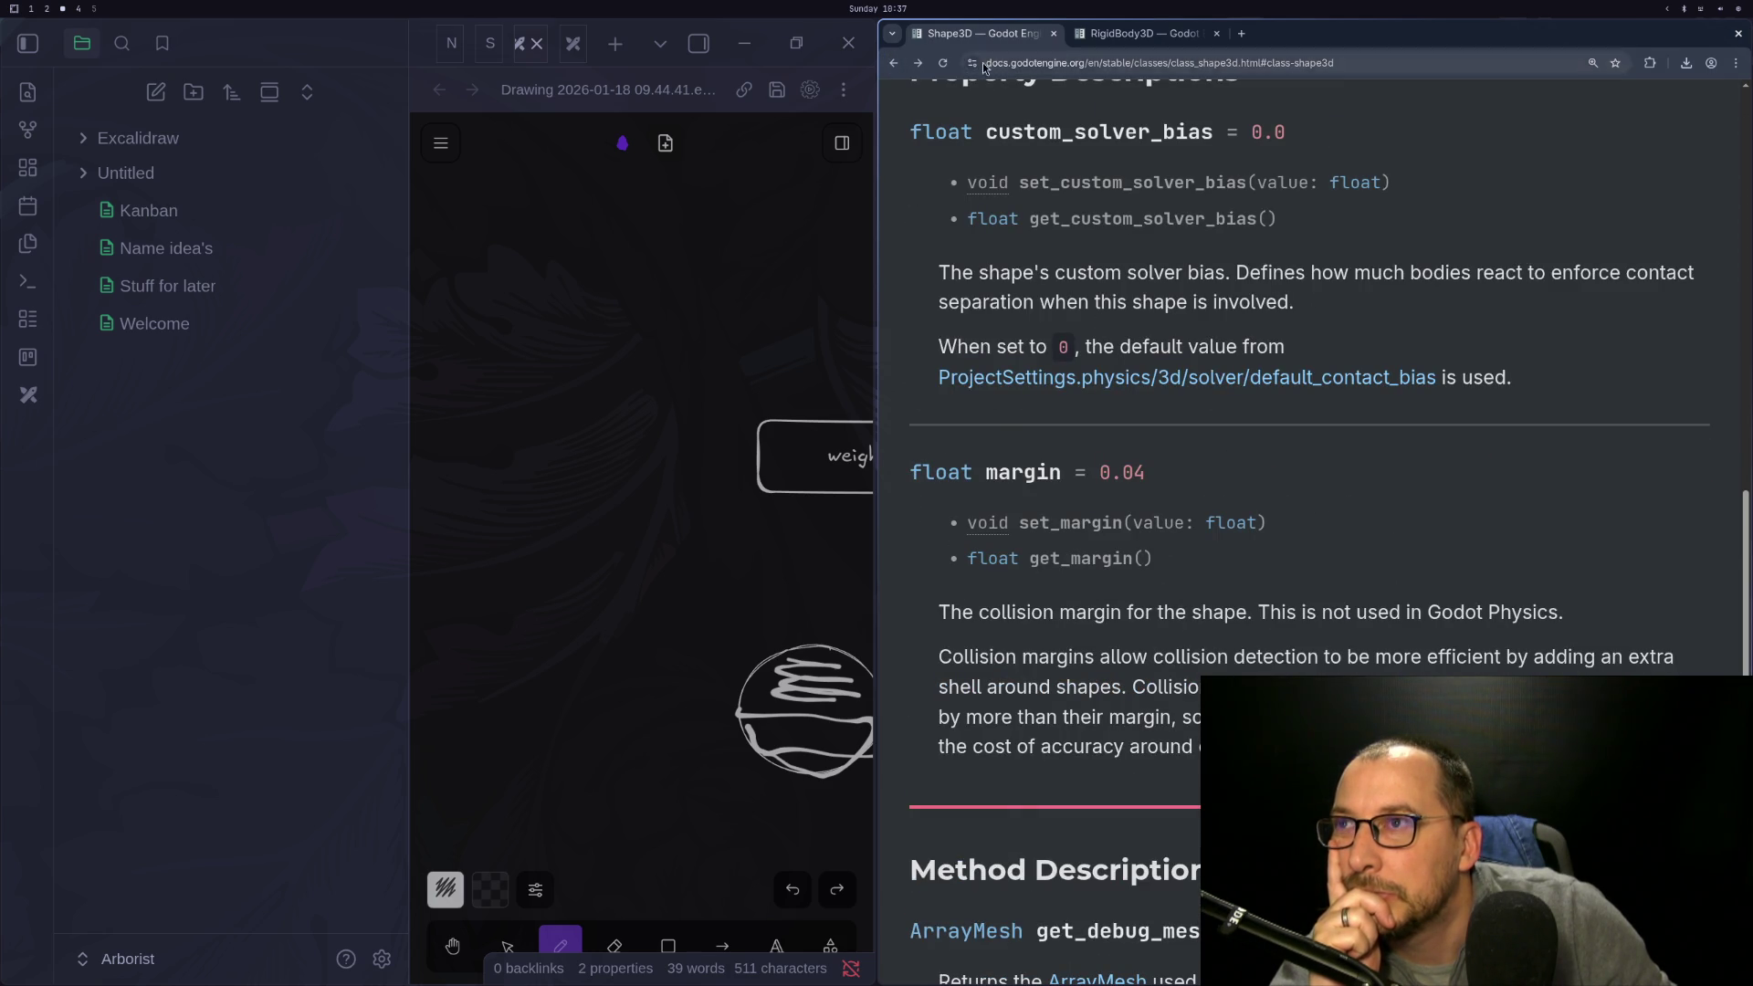
left_click(894, 66)
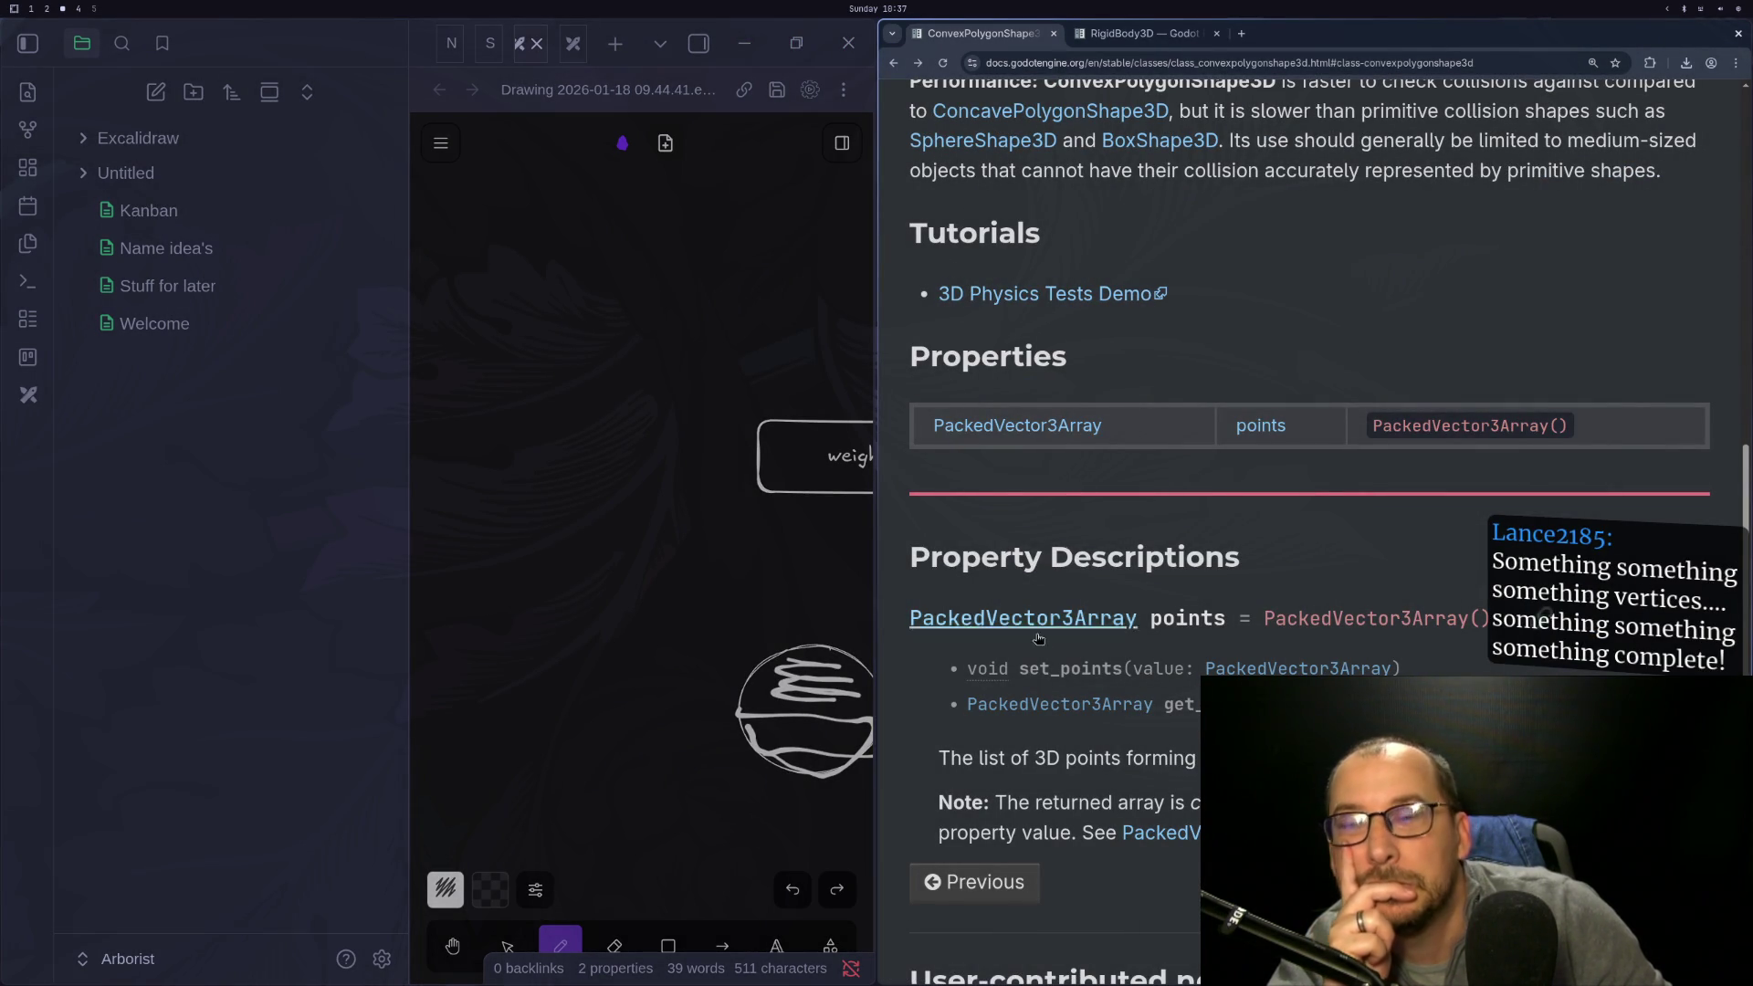
scroll(1021, 550, "down", 2)
On the MeshInstance3D page, locate and select the create_trimesh_collision method name
left_click(895, 64)
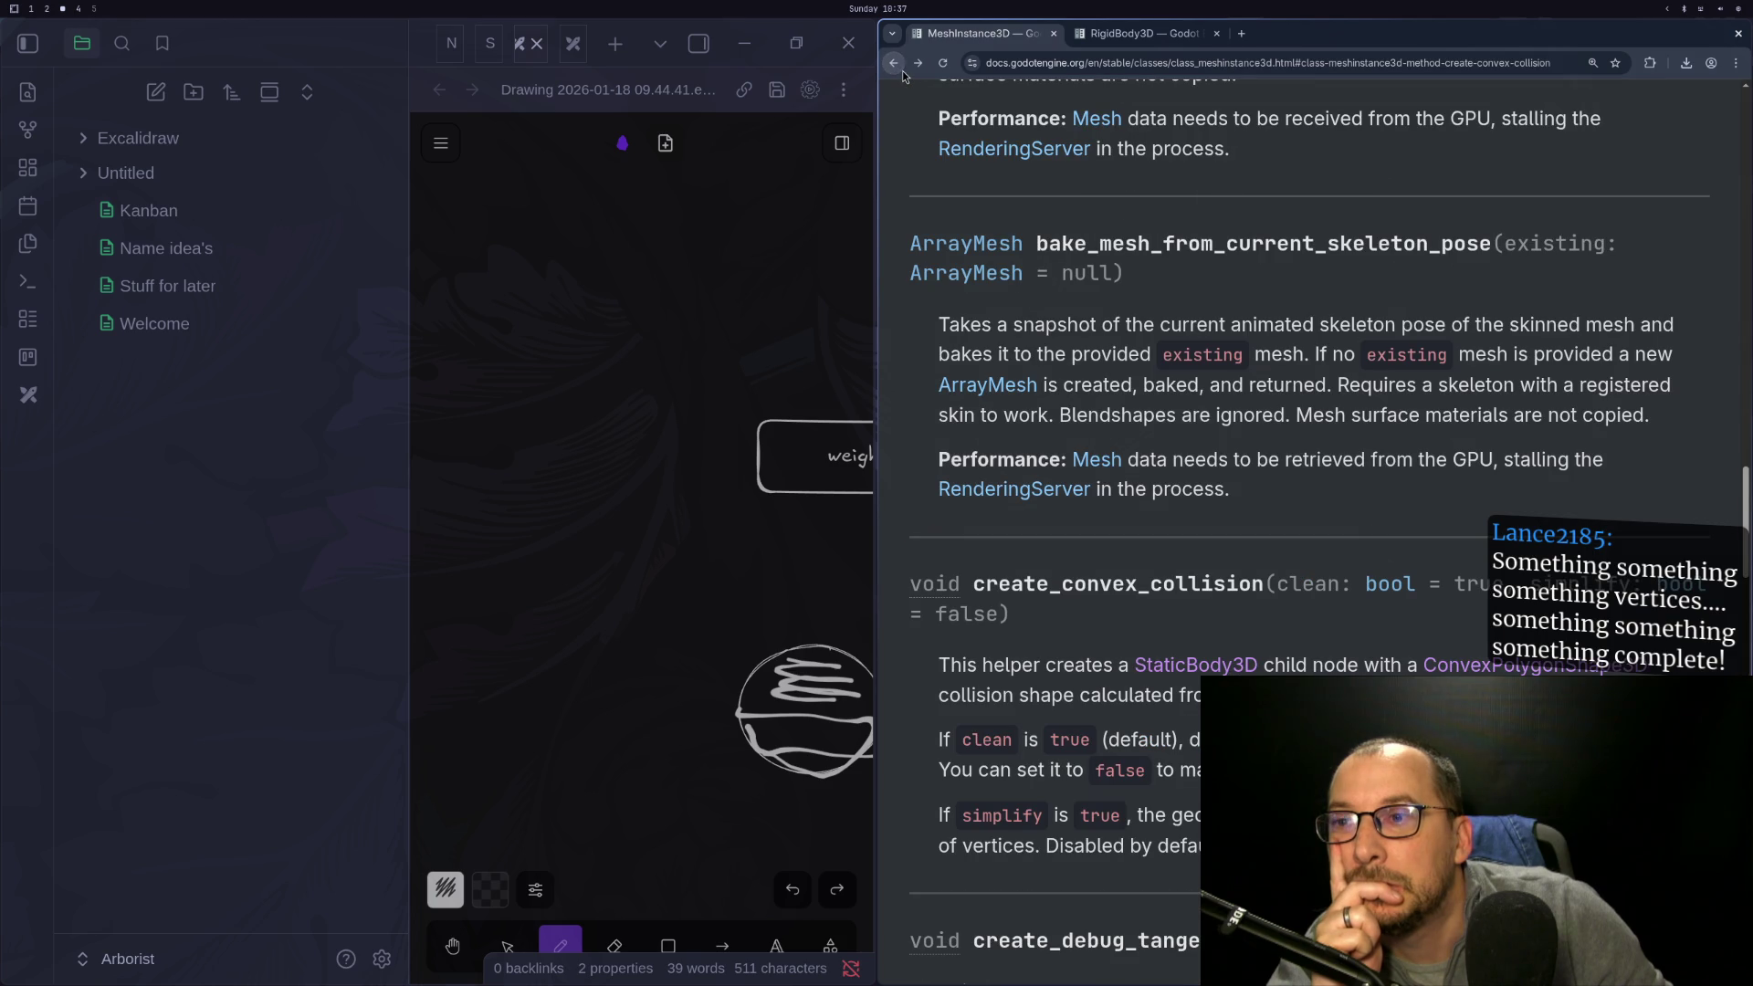
scroll(1112, 686, "down", 5)
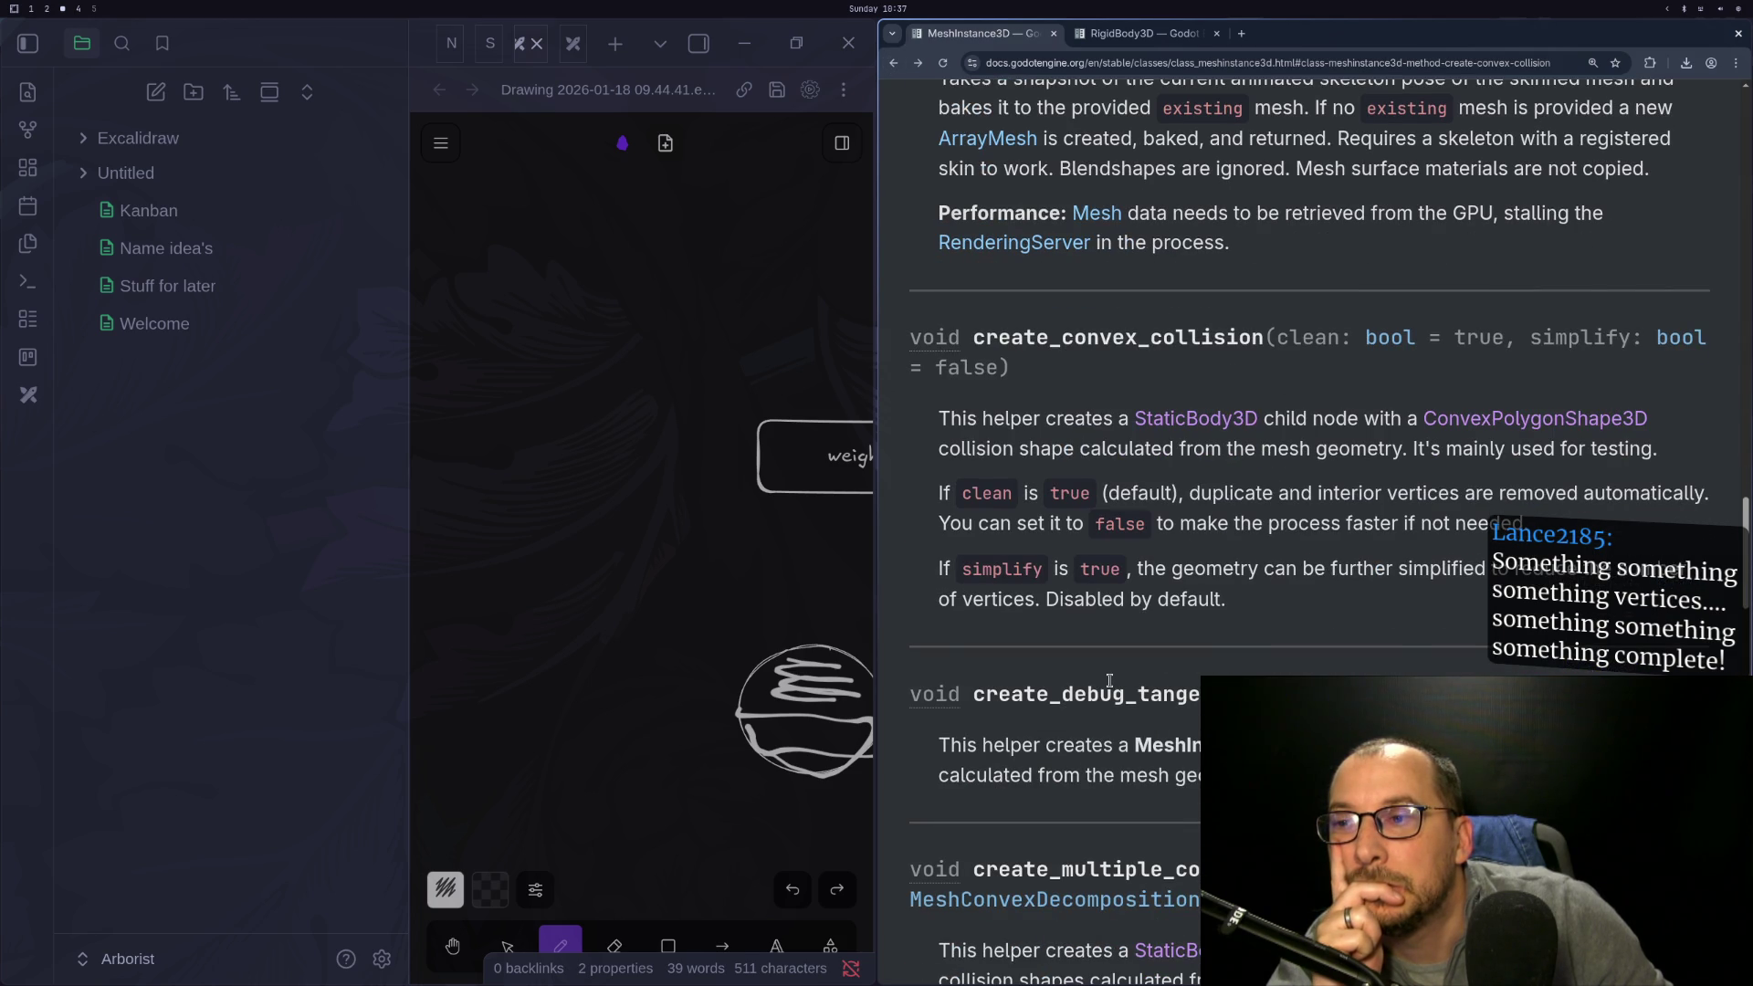
scroll(1110, 681, "down", 10)
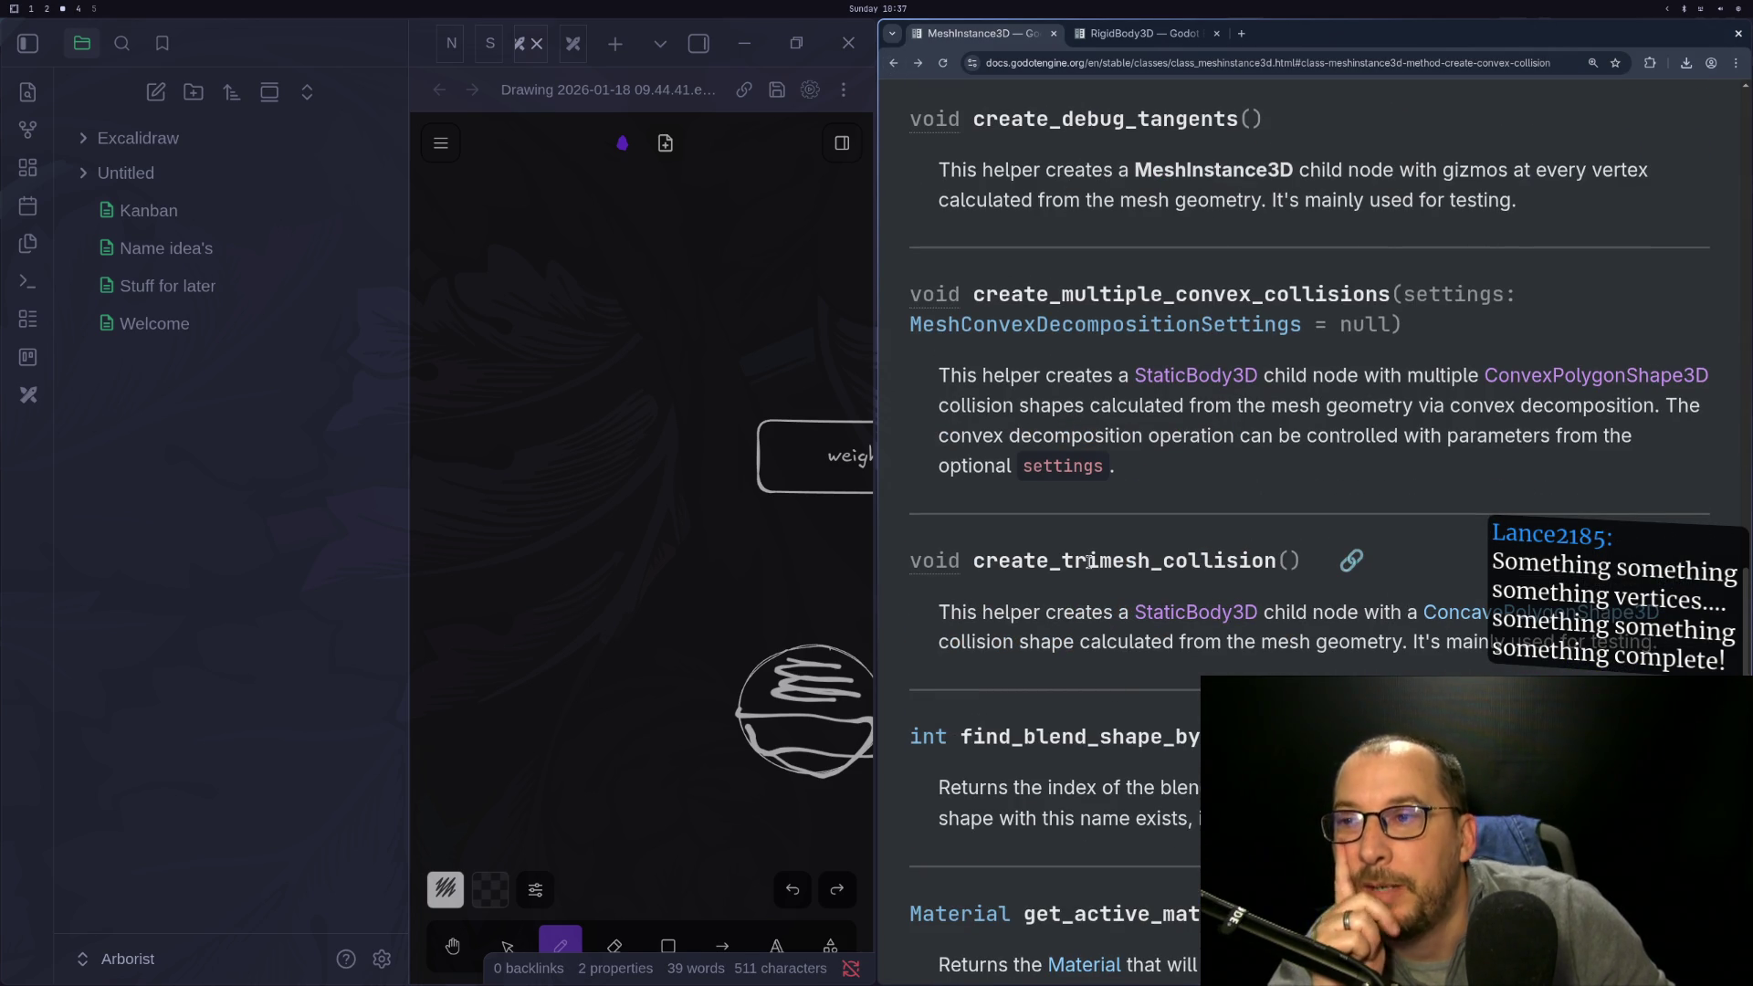
double_click(1091, 560)
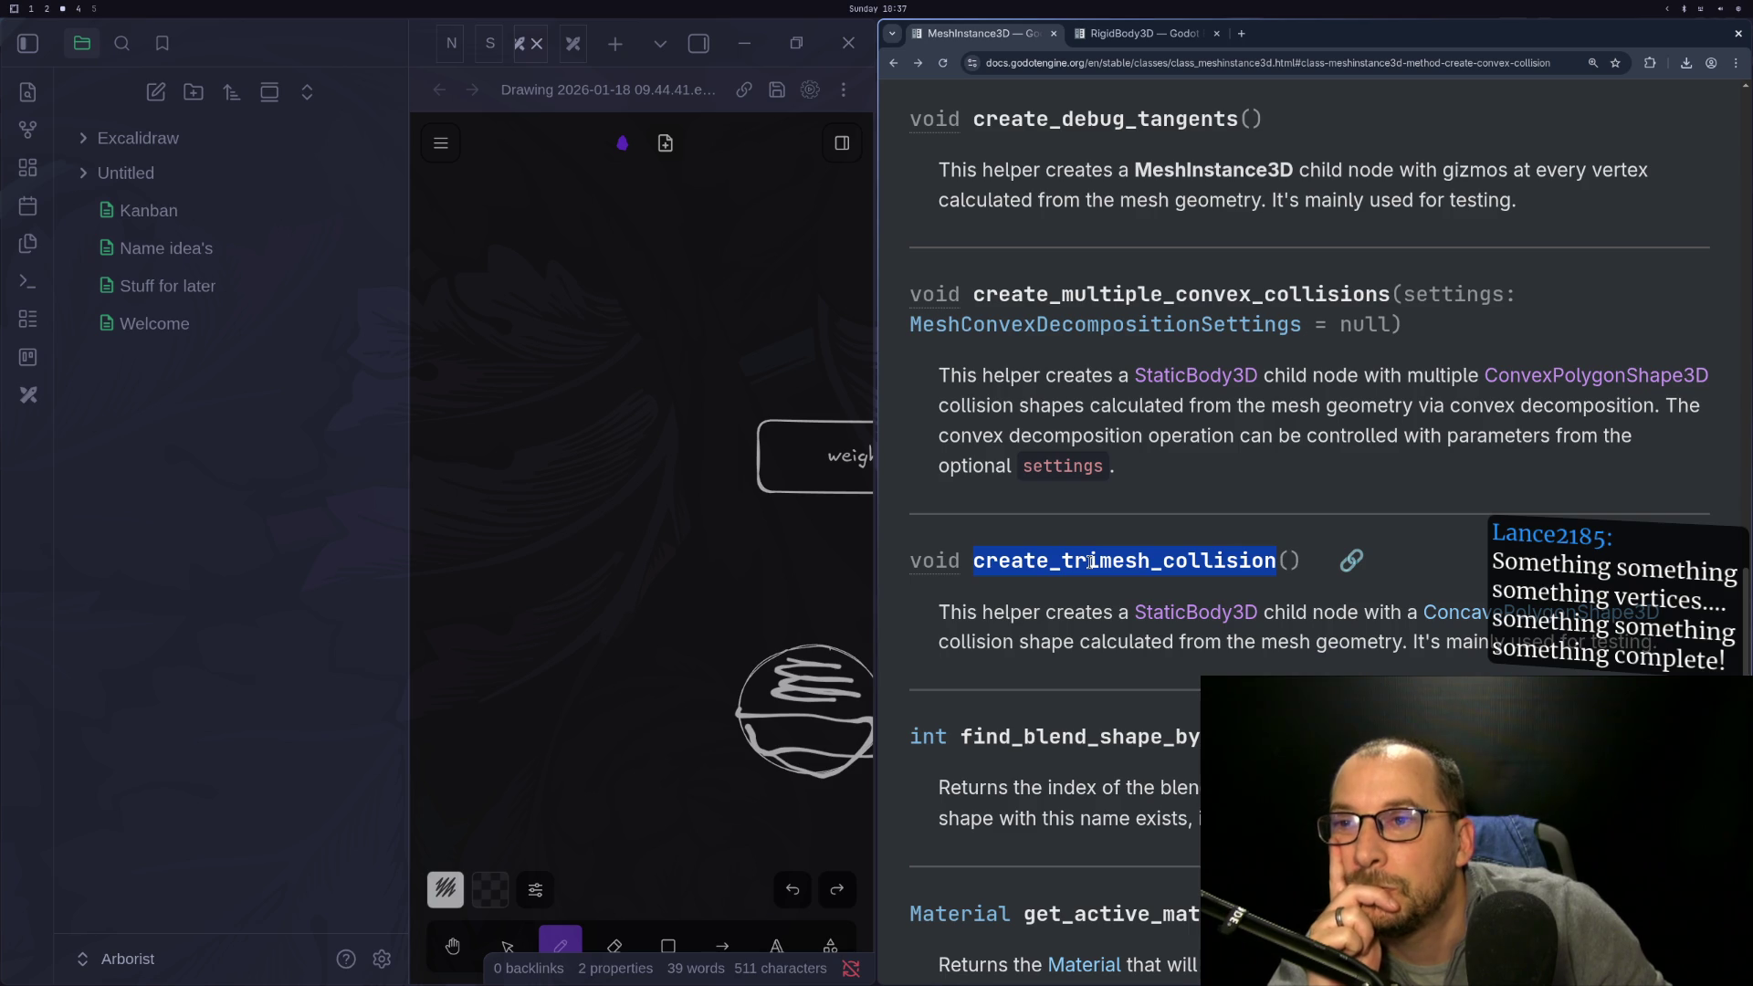
scroll(1491, 659, "up", 8)
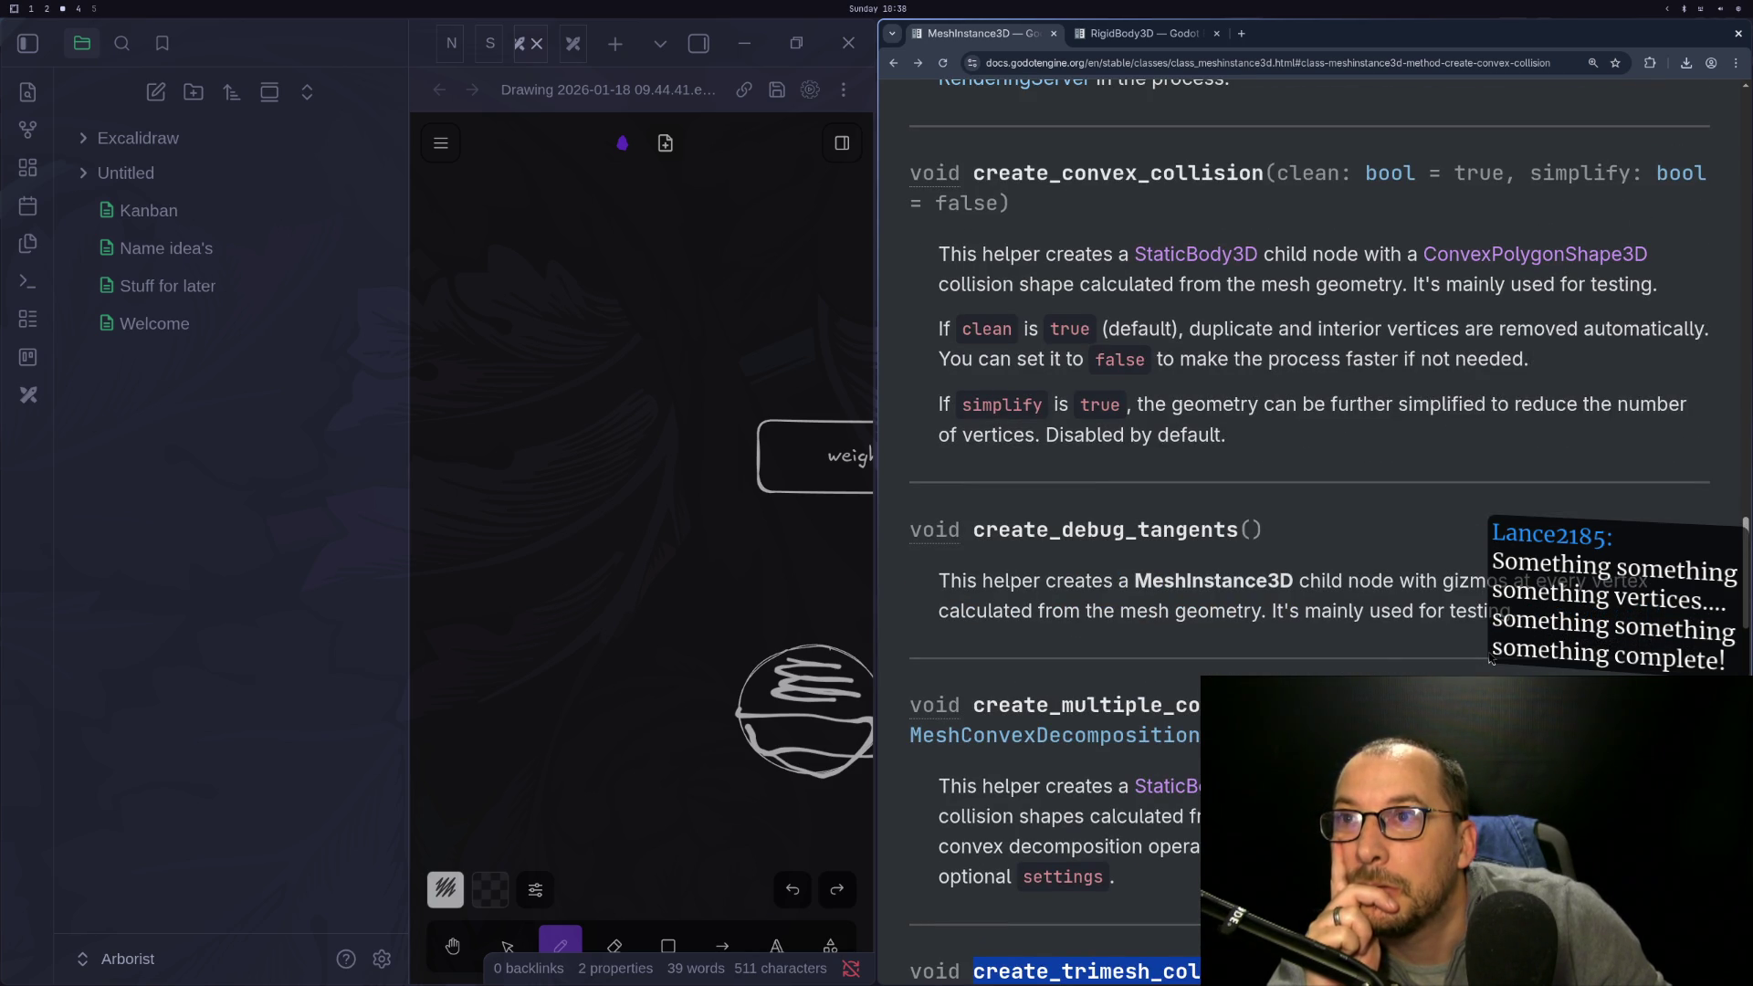
scroll(1491, 661, "down", 5)
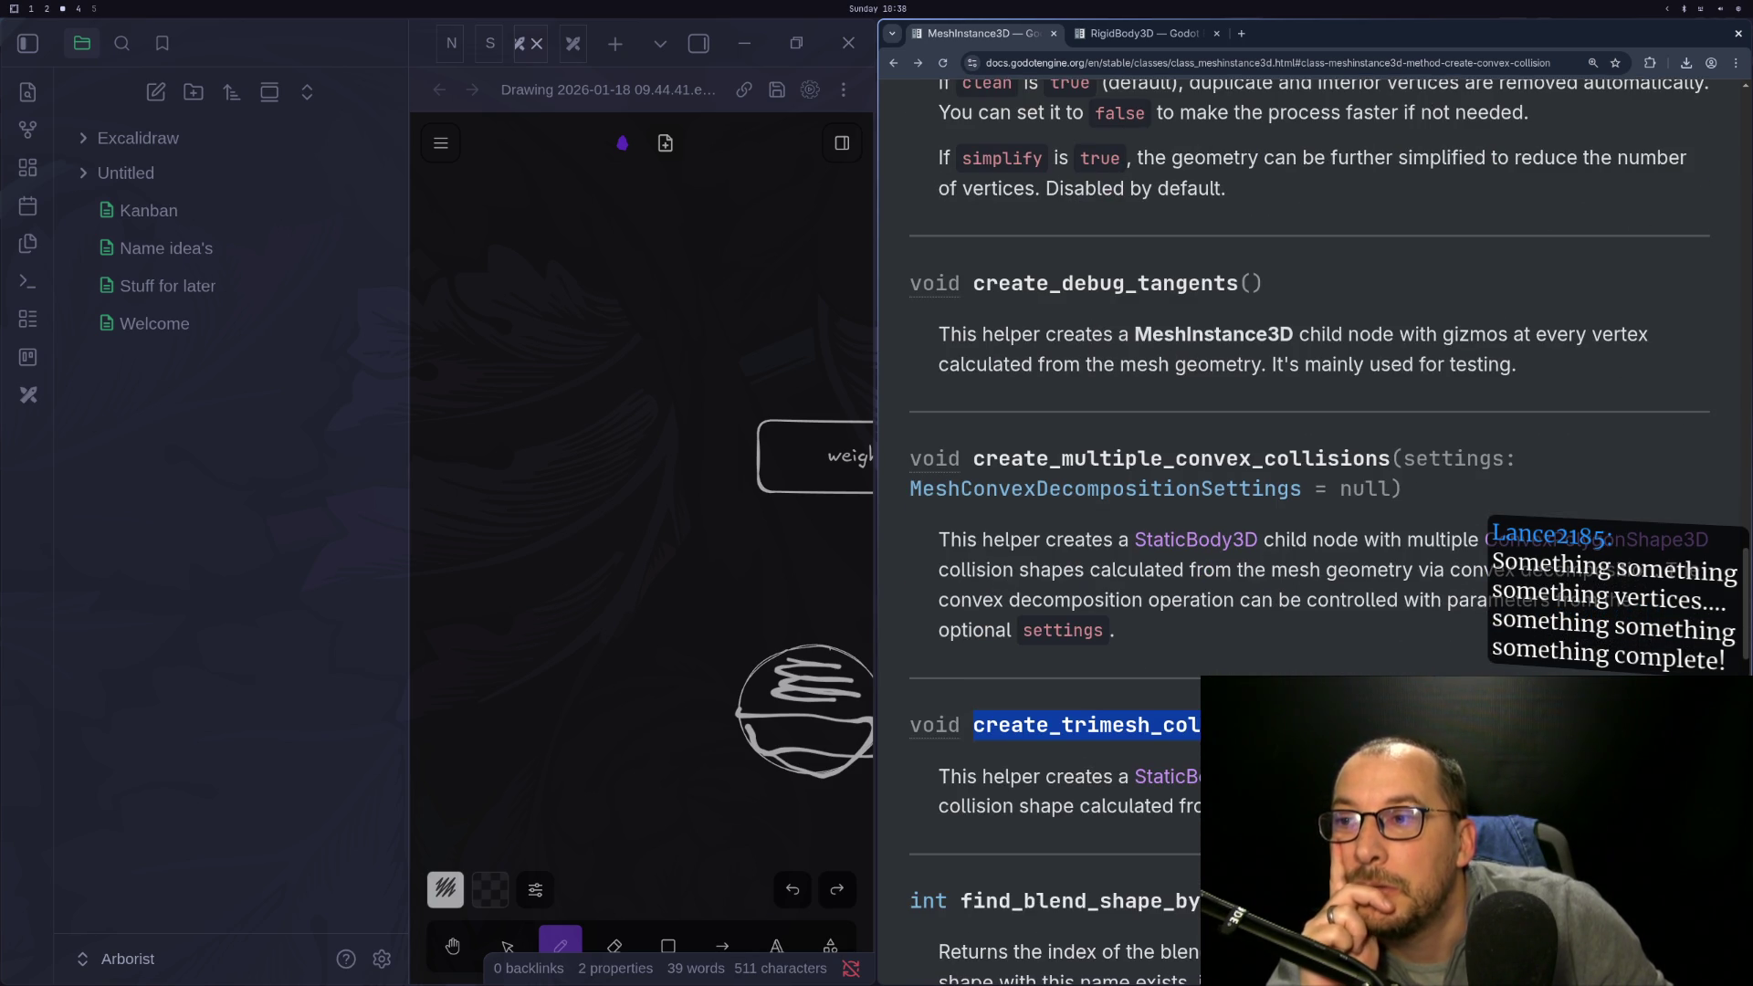
scroll(1492, 660, "down", 3)
double_click(1311, 612)
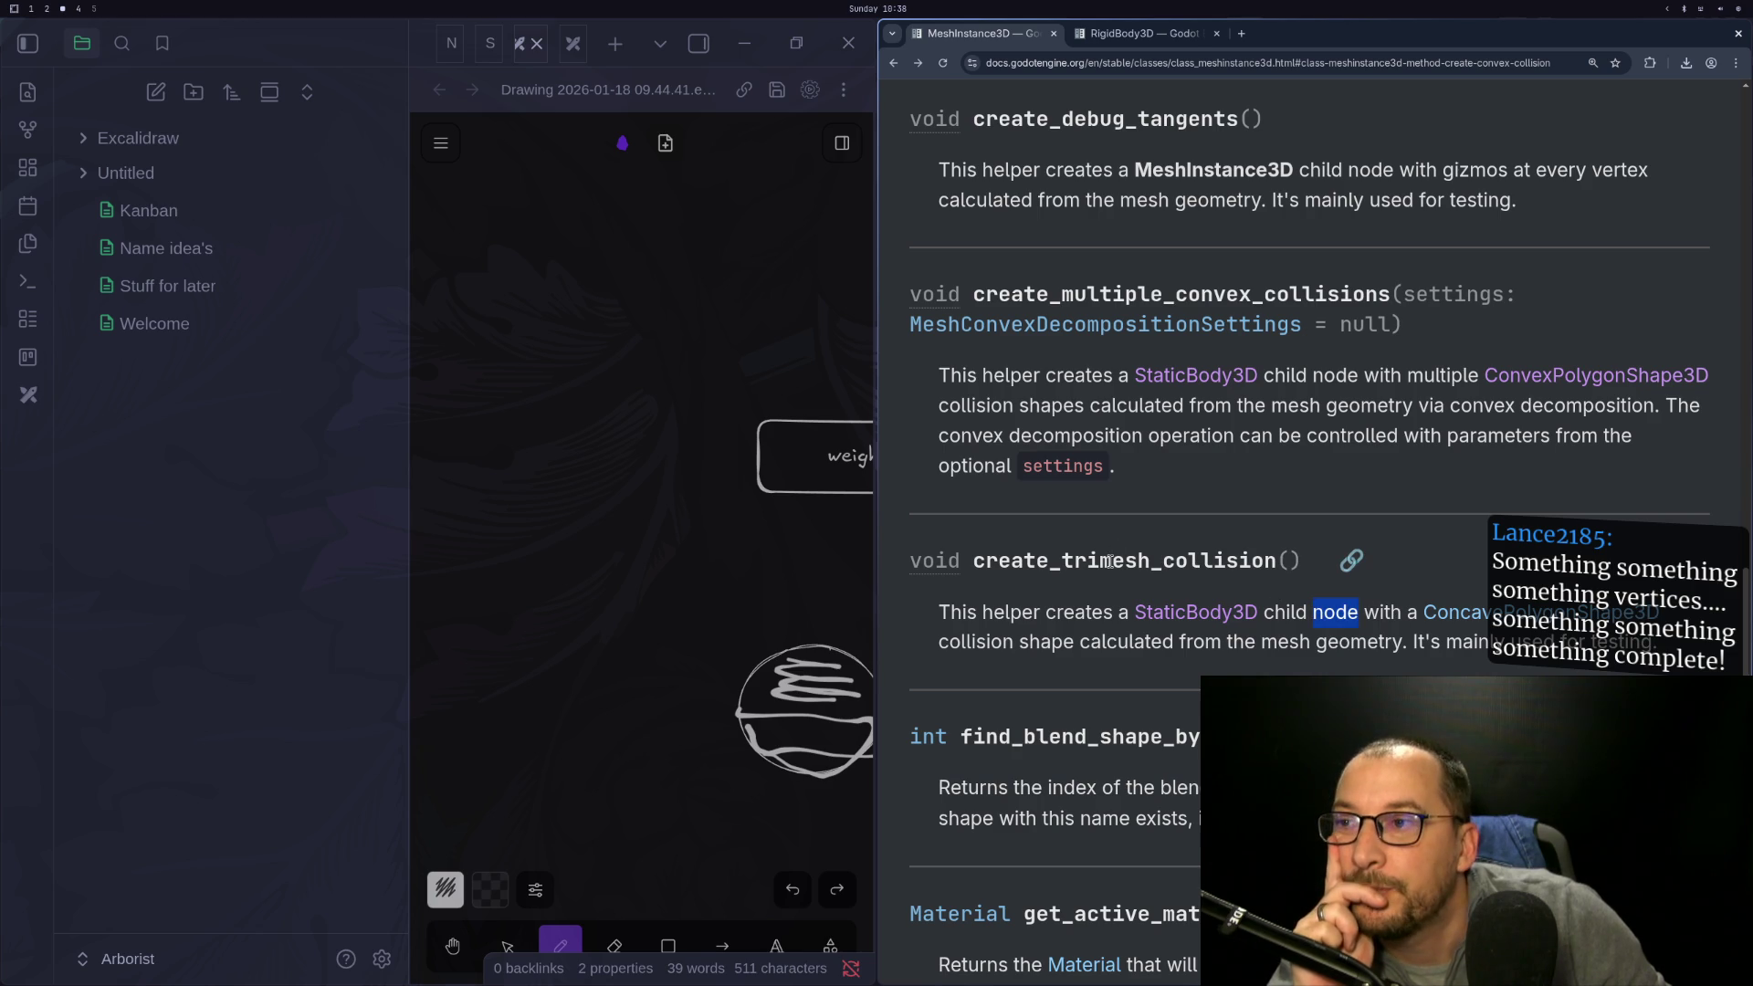
triple_click(1107, 562)
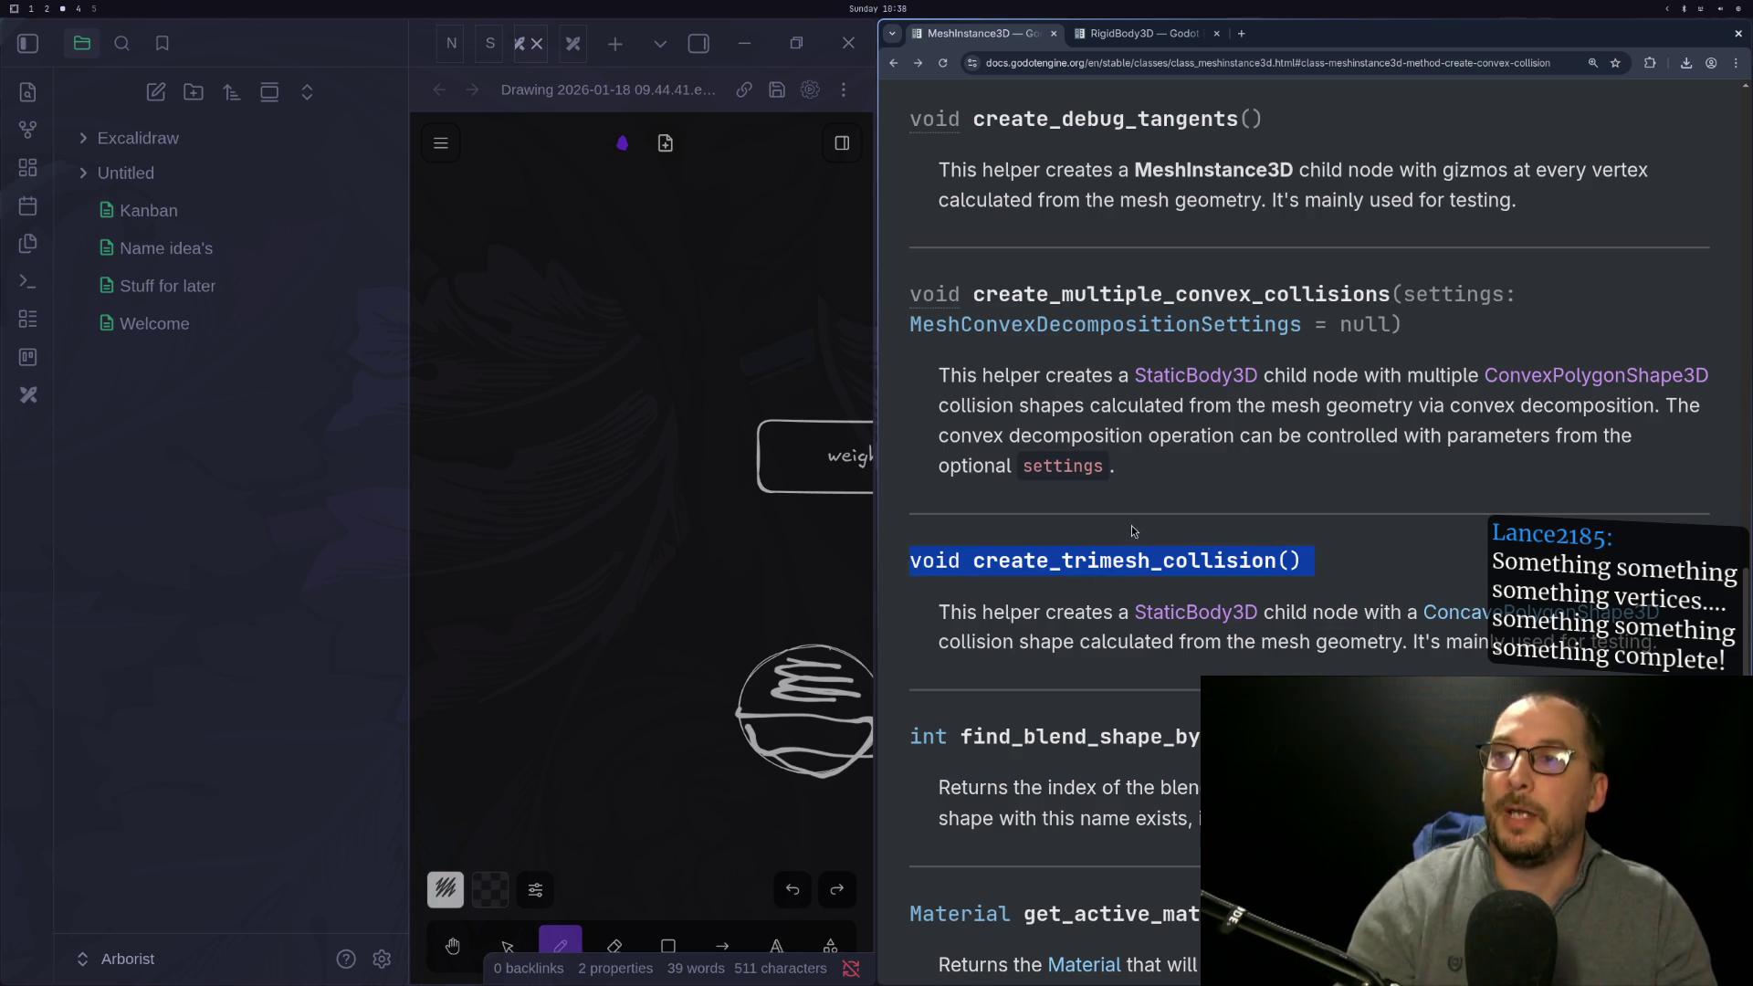
double_click(1108, 562)
Change line 170 of game.gd from create_convex_collision(true) to create_trimesh_collision()
key("super+1")
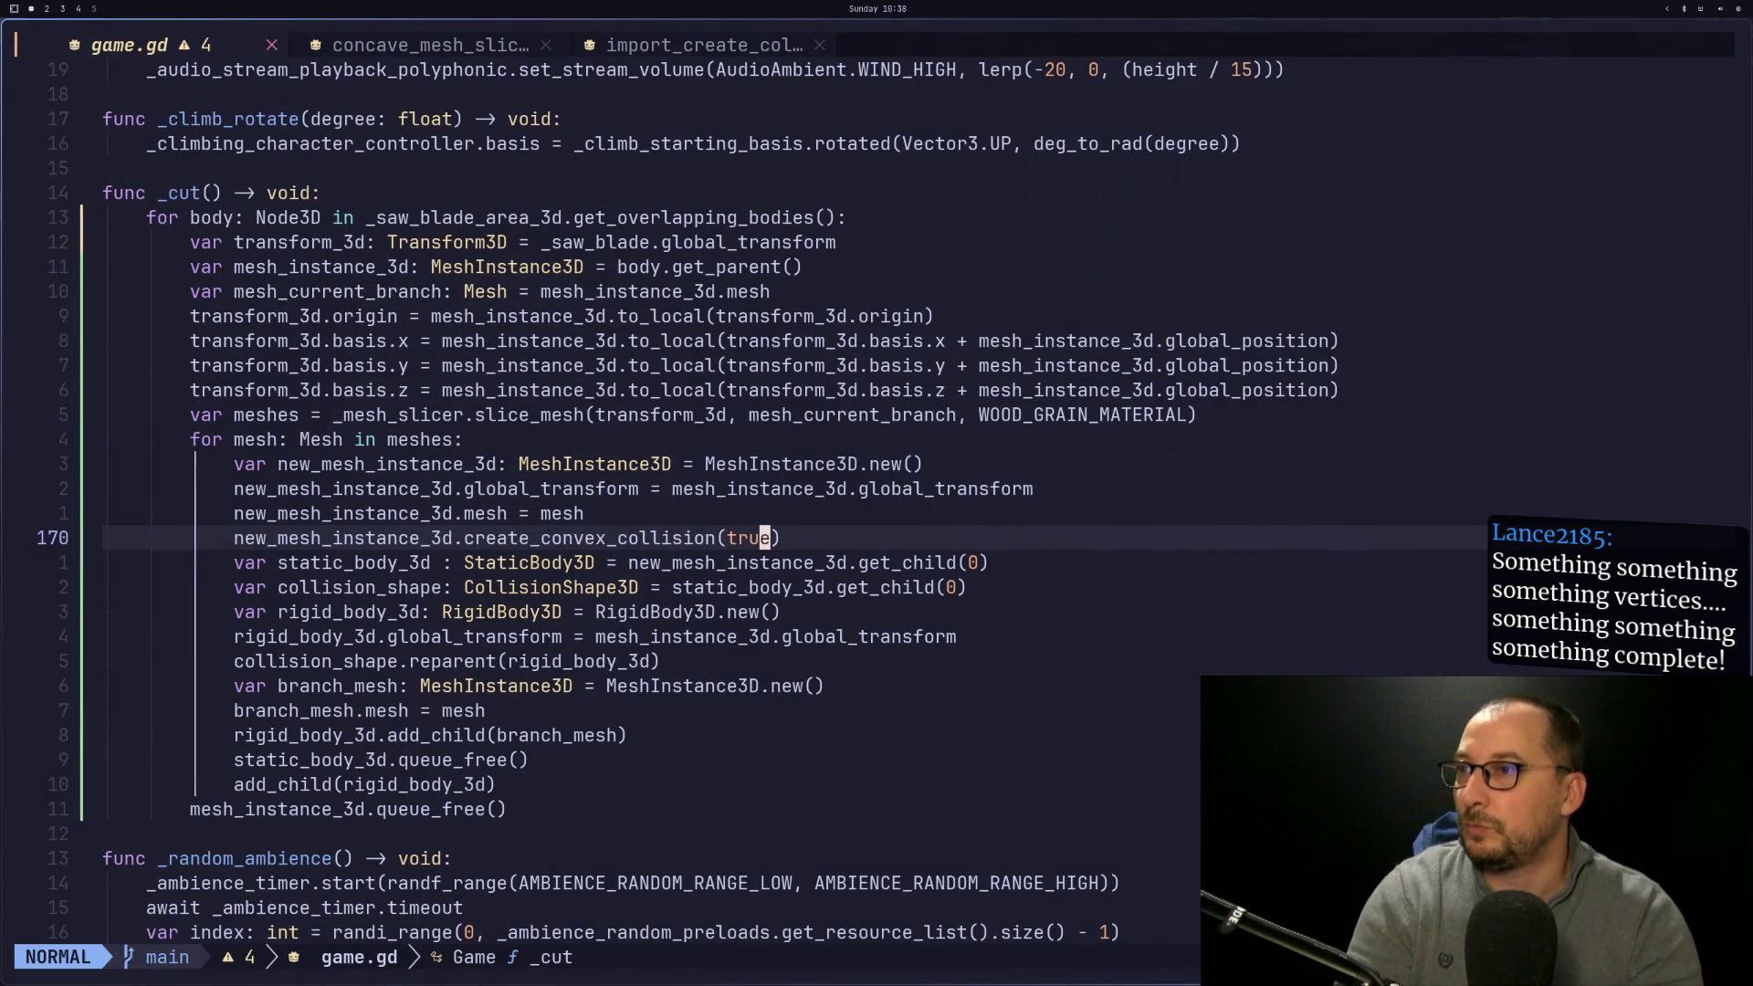
key("Escape")
key("j")
key("j")
key("j")
key("k")
key("k")
key("k")
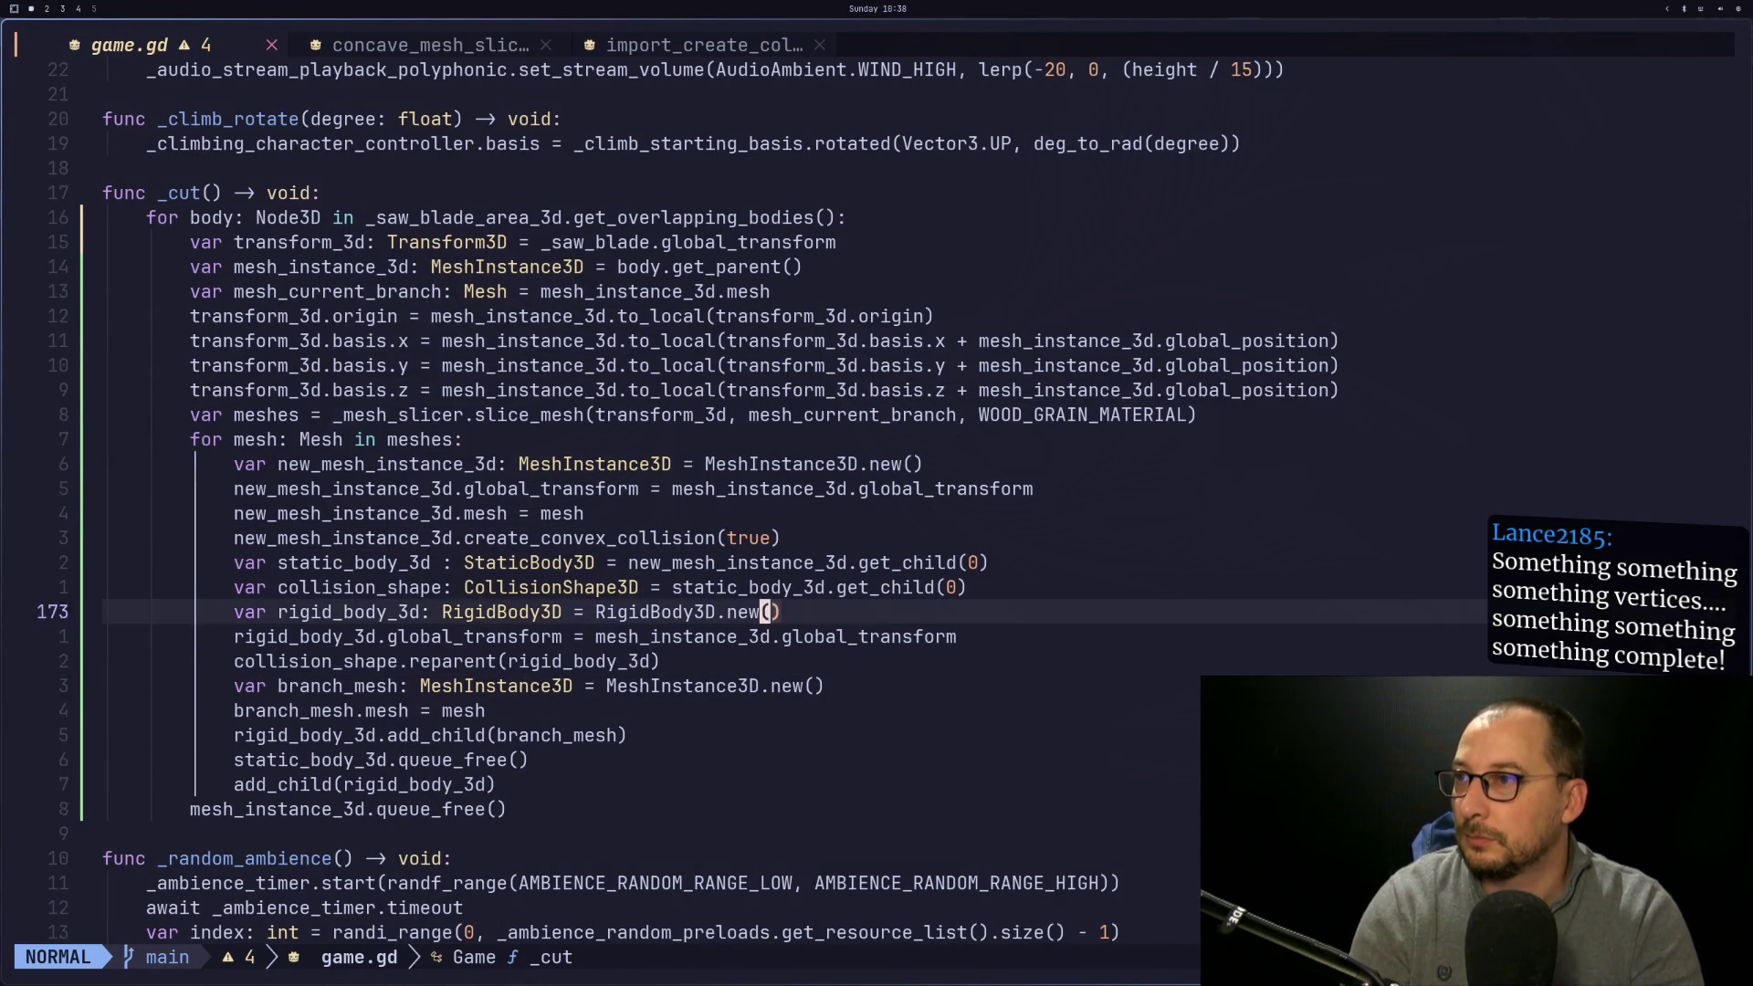
key("b")
key("b")
key("b")
key("k")
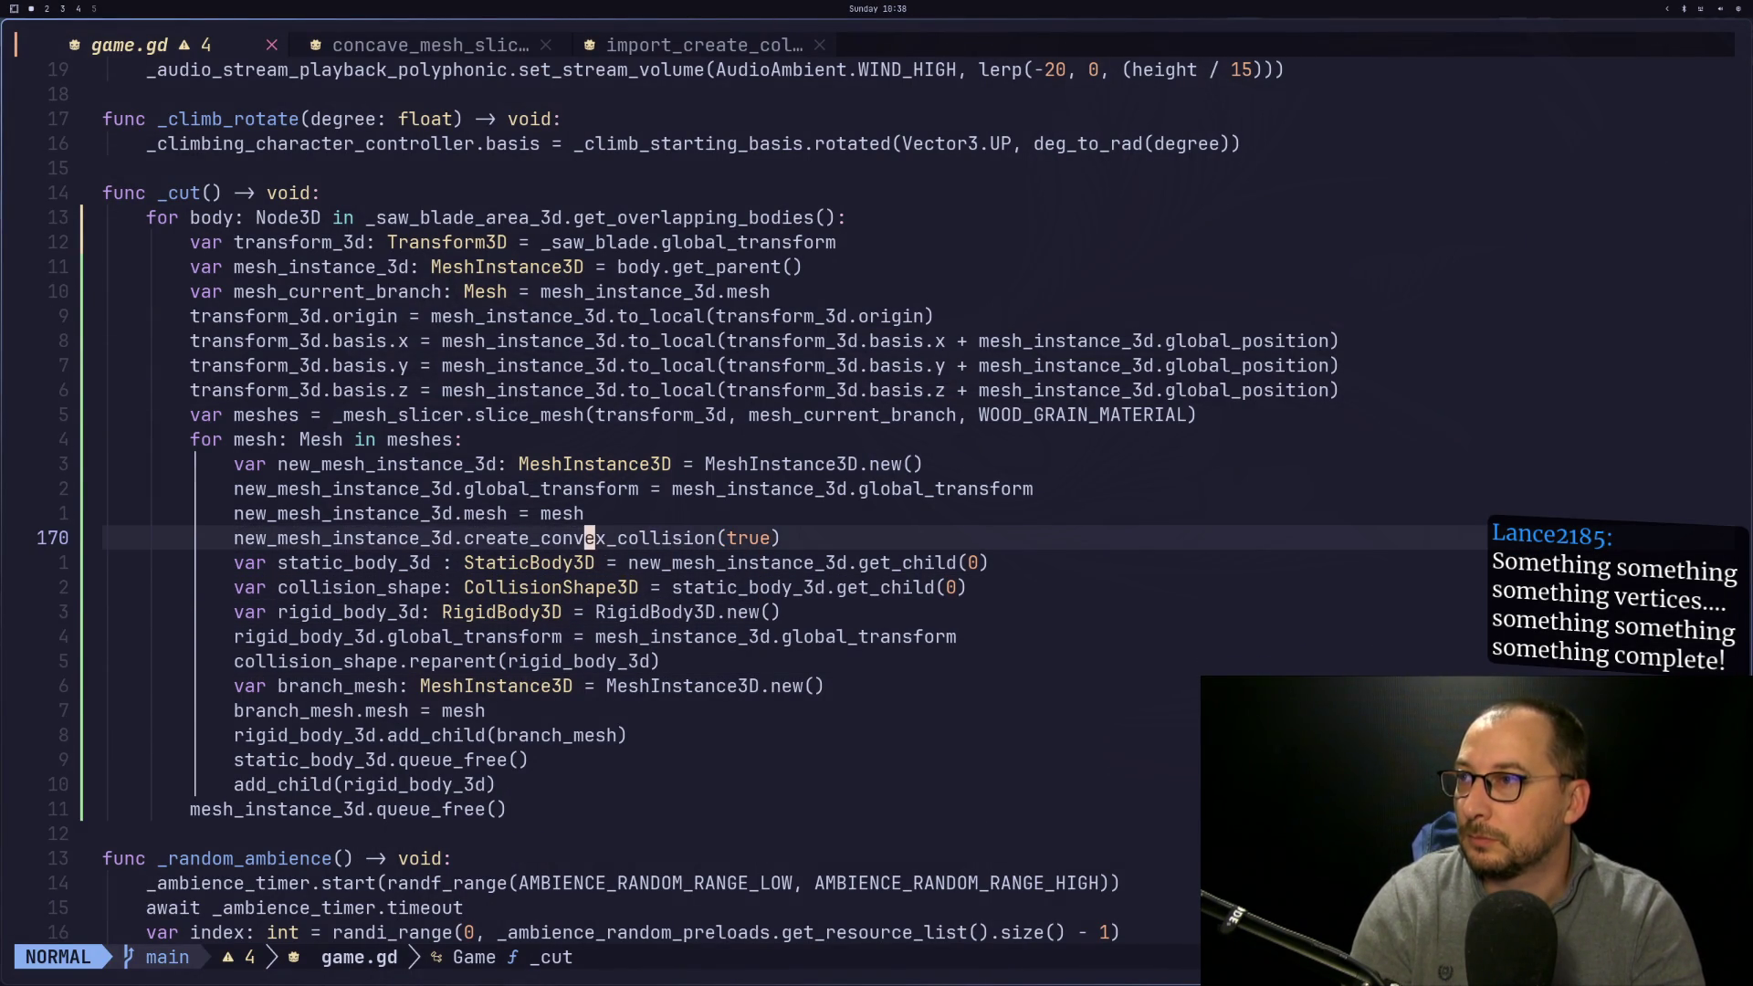
key("h")
key("h")
key("h")
type("dwi")
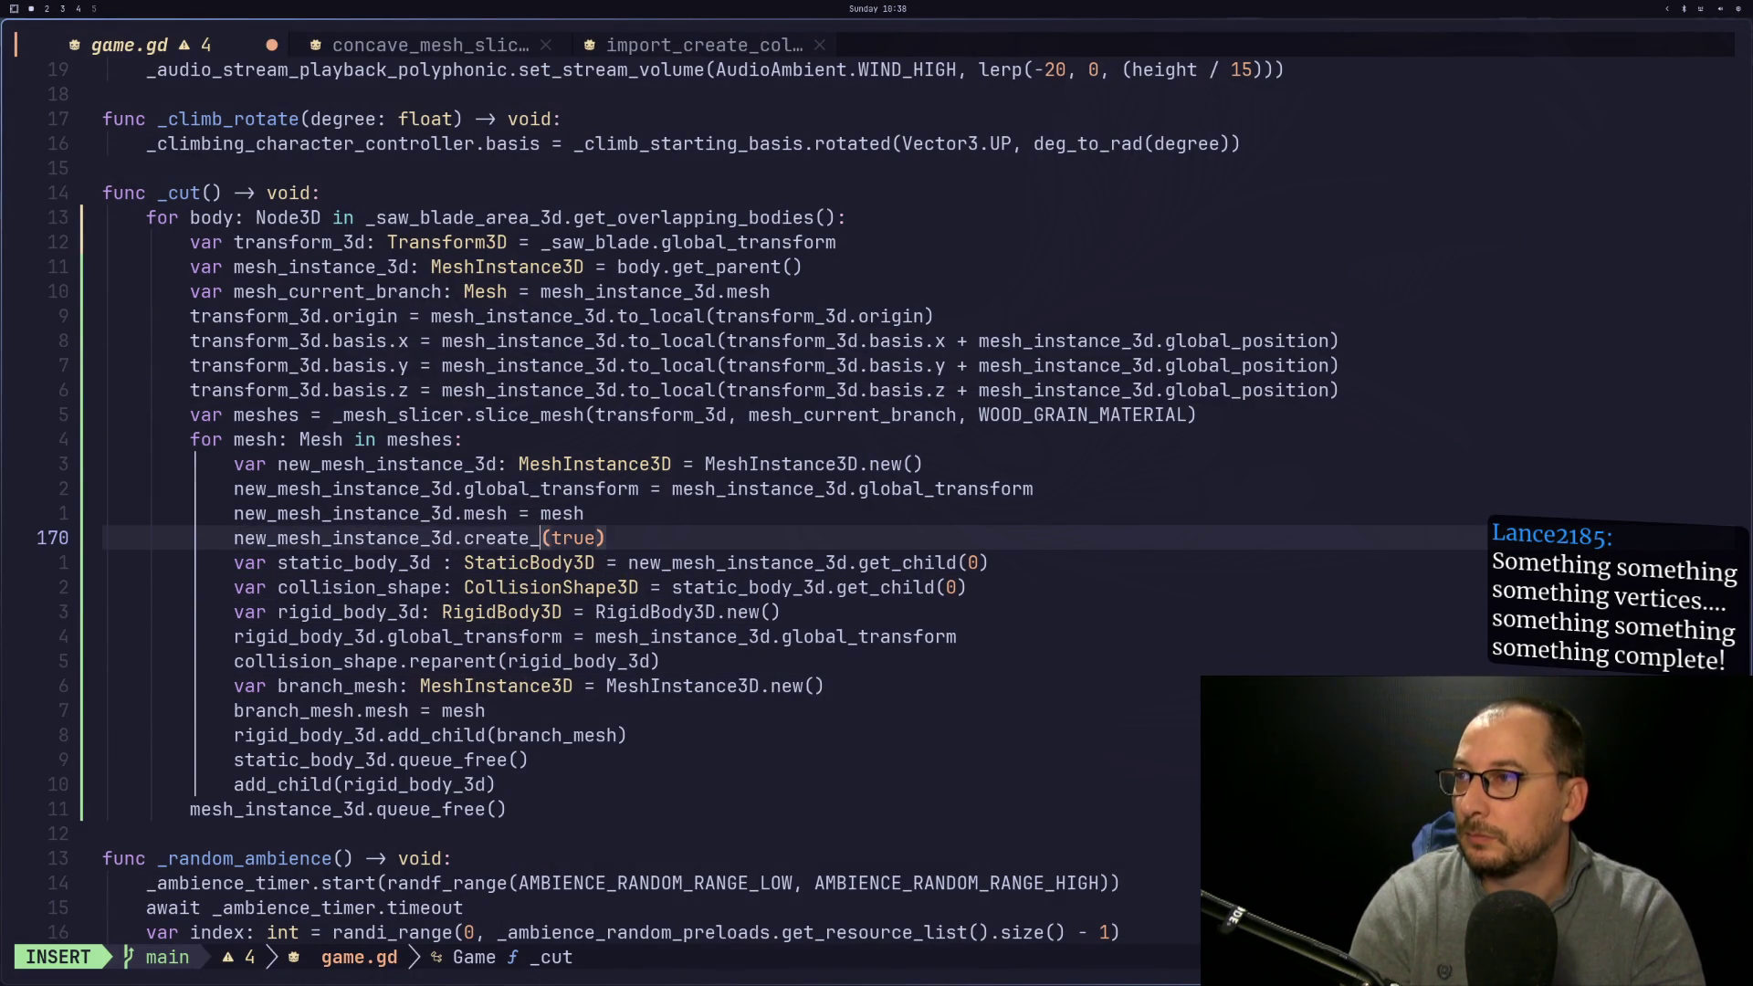
type("tri")
key("Tab")
key("Escape")
key("l")
key("l")
key("l")
key("l")
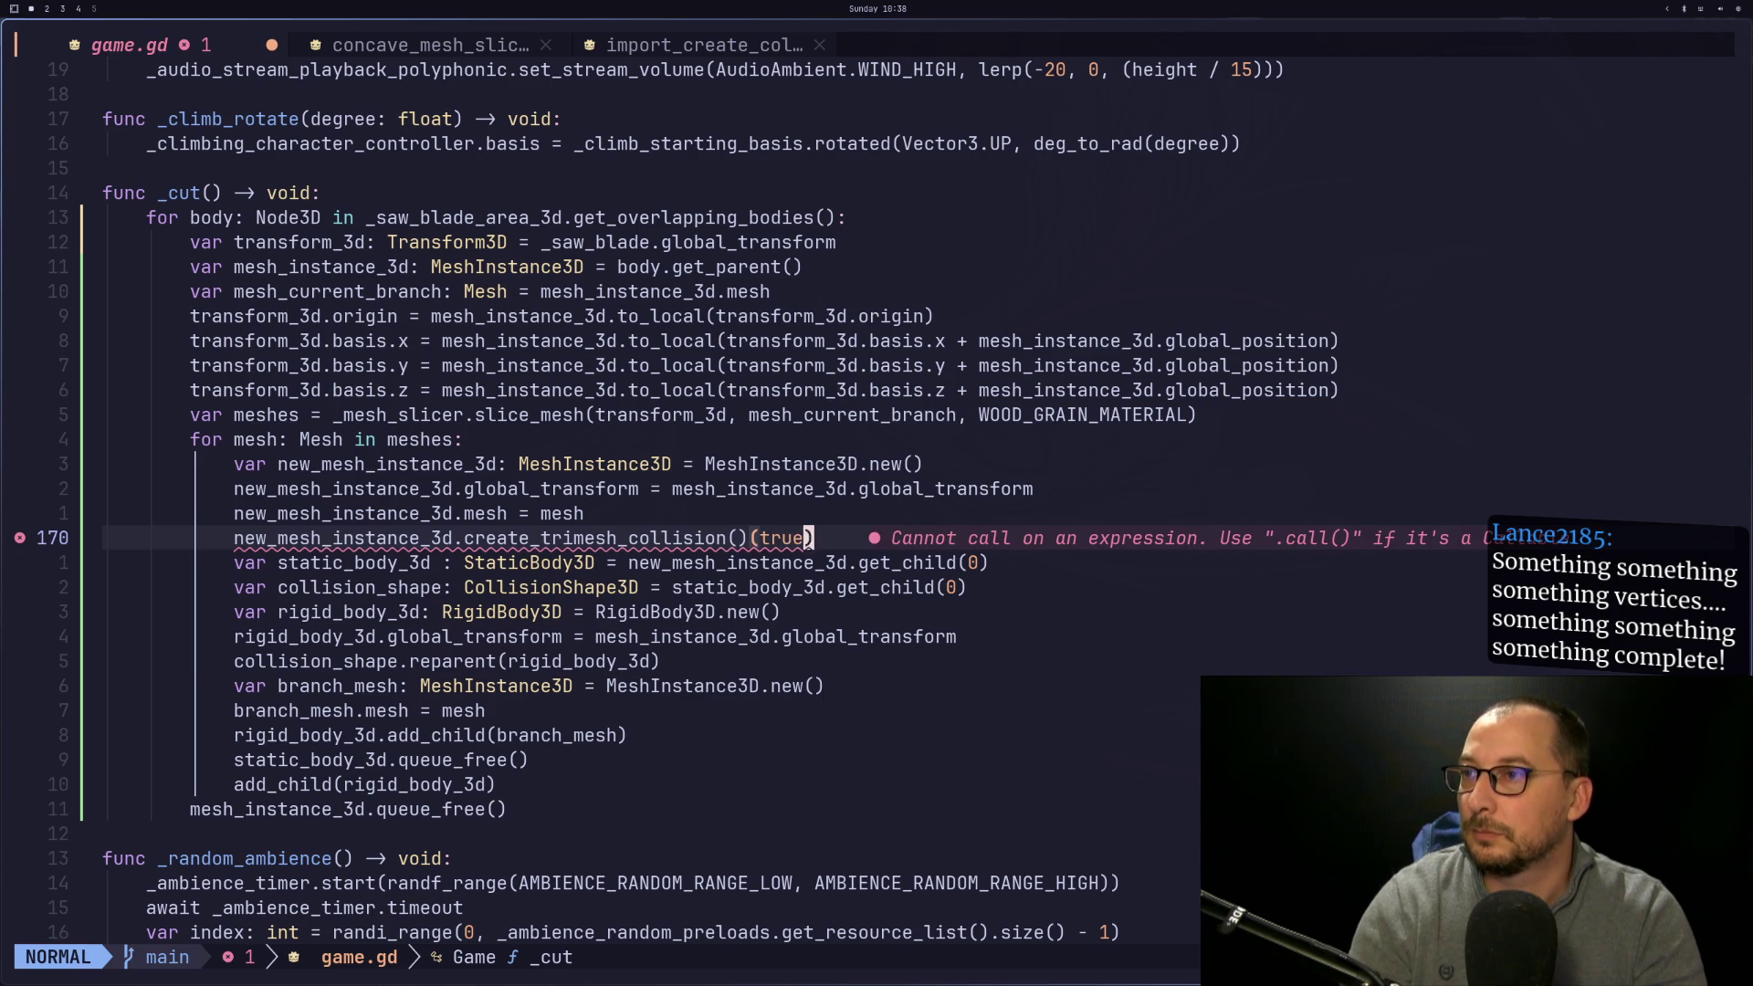
key("C")
key("BackSpace")
key("Escape")
Save game.gd with :w and run the project with F5
type(":w")
key("Return")
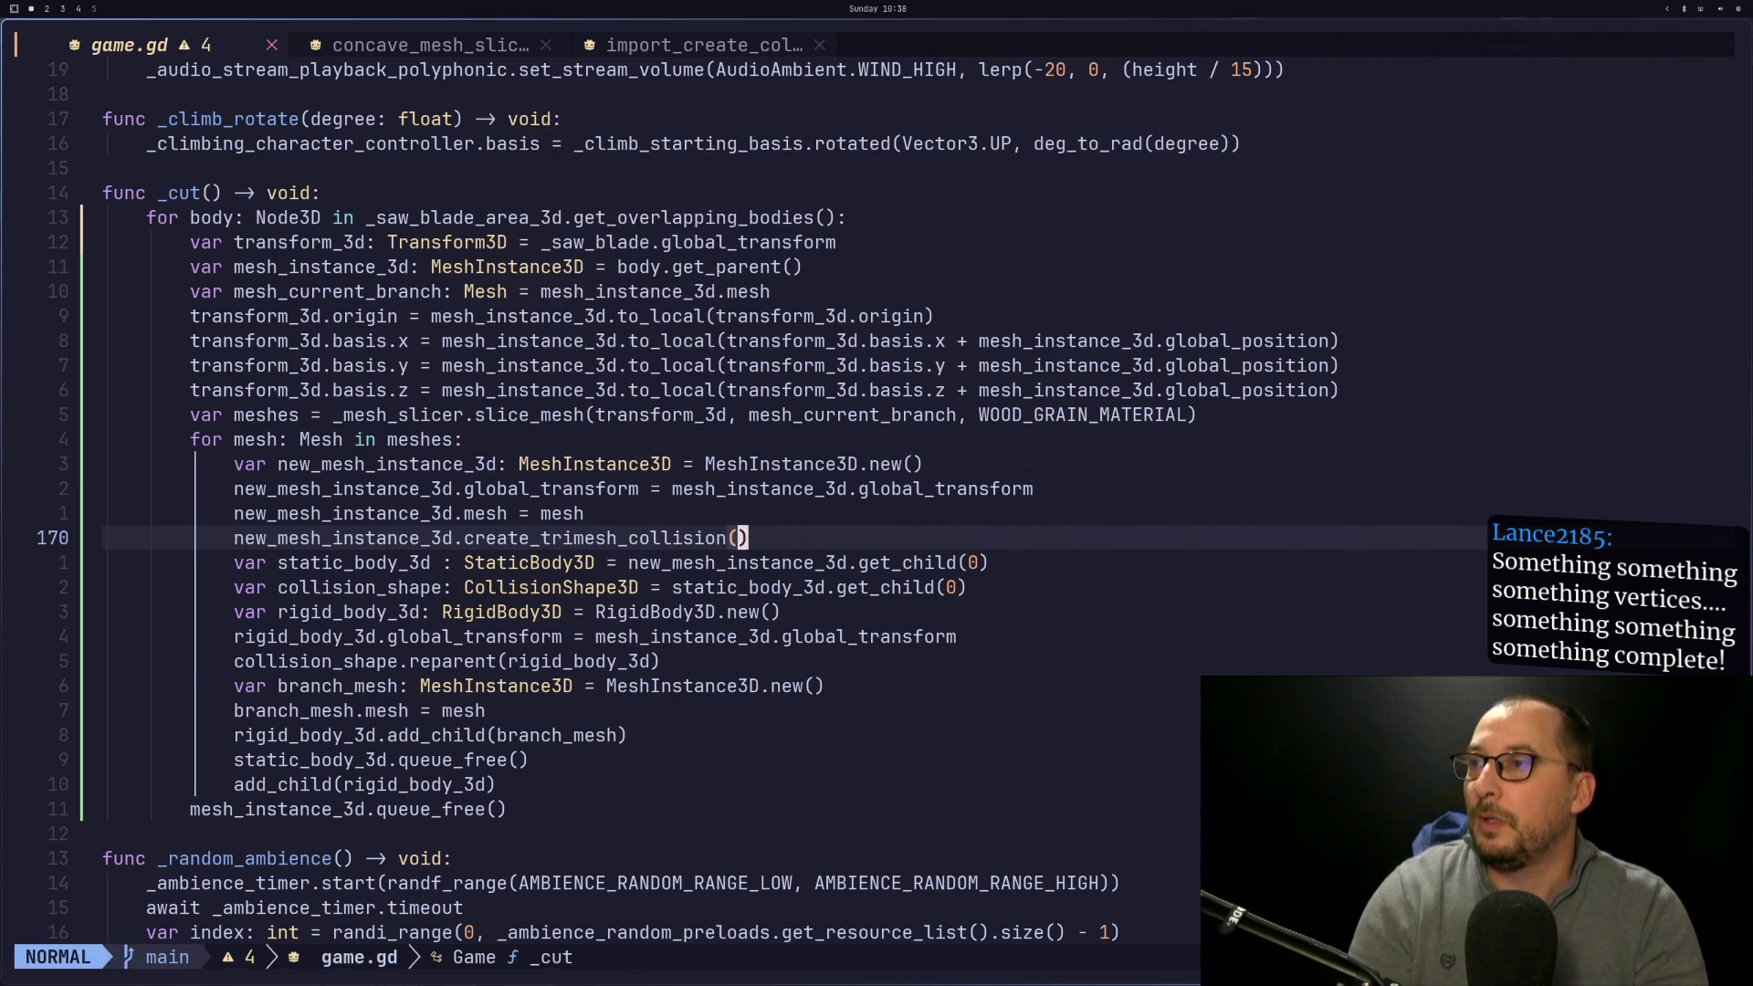
key("super+2")
key("F5")
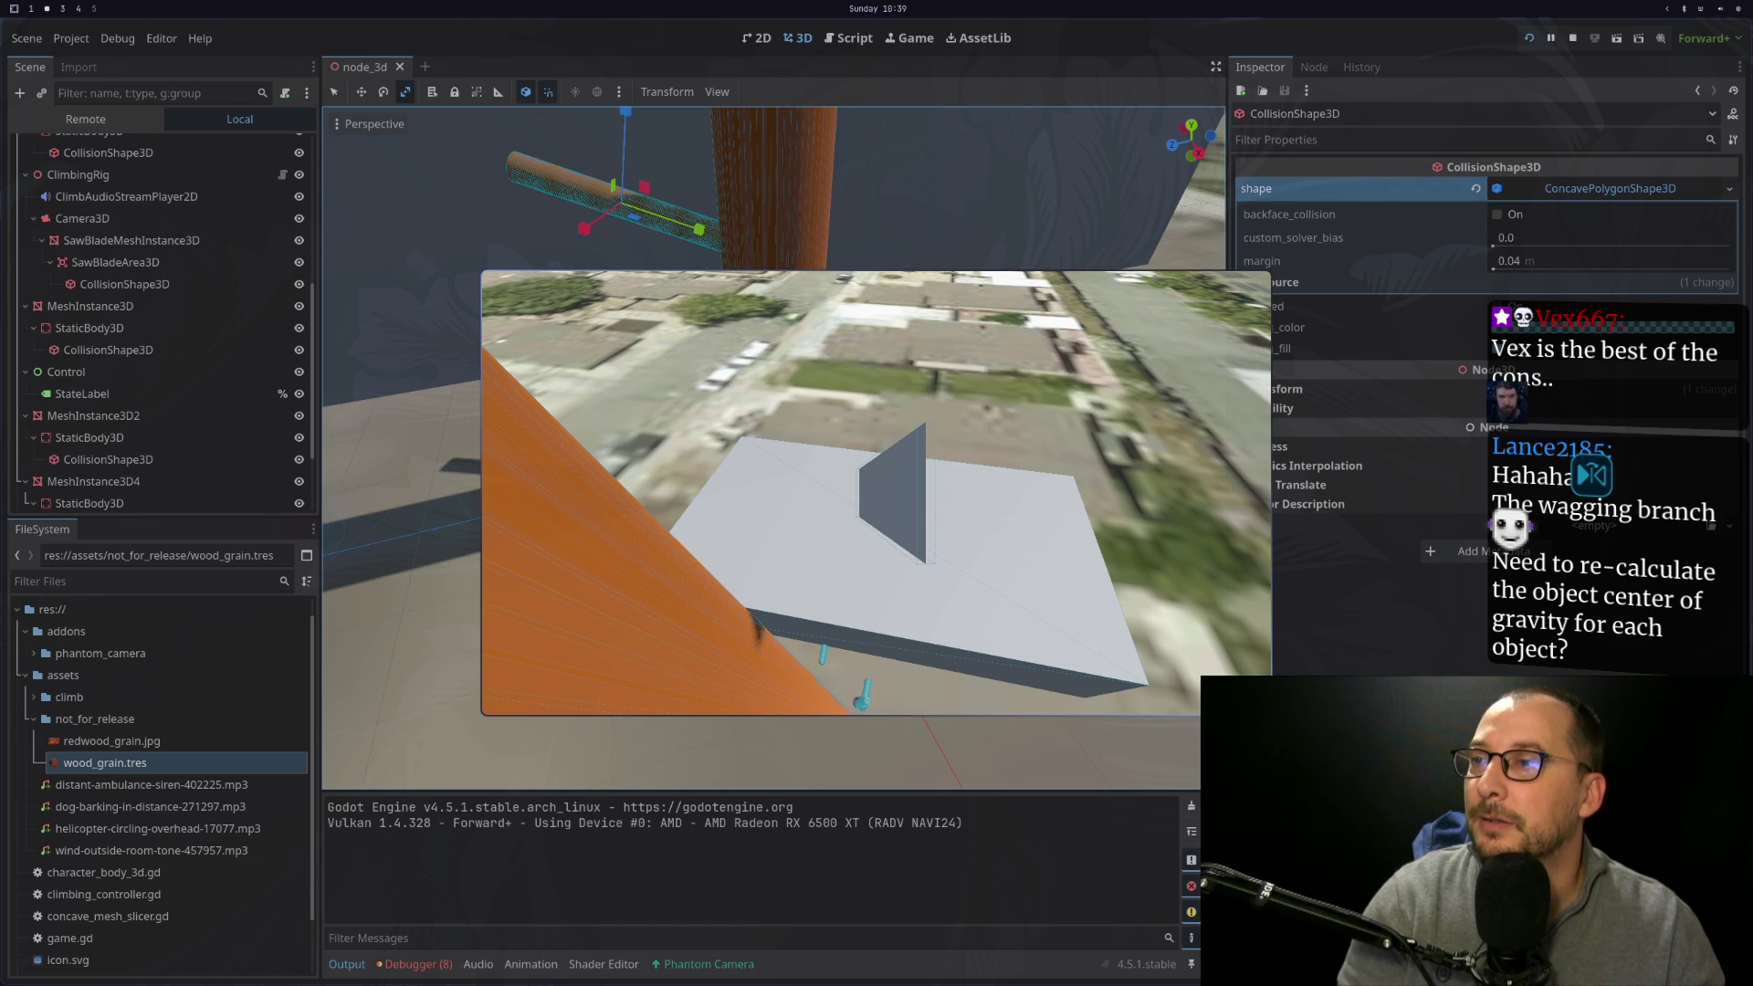
Make the game fullscreen, check the code and docs, then close the game window
key("F11")
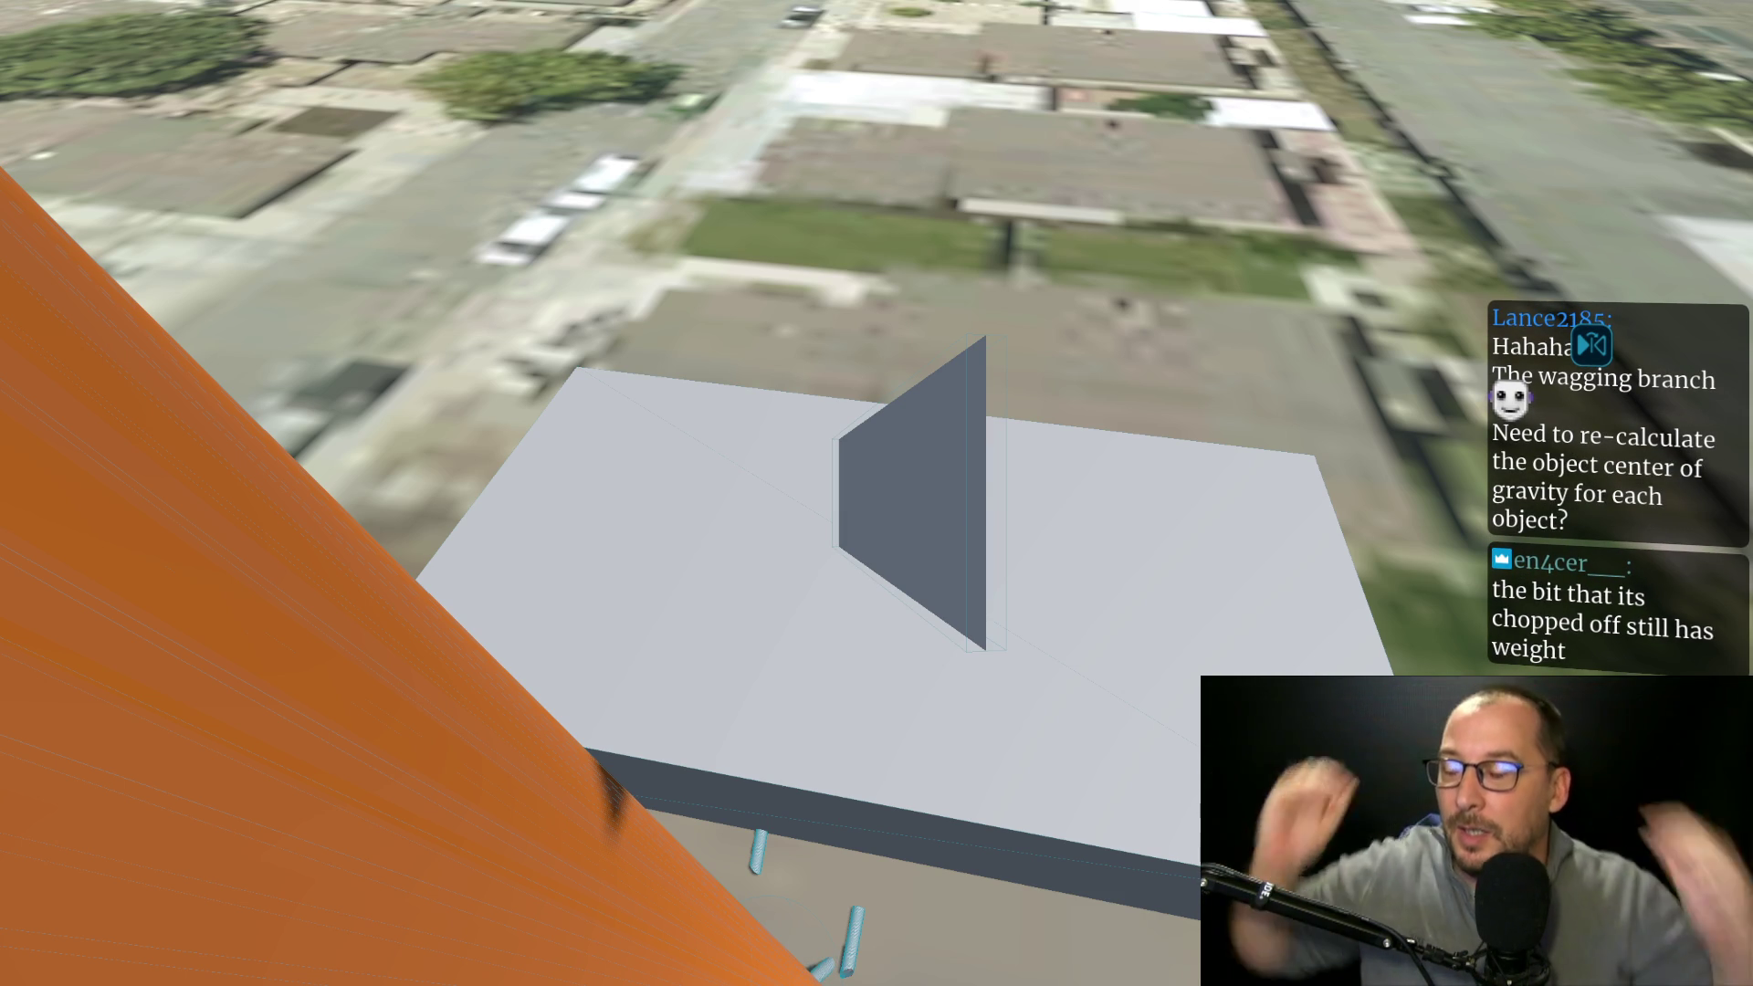
key("super+1")
key("super+2")
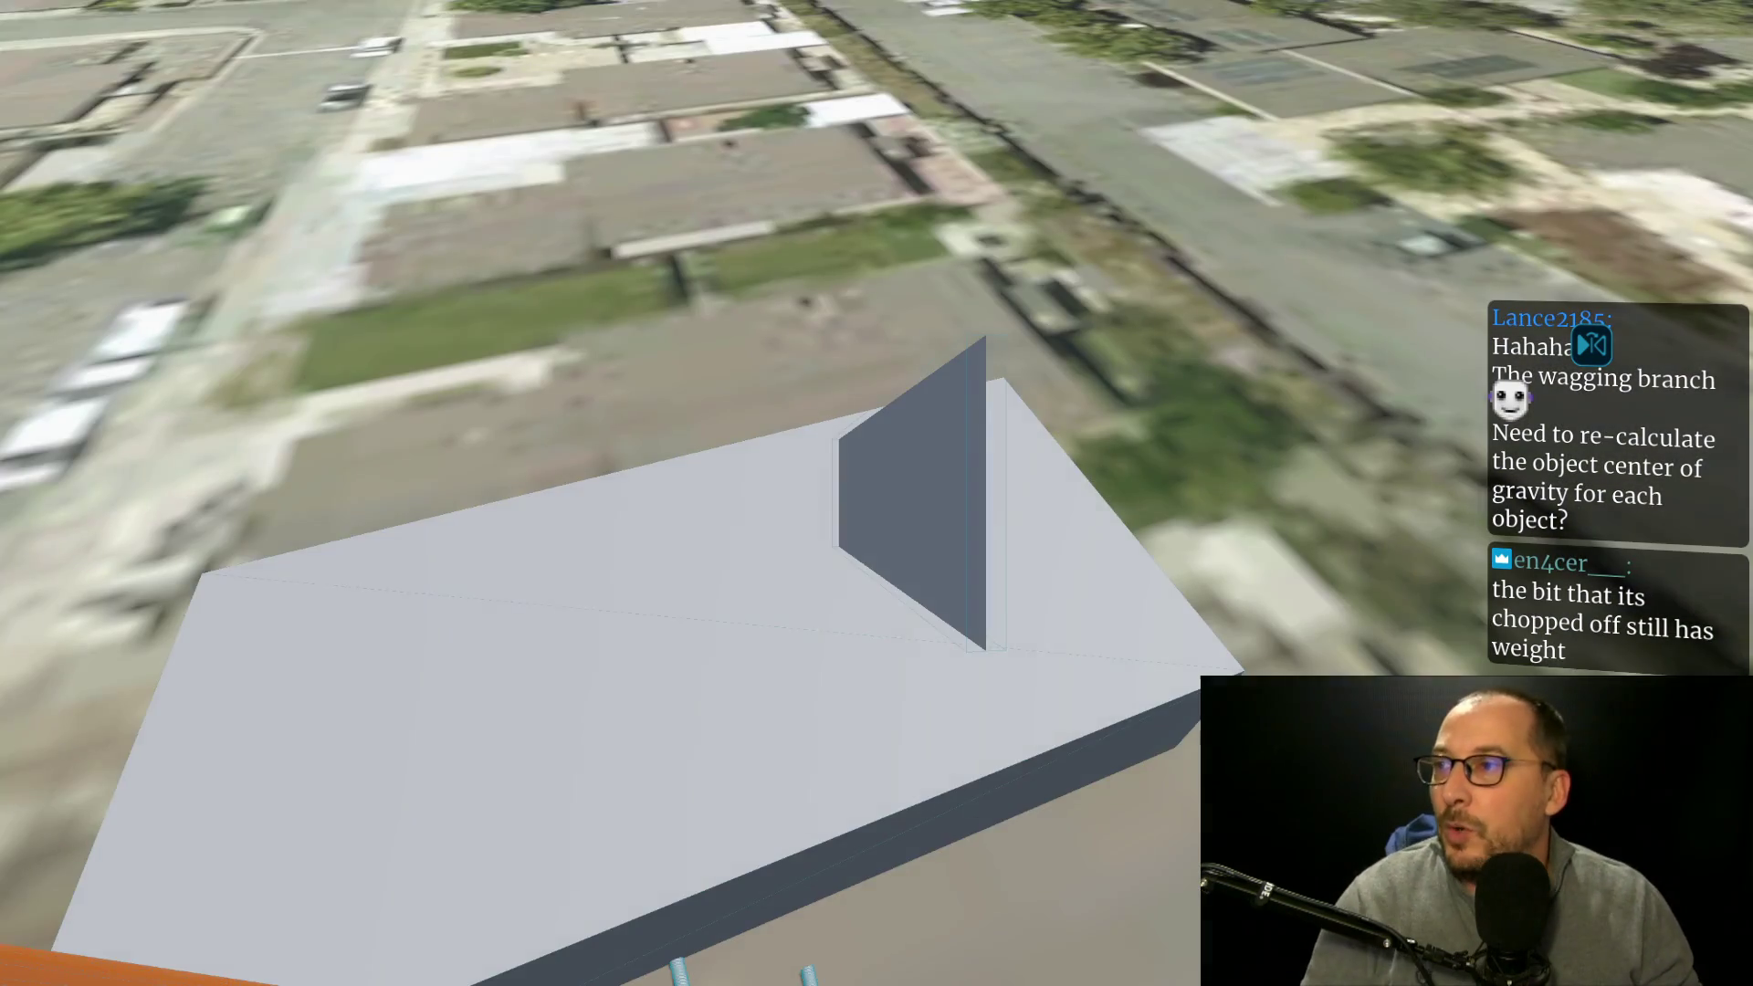
key("super+3")
key("super+1")
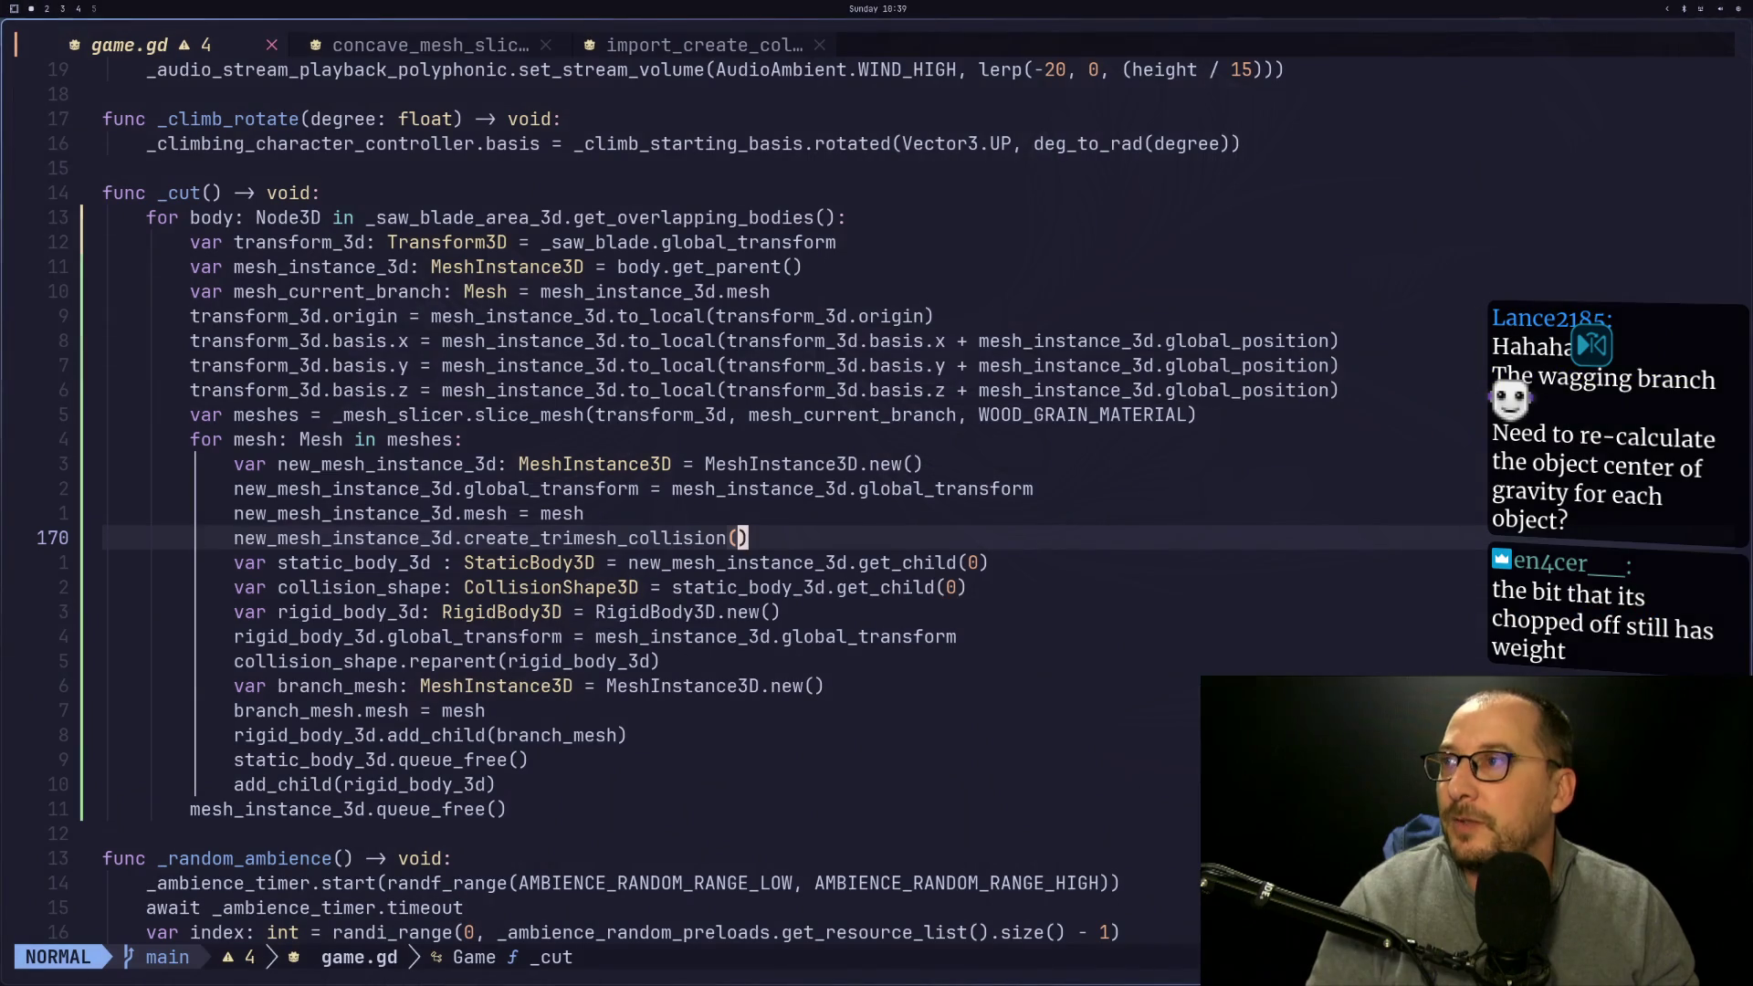
key("super+2")
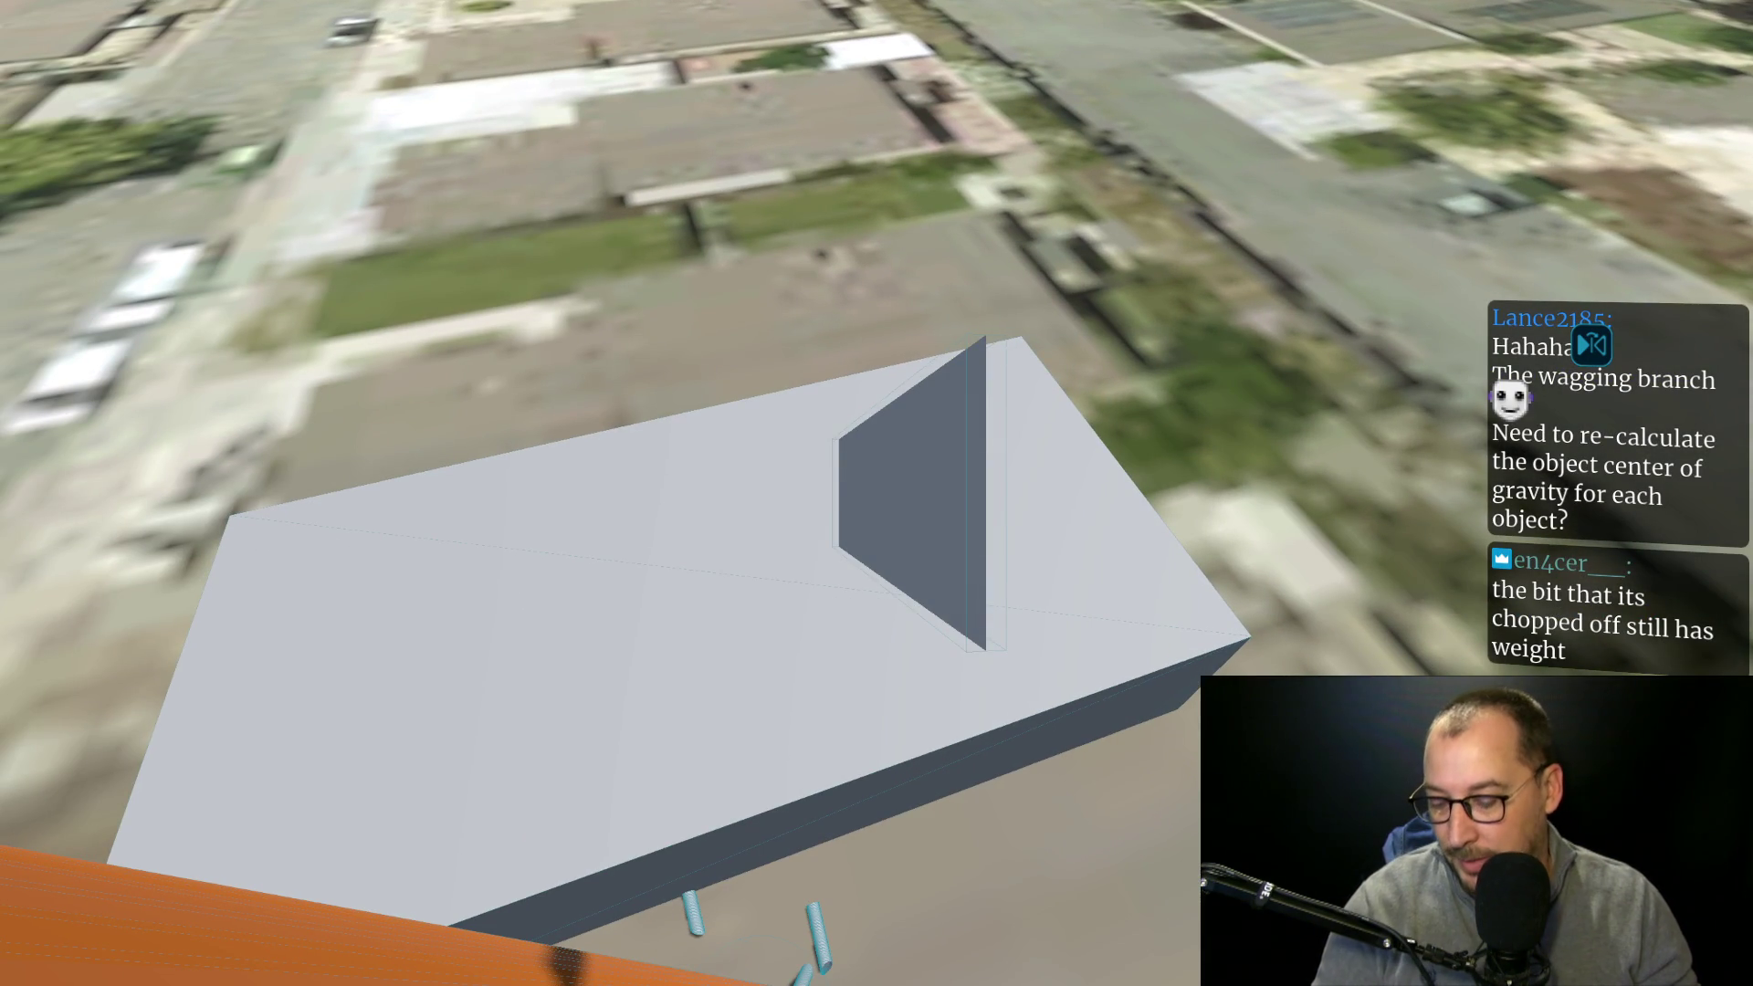
key("Escape")
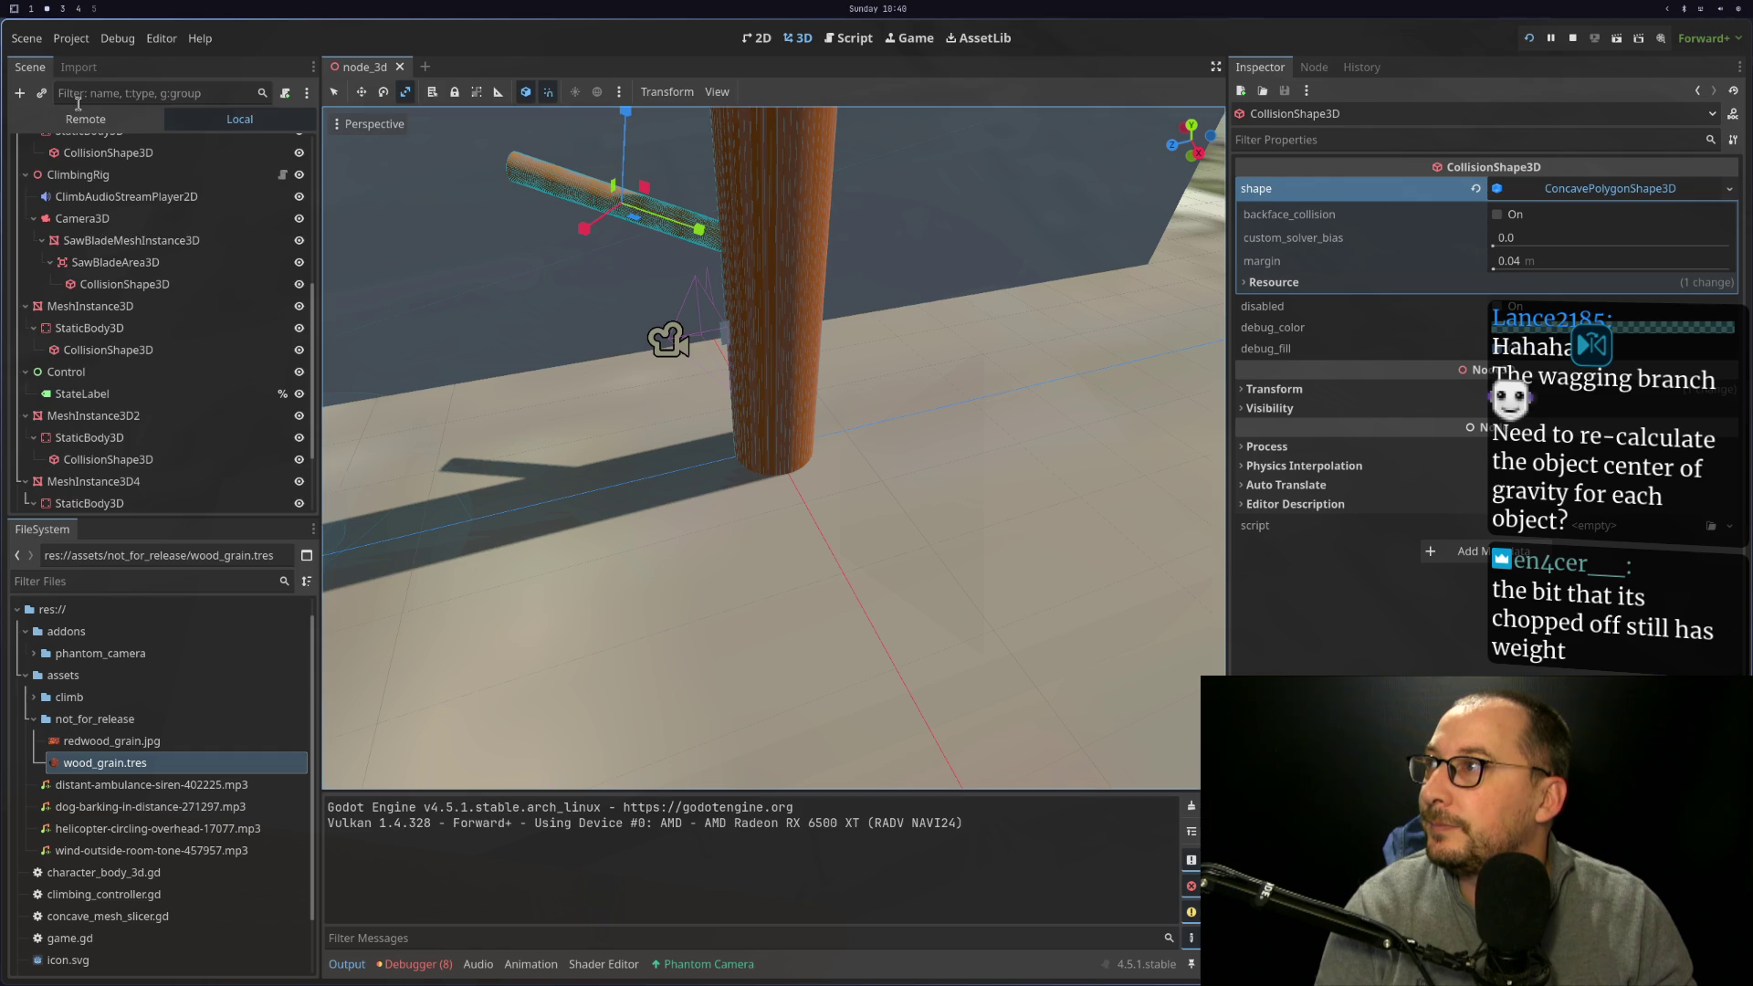
left_click(76, 120)
left_click(25, 191)
scroll(73, 280, "down", 2)
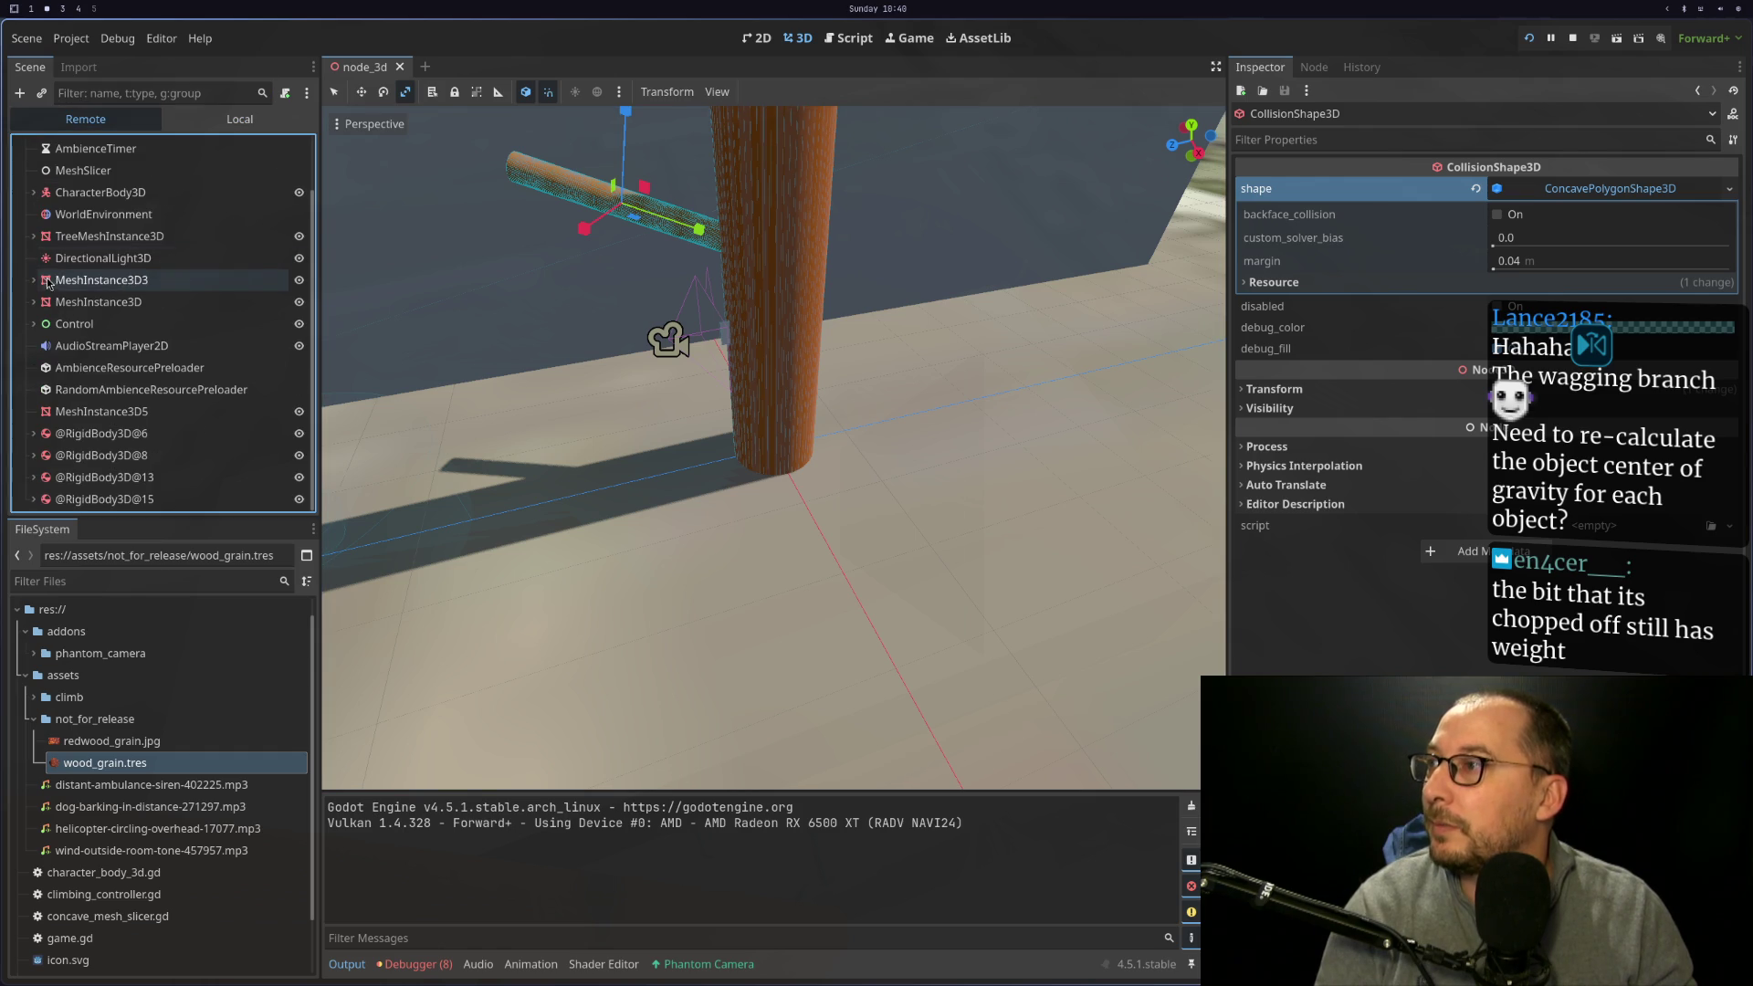
left_click(110, 496)
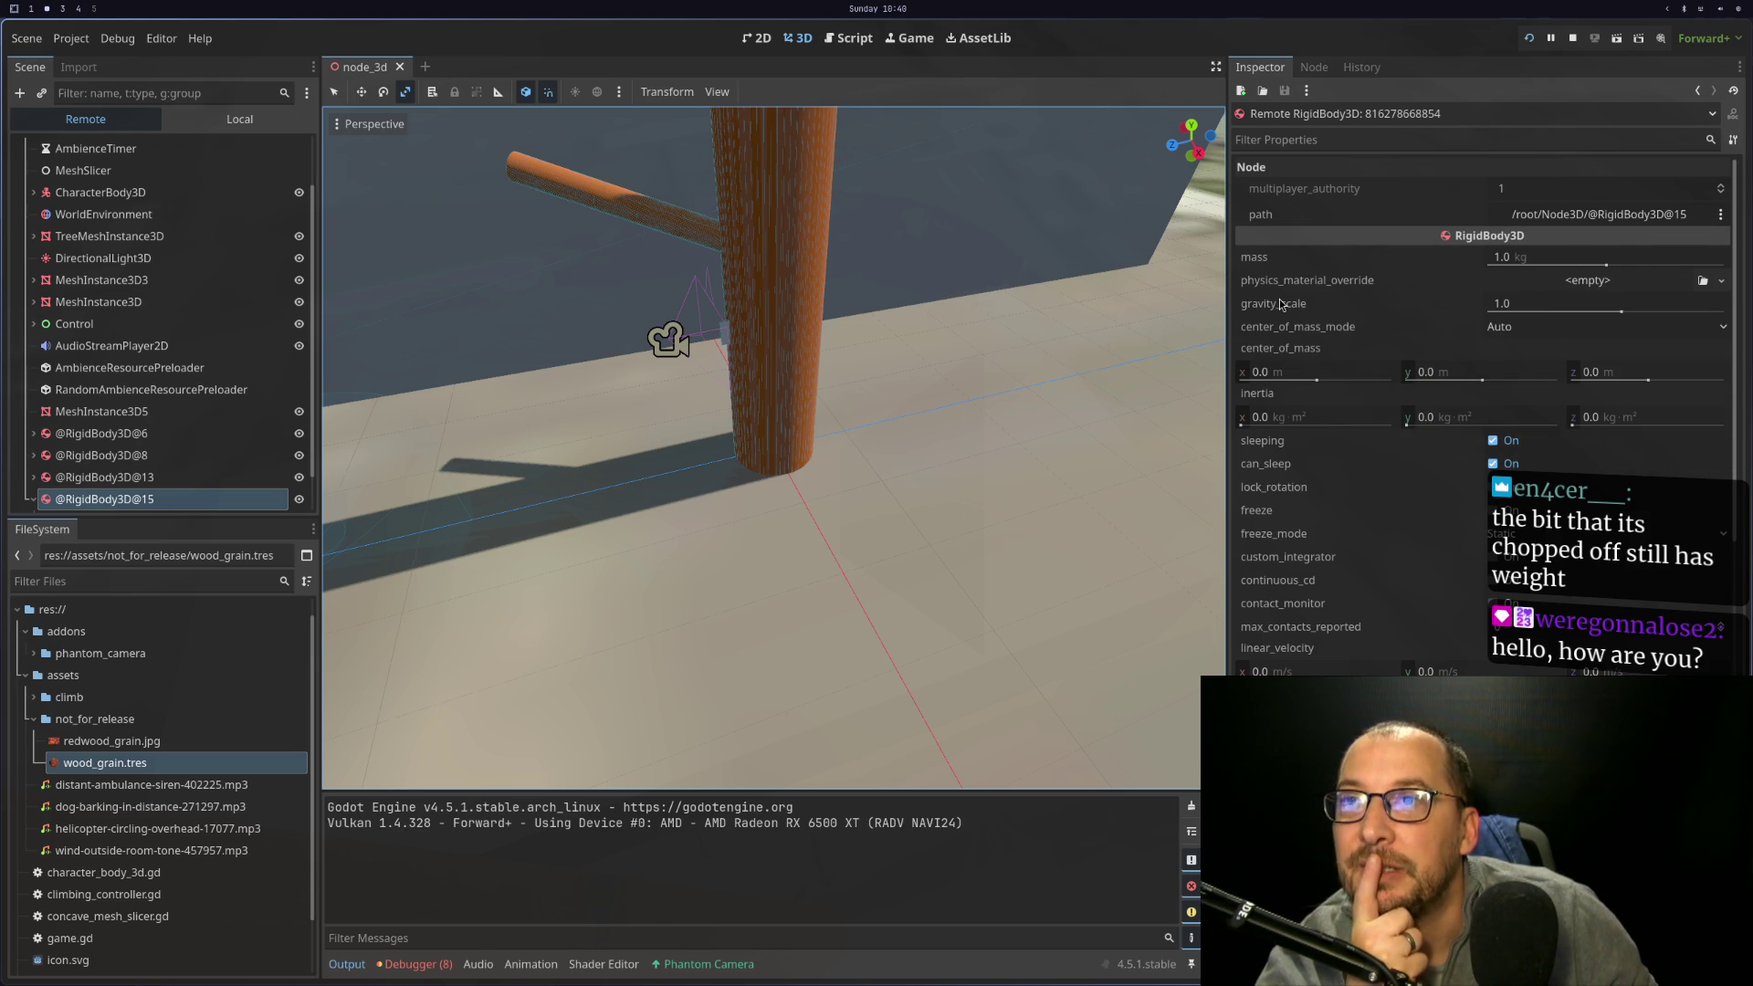
Keep center_of_mass_mode at Auto and review the RigidBody3D property descriptions
left_click(1506, 328)
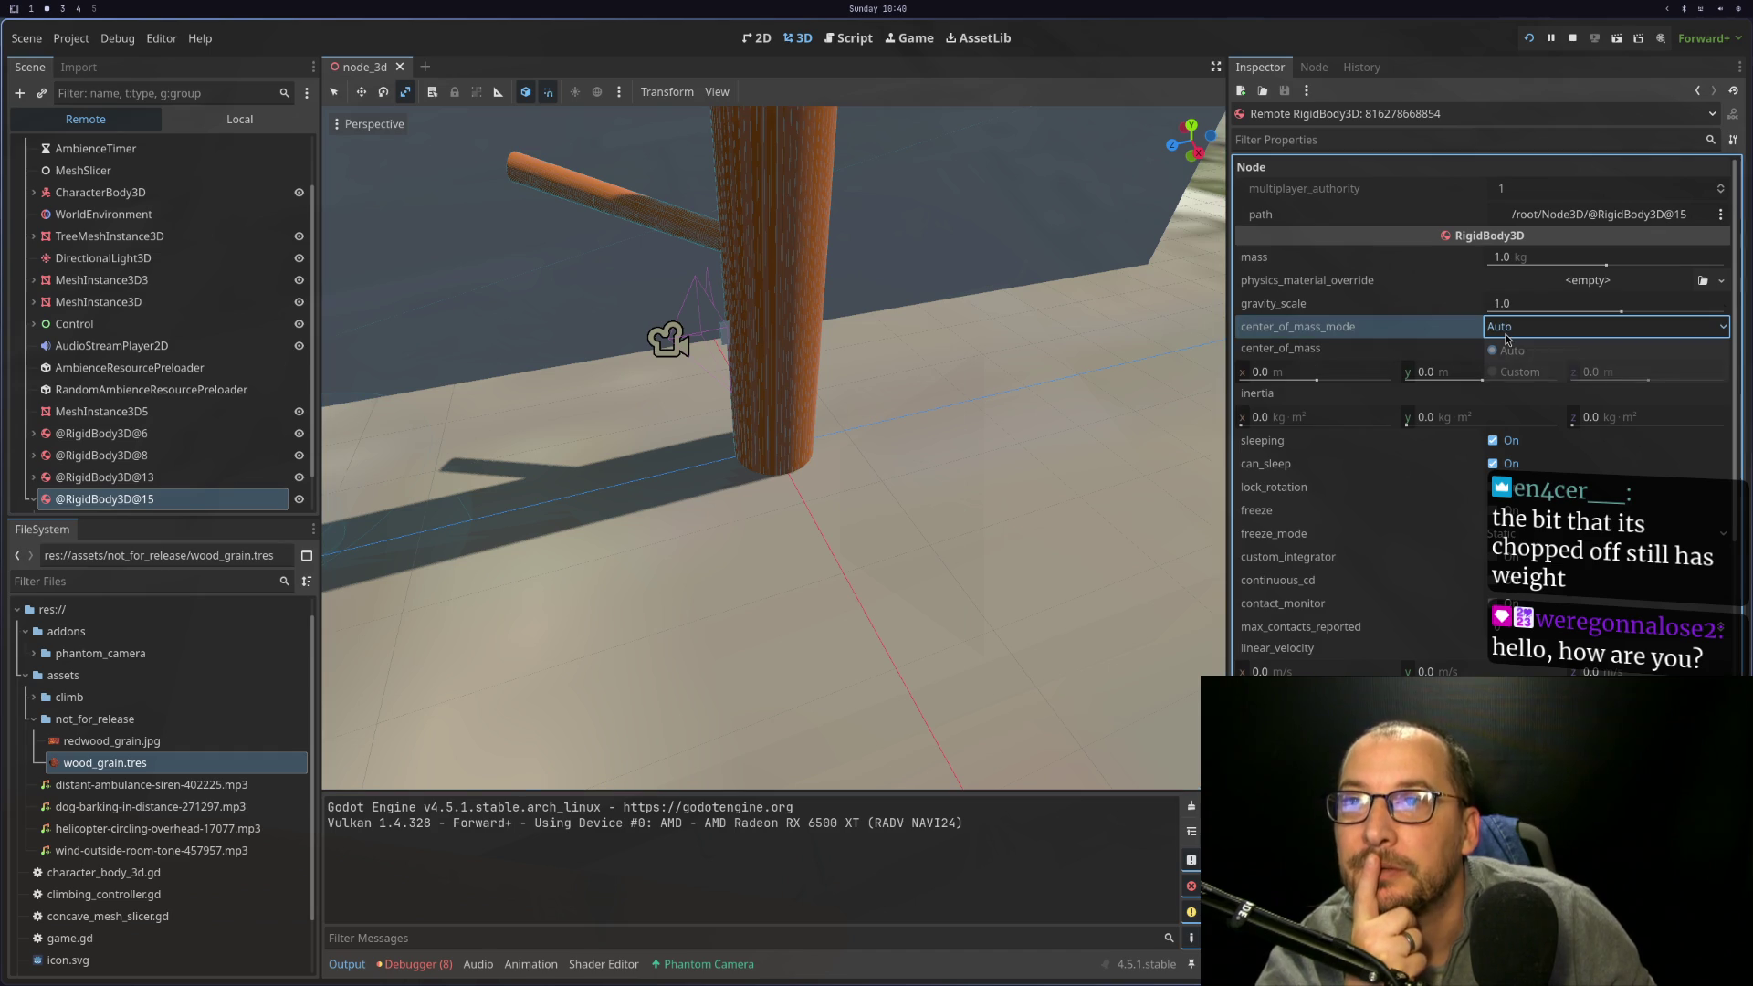
left_click(1505, 337)
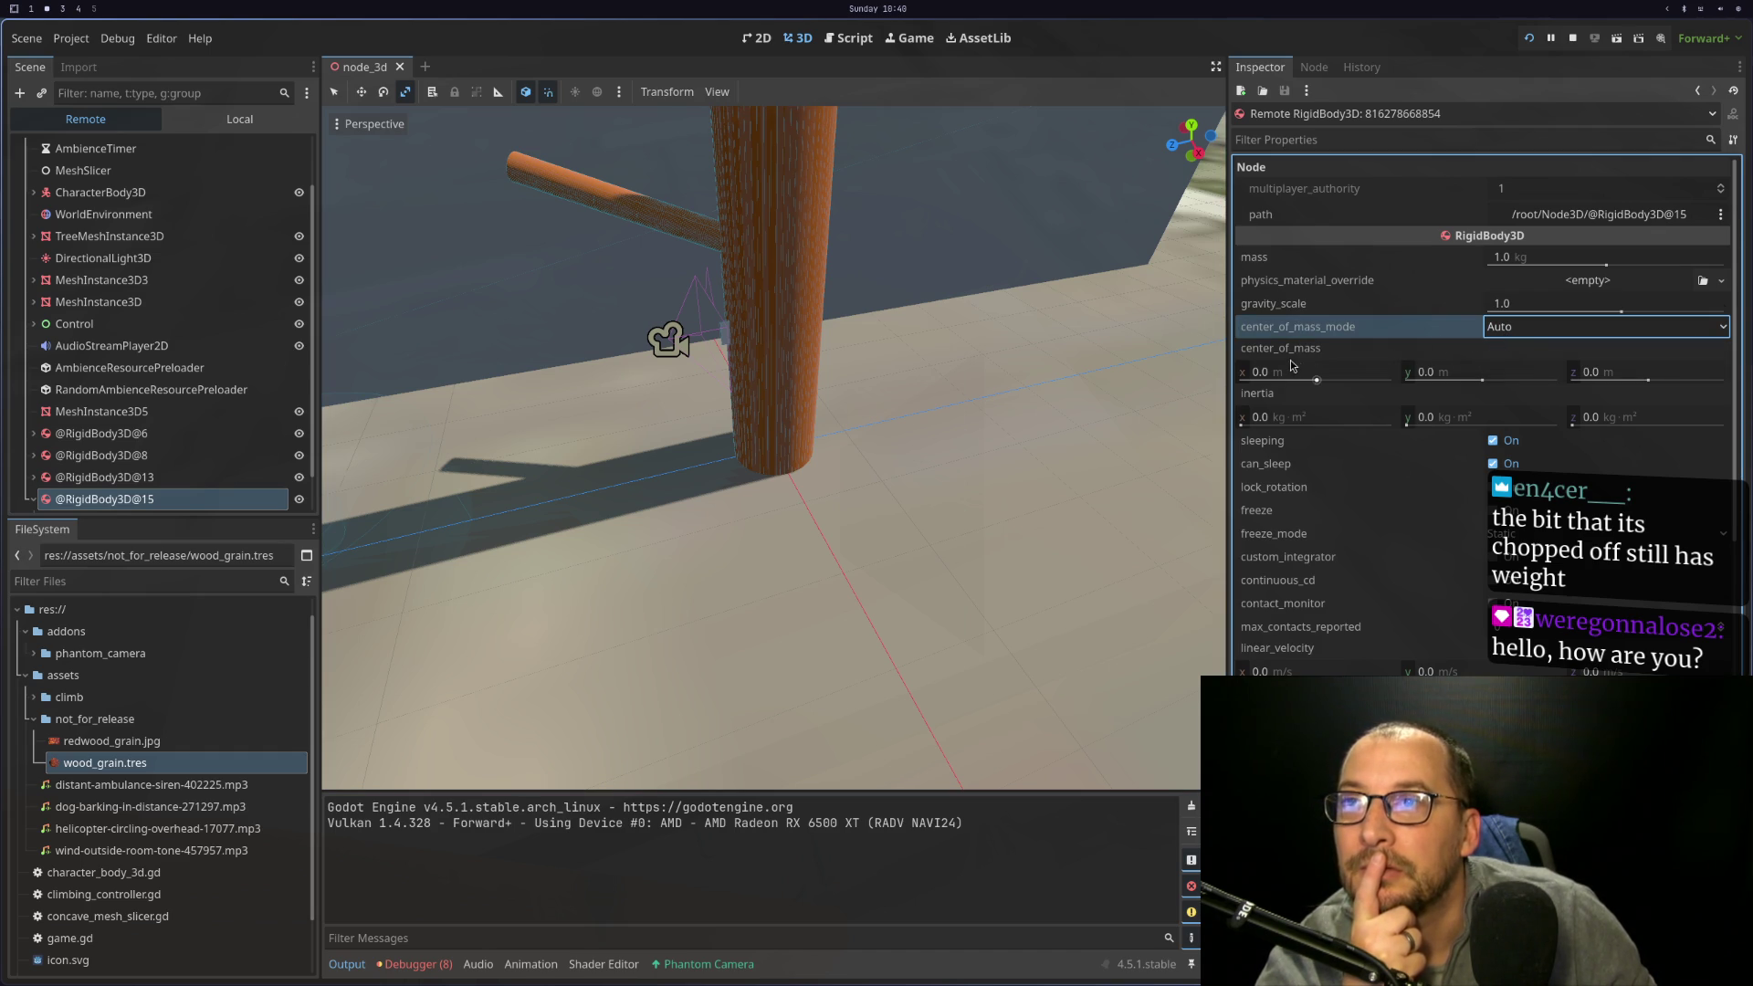
mouse_move(1310, 336)
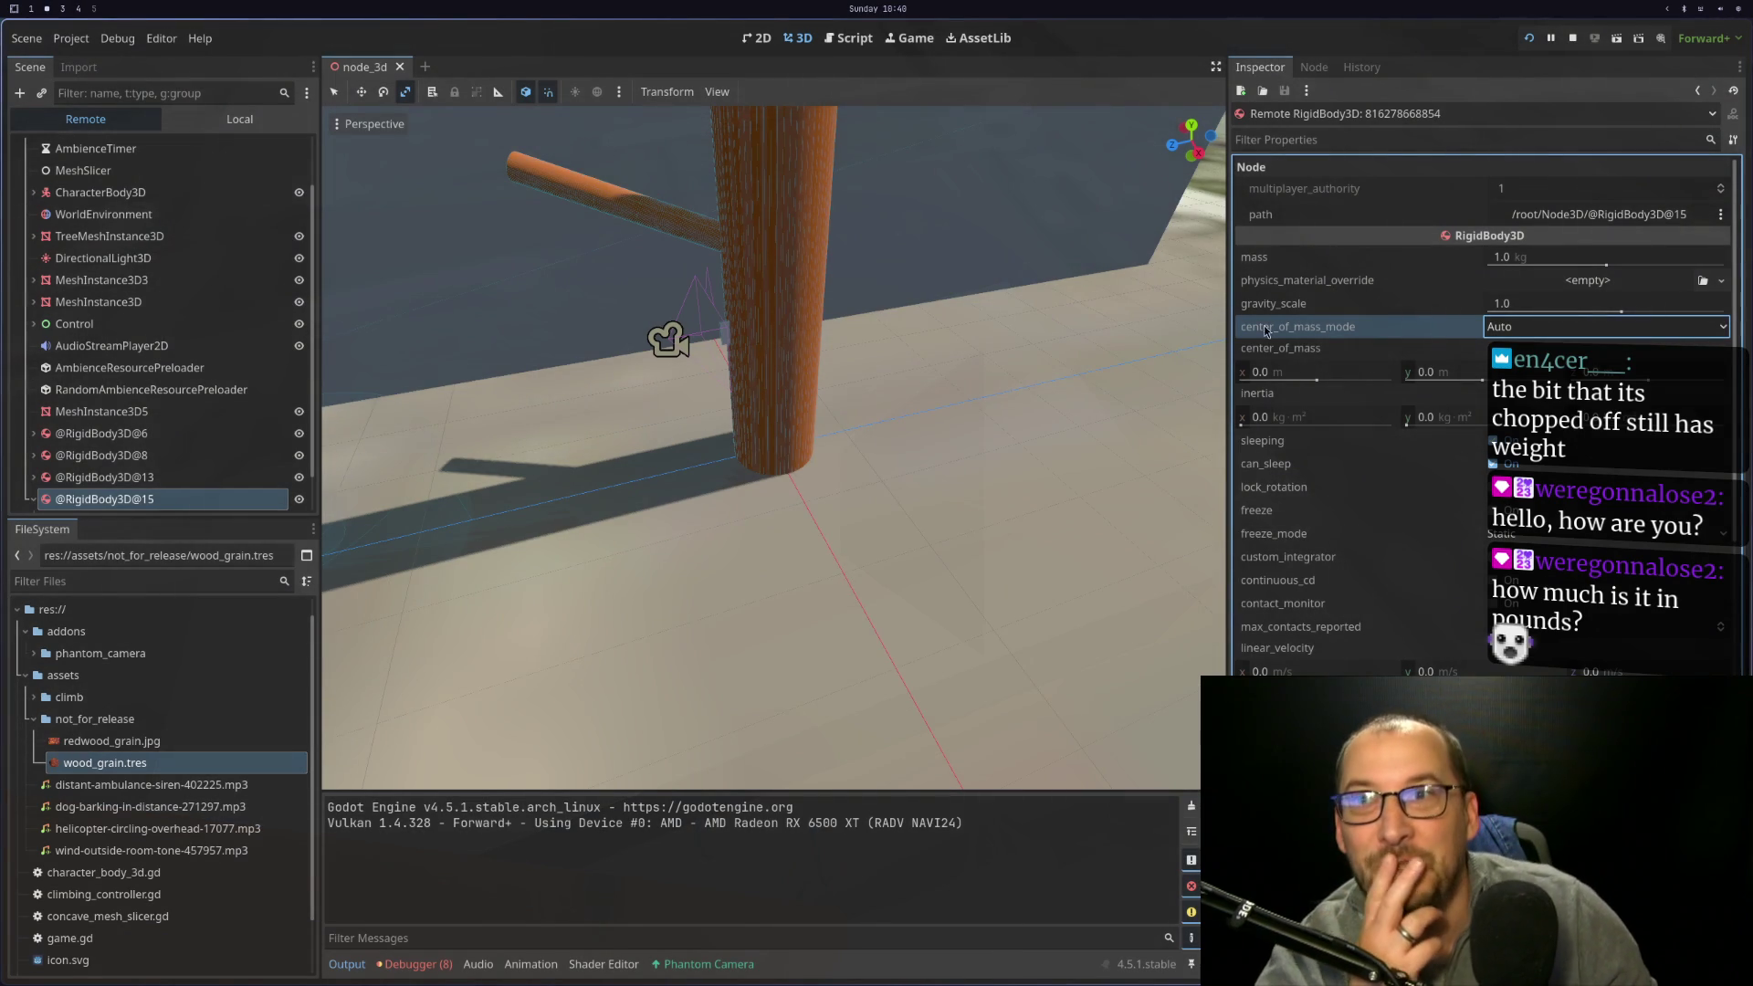
mouse_move(1442, 337)
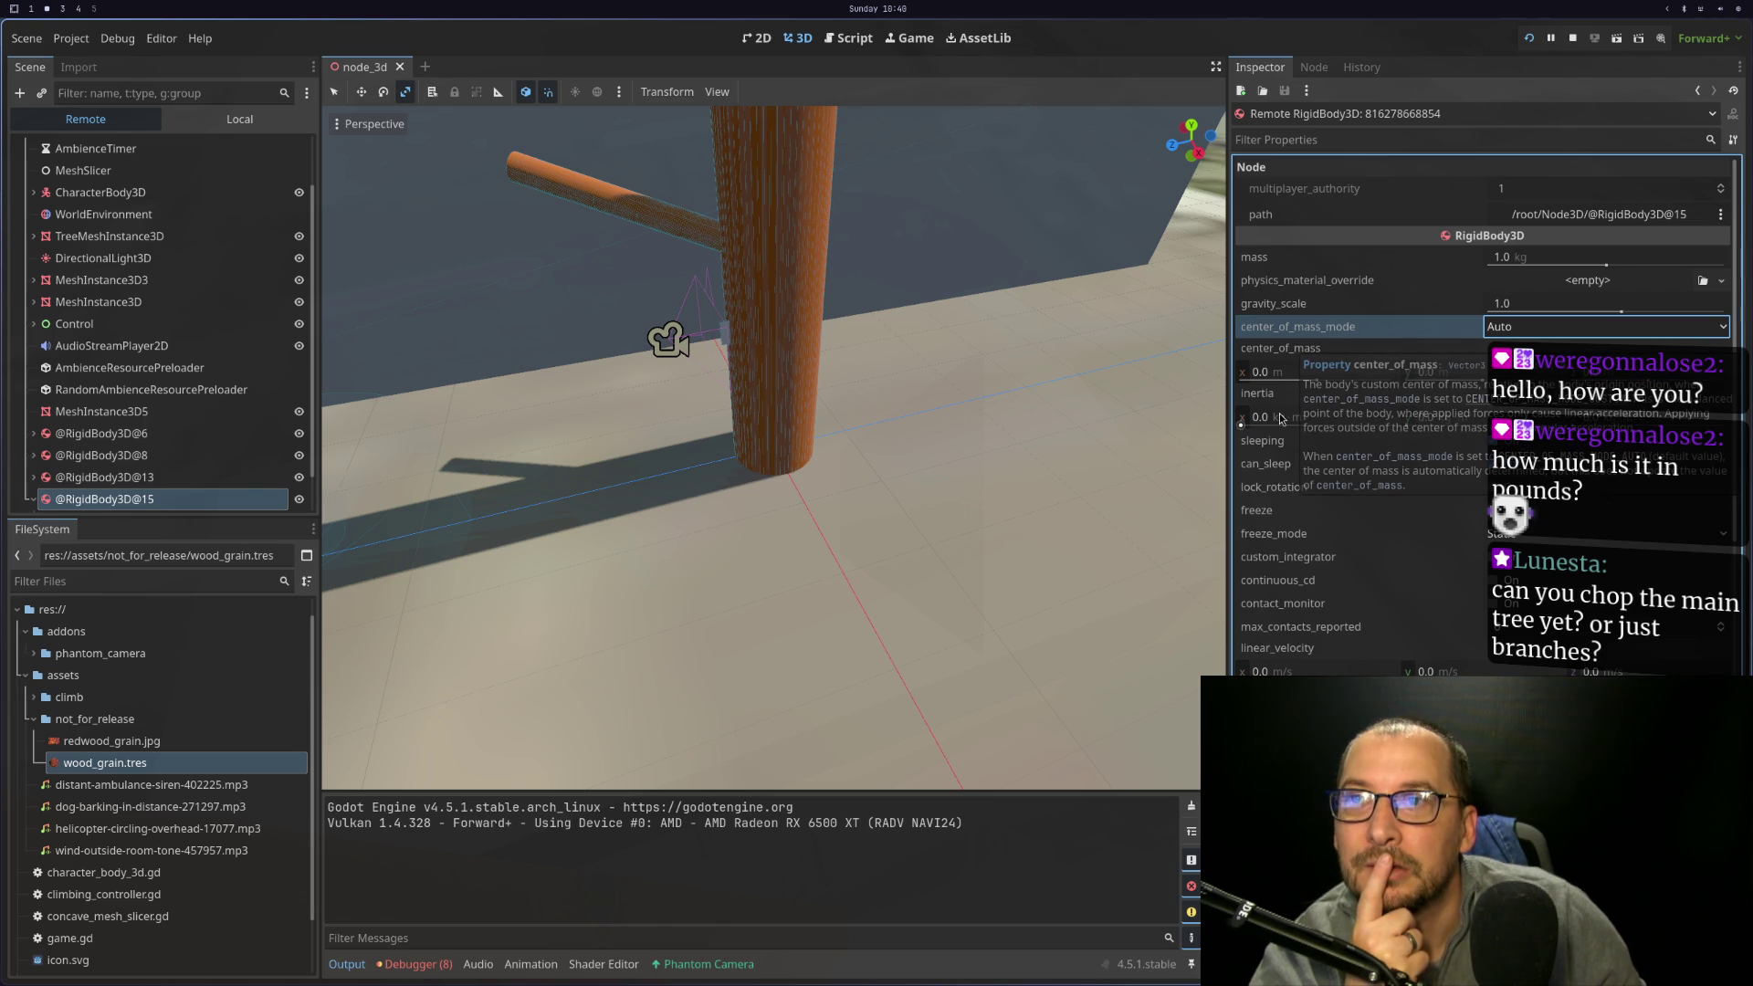
mouse_move(1271, 401)
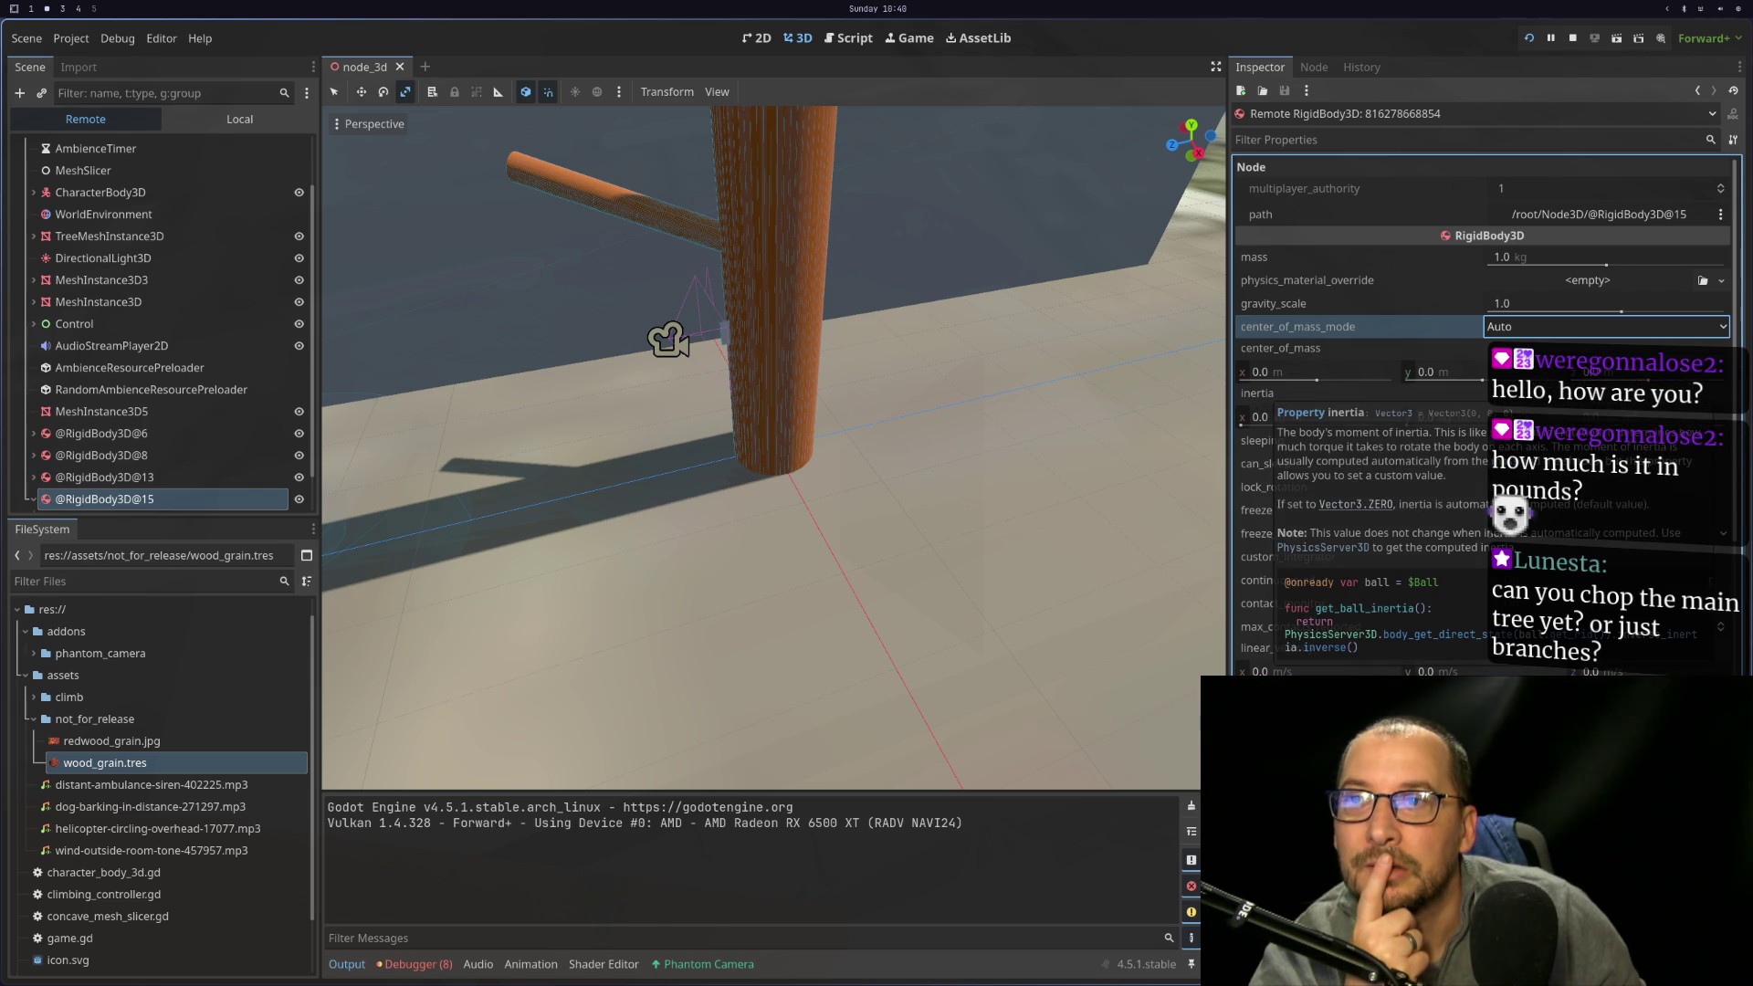
mouse_move(1370, 630)
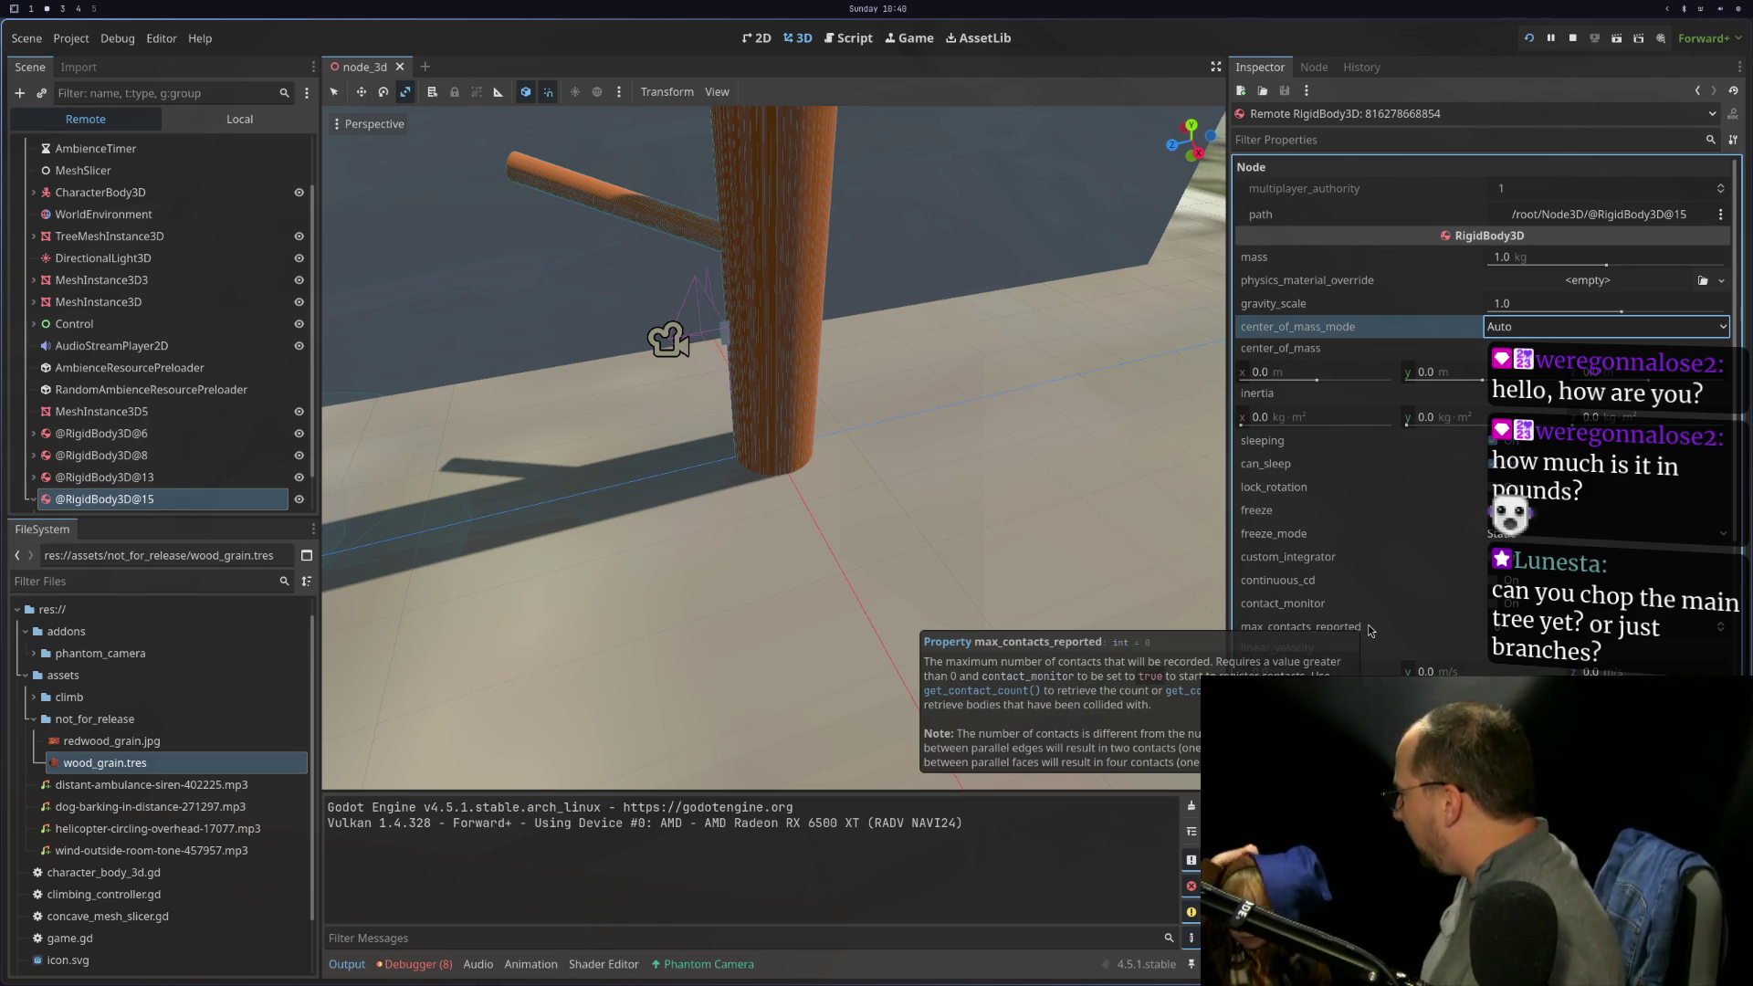
Relaunch the game, walk the saw blade around the tree branch, then quit with F8
left_click(1528, 35)
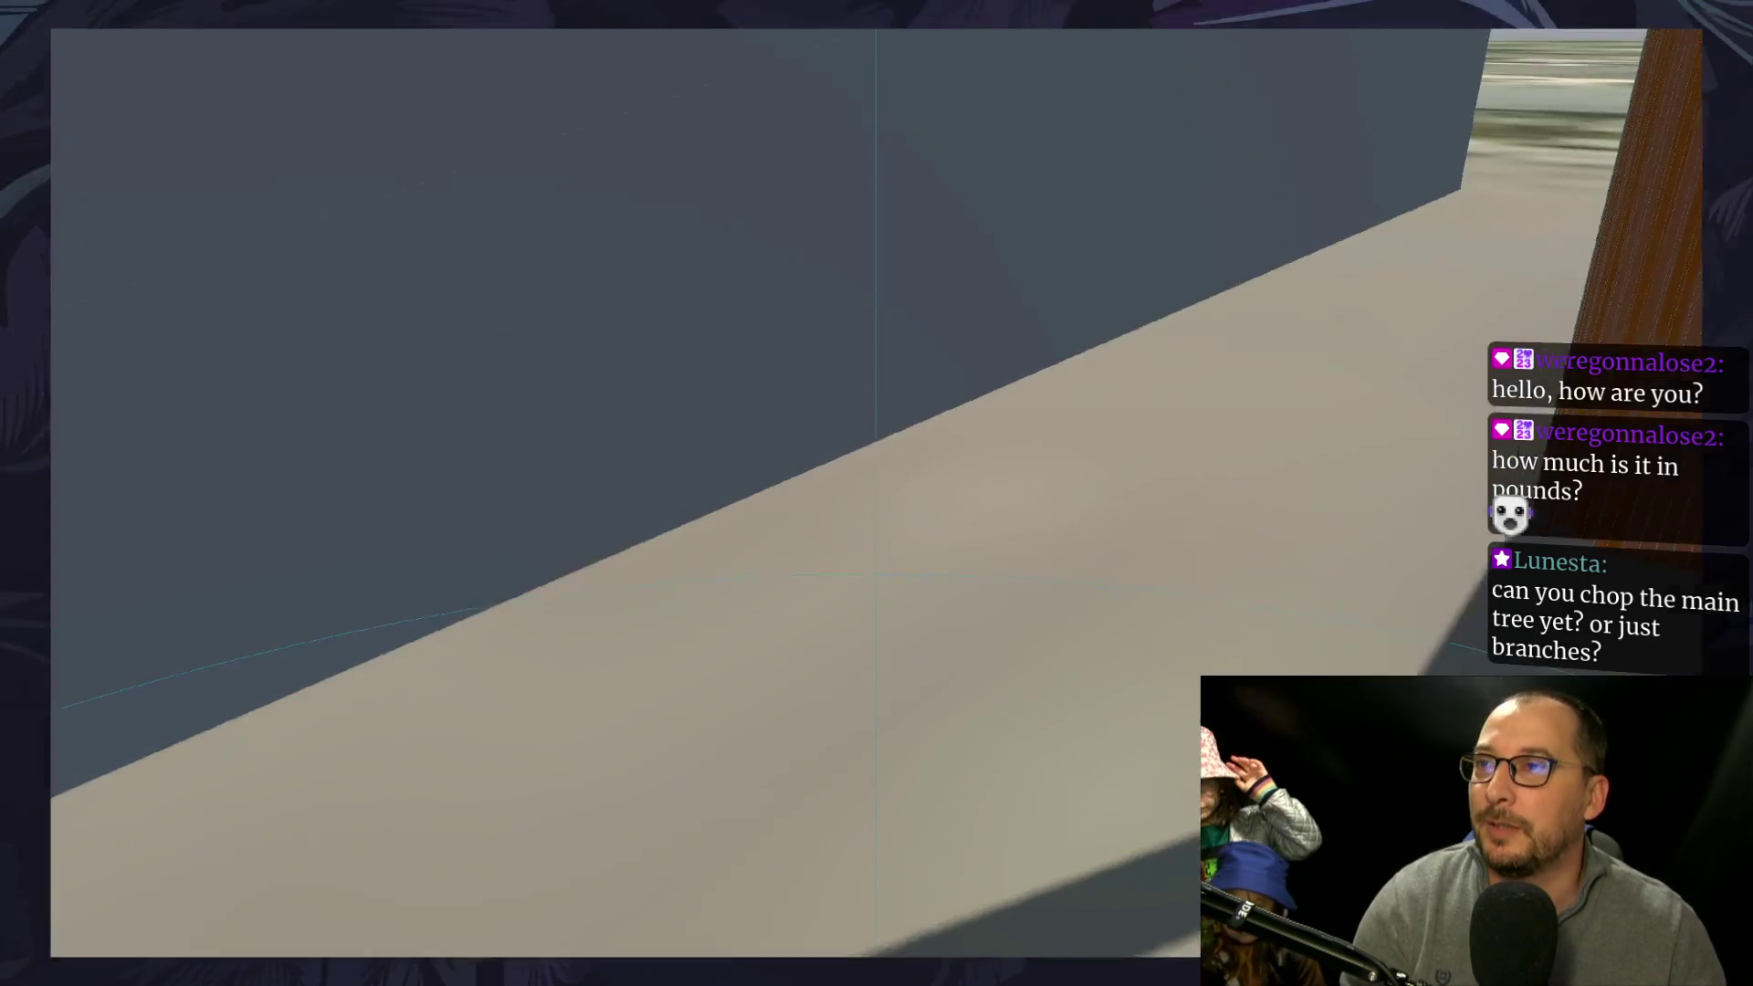
key("w")
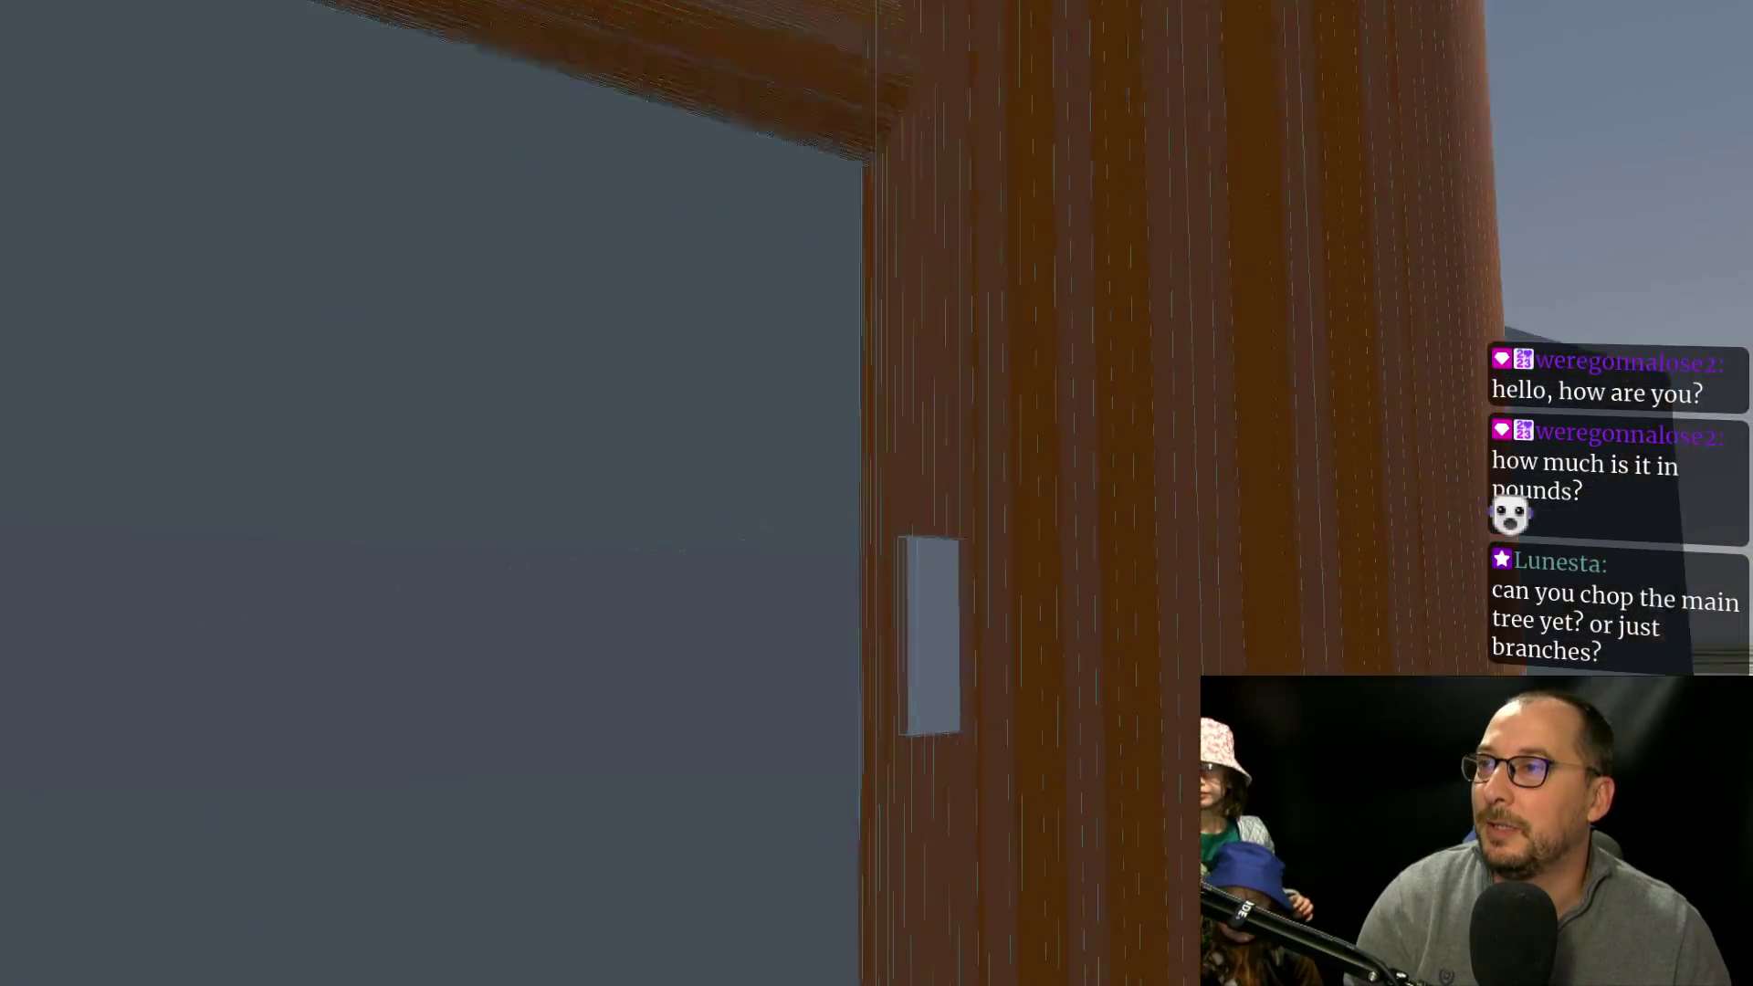
key("w")
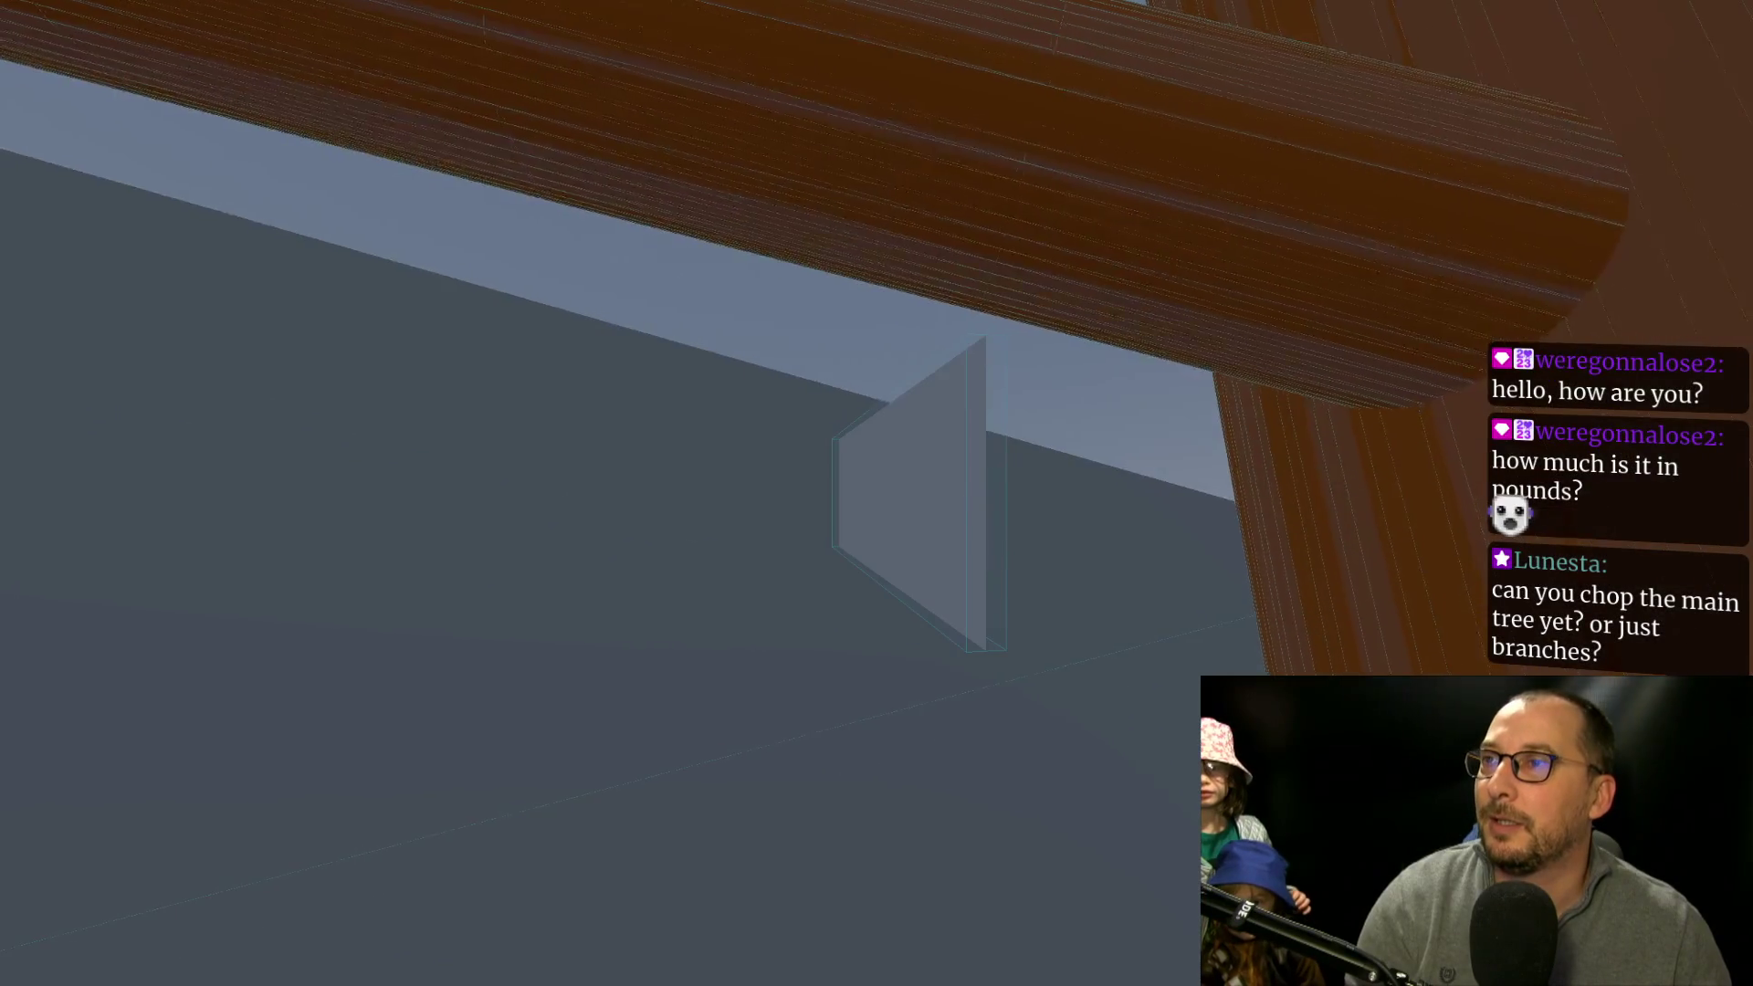
key("w")
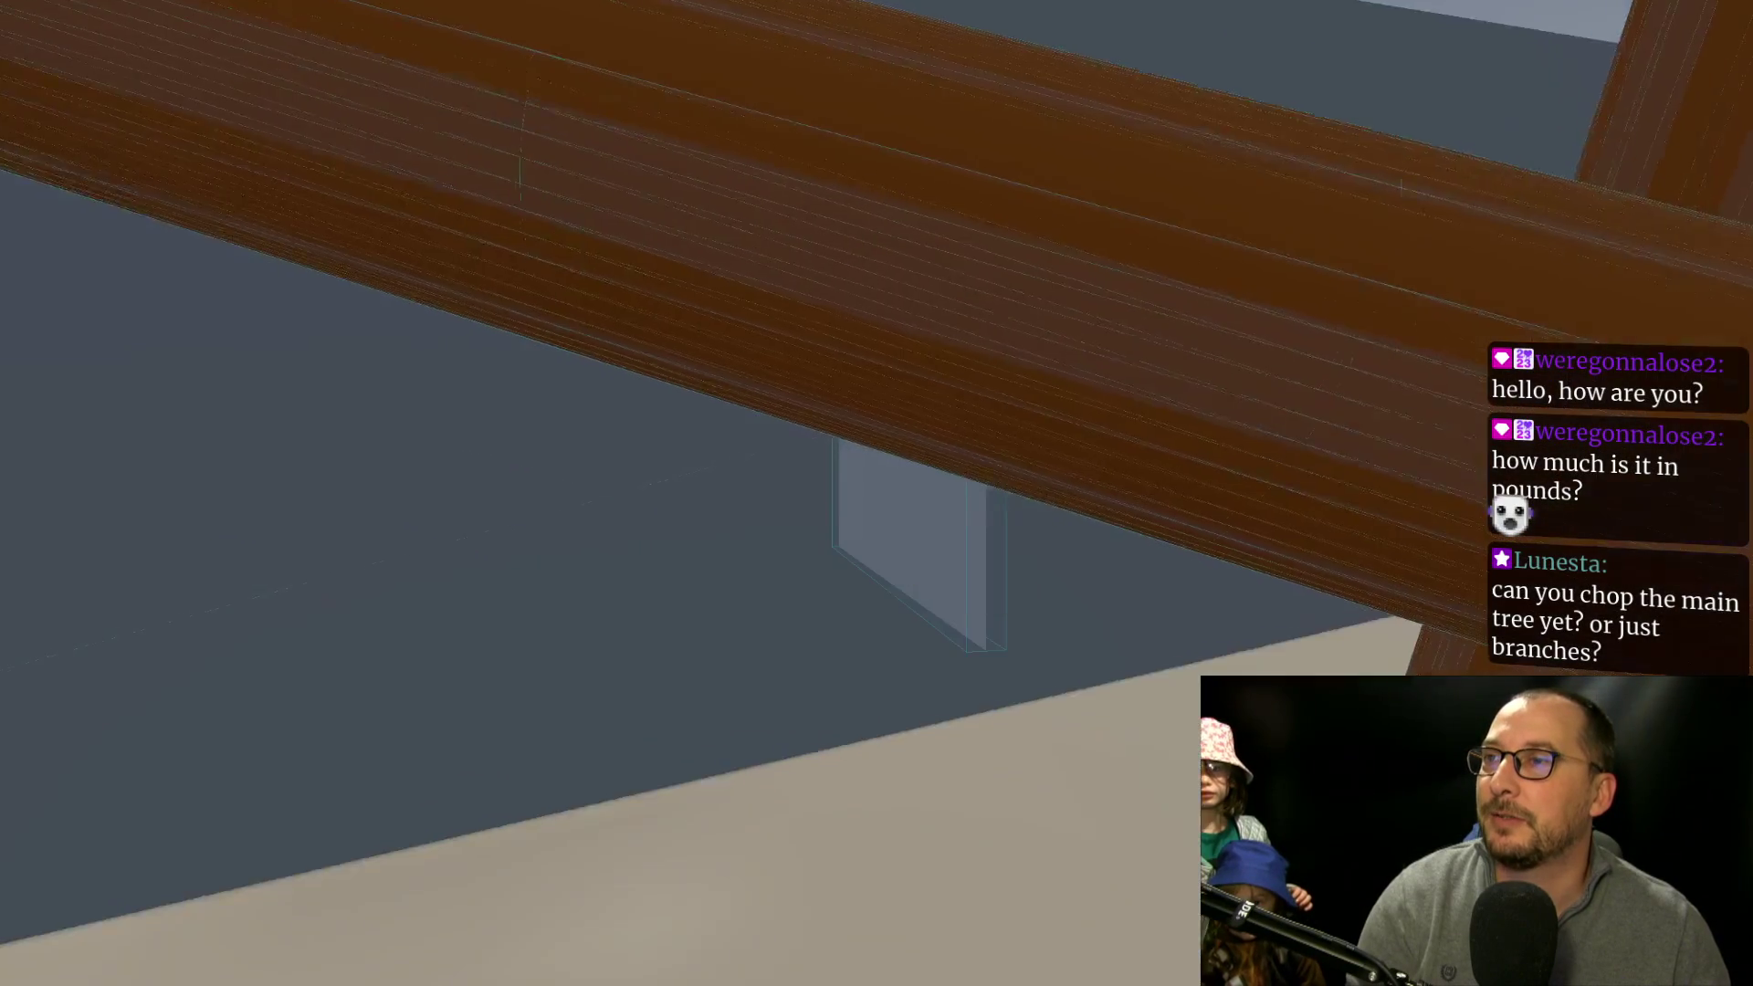
key("w")
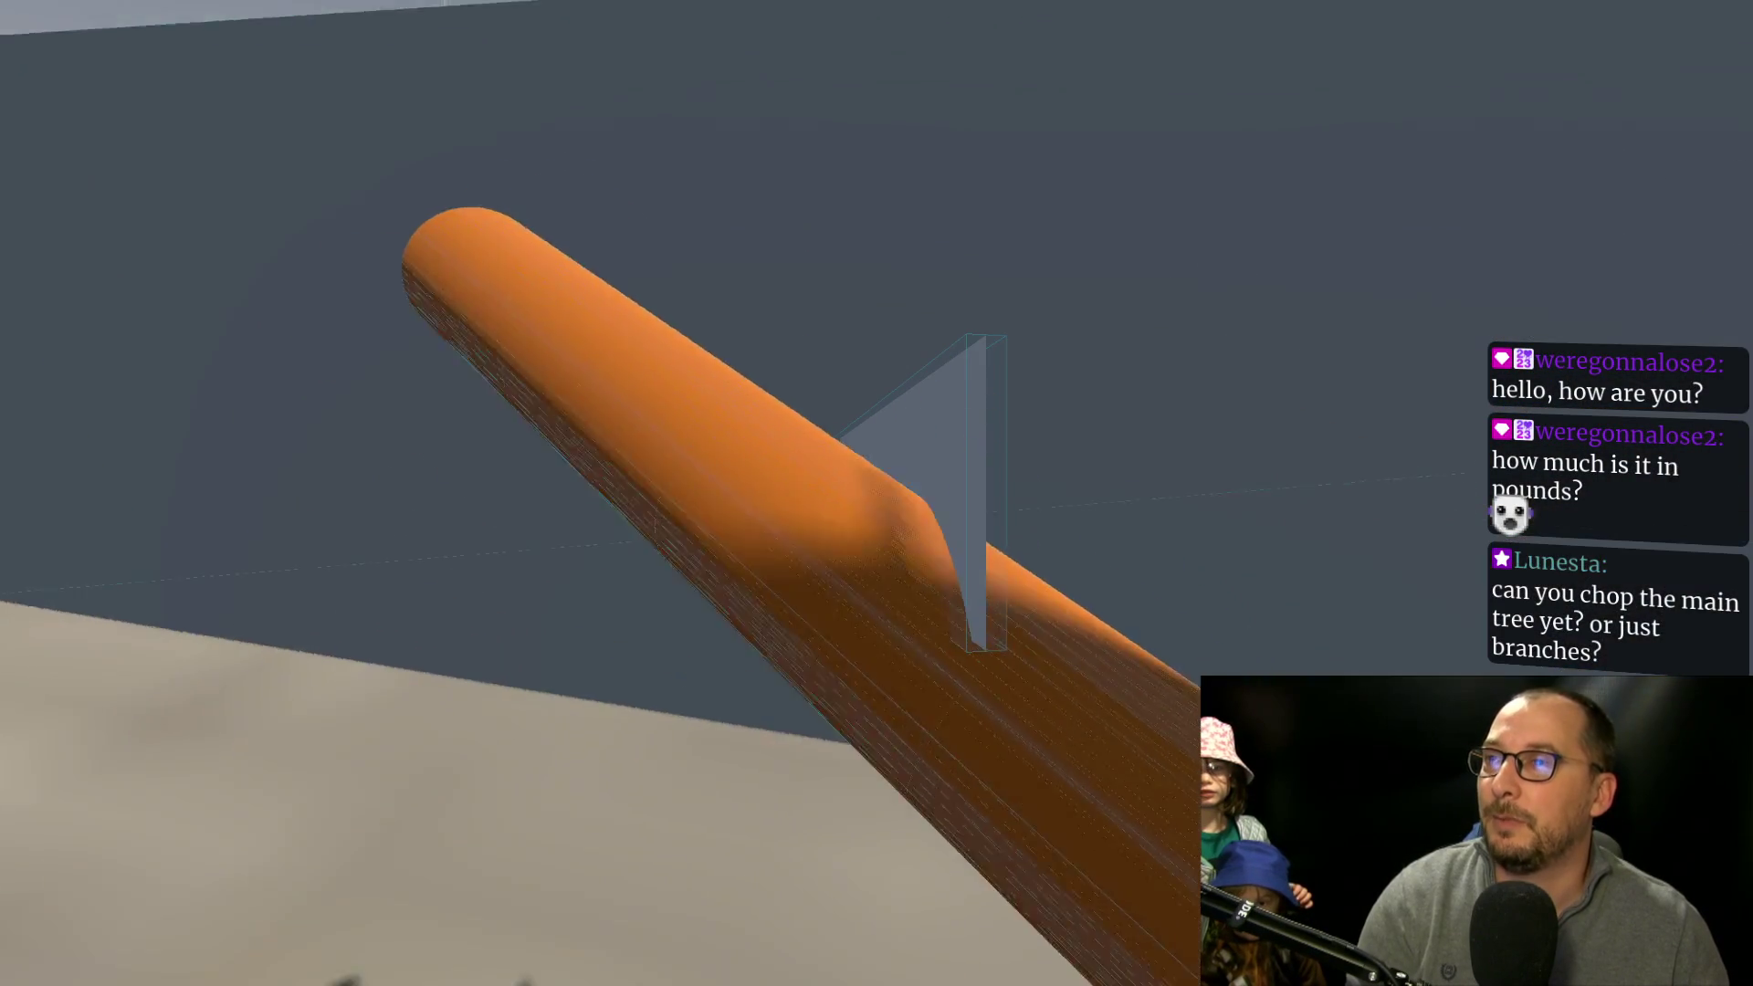
key("w")
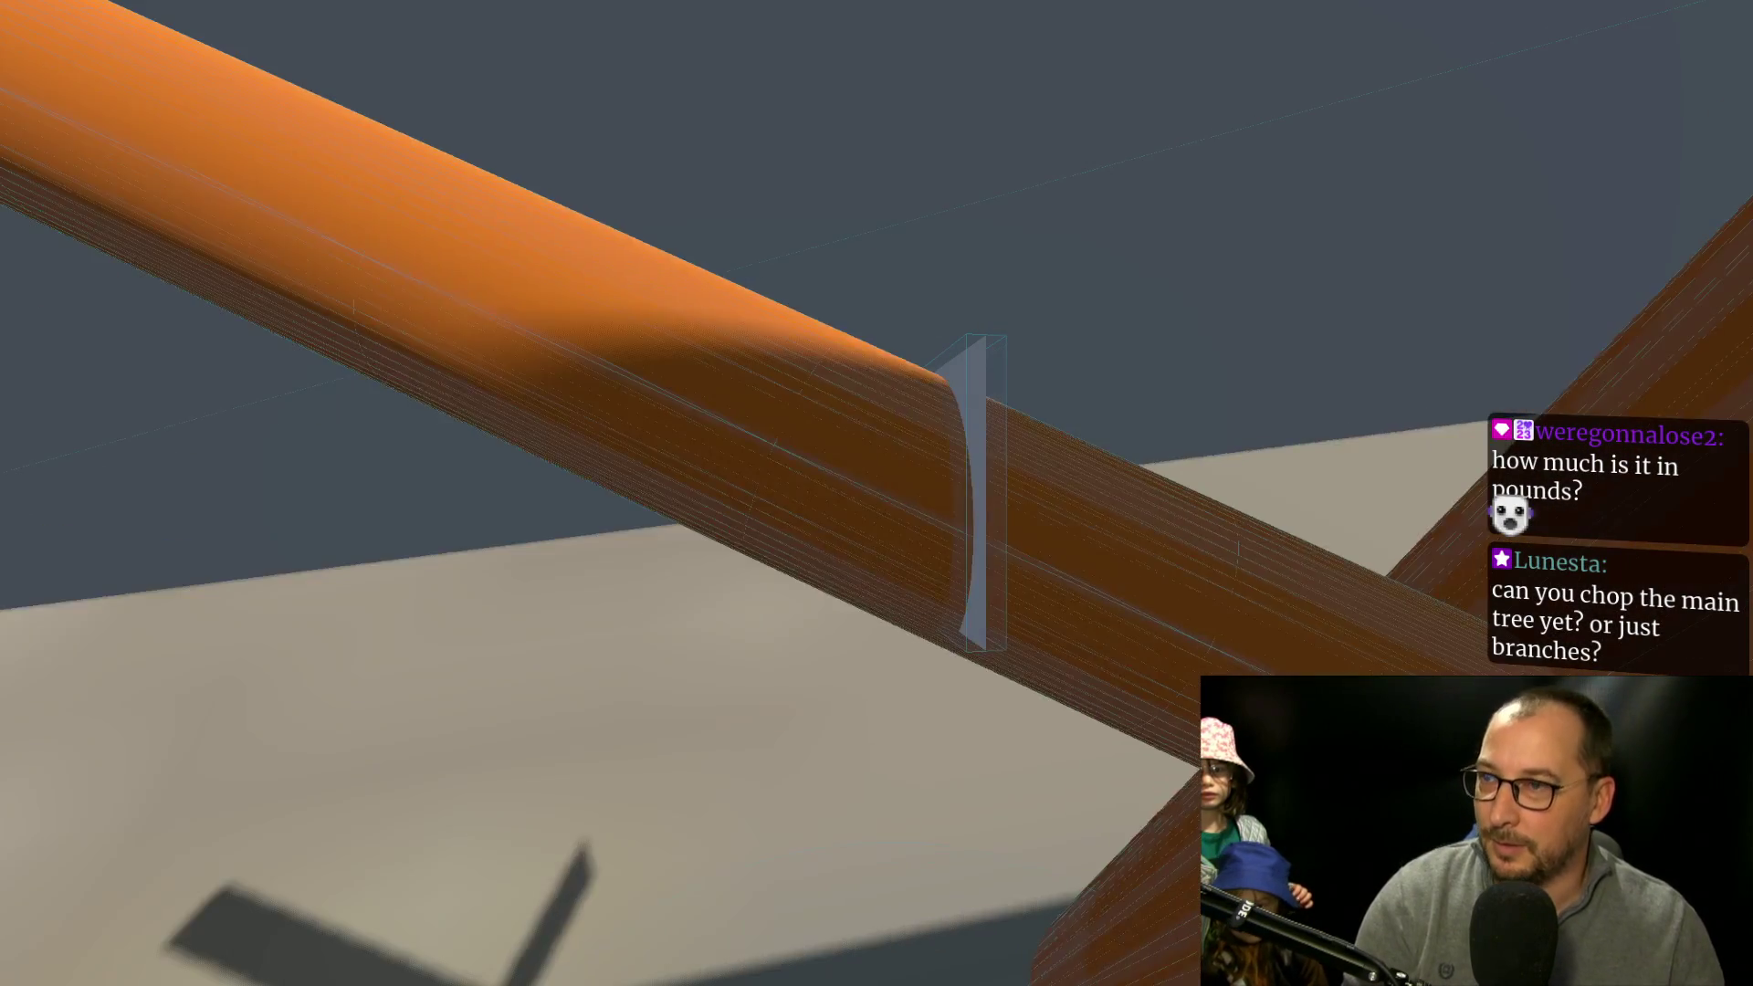
key("w")
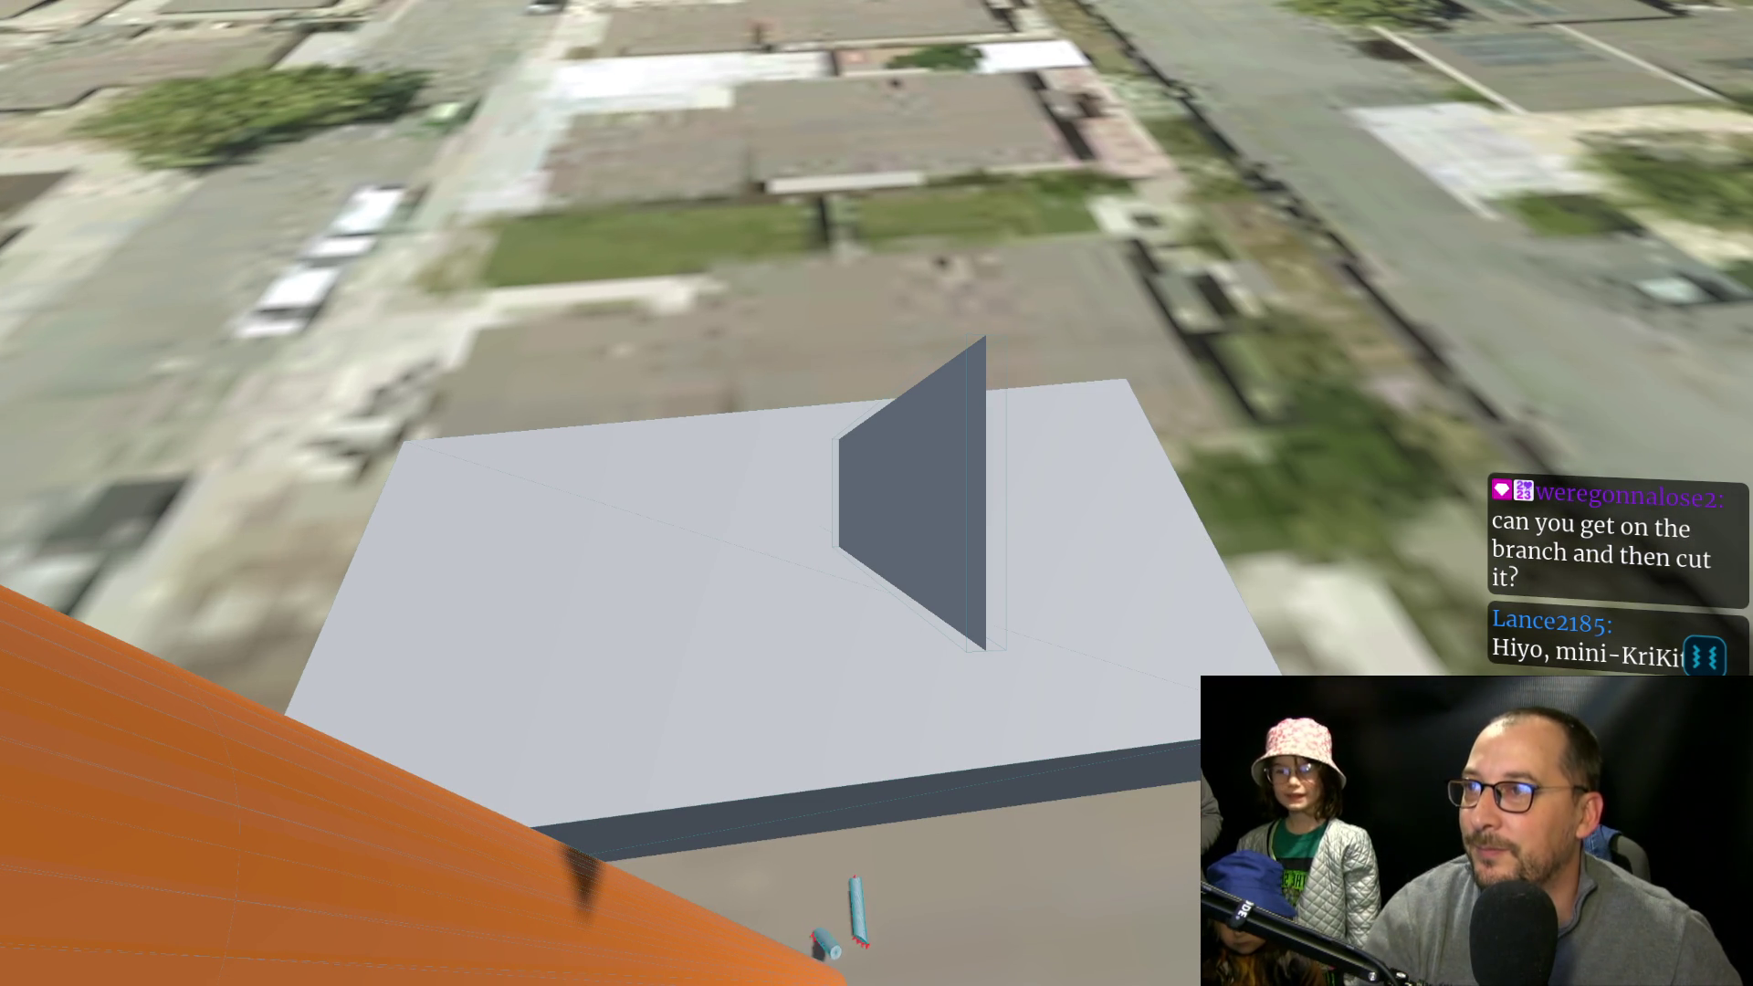
key("F8")
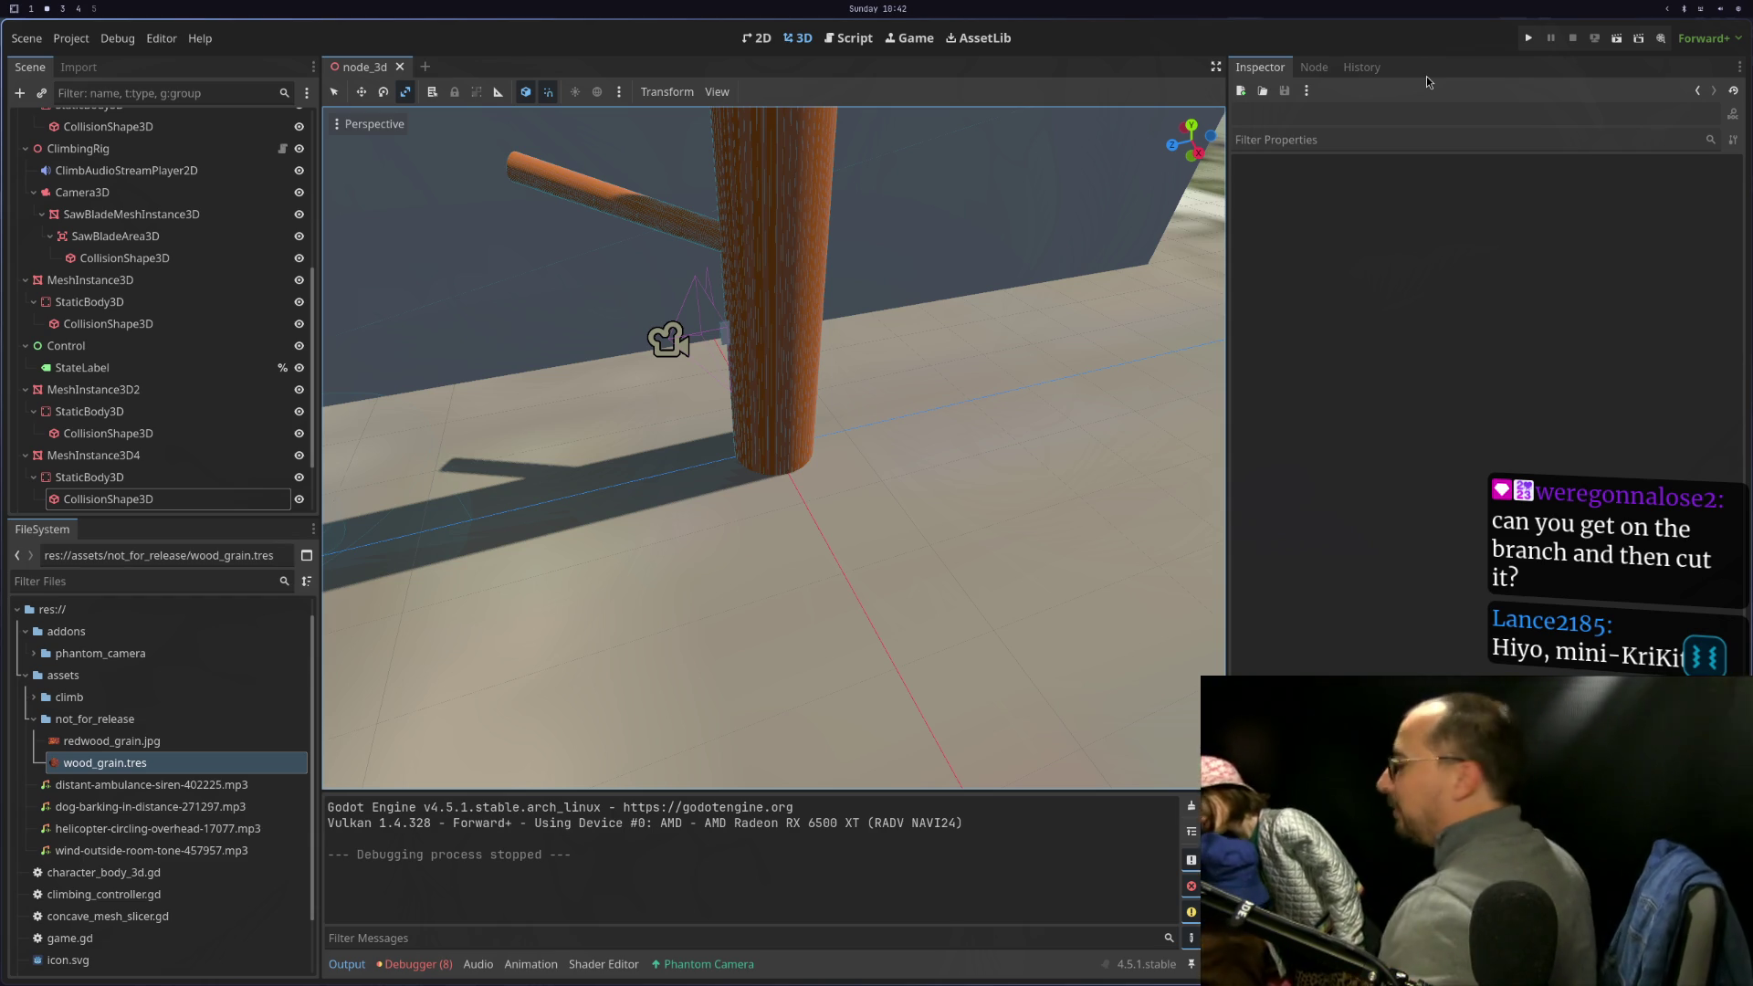
Apply the wood_grain.tres material to the trunk and branch meshes in another workspace
key("super+4")
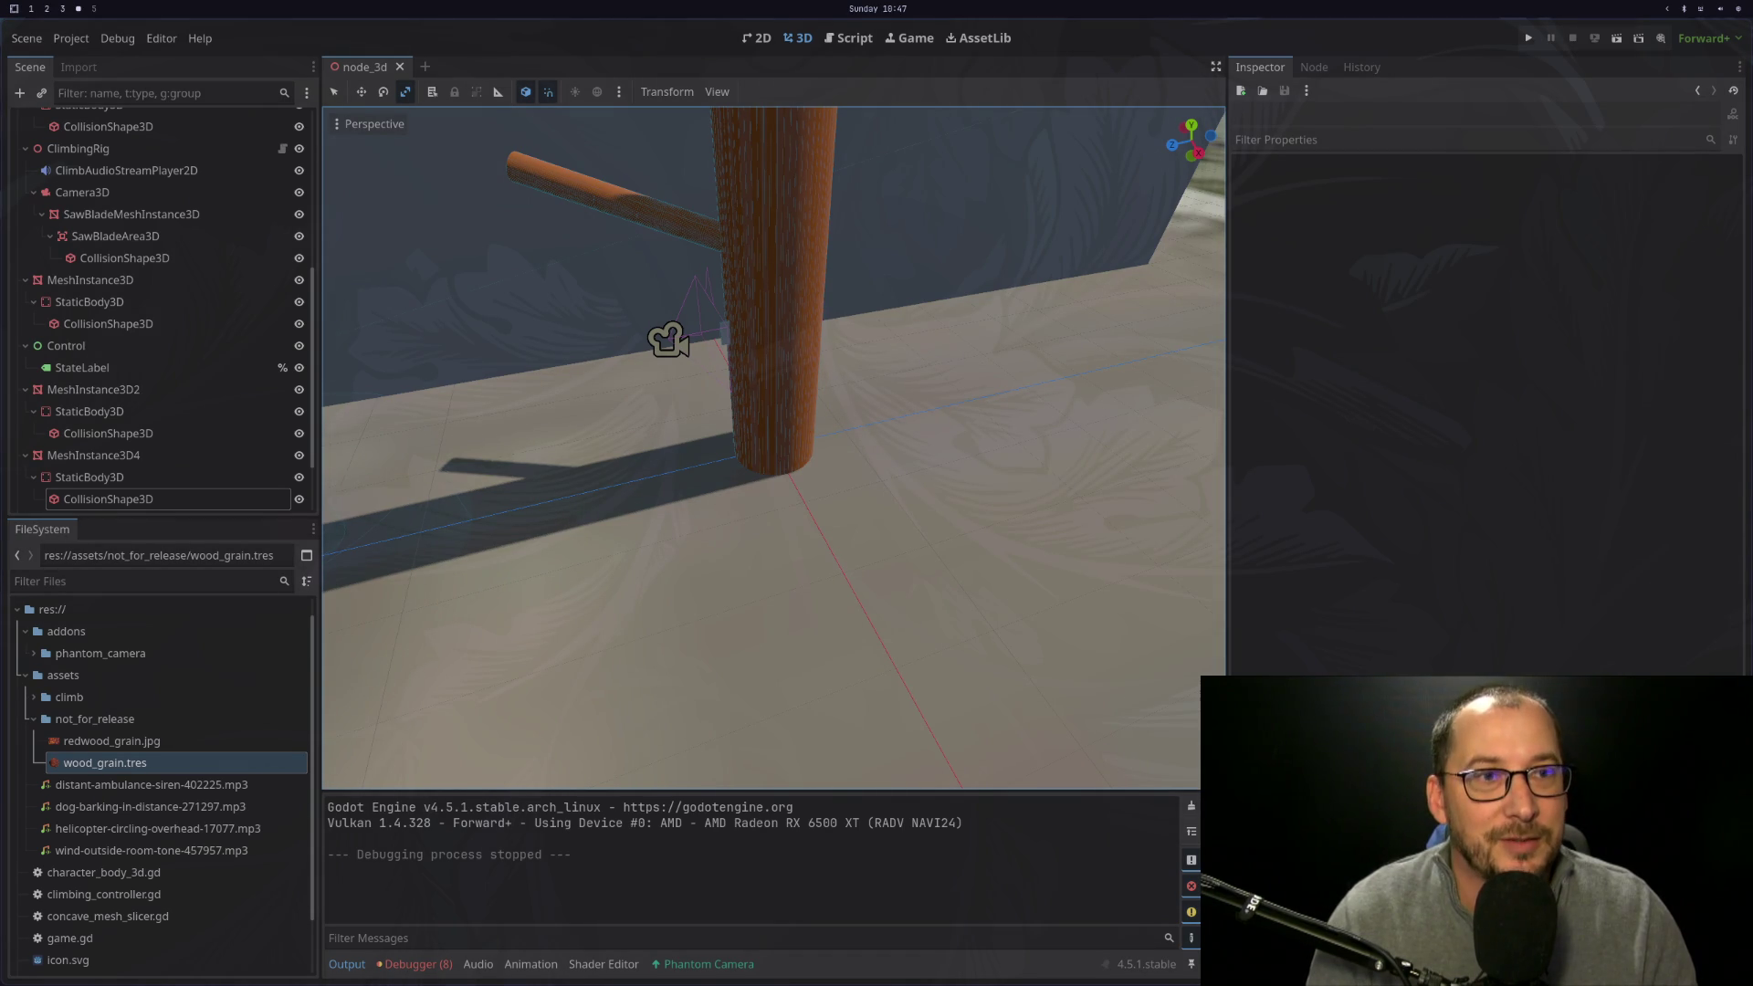
key("super+2")
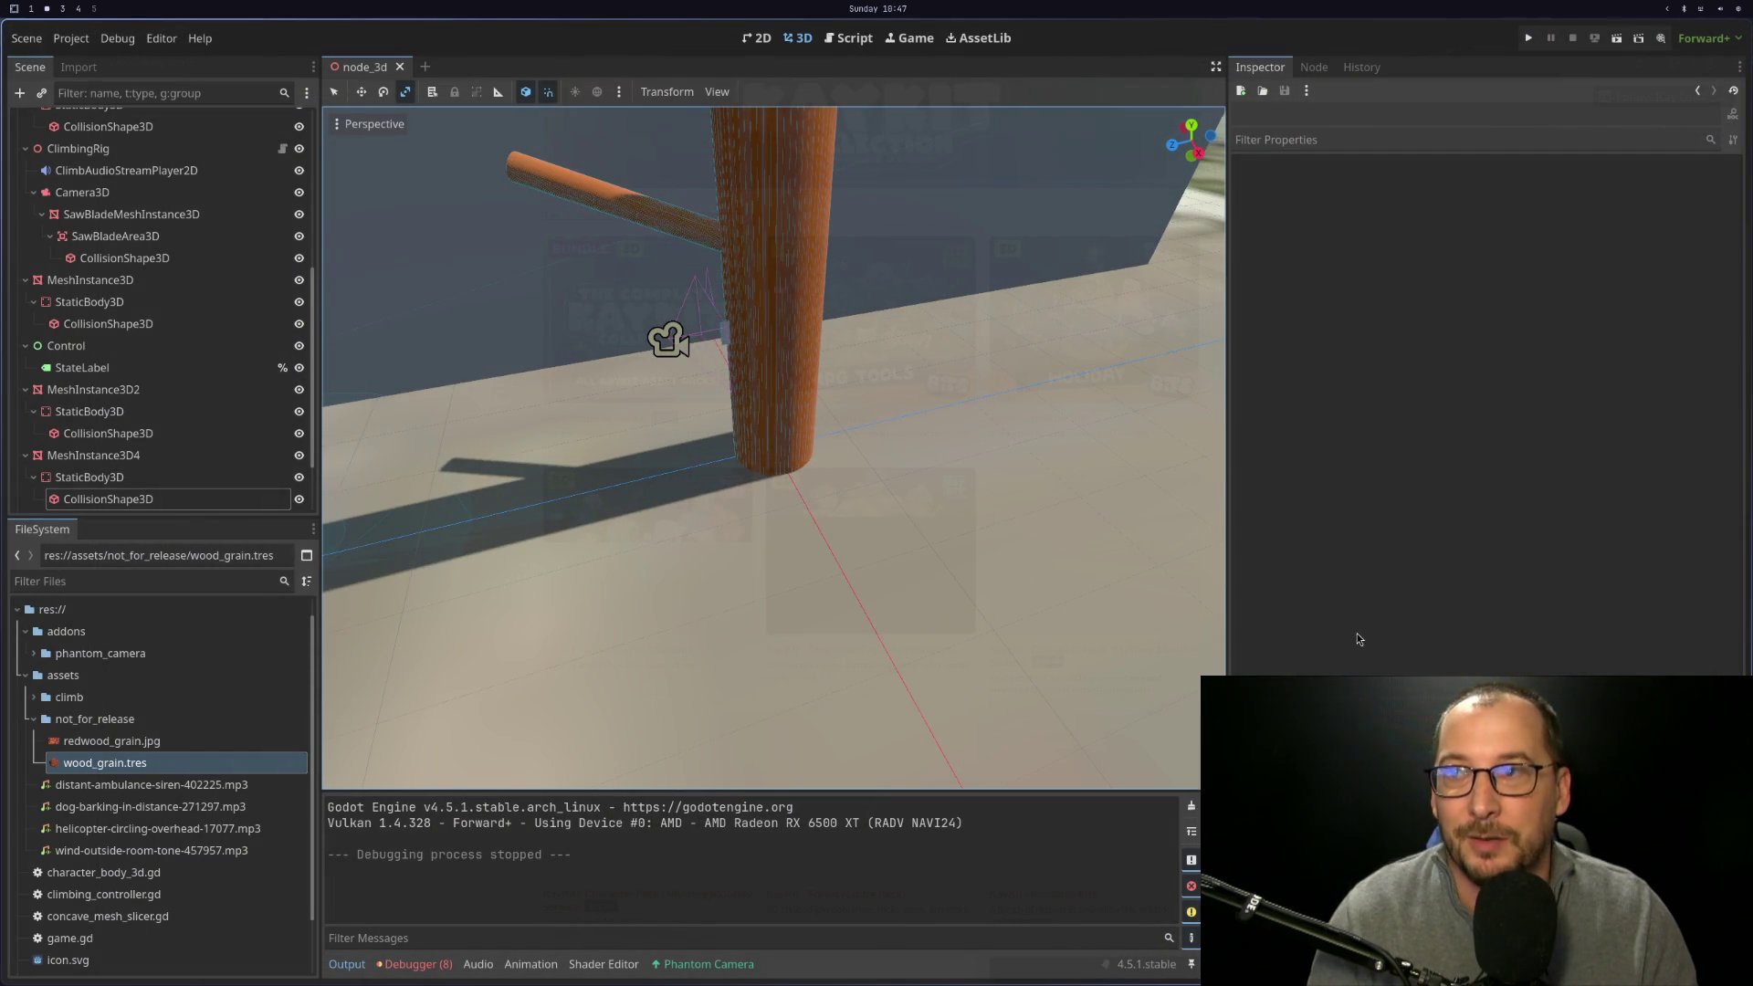
Open the KayKit Character Animations pack page and enlarge its first screenshot
key("super+s")
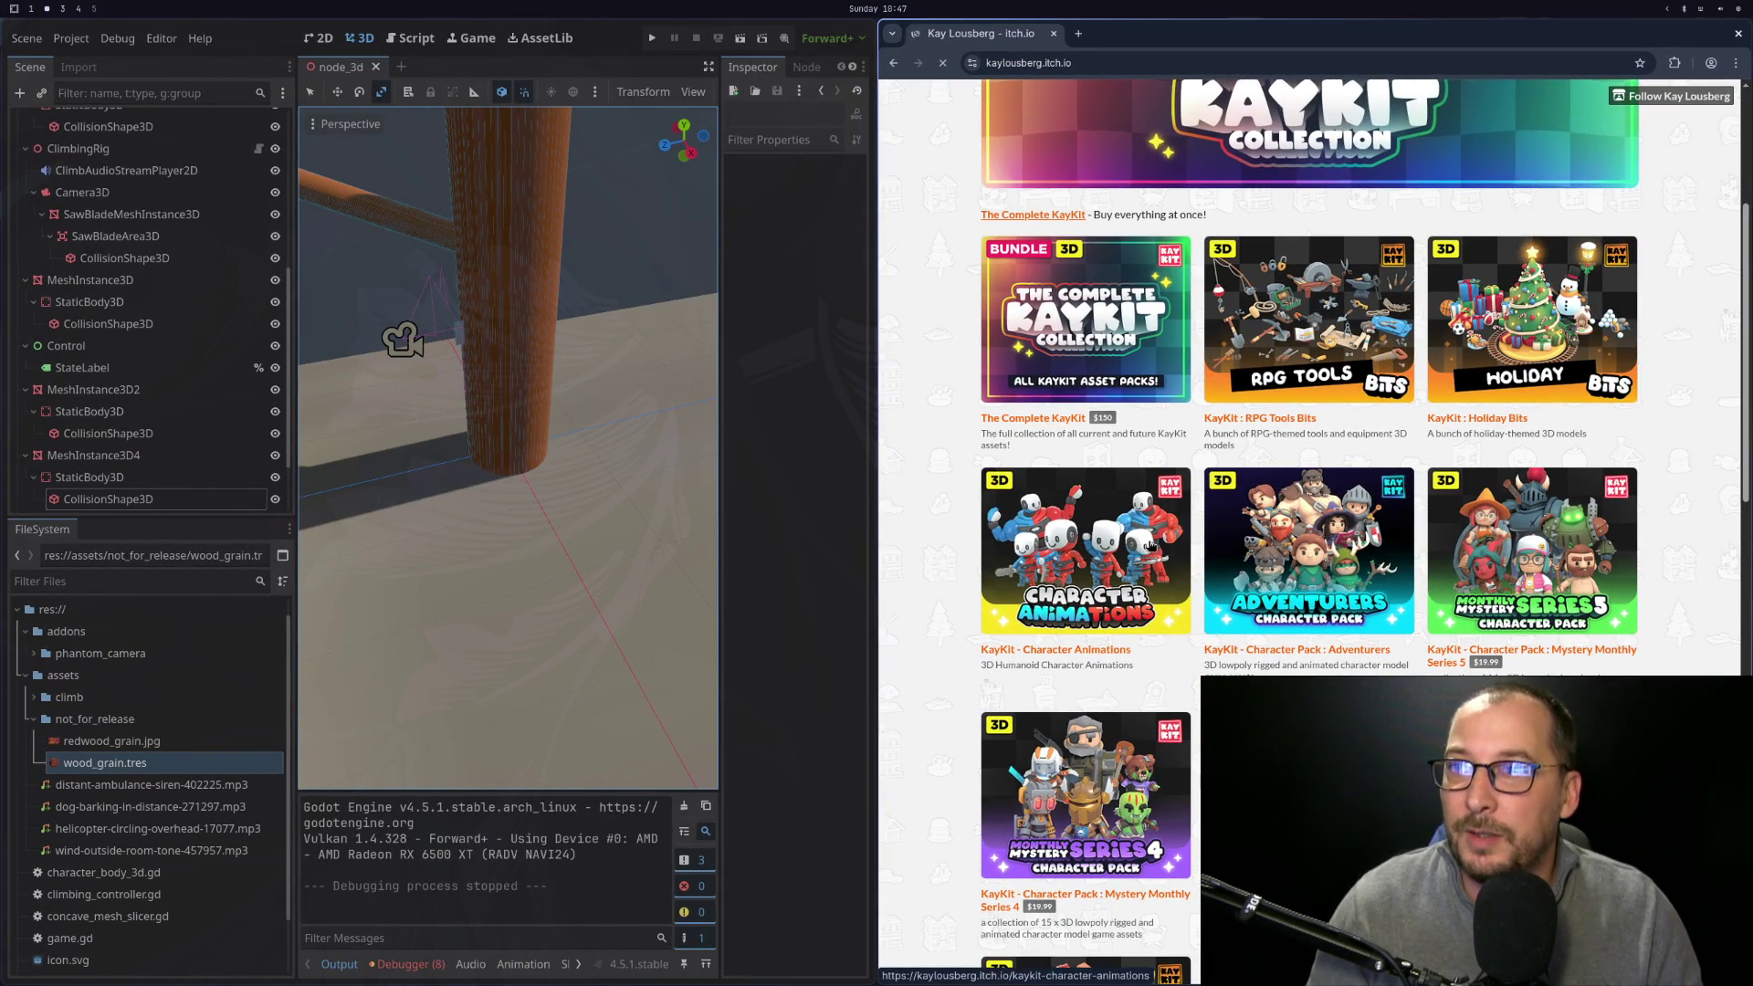
scroll(1147, 568, "down", 1)
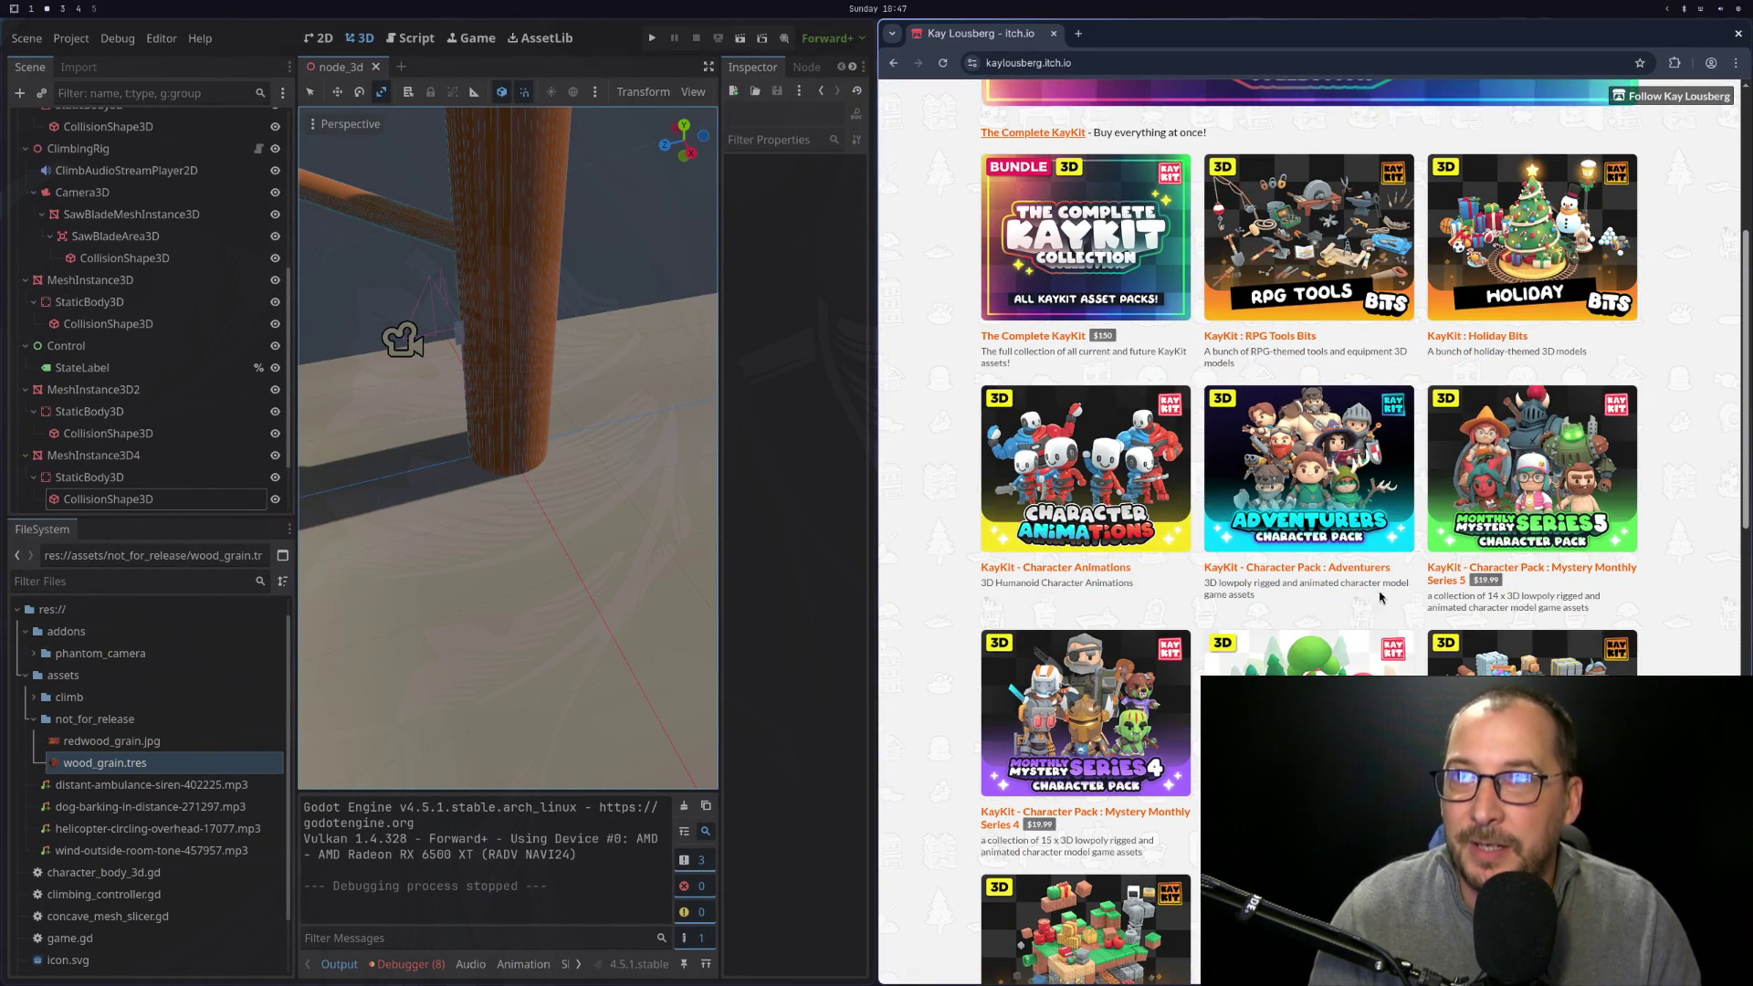
scroll(1209, 509, "up", 2)
left_click(1141, 630)
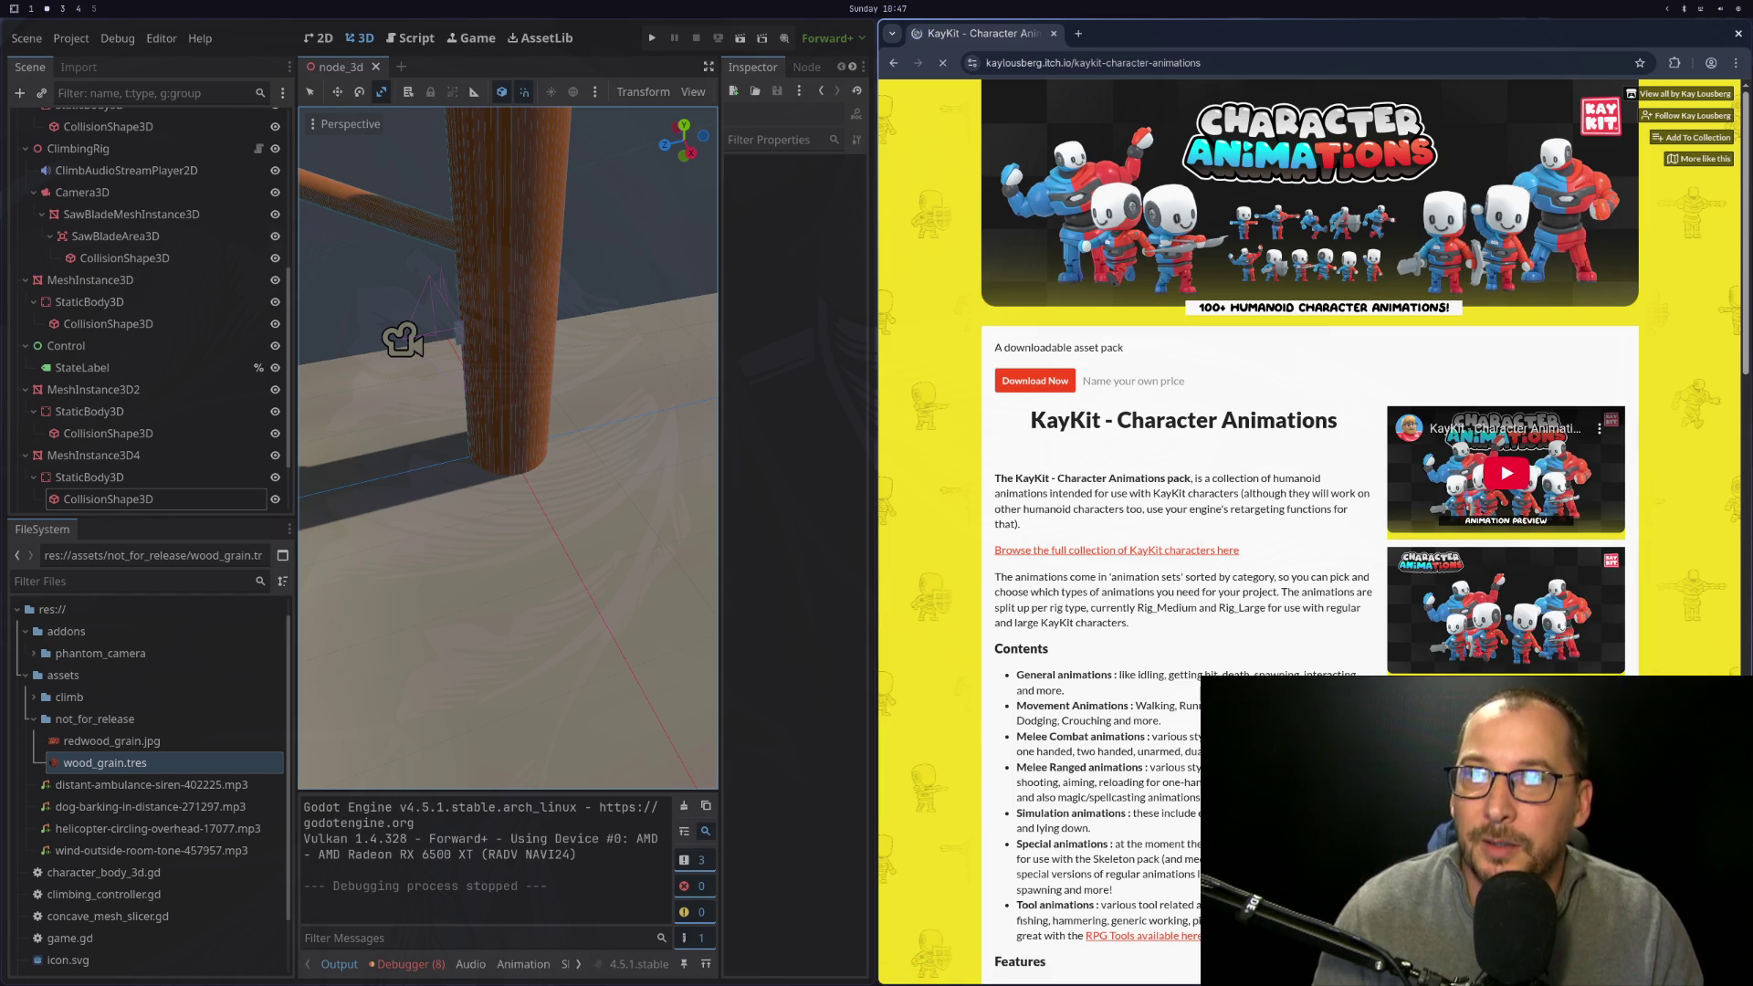
scroll(1468, 548, "down", 3)
left_click(1468, 591)
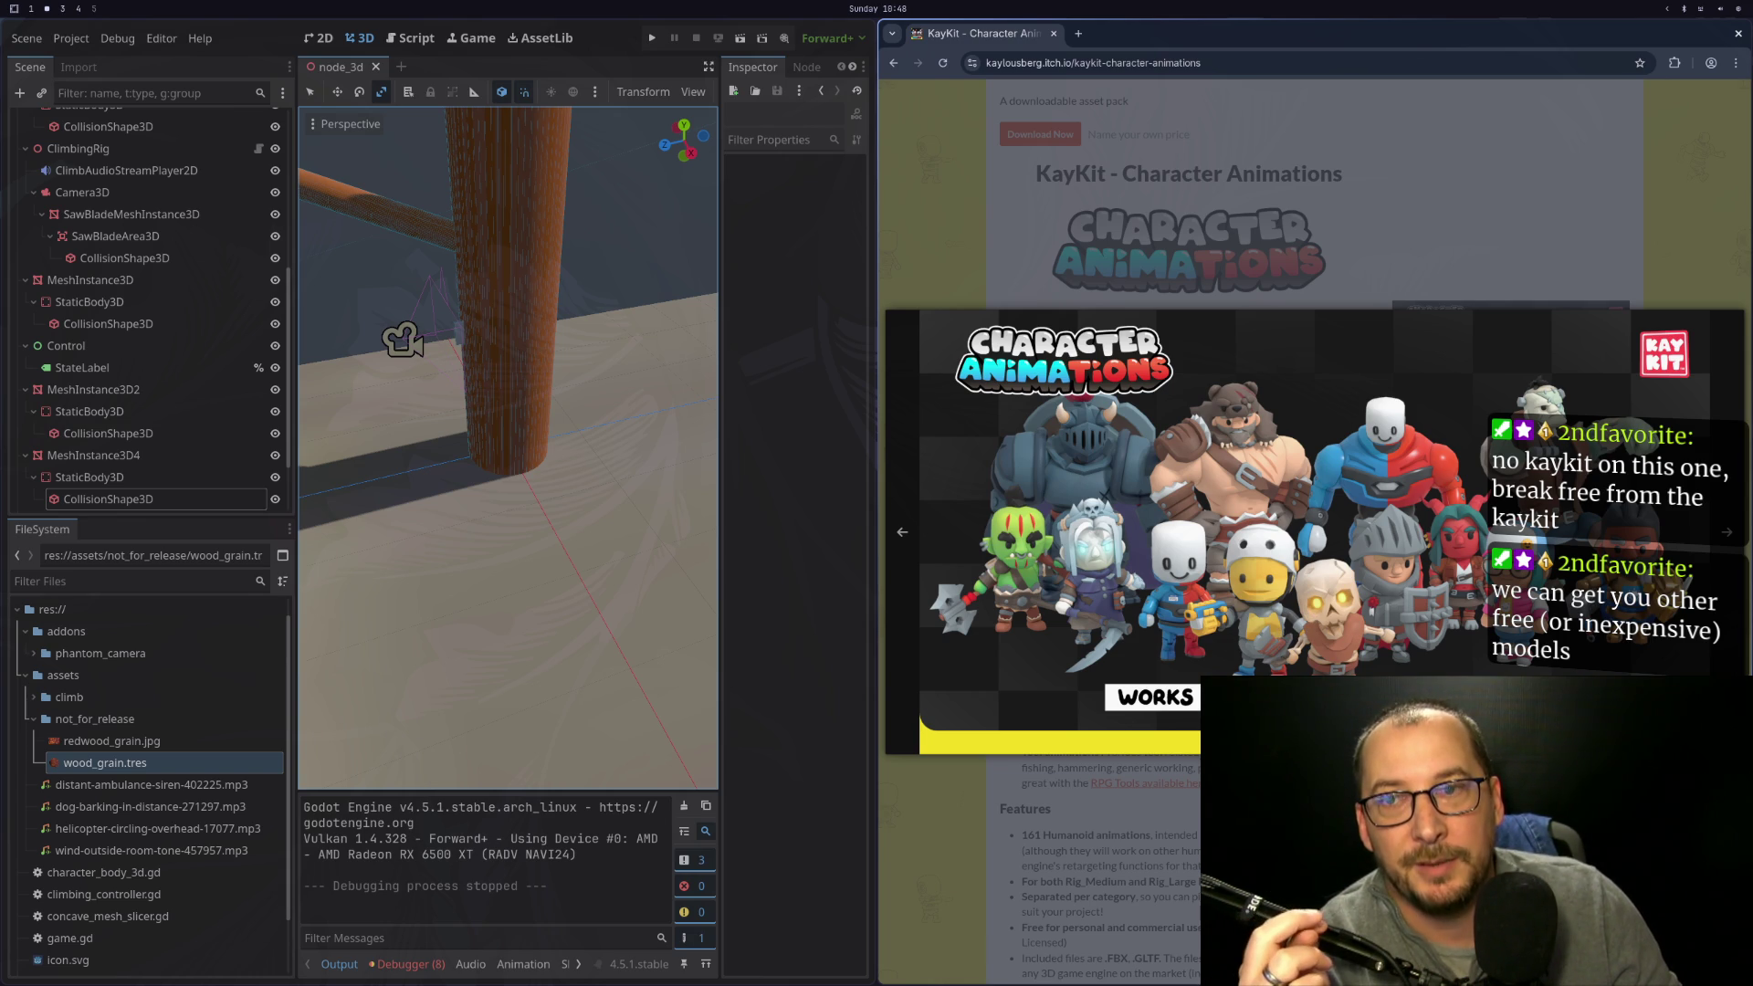
View the Rig_Medium and Rig_Large animation list screenshots, then return to the KayKit store page
key("Escape")
scroll(1481, 654, "down", 3)
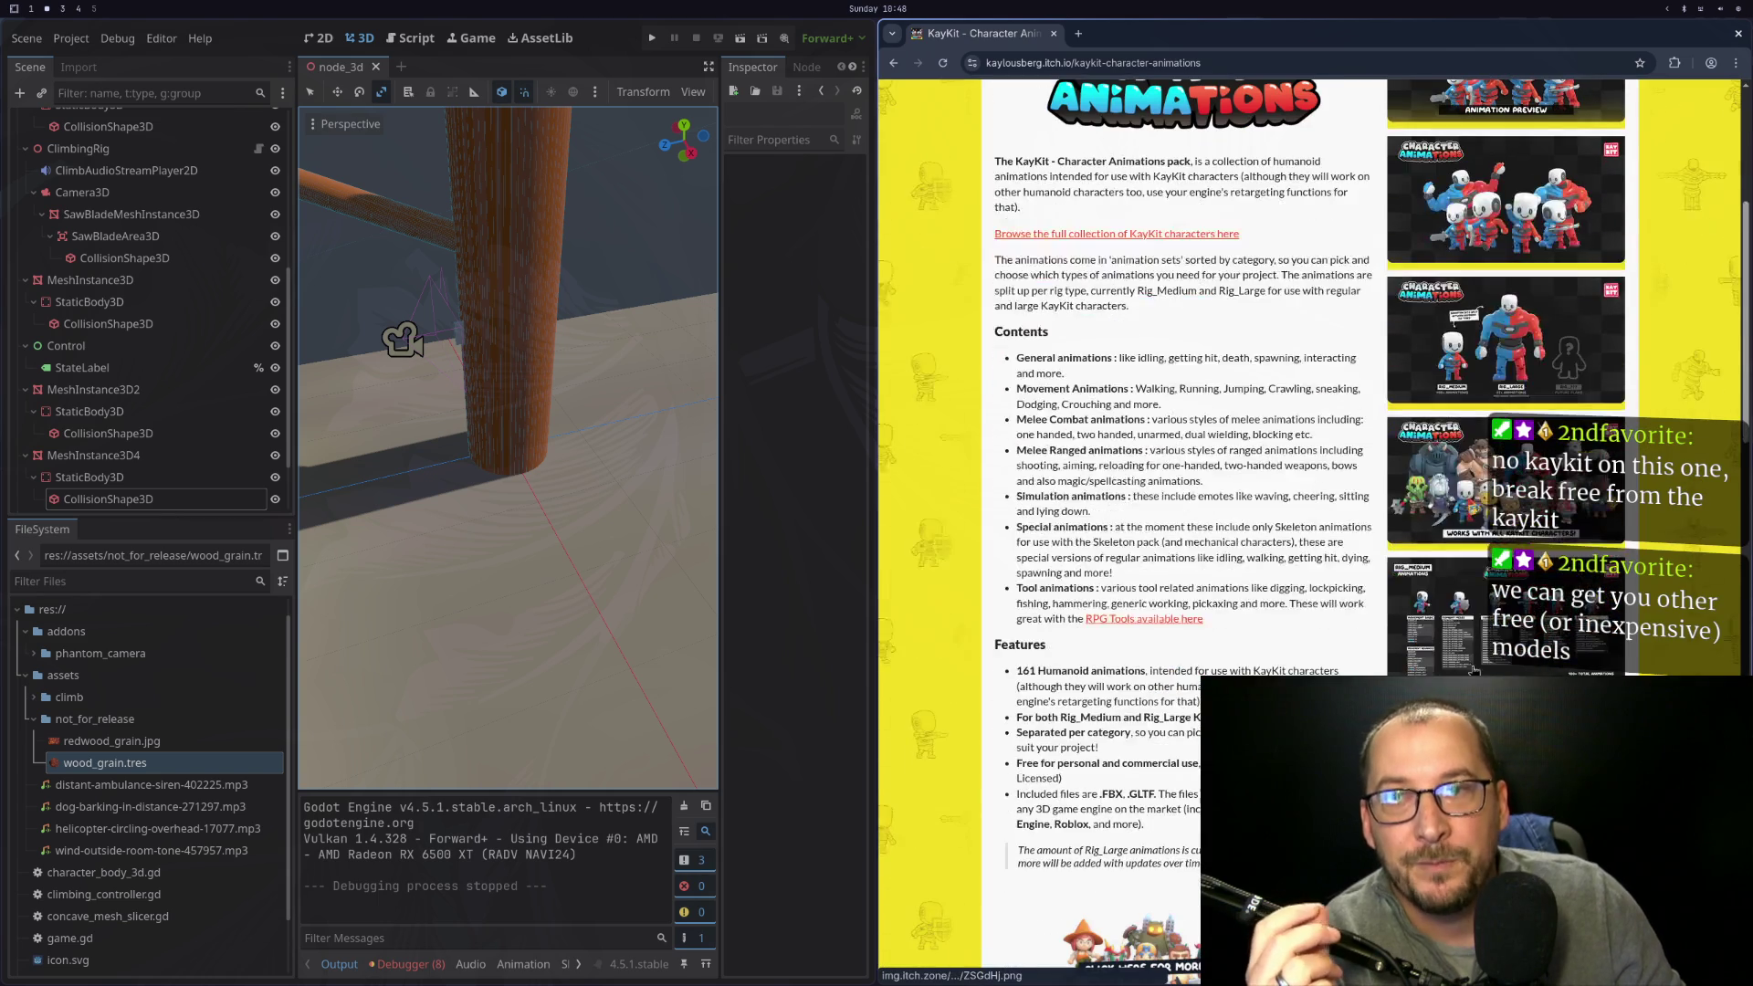
left_click(1481, 654)
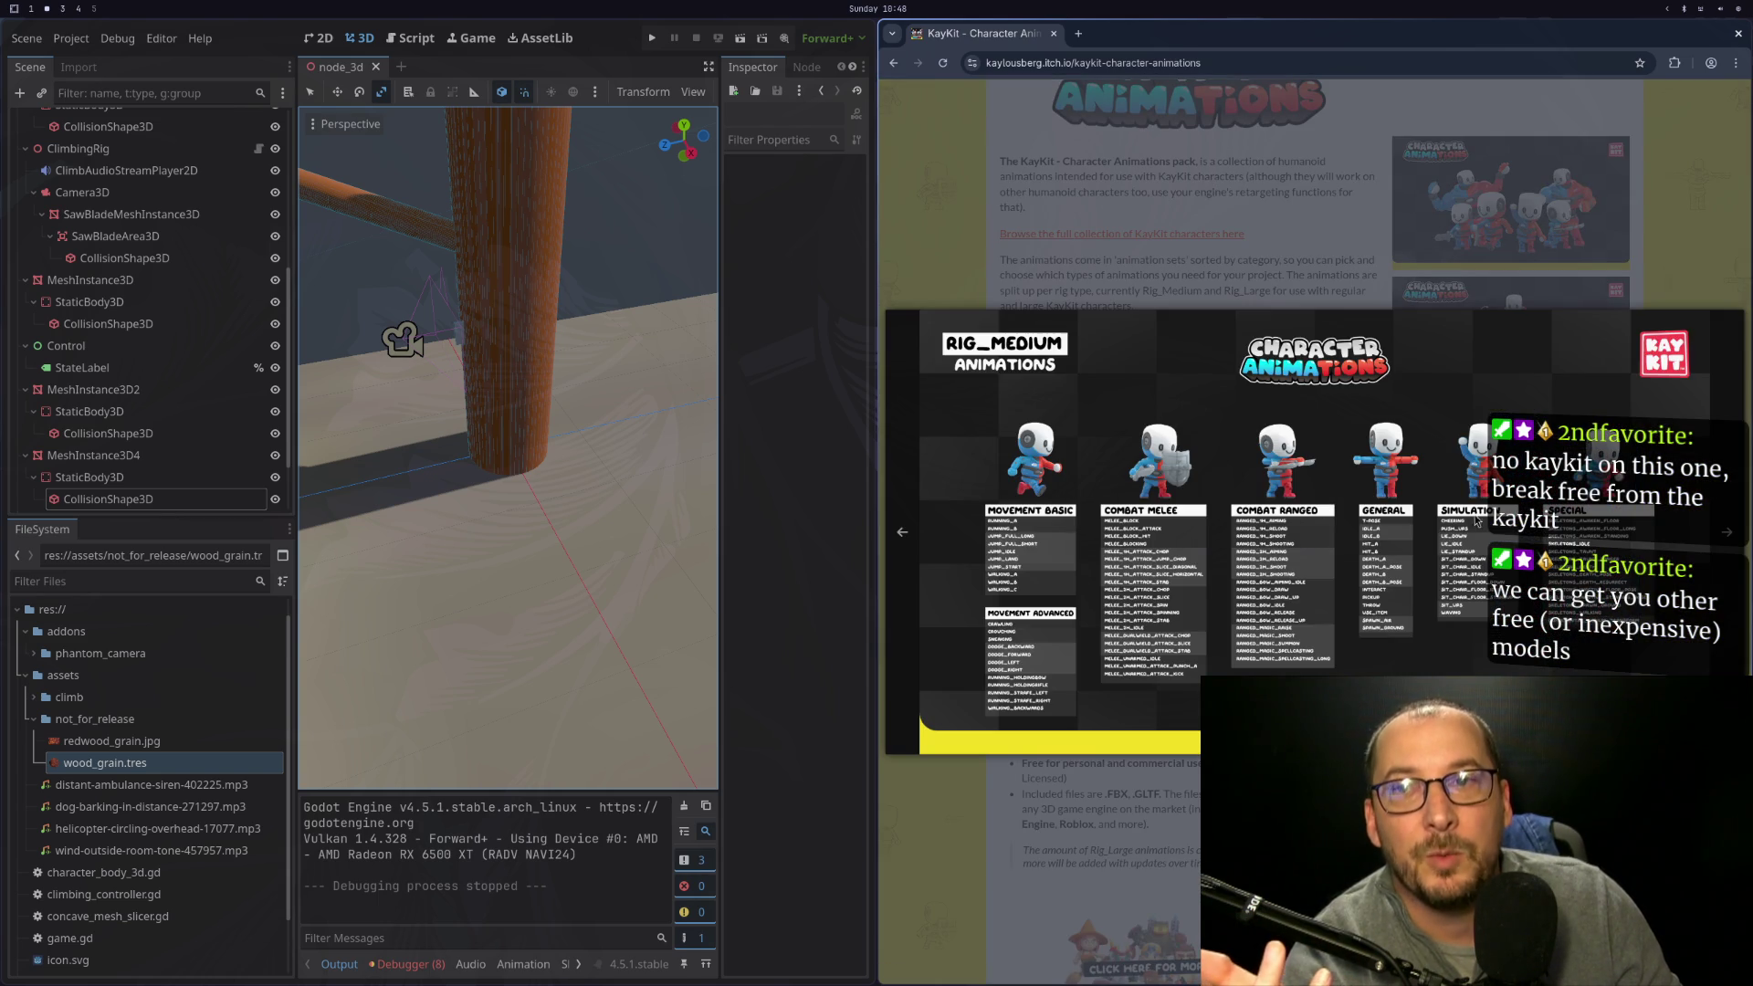
key("Escape")
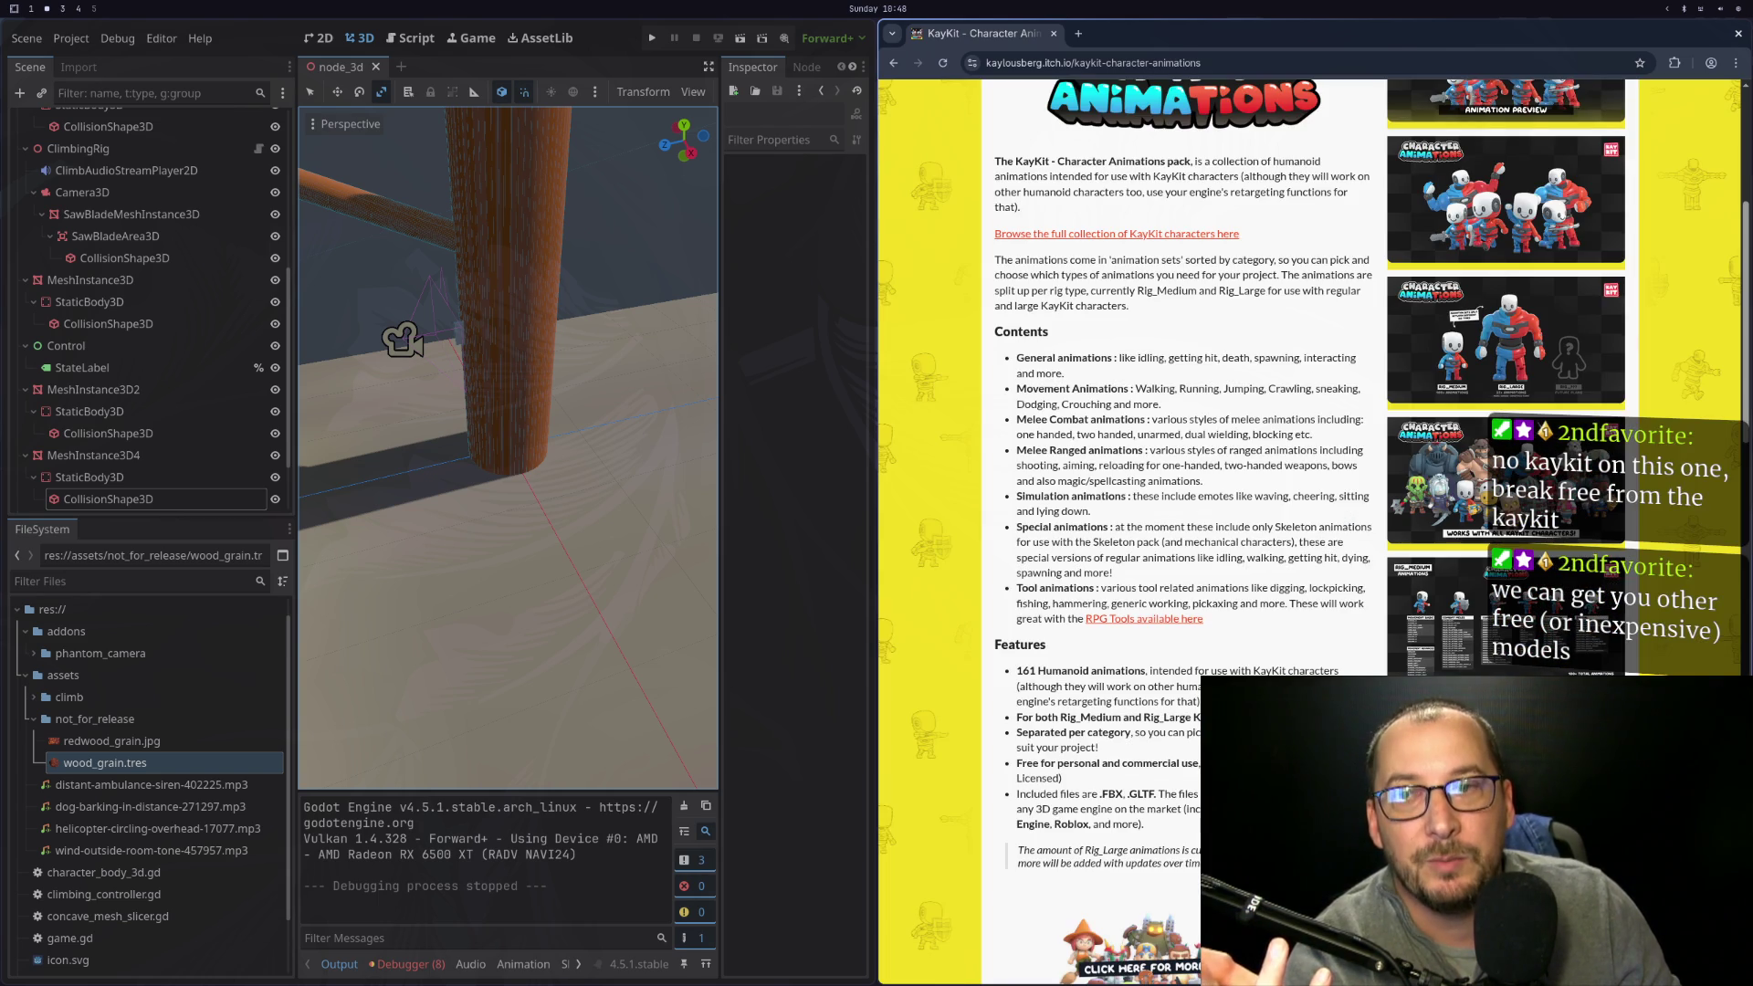
left_click(1511, 340)
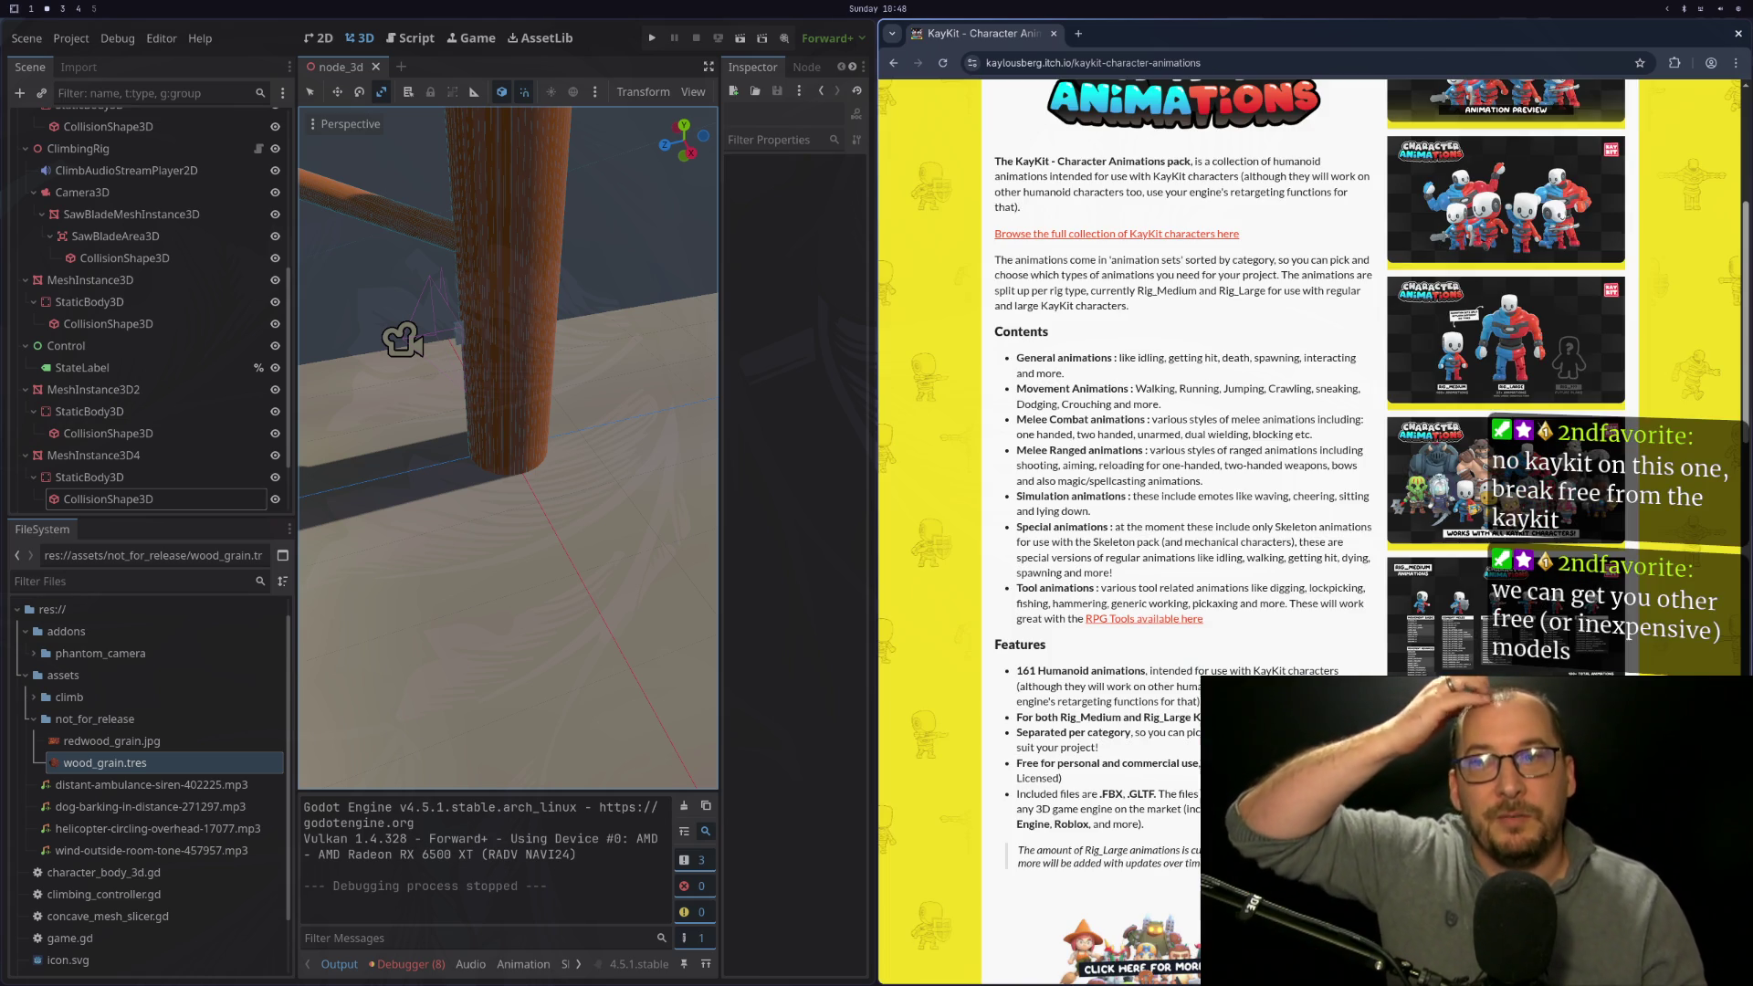
key("Escape")
scroll(1337, 649, "up", 5)
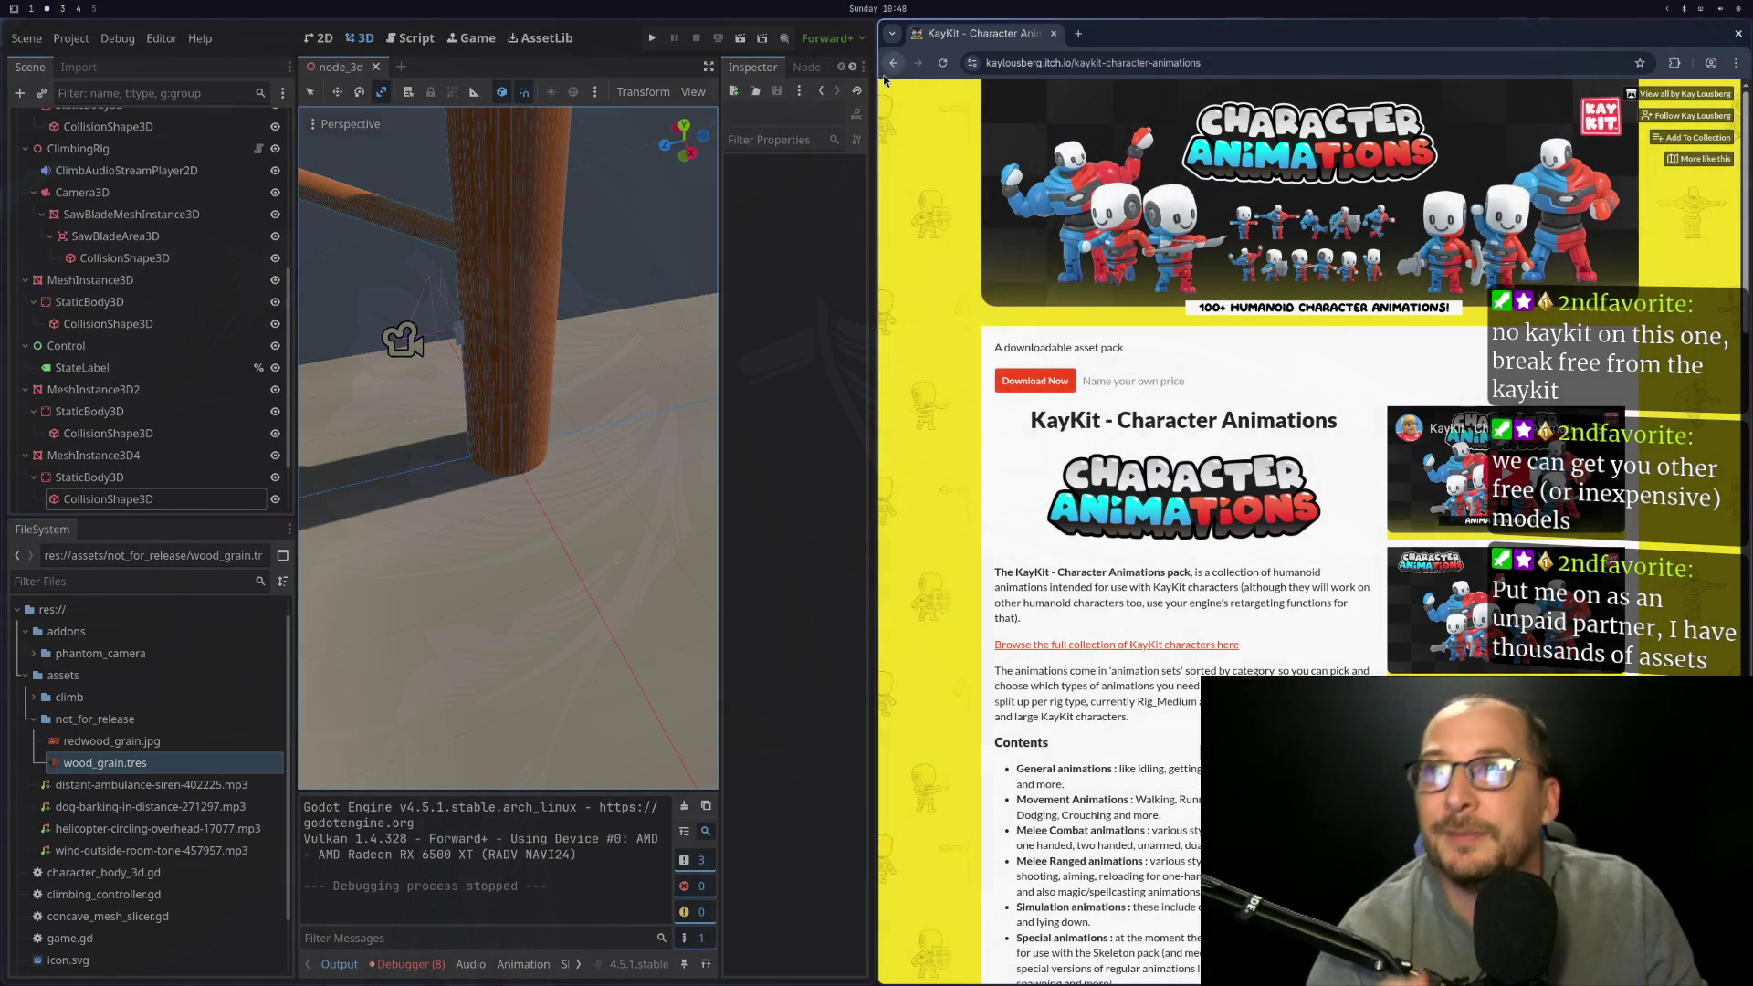
left_click(893, 62)
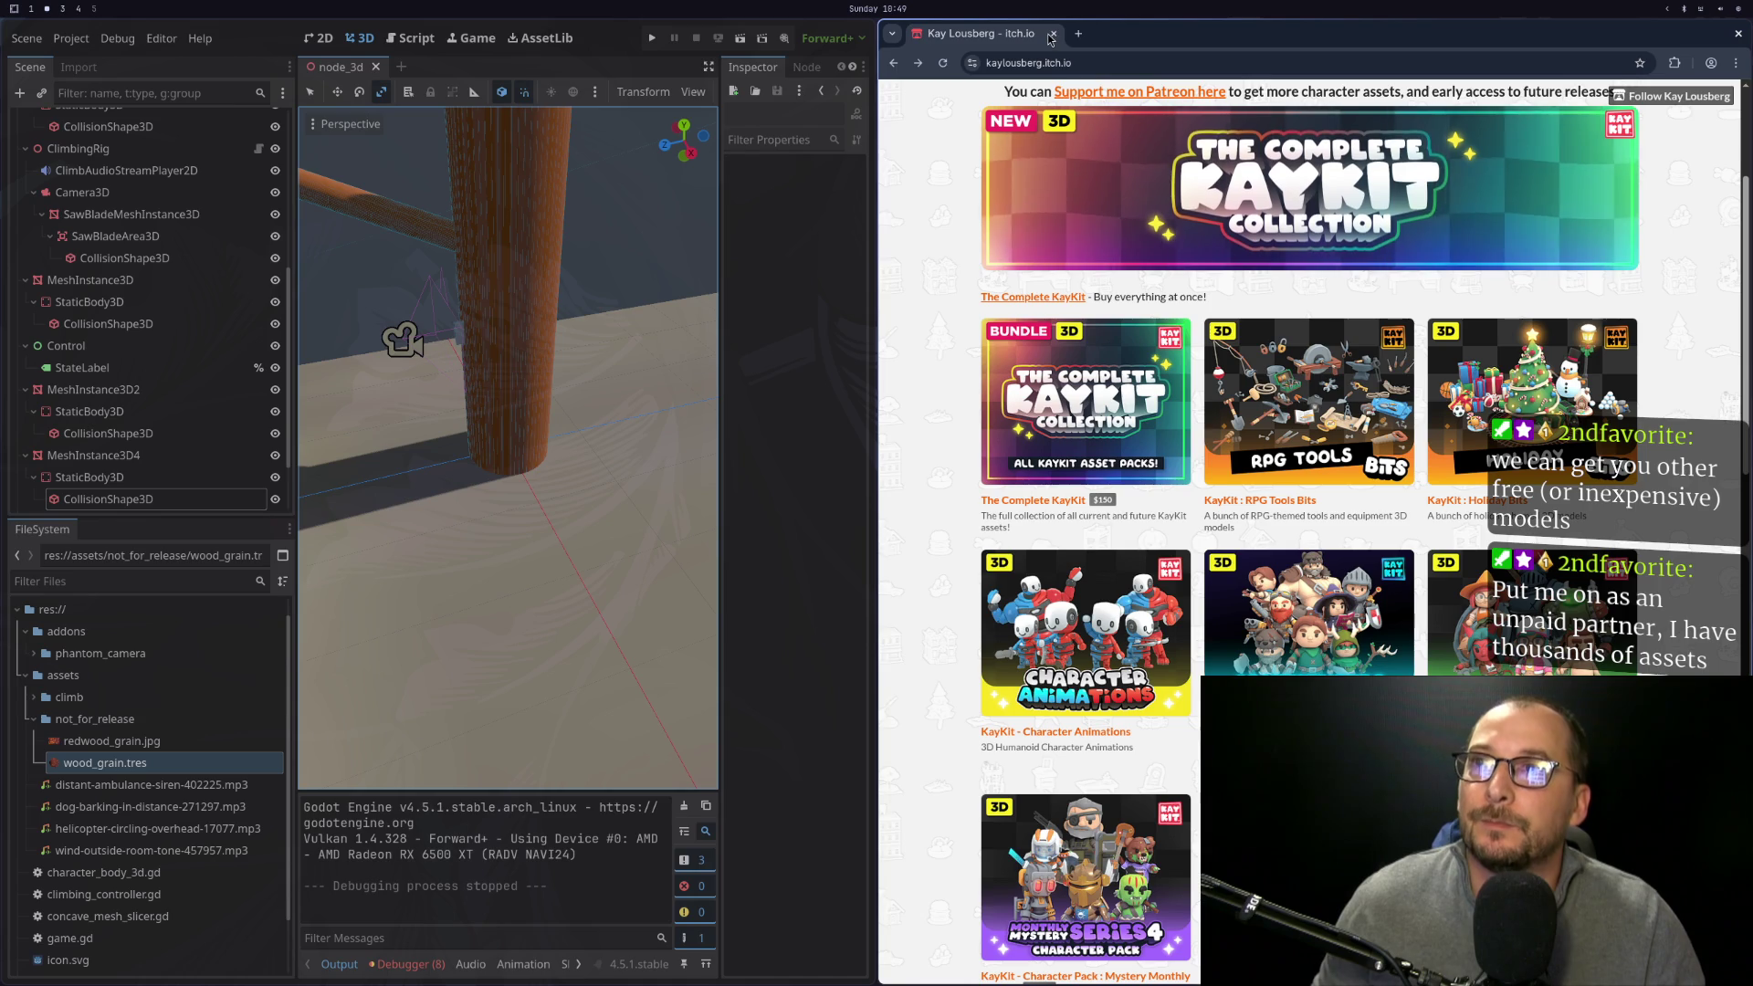
Run the project and read the !is_inside_tree() error at game.gd:175 in the debugger's Errors list
key("super+f")
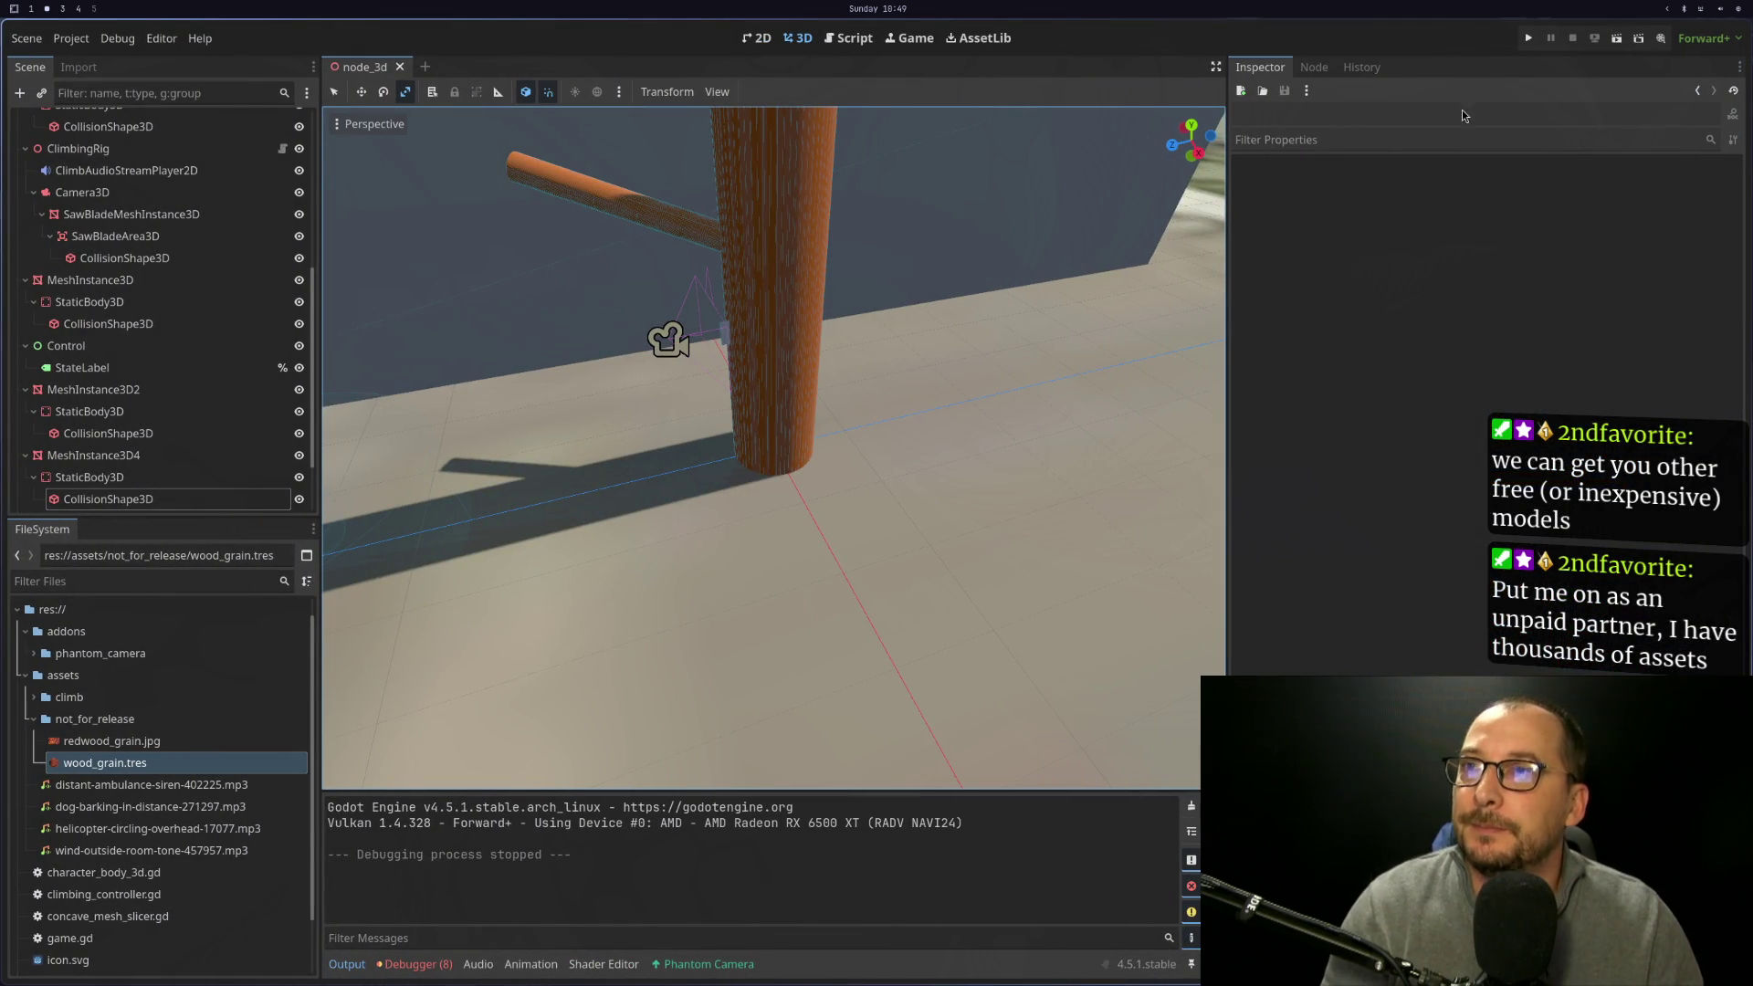
left_click(1529, 38)
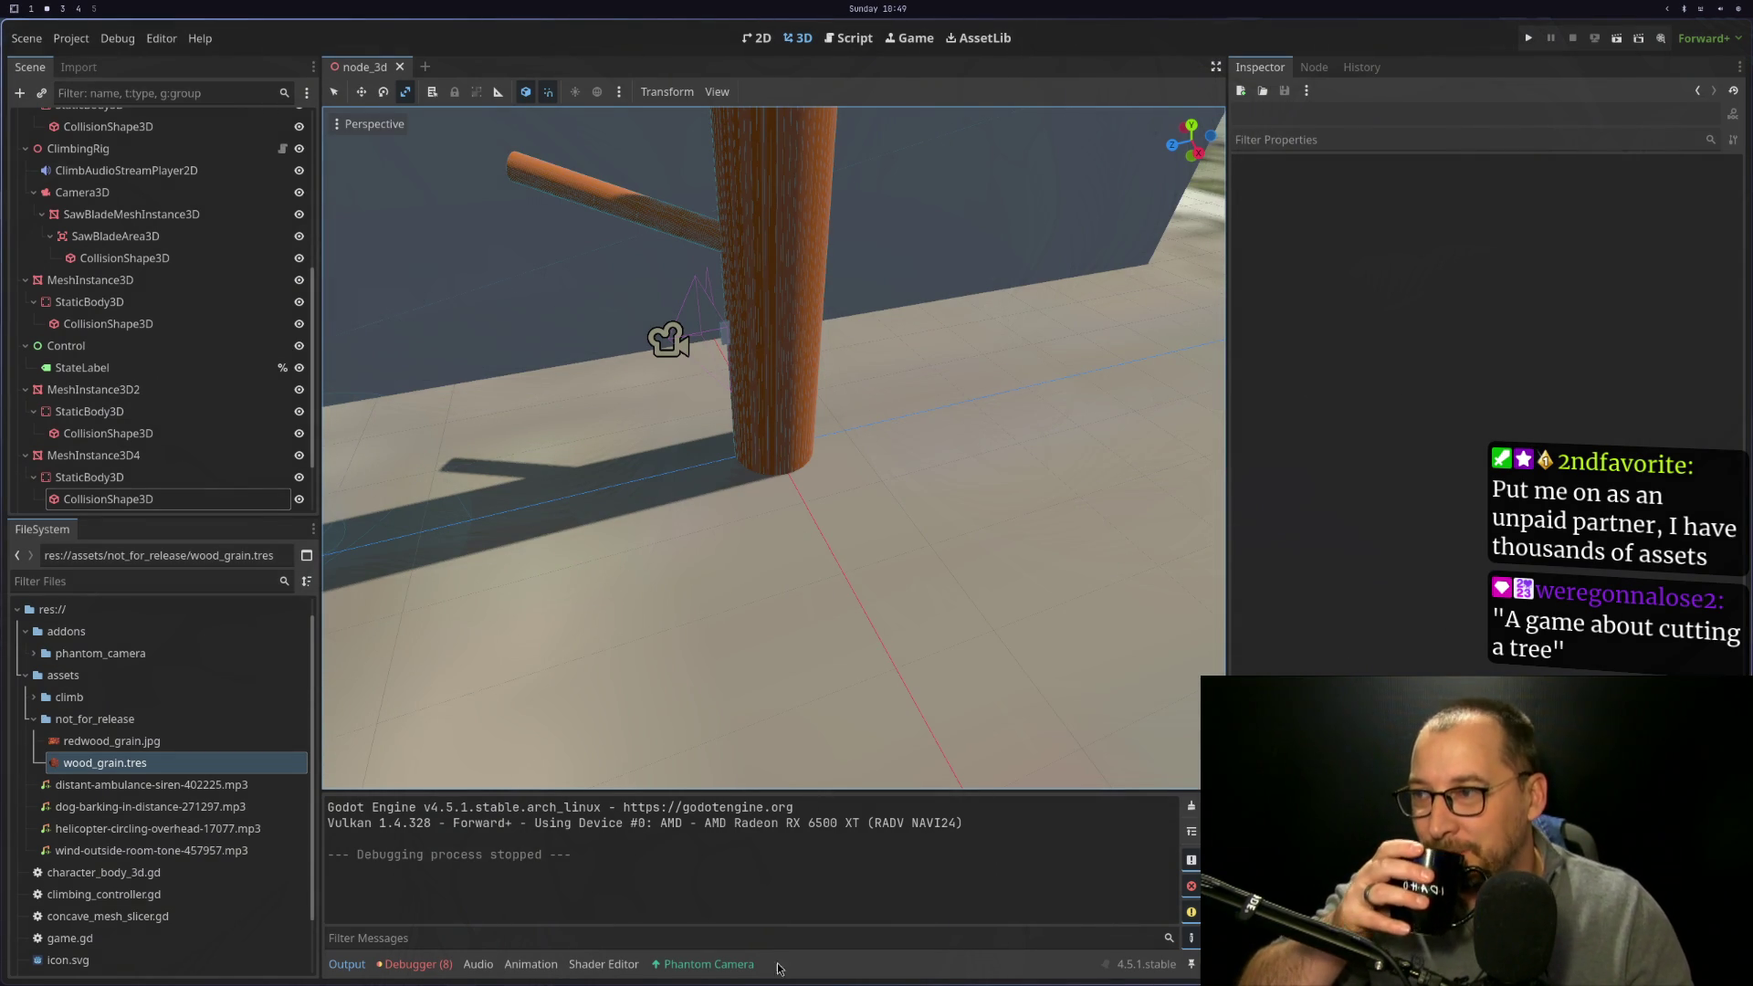
left_click(416, 964)
left_click(441, 792)
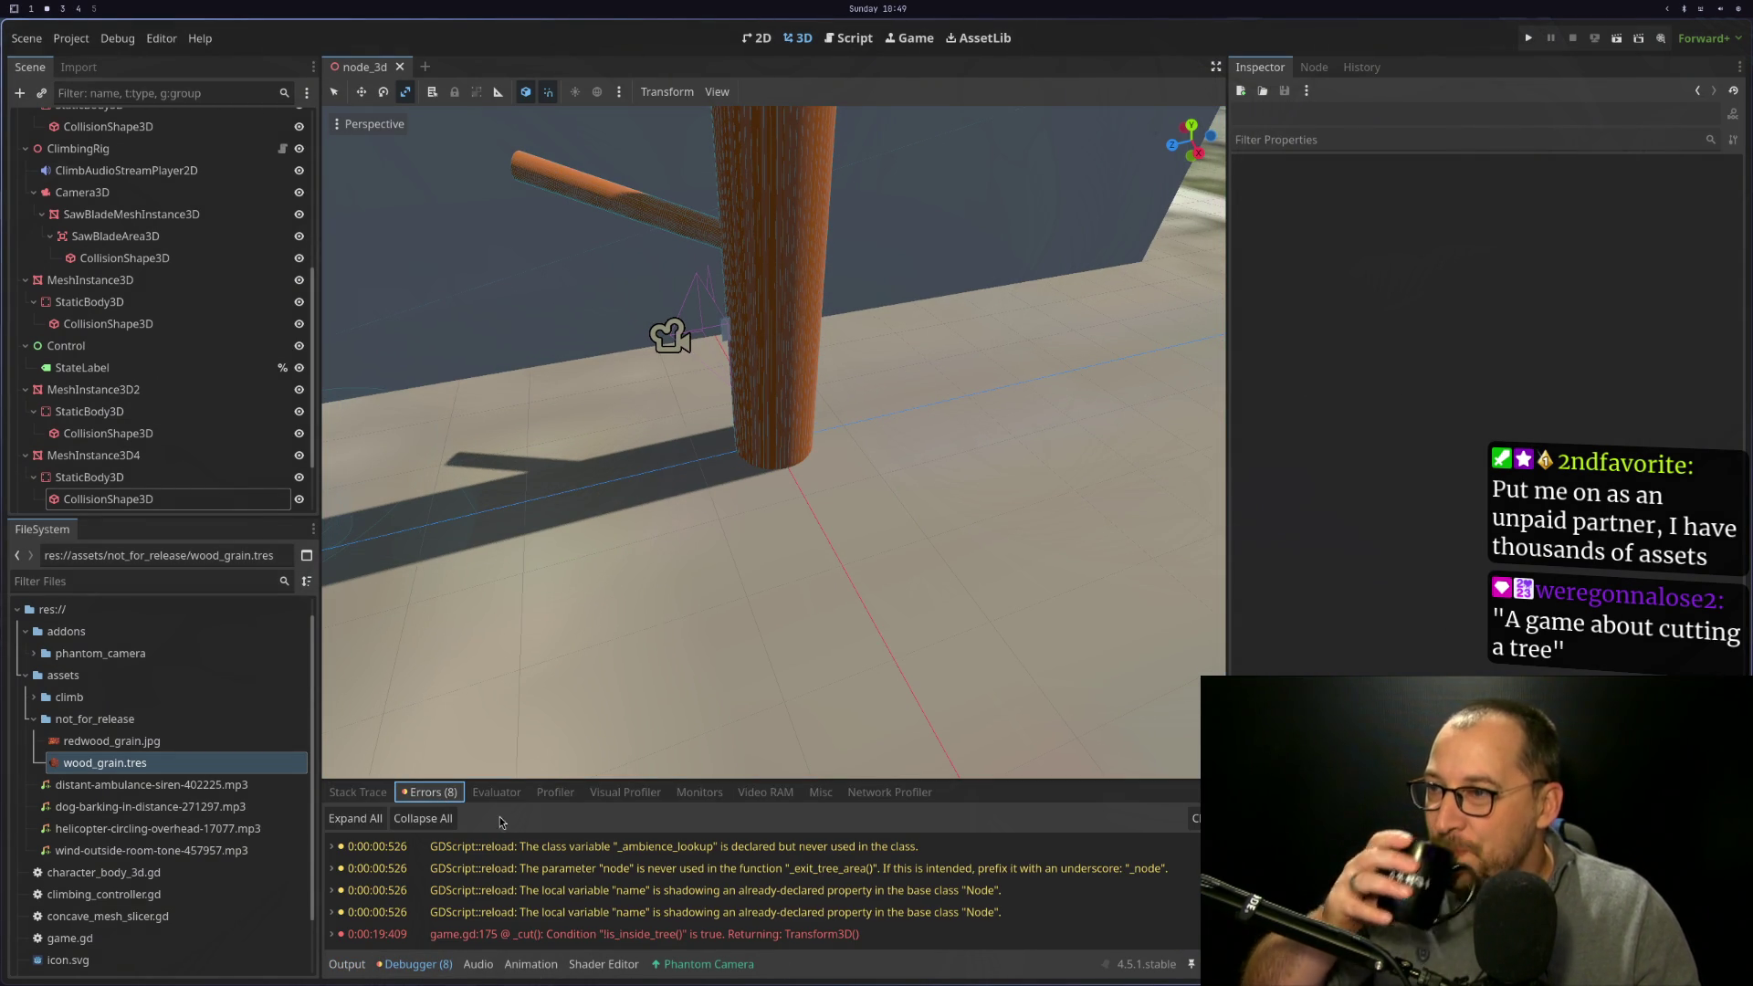
mouse_move(801, 937)
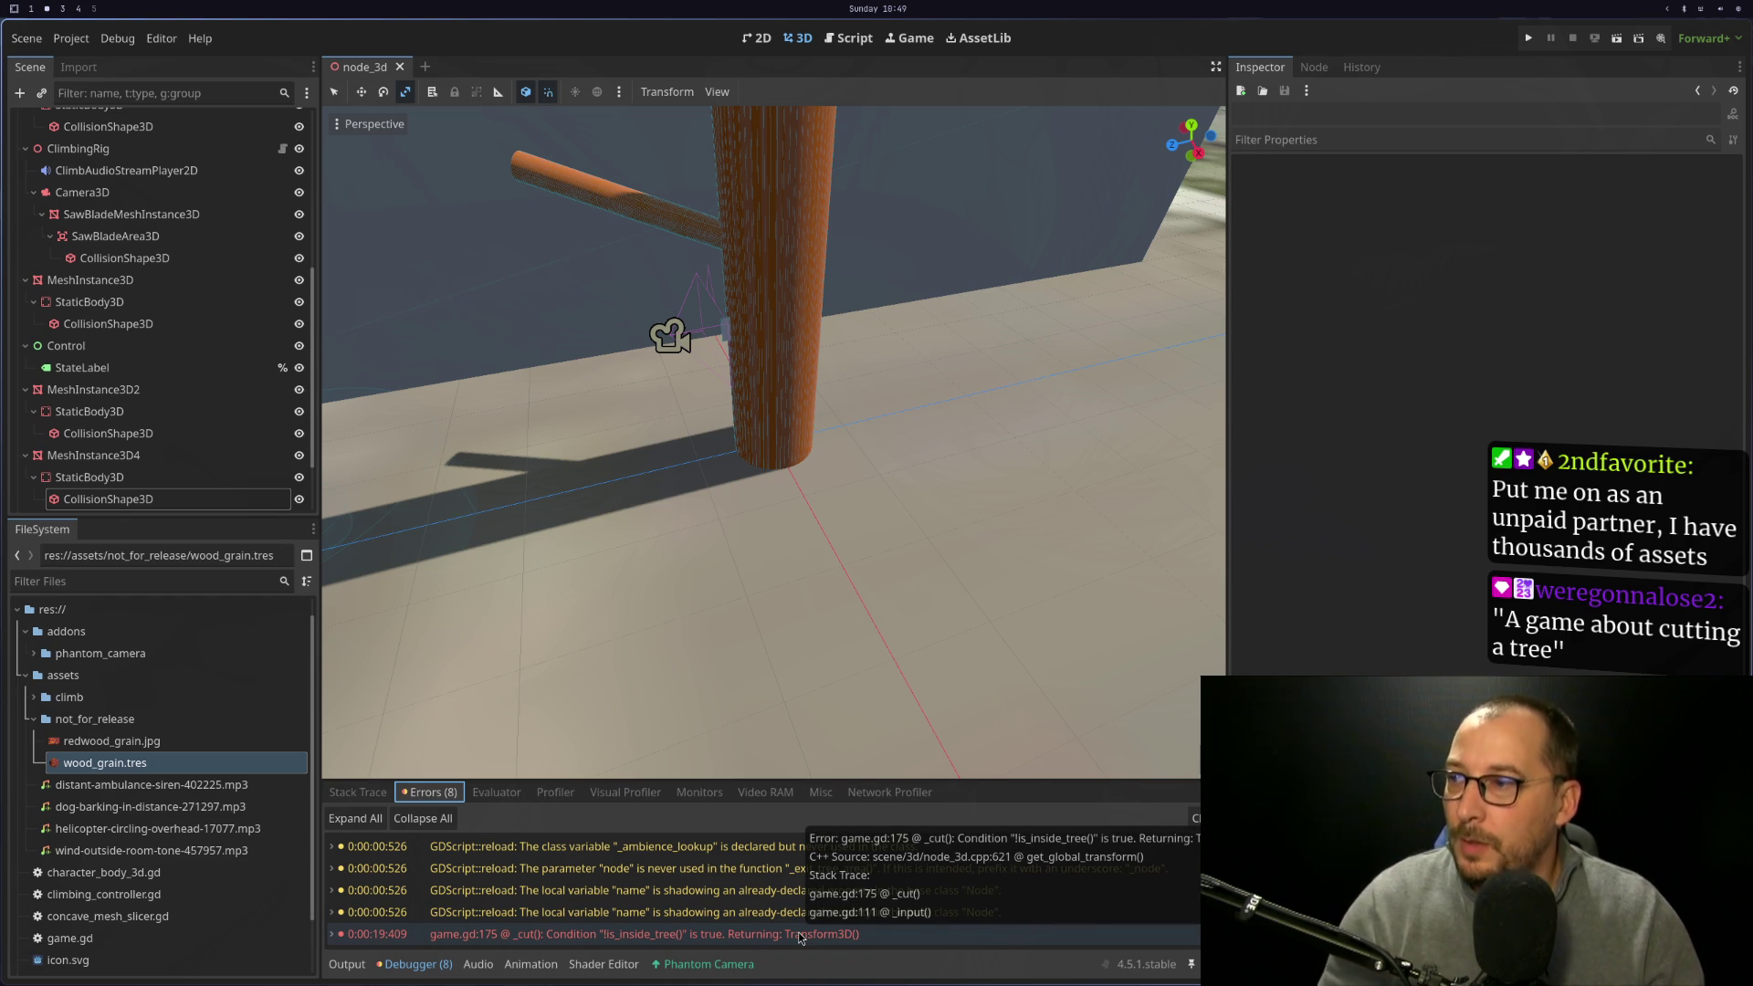
key("super+1")
Move the cursor to the collision_shape reparent line in _cut(), rechecking the Godot error
key("j")
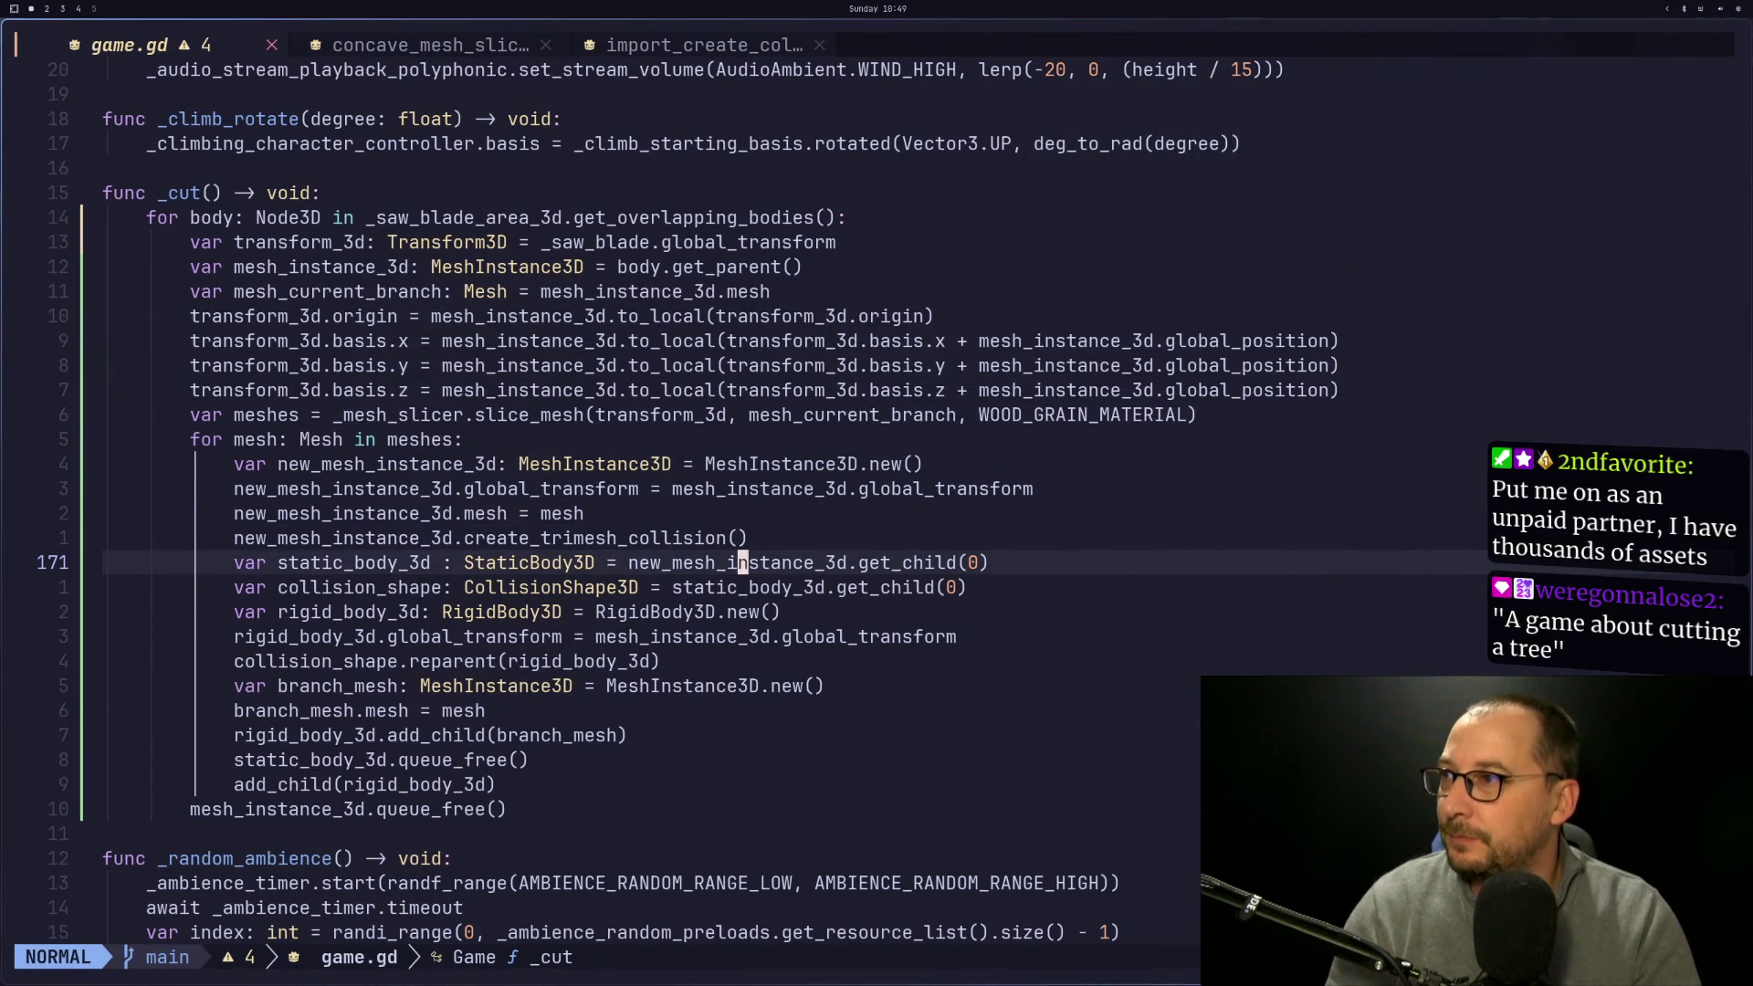
key("j")
key("j")
key("j")
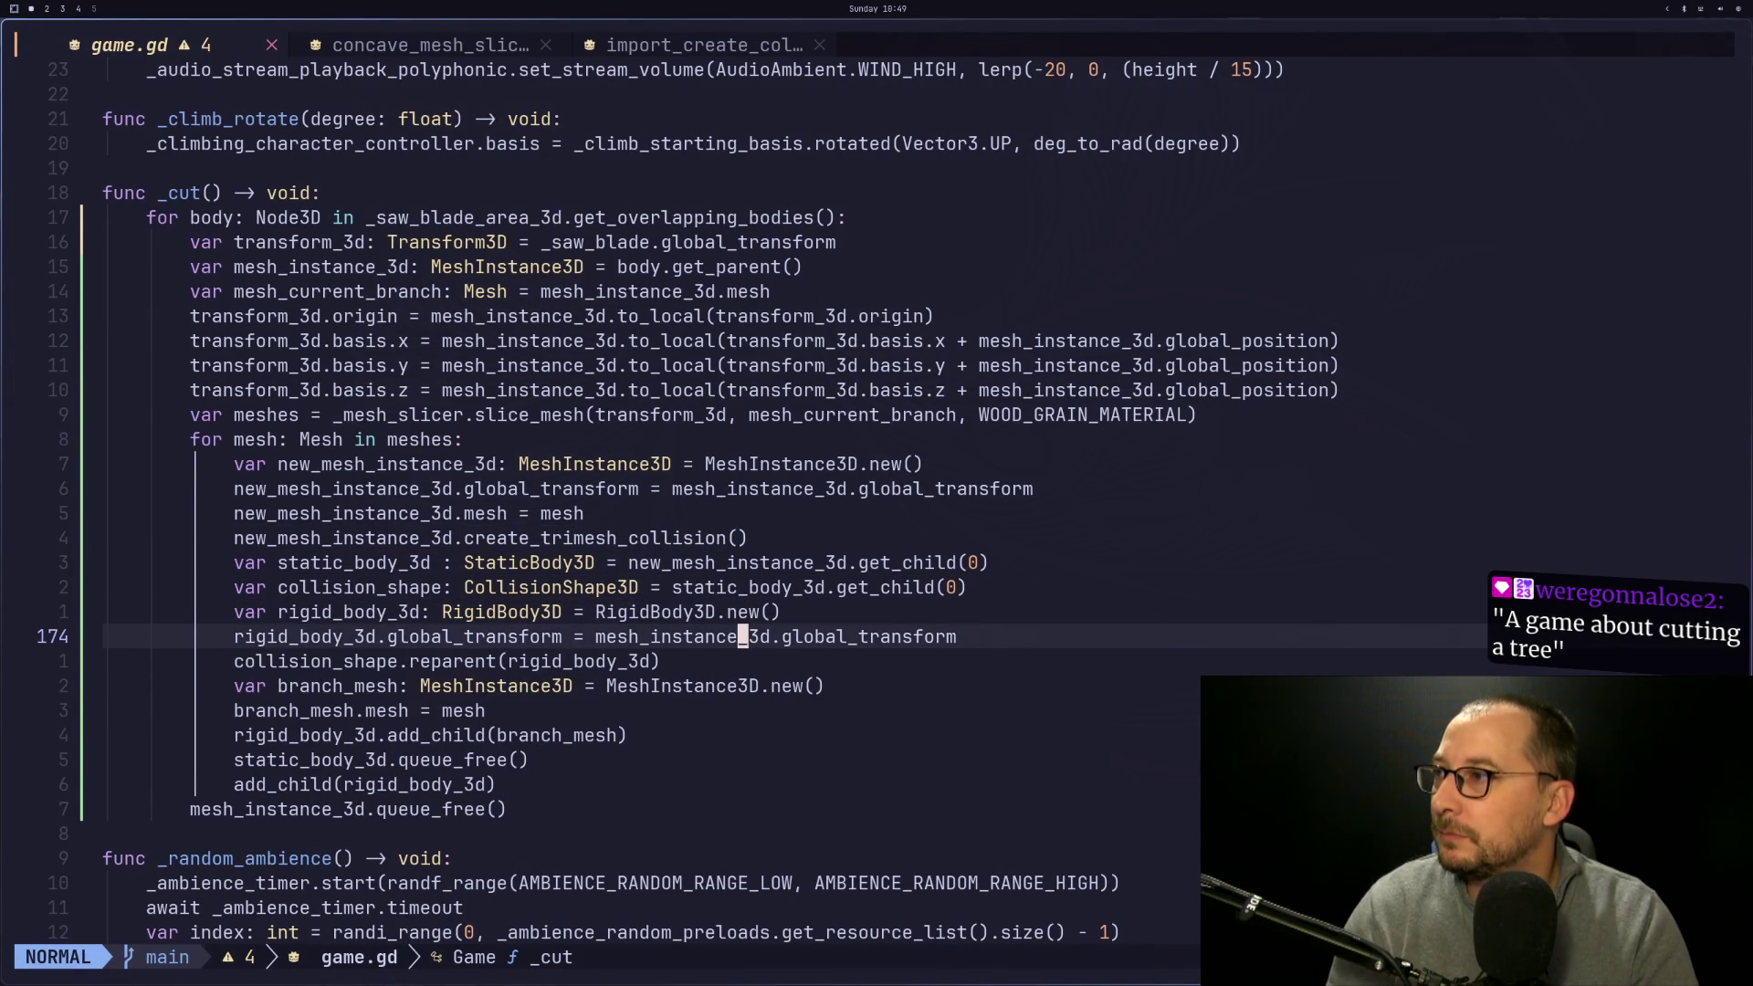
key("j")
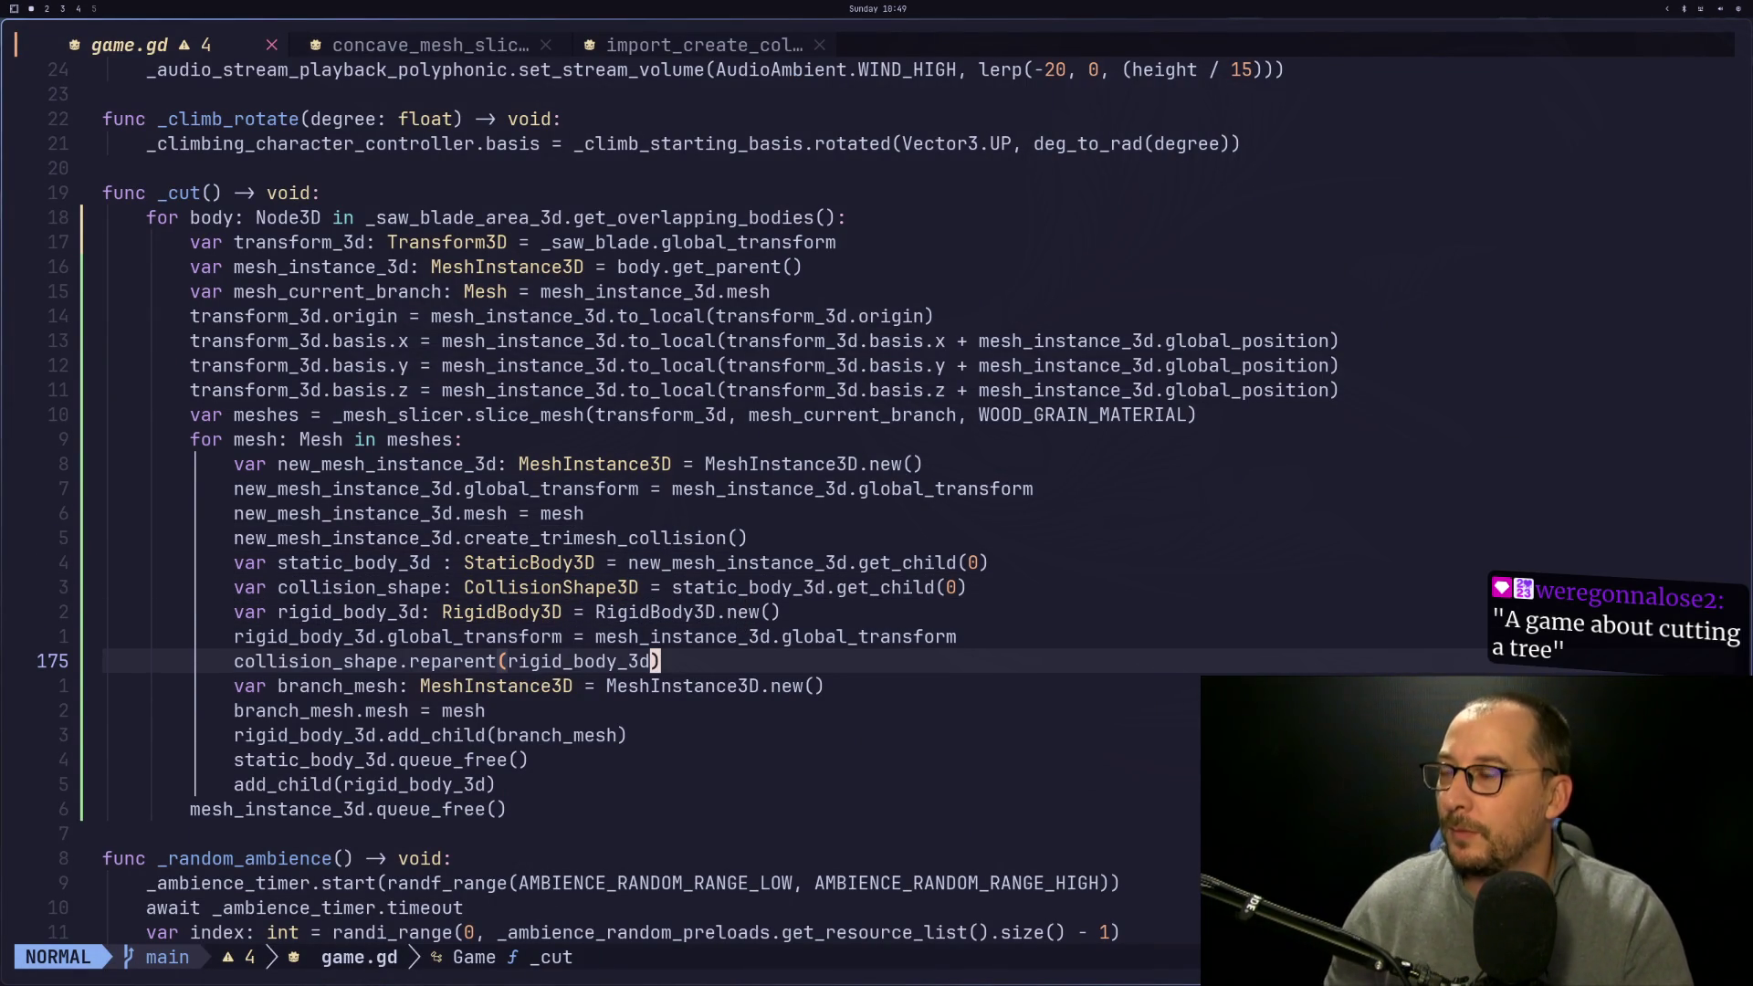
key("super+2")
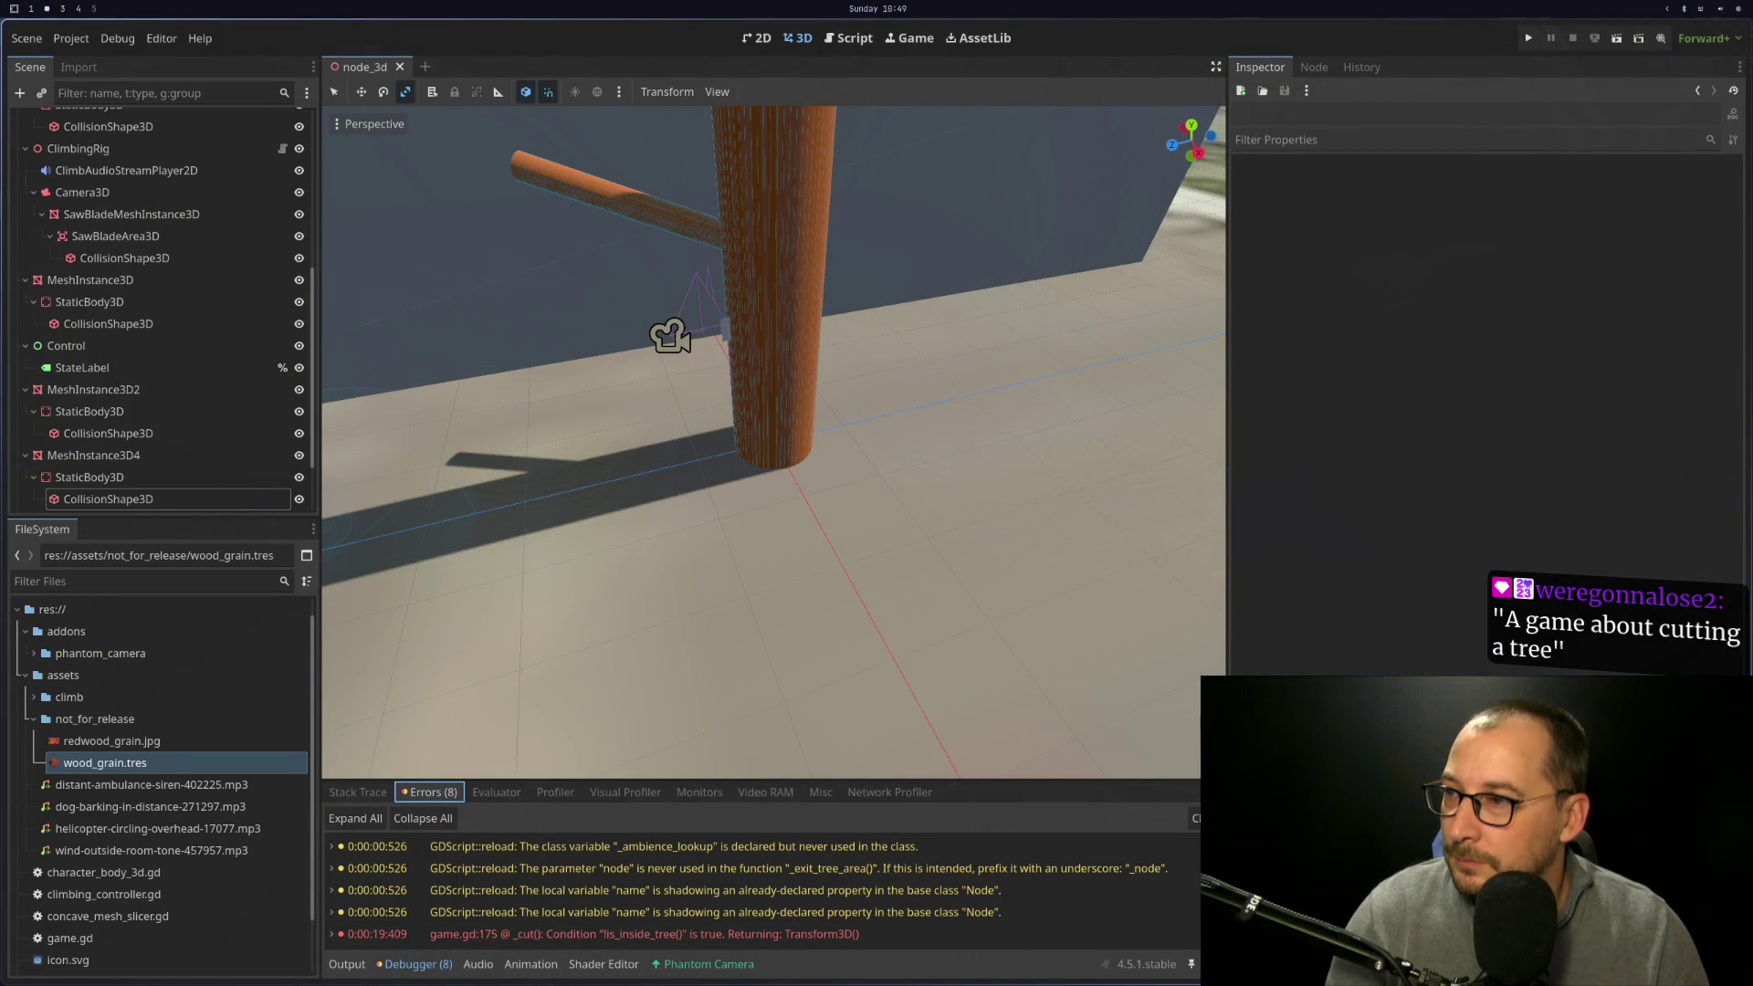
mouse_move(881, 930)
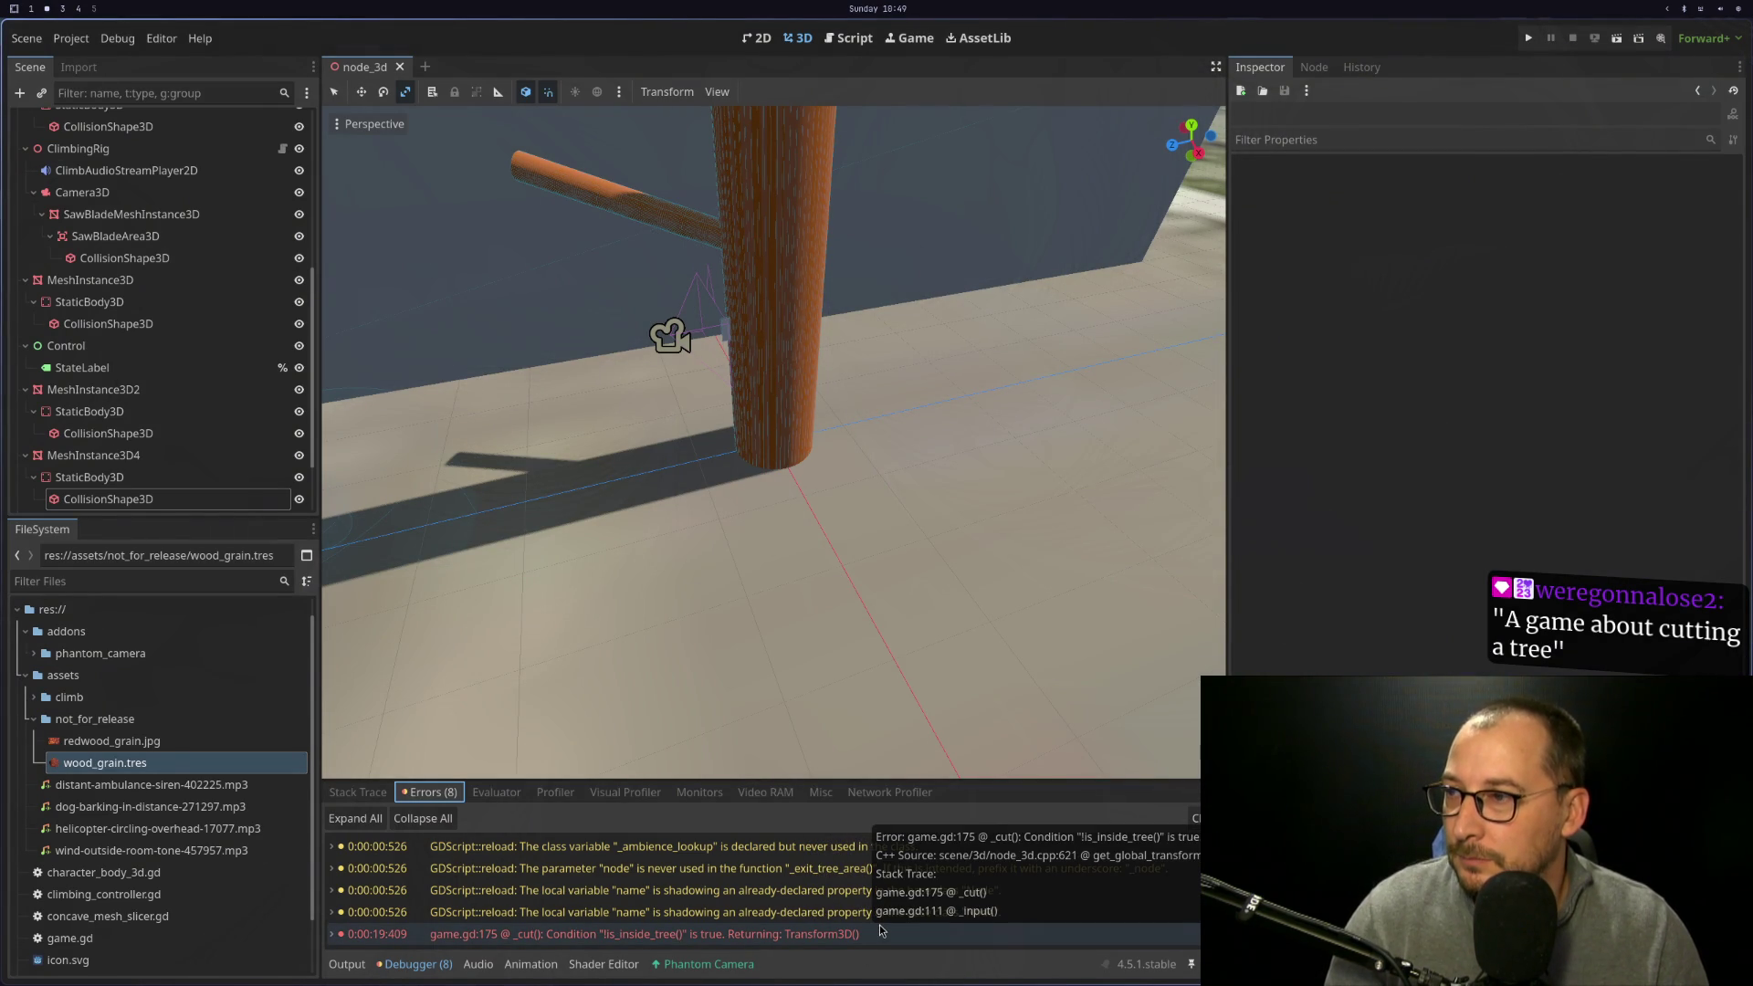
key("super+1")
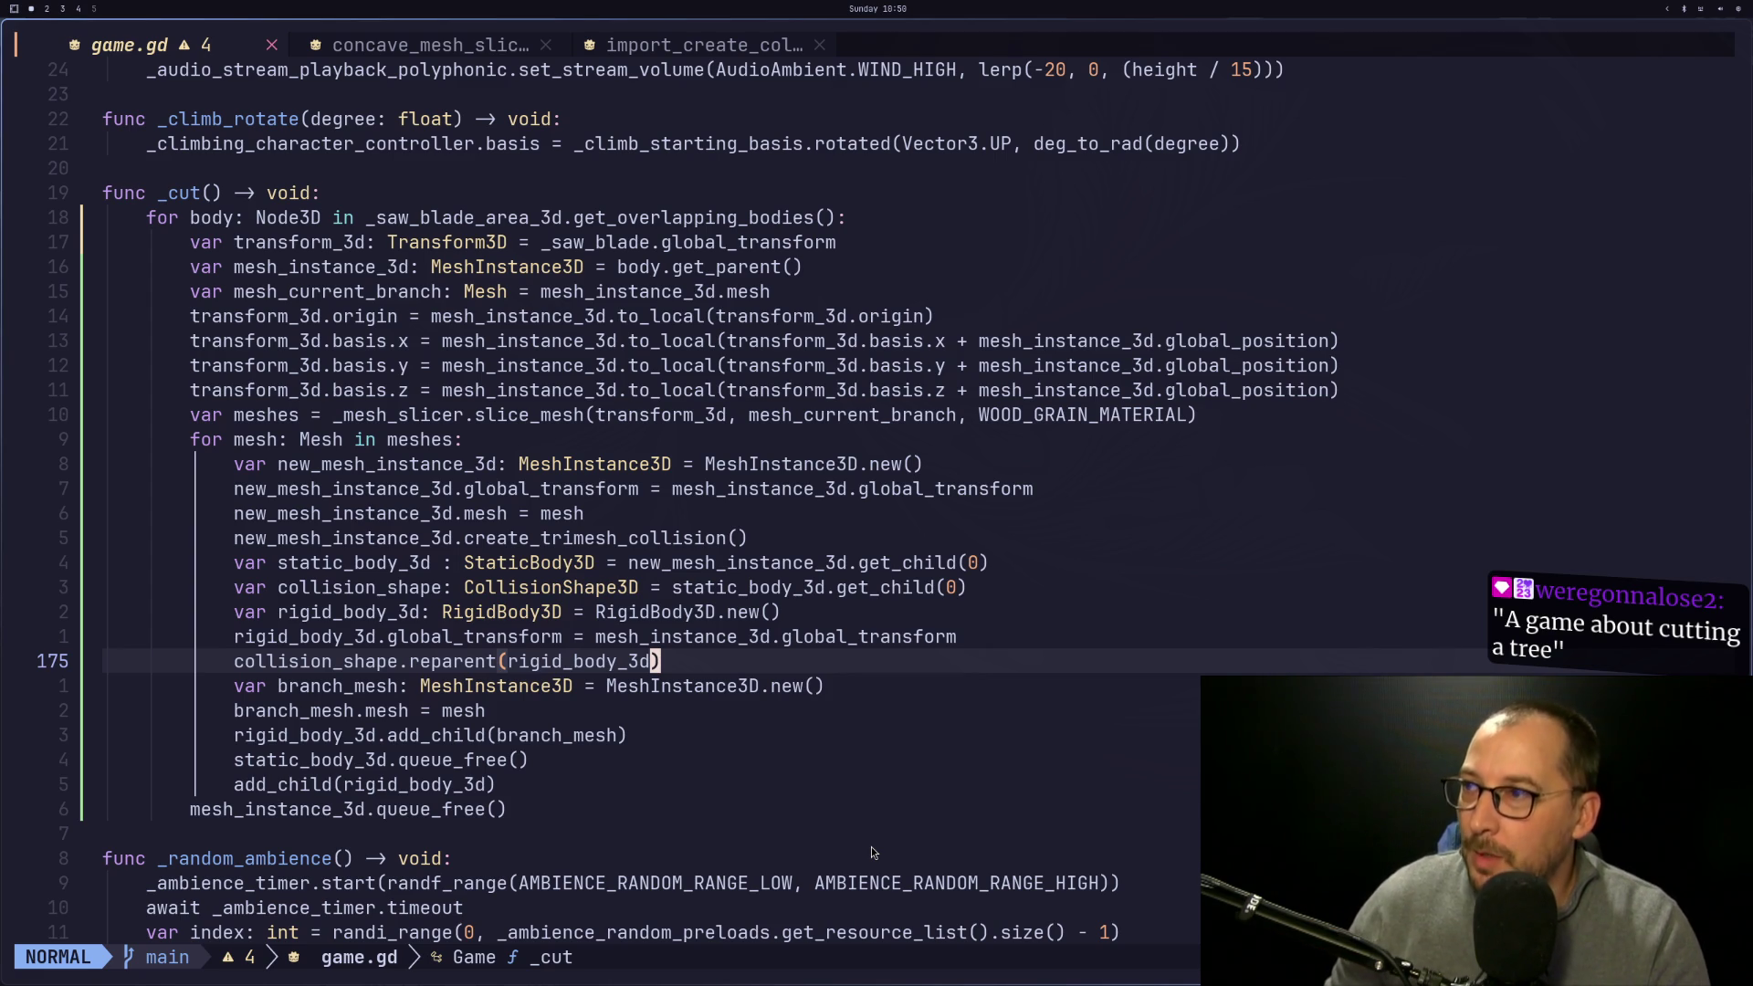
Move add_child(rigid_body_3d) to just above collision_shape.reparent(rigid_body_3d)
key("j")
key("j")
key("j")
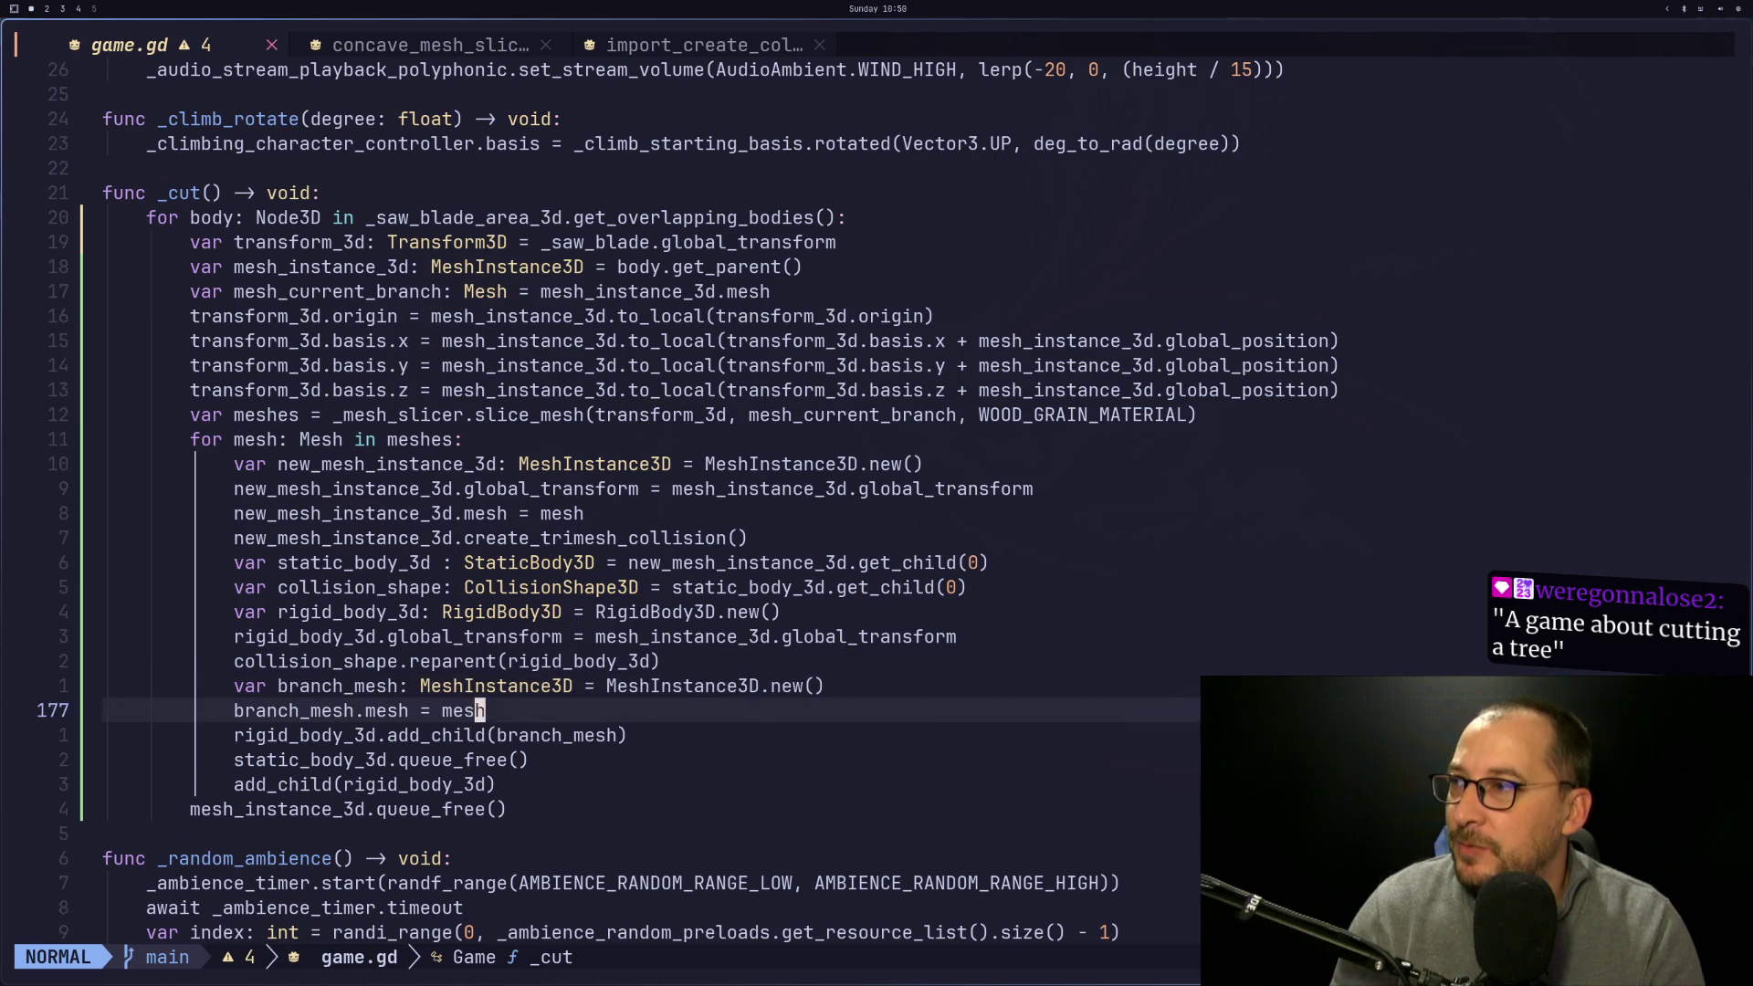
key("j")
key("j")
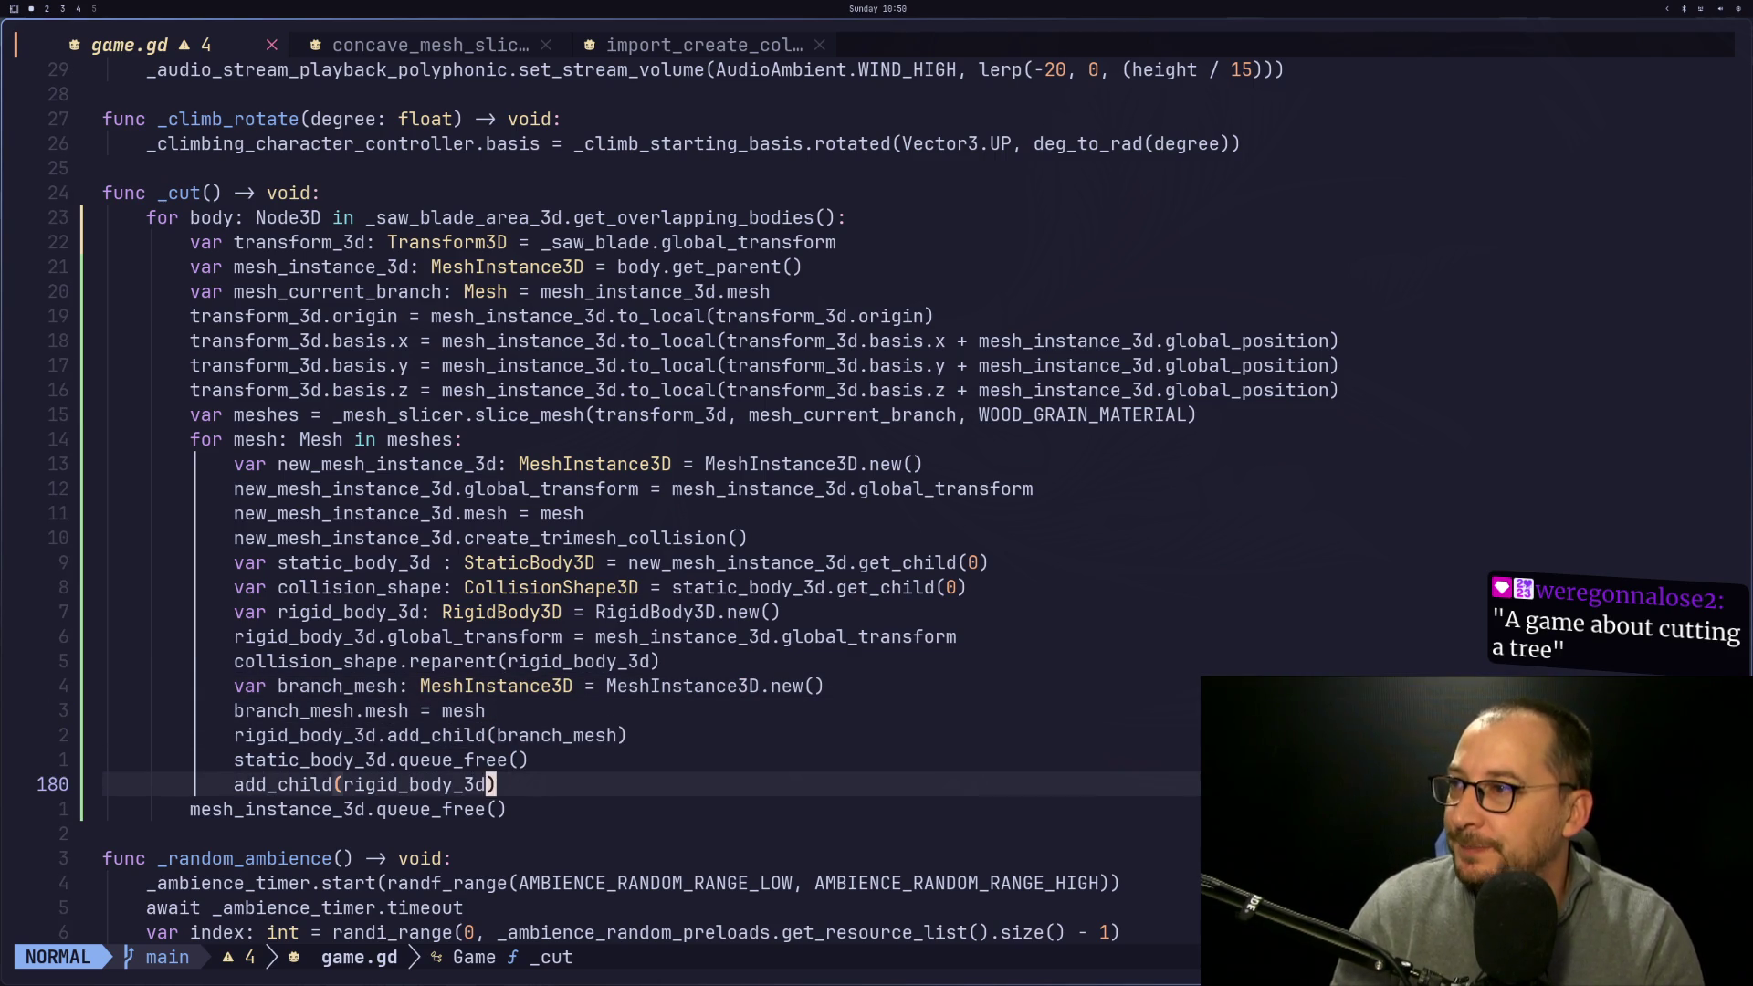
key("d")
key("d")
key("k")
key("k")
key("k")
key("shift+o")
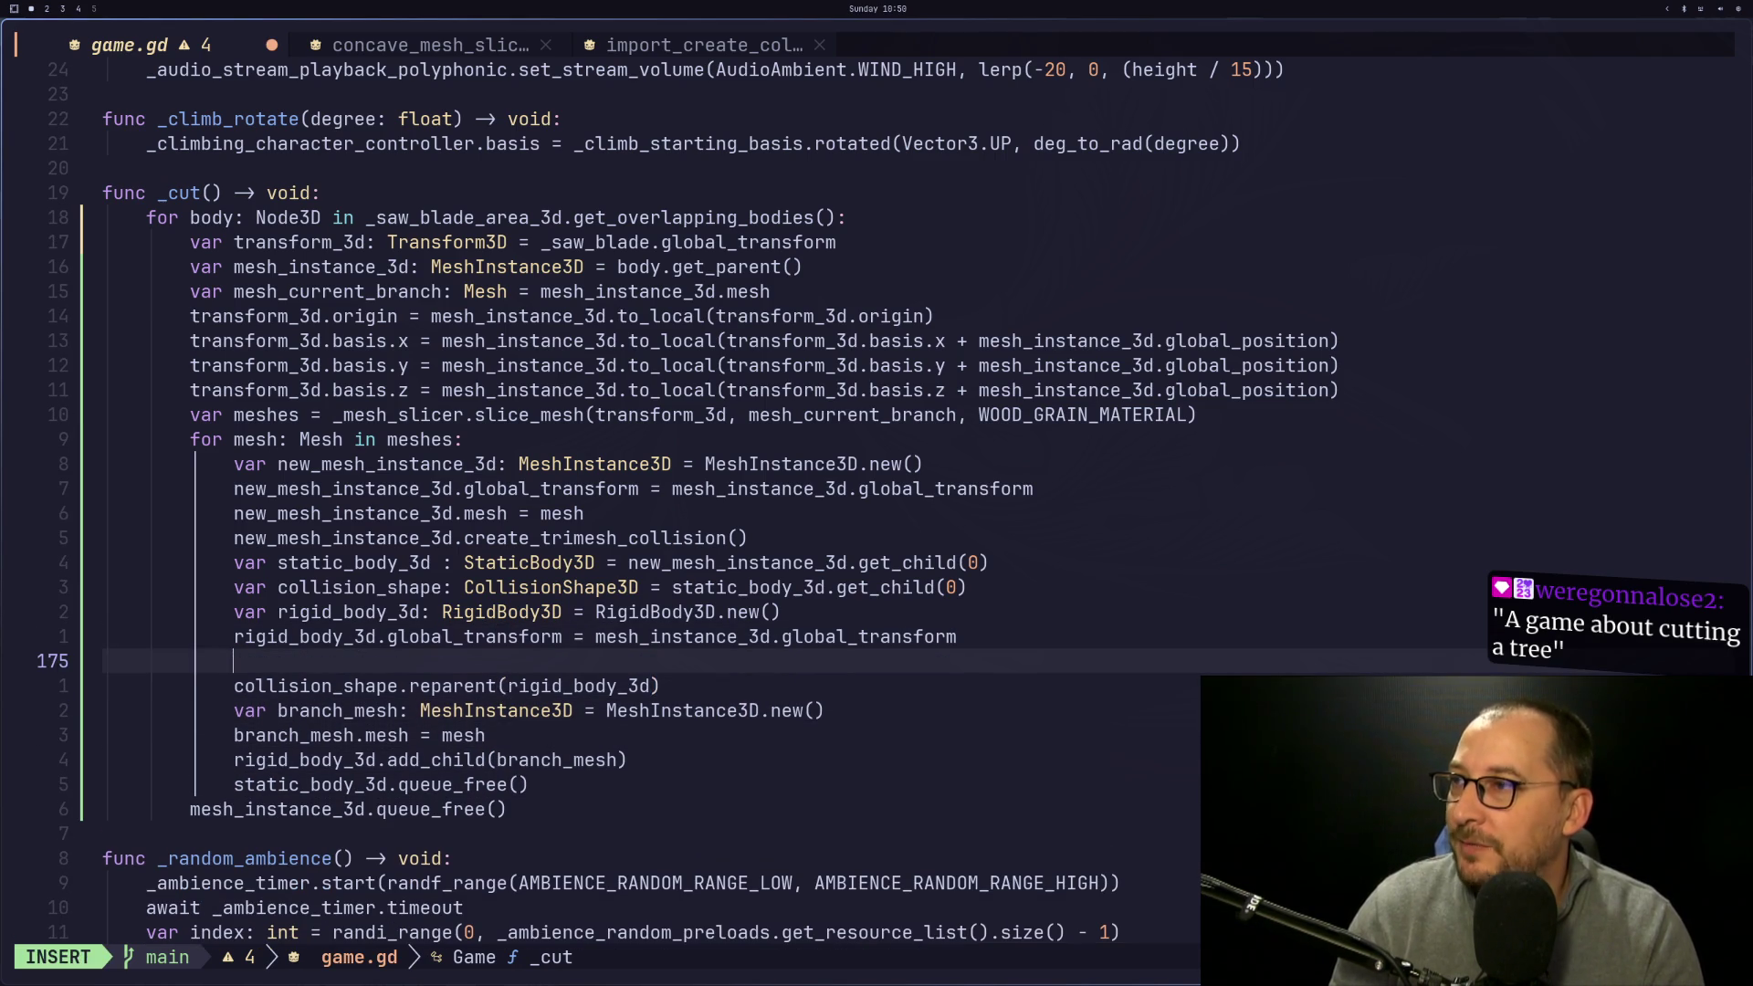
key("Escape")
key("p")
key("d")
key("d")
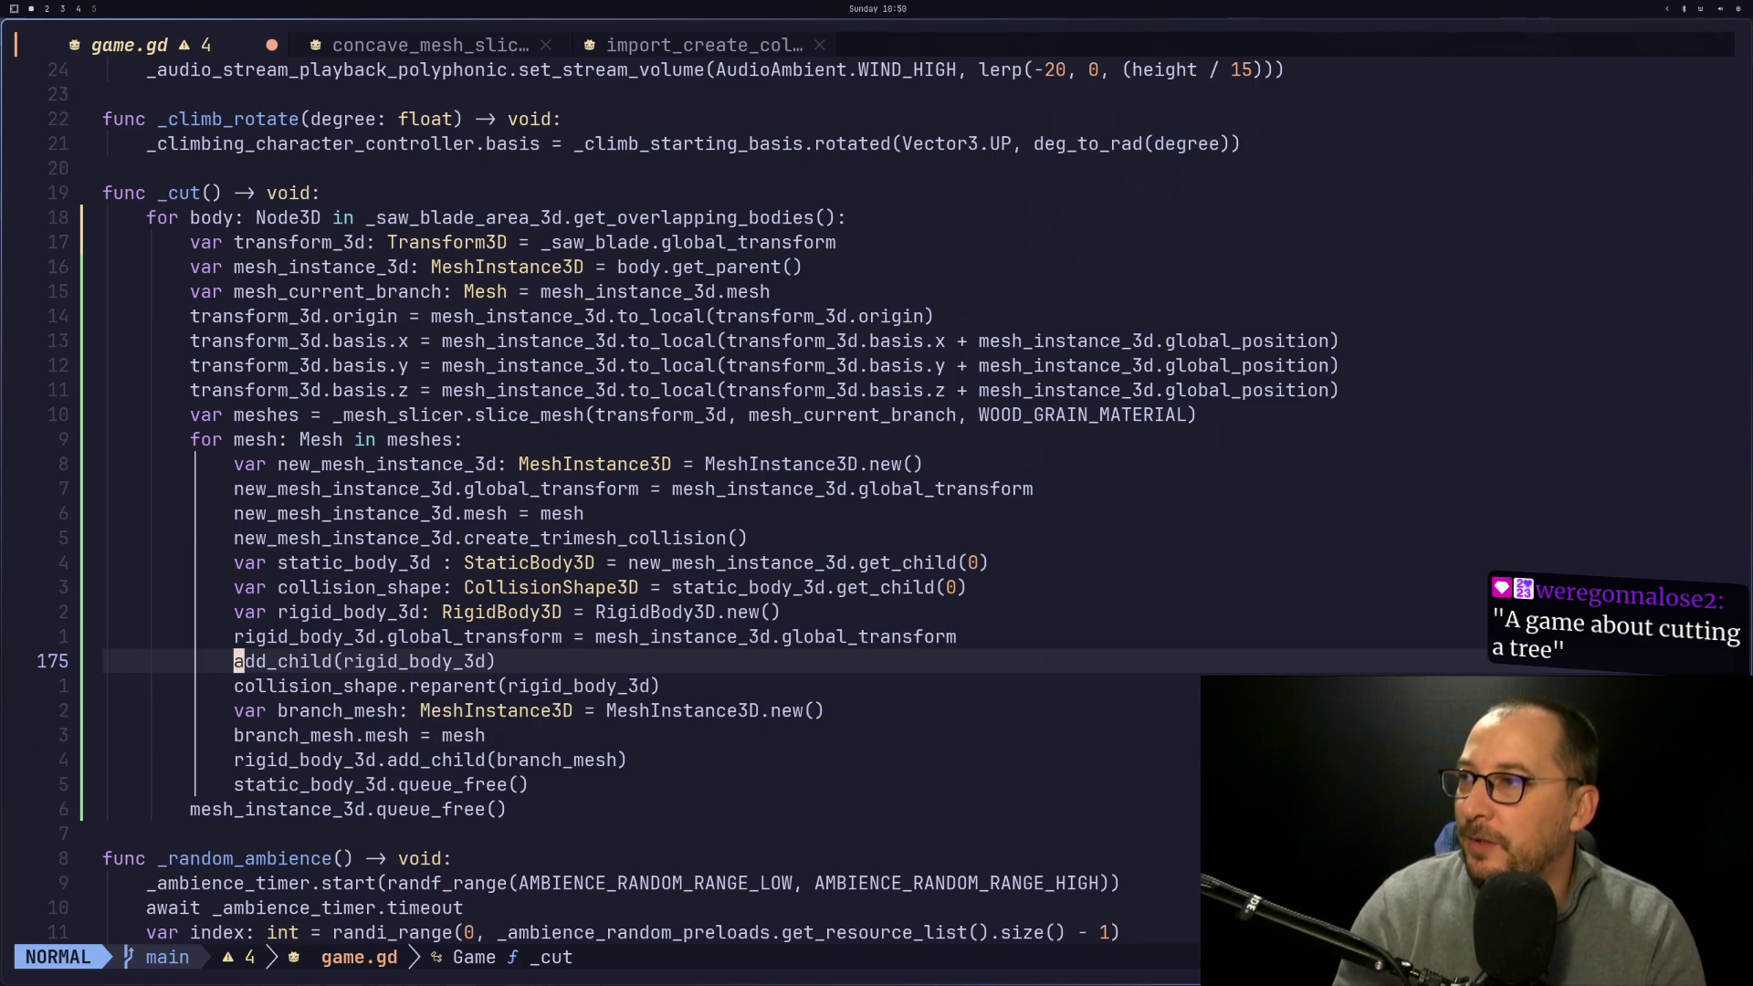
key("super+2")
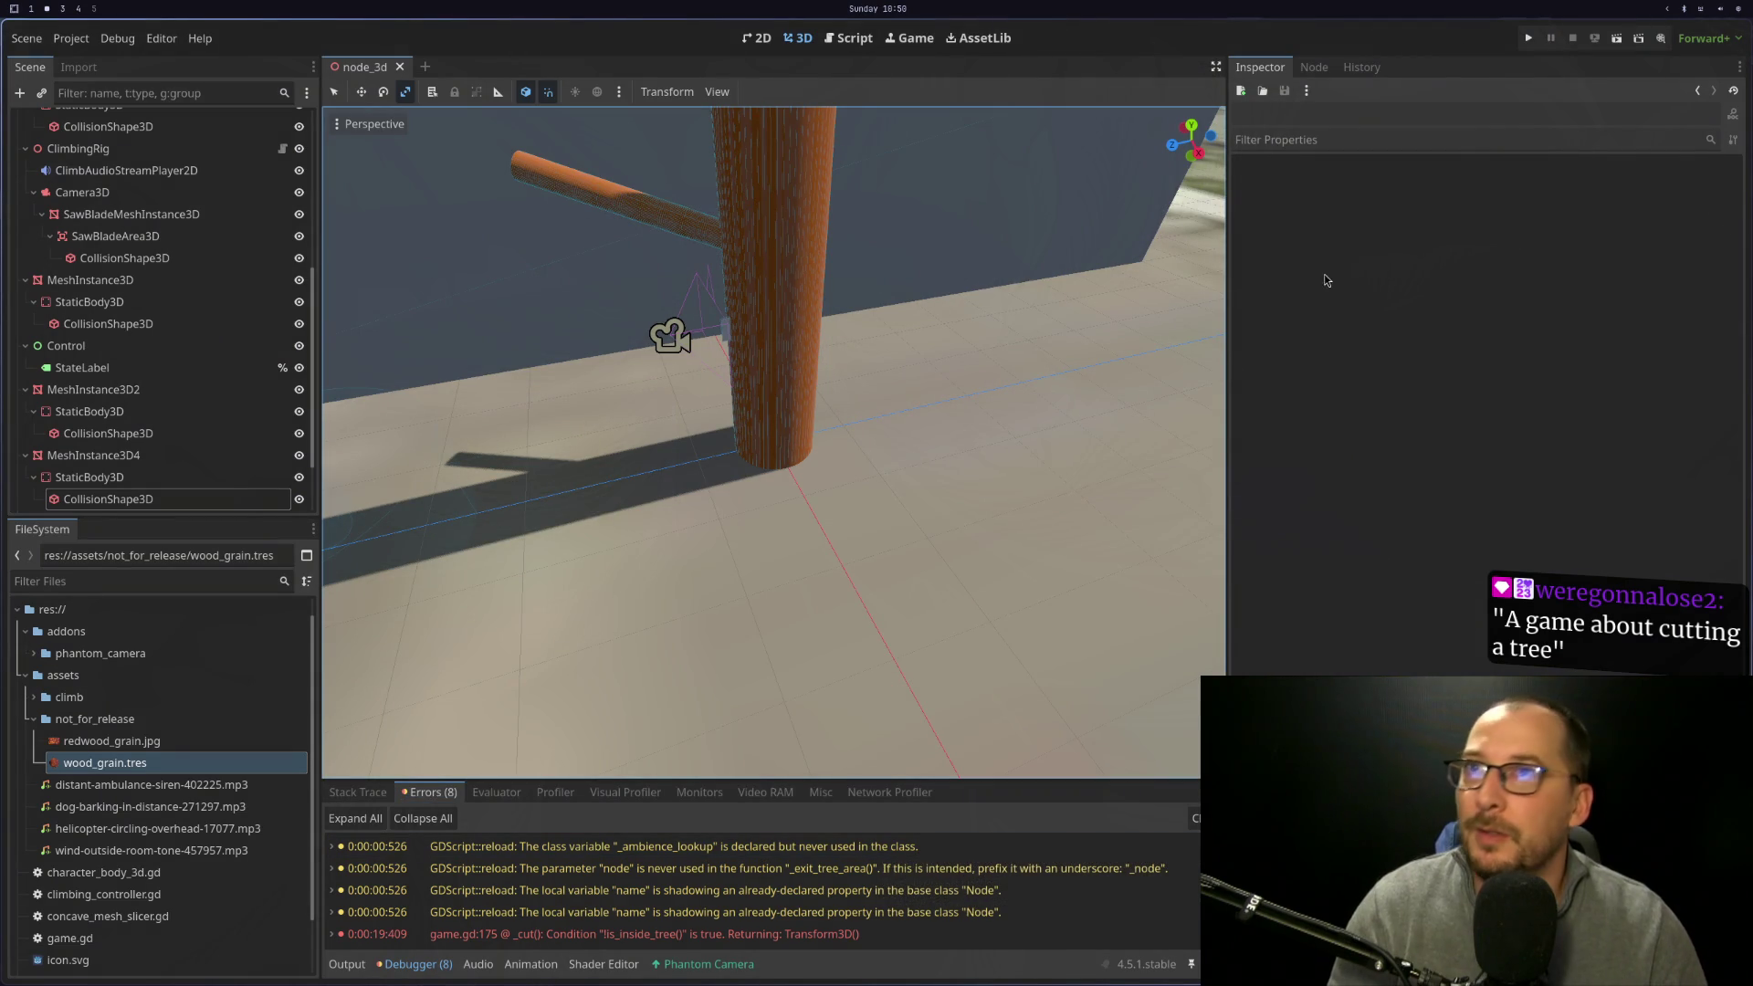
Test-run the reordered code by climbing the trunk and sawing the branch, then stop the game
left_click(1528, 38)
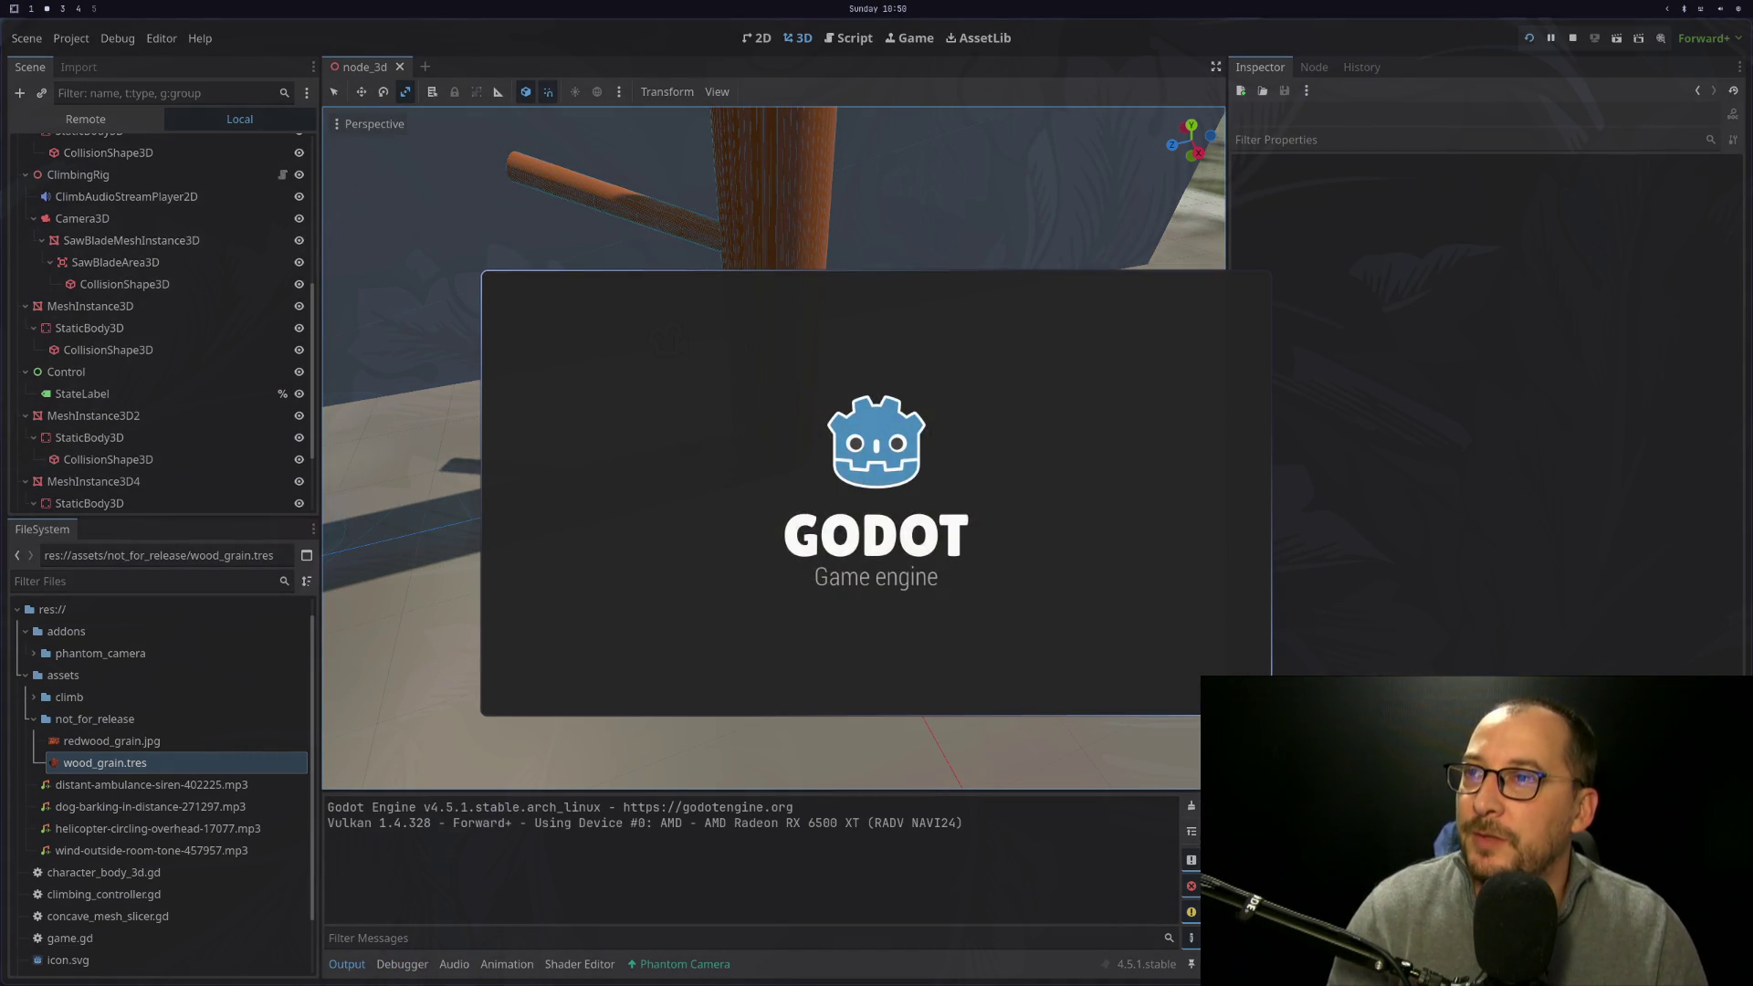
key("w")
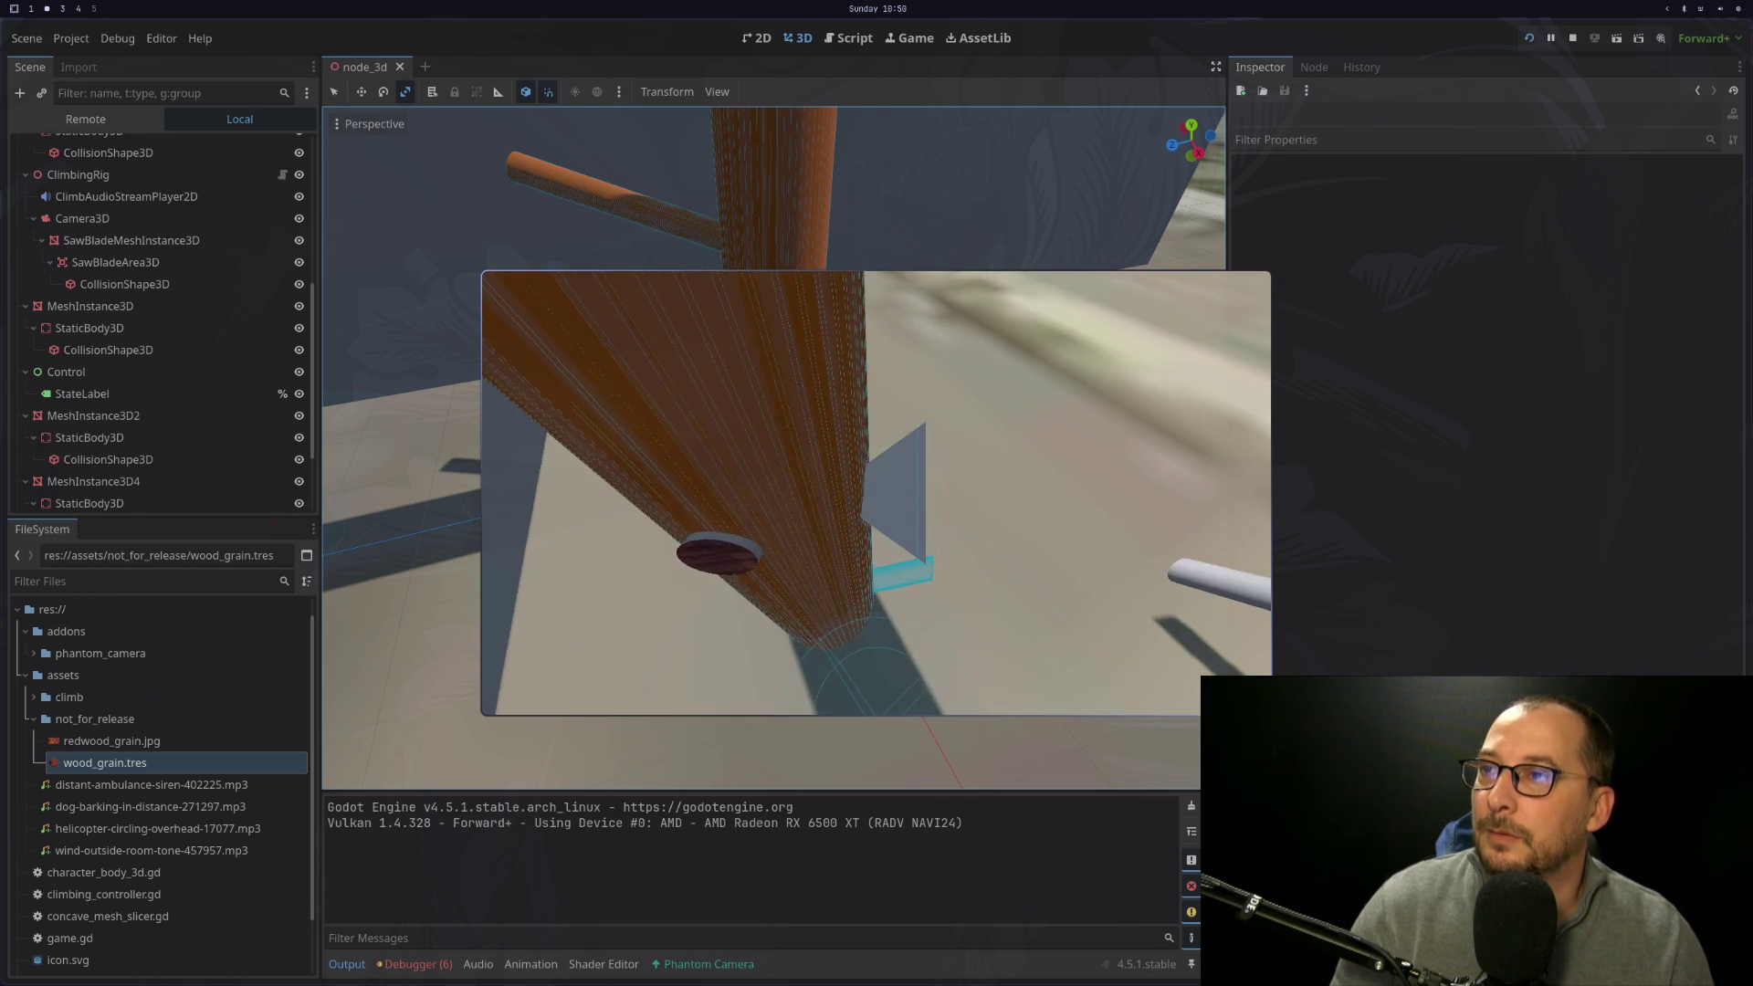
key("Escape")
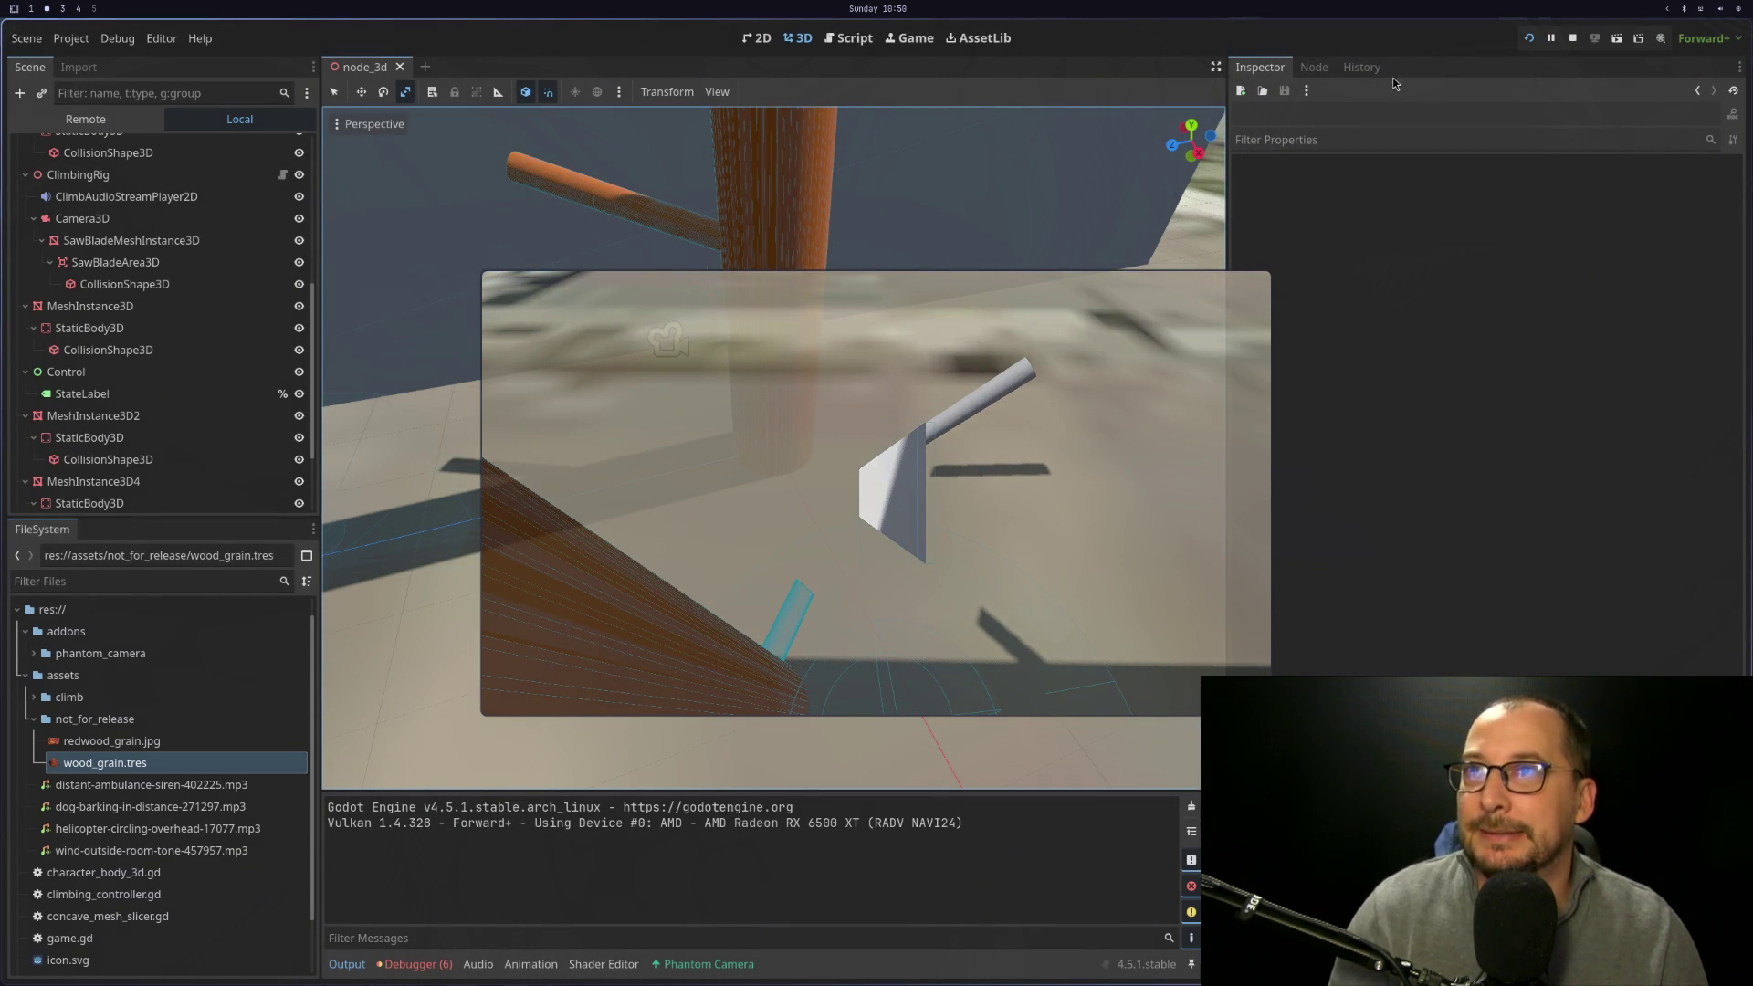
left_click(1572, 38)
key("super+1")
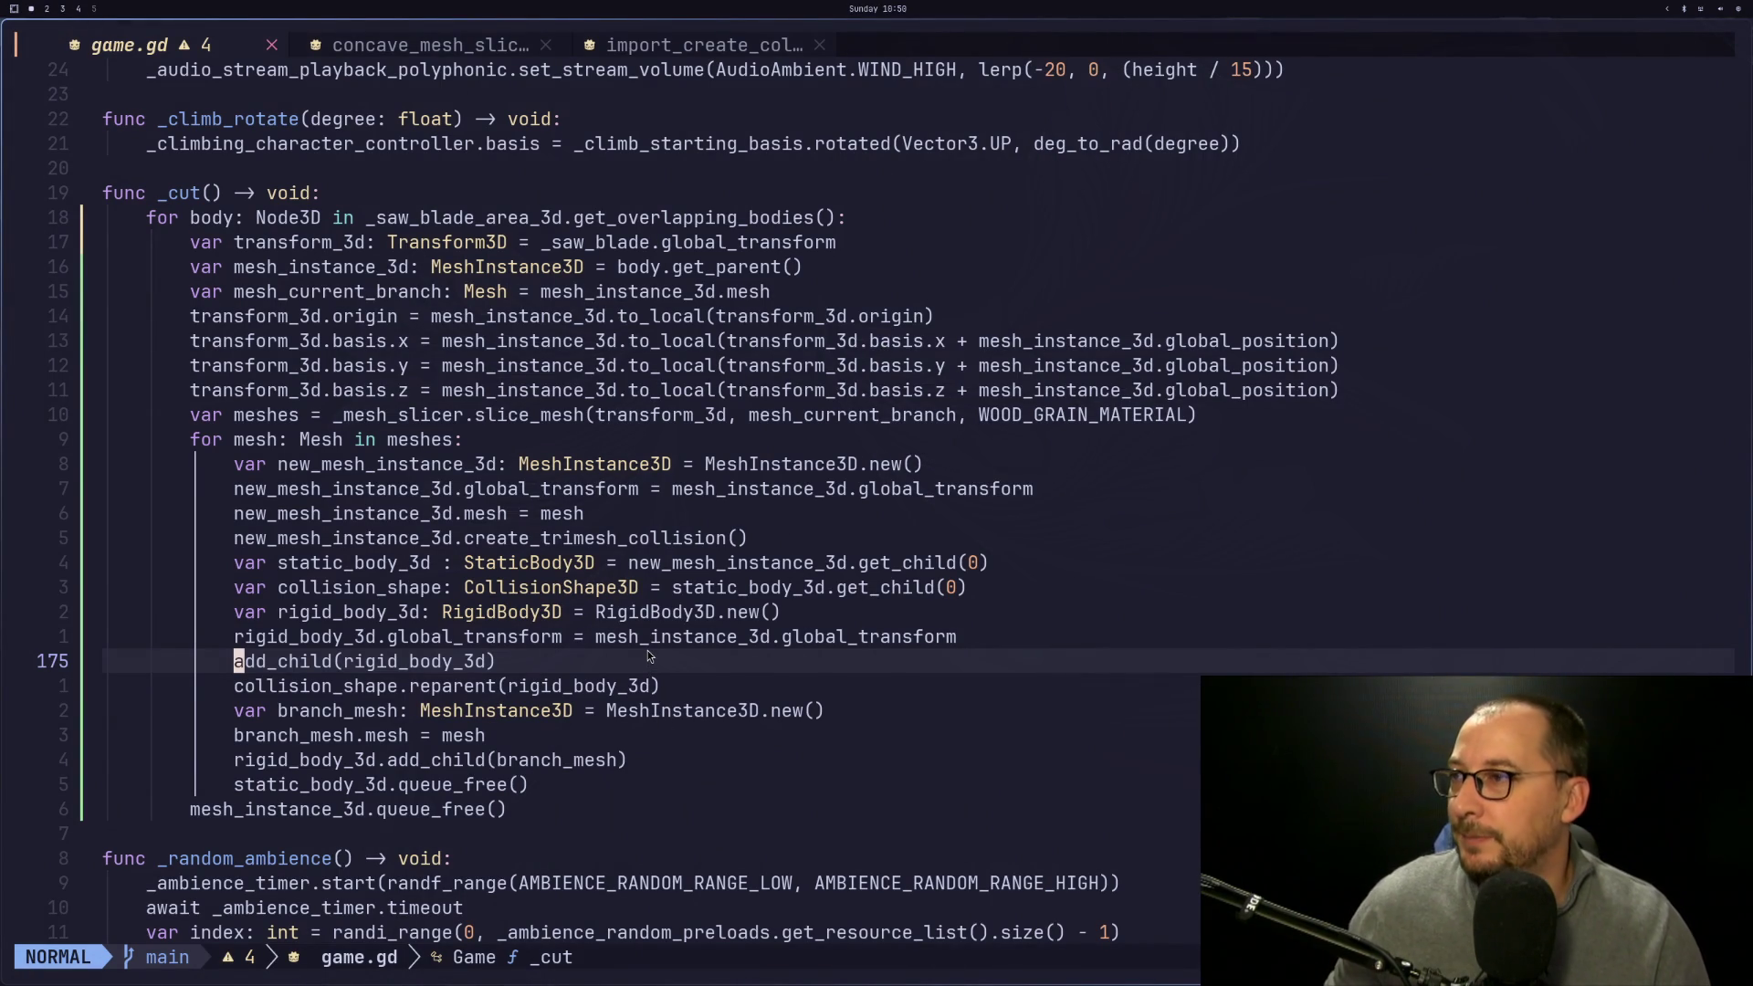
Move add_child(rigid_body_3d) back below static_body_3d.queue_free() and save game.gd
key("d")
key("d")
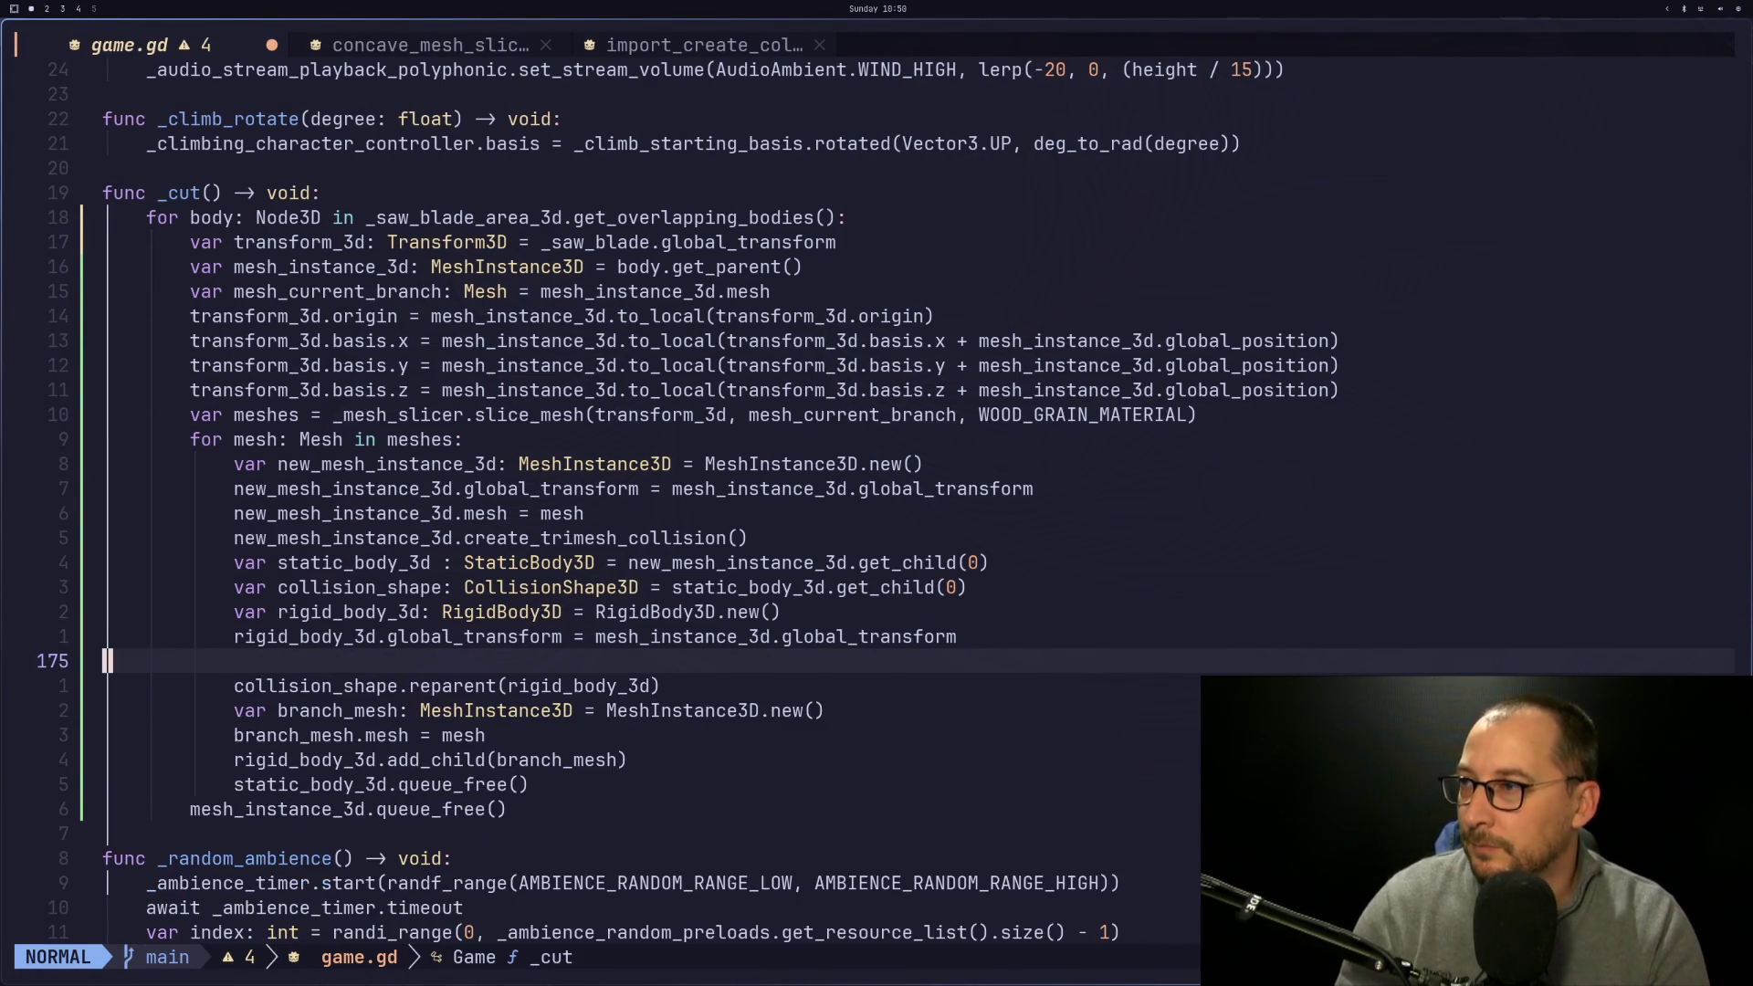
key("k")
key("j")
key("j")
key("j")
type("p:w")
key("Return")
Test-run the game to see the sawn branch piece land on the ground, then stop it
key("super+3")
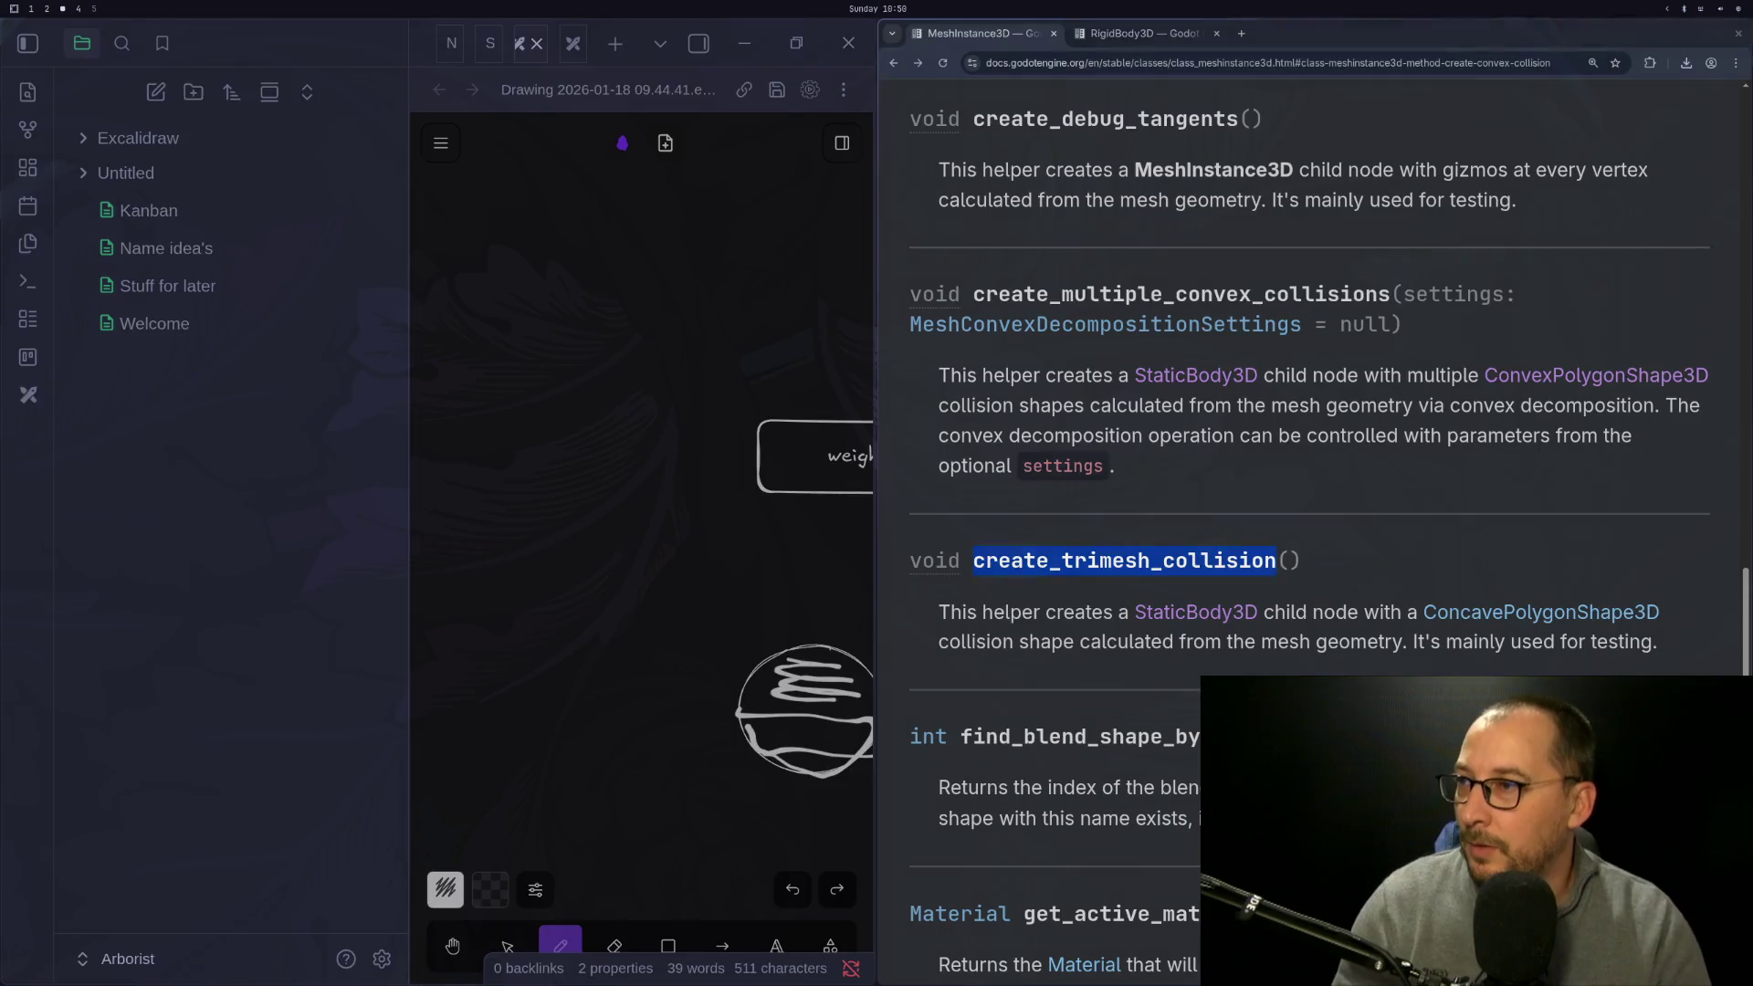
key("super+1")
key("super+2")
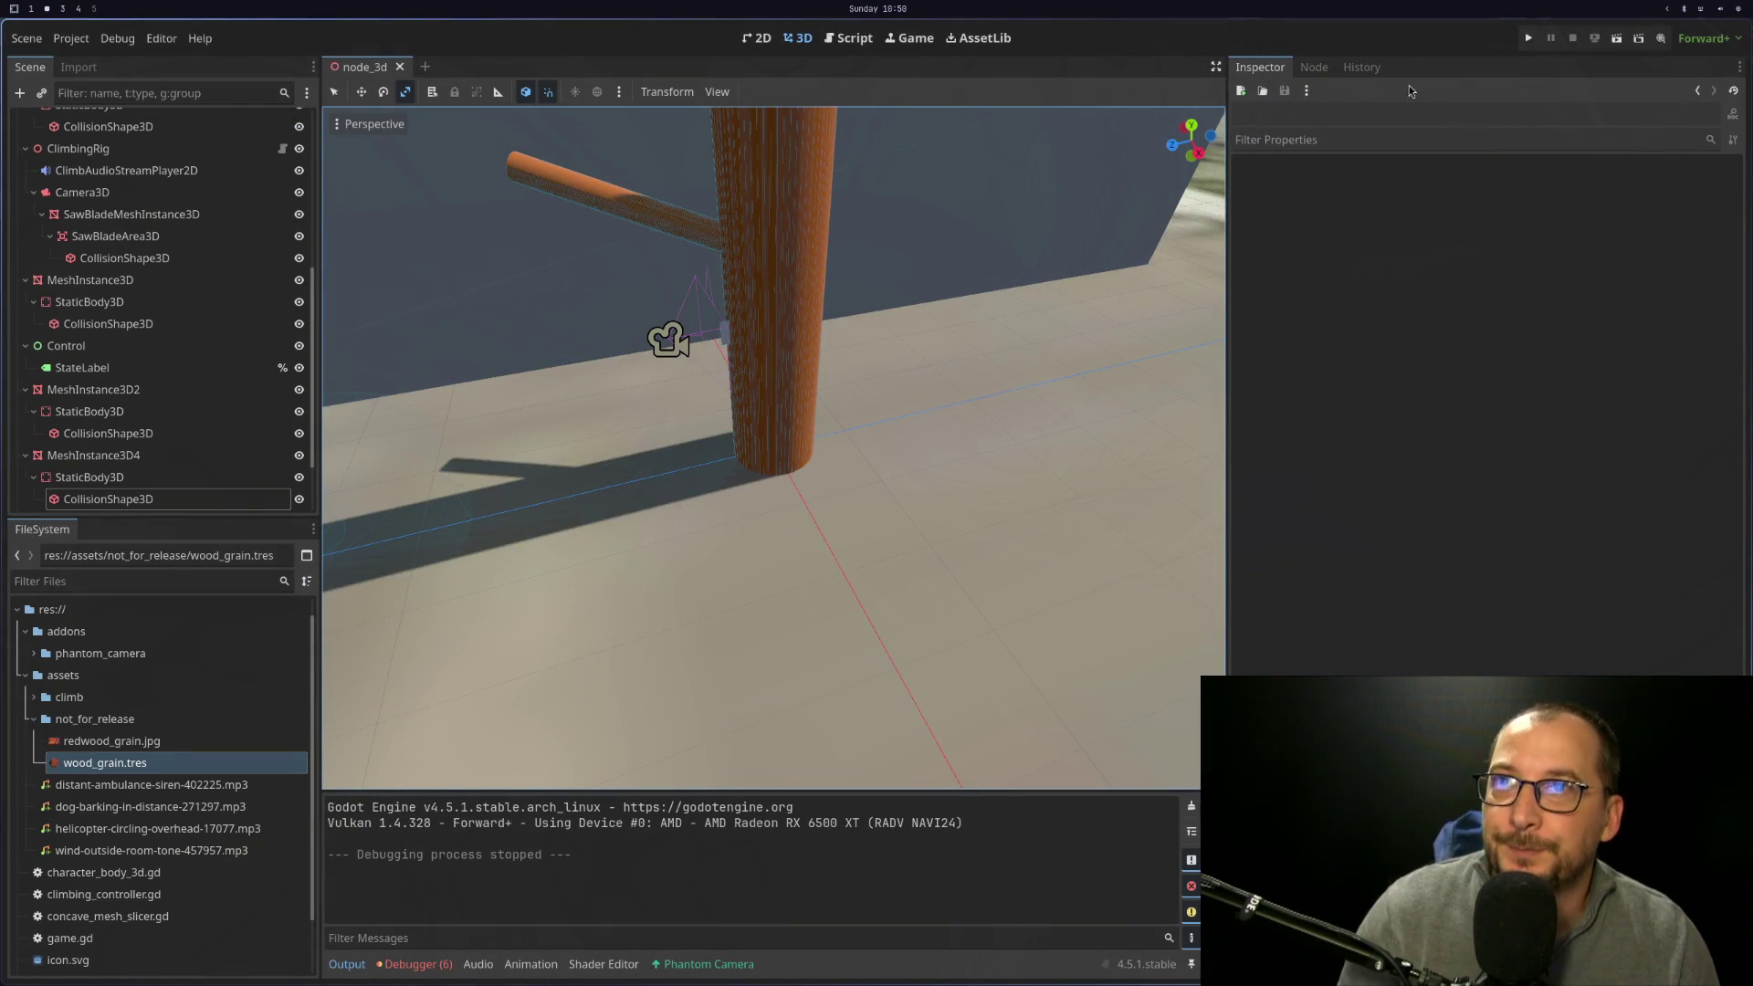
left_click(1525, 41)
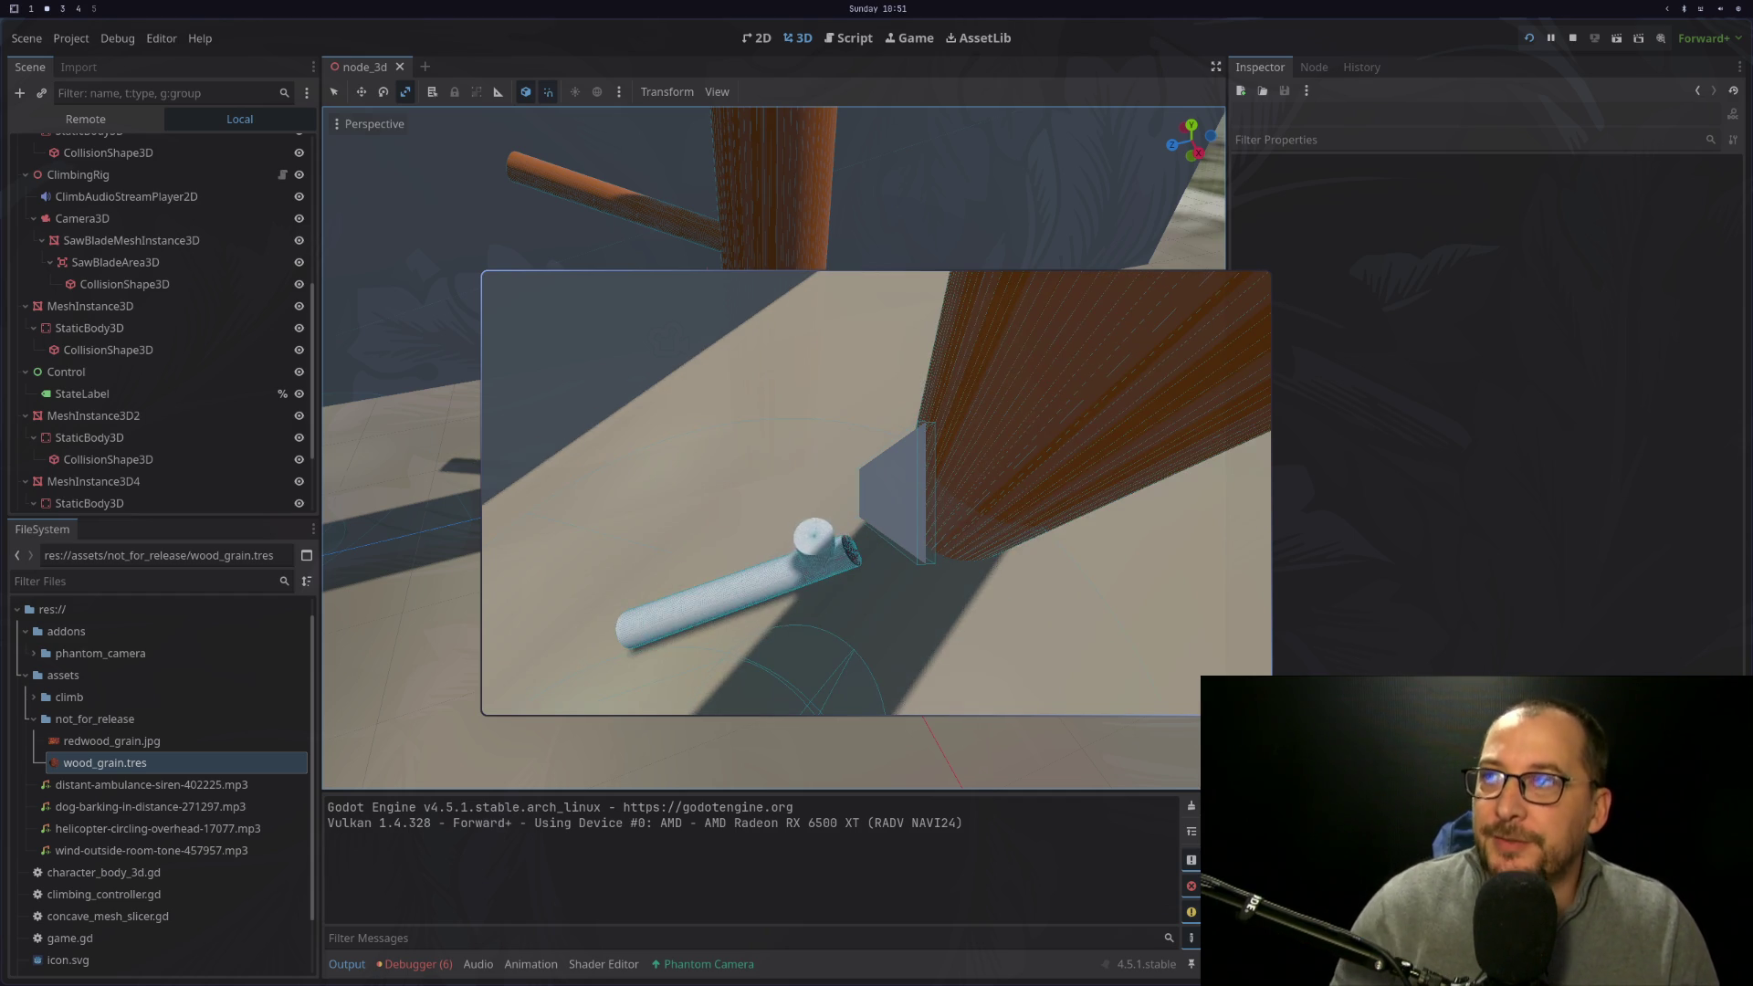
key("Escape")
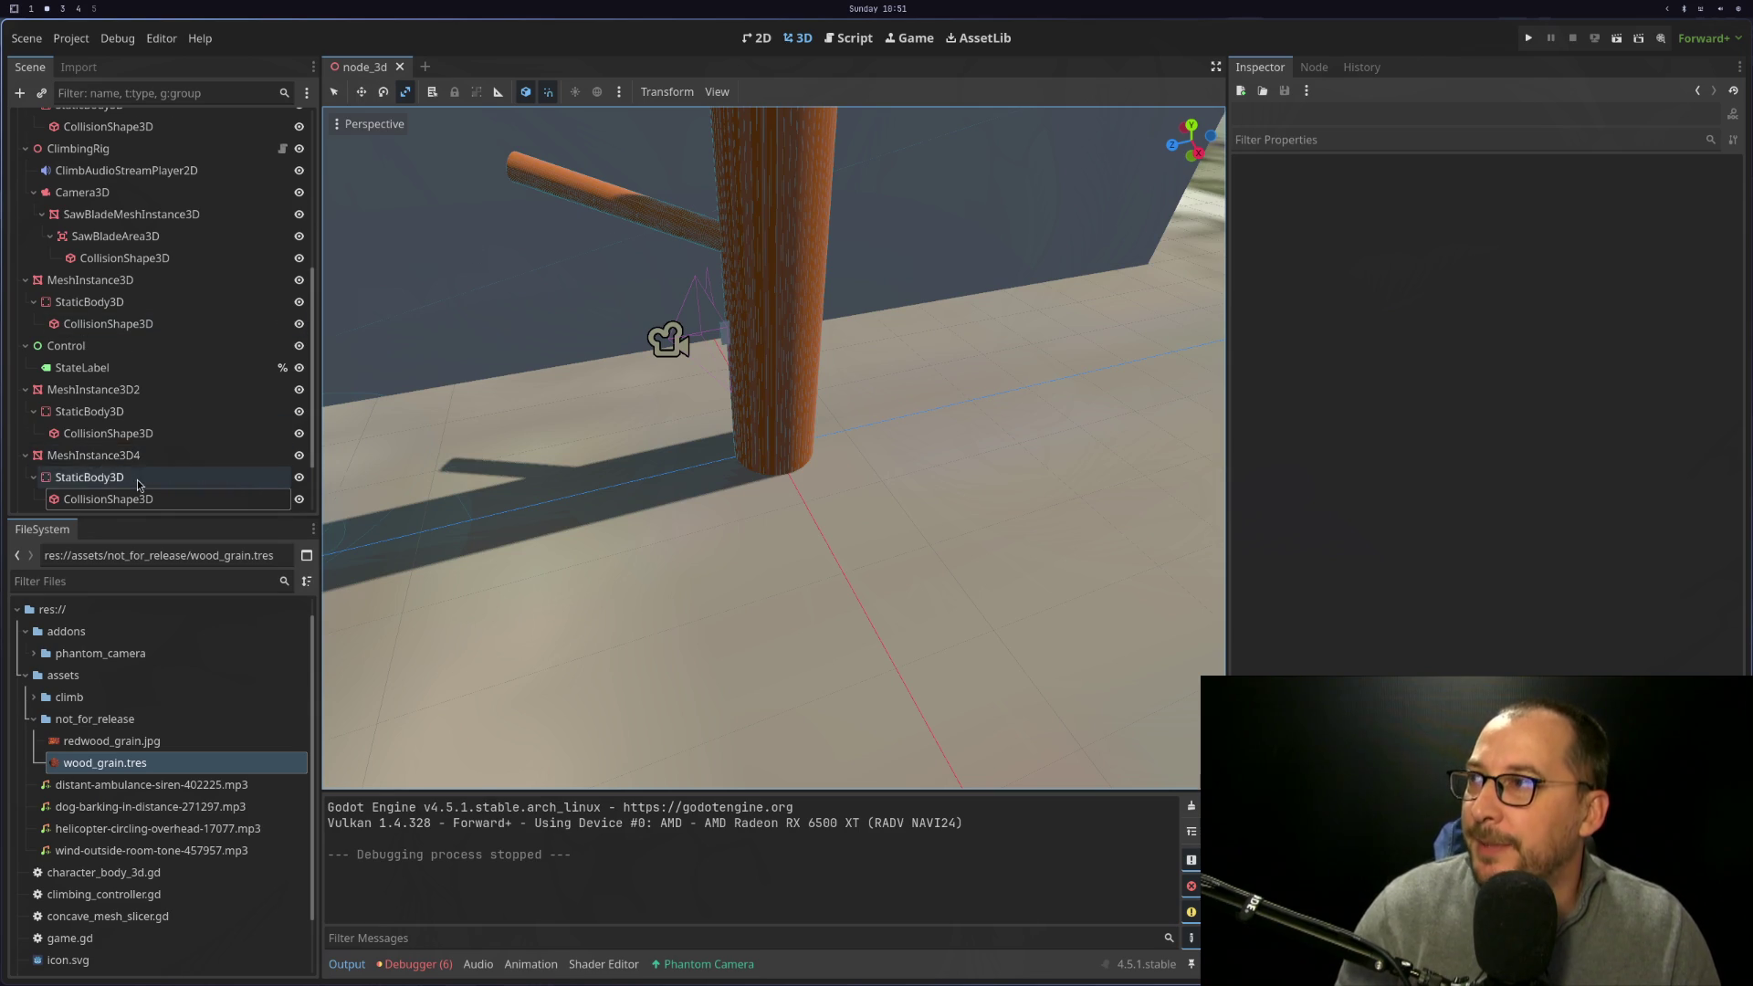
Check the nodes in the Scene dock and launch the game again to test sawing branches
scroll(139, 456, "down", 3)
scroll(140, 457, "up", 5)
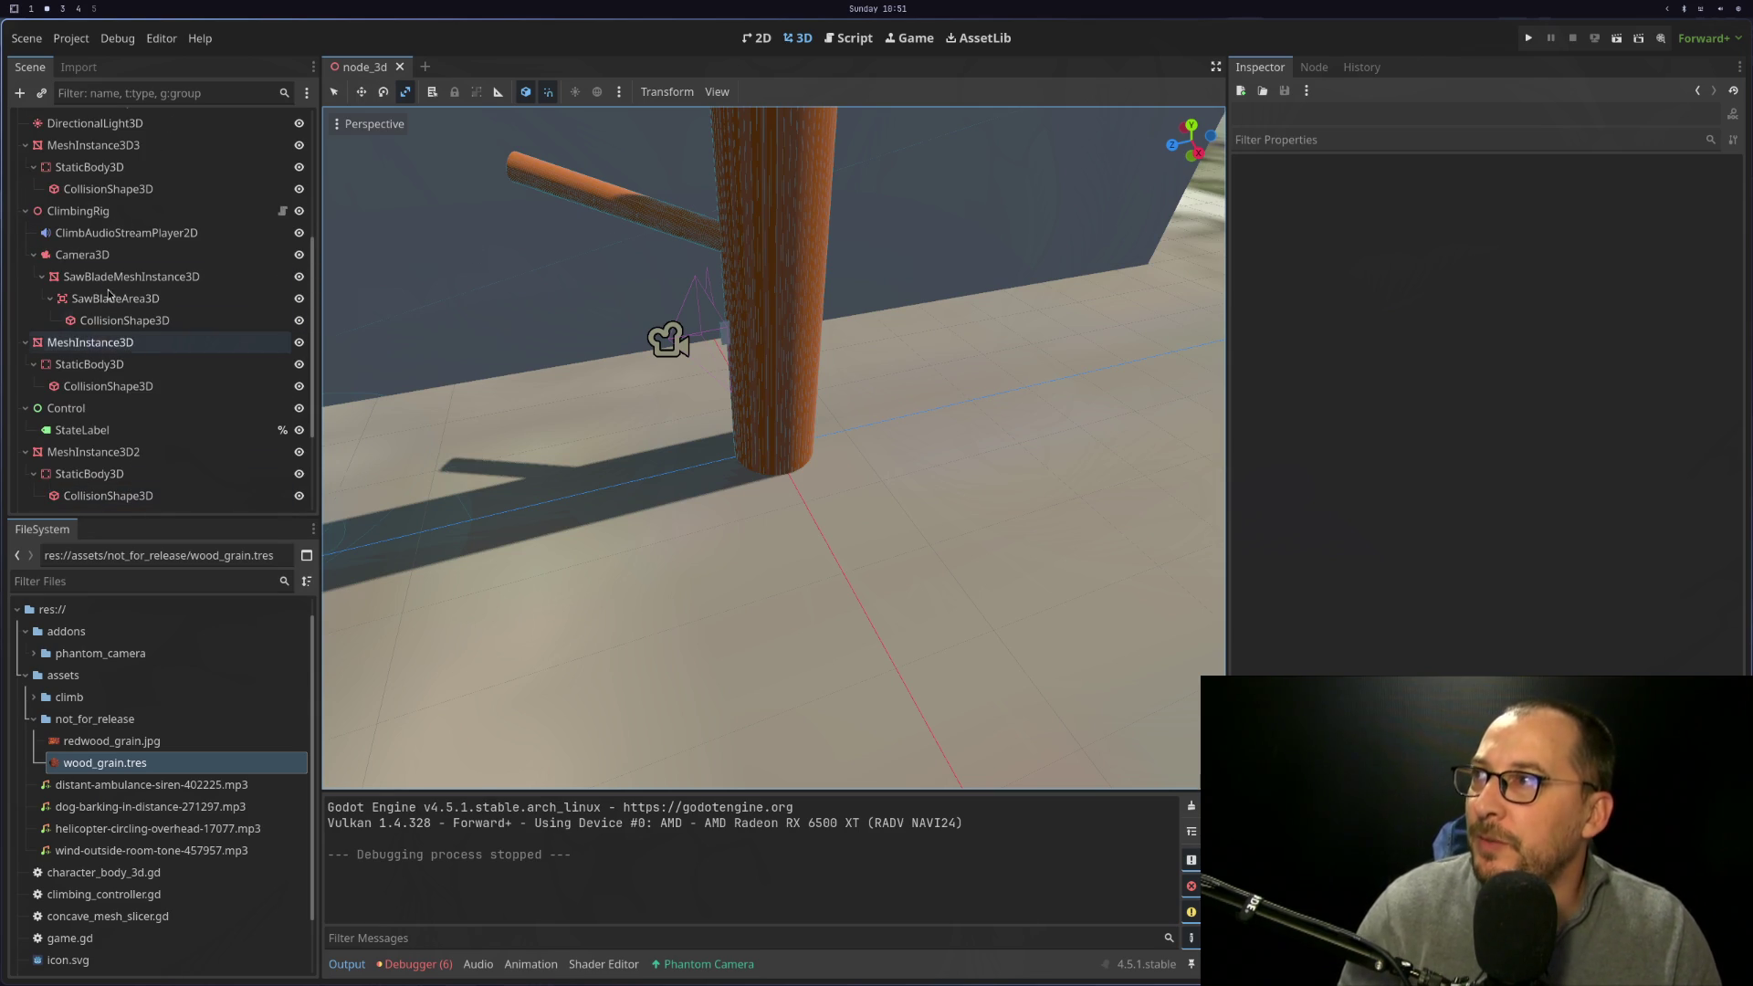
scroll(140, 336, "up", 2)
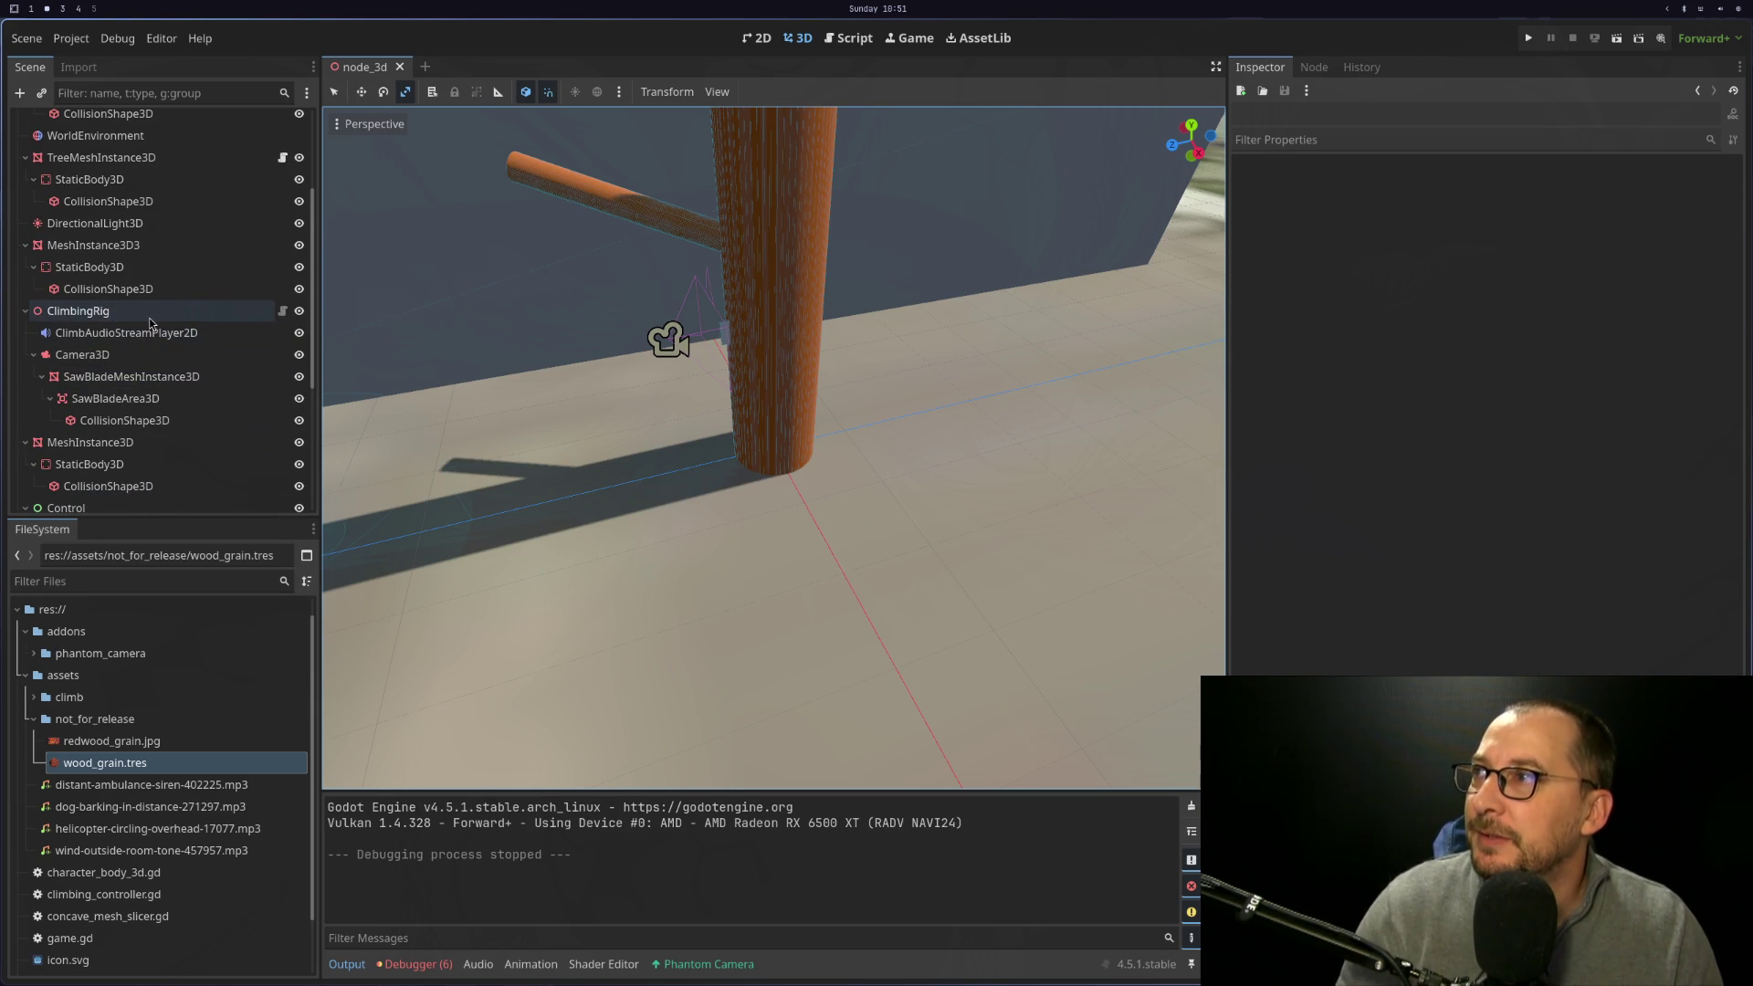
scroll(151, 338, "down", 5)
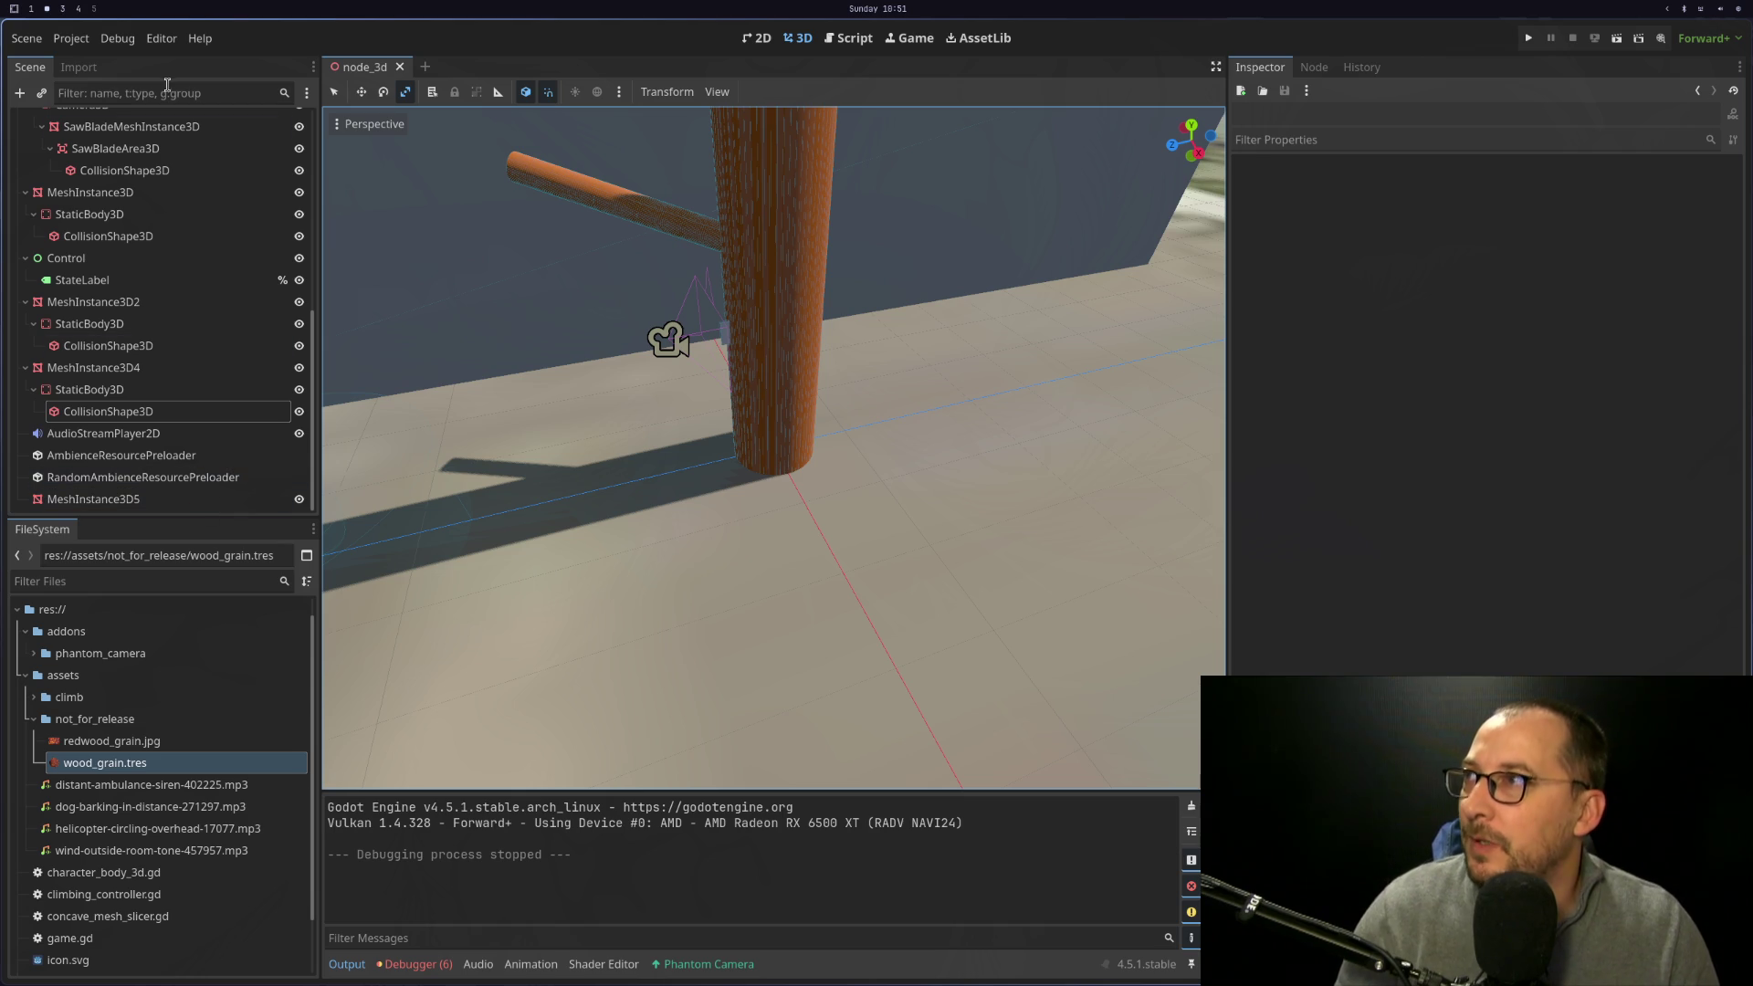
left_click(1531, 38)
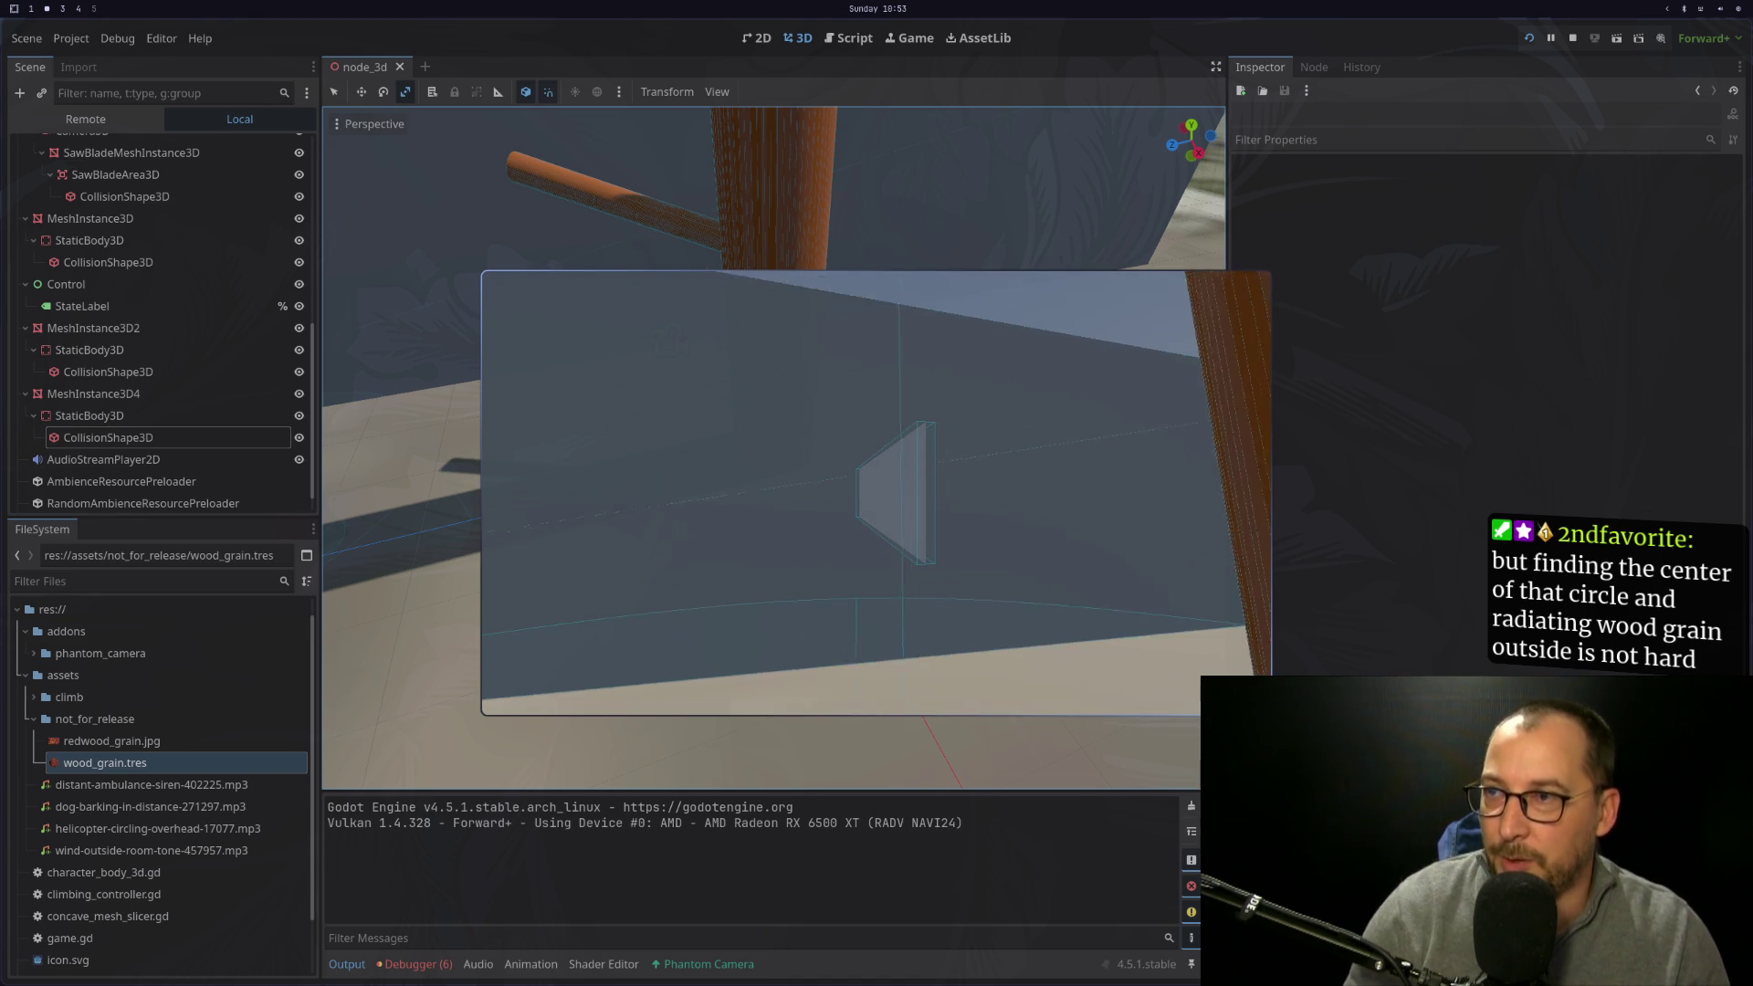
Stop the running game and relaunch it to test cutting again
left_click(1572, 37)
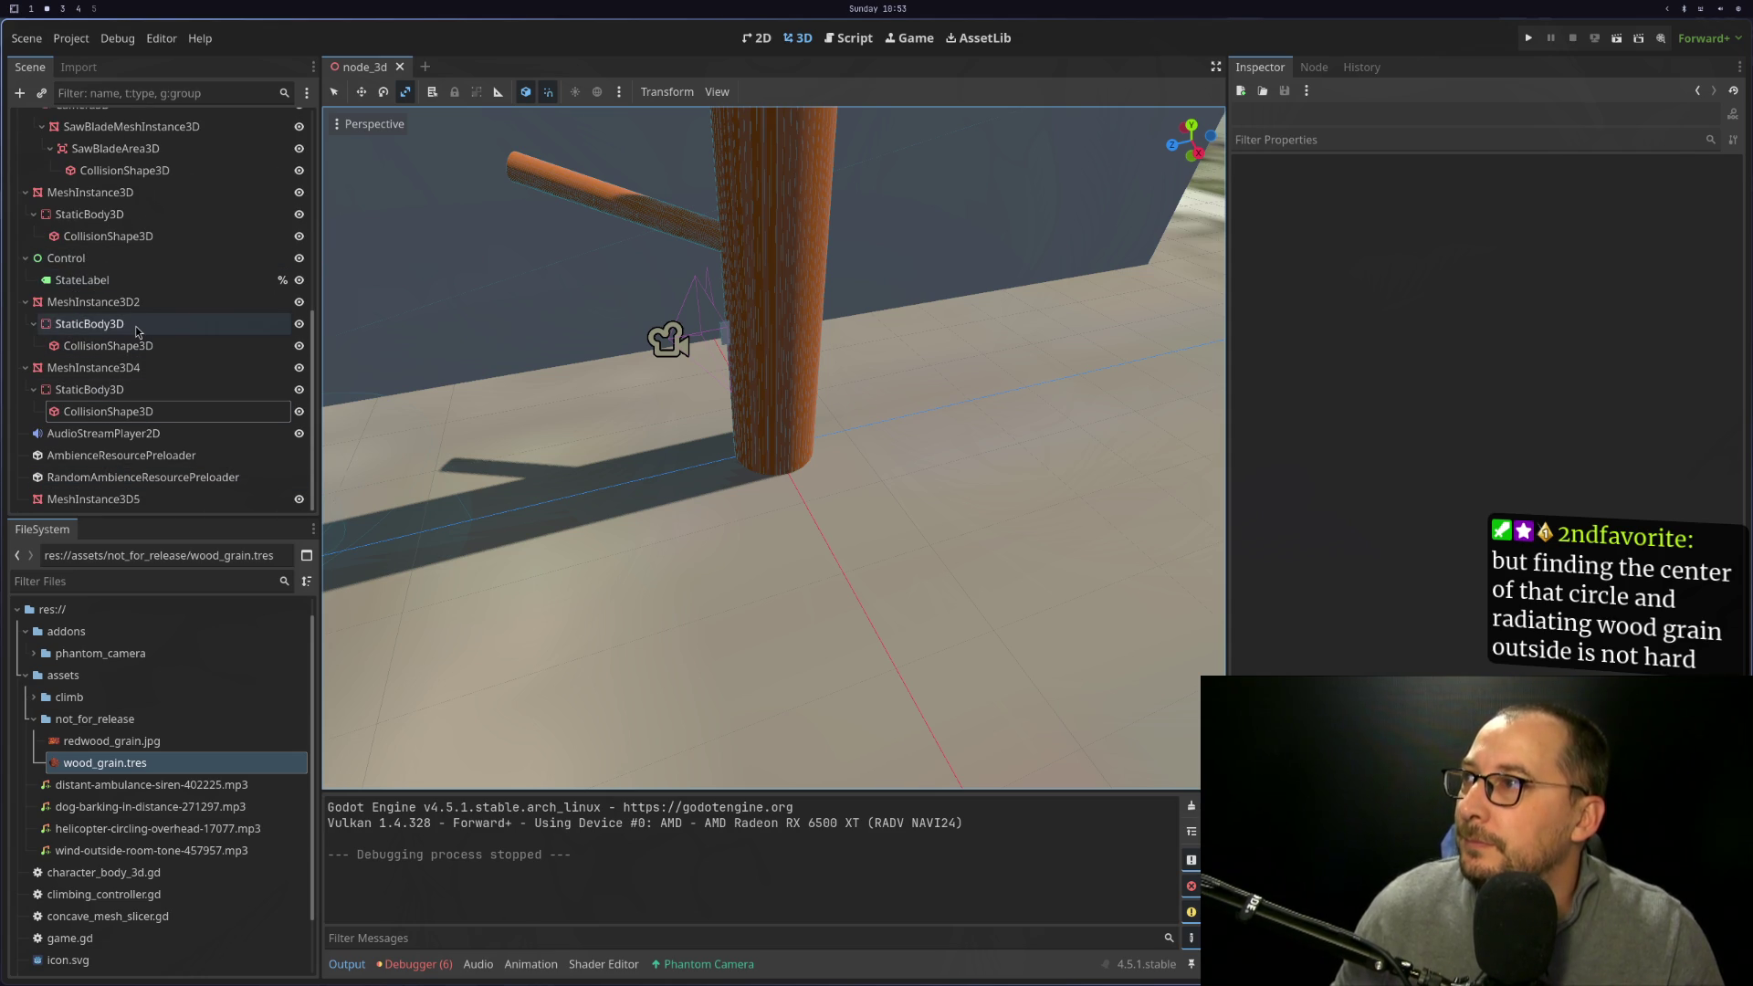
scroll(135, 326, "up", 5)
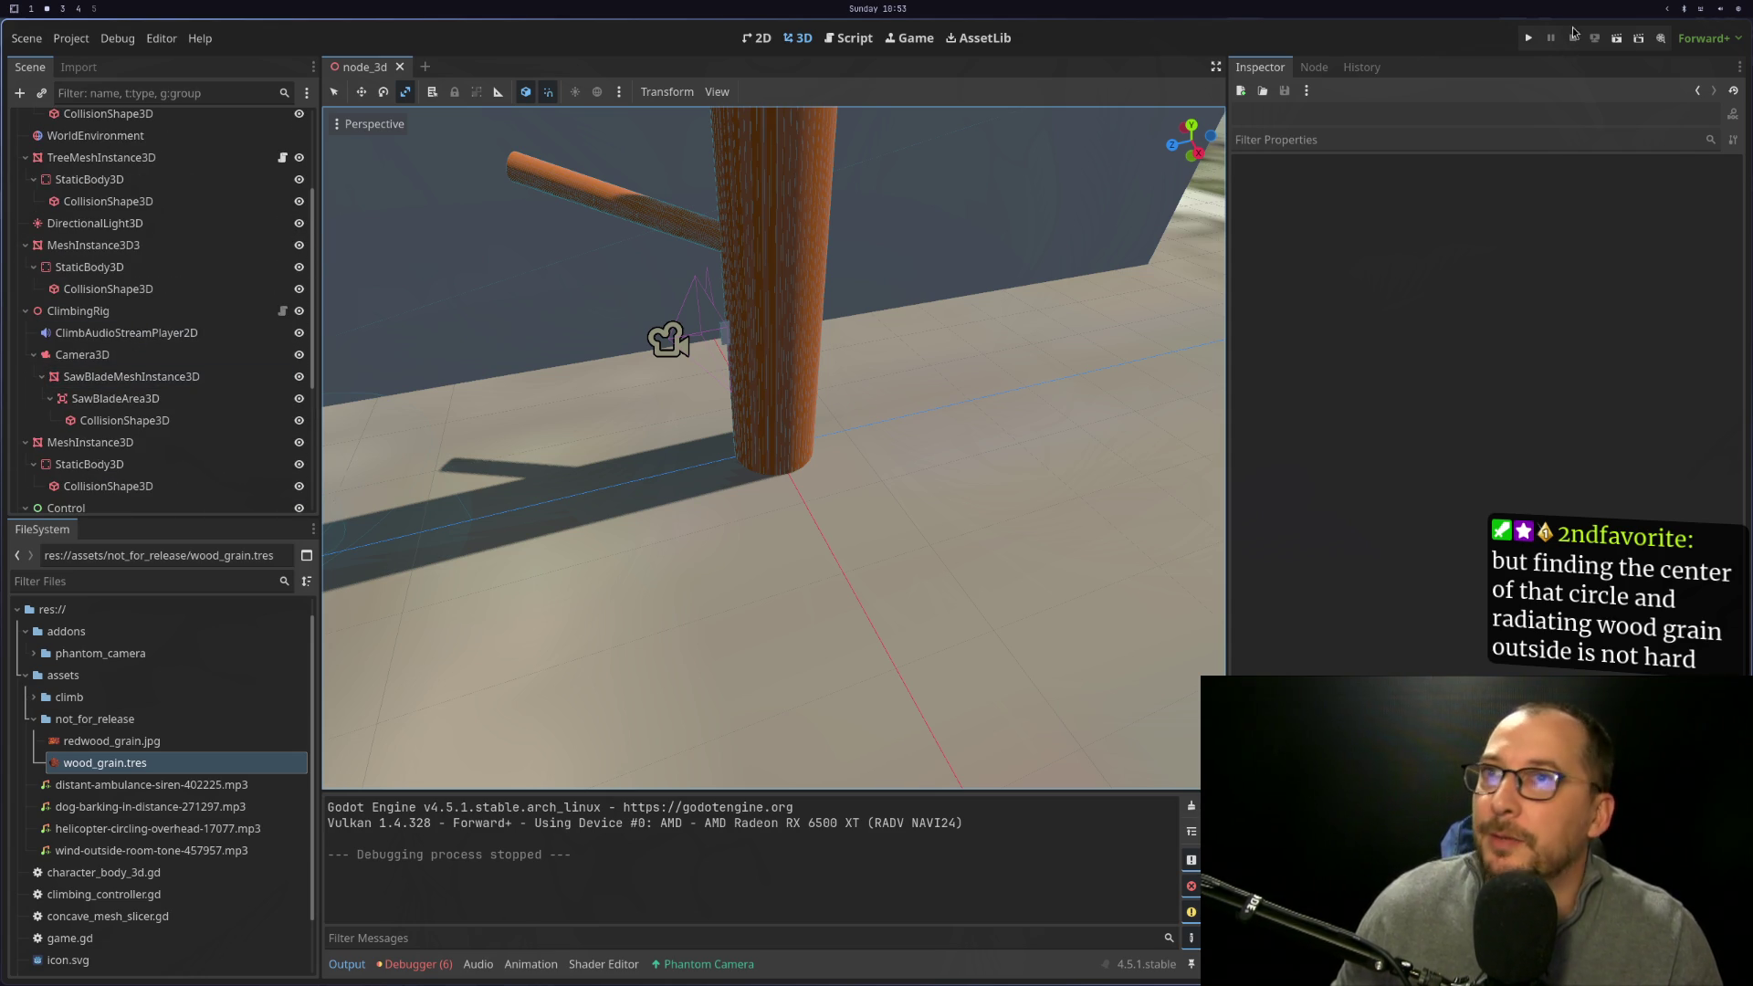
left_click(1530, 41)
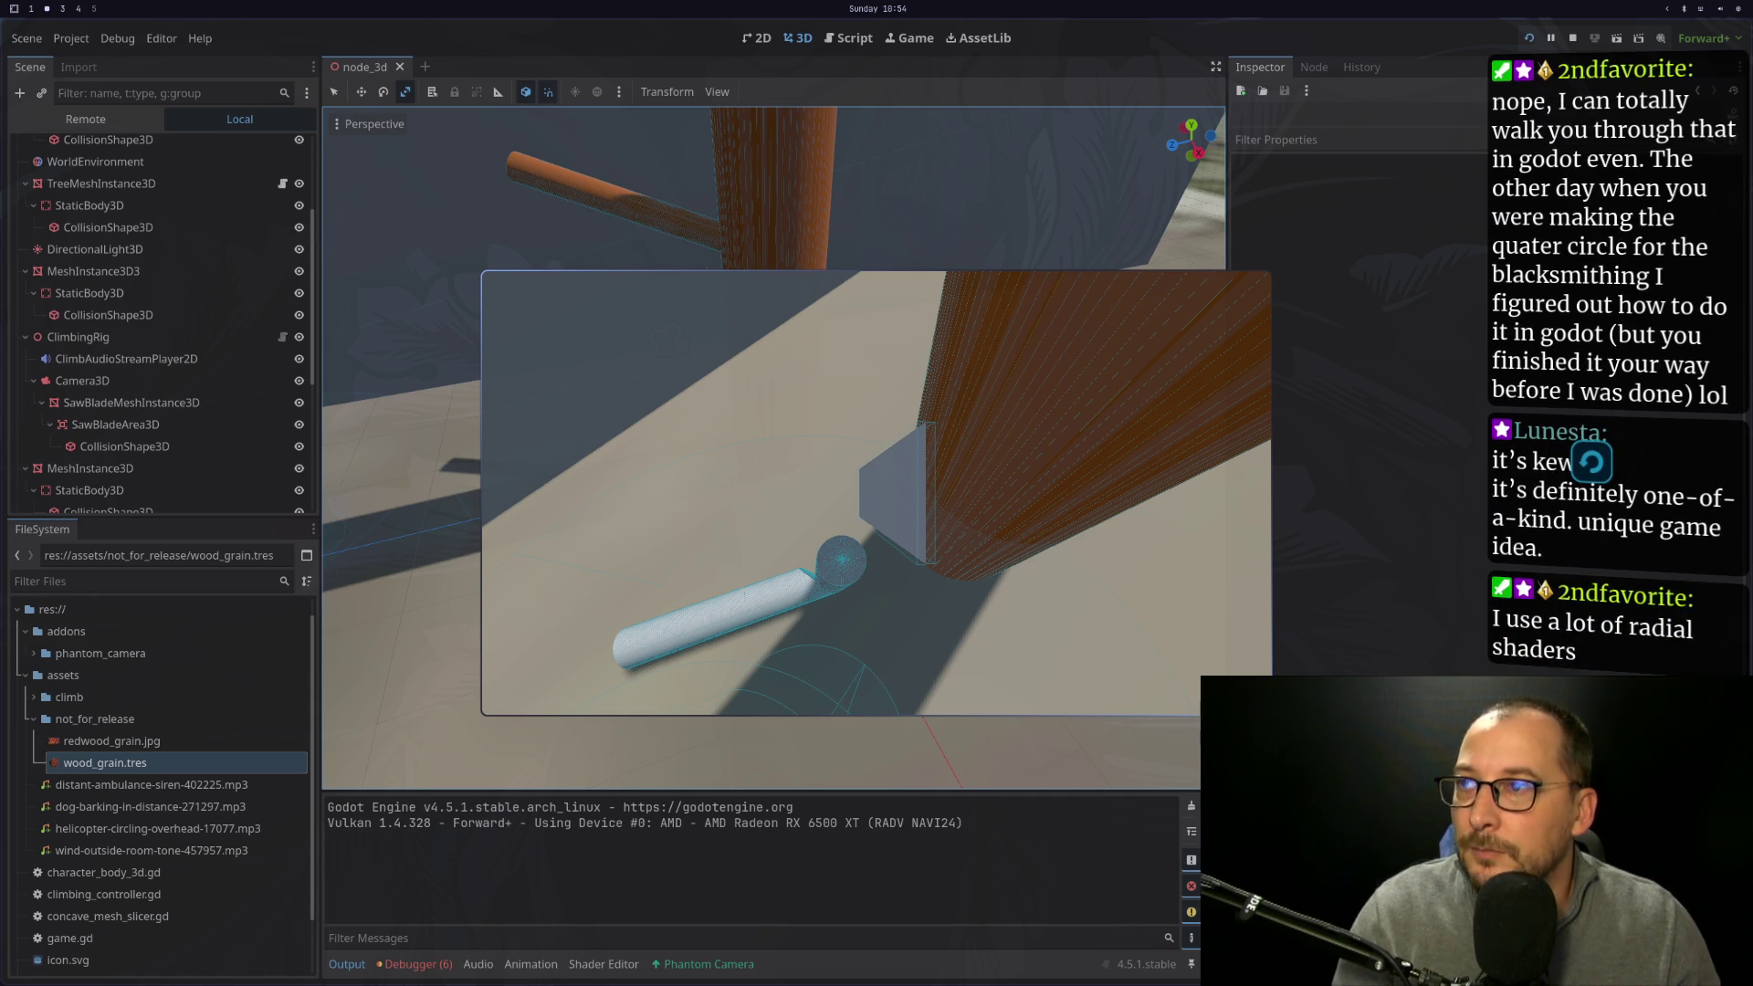
key("Escape")
left_click(88, 120)
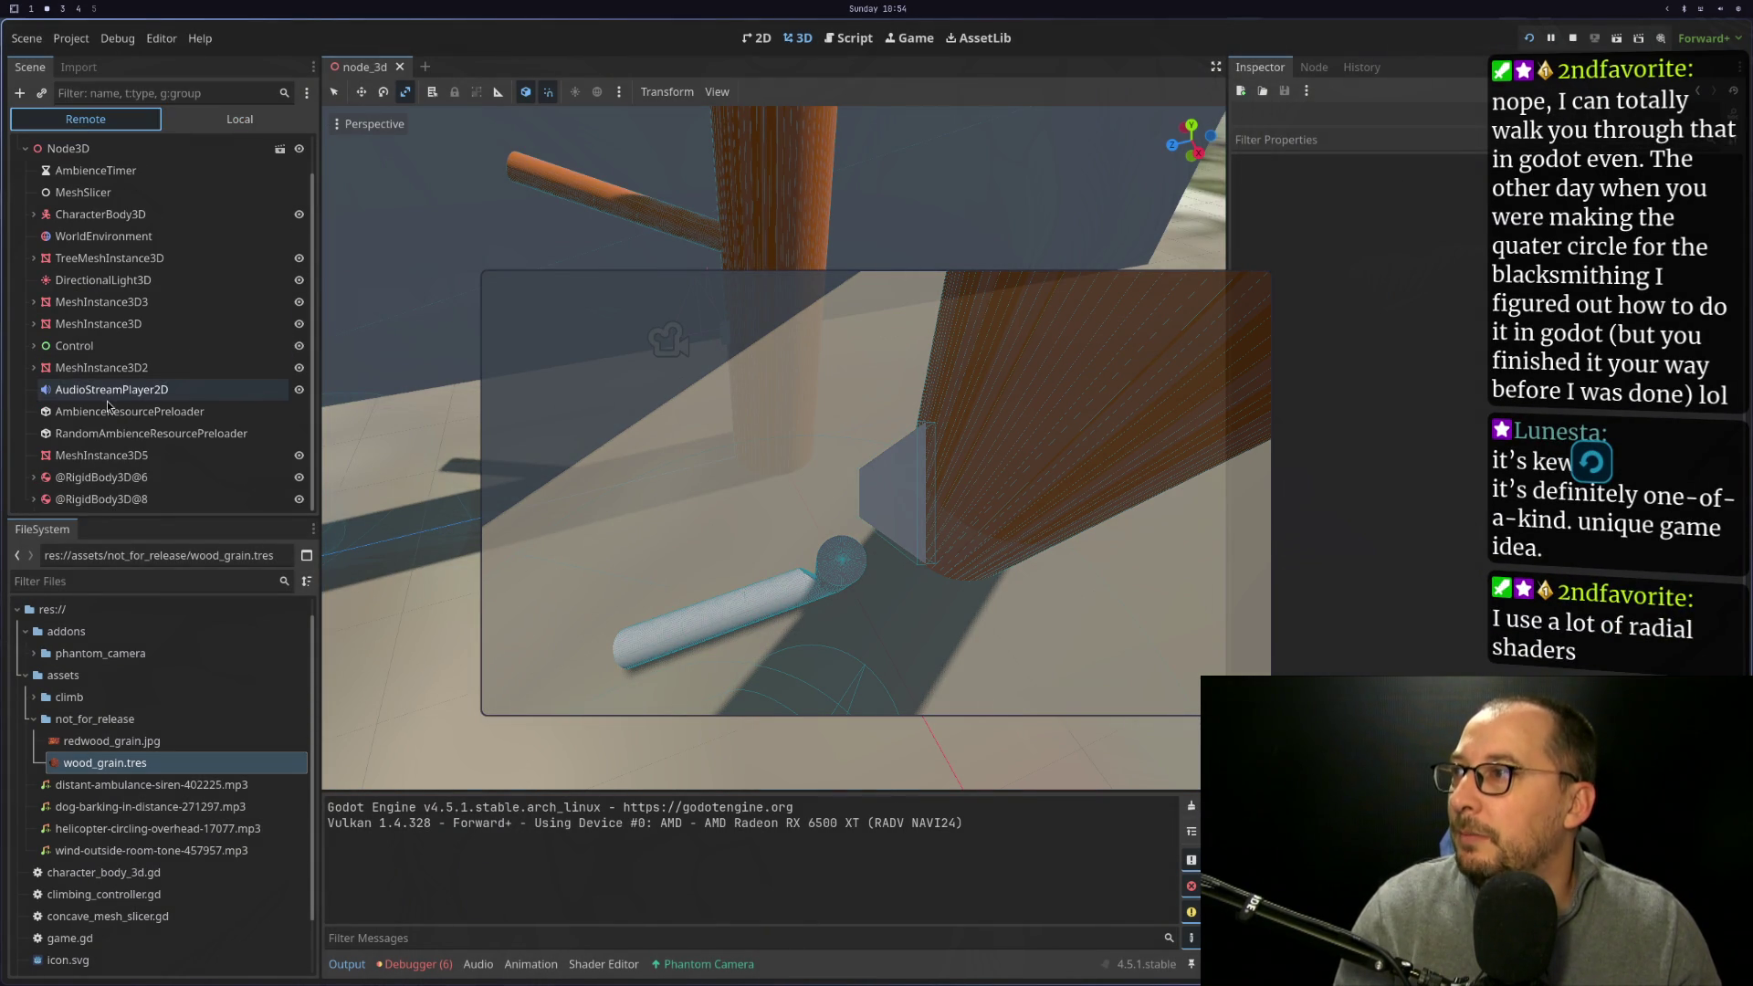
left_click(34, 498)
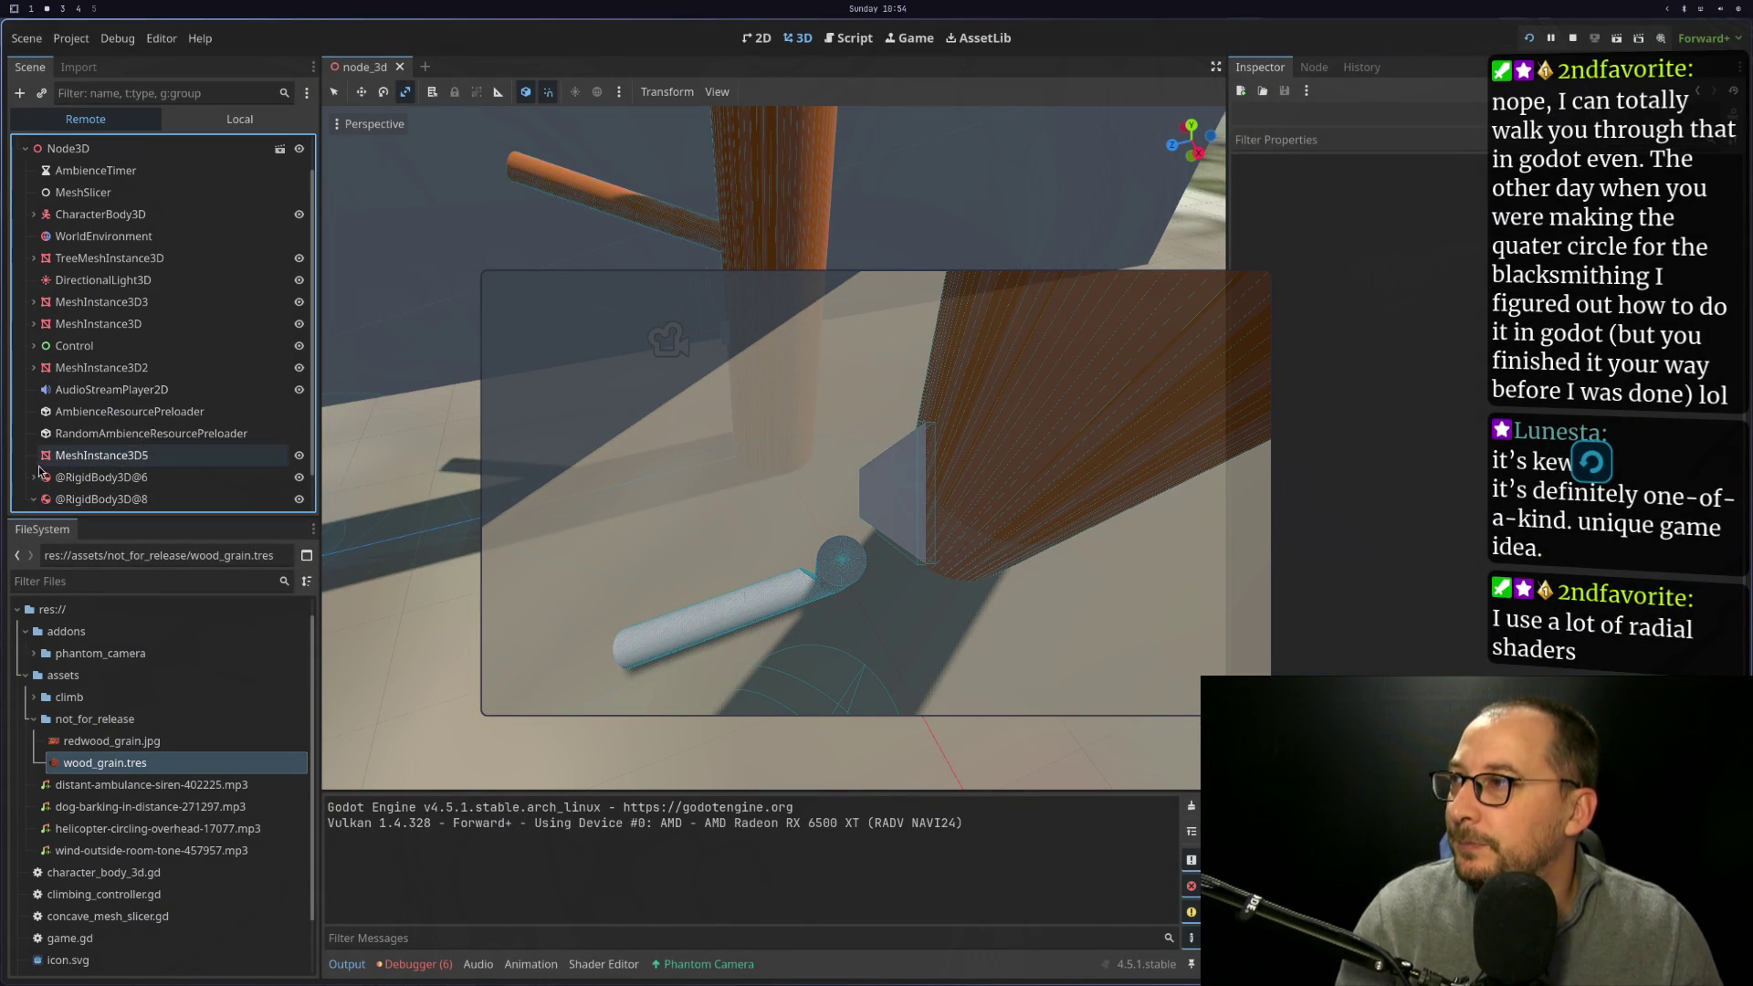
left_click(131, 457)
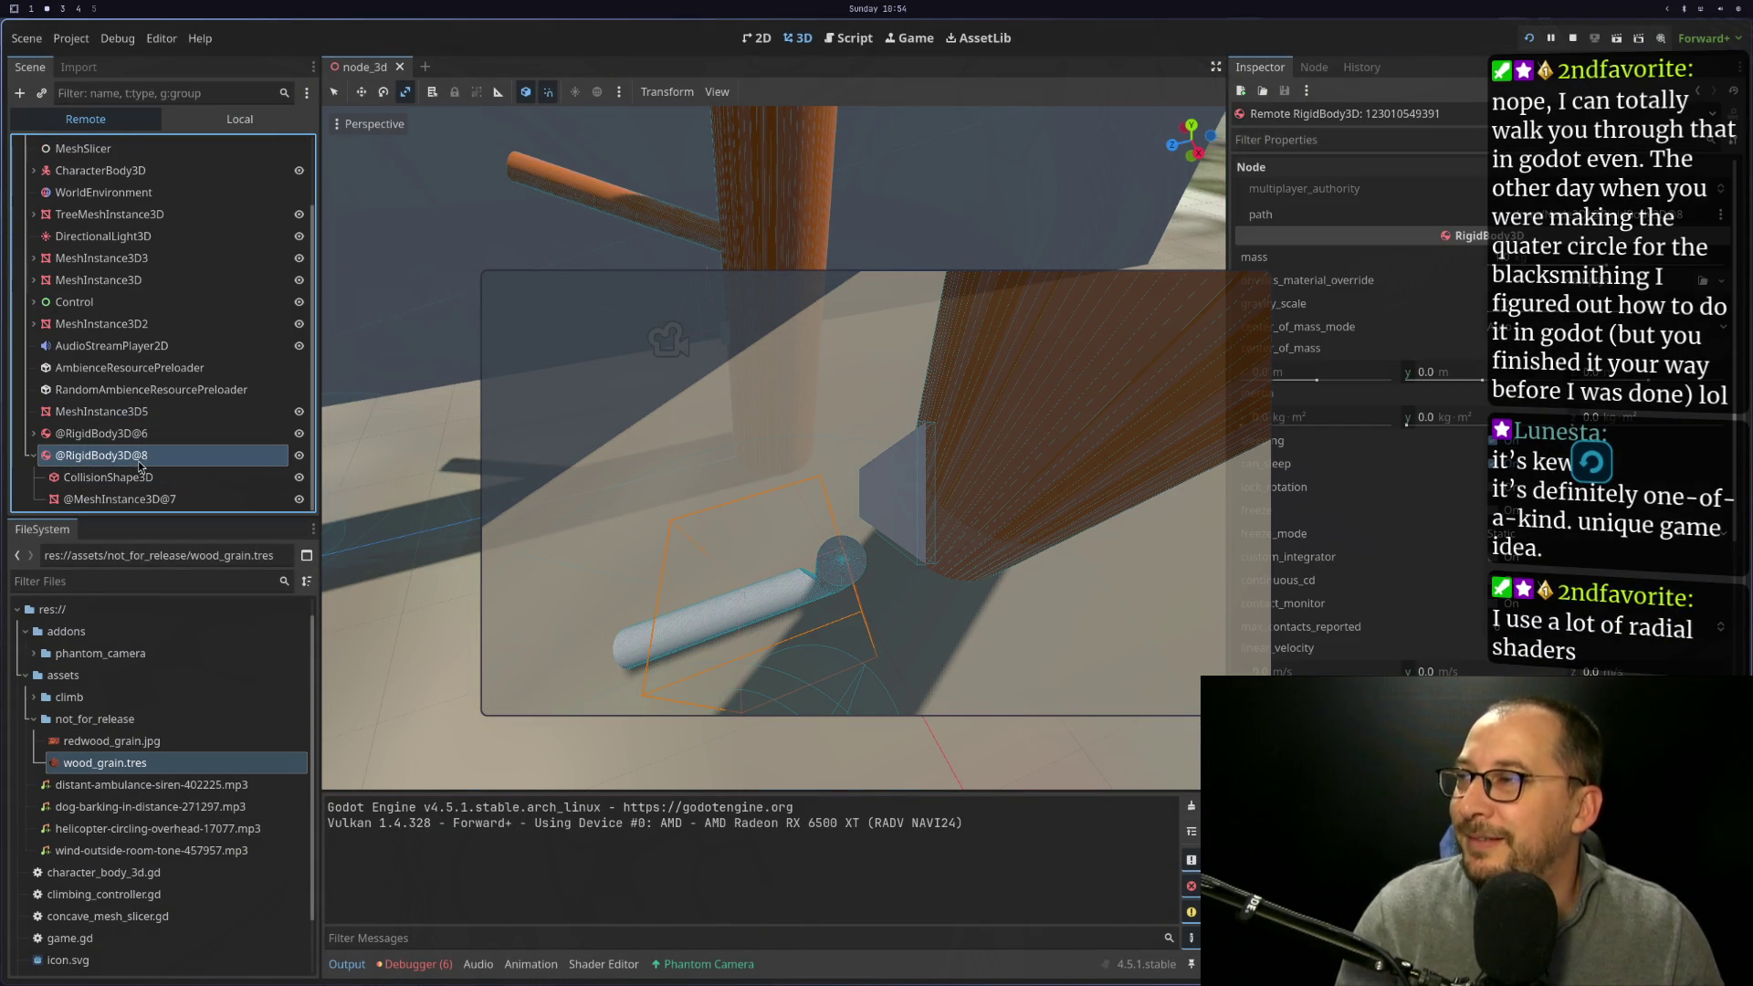
scroll(1590, 462, "down", 5)
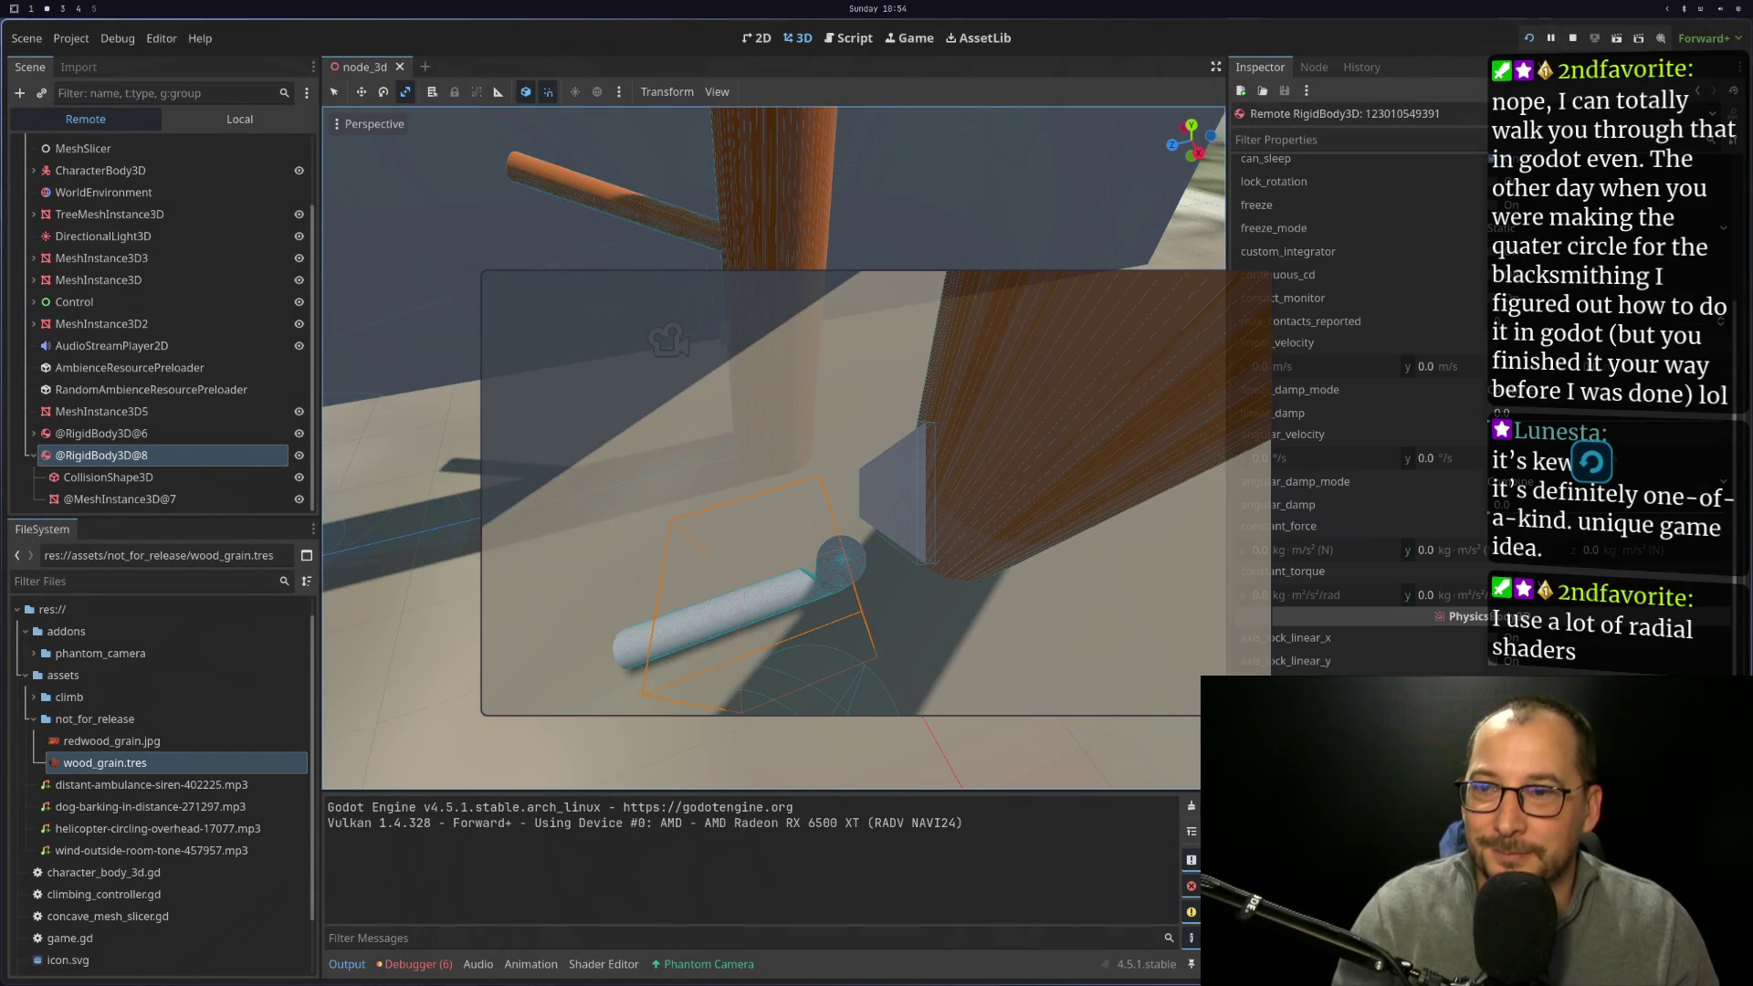
key("super+1")
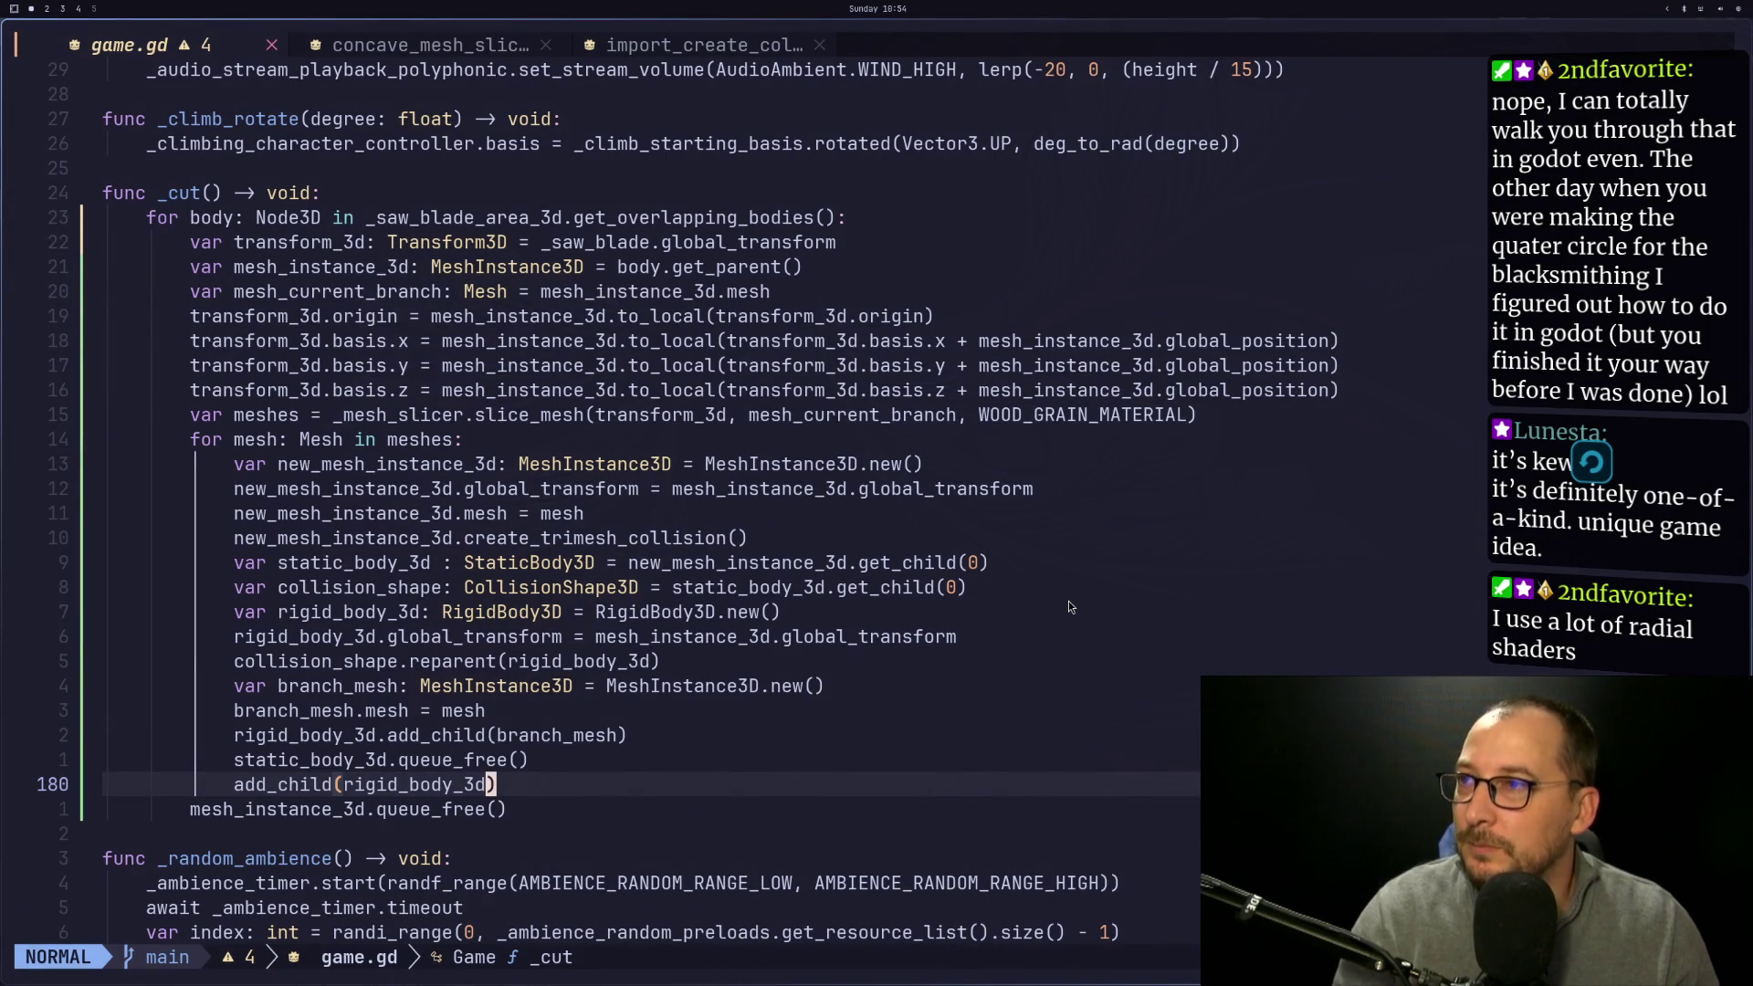
Add rigid_body_3d.collision_layer = 1 after add_child(branch_mesh) in _cut()
key("super+2")
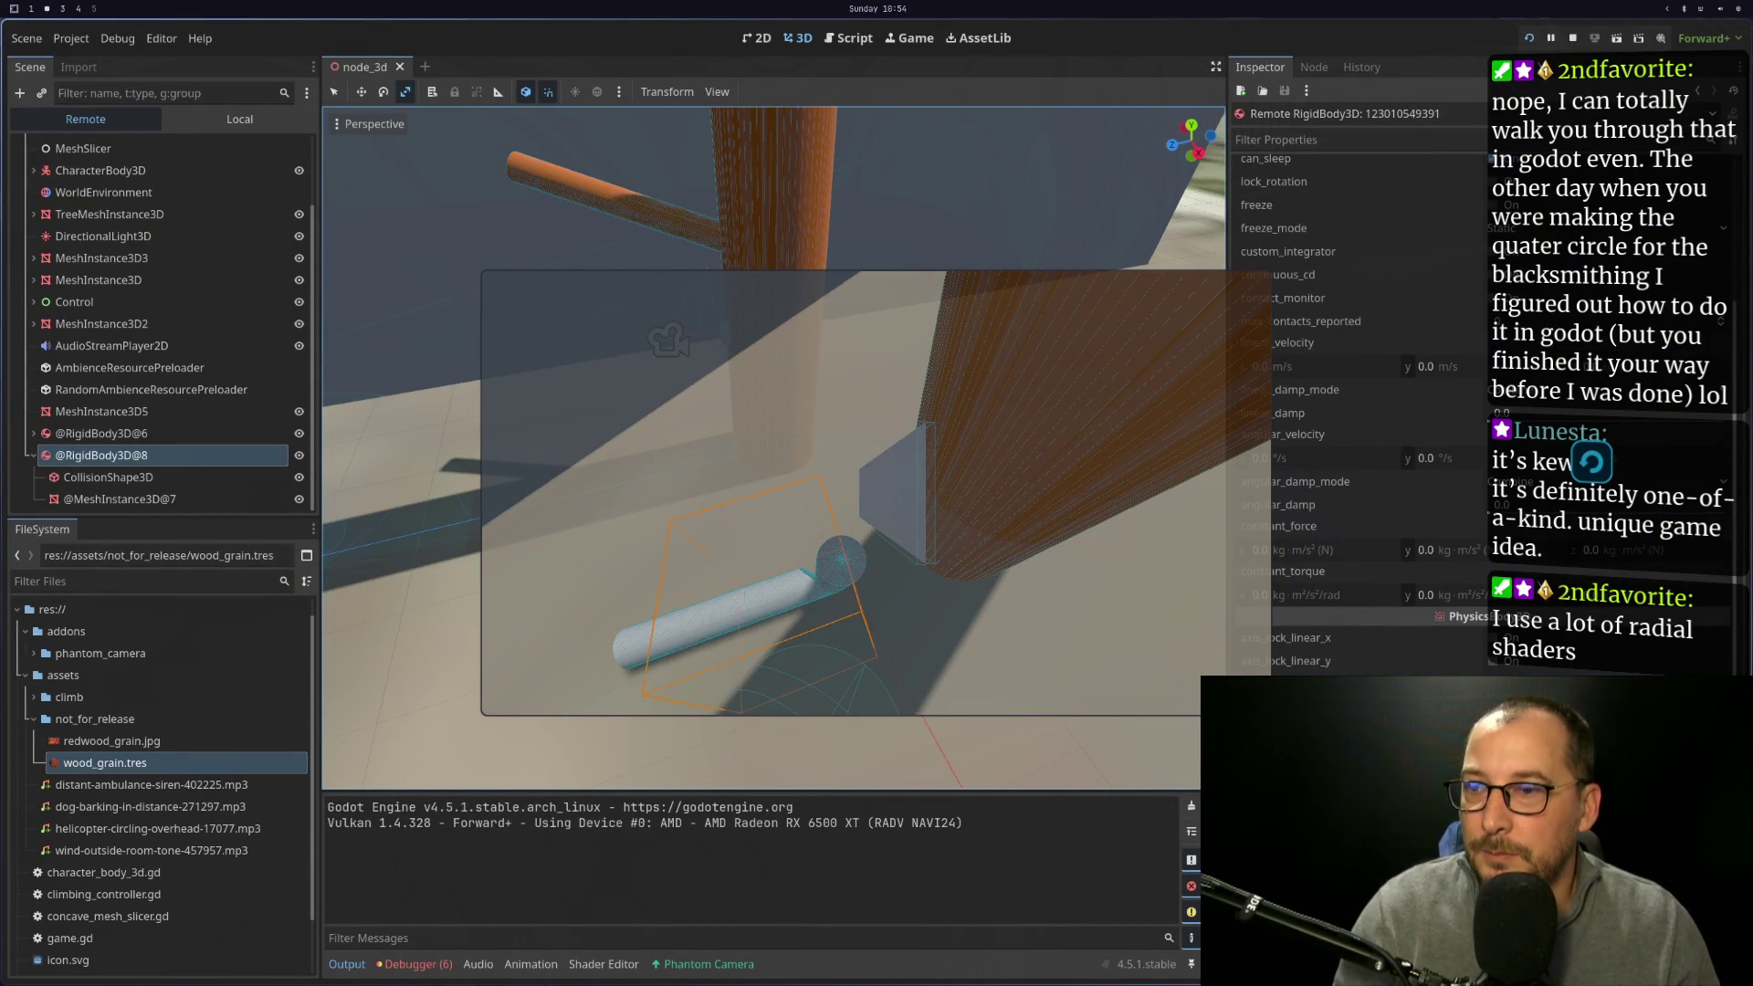
key("super+1")
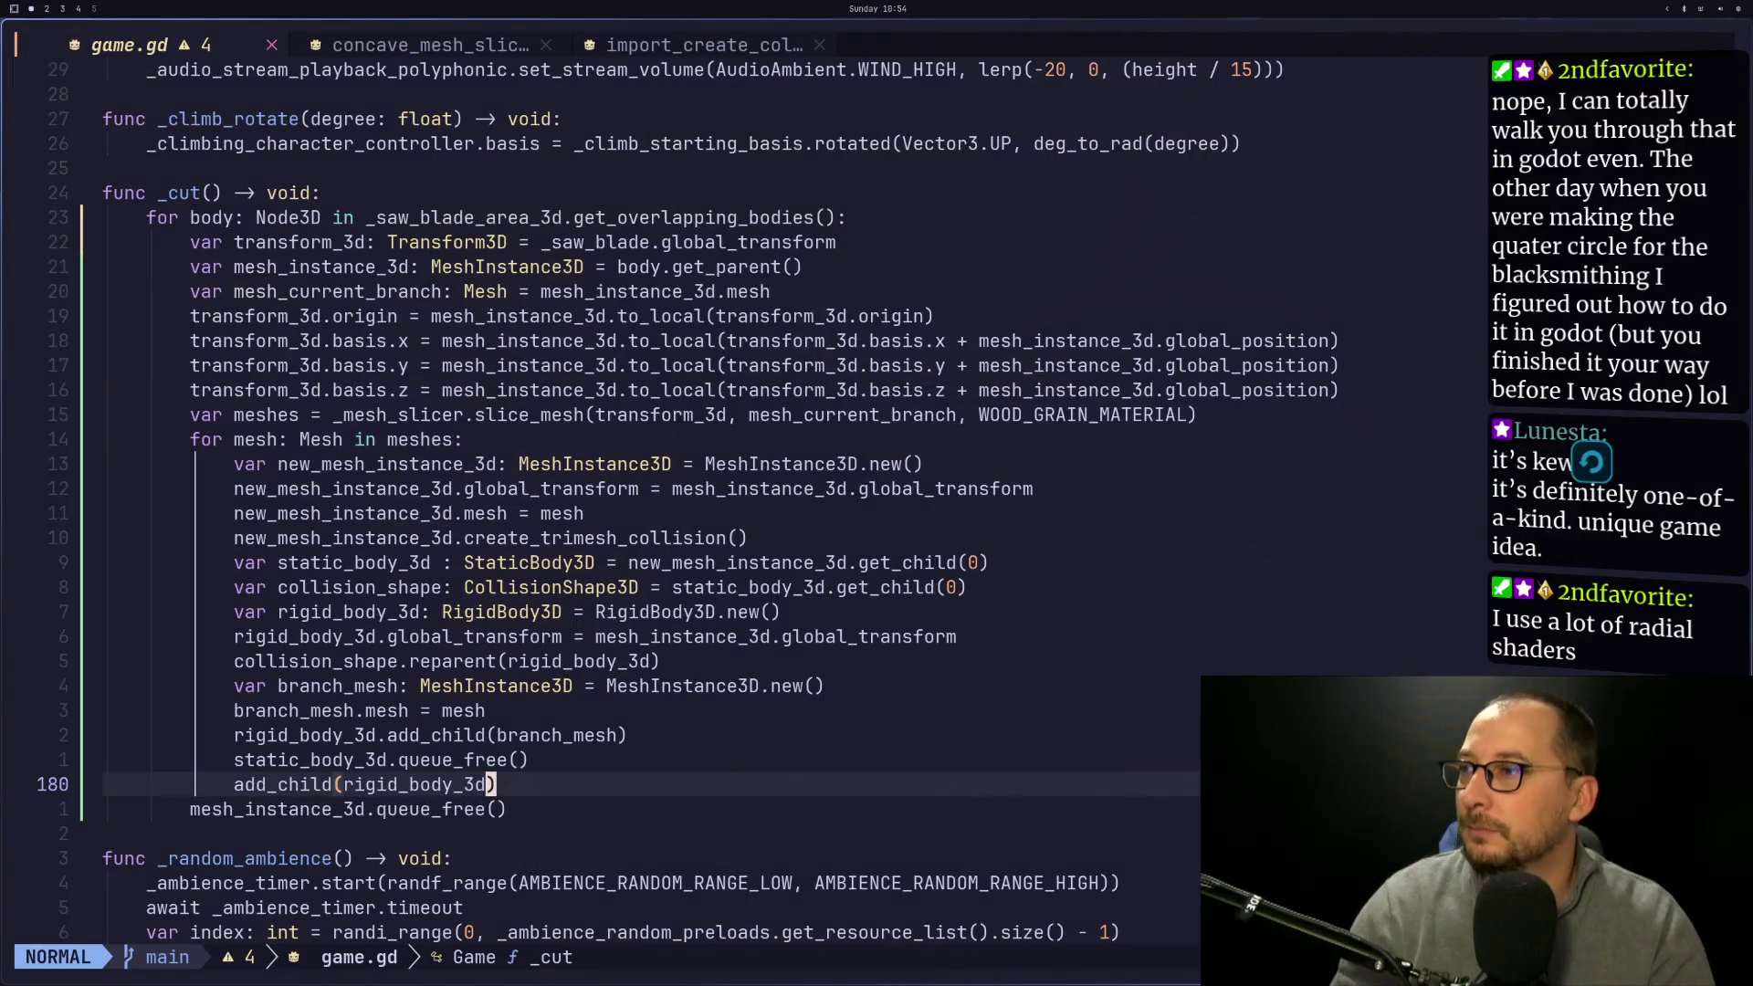
key("k")
key("k")
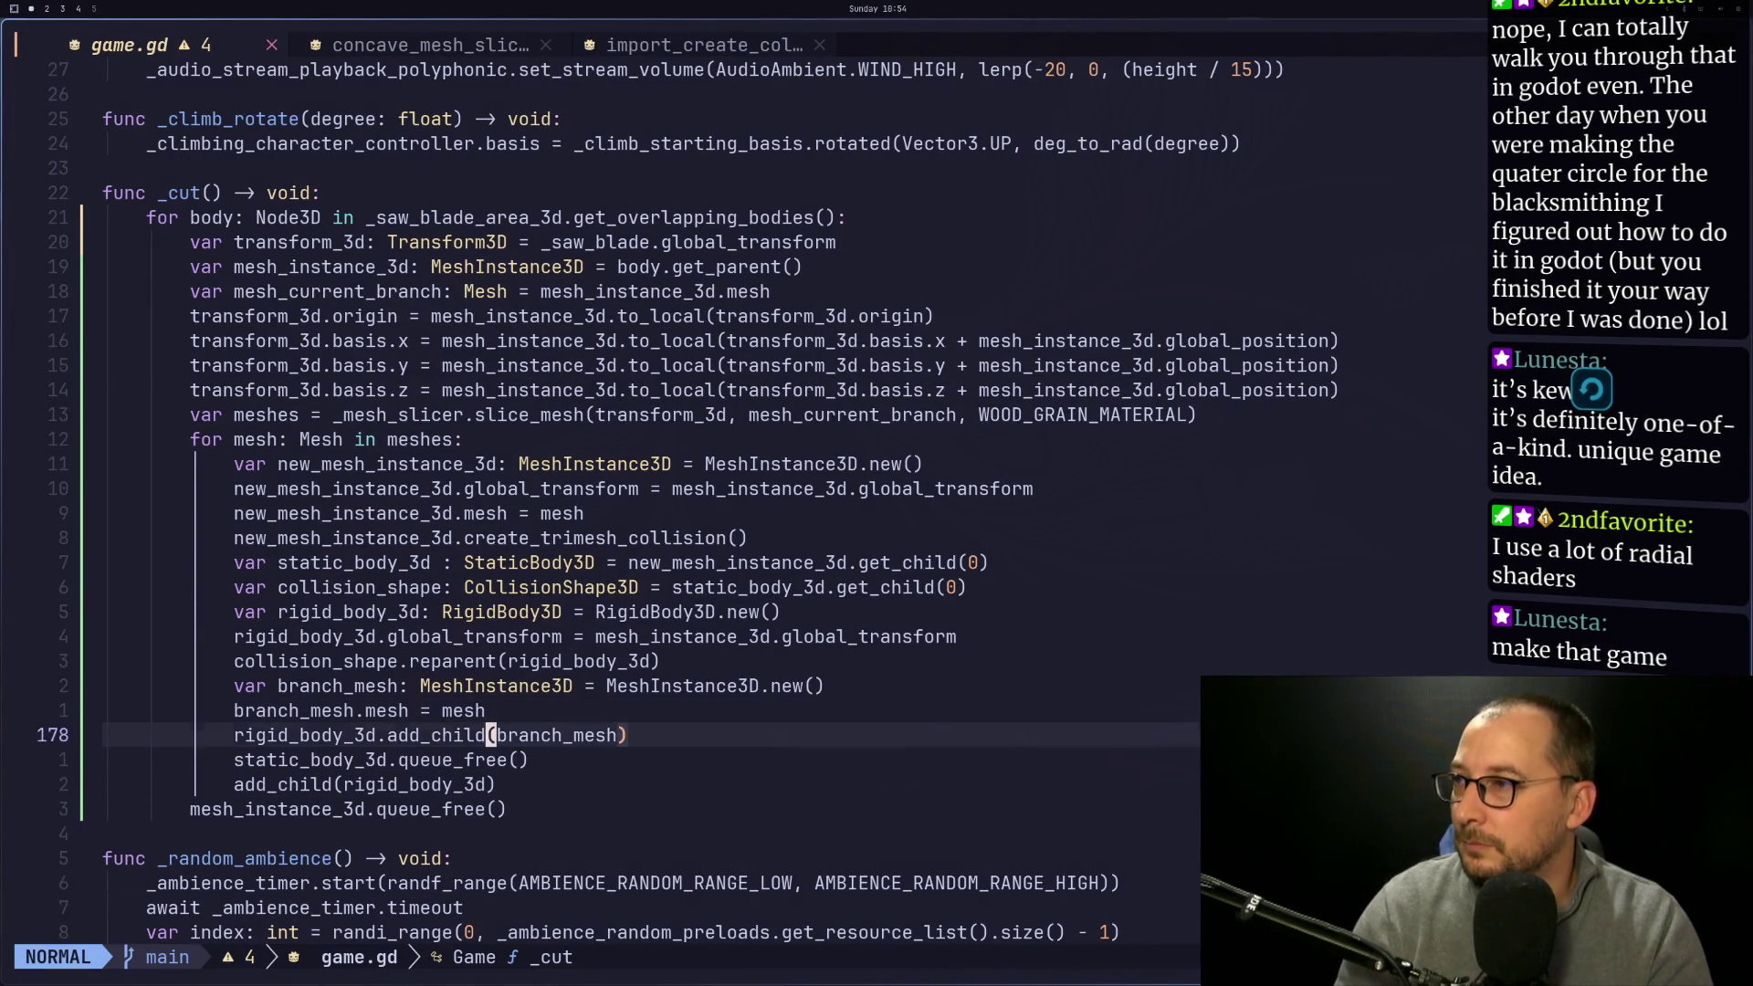
type("or")
key("Tab")
type(".")
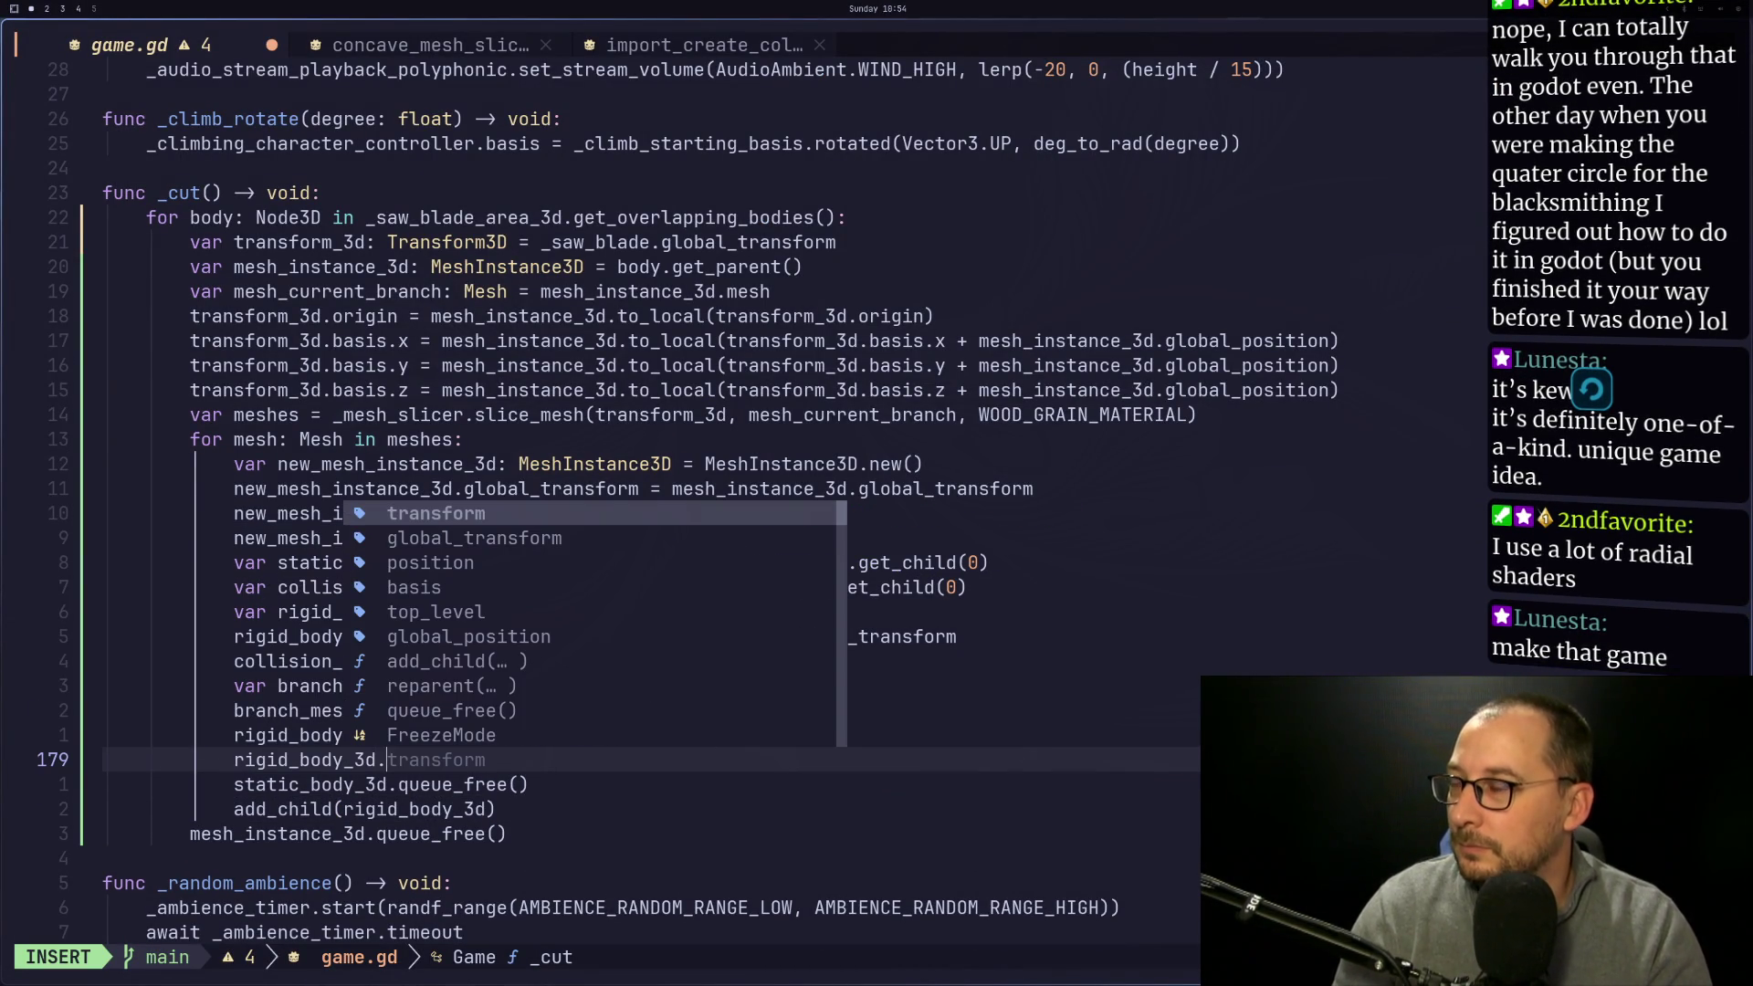
key("super+3")
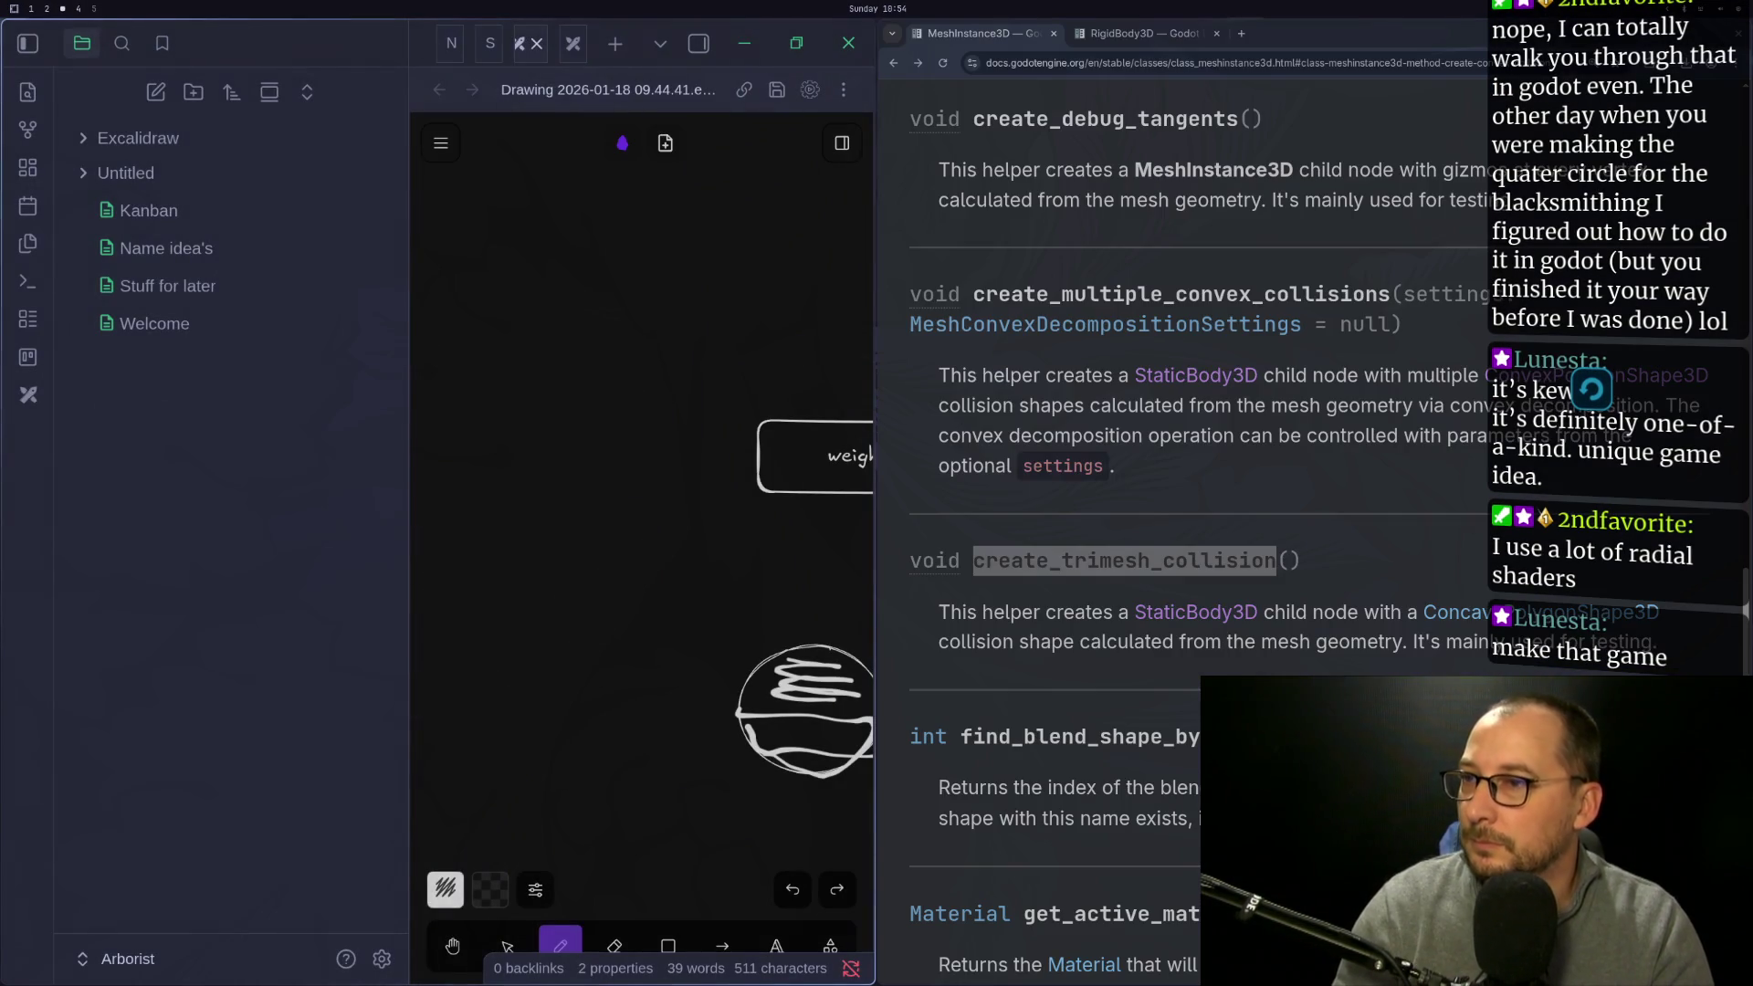
key("super+2")
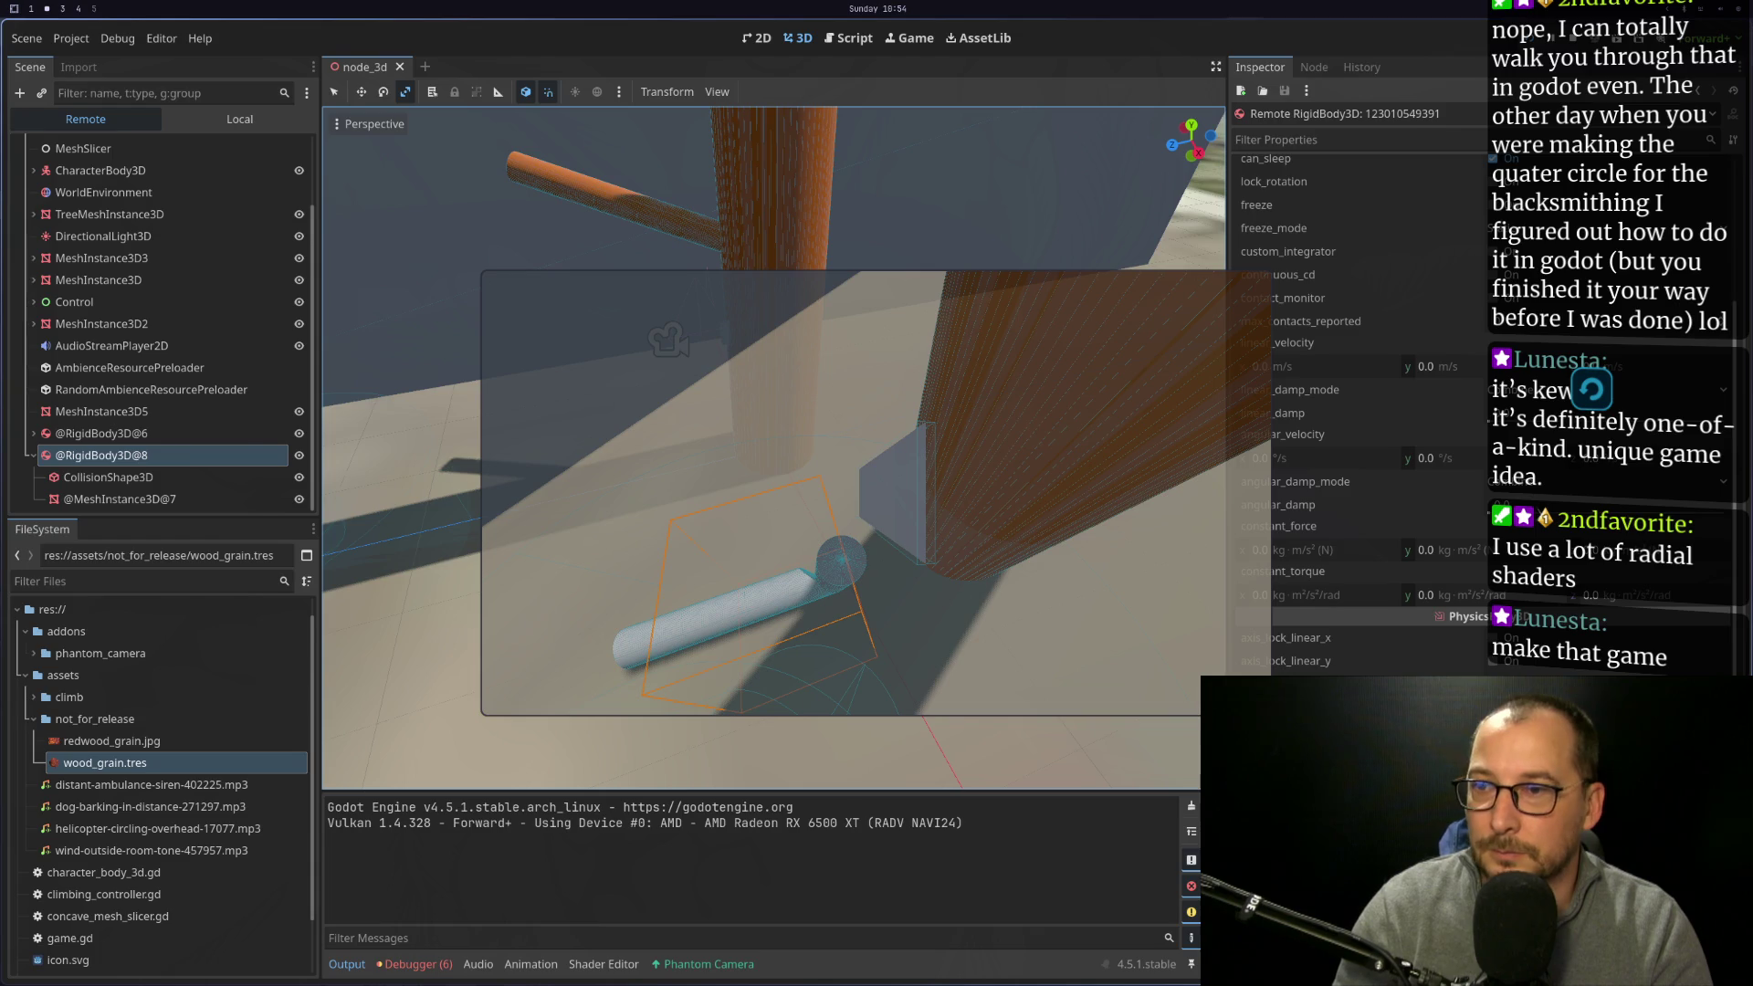
key("super+1")
type("l")
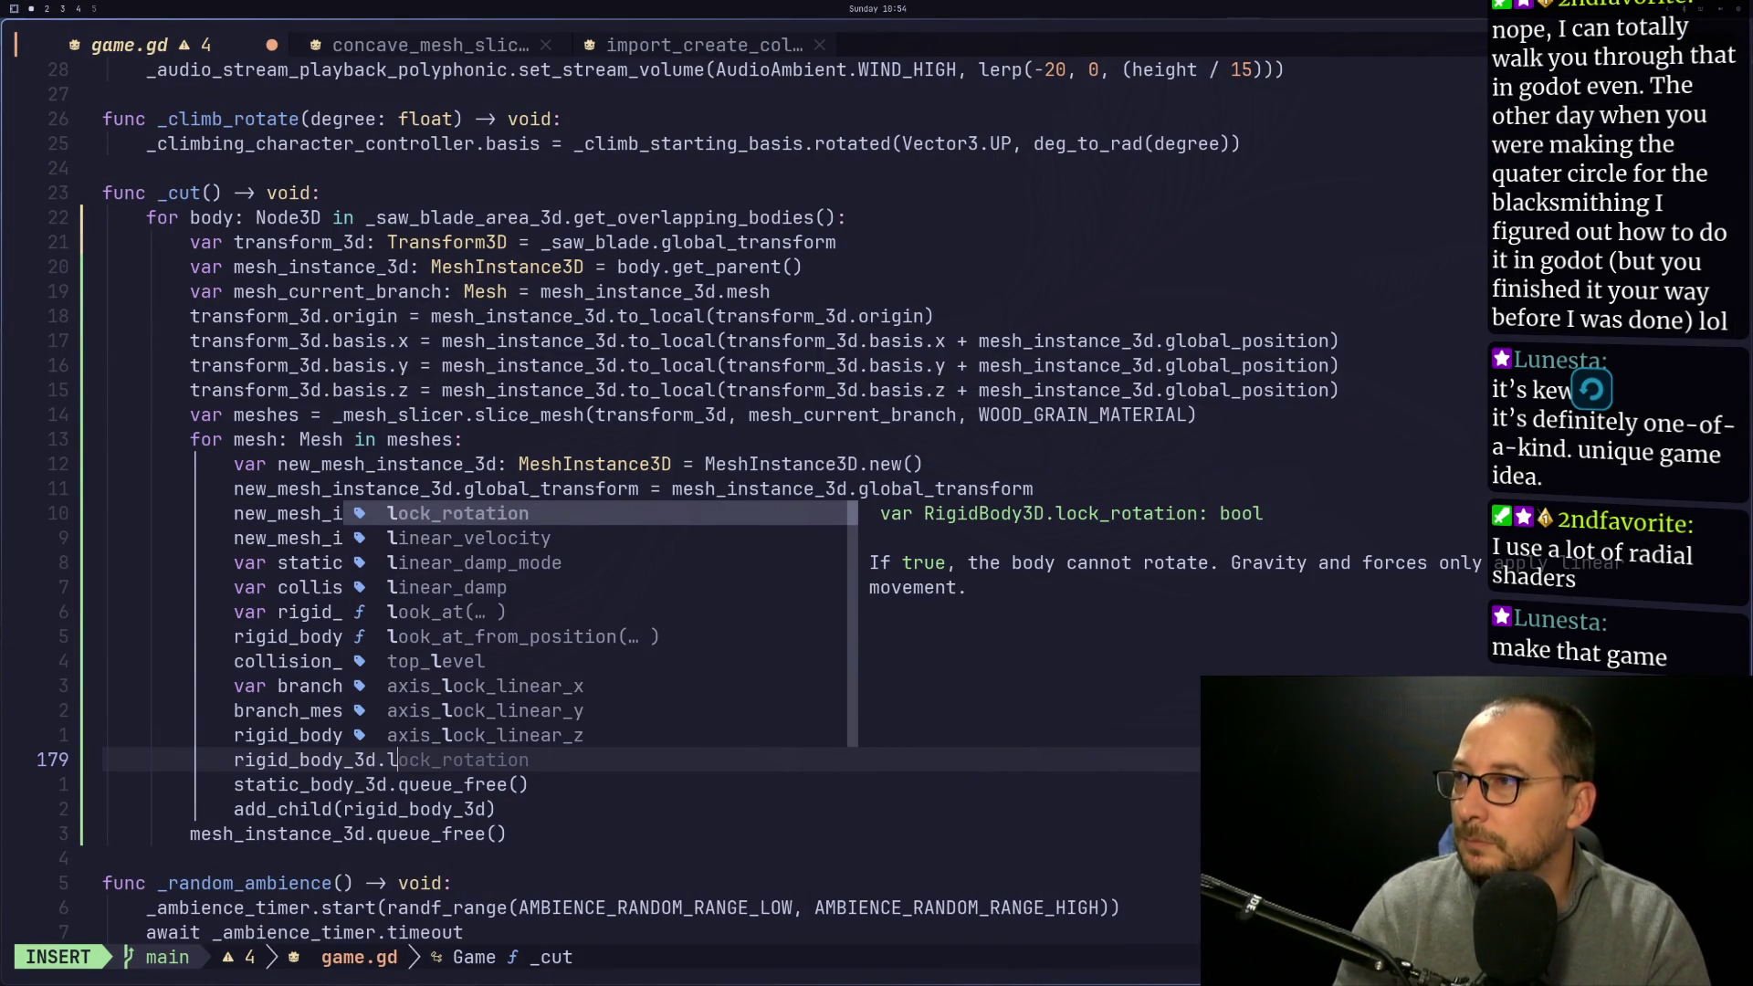
key("BackSpace")
type("coll")
key("Return")
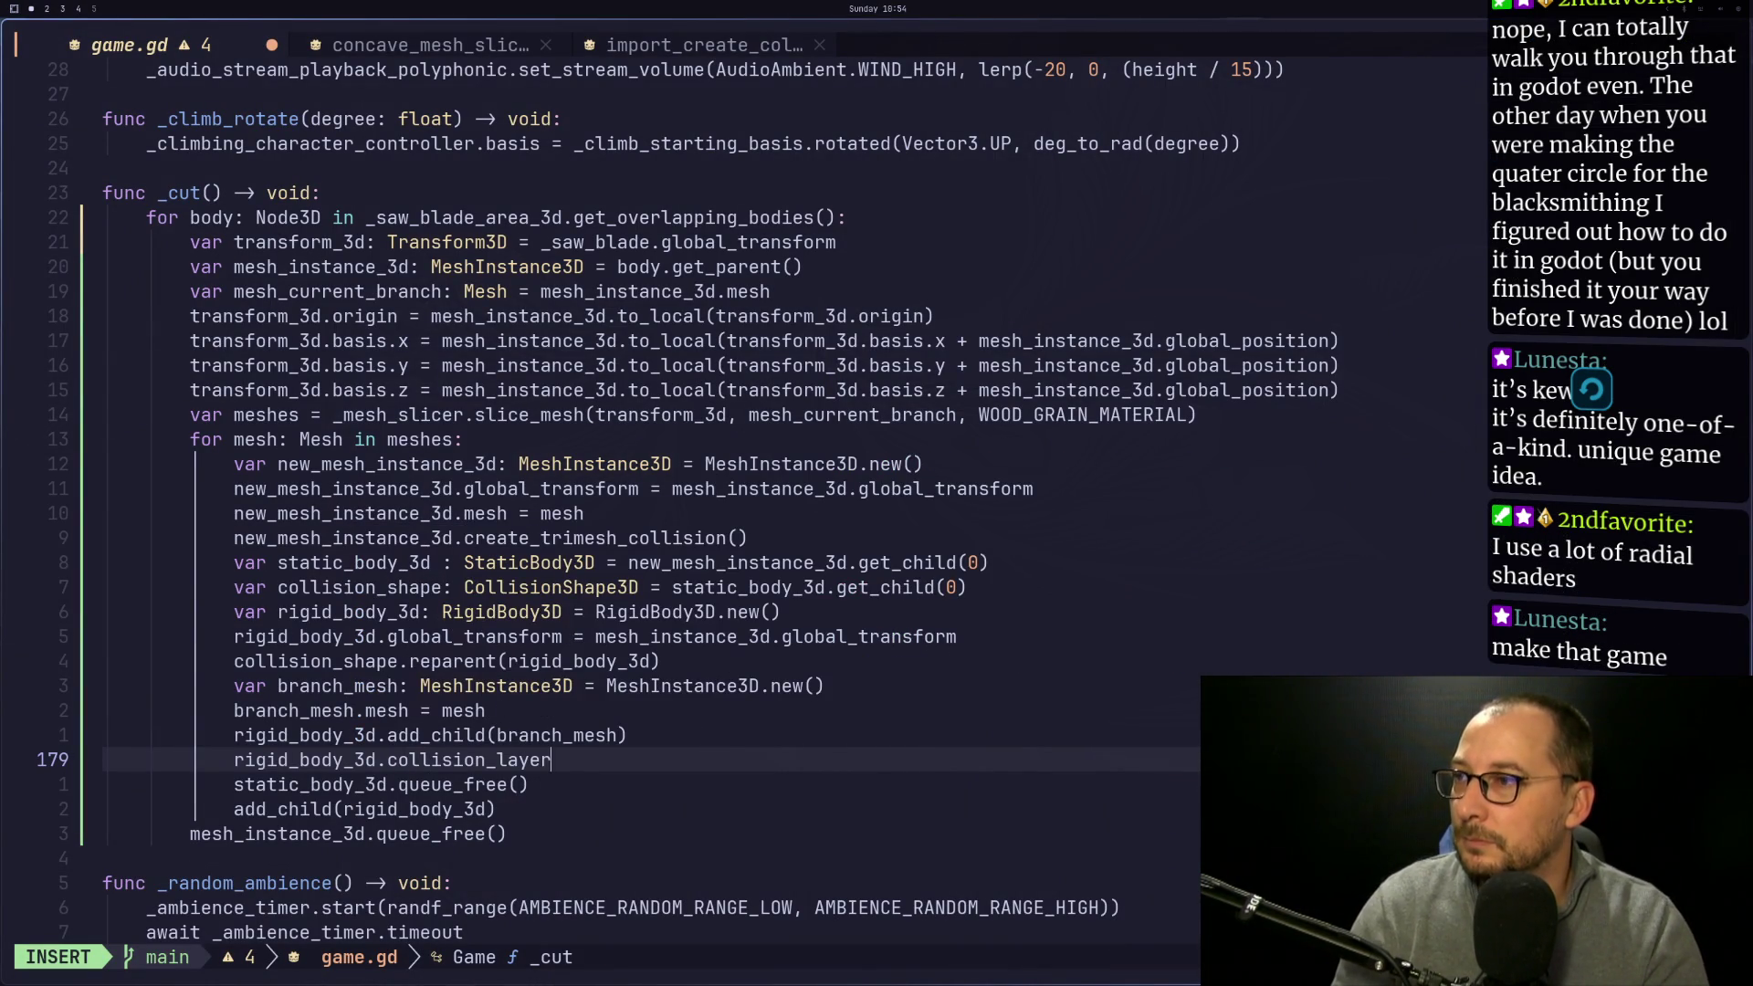
type("= 1")
key("Escape")
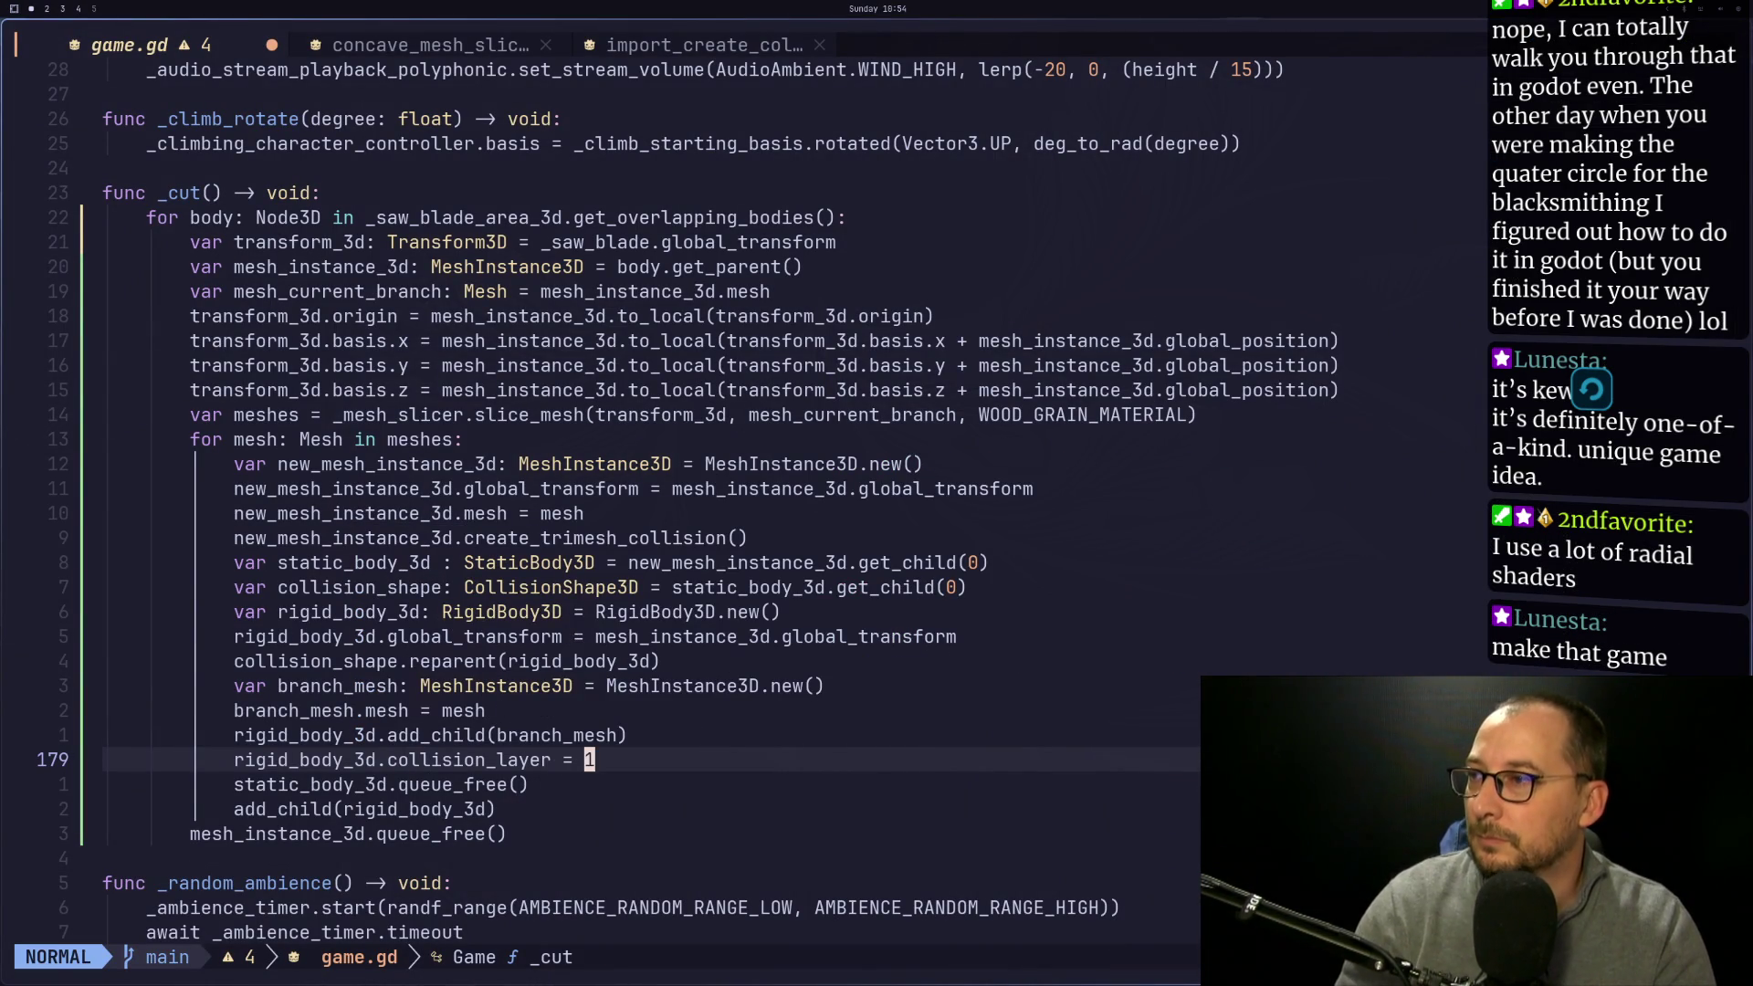
Add rigid_body_3d.collision_mask = 0 and save game.gd
type("origid_body_3d")
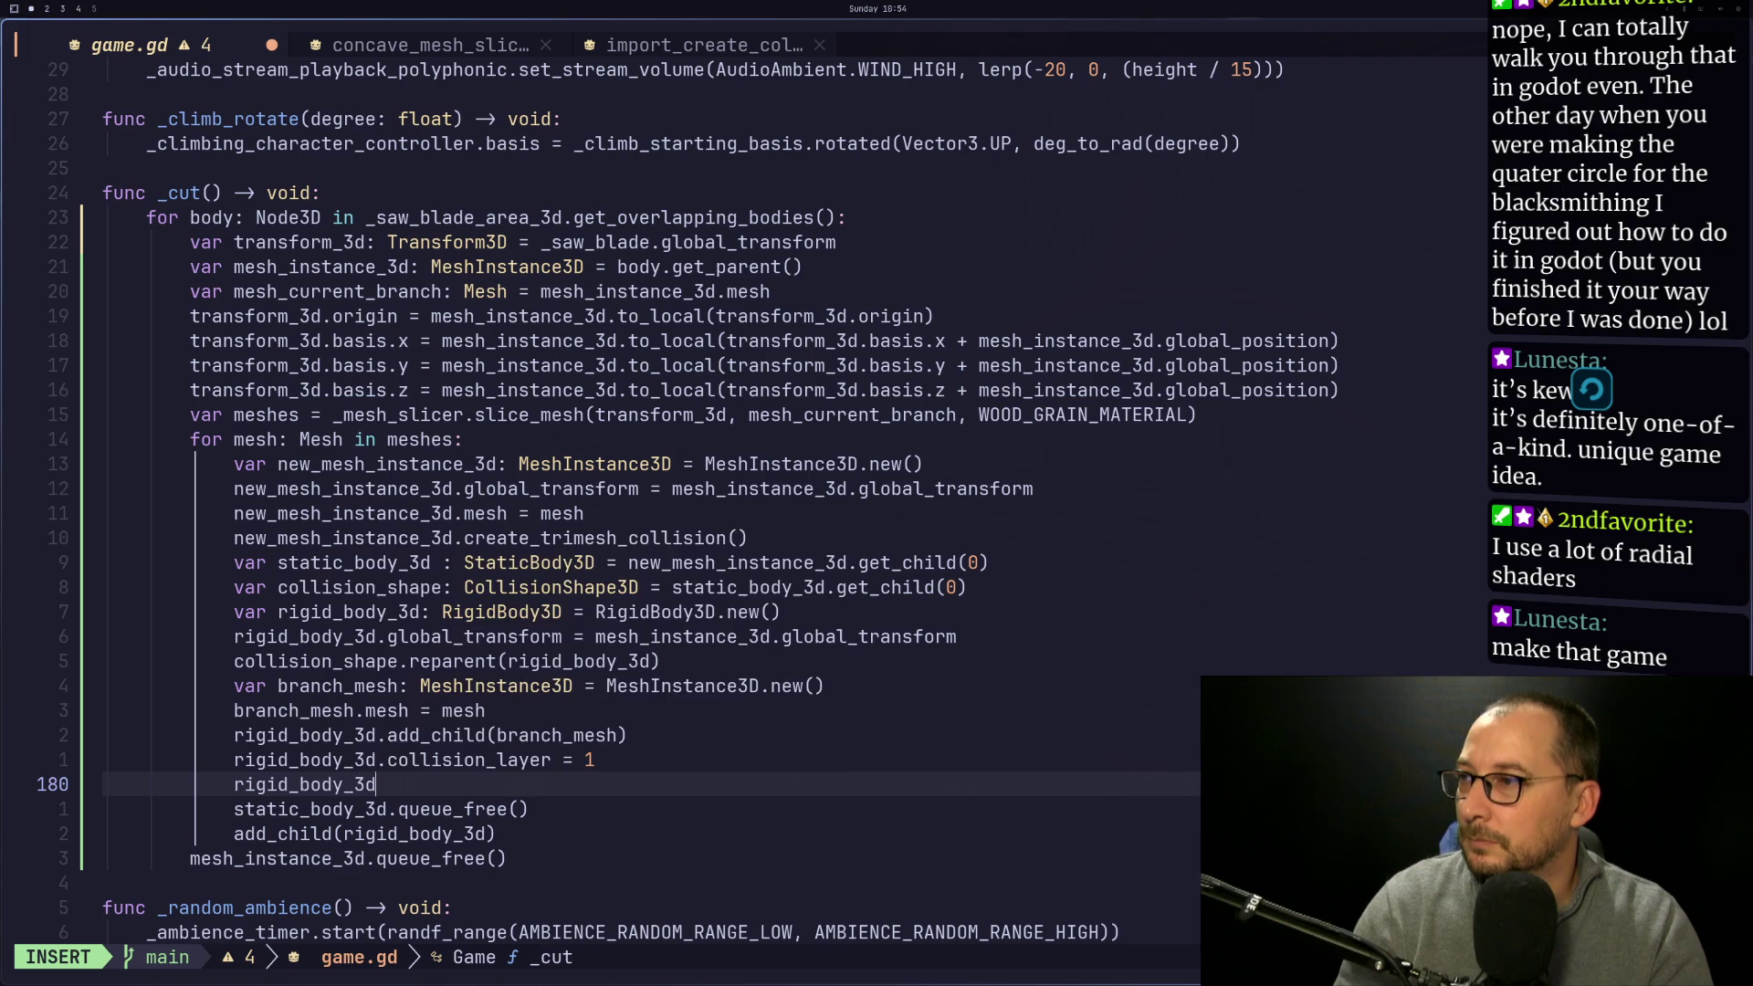
type(".collision")
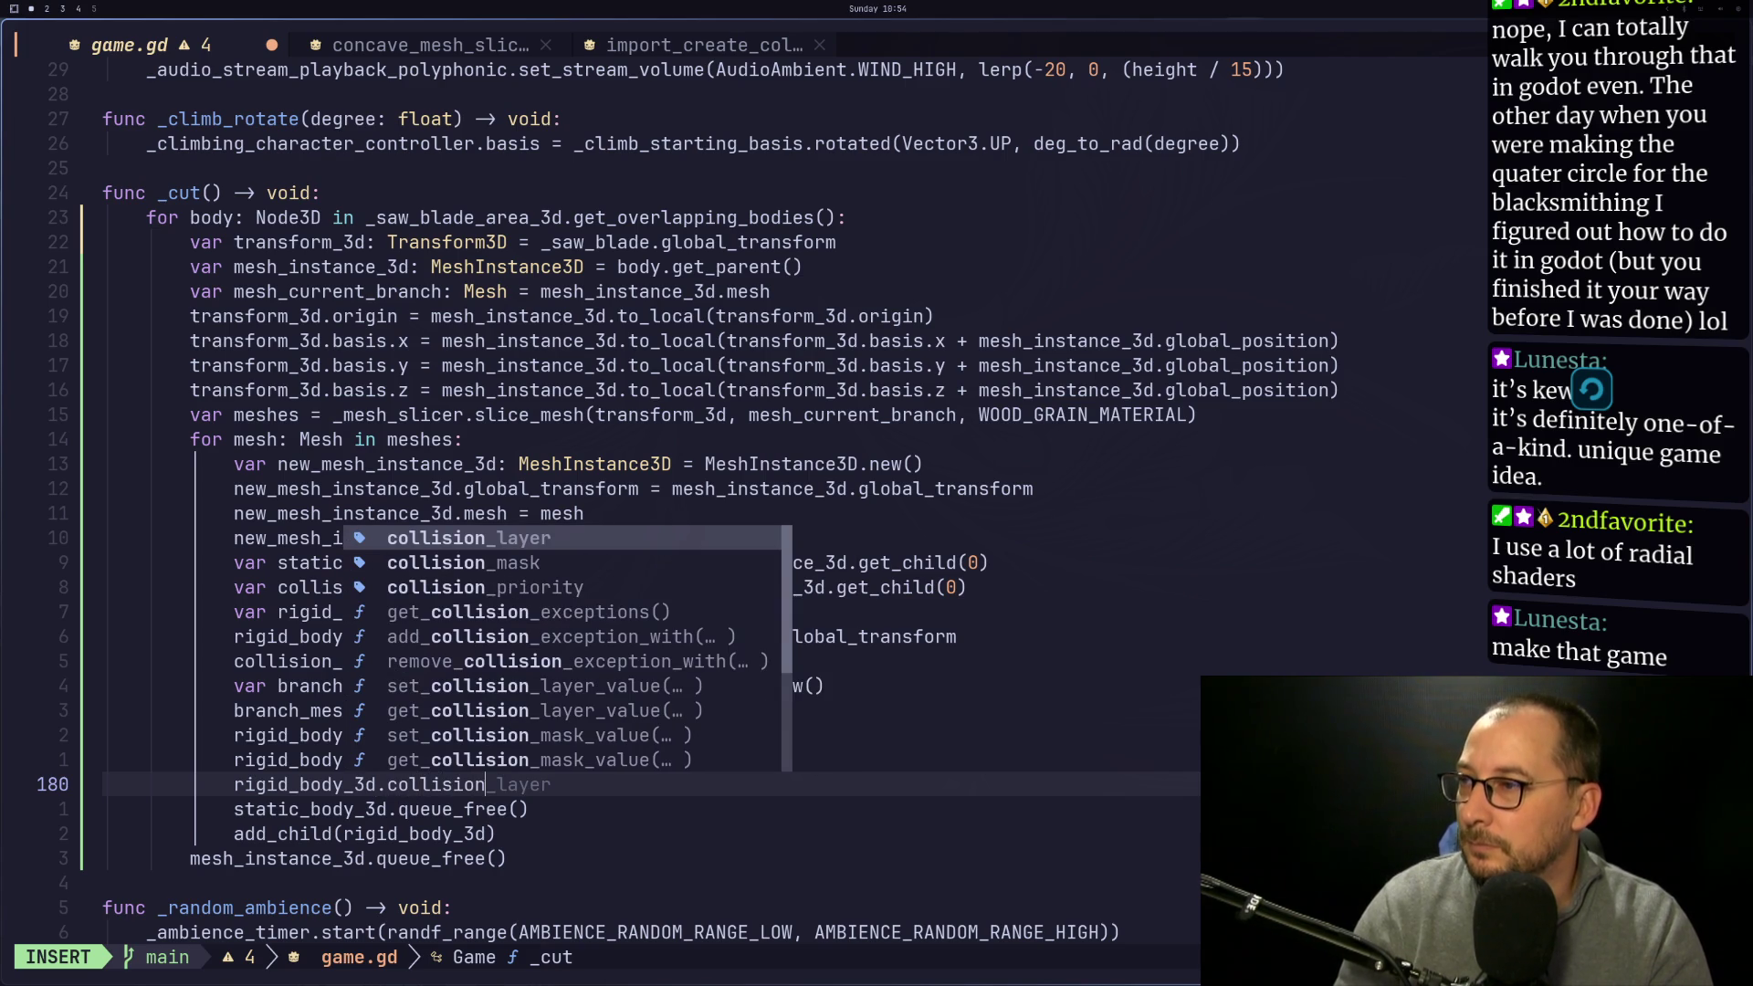
type("_mask = 0")
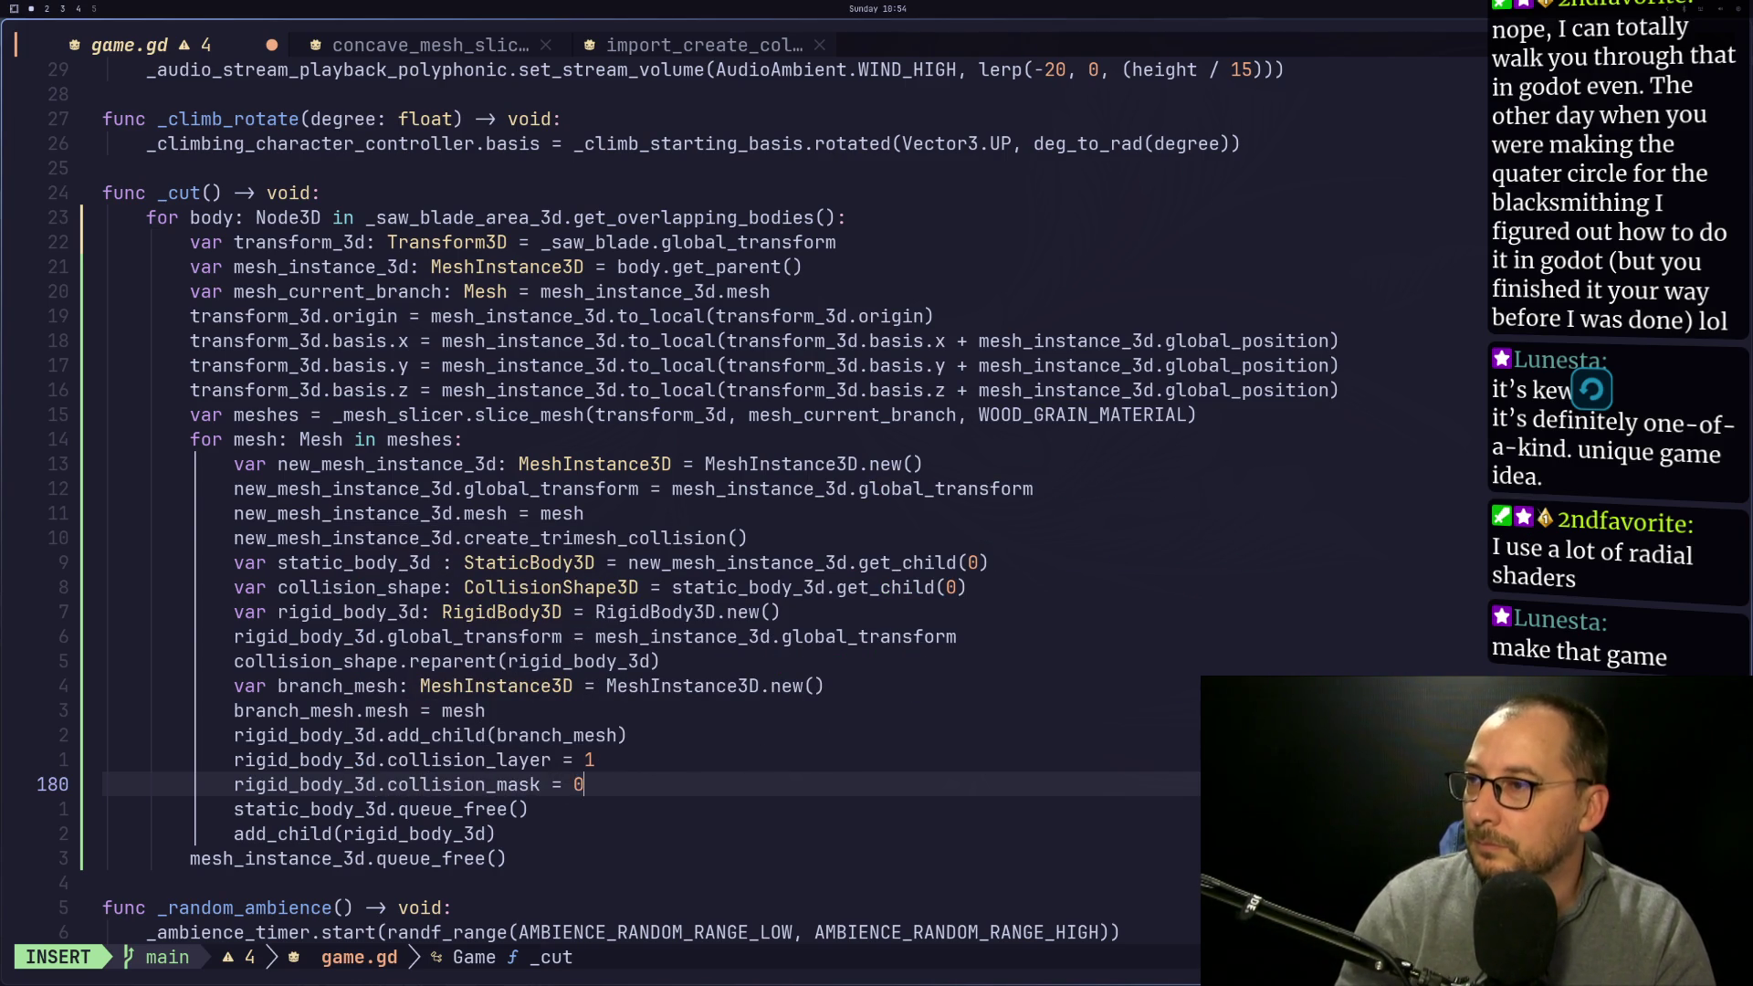
key("Escape")
type(":w")
key("Return")
key("super+2")
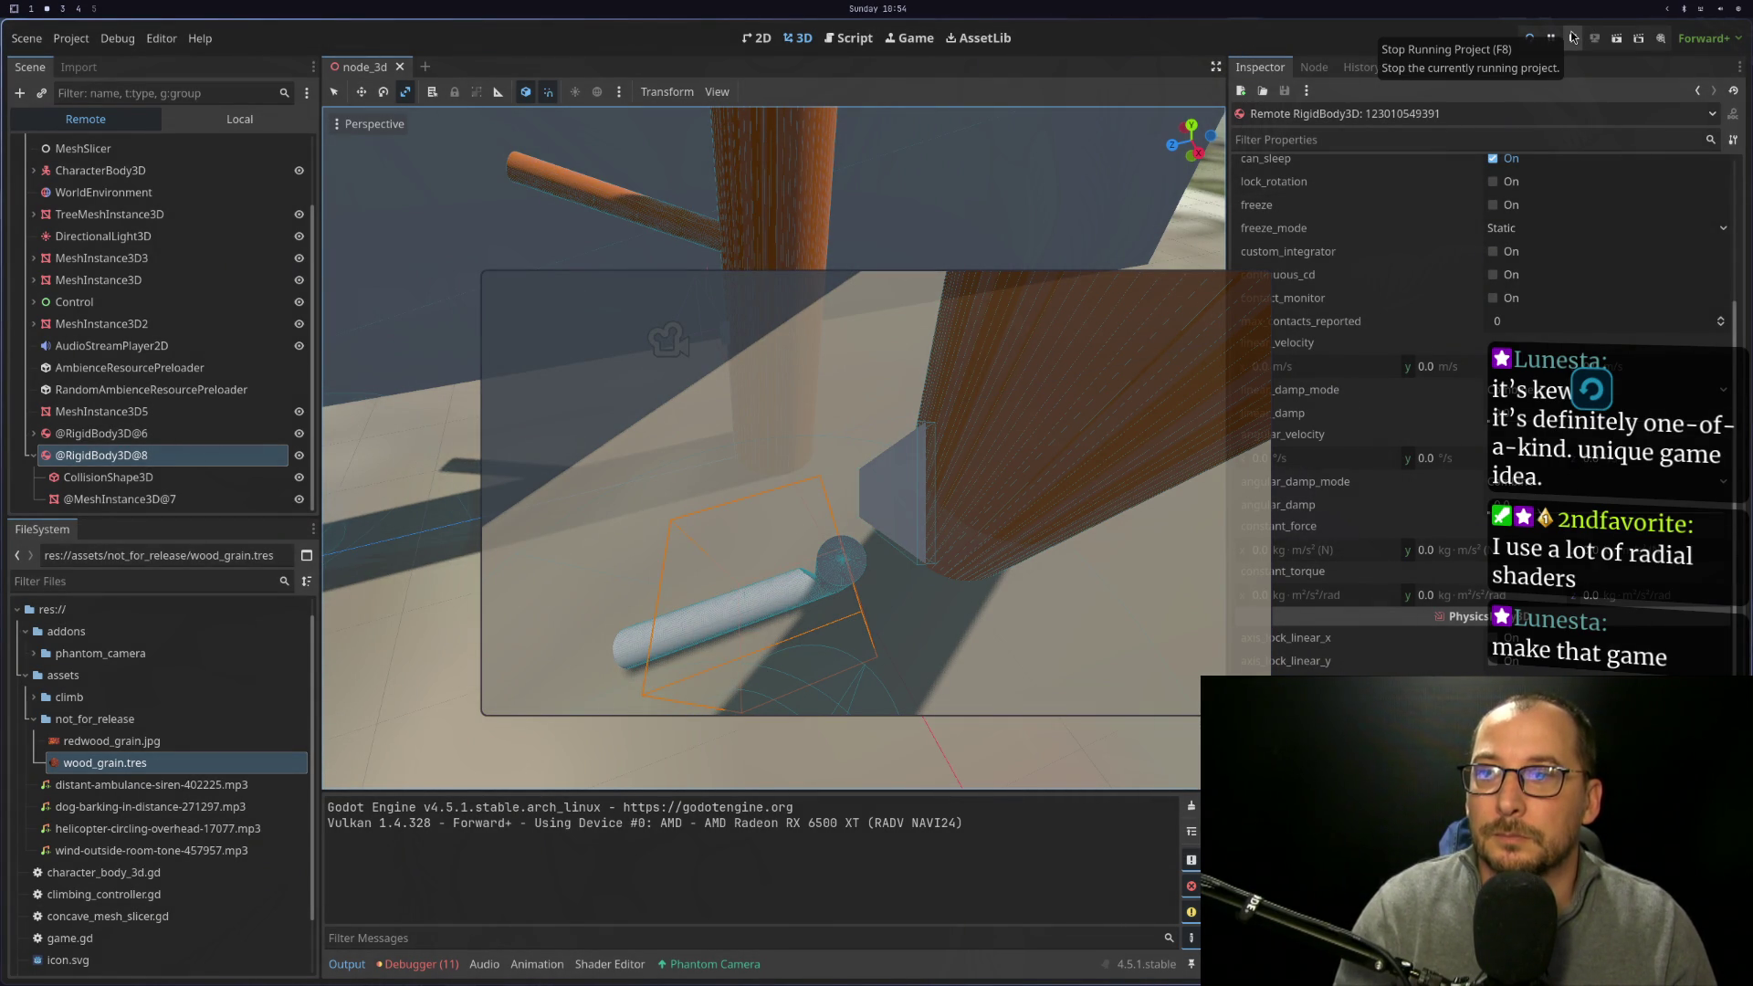
left_click(1572, 37)
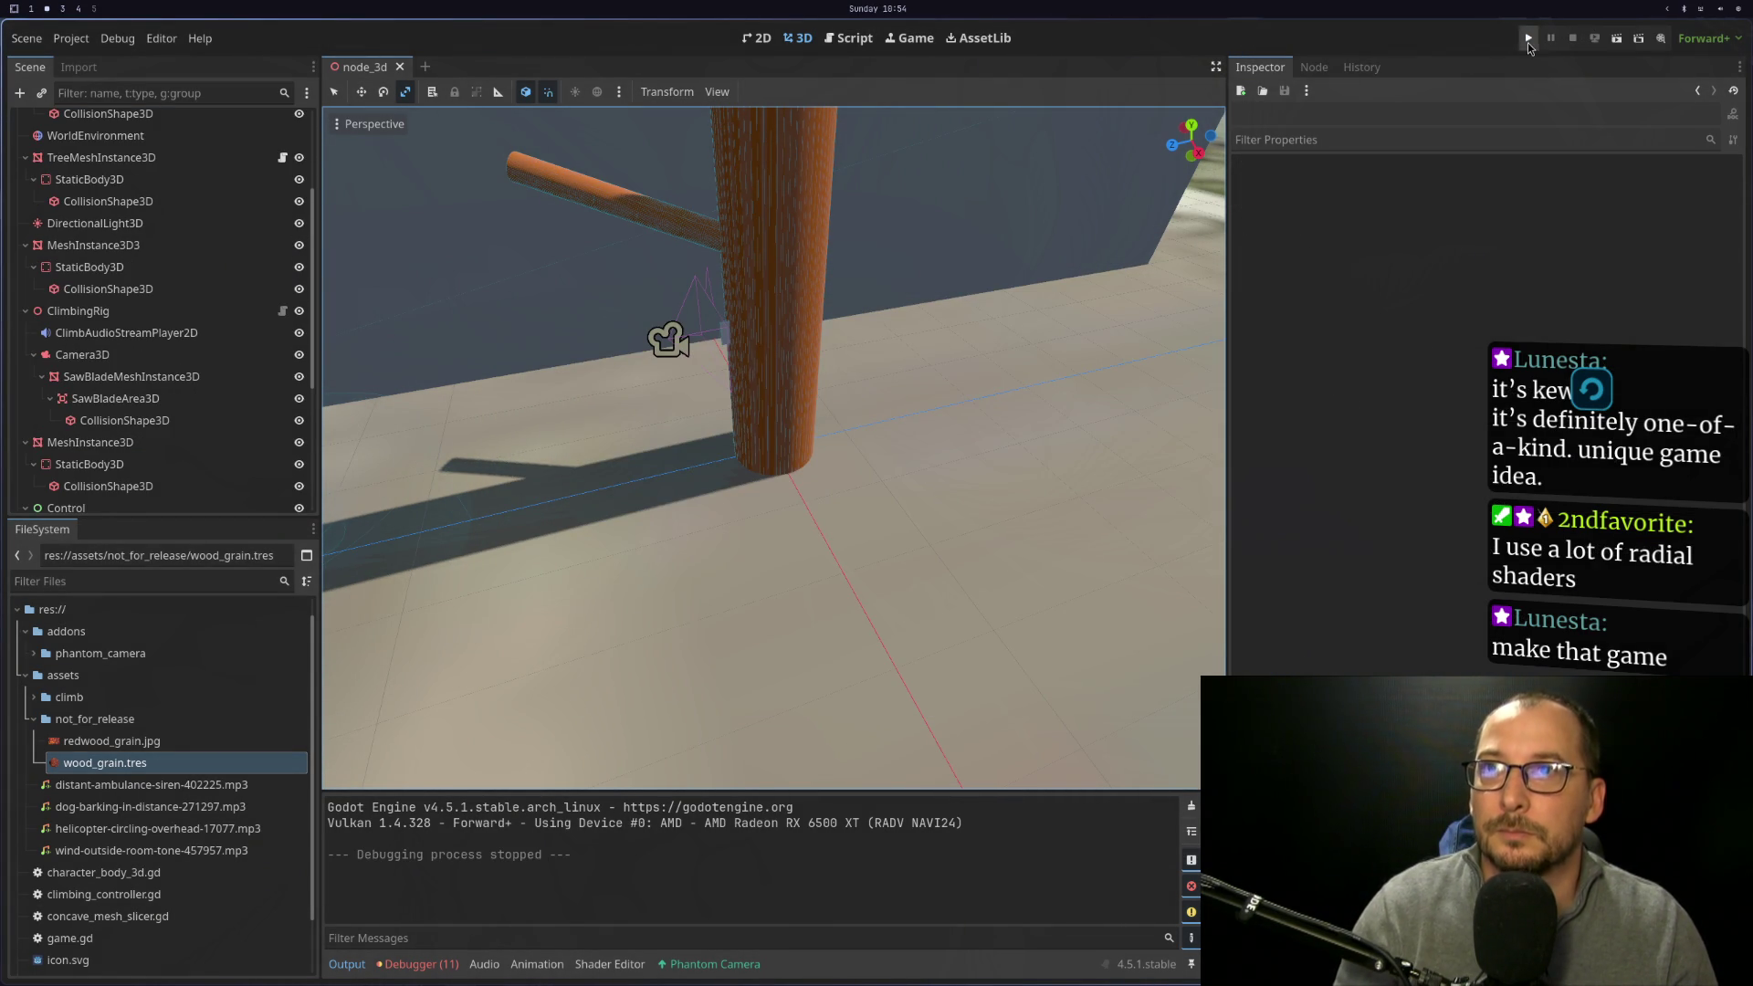
key("F5")
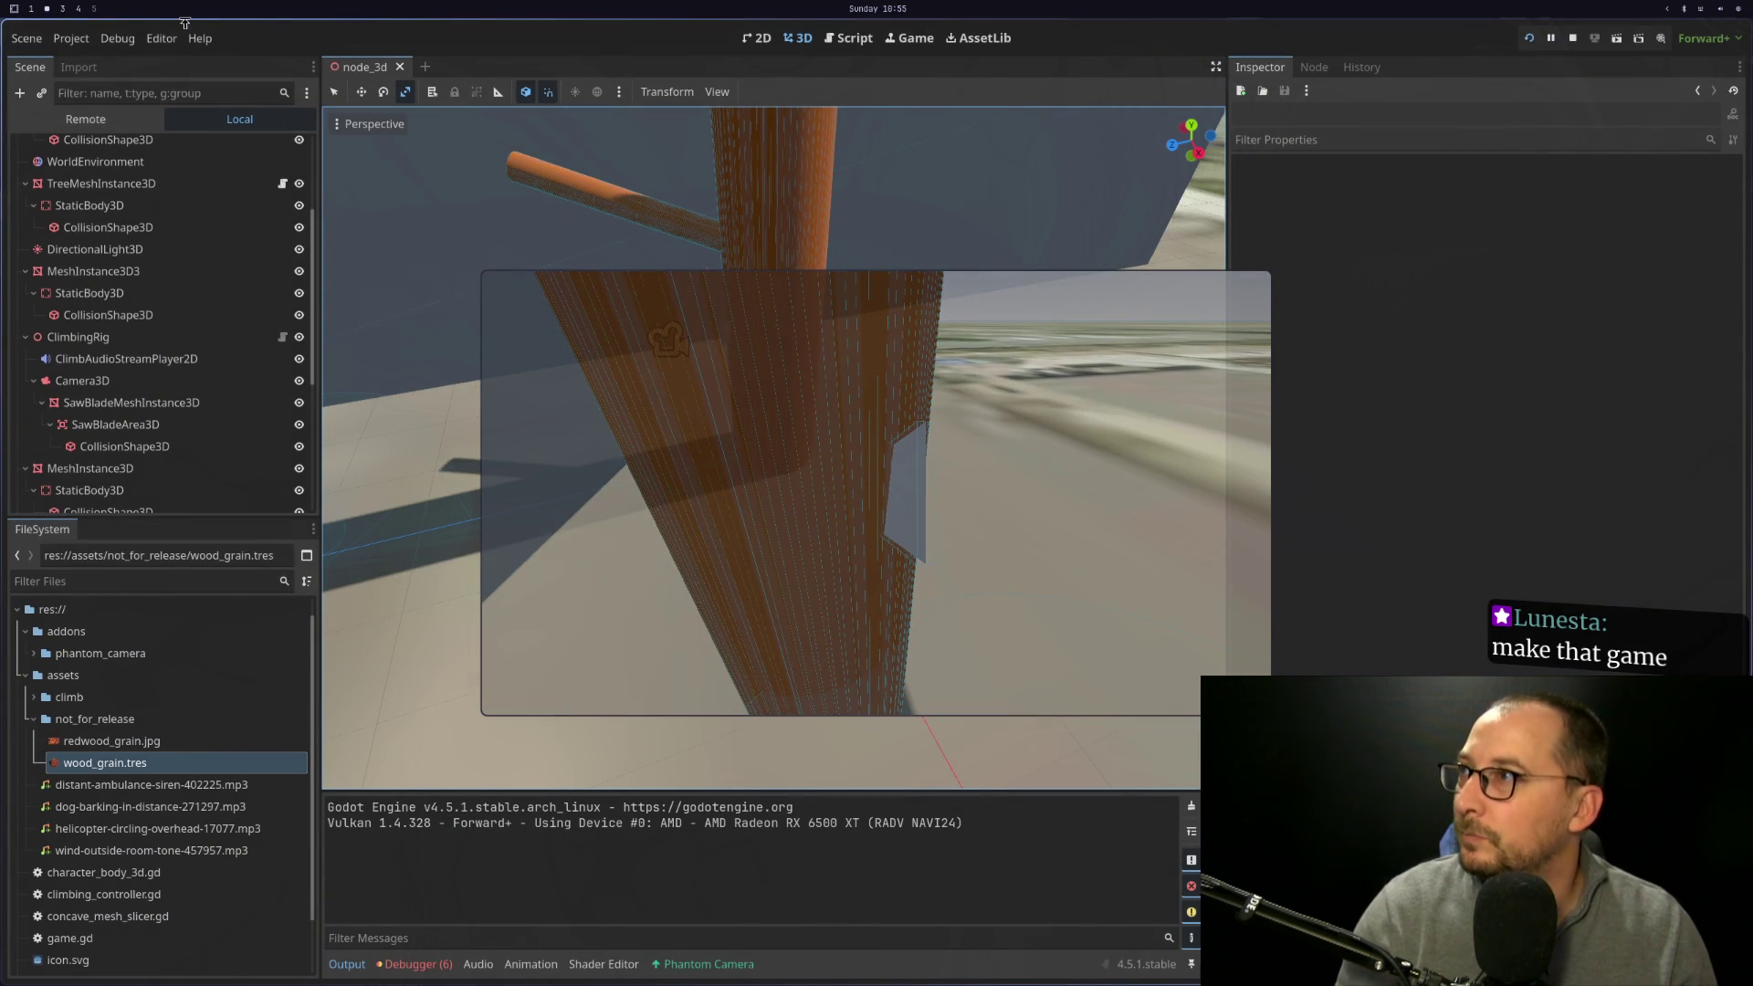
left_click(85, 119)
left_click(159, 497)
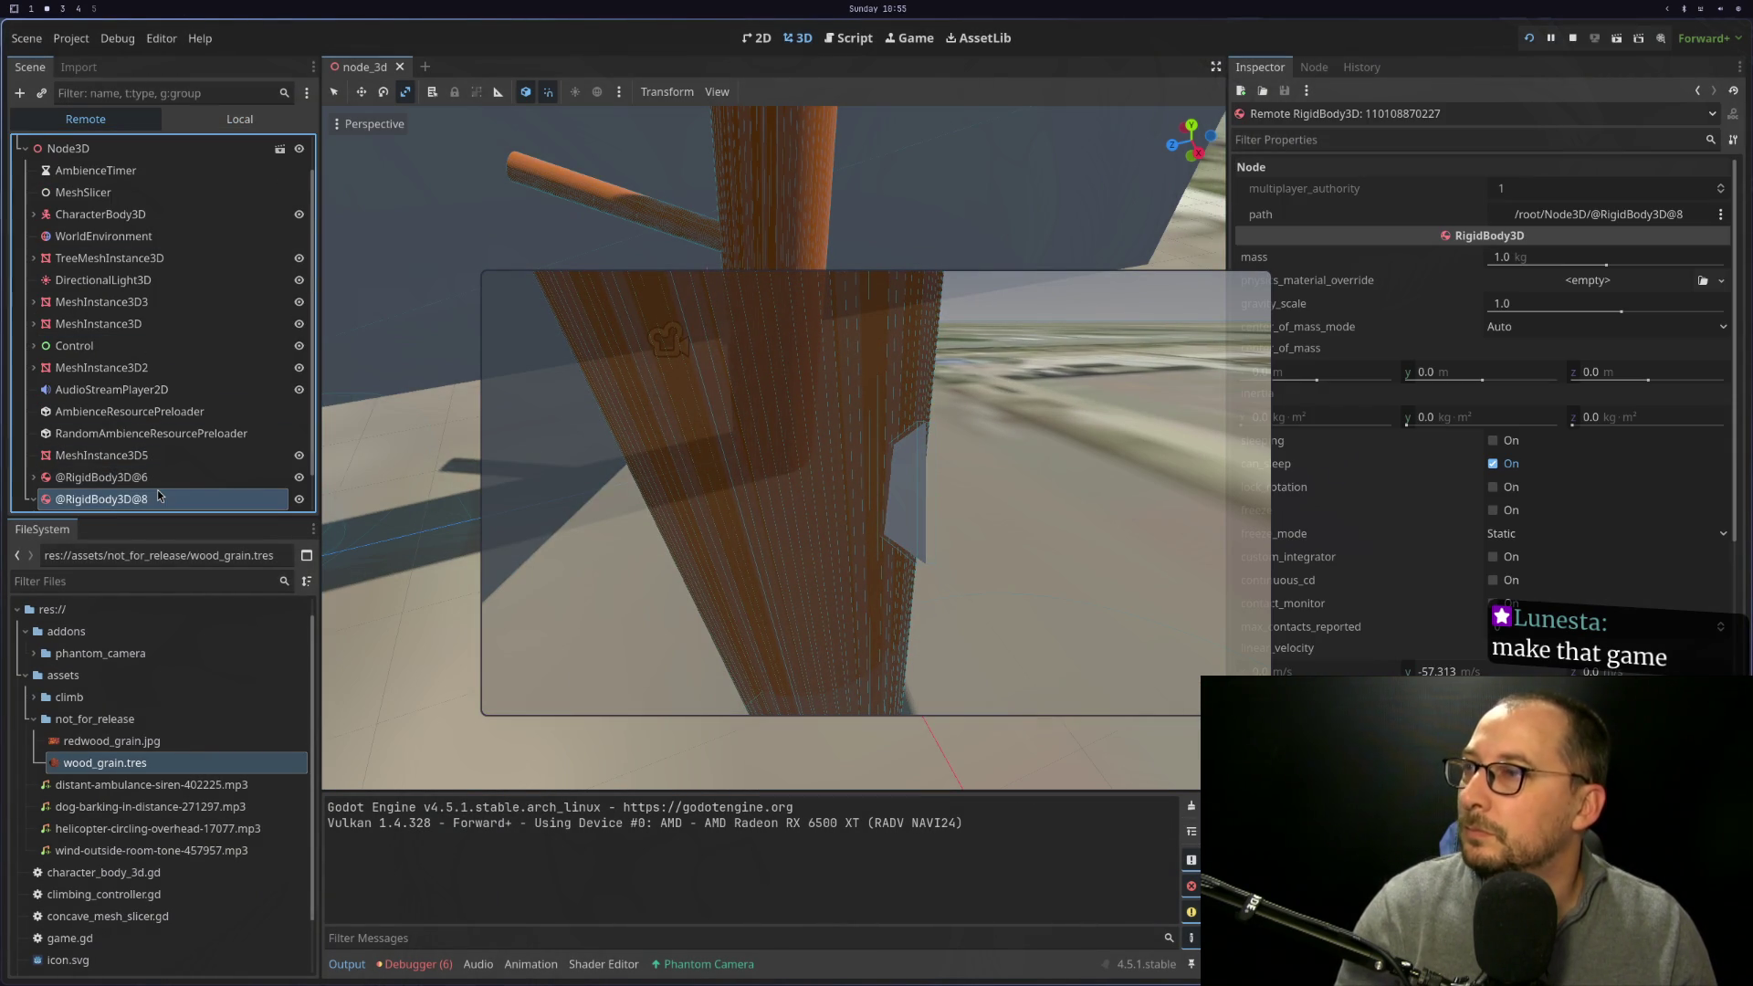
left_click(177, 477)
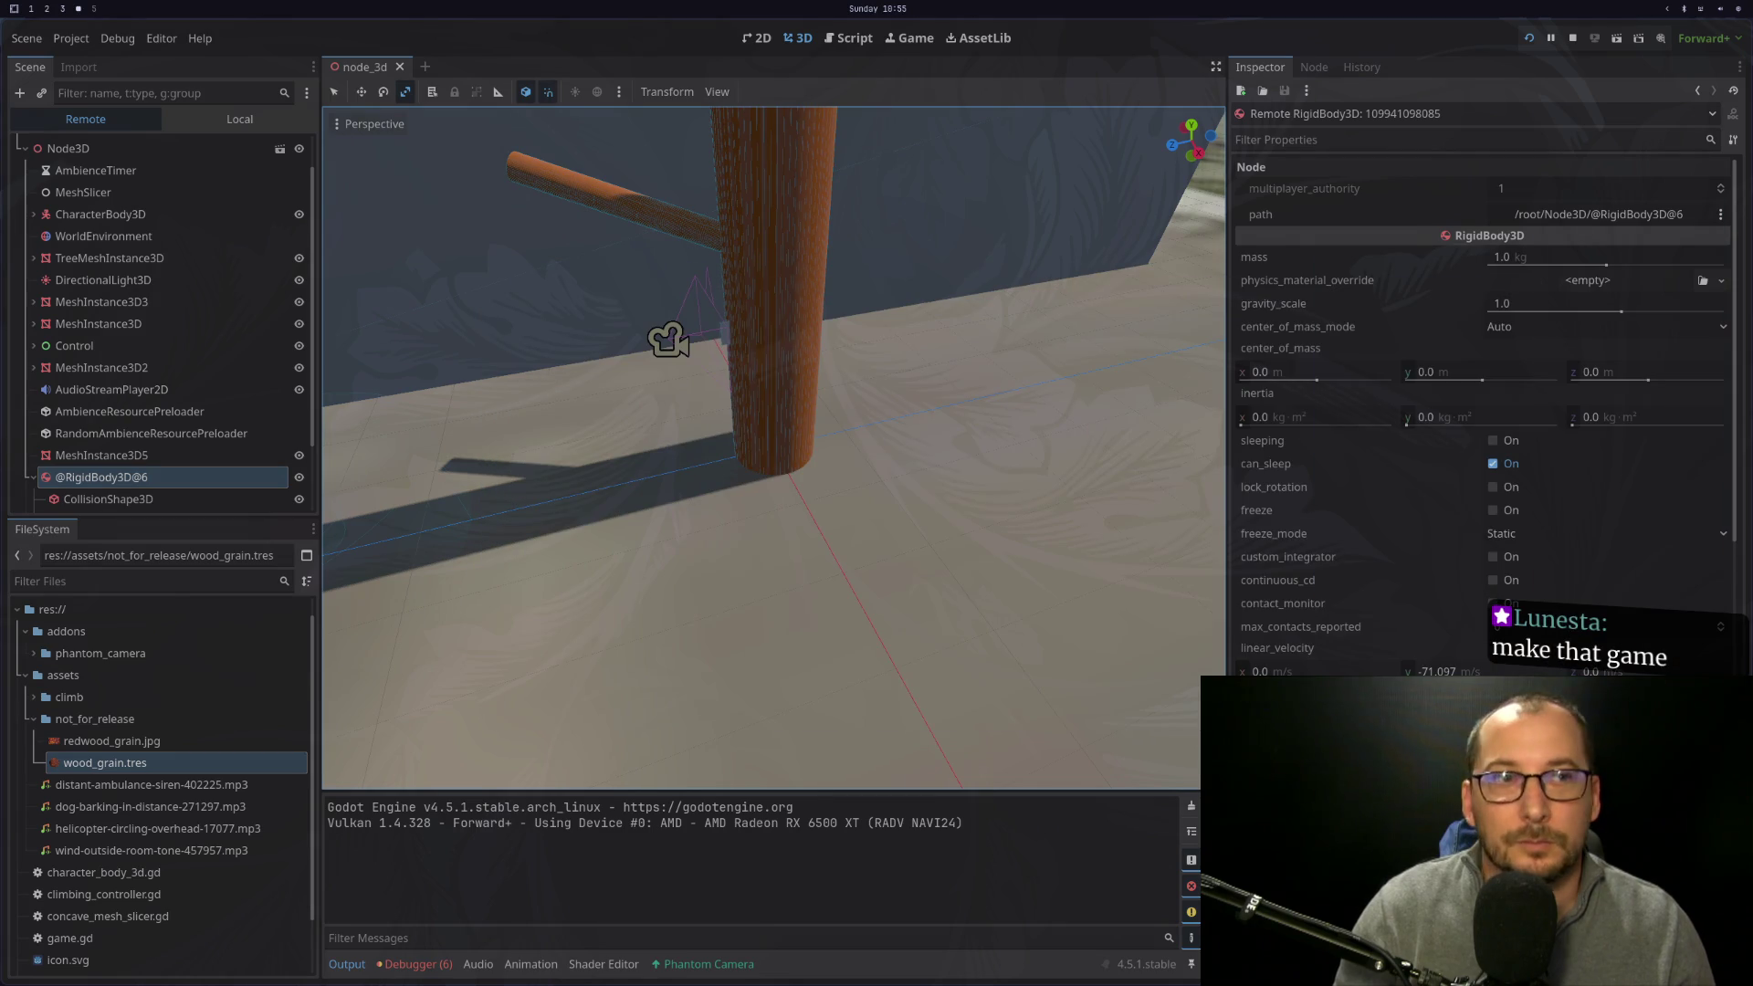
scroll(1484, 411, "down", 5)
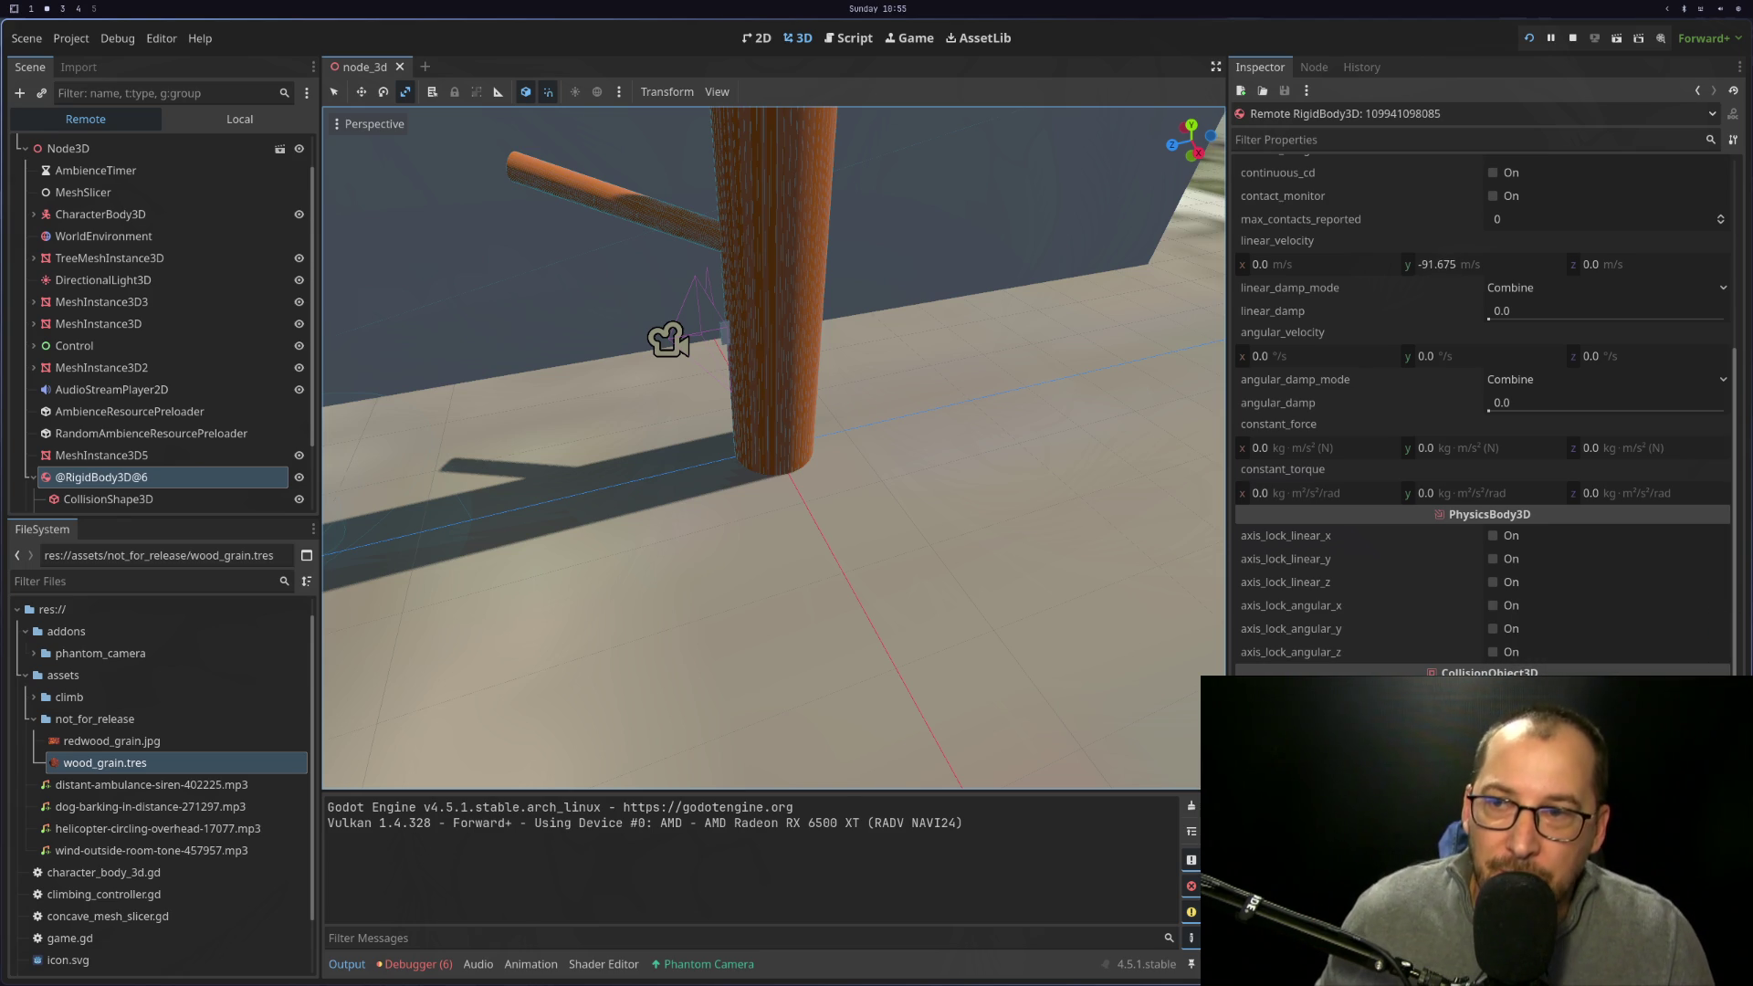
In game.gd's _cut, set the sawn piece's collision_mask to 1, edit collision_layer, and save
key("super+1")
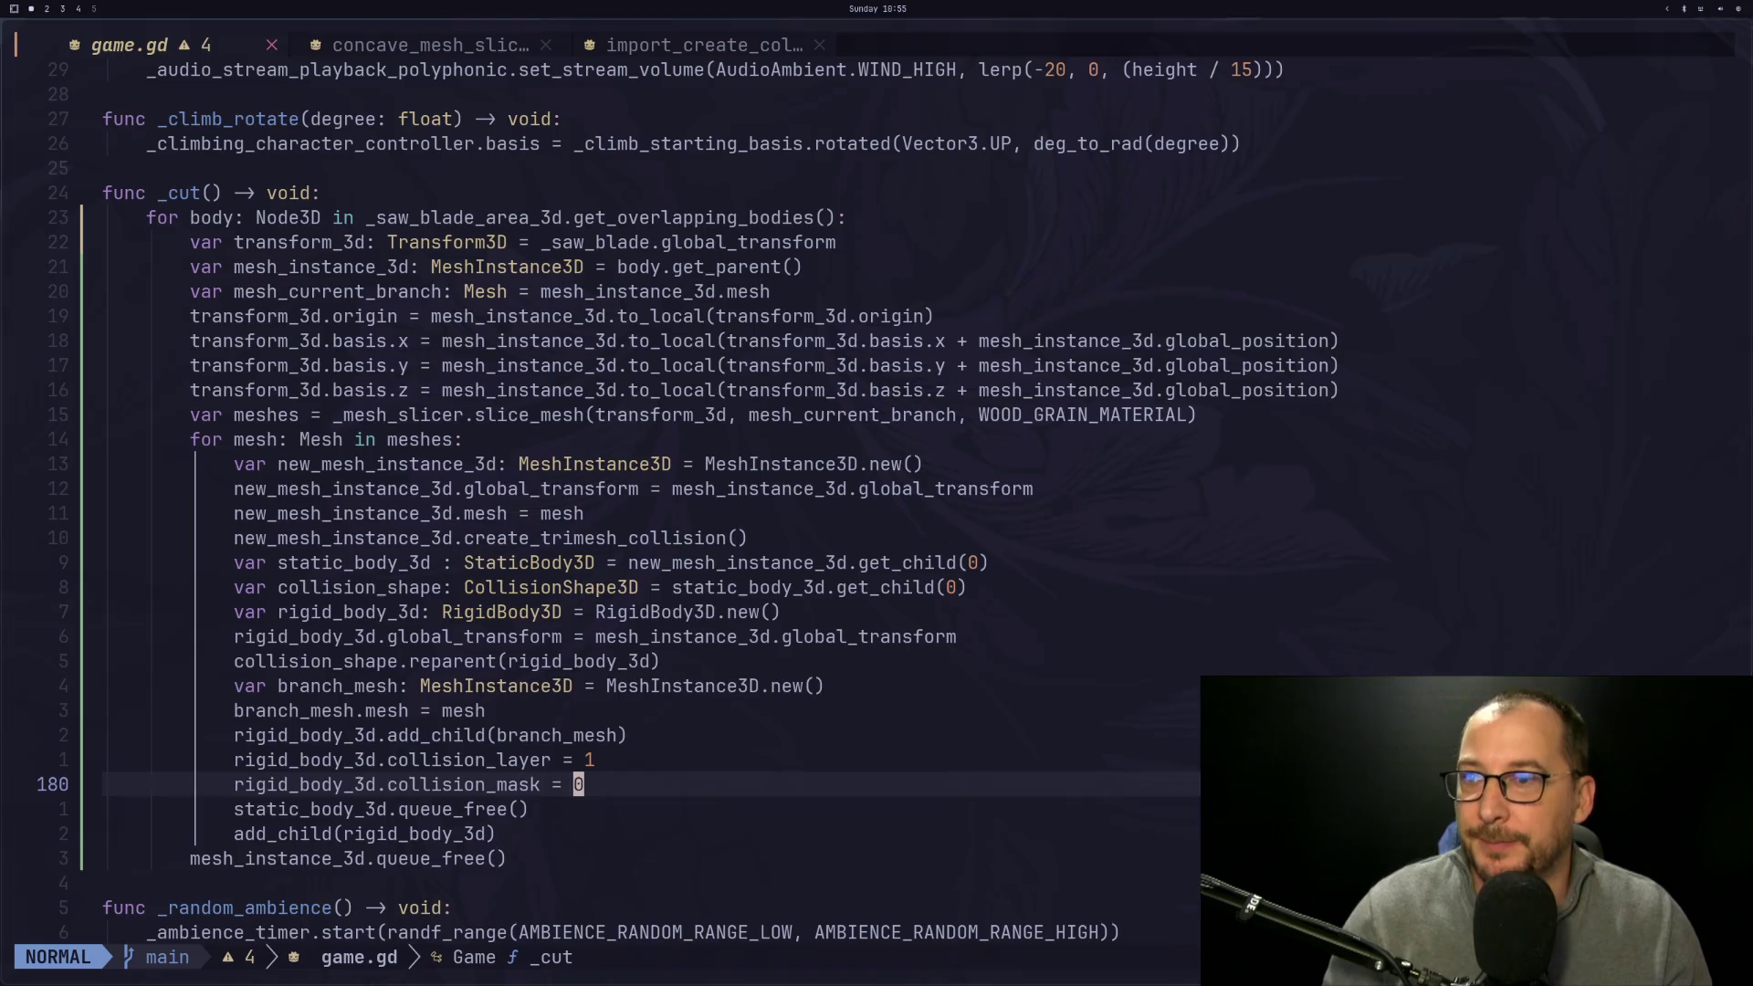
type("s1")
key("Escape")
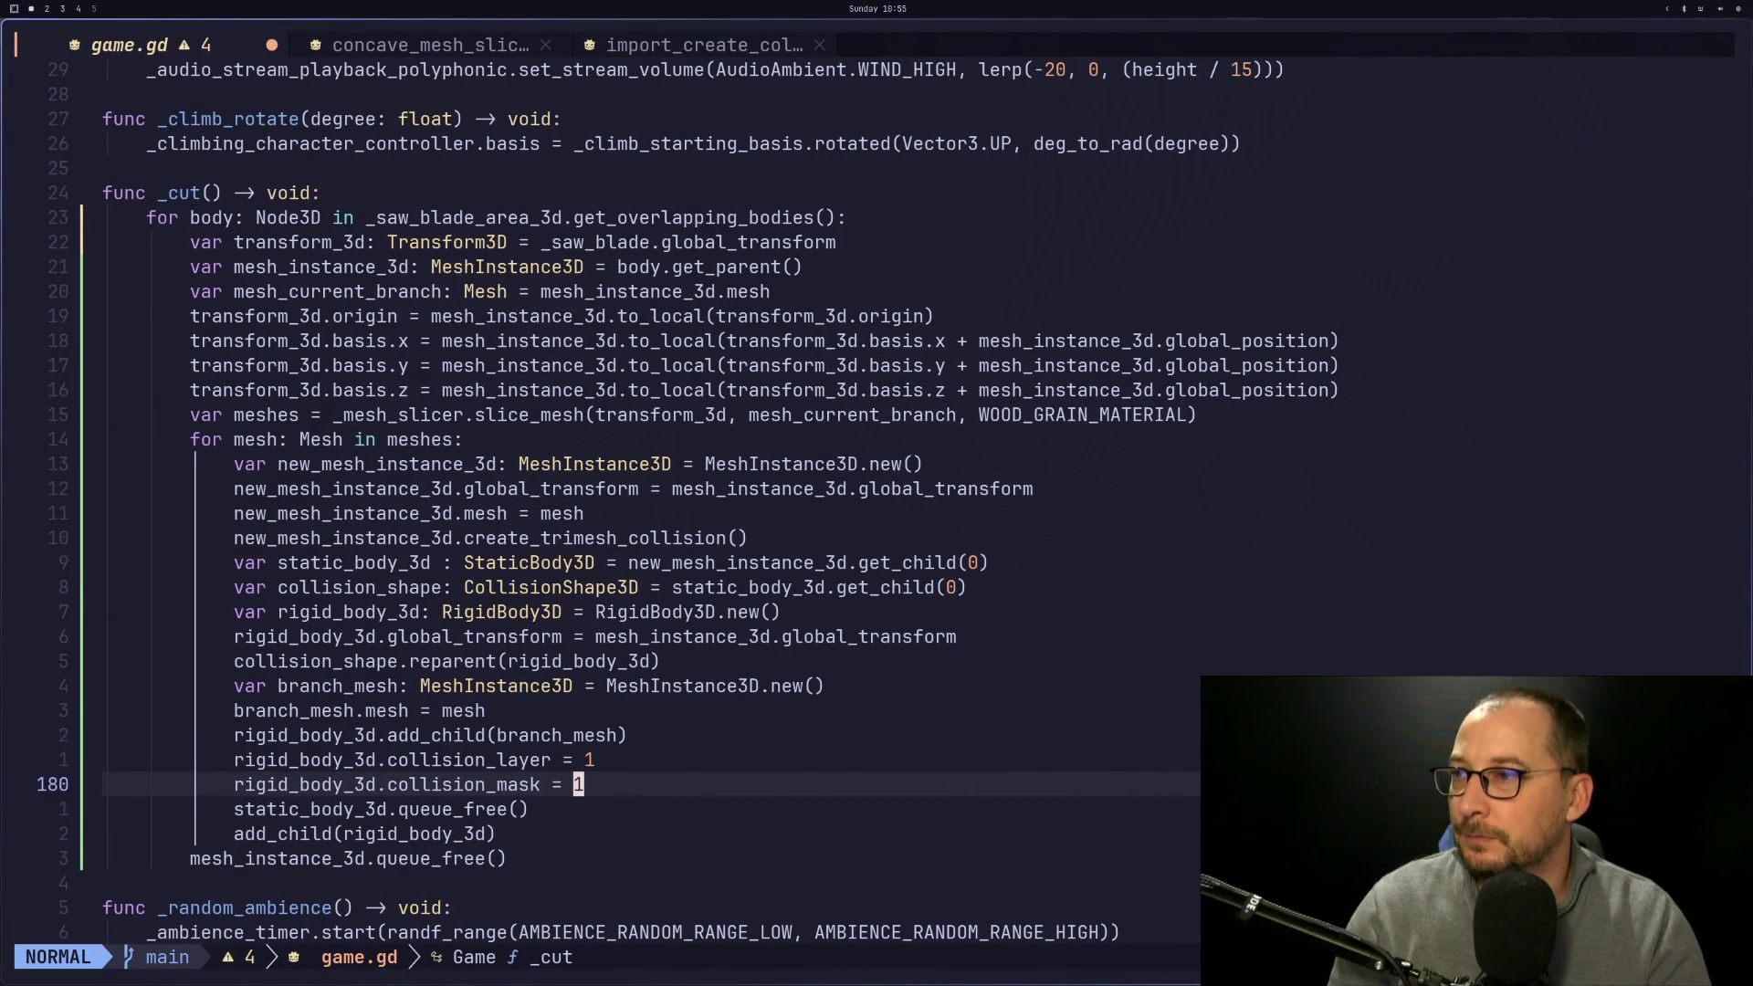
key("k")
key("a")
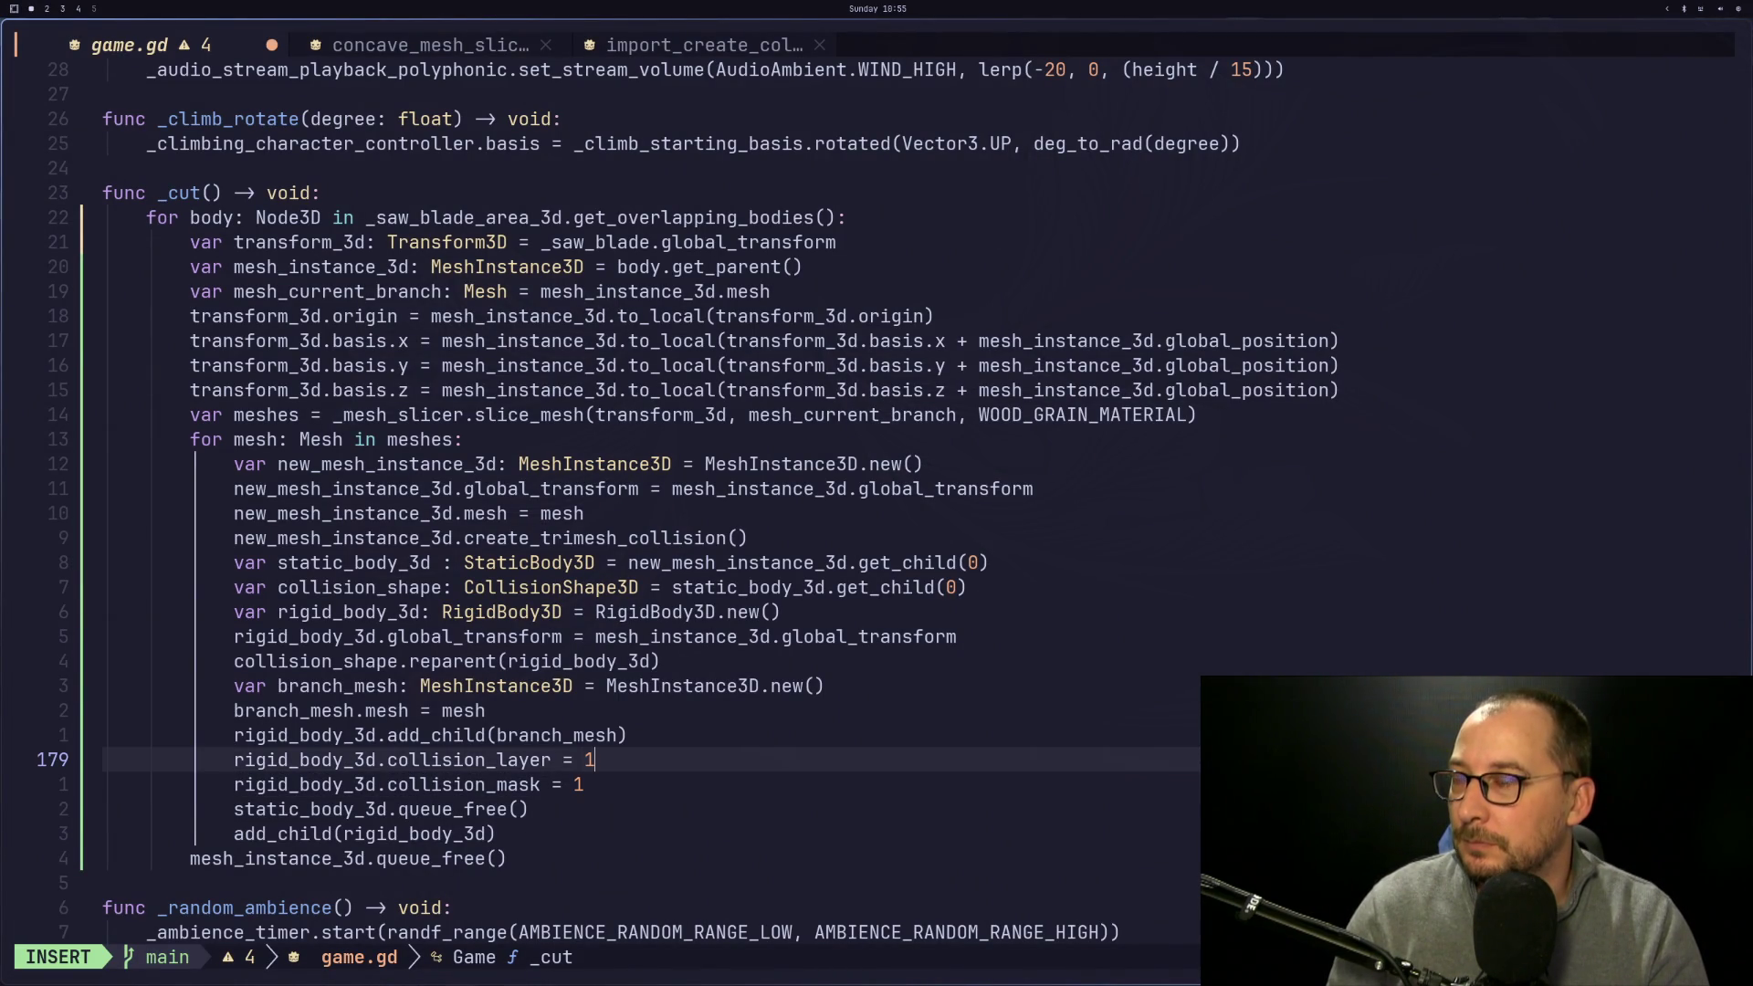
type("2")
key("Escape")
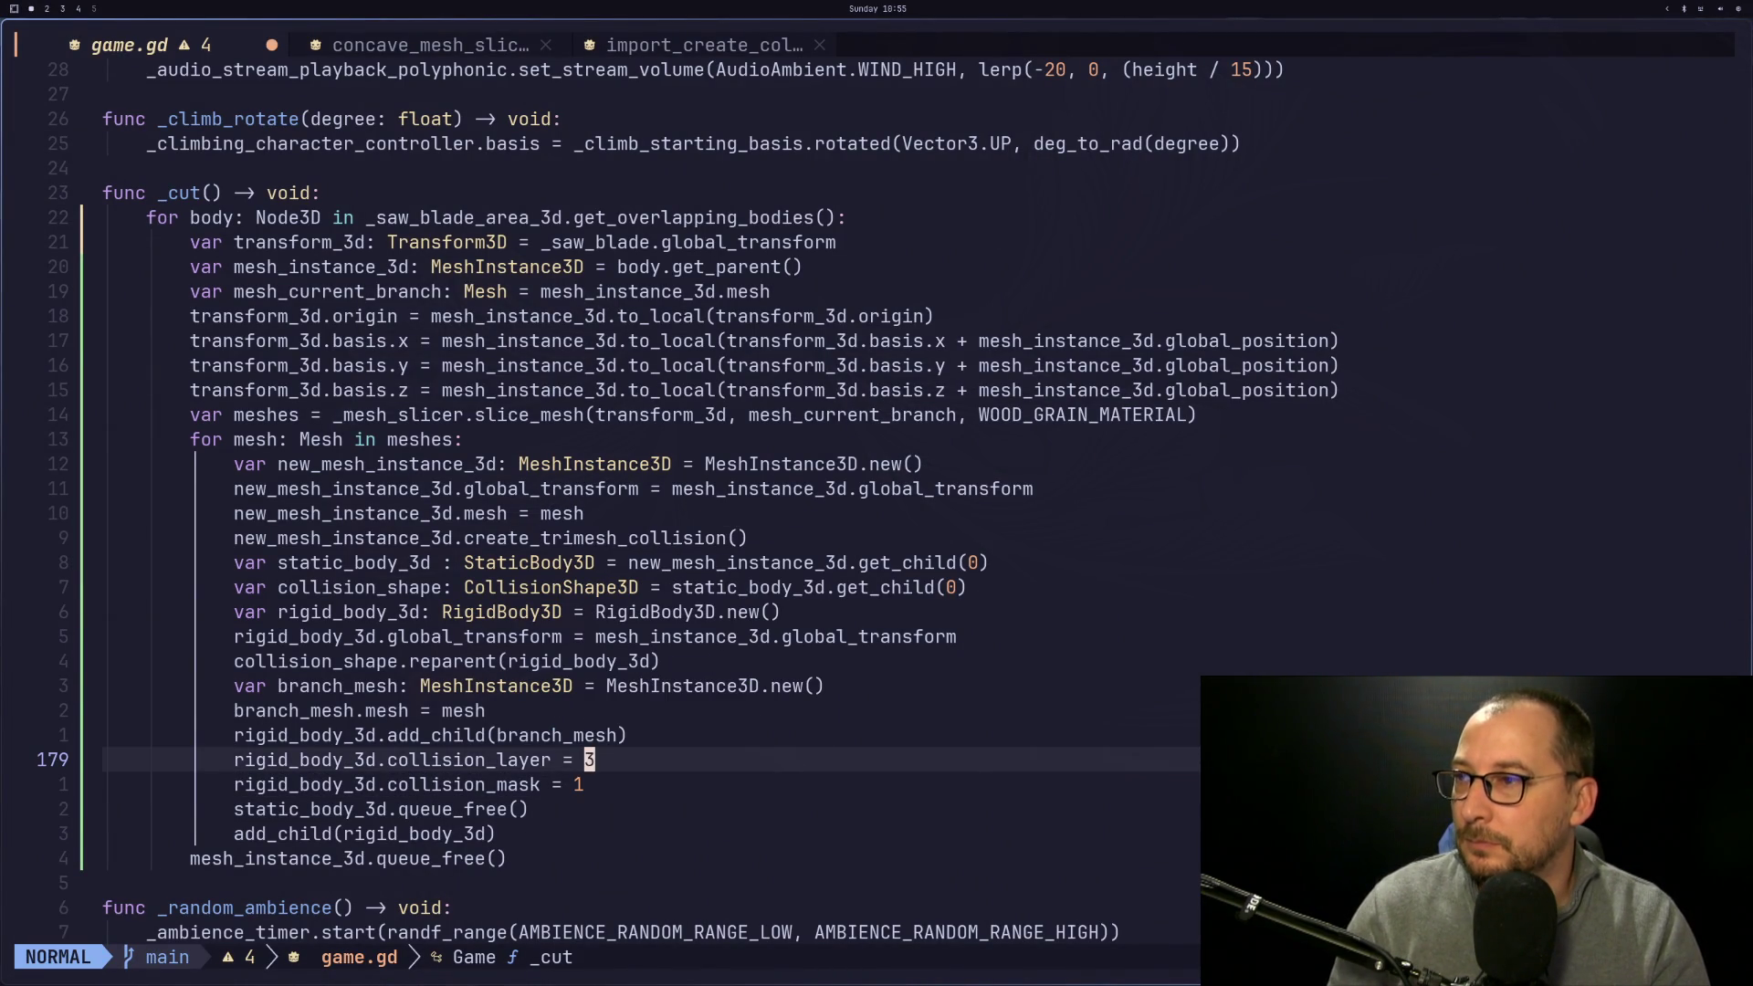
type(":w")
key("Return")
Correct the sawn piece's collision_layer to 2 and save game.gd again
key("super+2")
type("s")
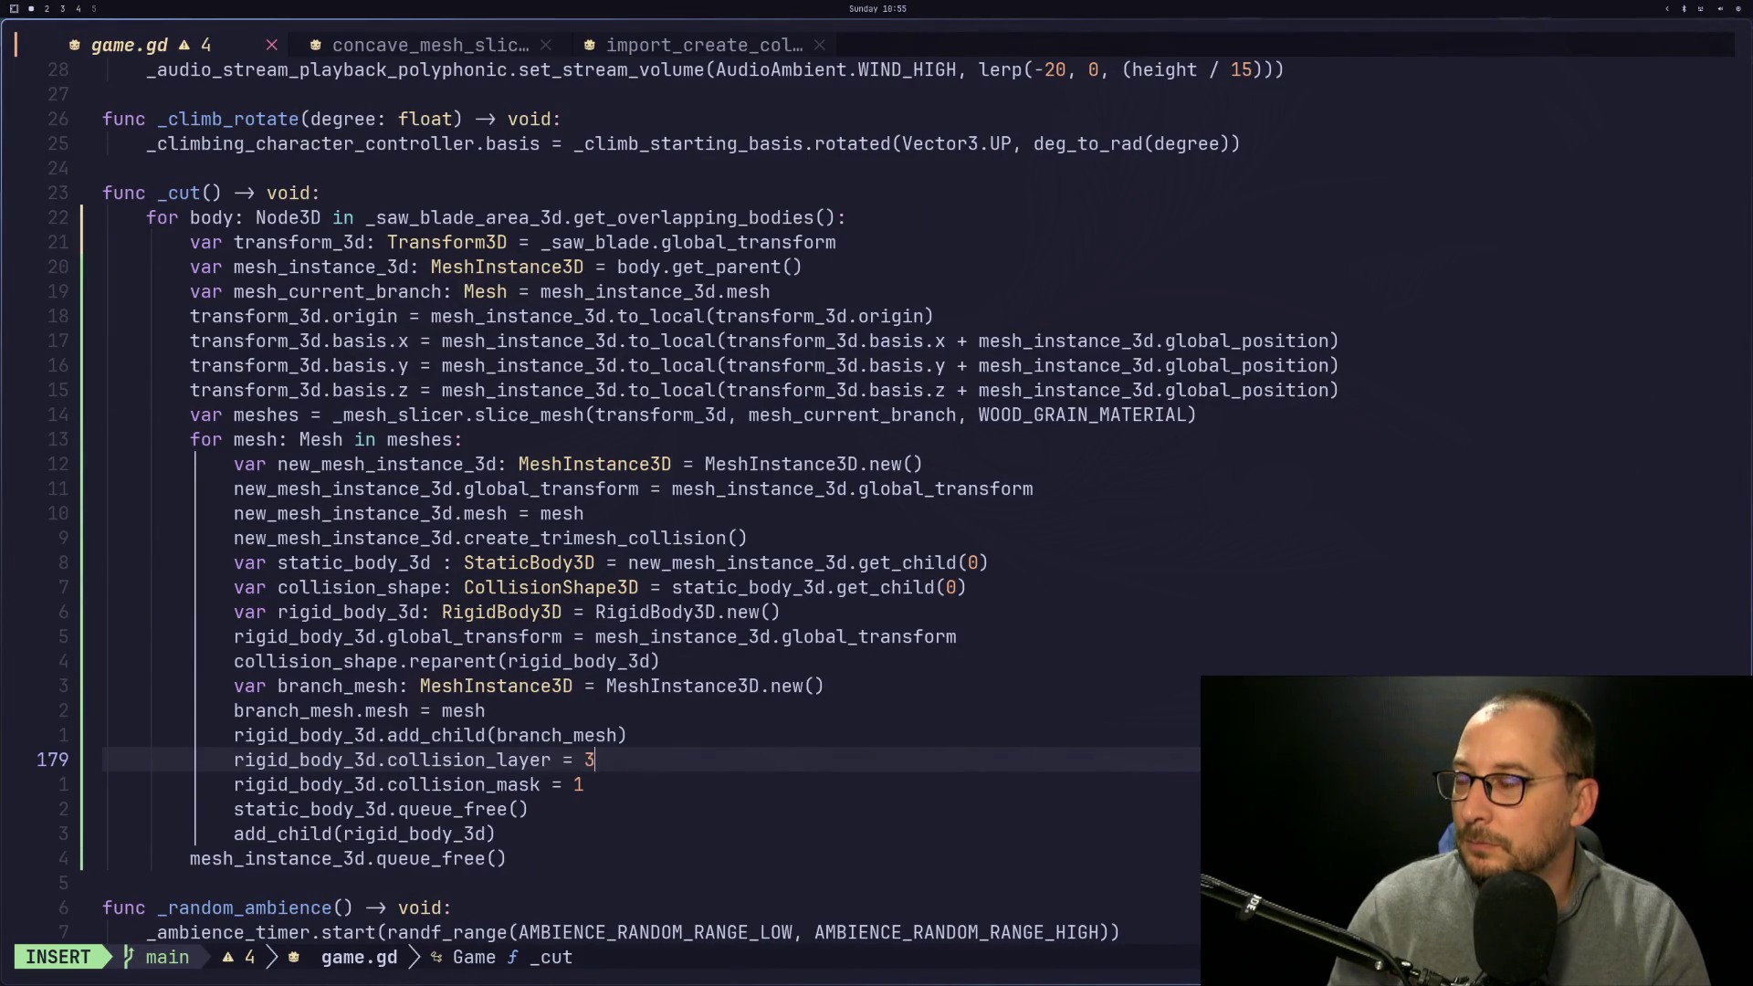
type("2")
key("Escape")
type(":w")
key("Return")
key("super+2")
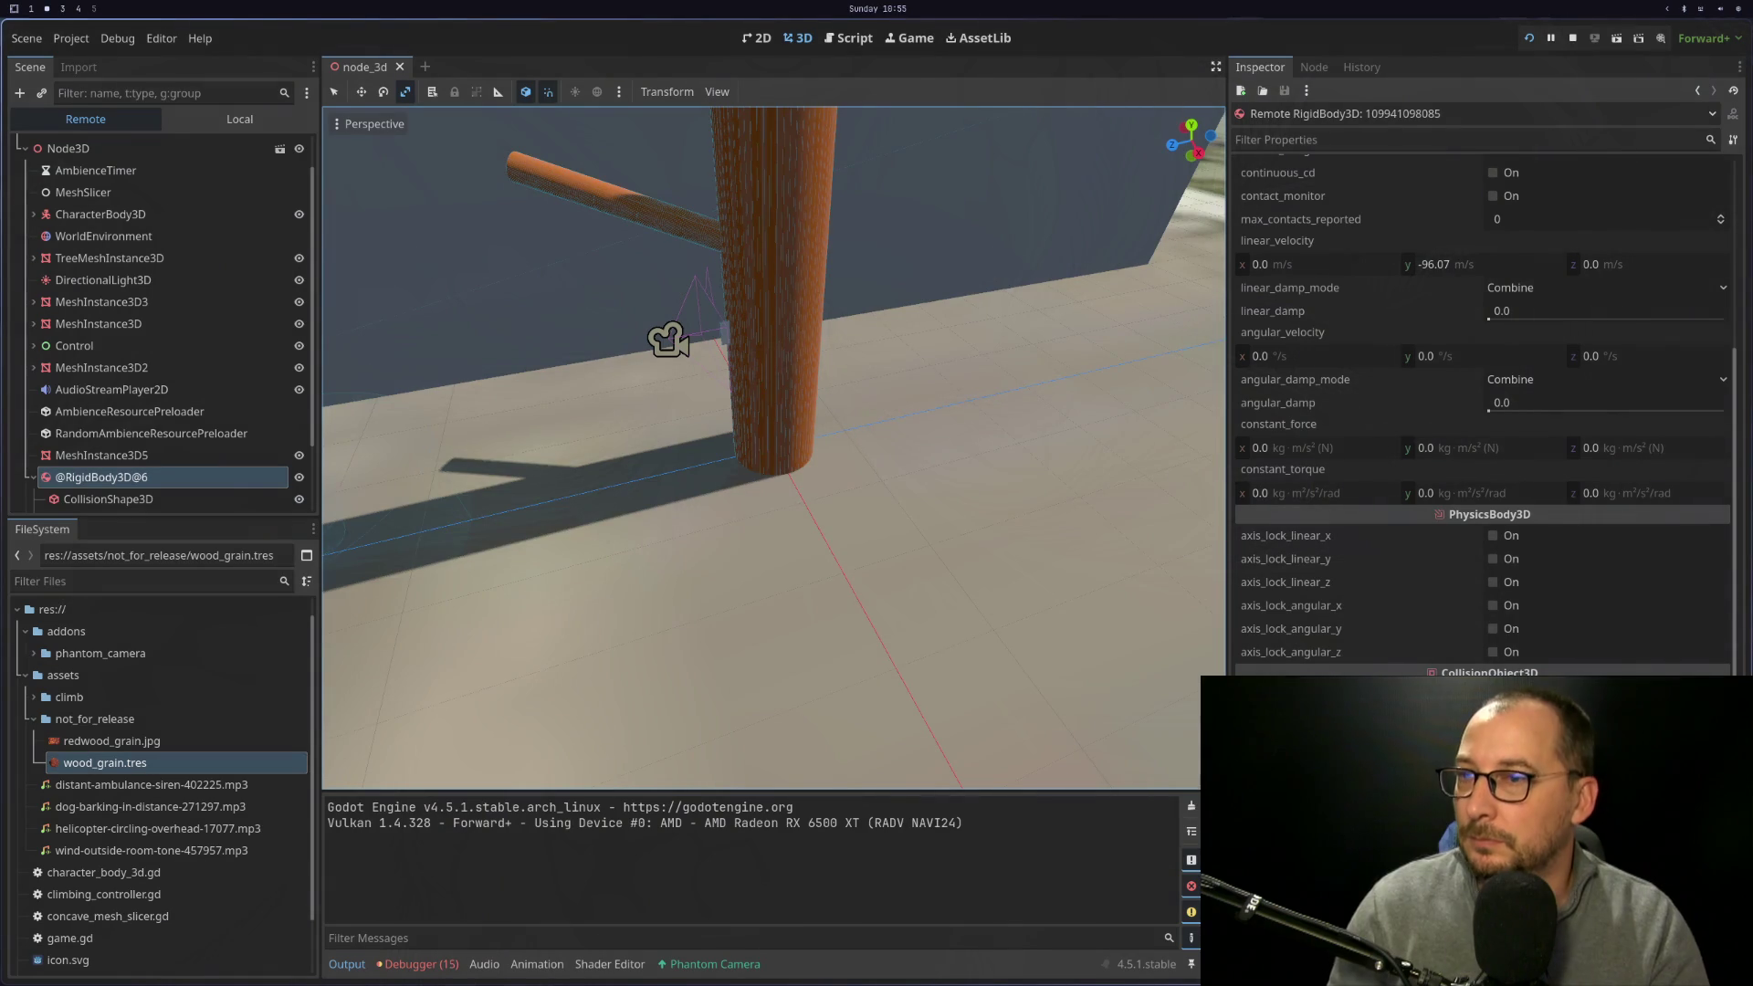
Rerun the game and test a cut, which halts on a game.gd:116 type error
left_click(1531, 36)
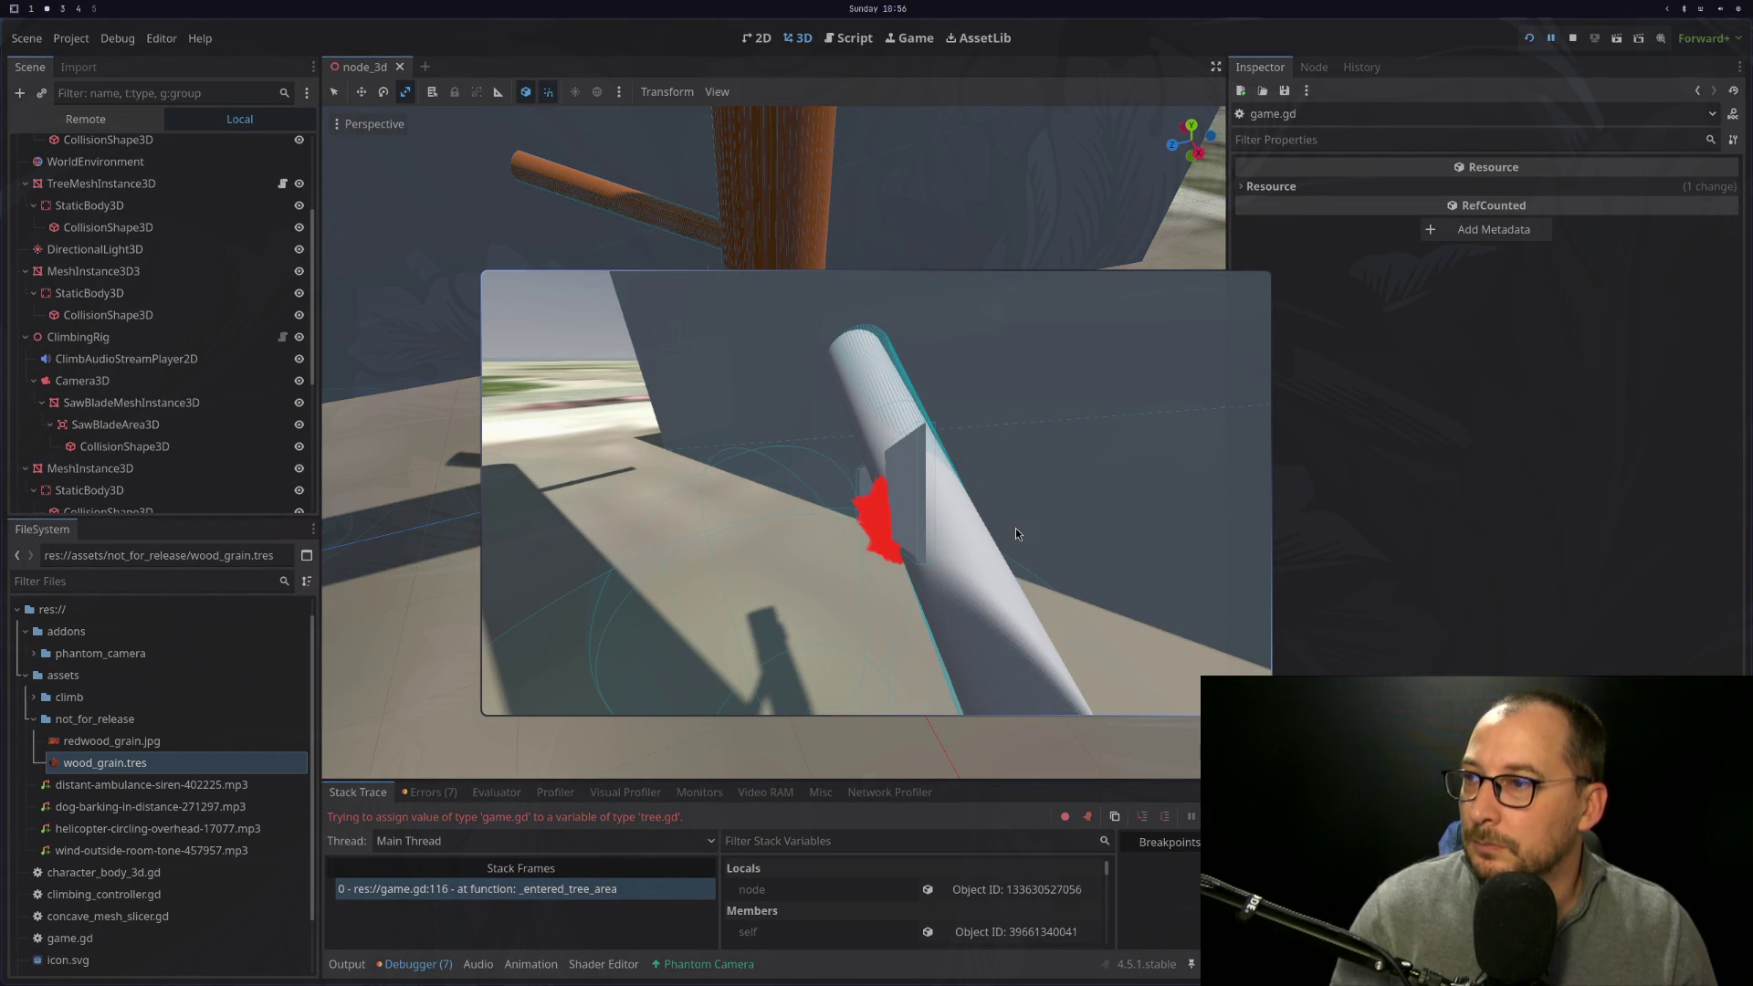
scroll(208, 445, "down", 5)
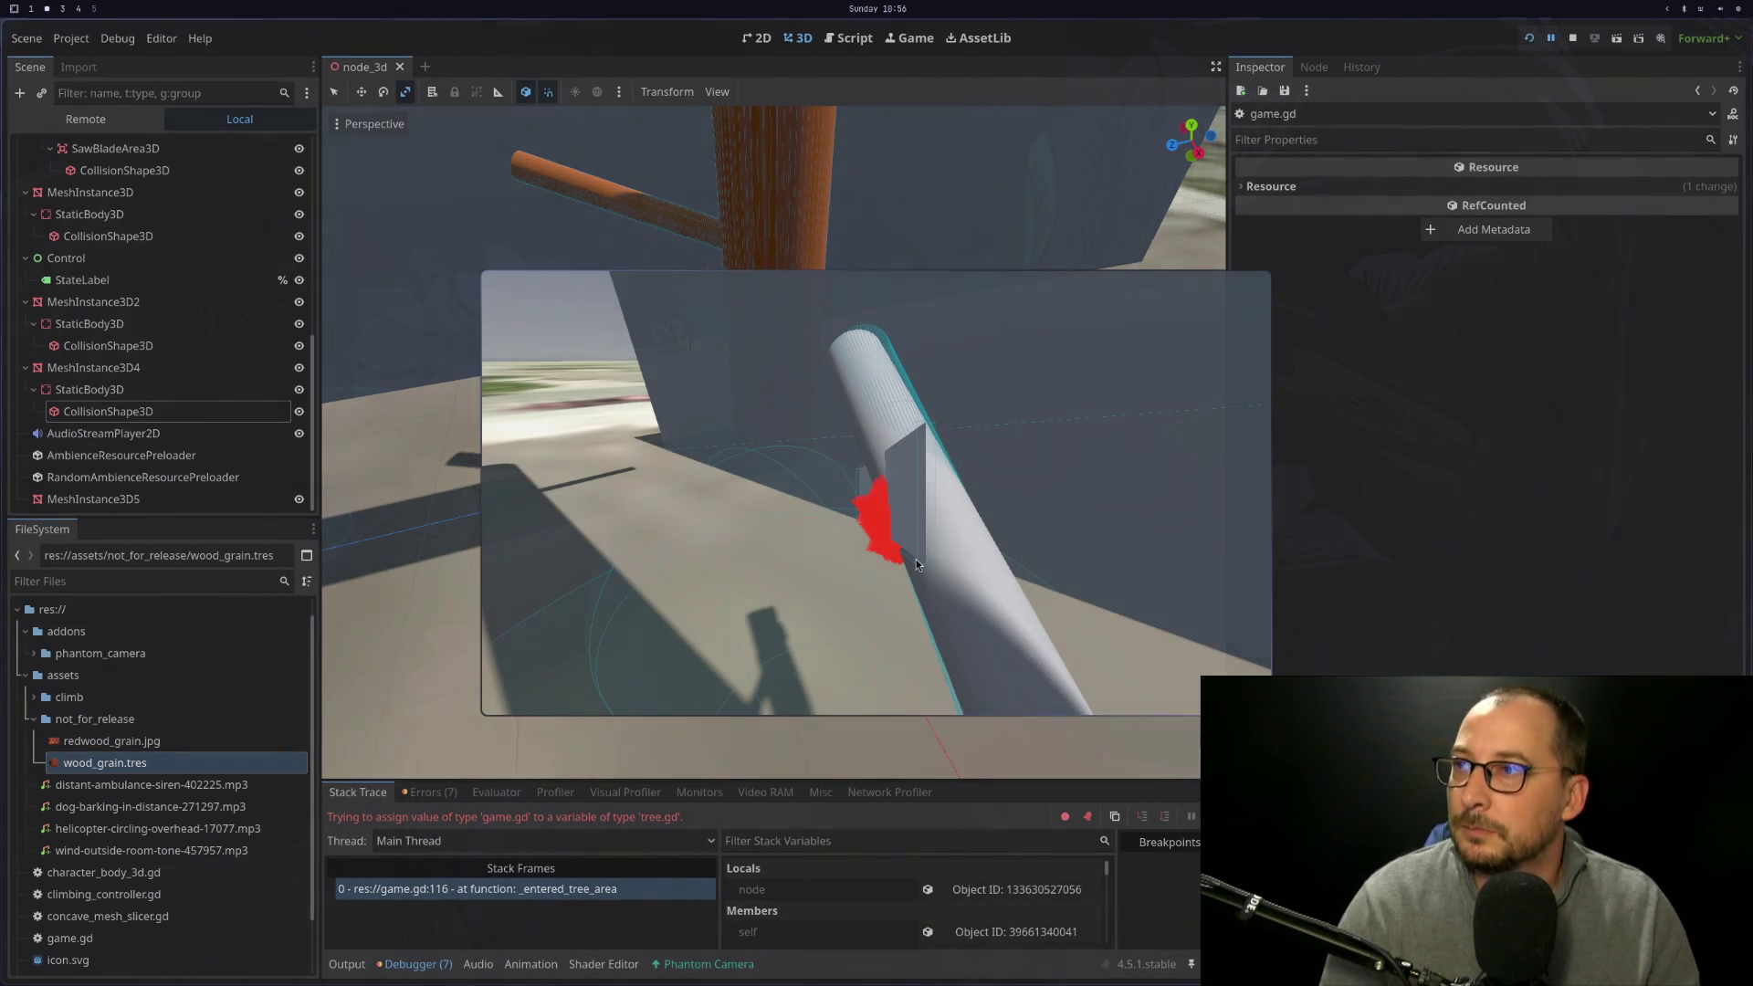
Open game.gd from the debugger stack frame and review the input-handling state code
left_click(608, 895)
left_click(727, 548)
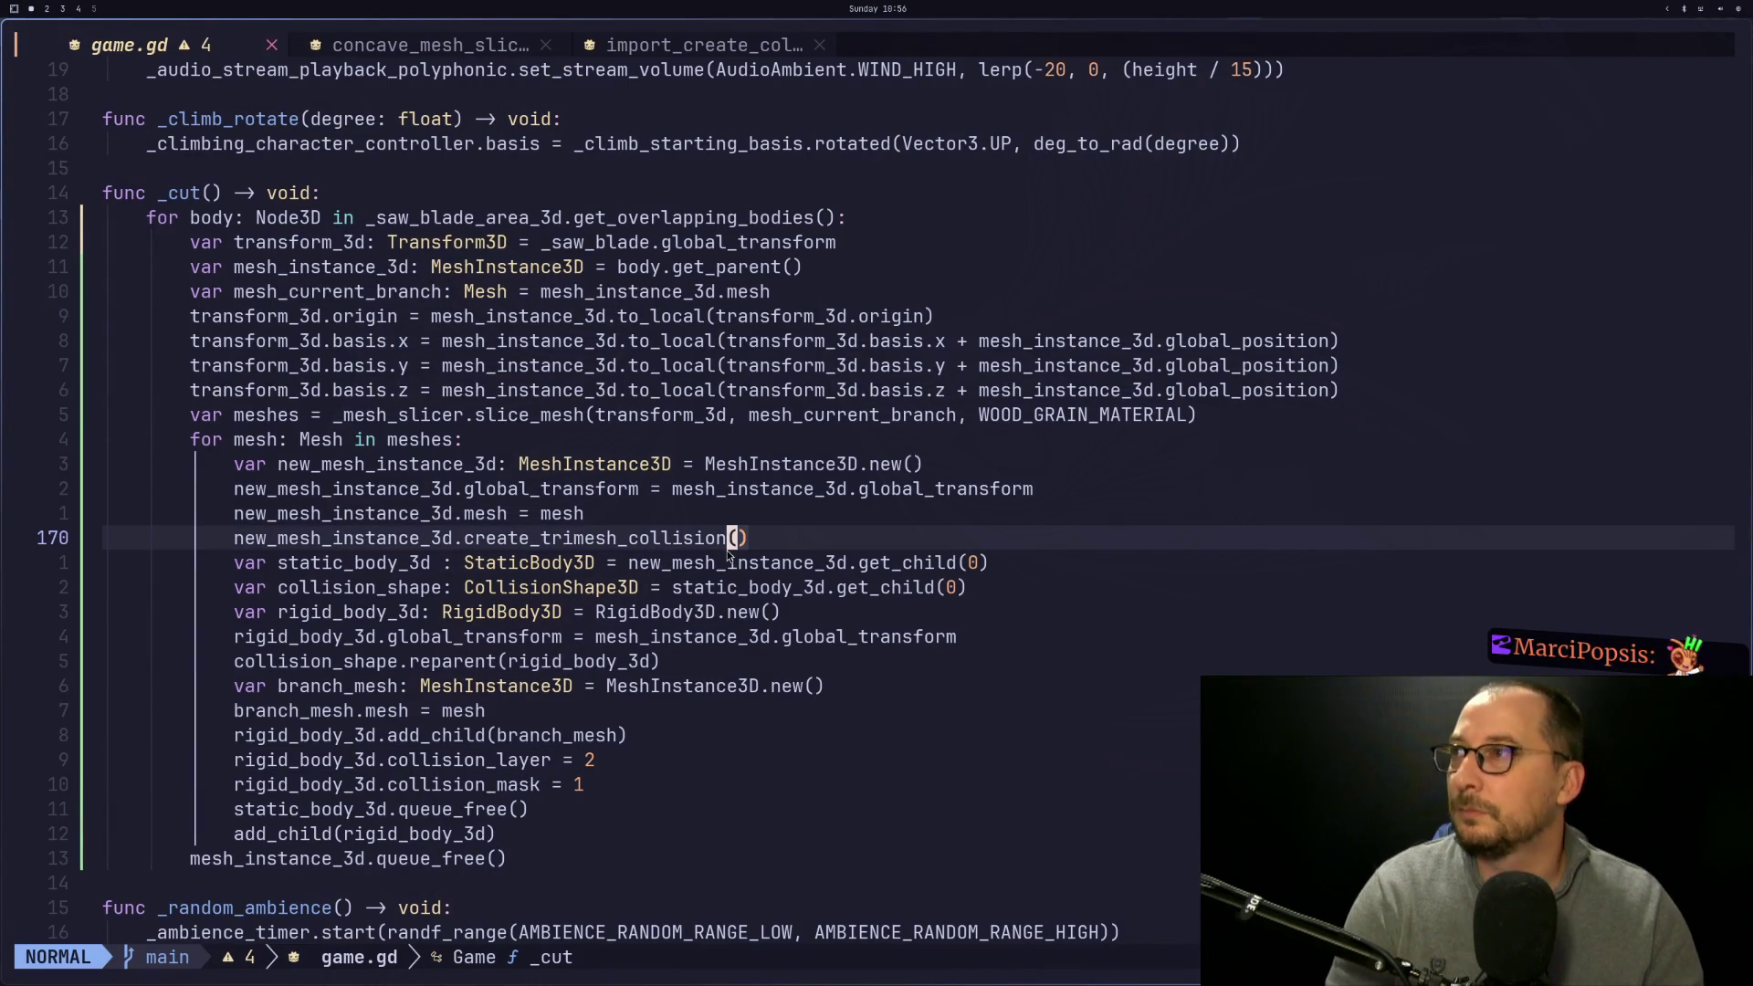
key("k")
key("k")
key("k")
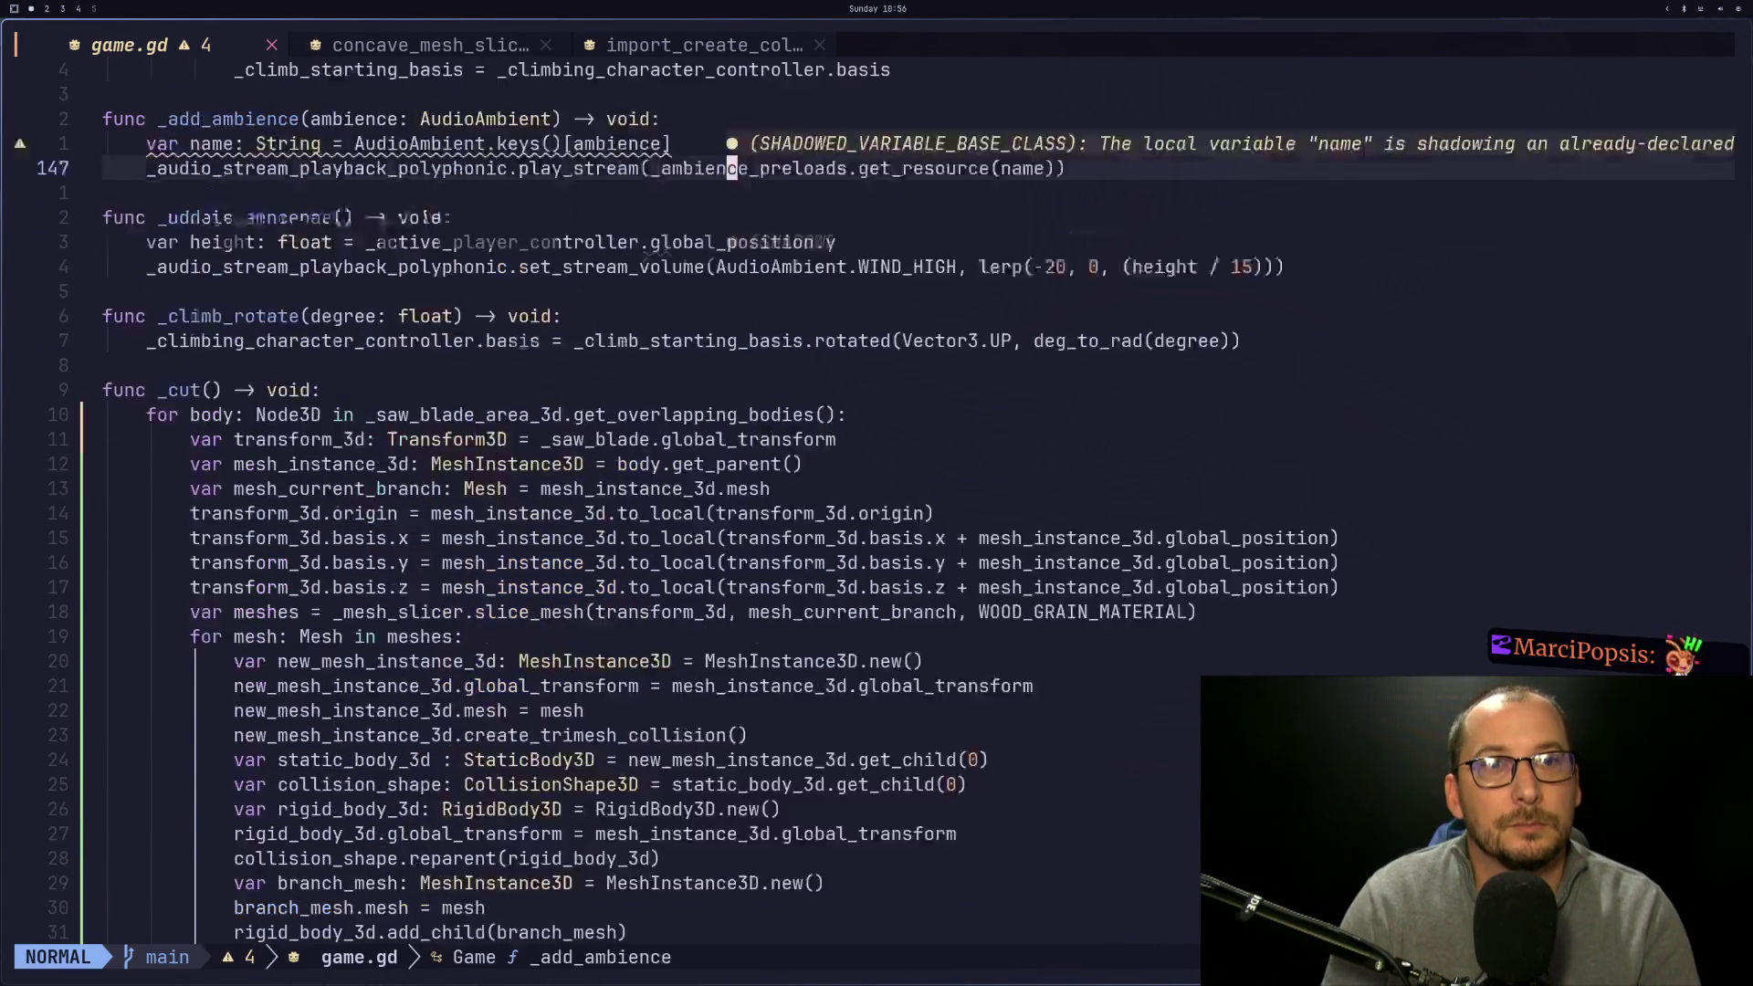
key("k")
key("k")
key("k")
key("j")
key("j")
key("j")
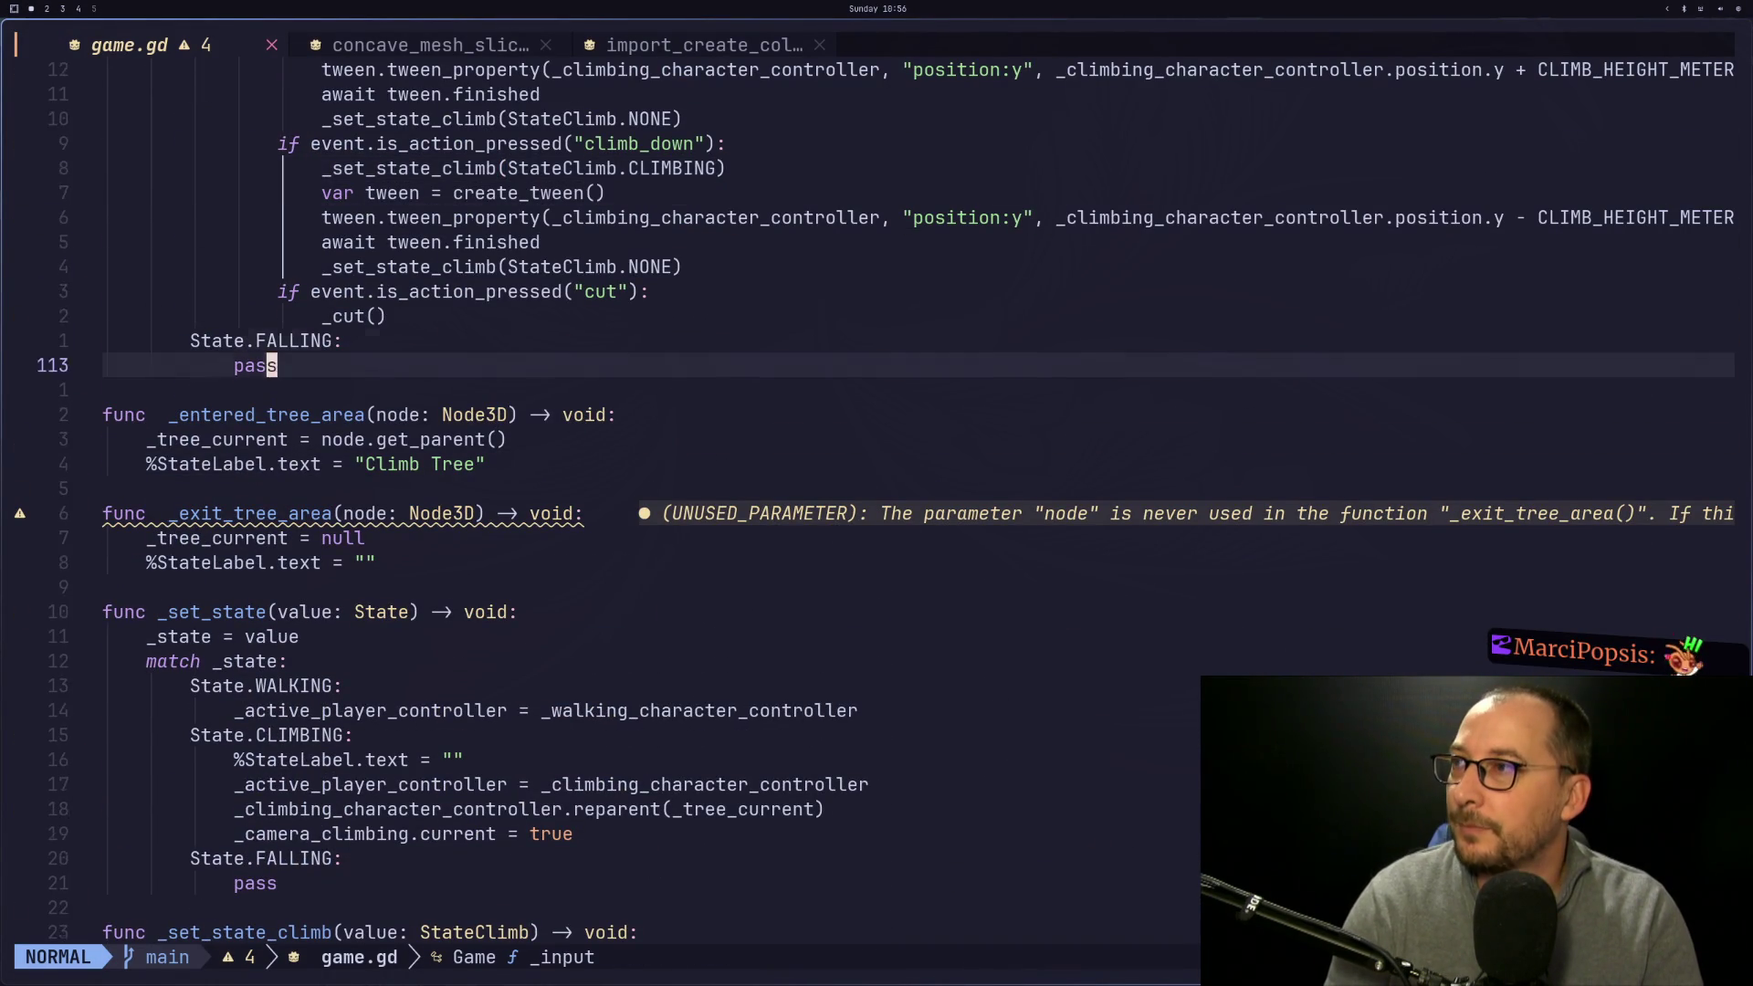
key("k")
key("k")
key("k")
key("j")
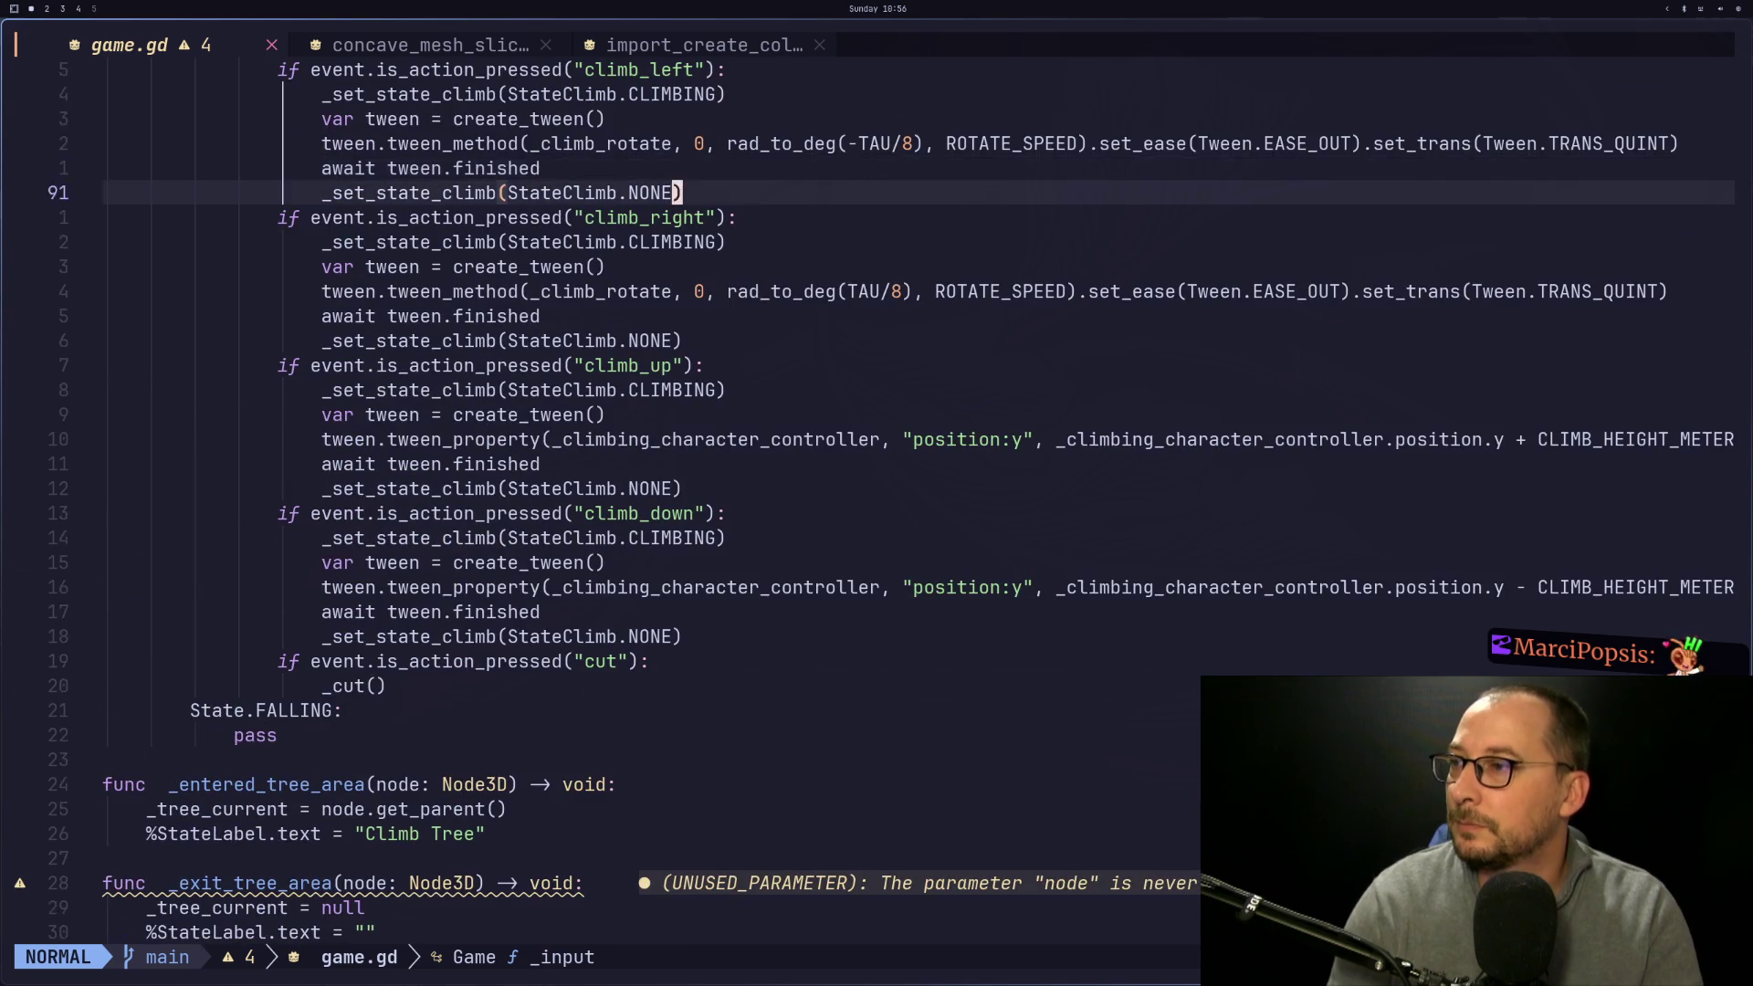
Move to line 116 in _entered_tree_area and save game.gd with :w
key("super+2")
key("super+1")
key("j")
key("j")
key("j")
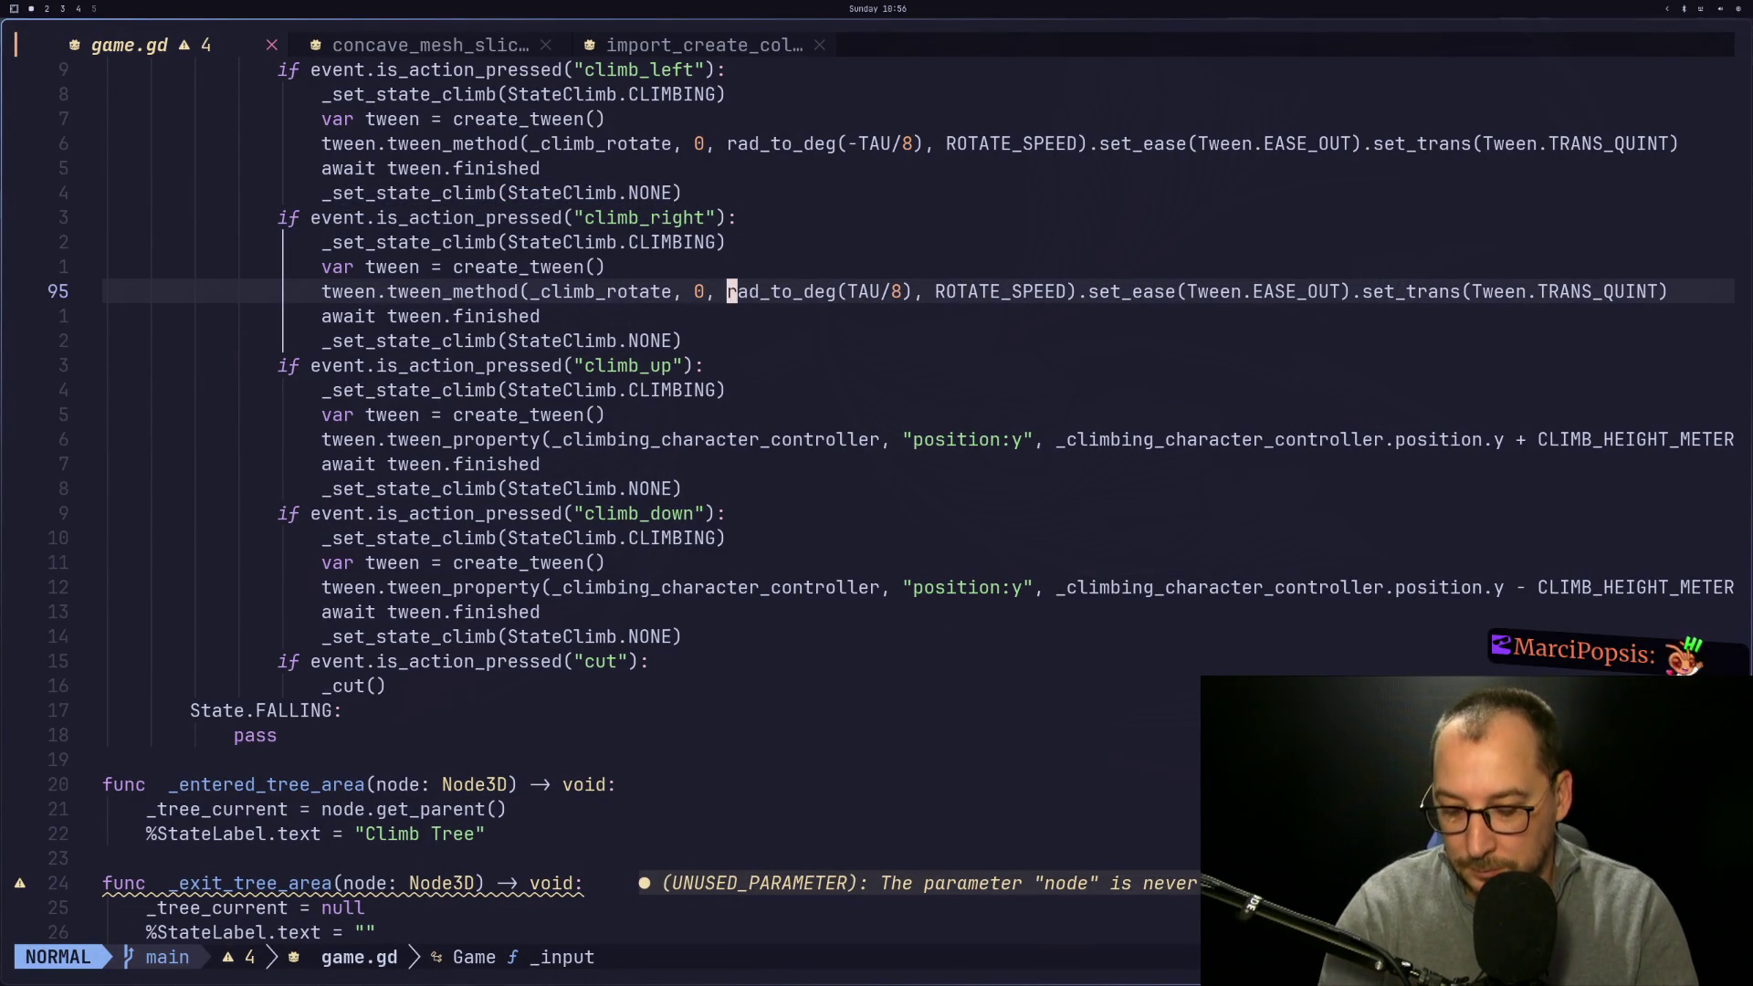
key("j")
key("j")
key("j")
type(":w")
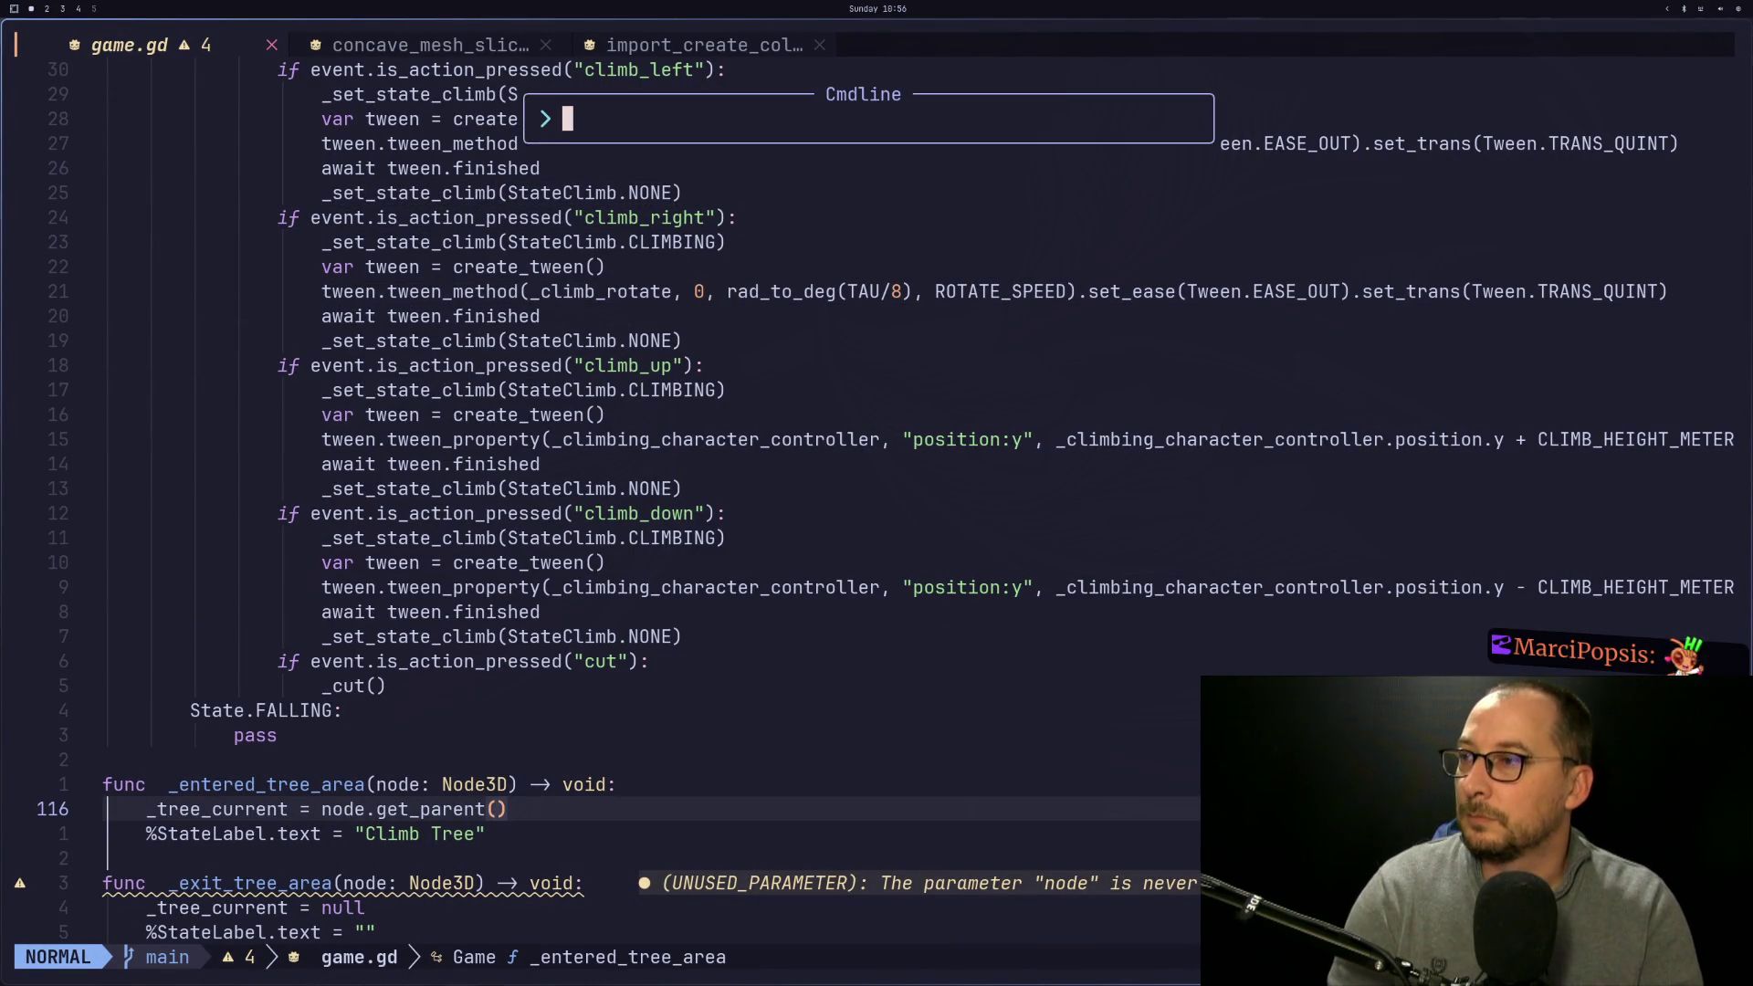
key("Return")
key("super+2")
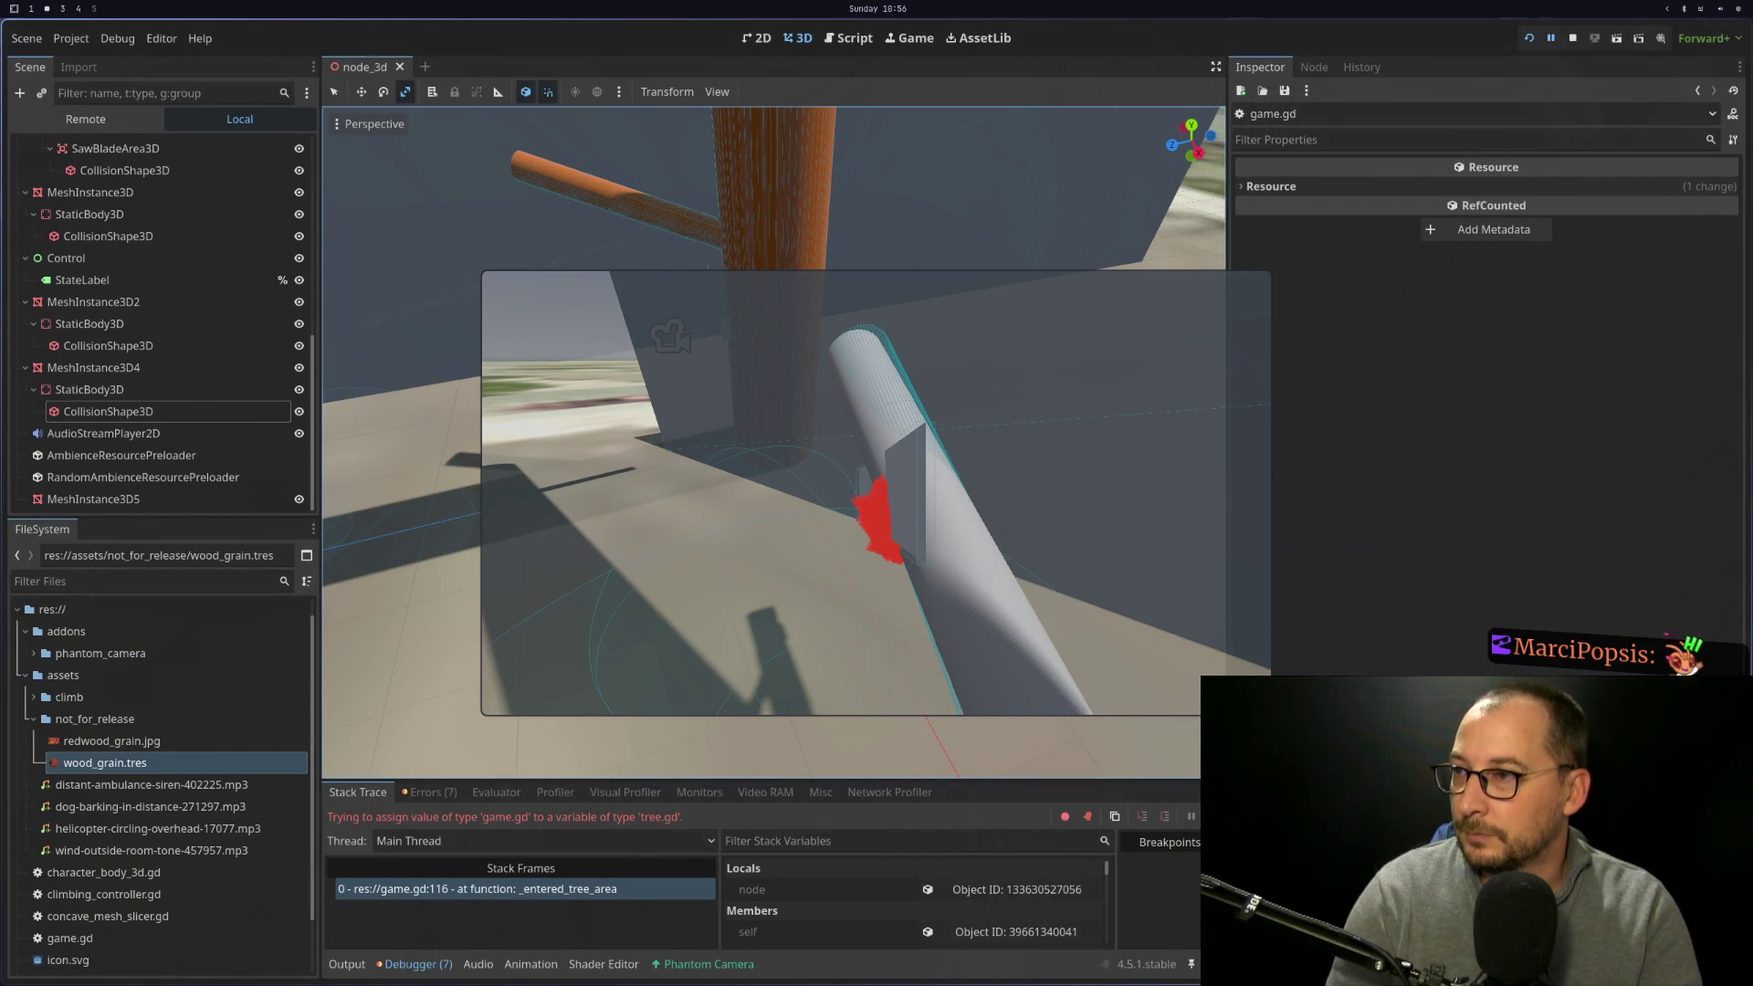
key("super+1")
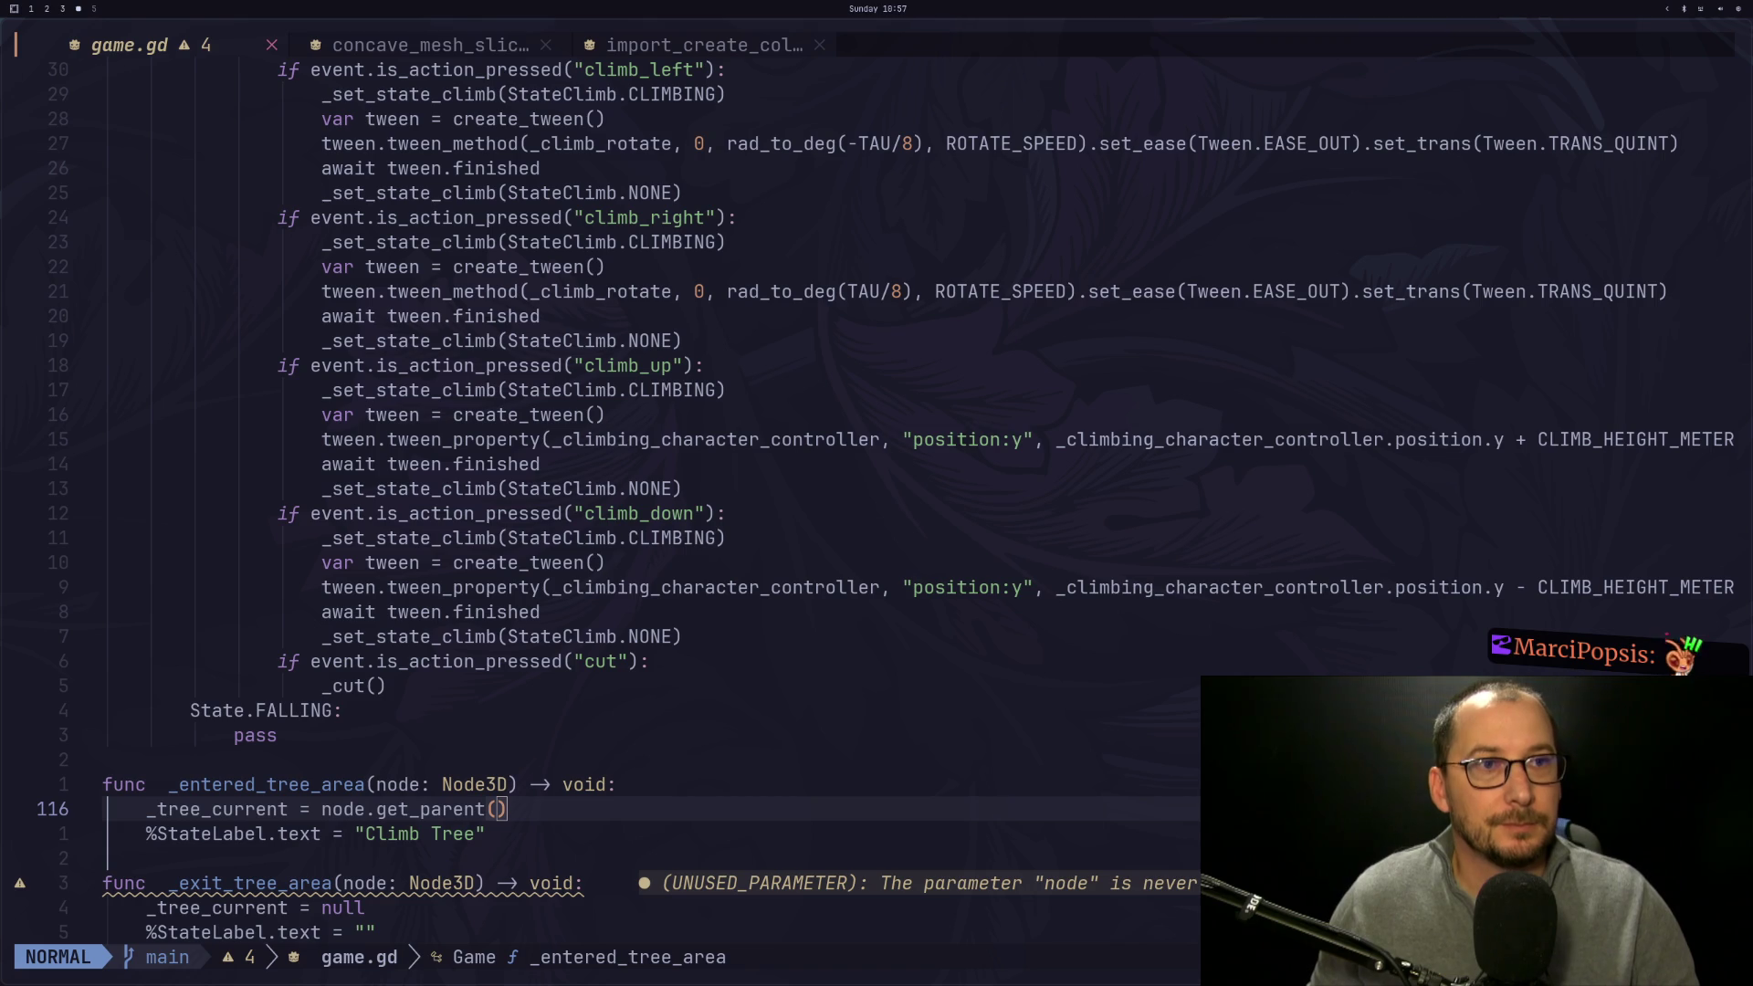
Read the MeshInstance3D docs from create_trimesh_collision back up to the class description
key("super+3")
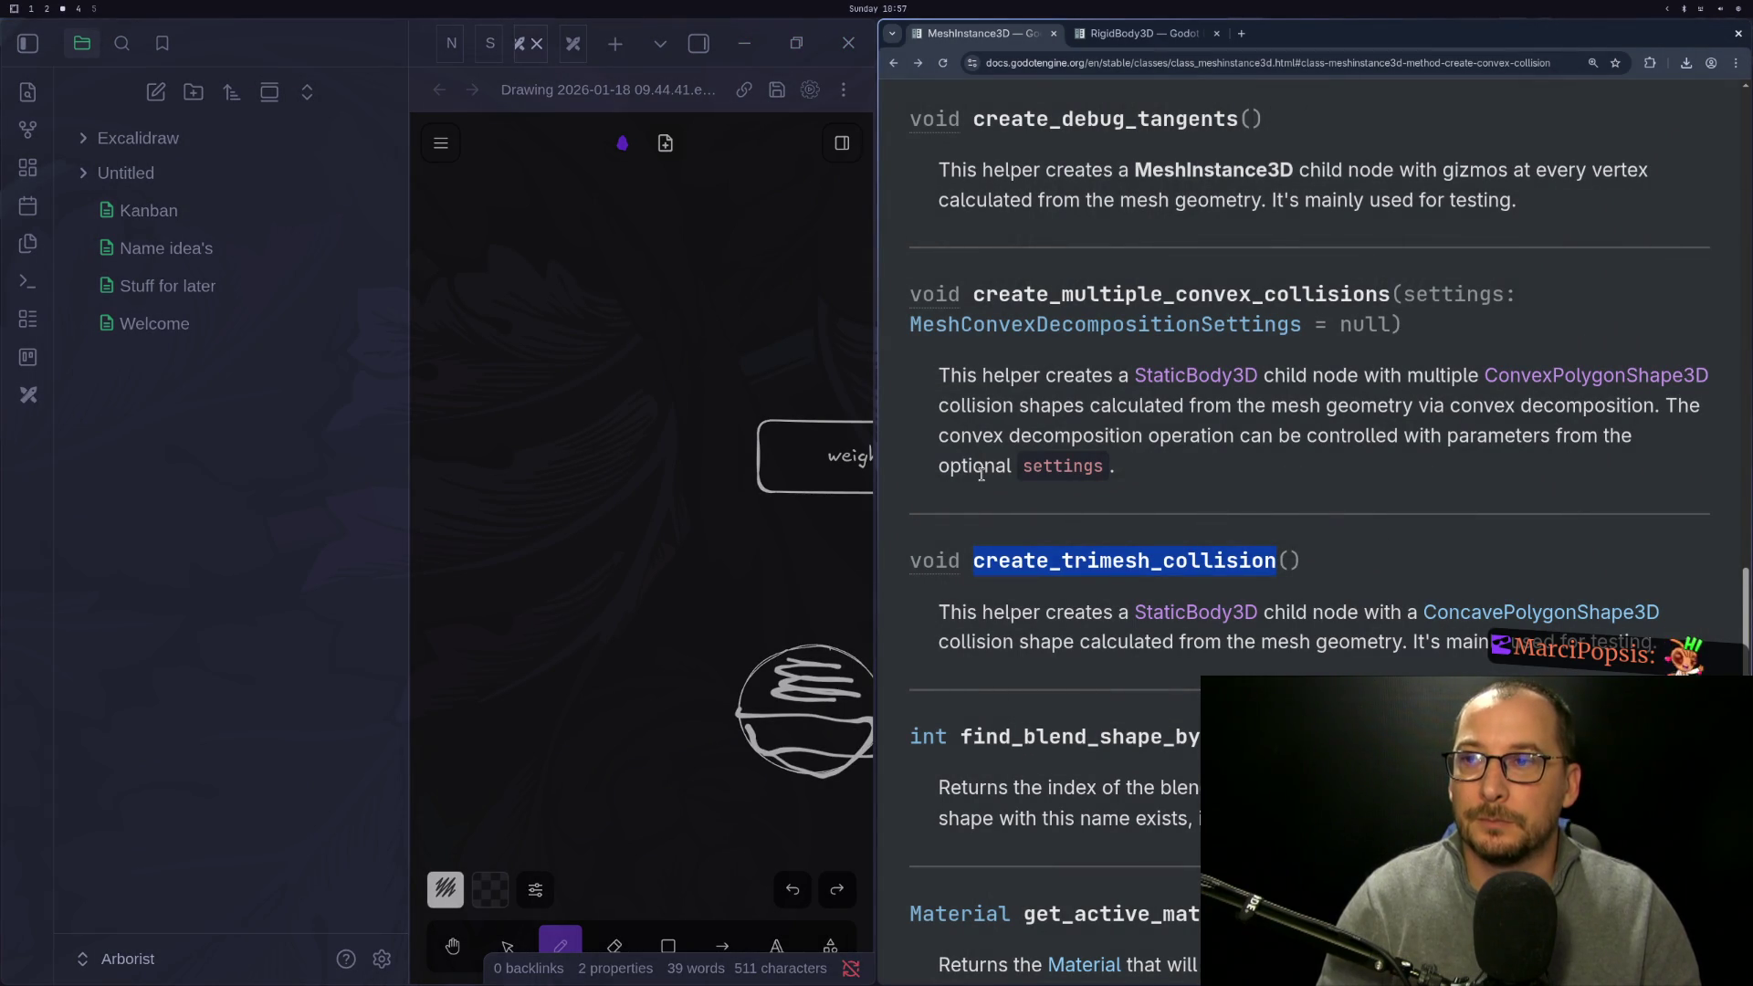
scroll(1005, 452, "up", 15)
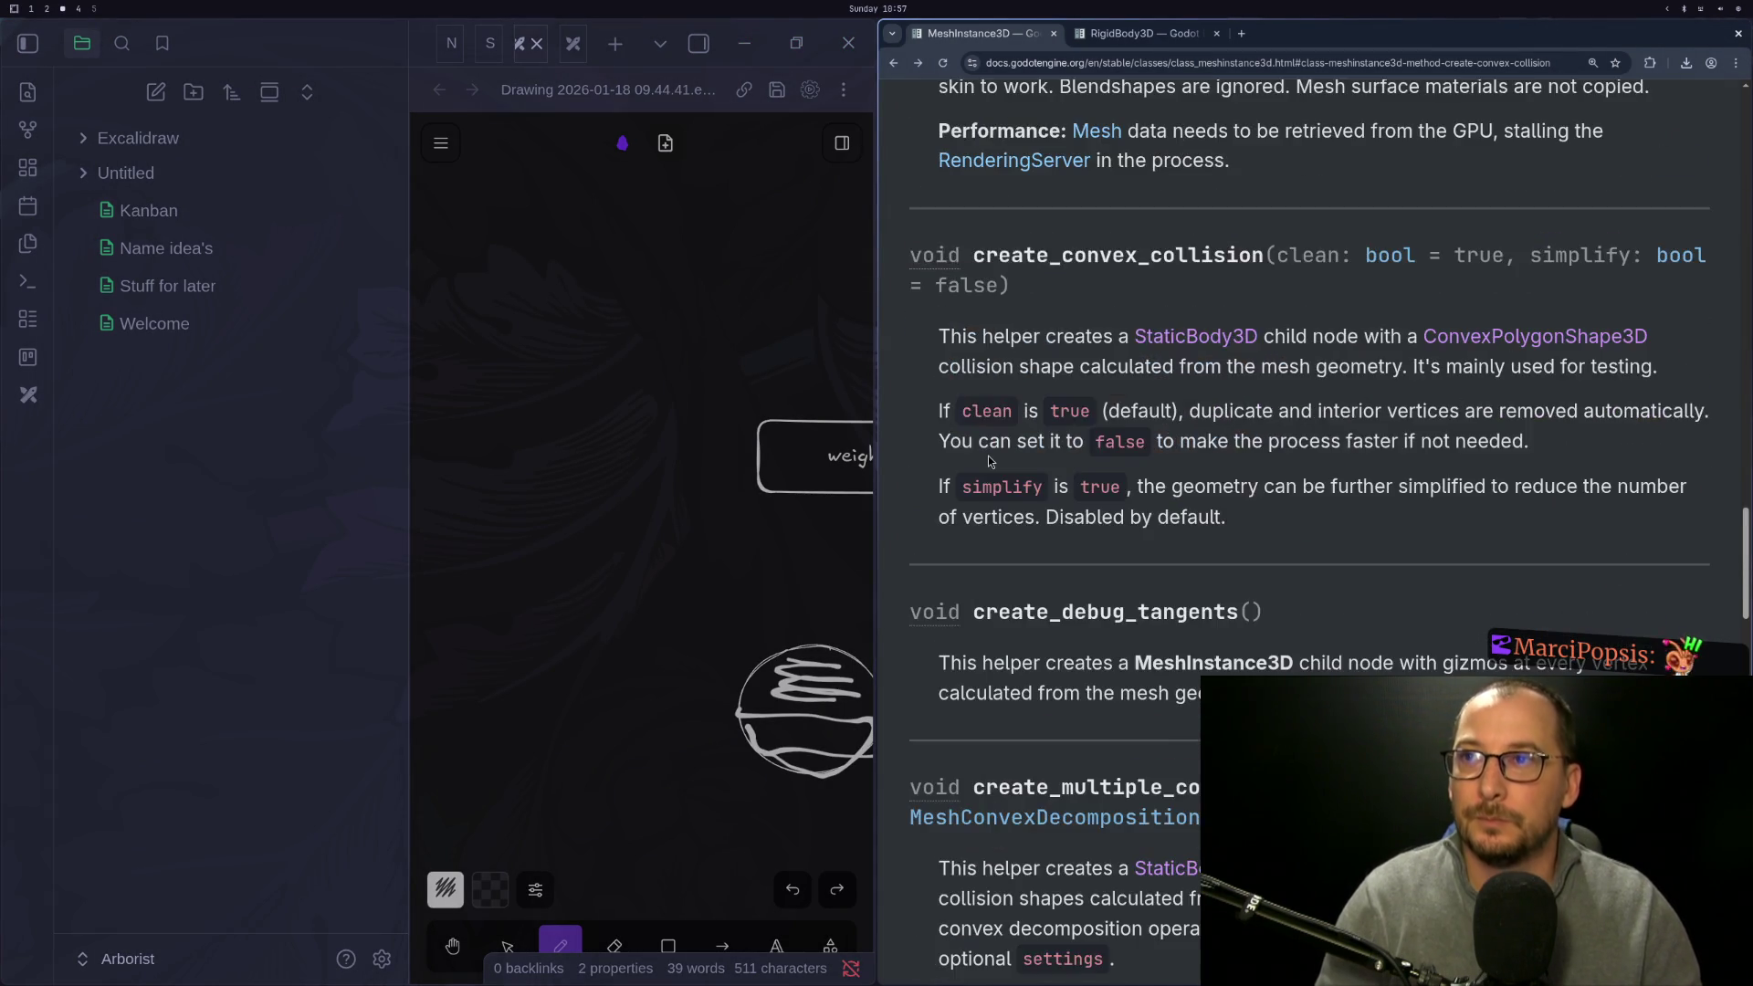
scroll(989, 461, "up", 10)
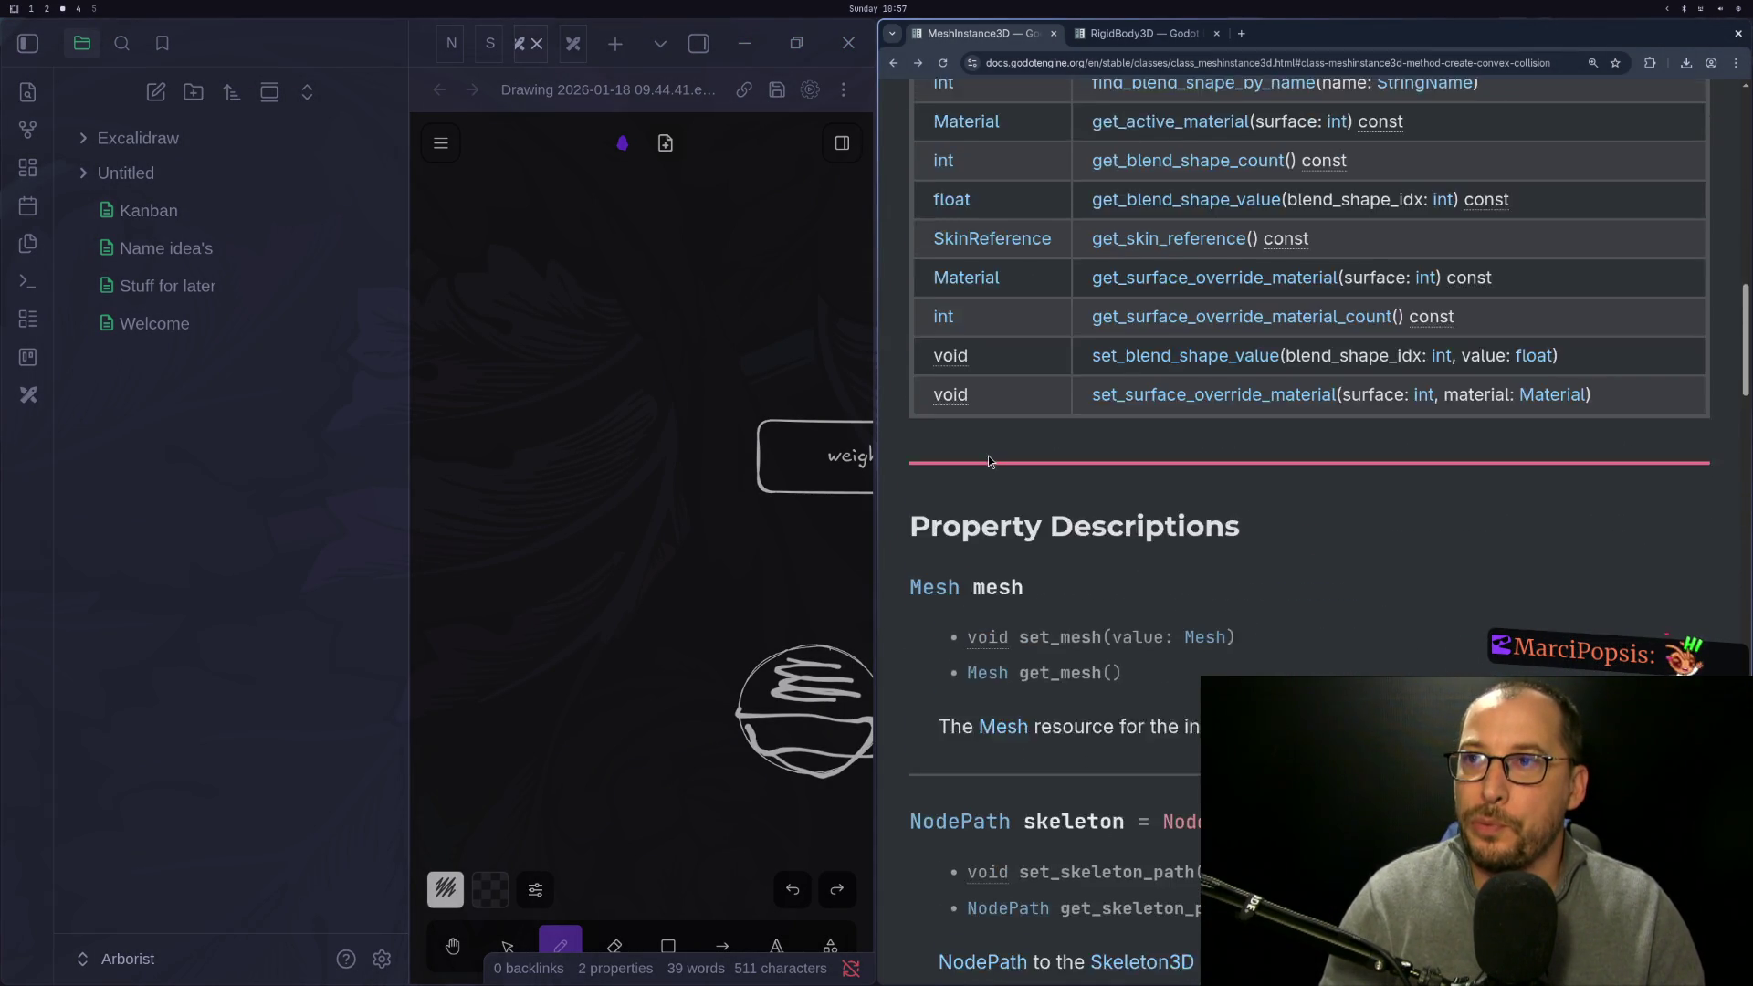
scroll(989, 461, "up", 6)
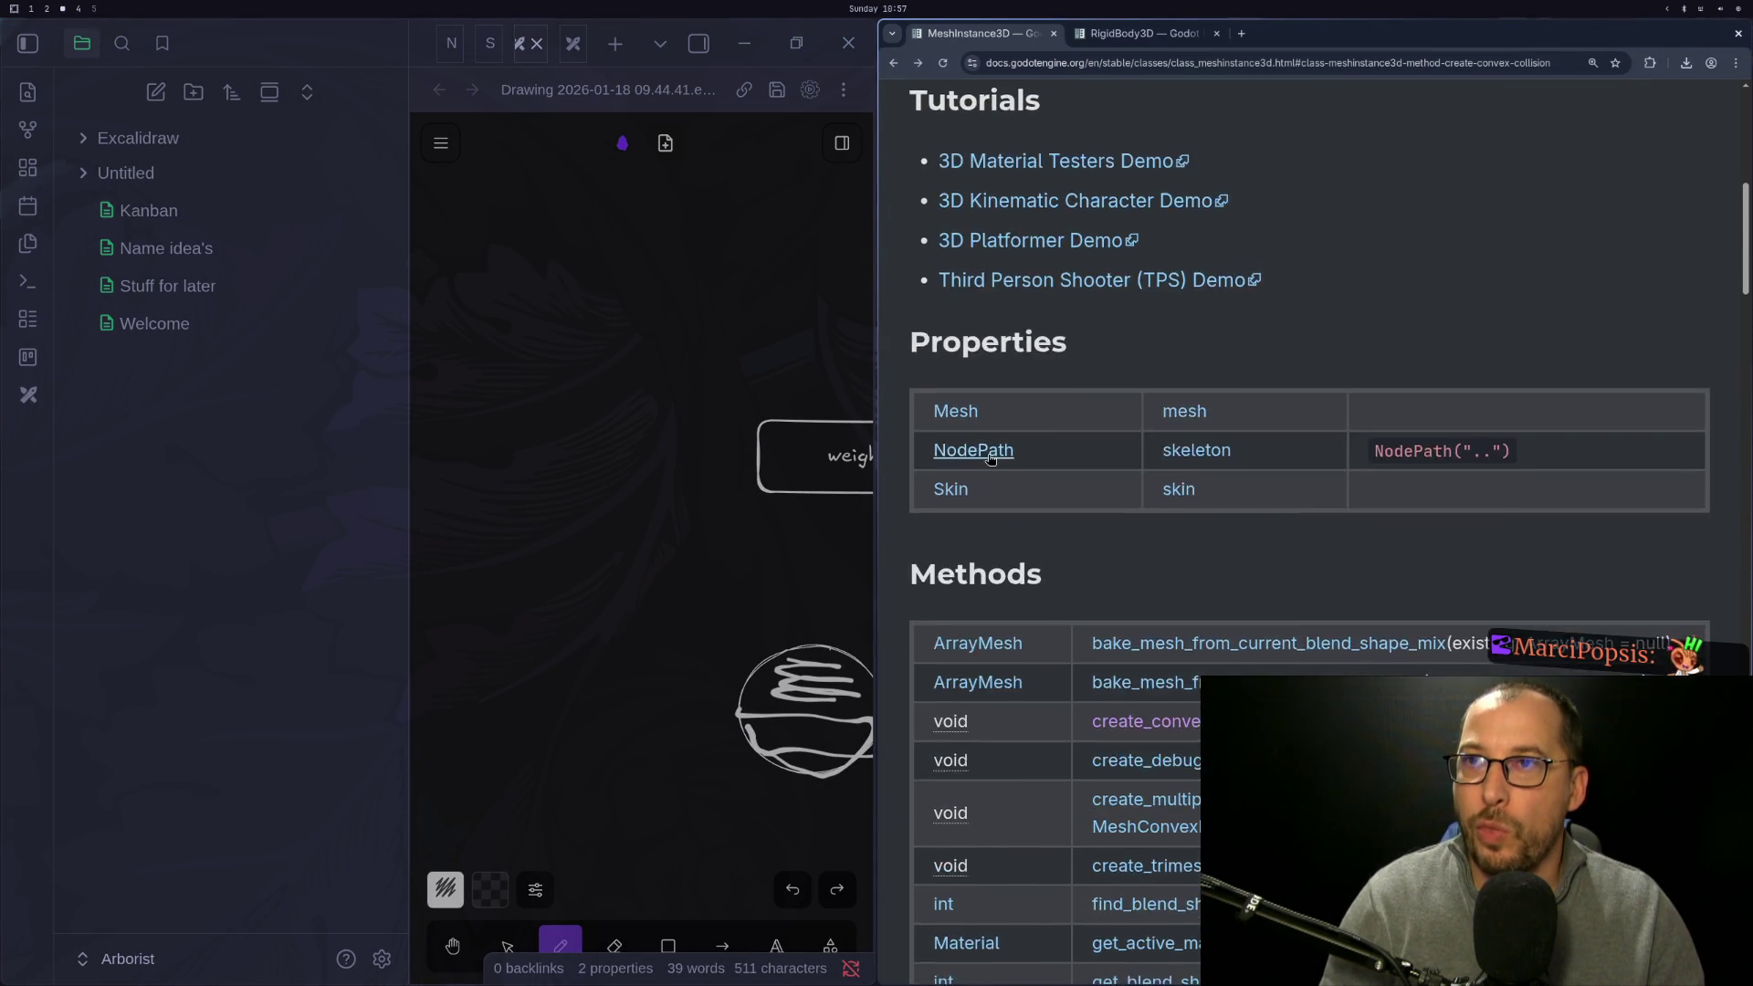
scroll(987, 454, "up", 5)
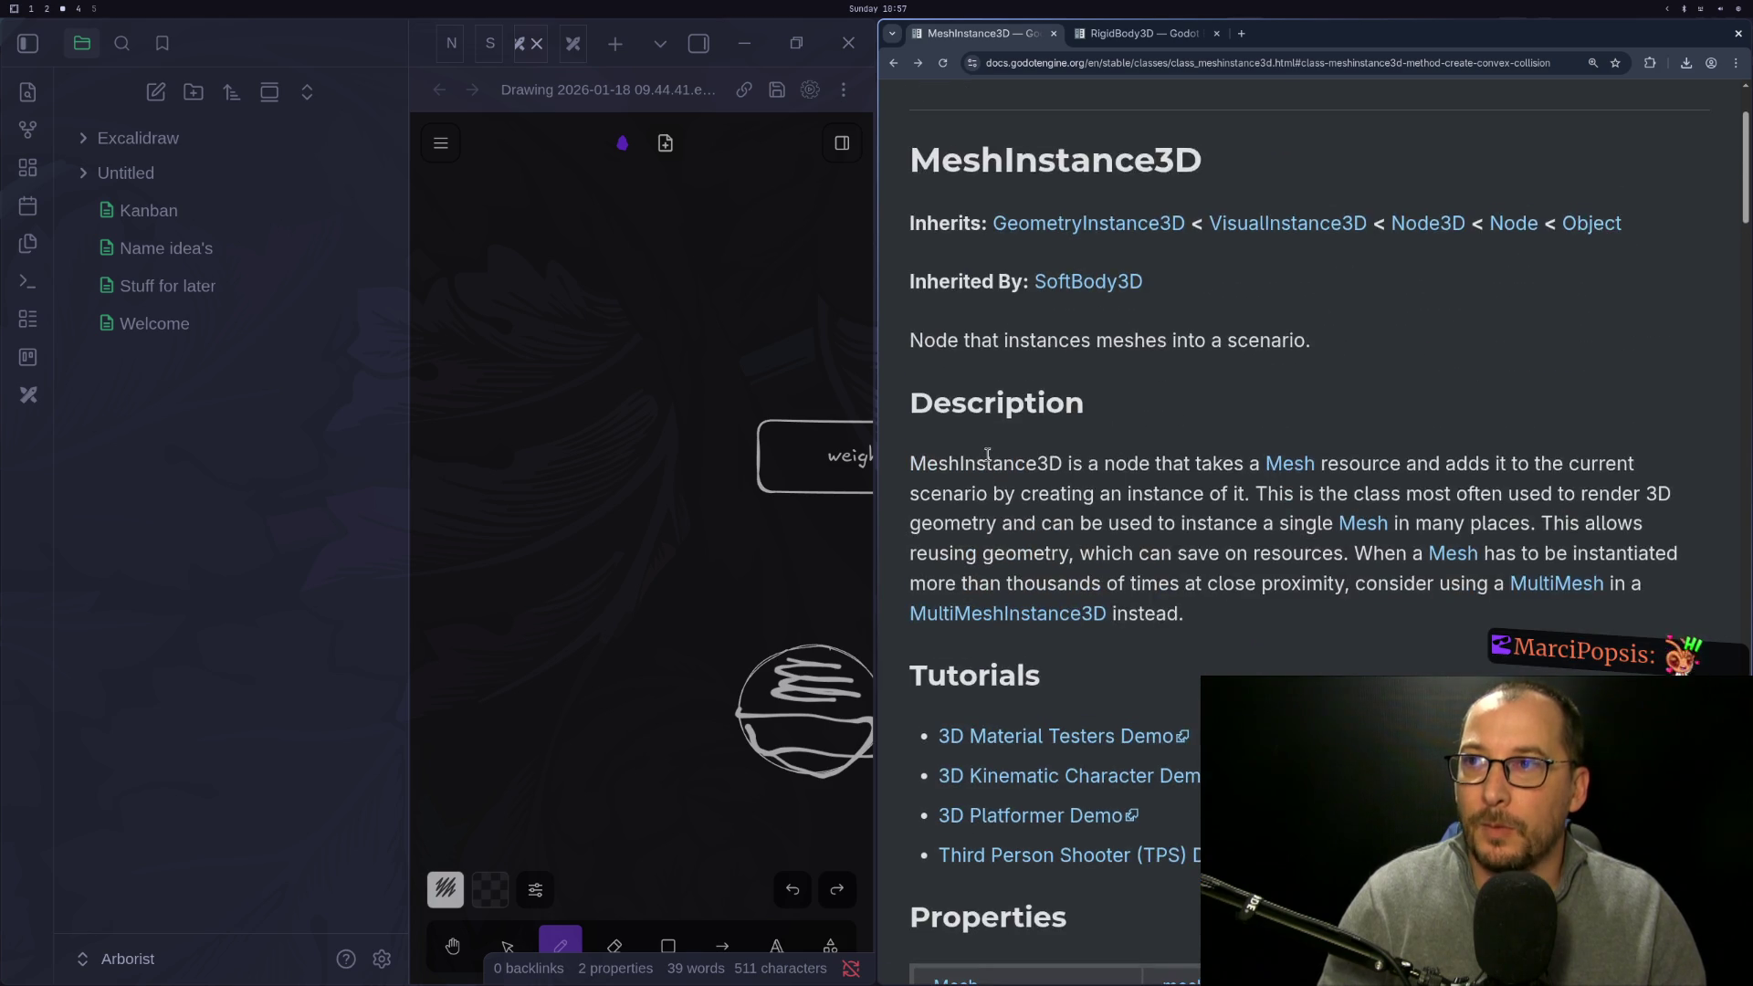
scroll(987, 454, "down", 3)
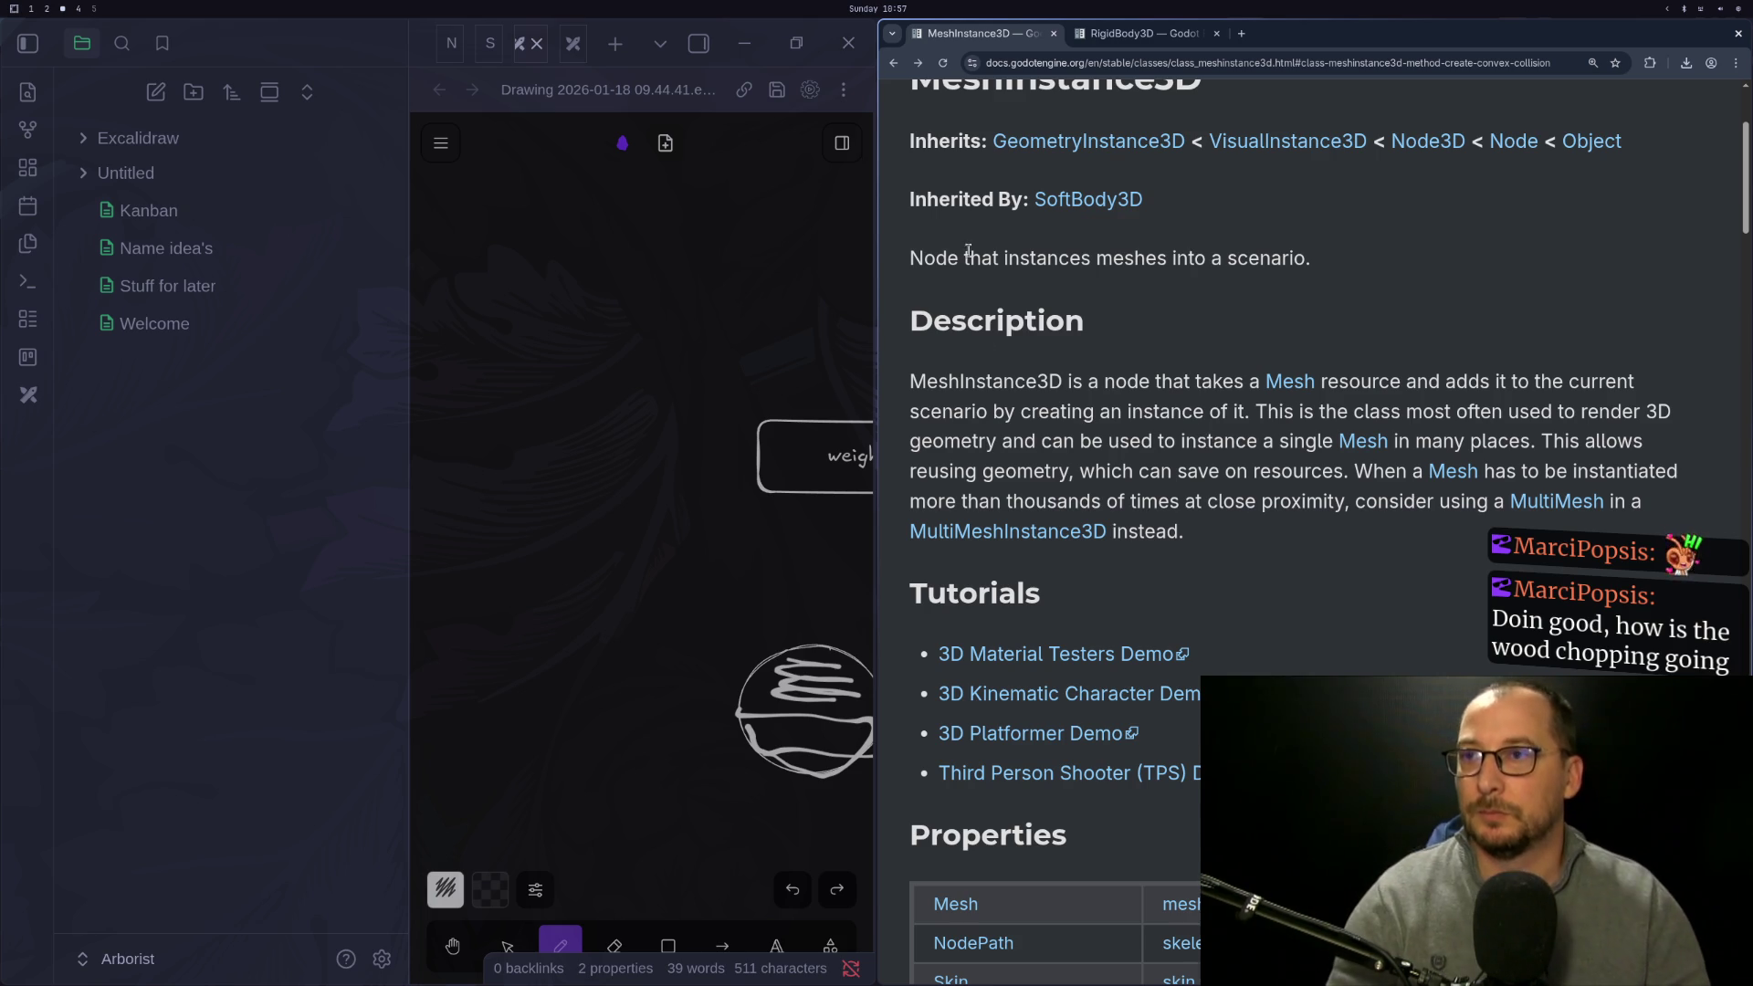
key("super+2")
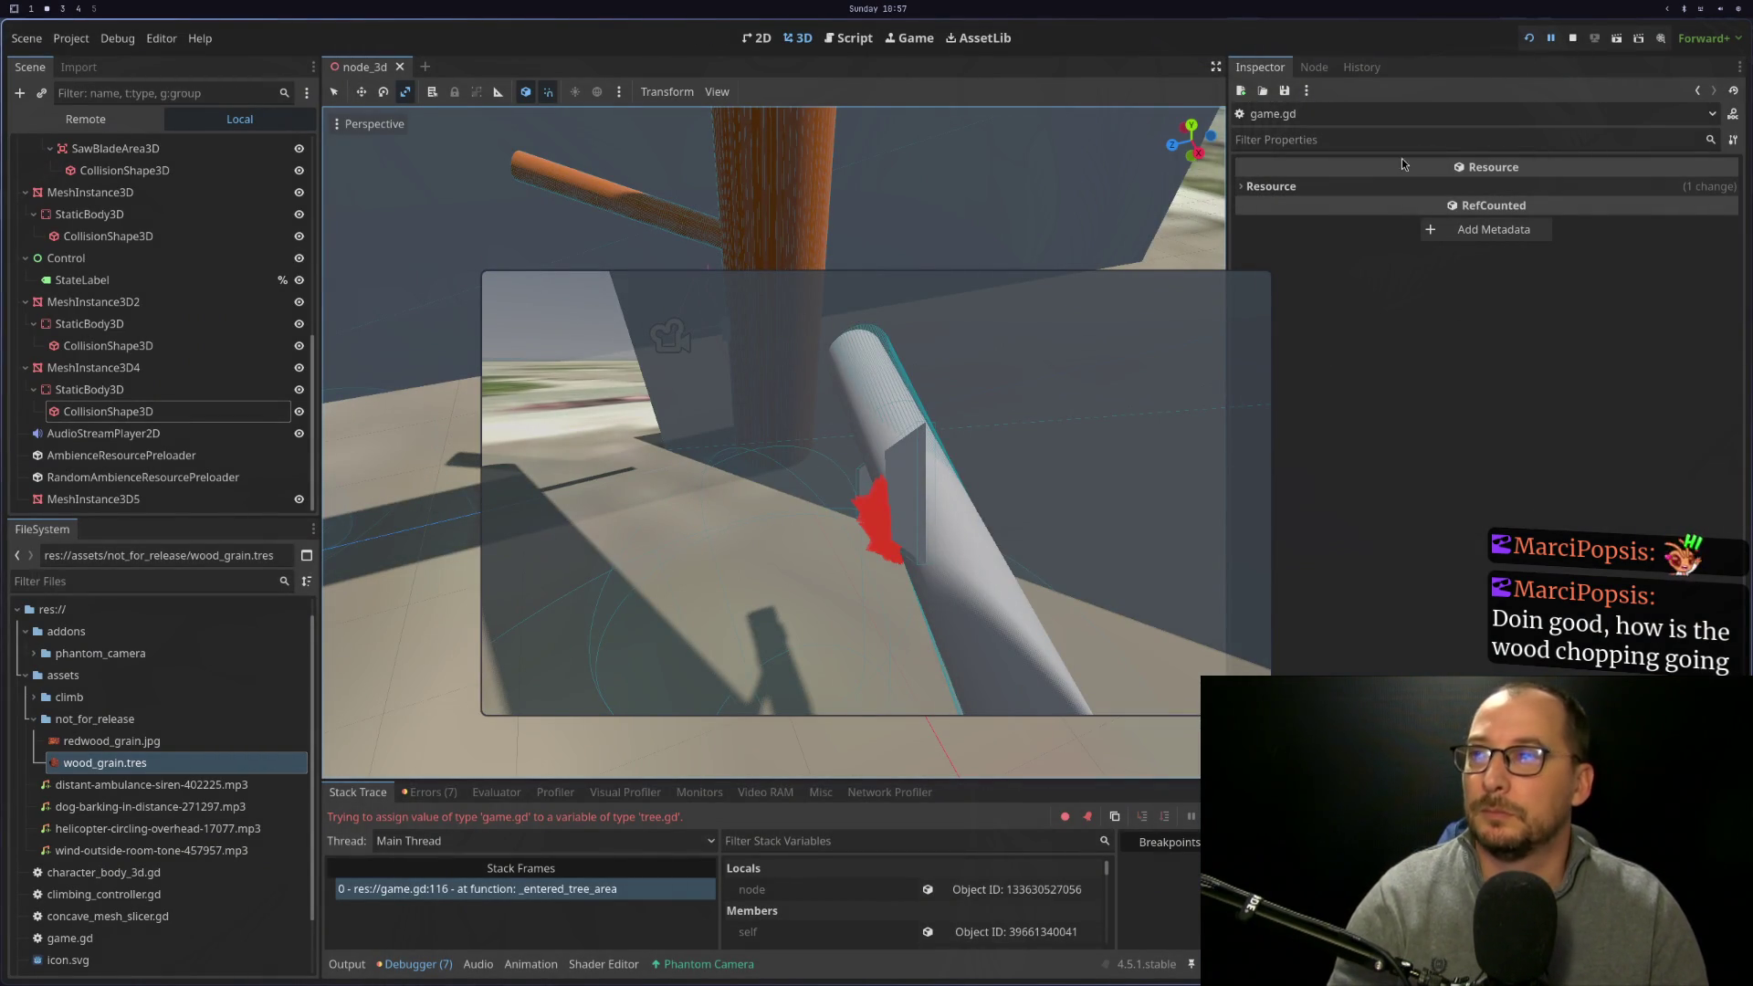
key("super+1")
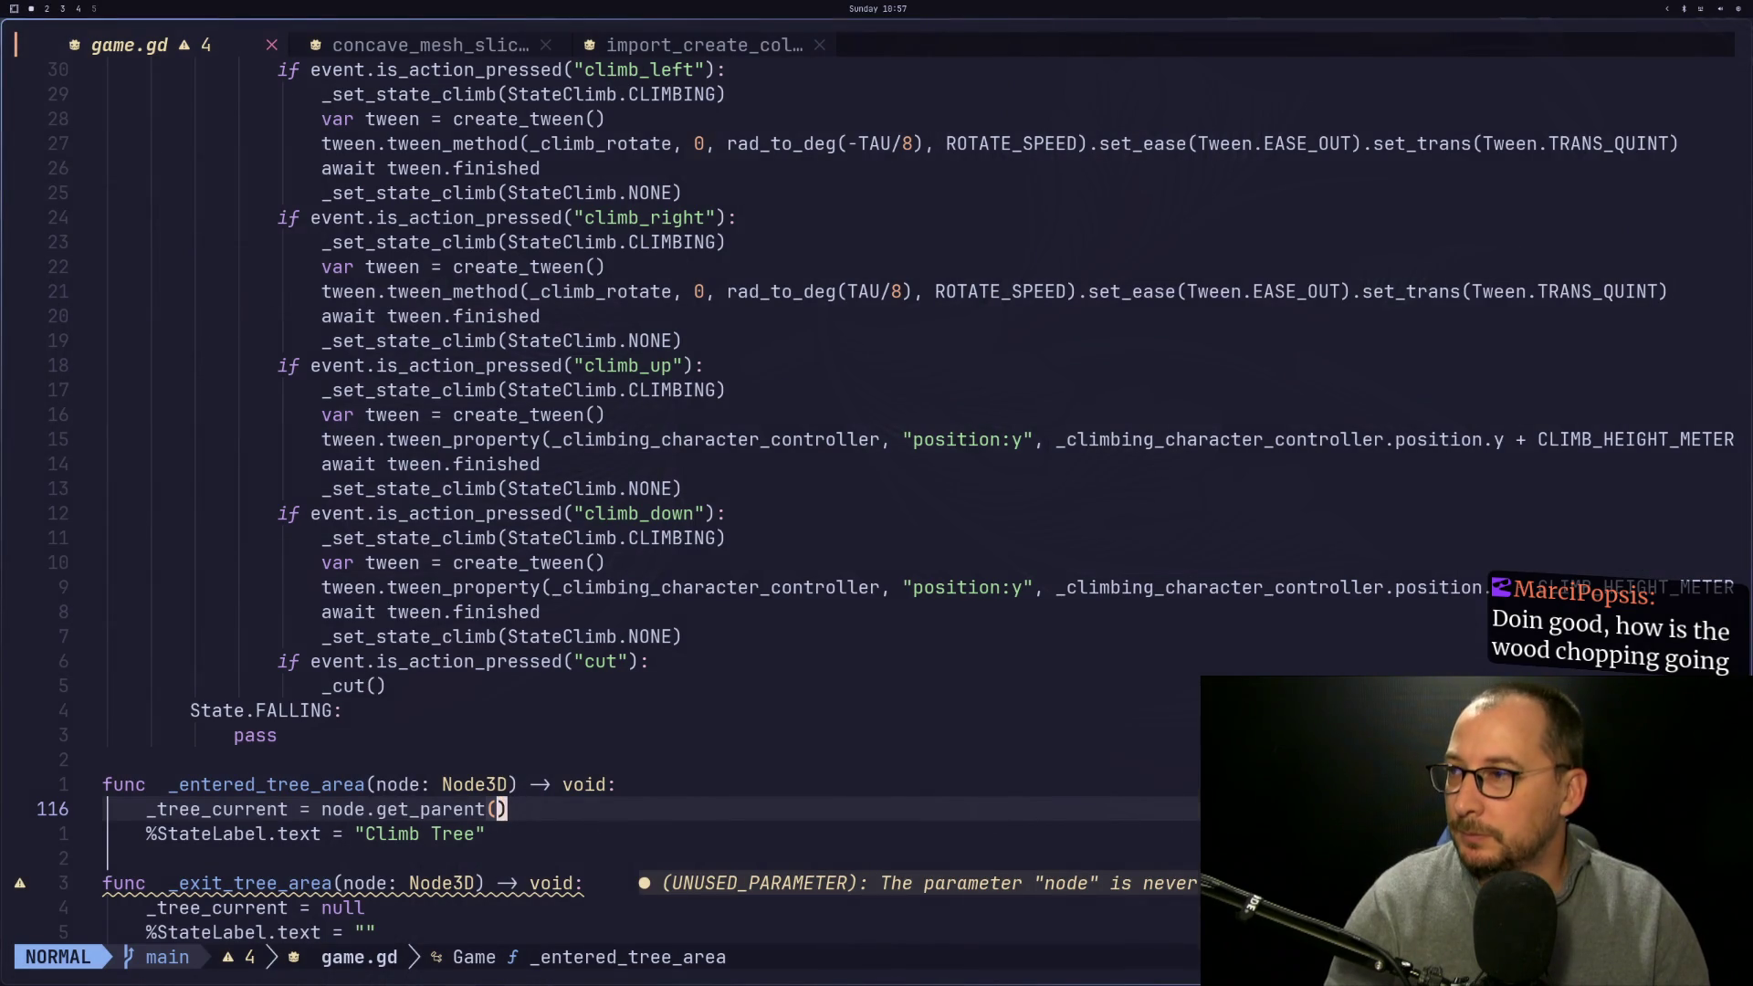
key("super+2")
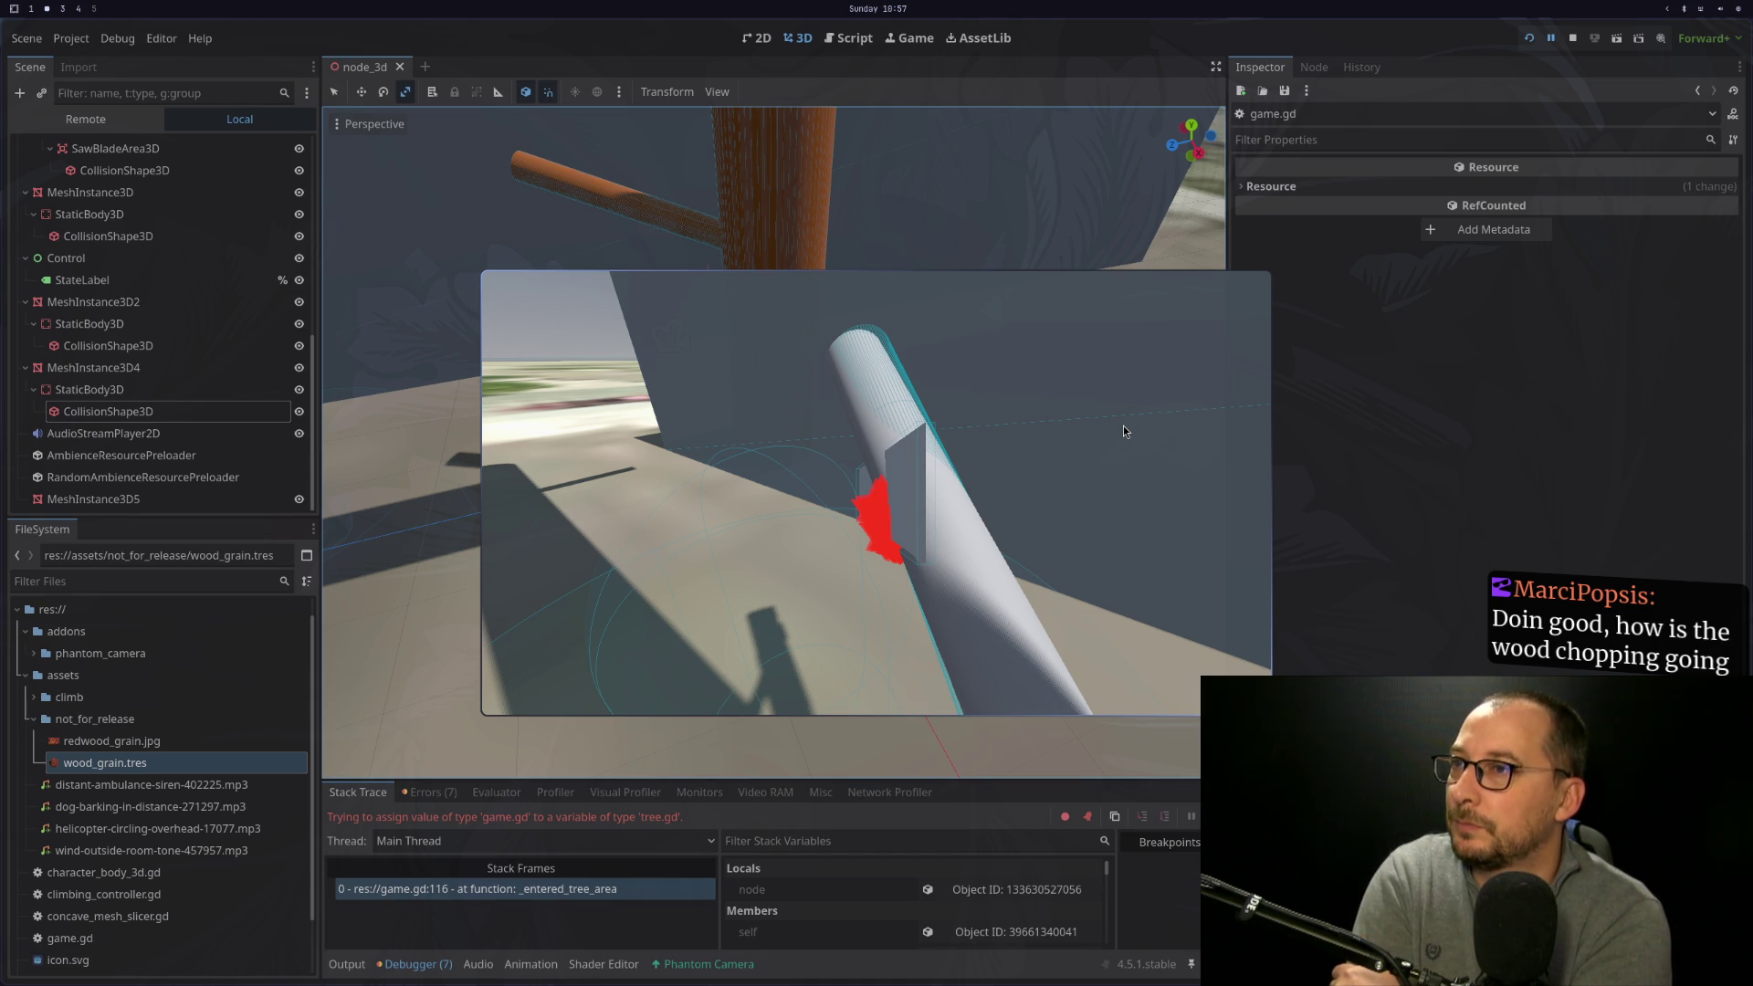
key("super+1")
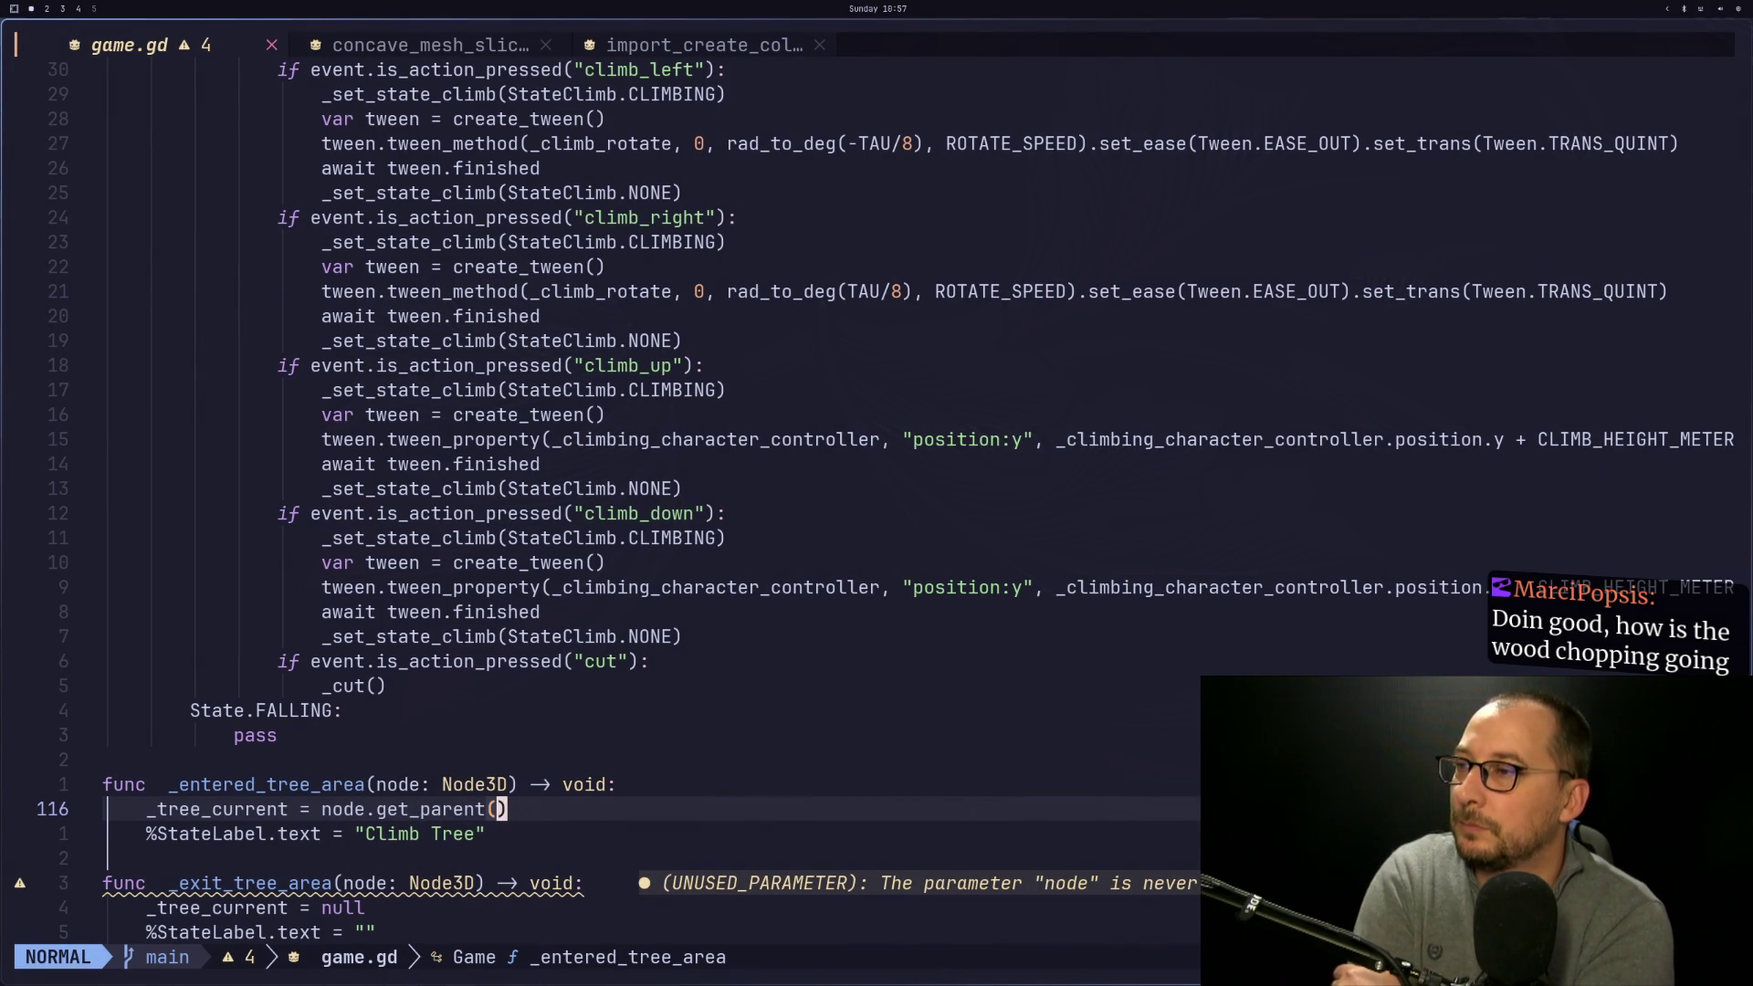
key("super+2")
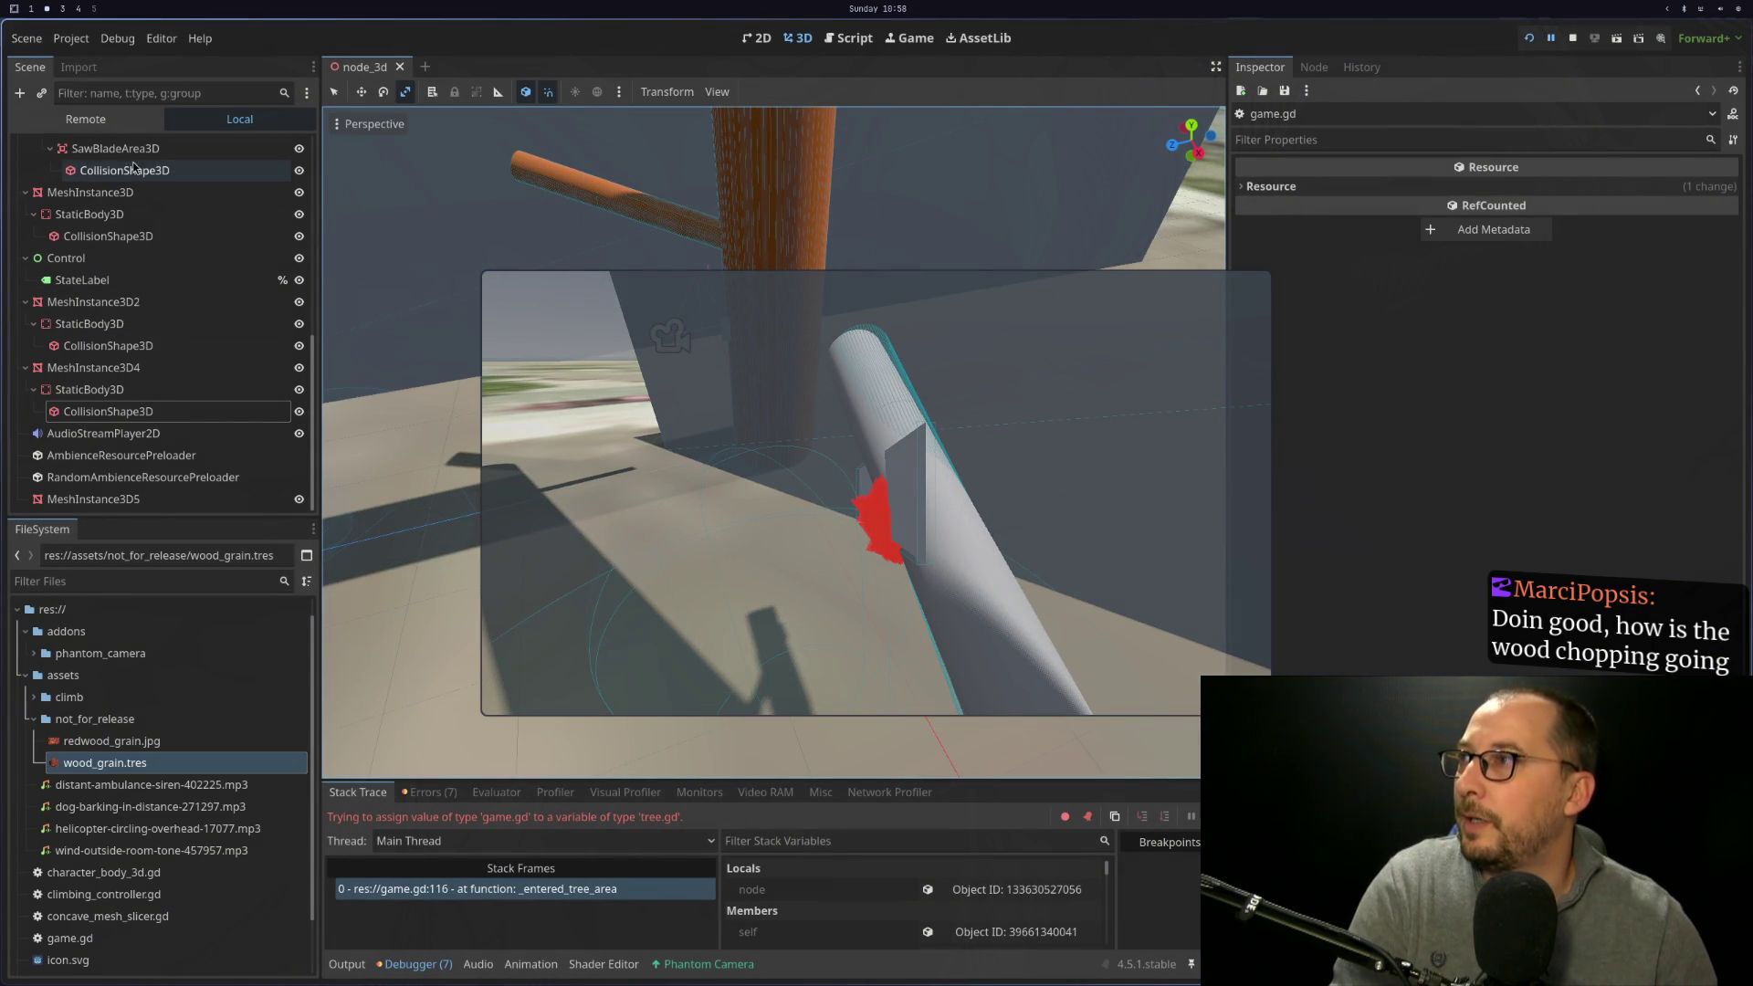
left_click(85, 119)
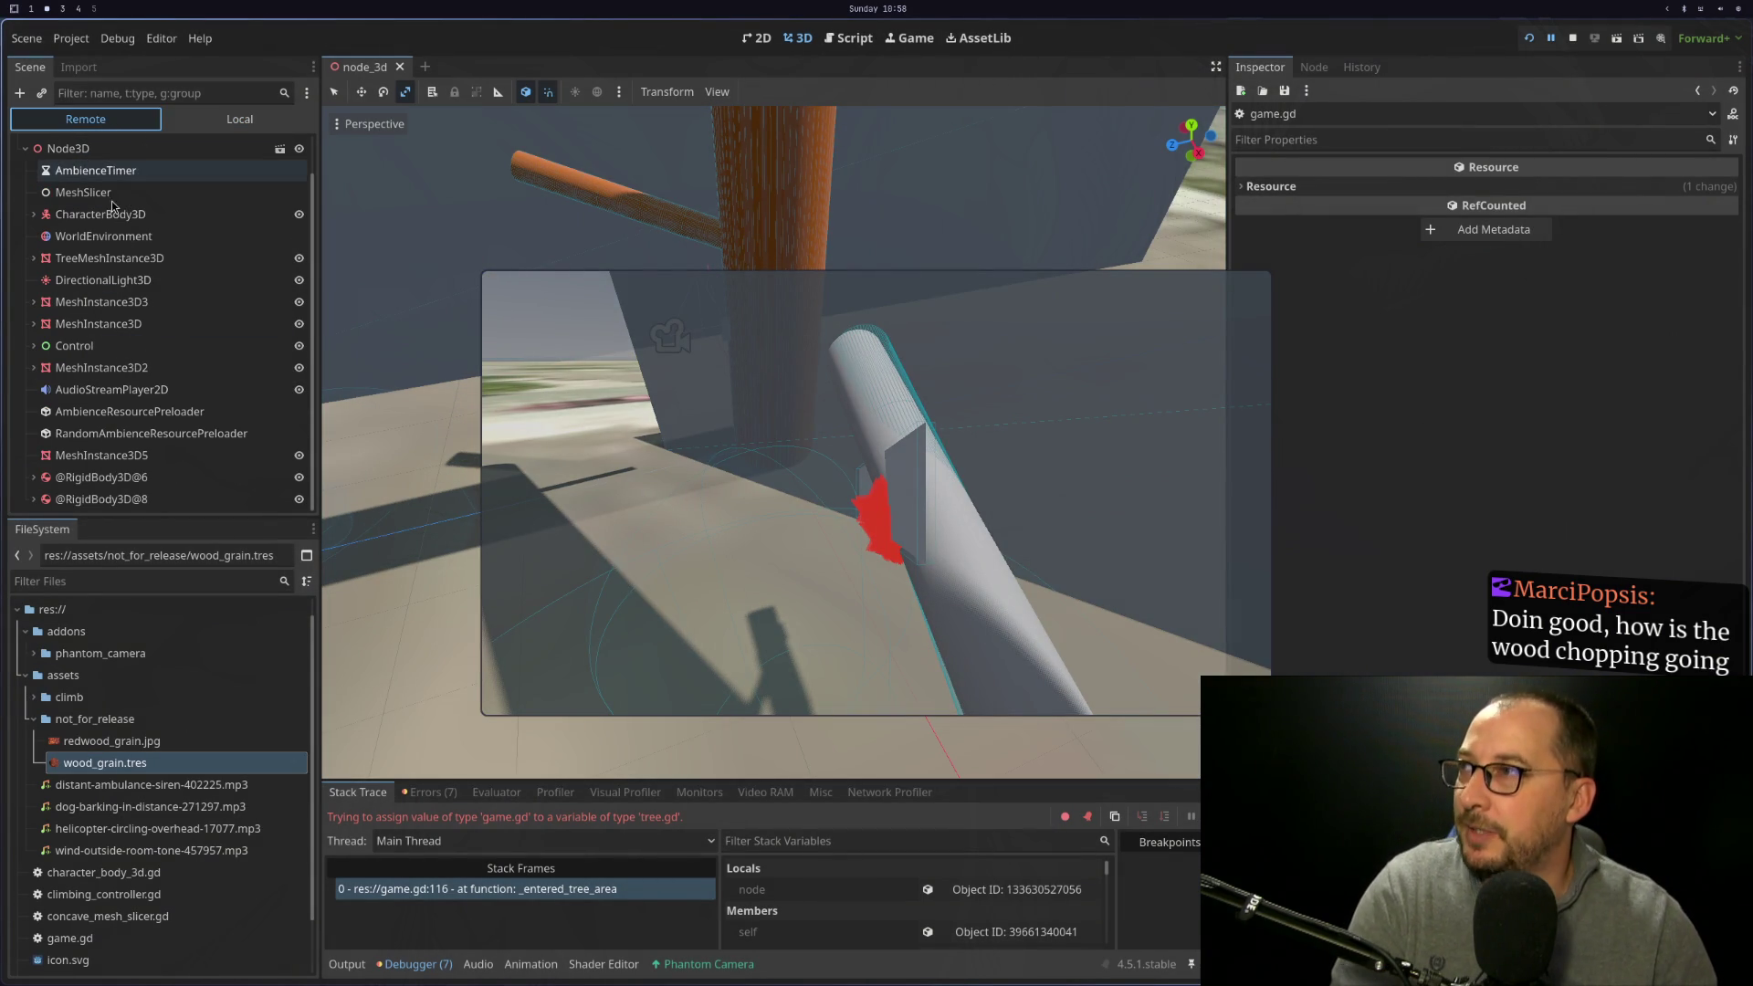
left_click(140, 497)
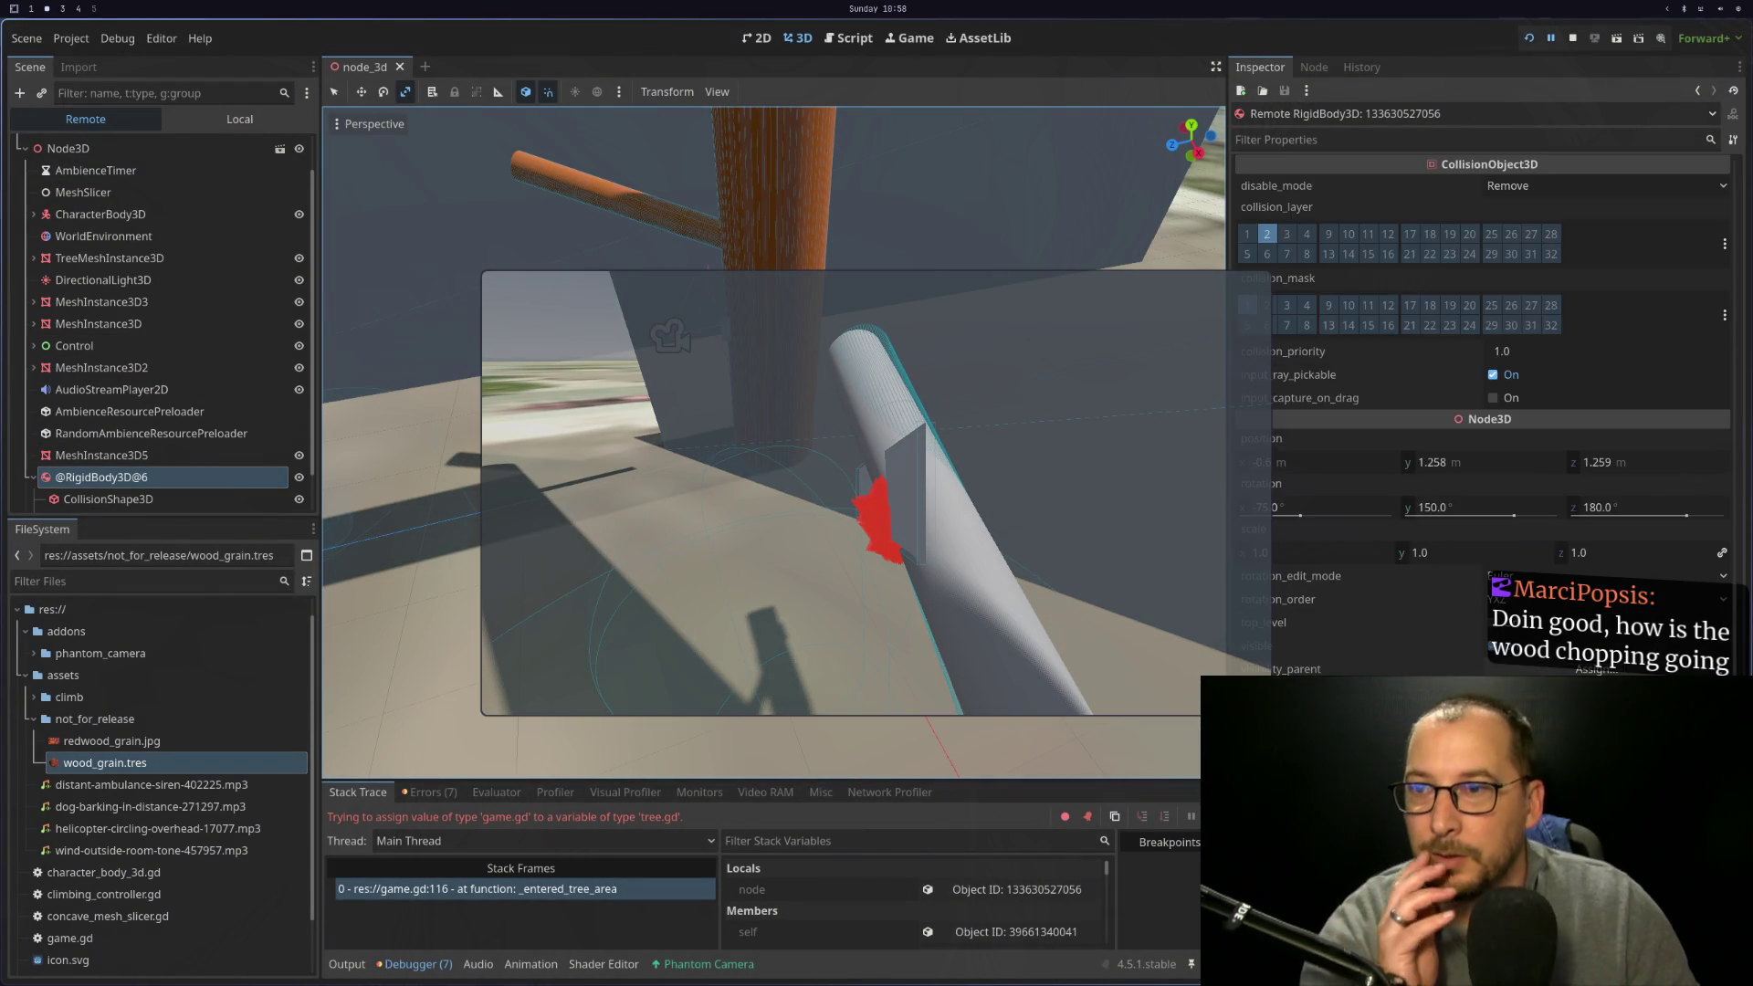
scroll(1483, 411, "down", 10)
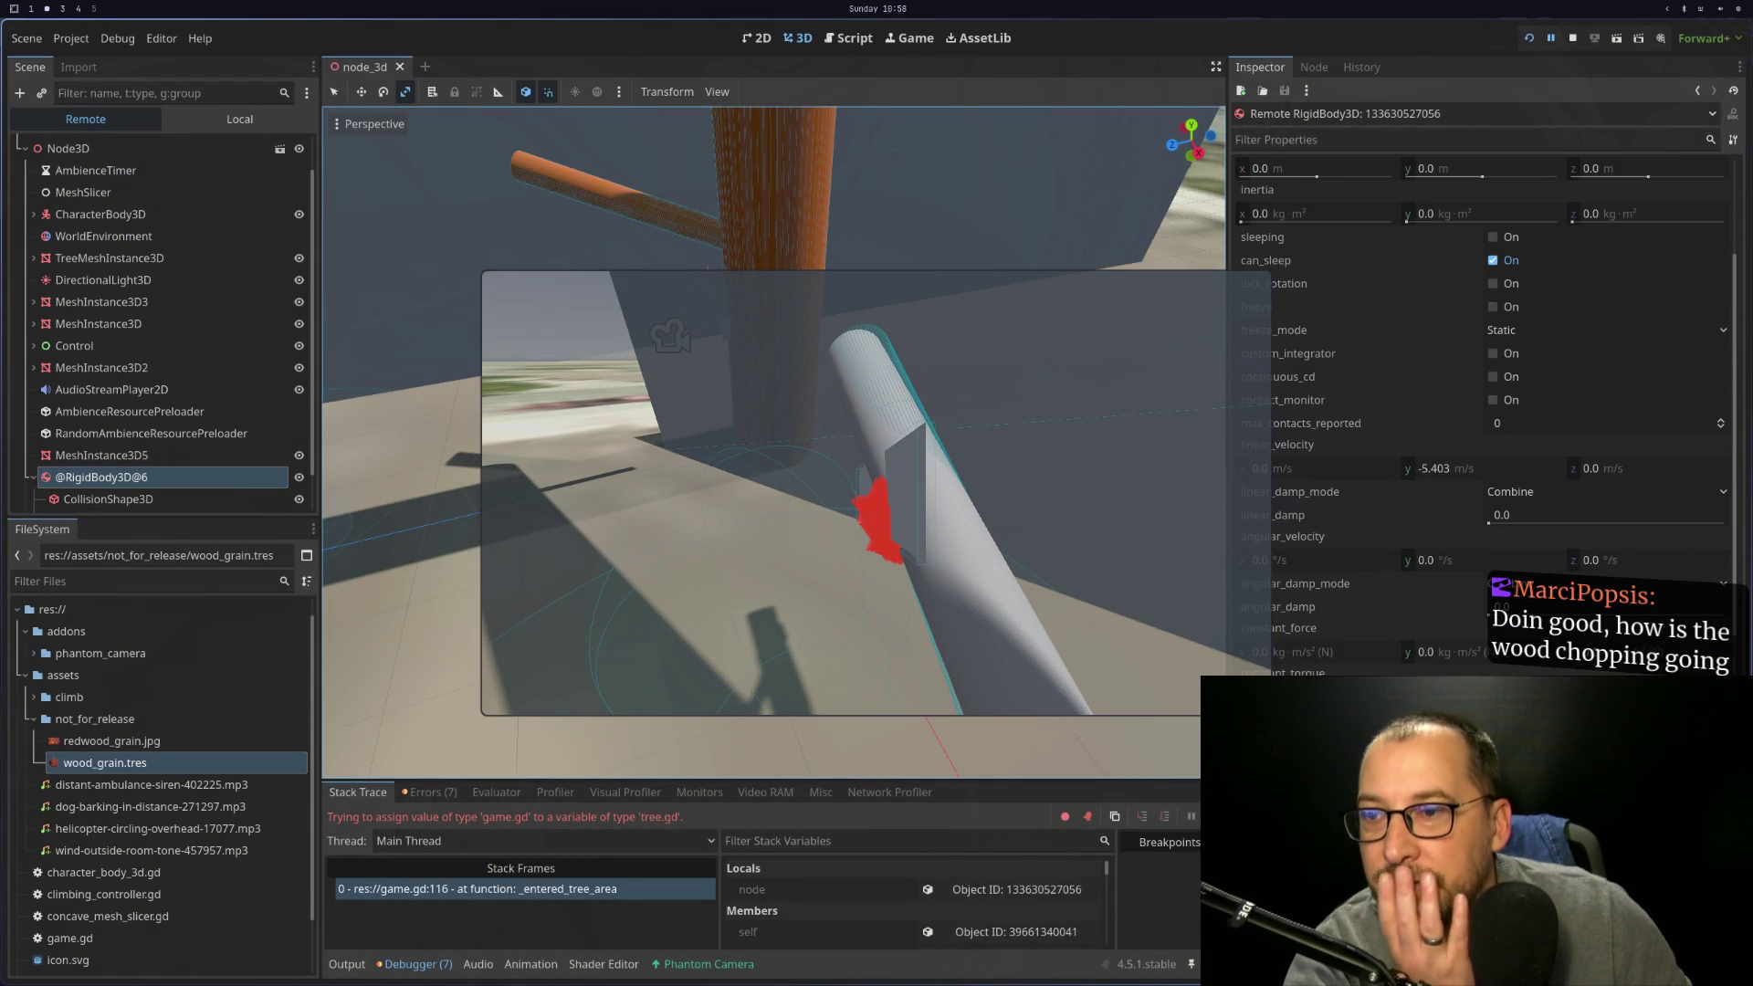
scroll(1483, 411, "down", 5)
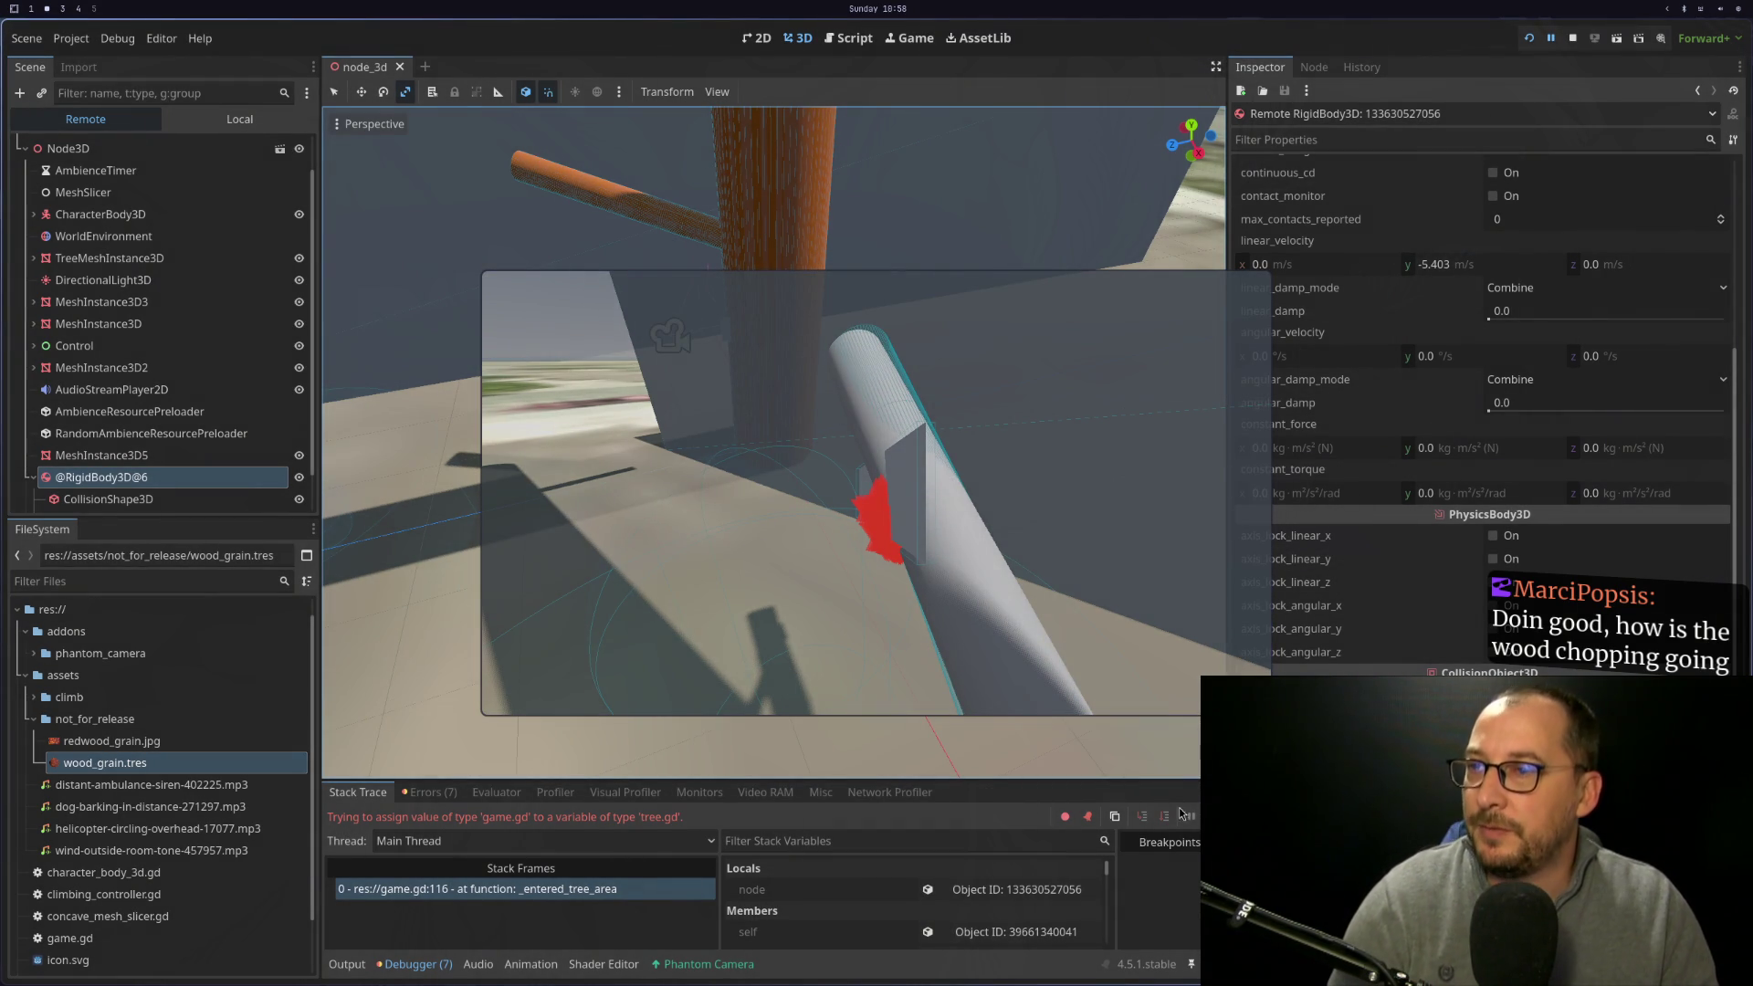
left_click(1185, 815)
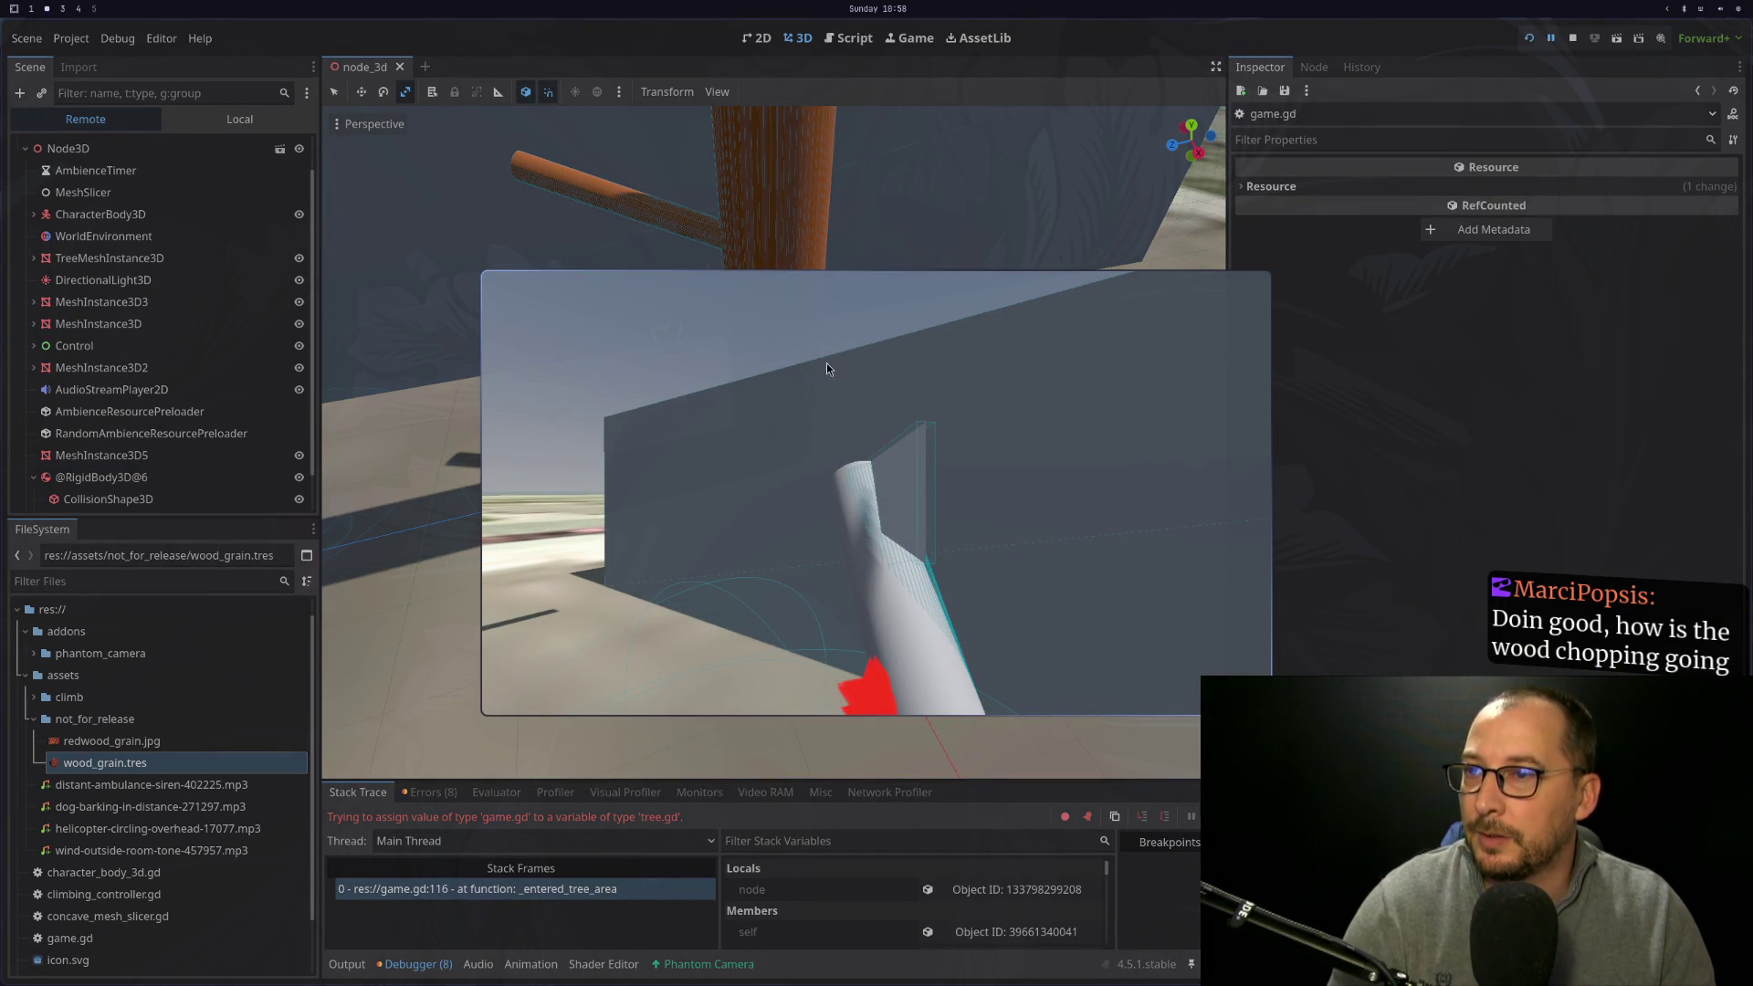
key("F12")
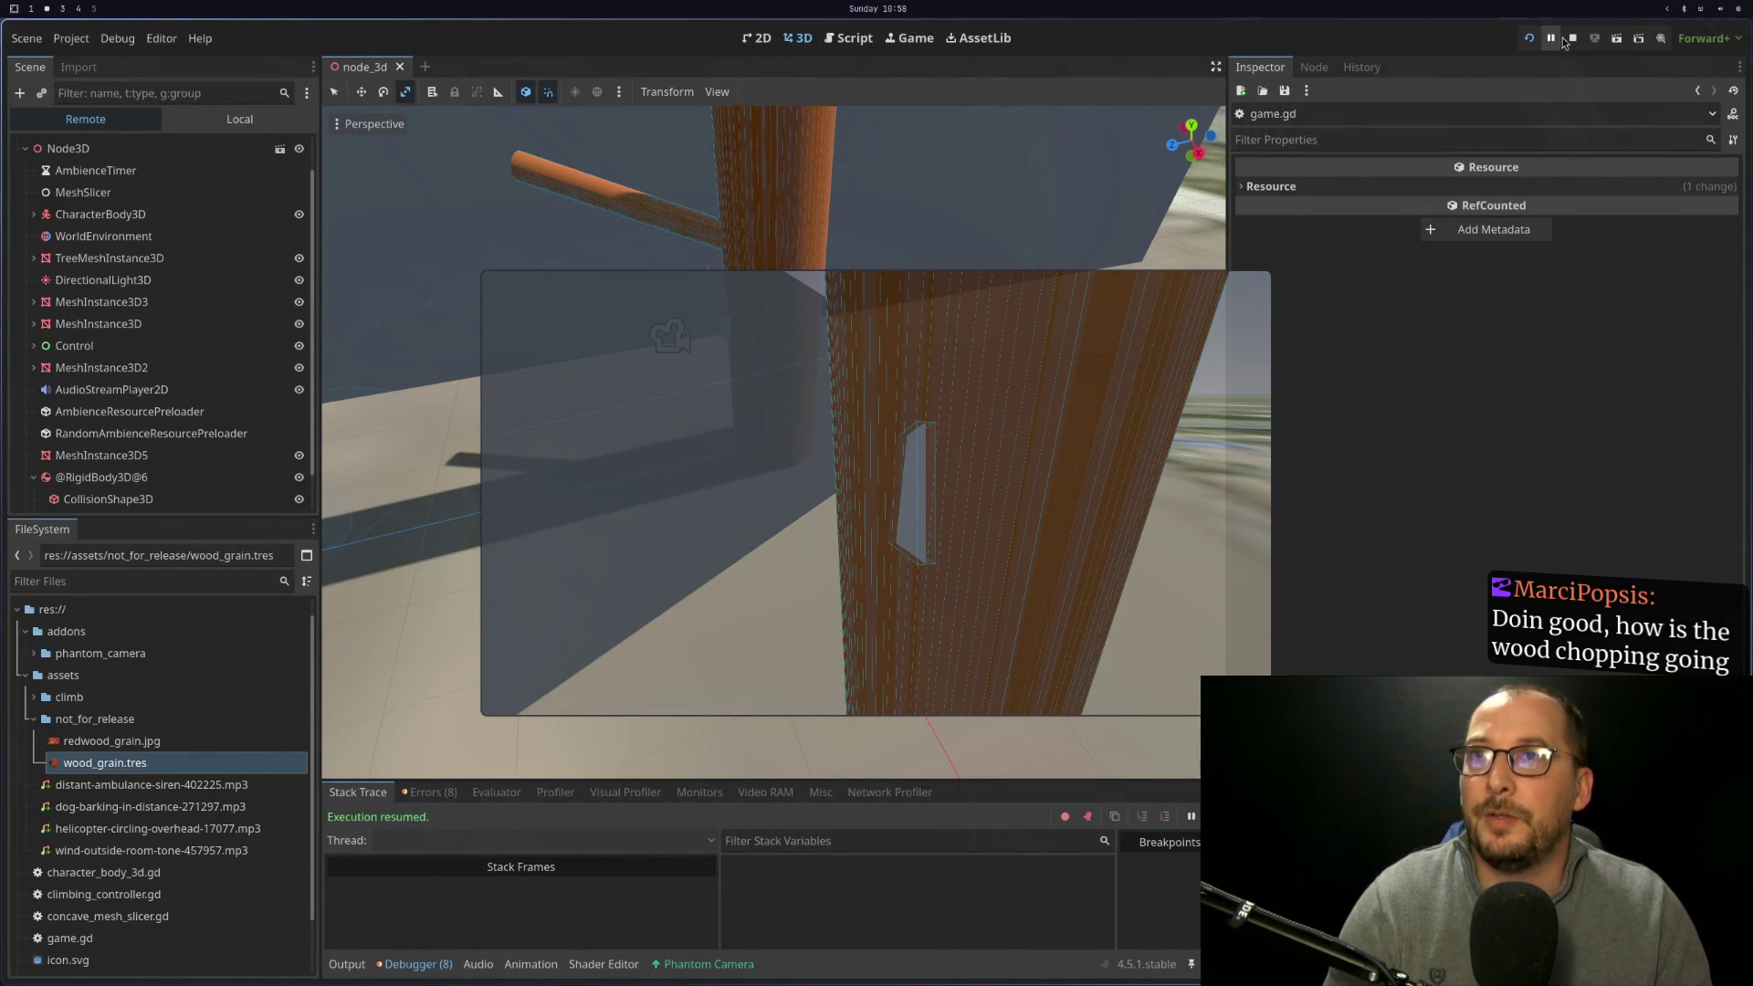
Check line 116's node parameter, then view MeshInstance3D2's StaticBody3D child in the Remote tree
scroll(245, 402, "down", 2)
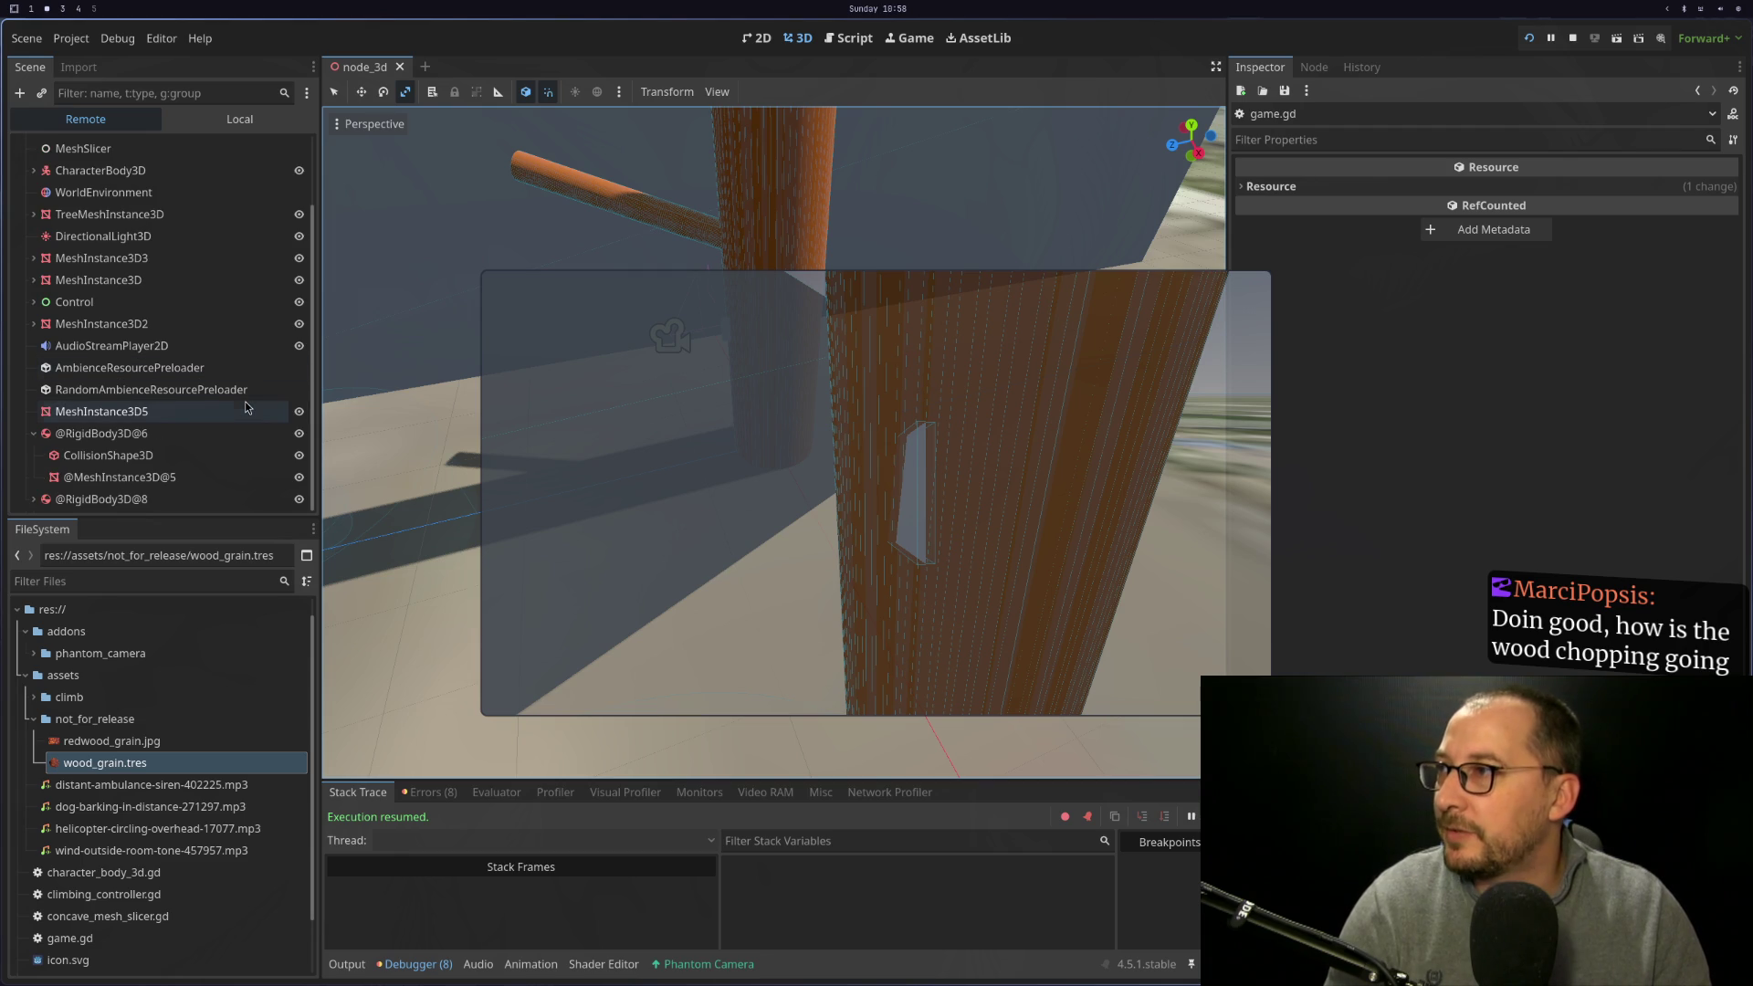
key("super+1")
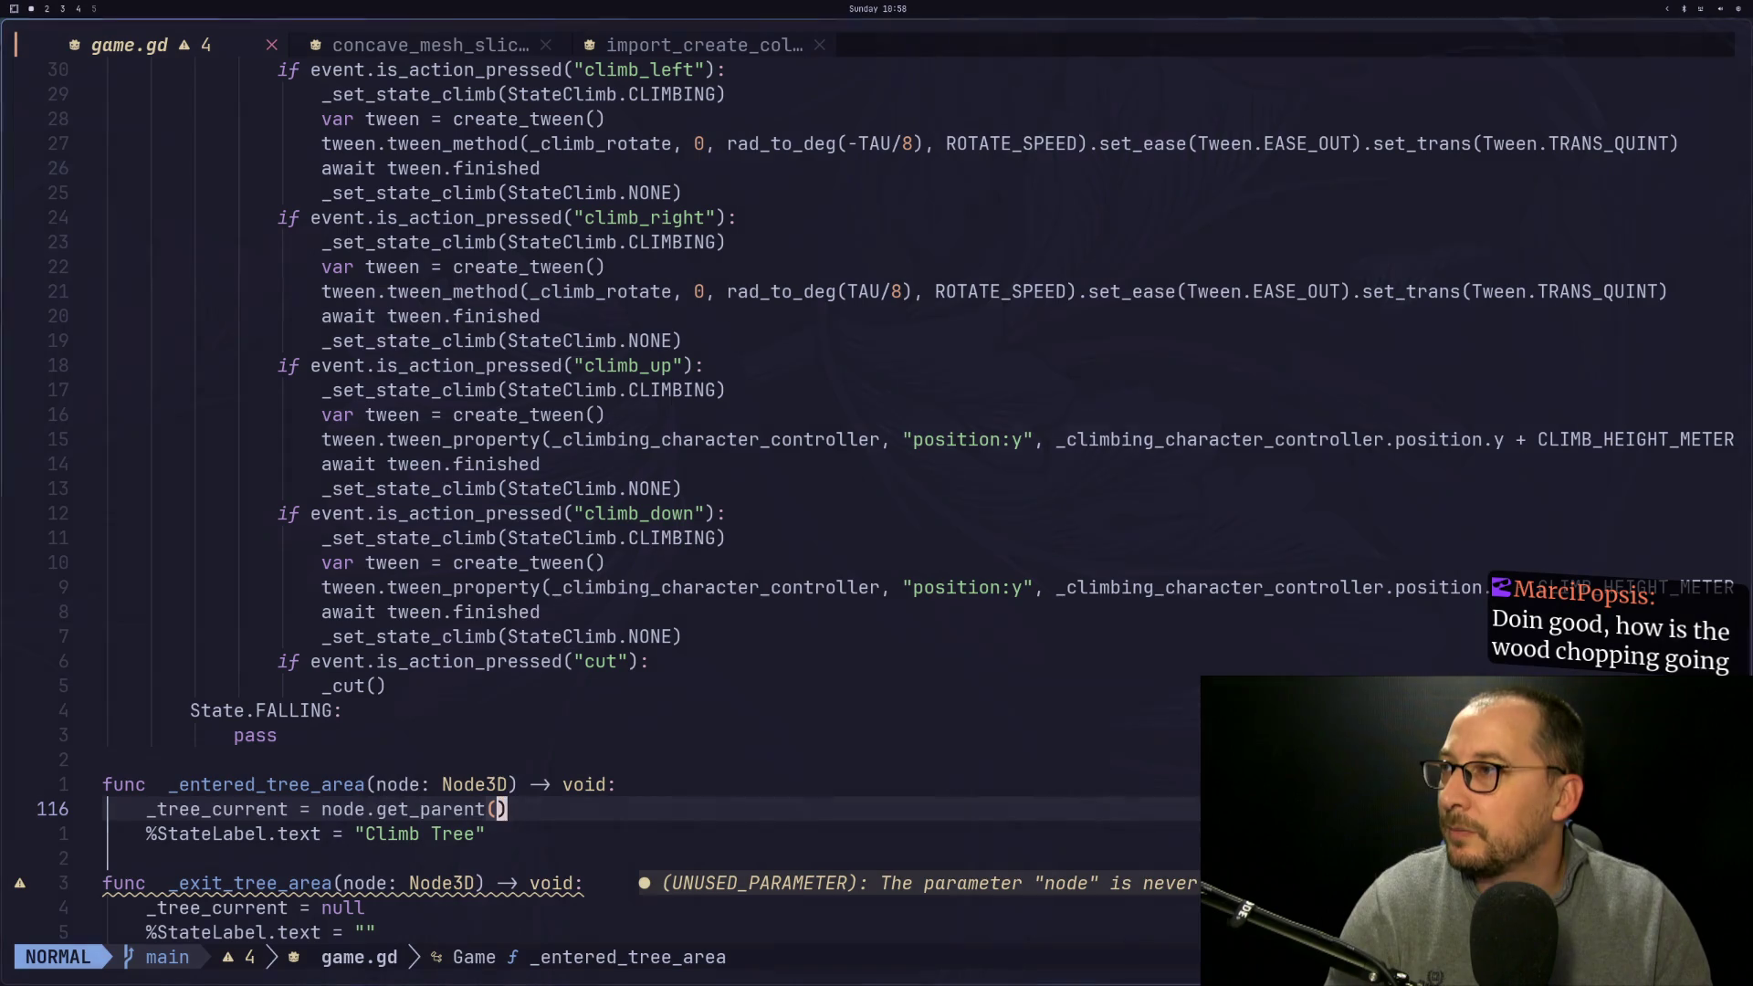
left_click(350, 809)
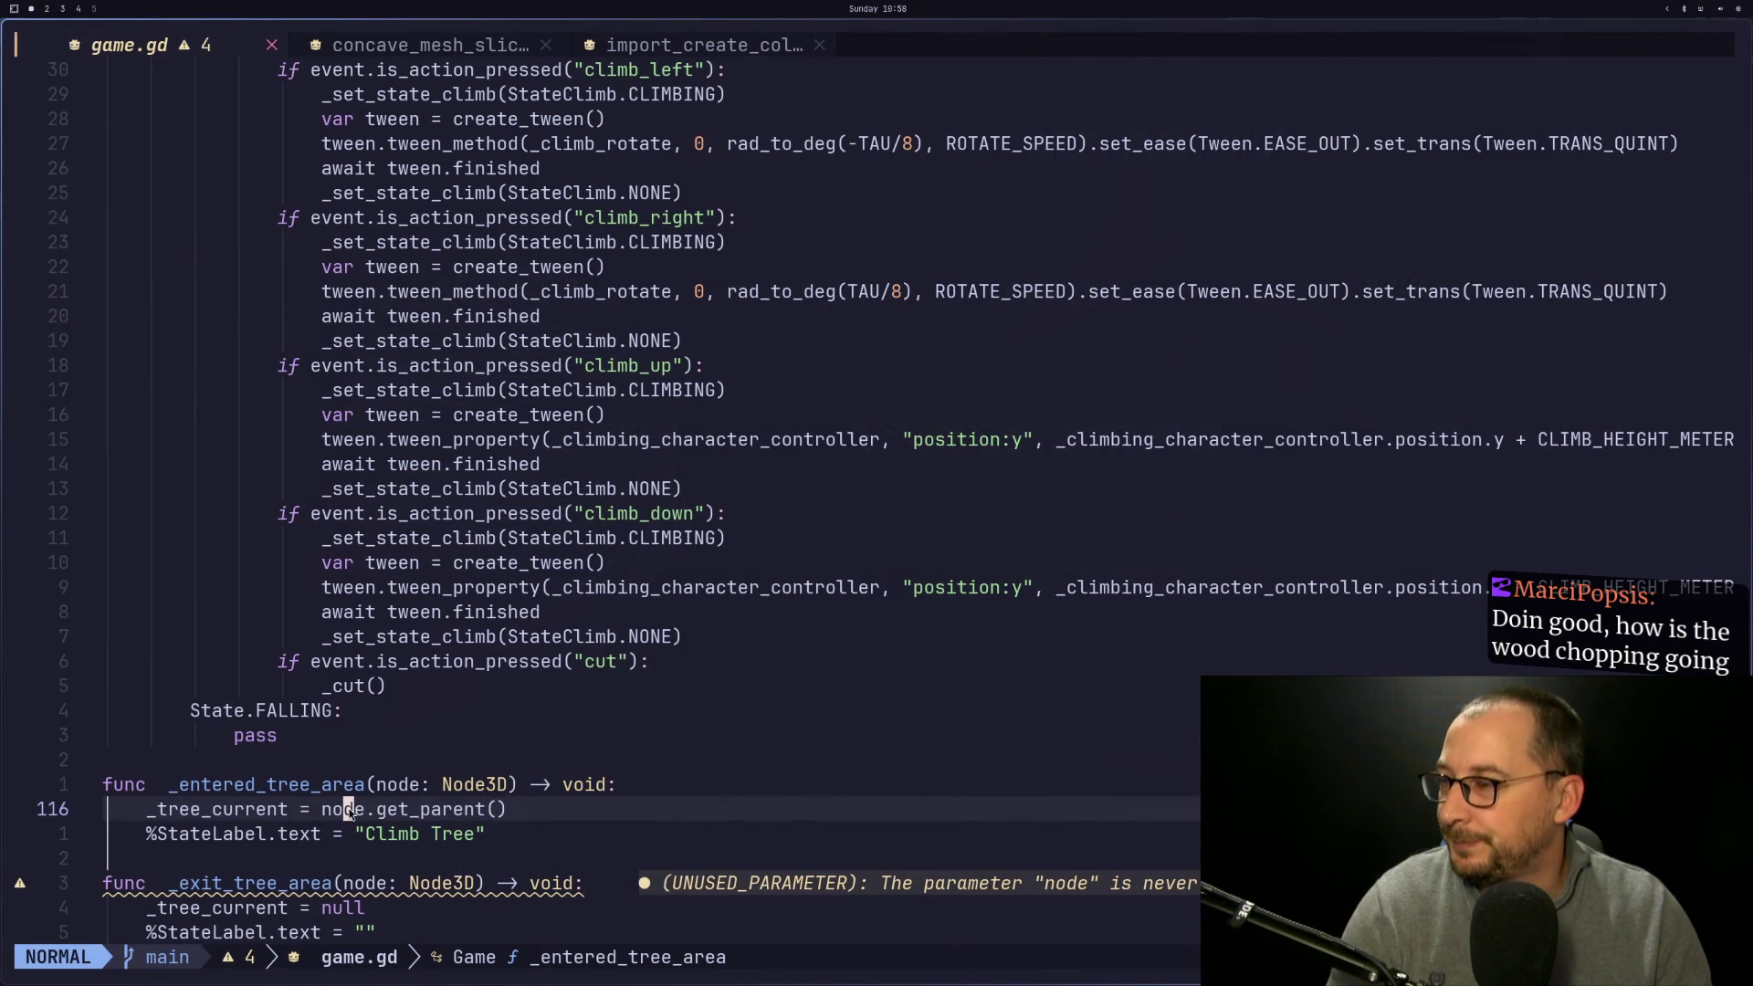
key("super+2")
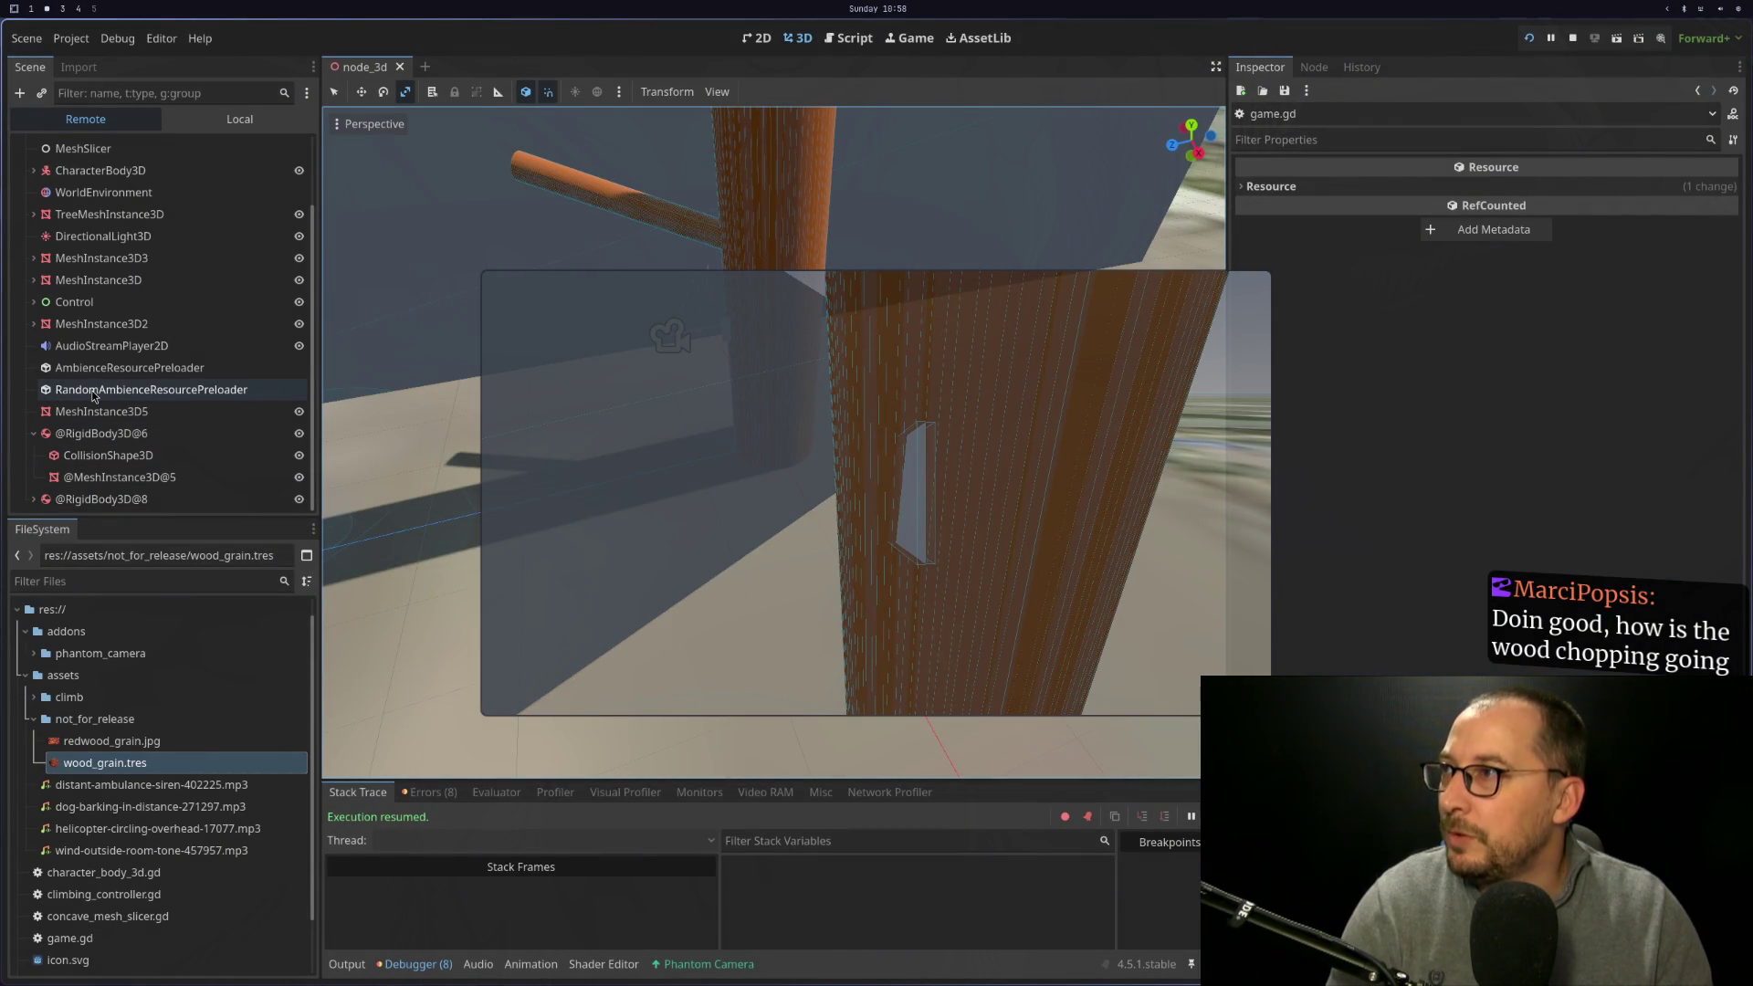
left_click(33, 323)
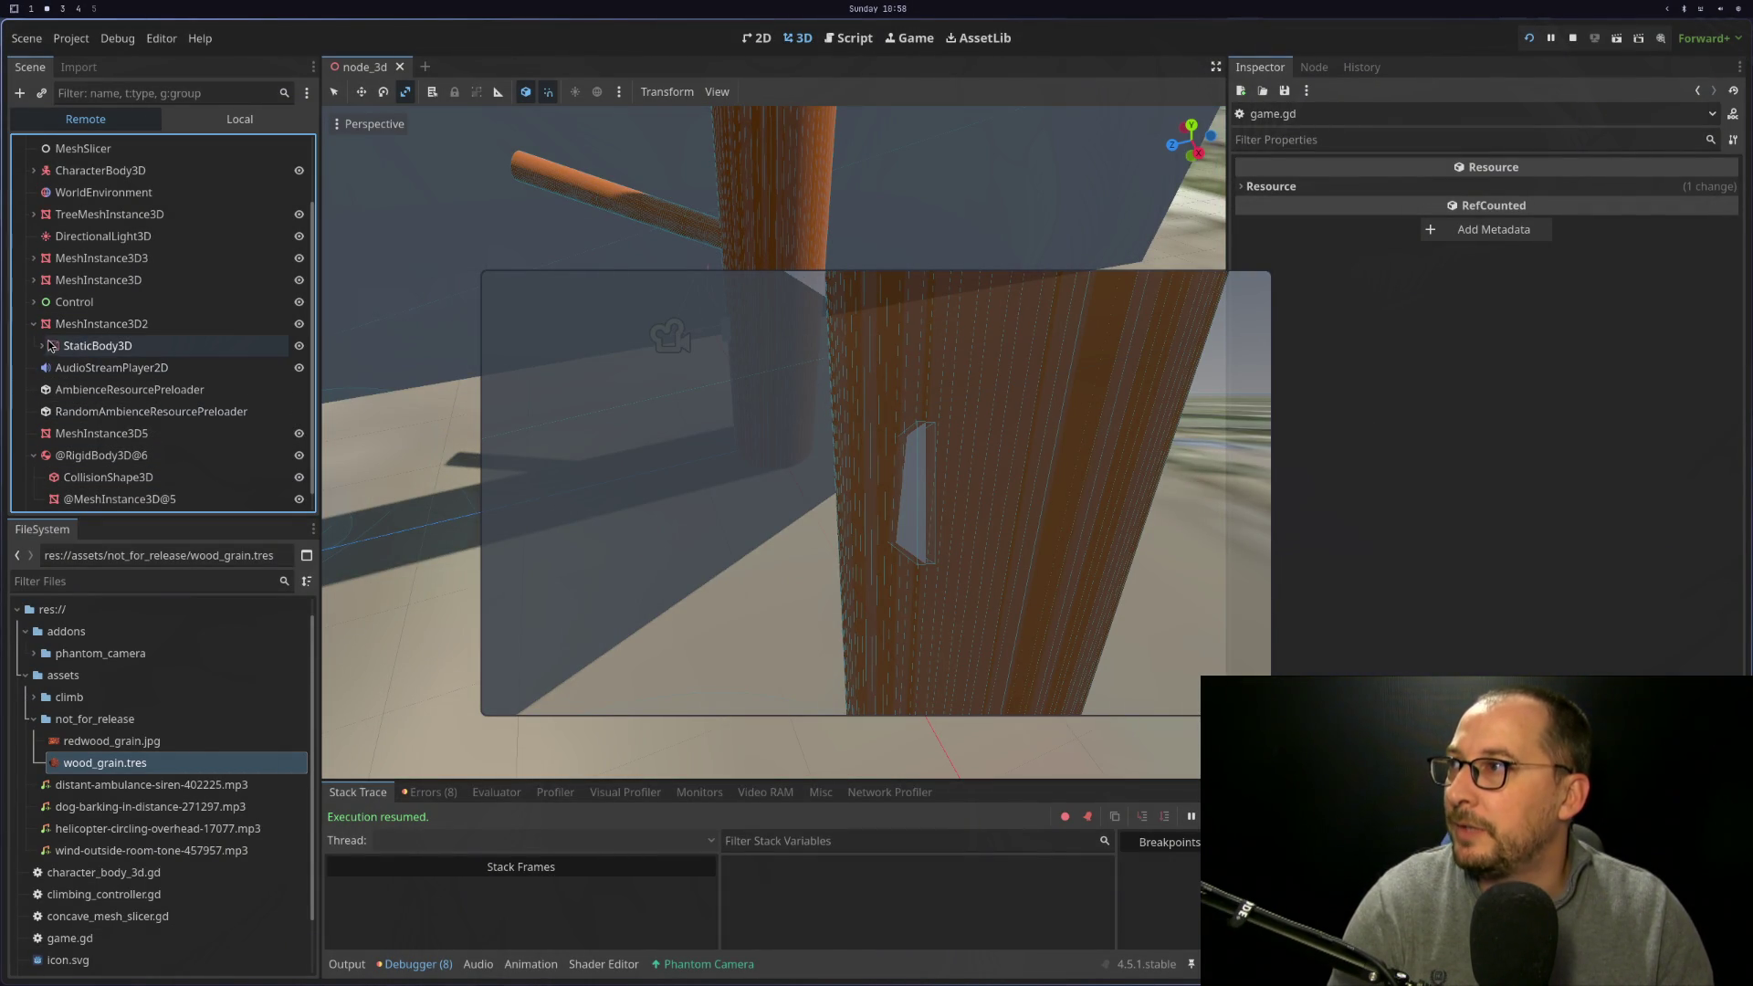
left_click(83, 352)
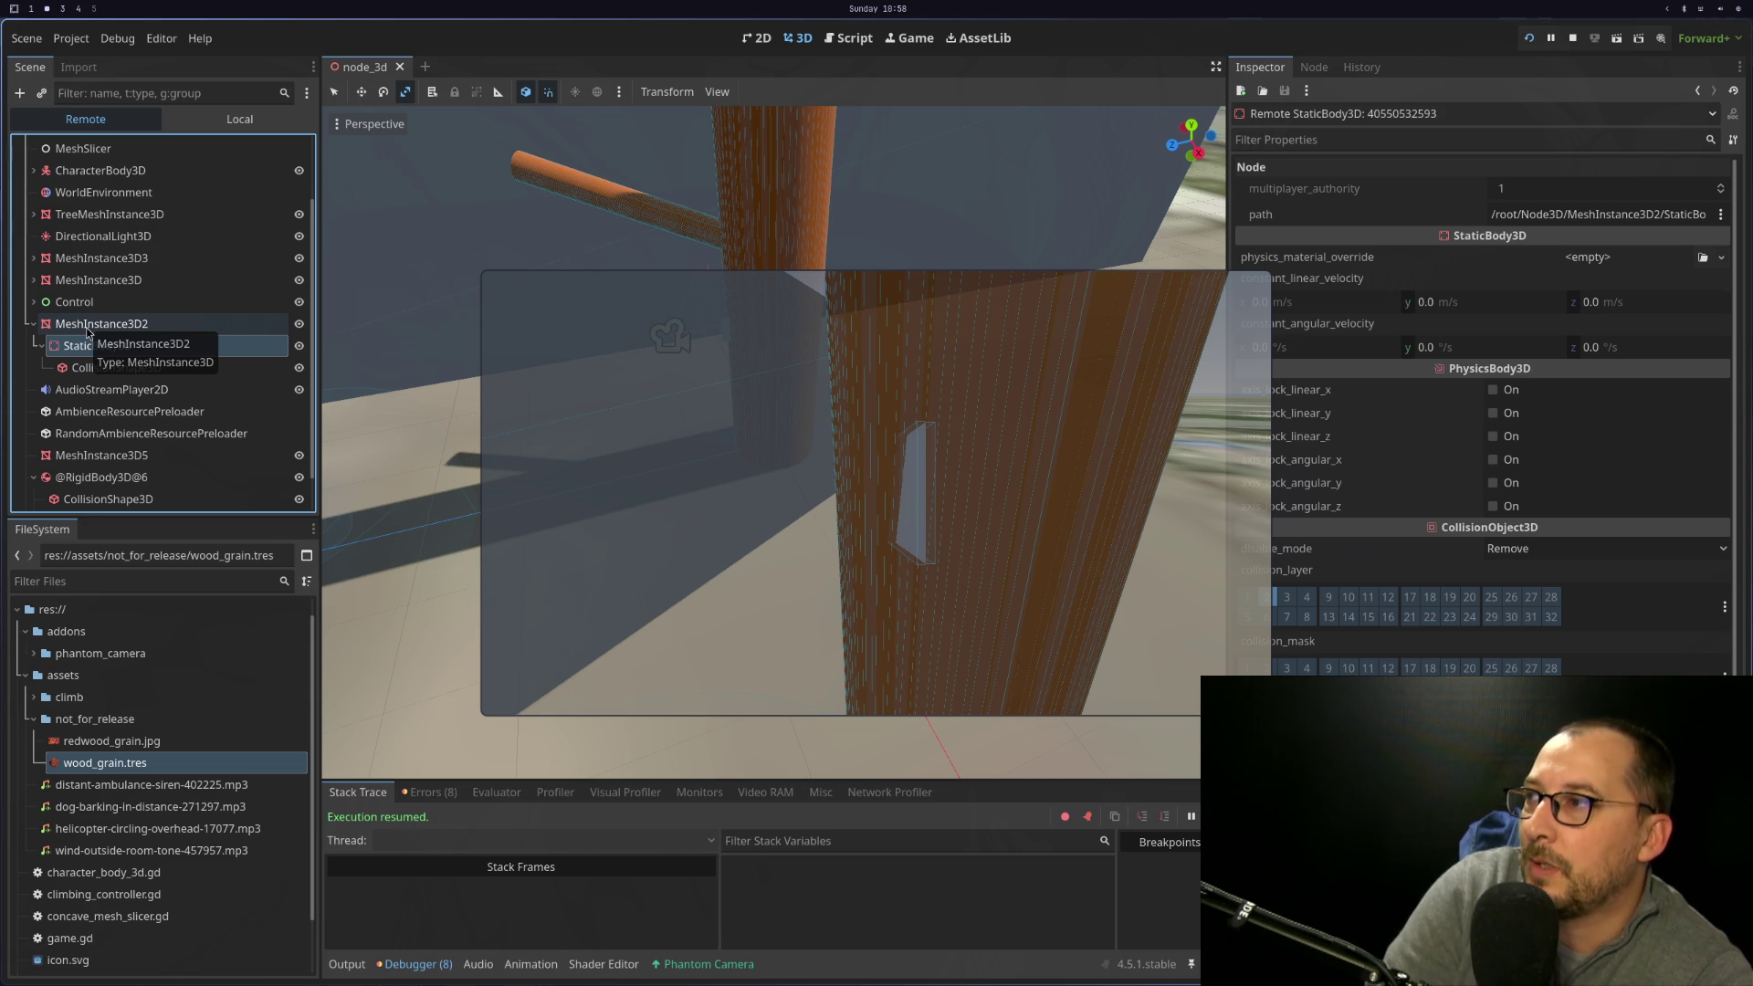
key("super+1")
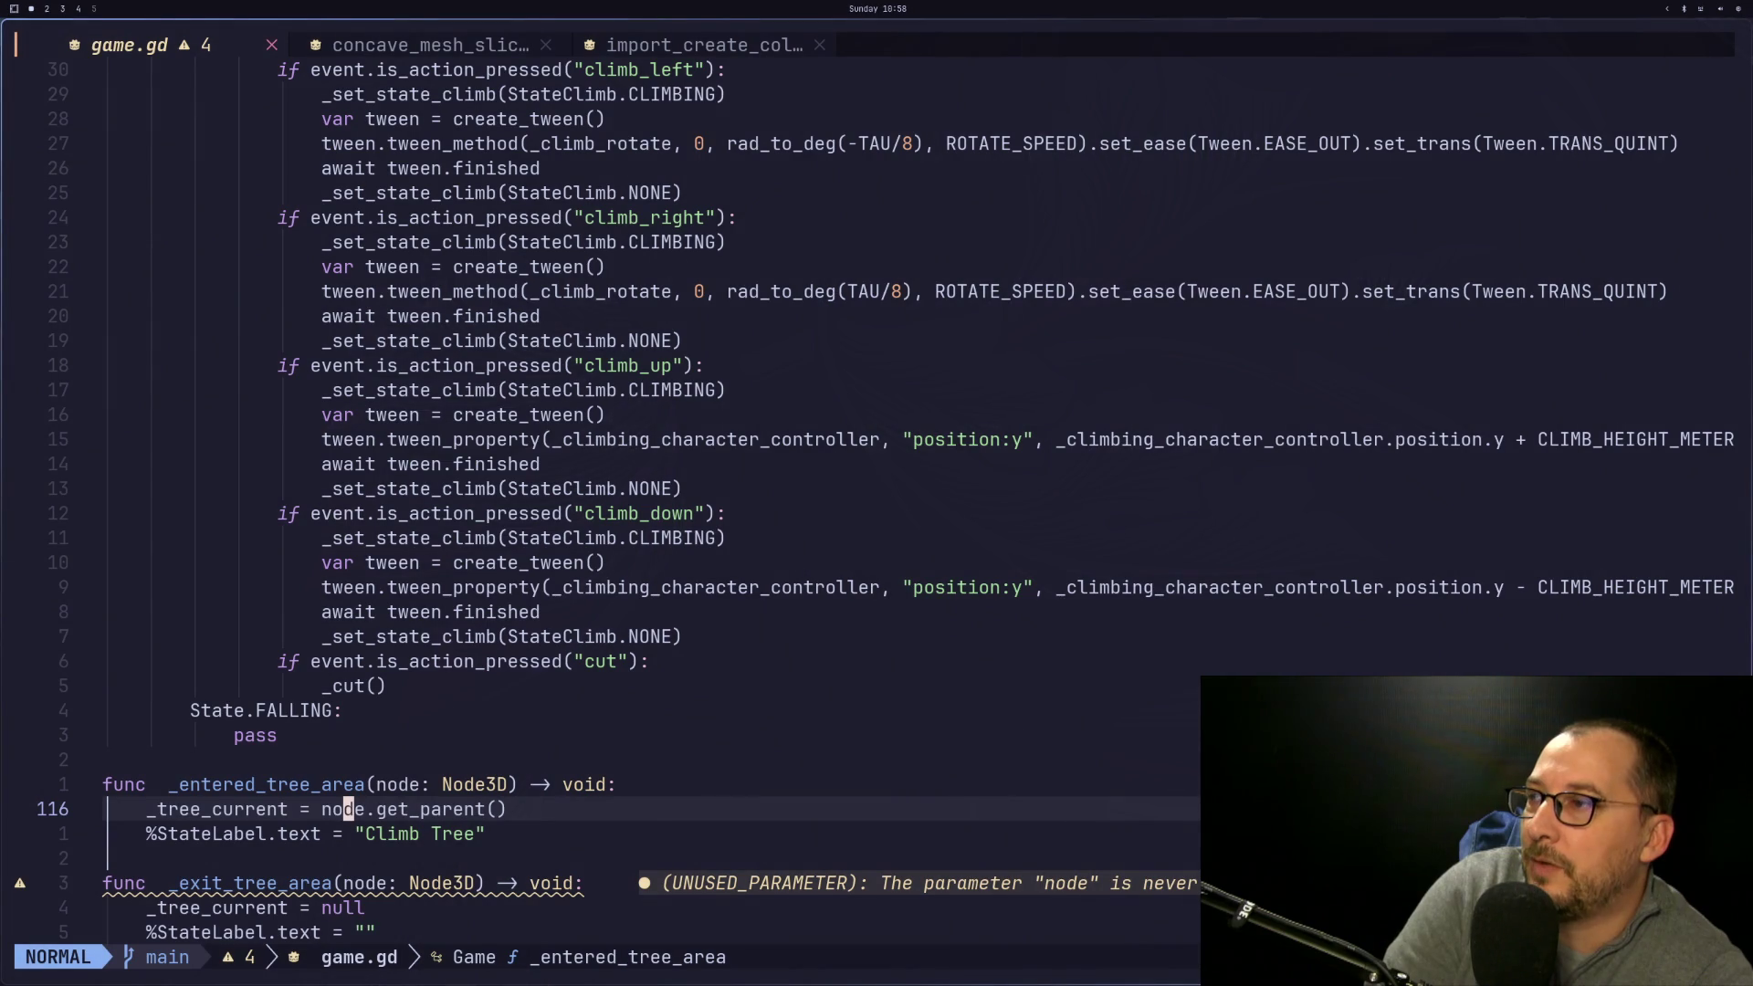
key("super+2")
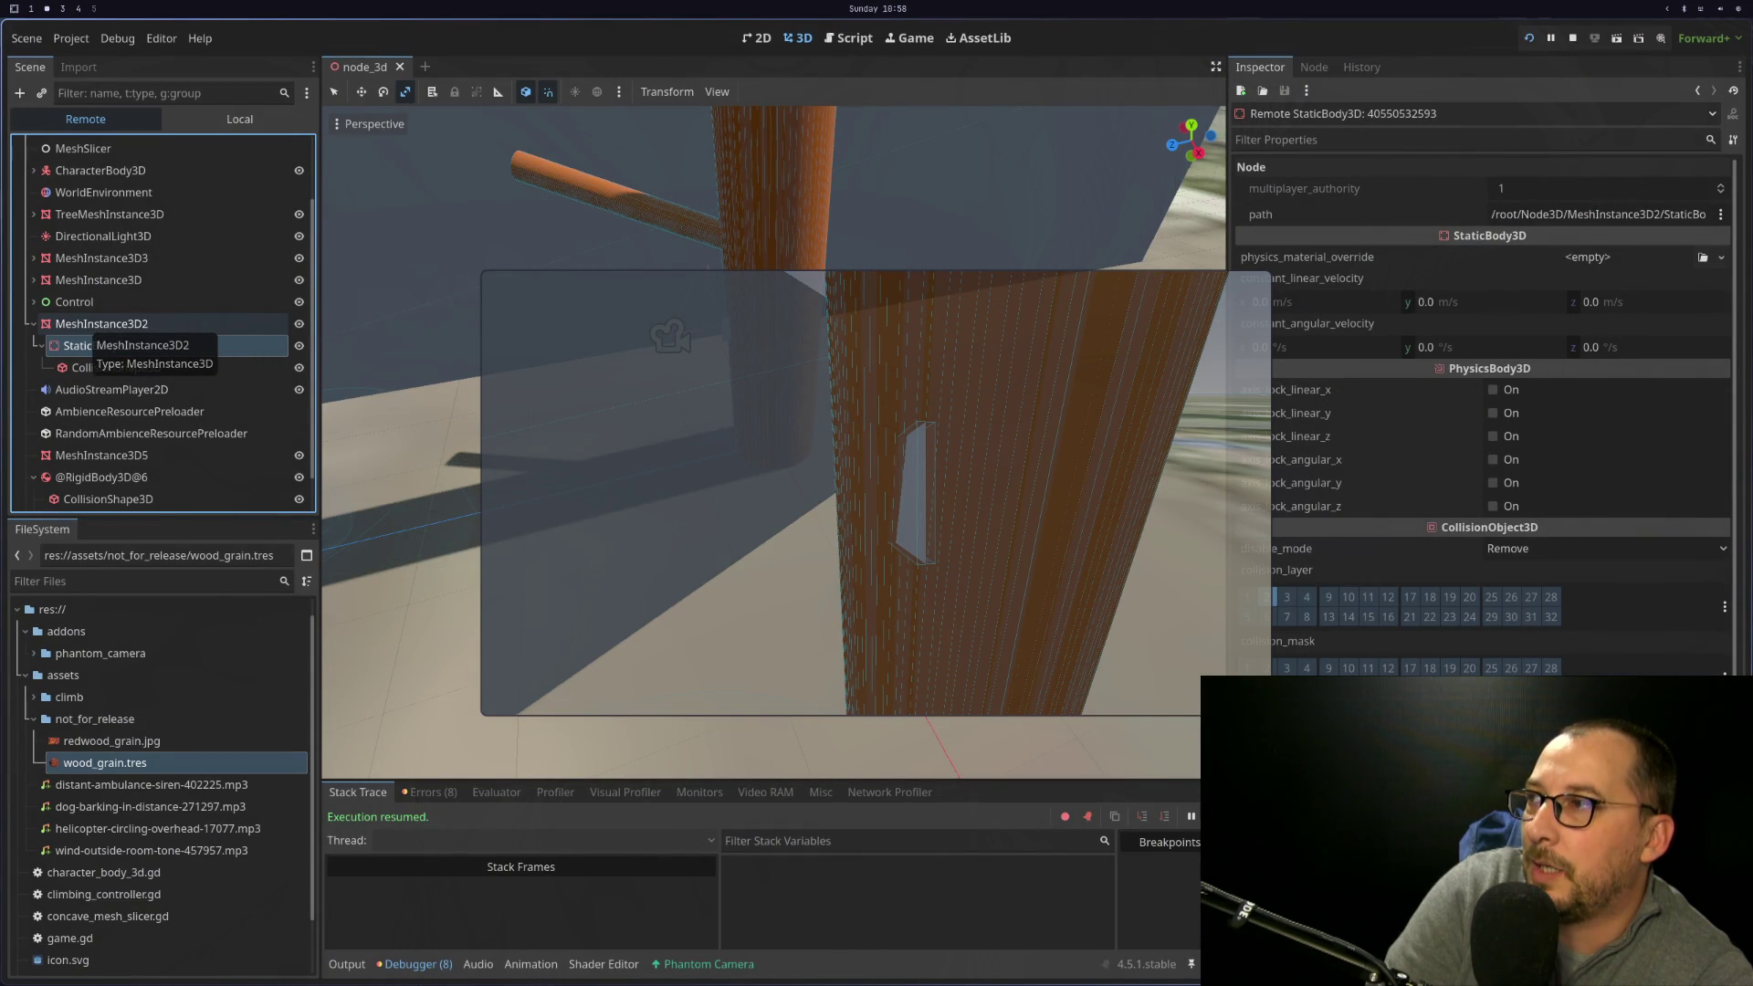
key("super+1")
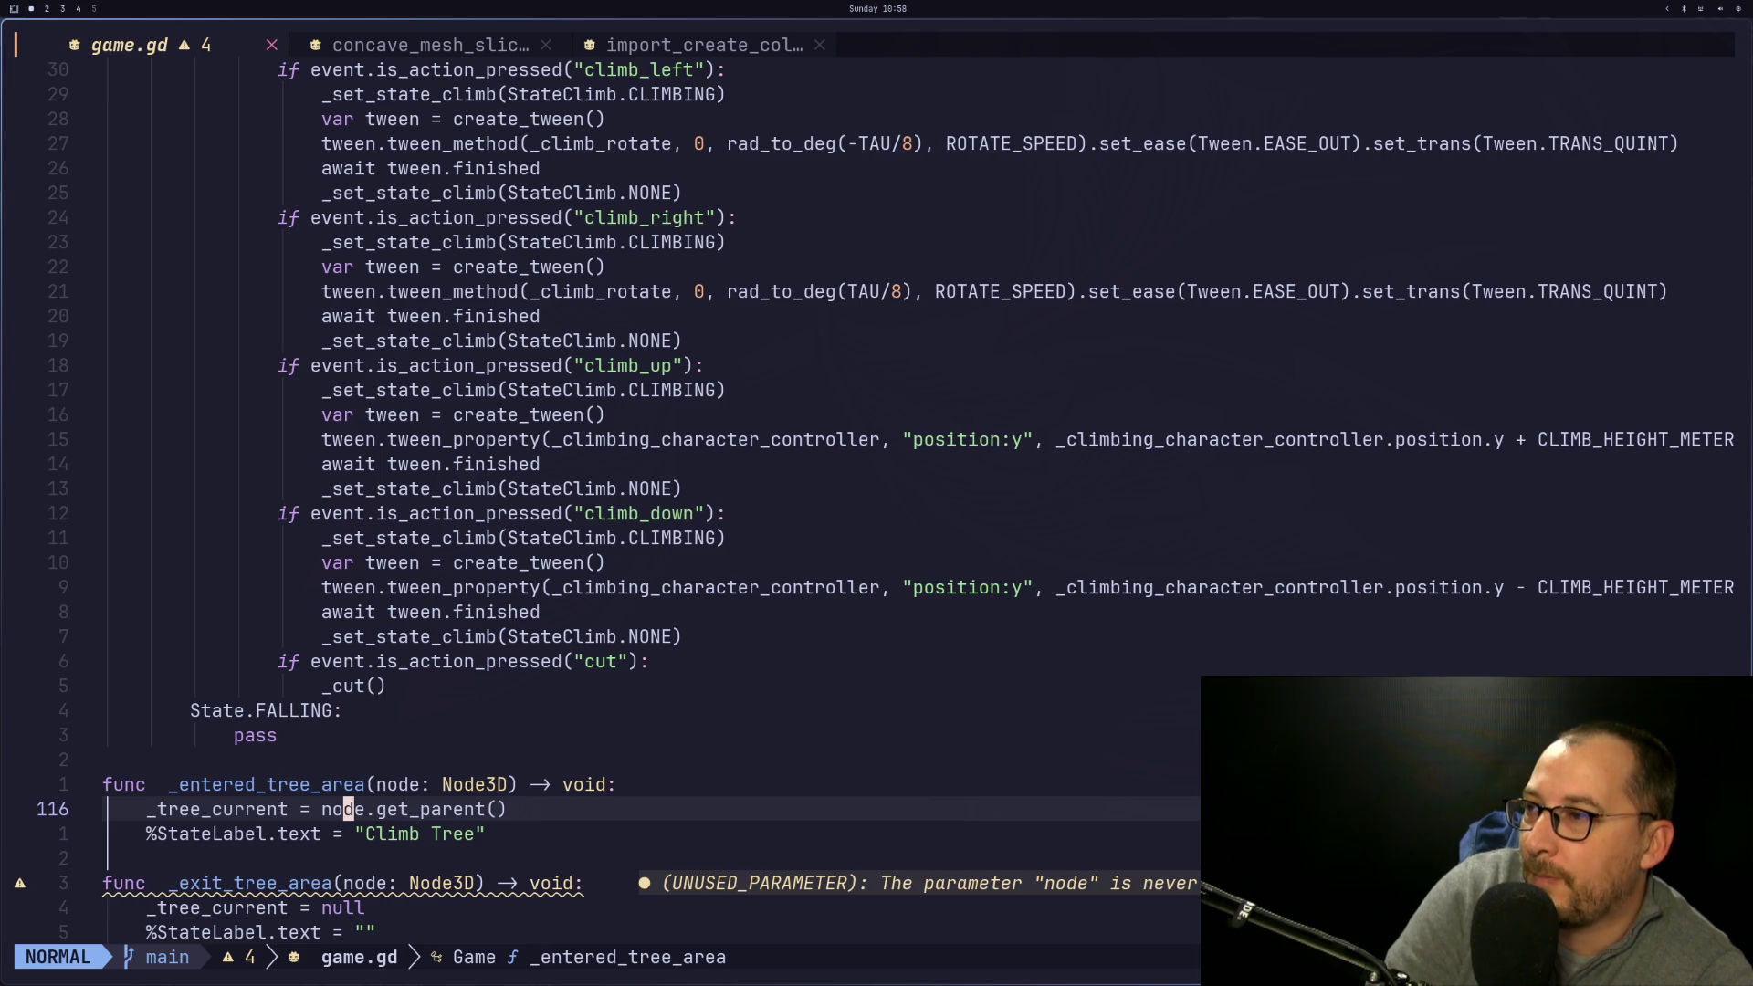
key("super+2")
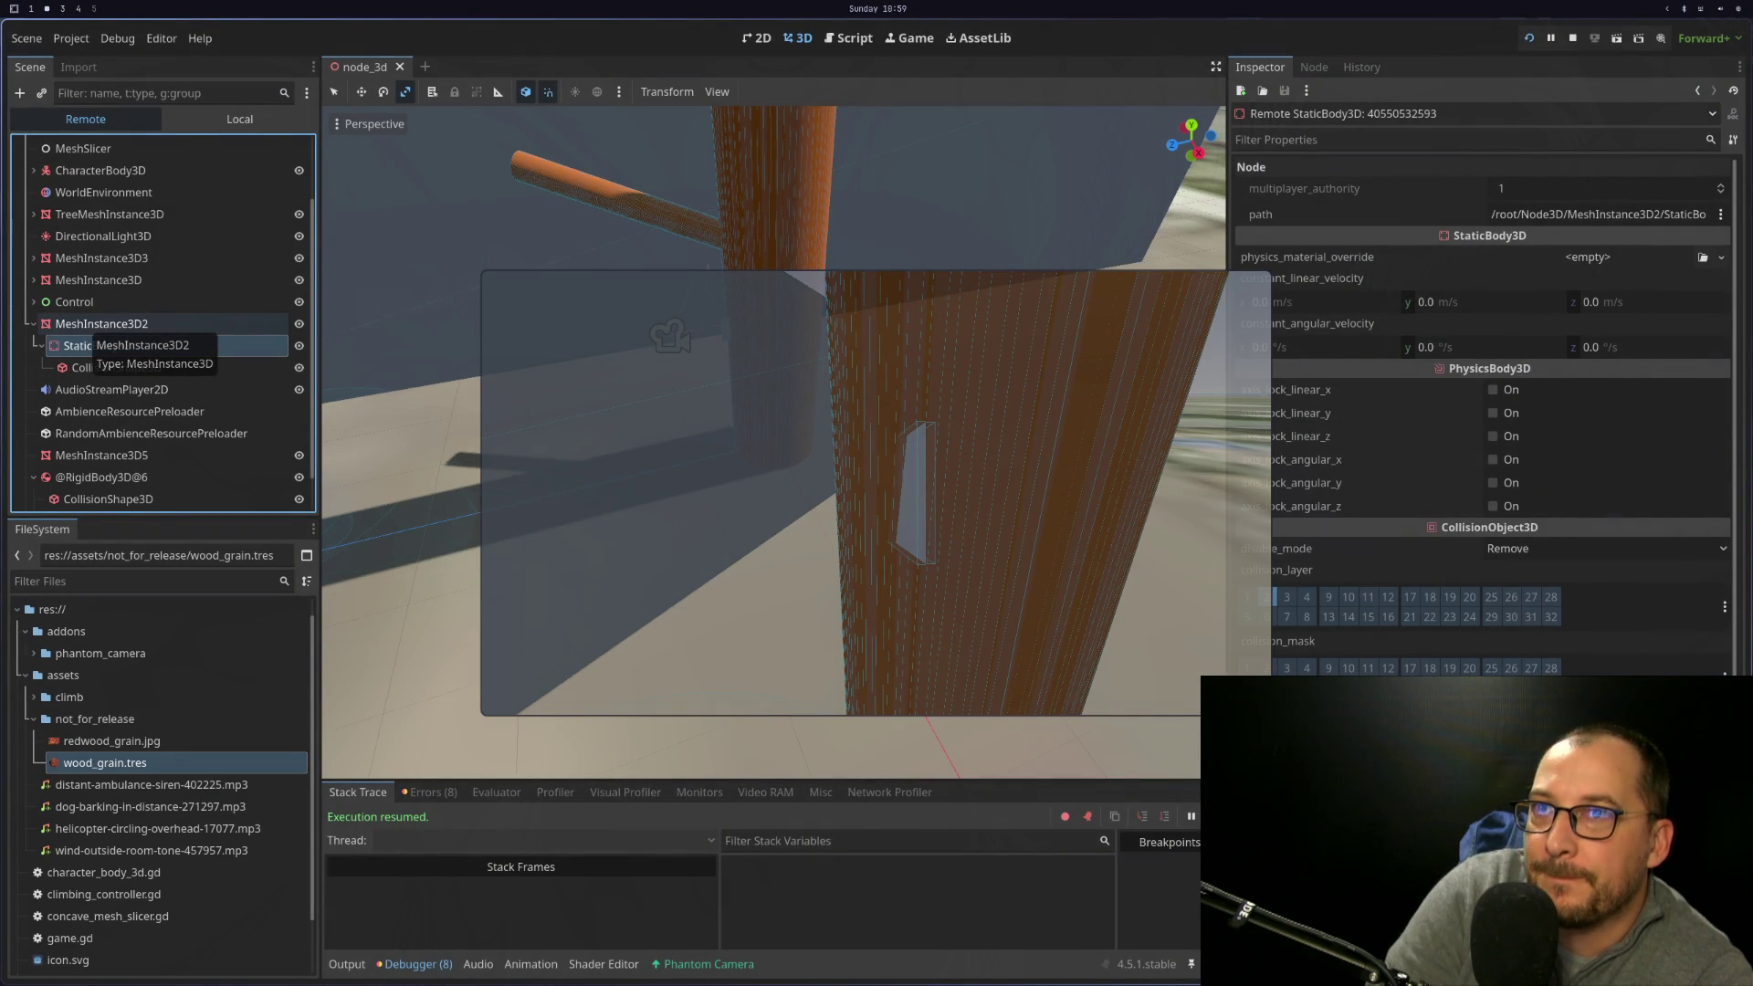
Filter MeshInstance3D2's remote properties for 'owne', clear the filter, and stop the running game
left_click(88, 324)
scroll(1449, 280, "down", 10)
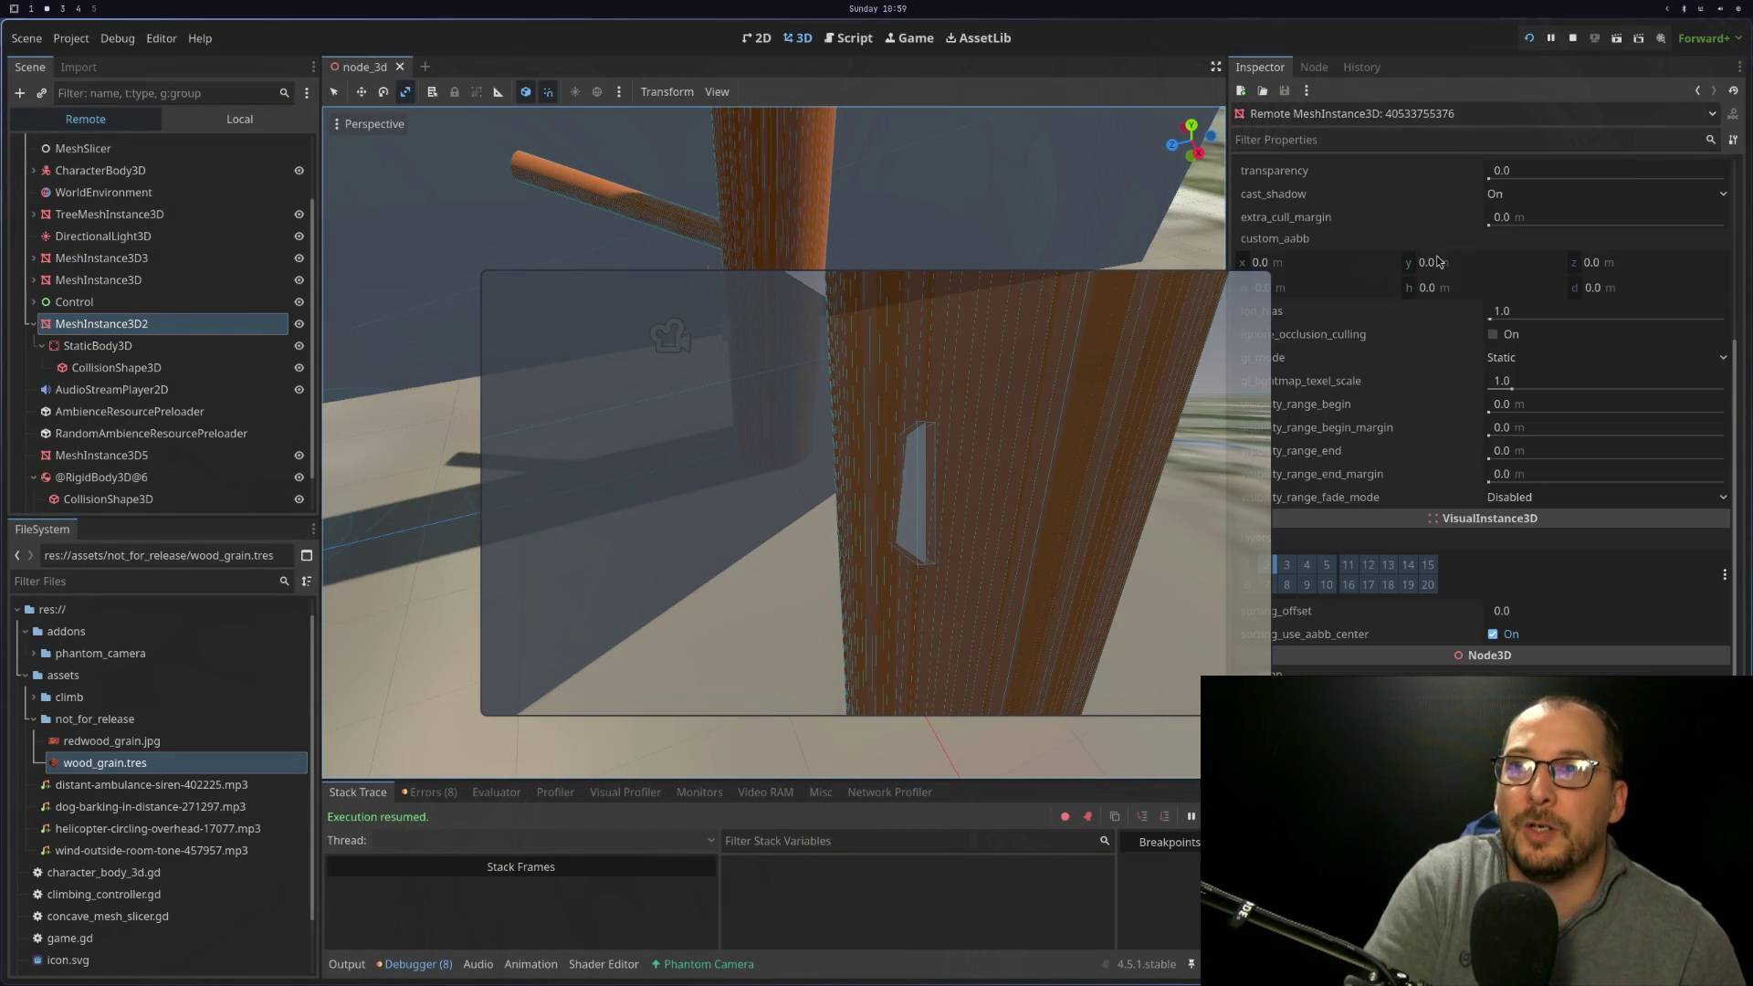
scroll(1437, 260, "up", 10)
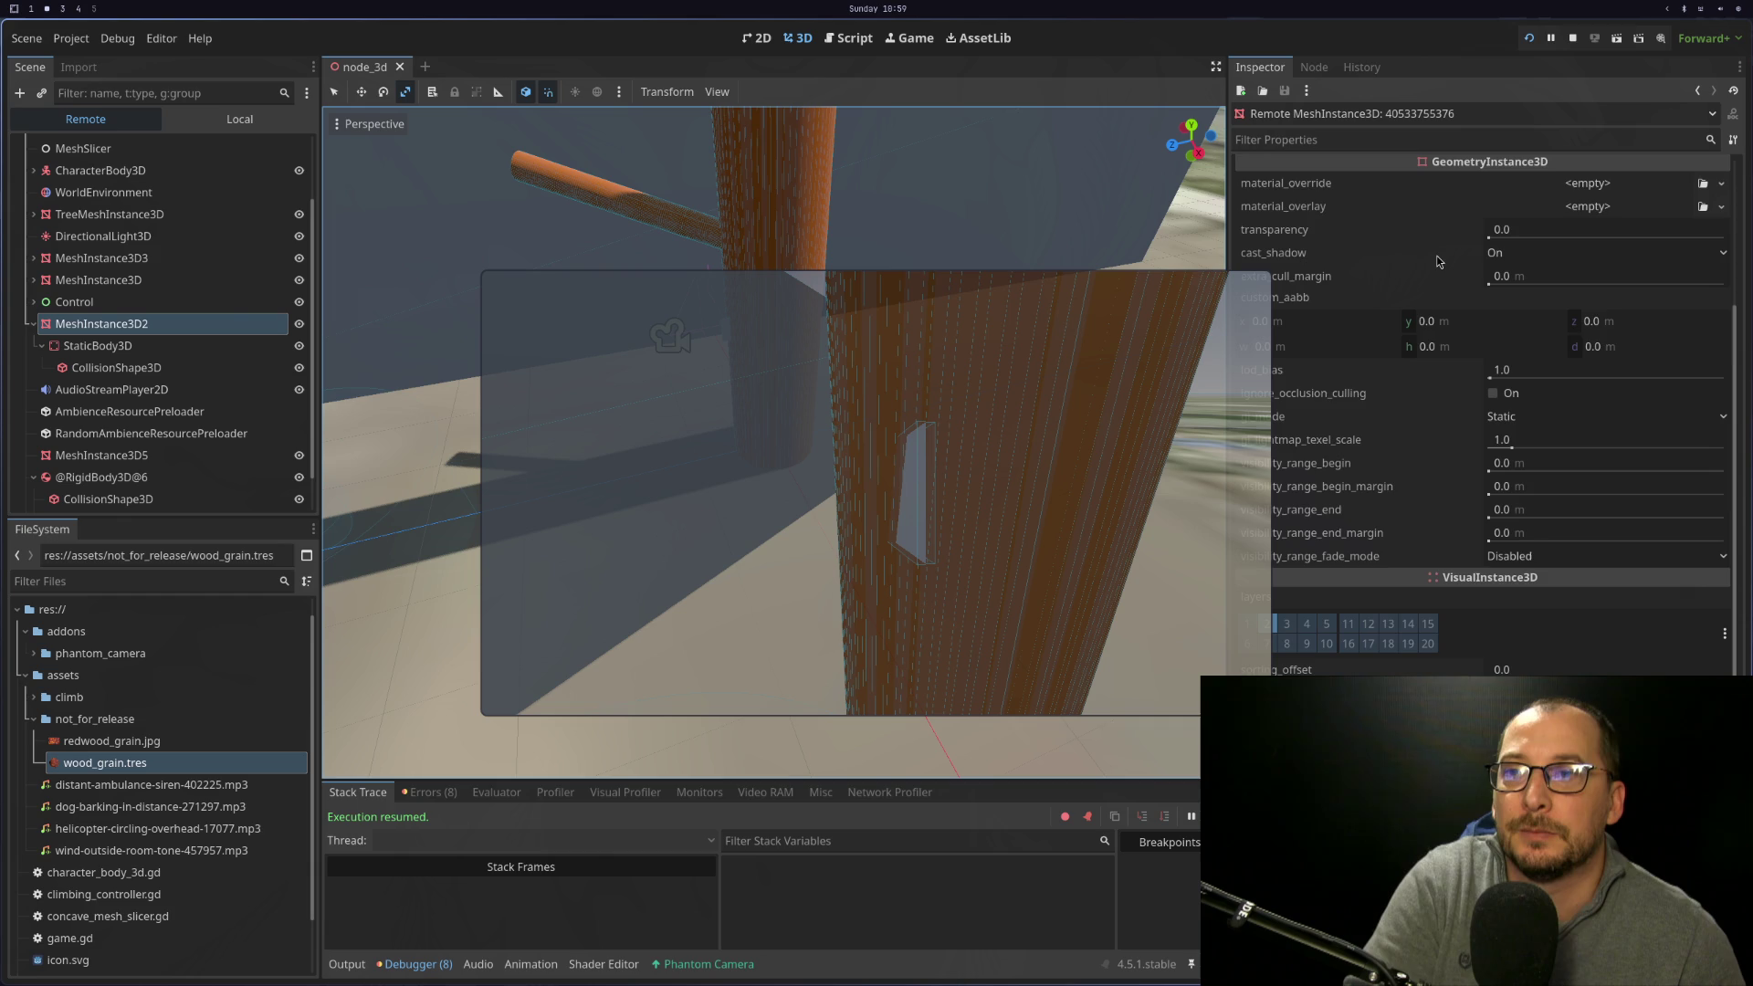
left_click(1436, 142)
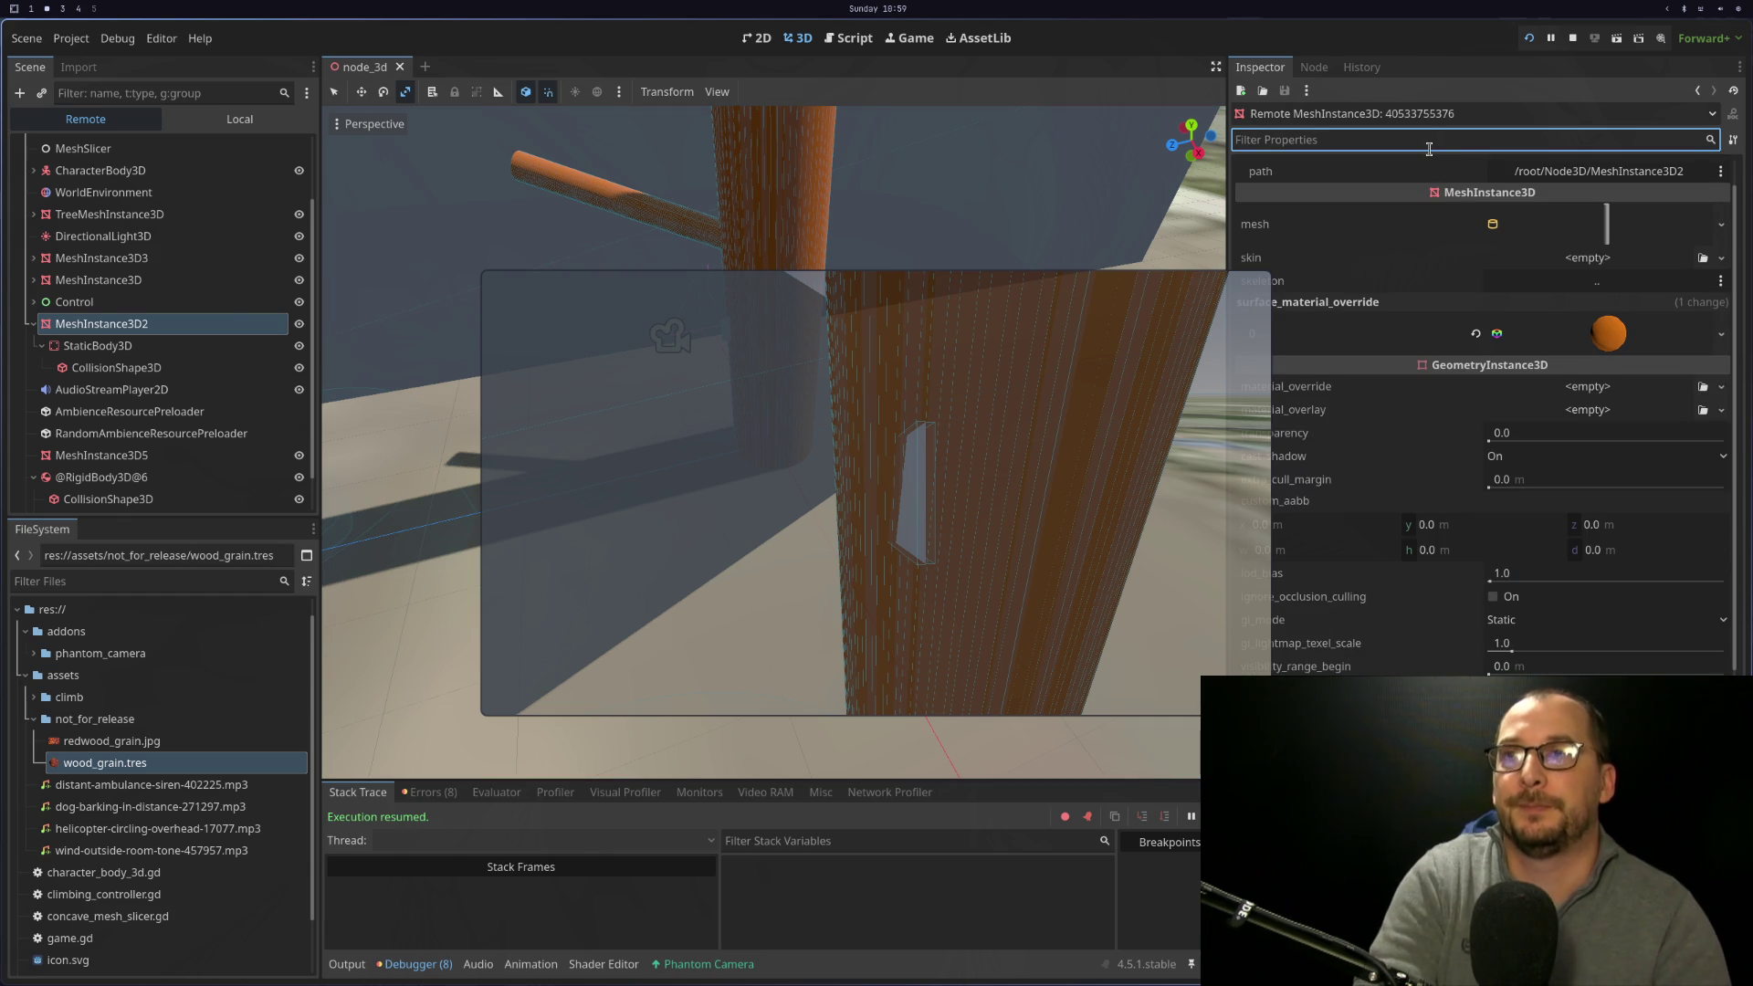
type("ow")
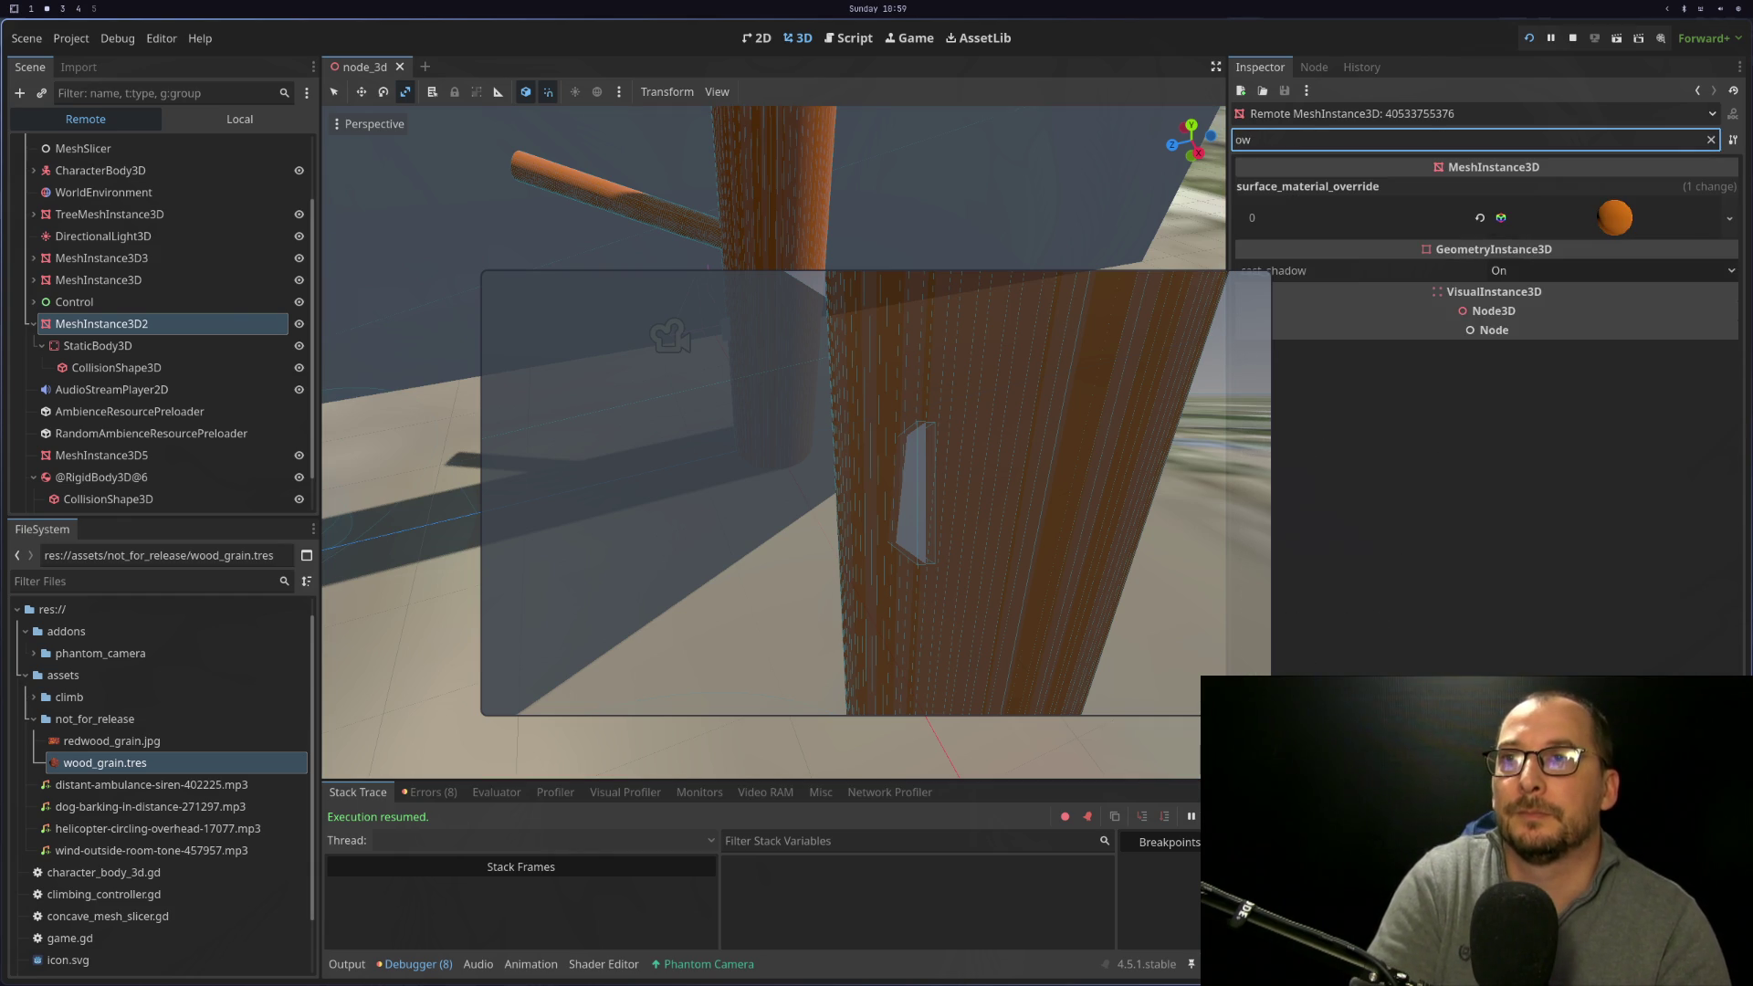
type("ne")
key("BackSpace")
key("BackSpace")
key("BackSpace")
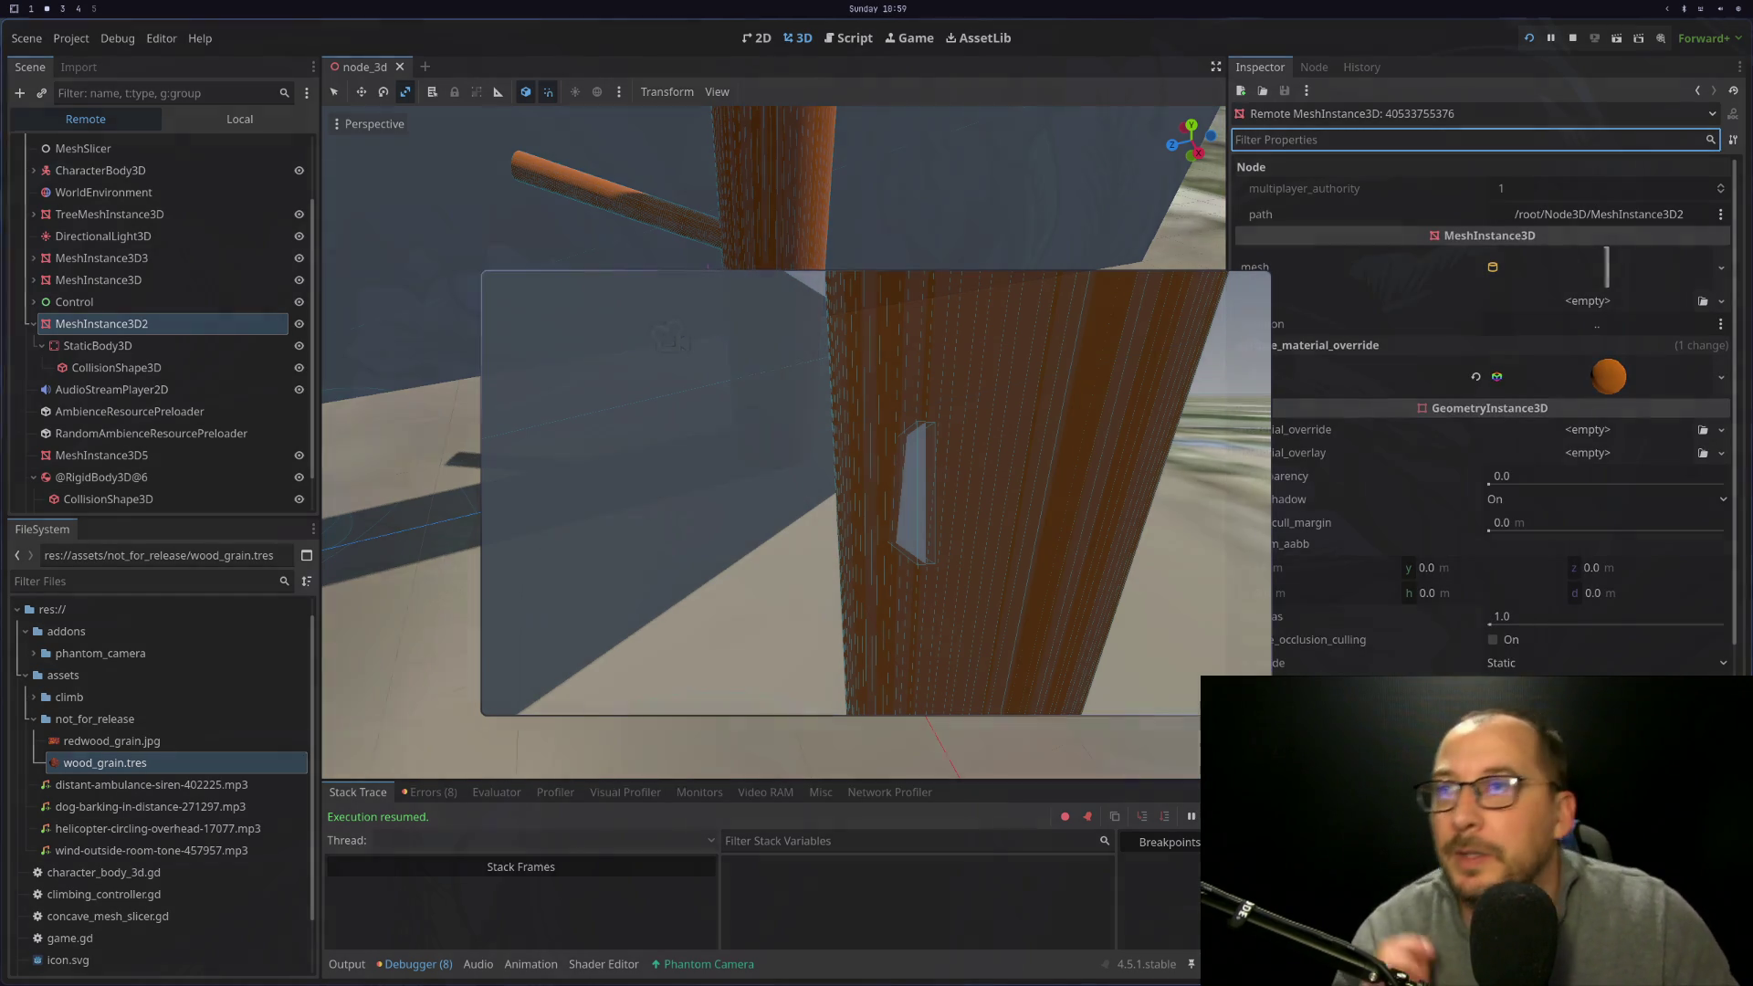
left_click(1572, 37)
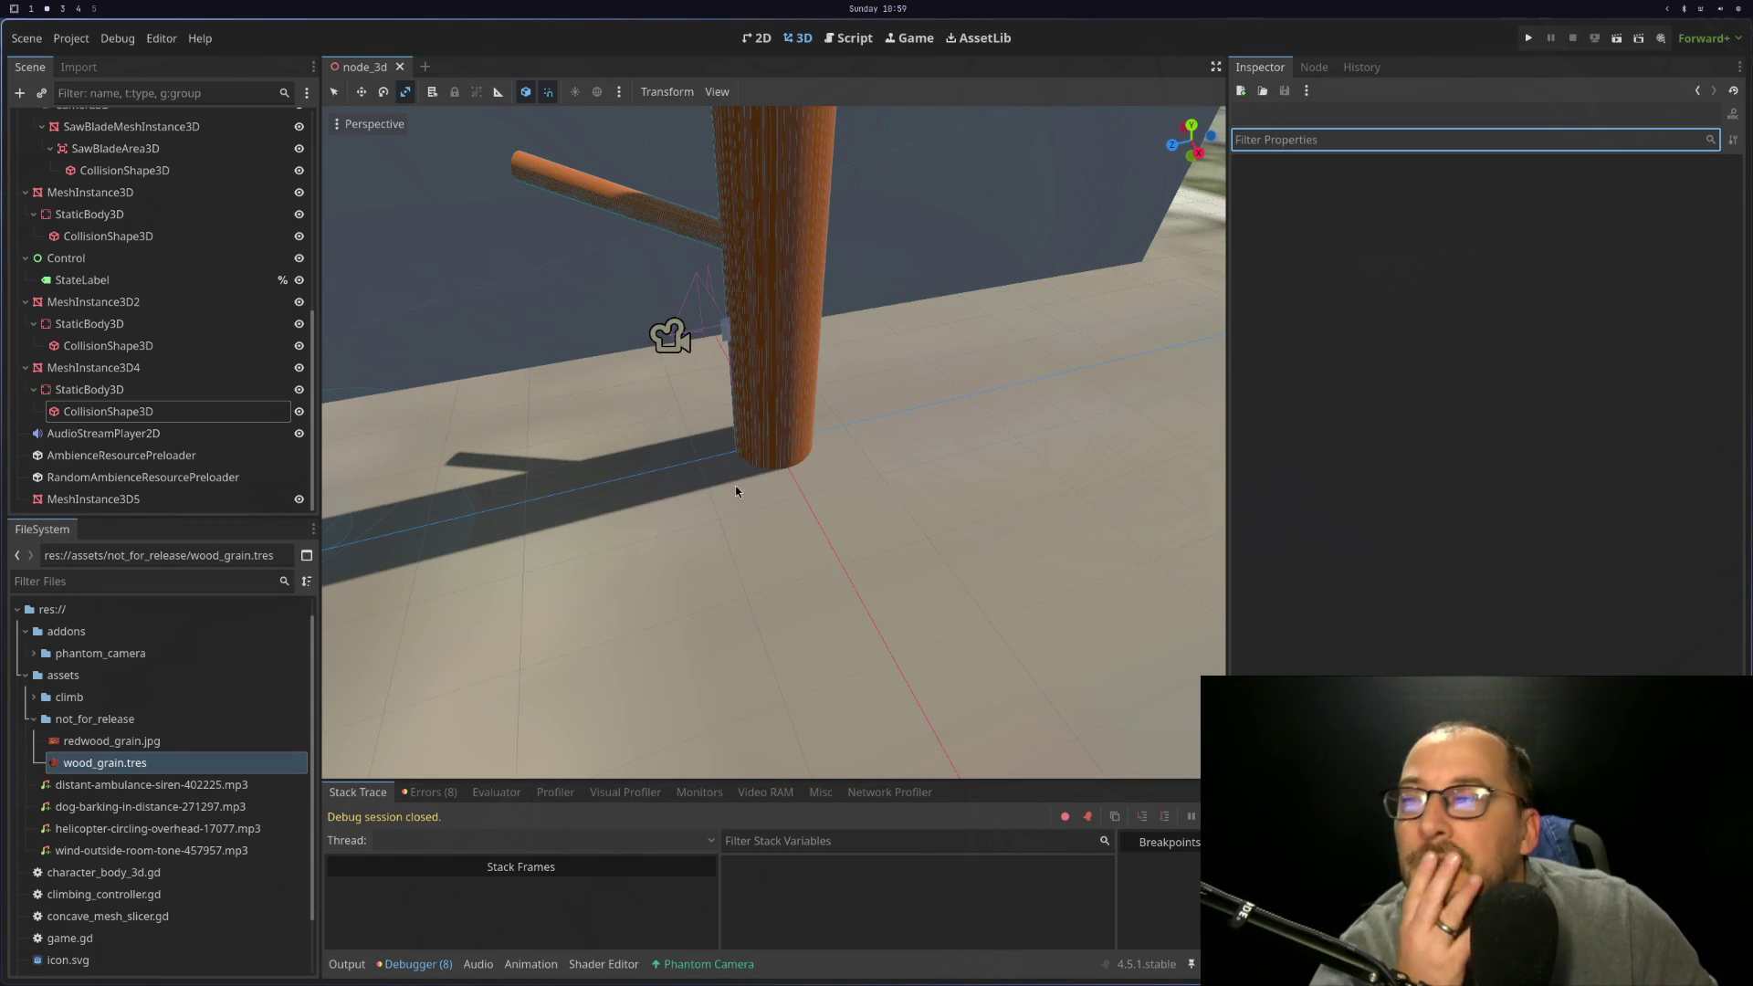
Inspect the StaticBody3D under MeshInstance3D4, then bring up game.gd in Neovim
left_click(89, 390)
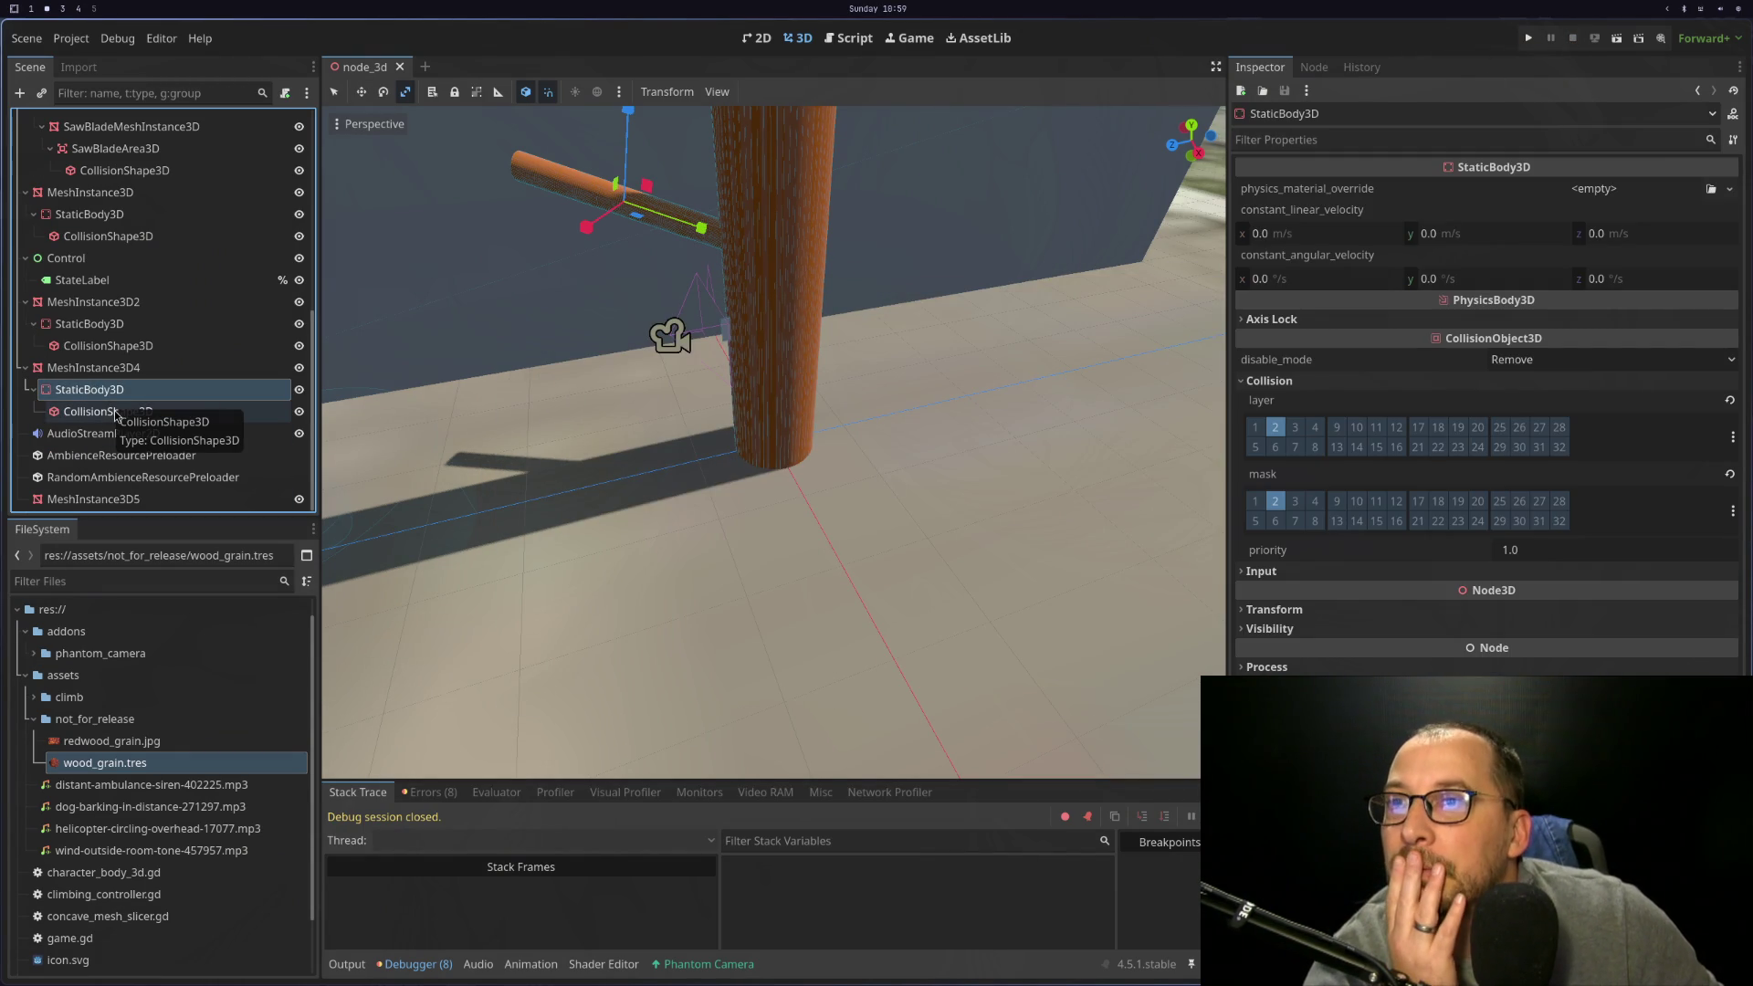
key("super+4")
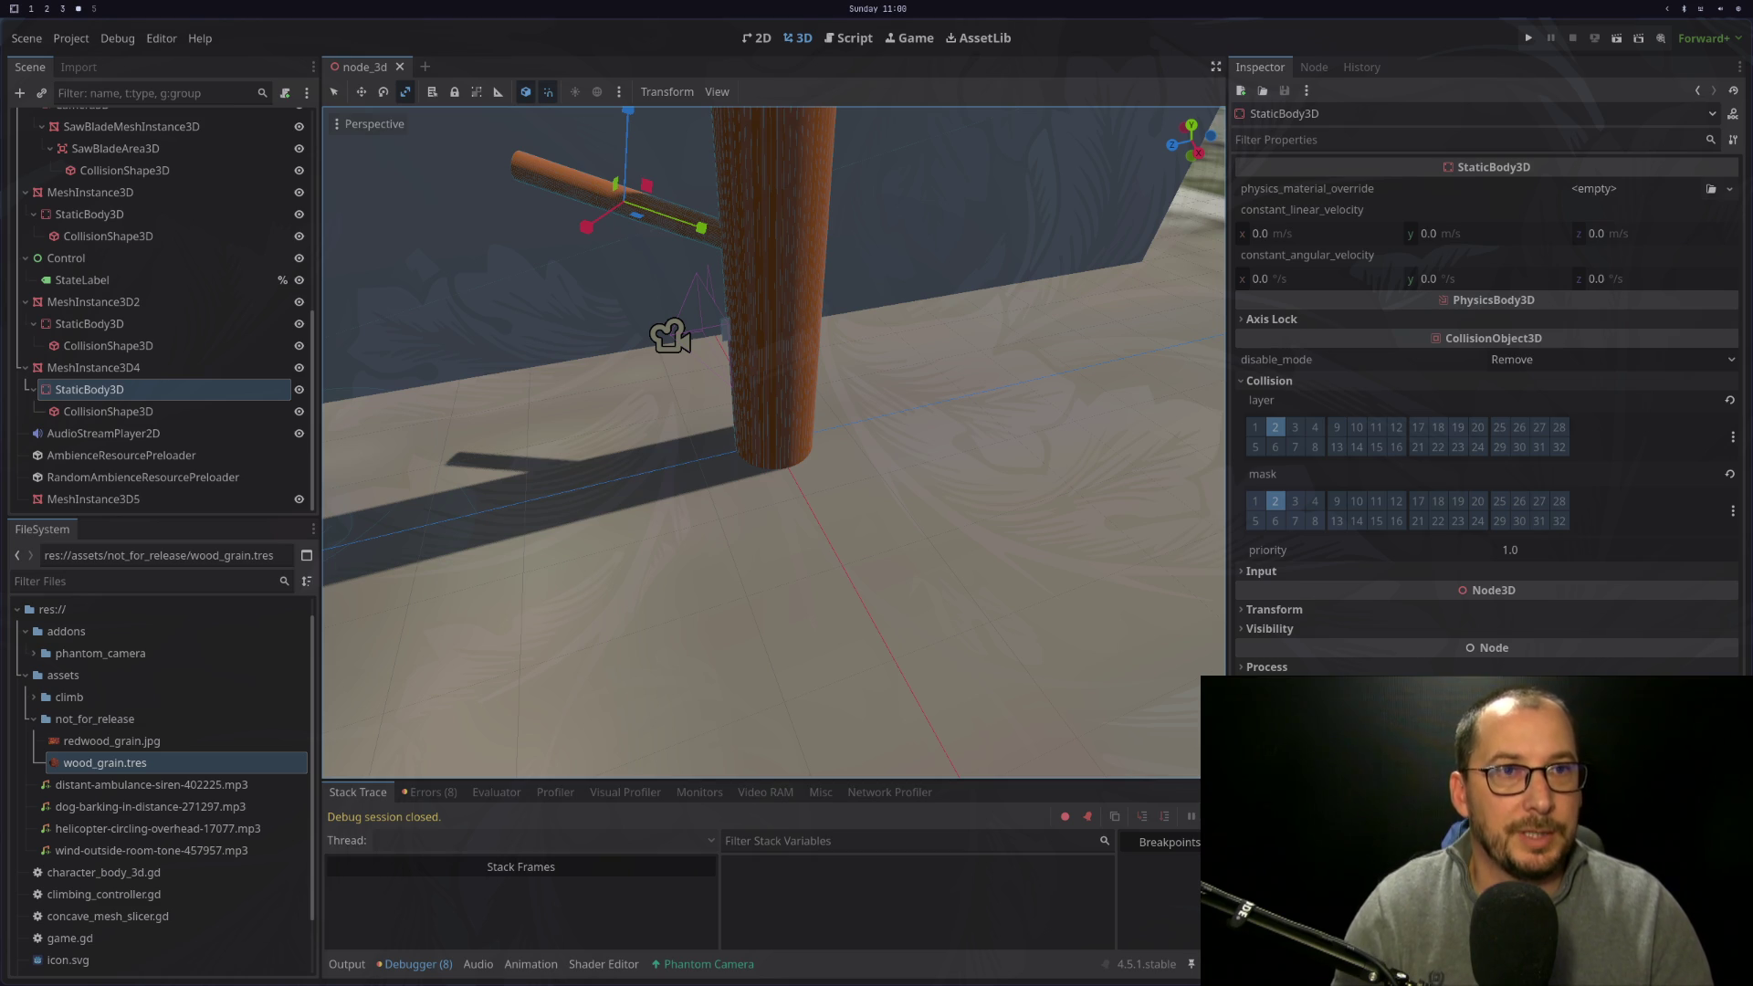
key("super+2")
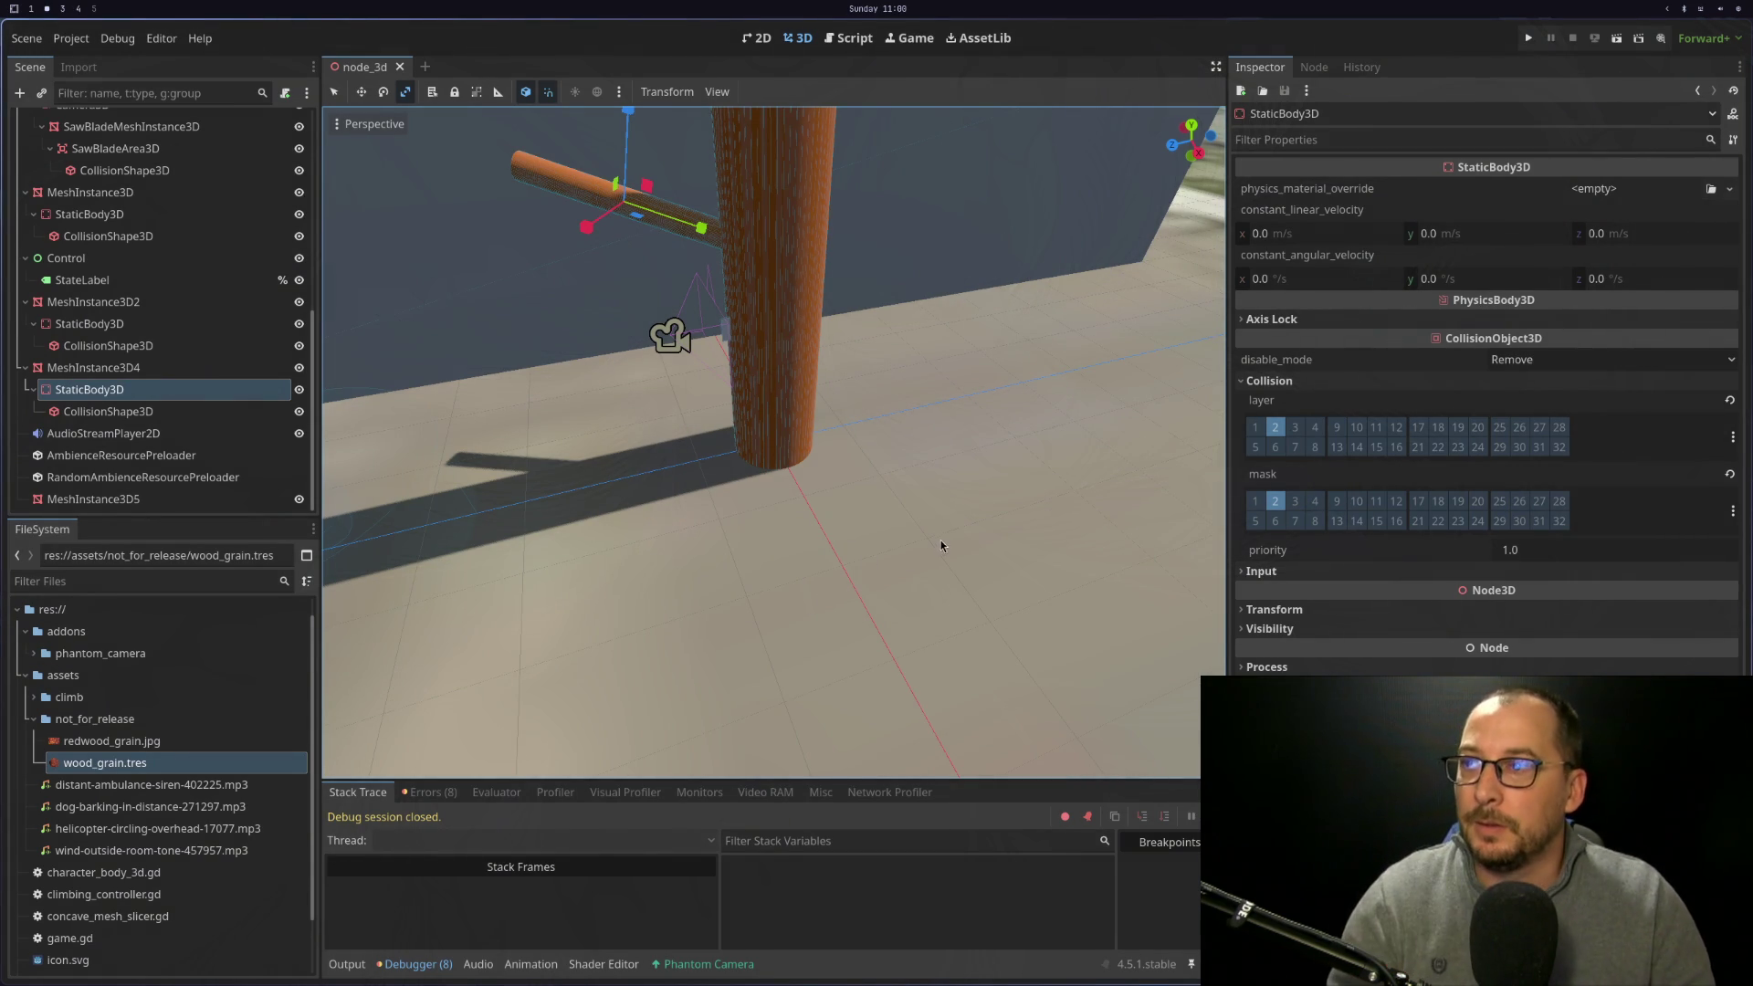
key("super+1")
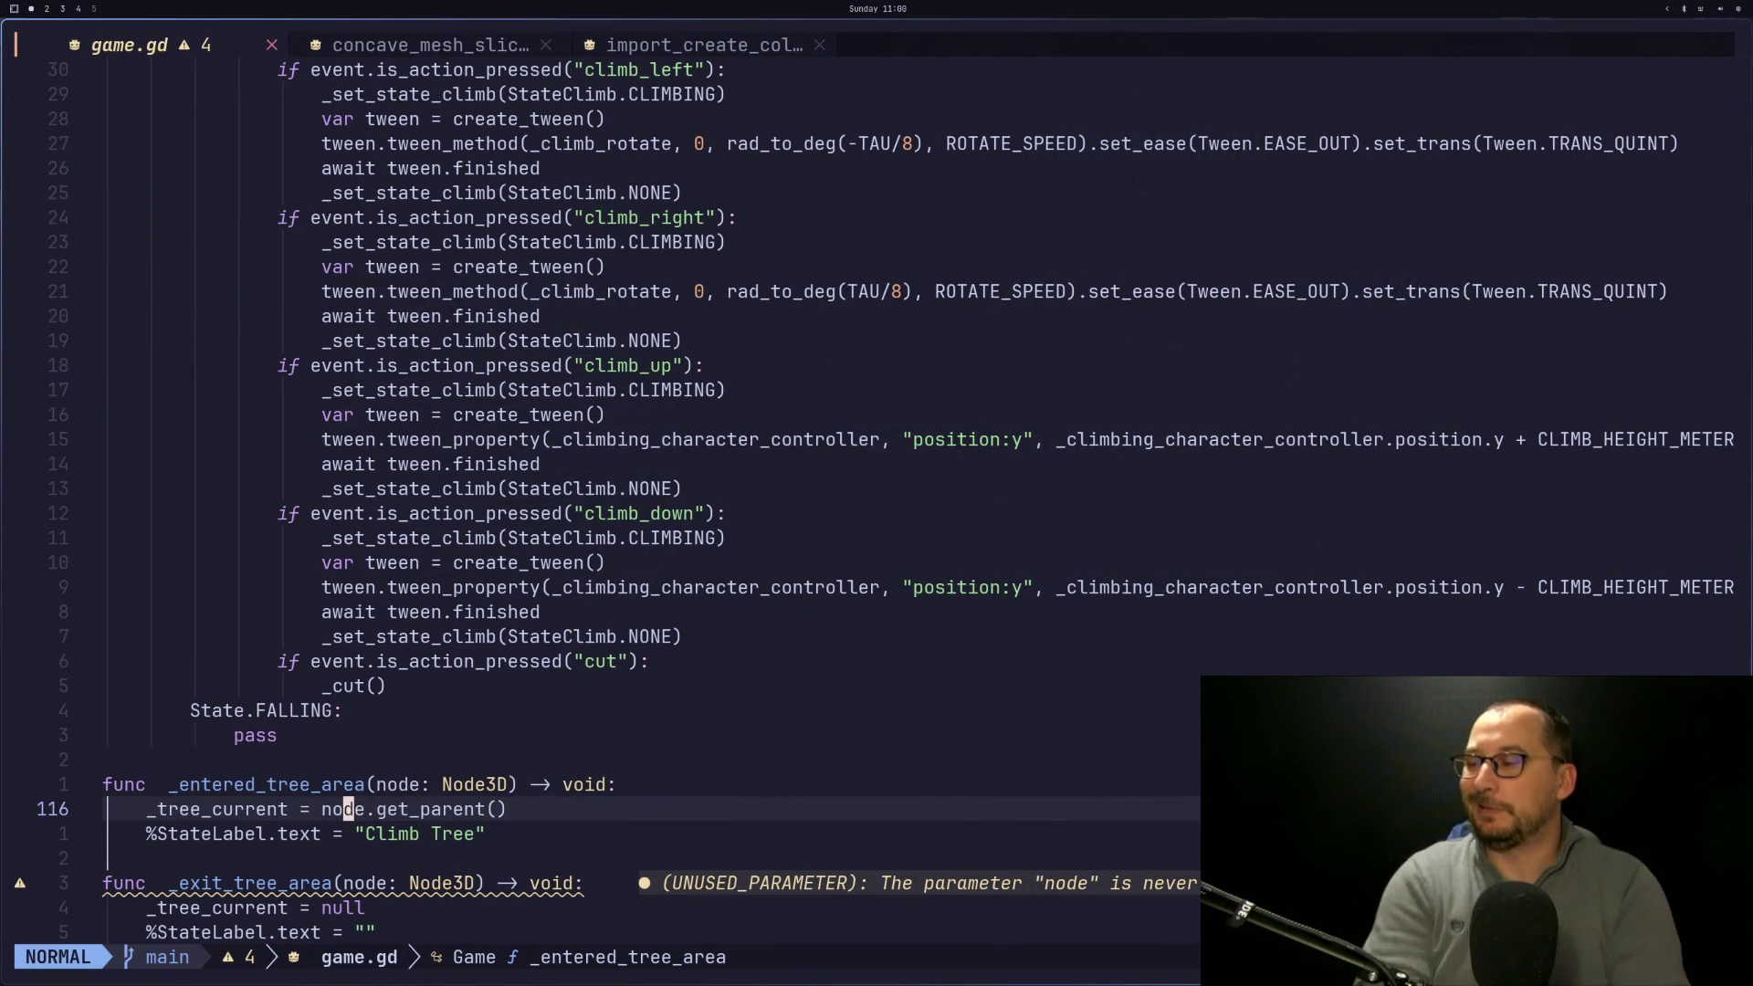
Select the branch mesh and reposition the StaticBody3D under MeshInstance3D4 in the Scene dock
key("super+2")
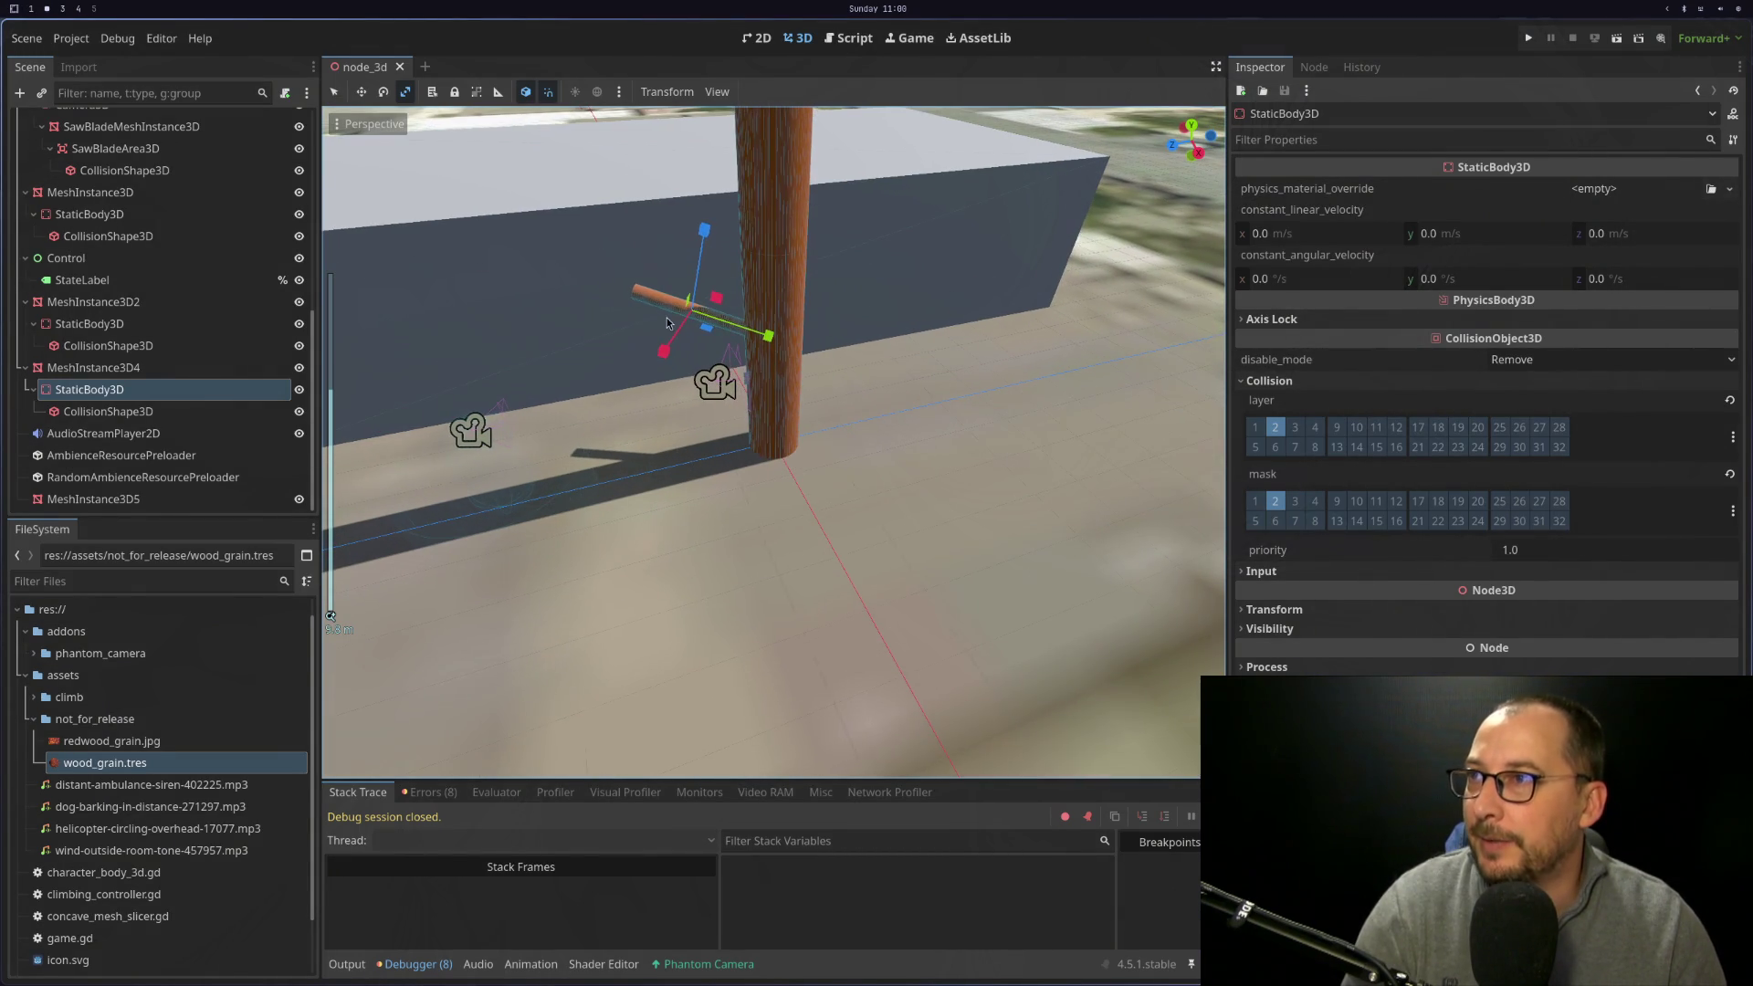
left_click(651, 305)
left_click(89, 390)
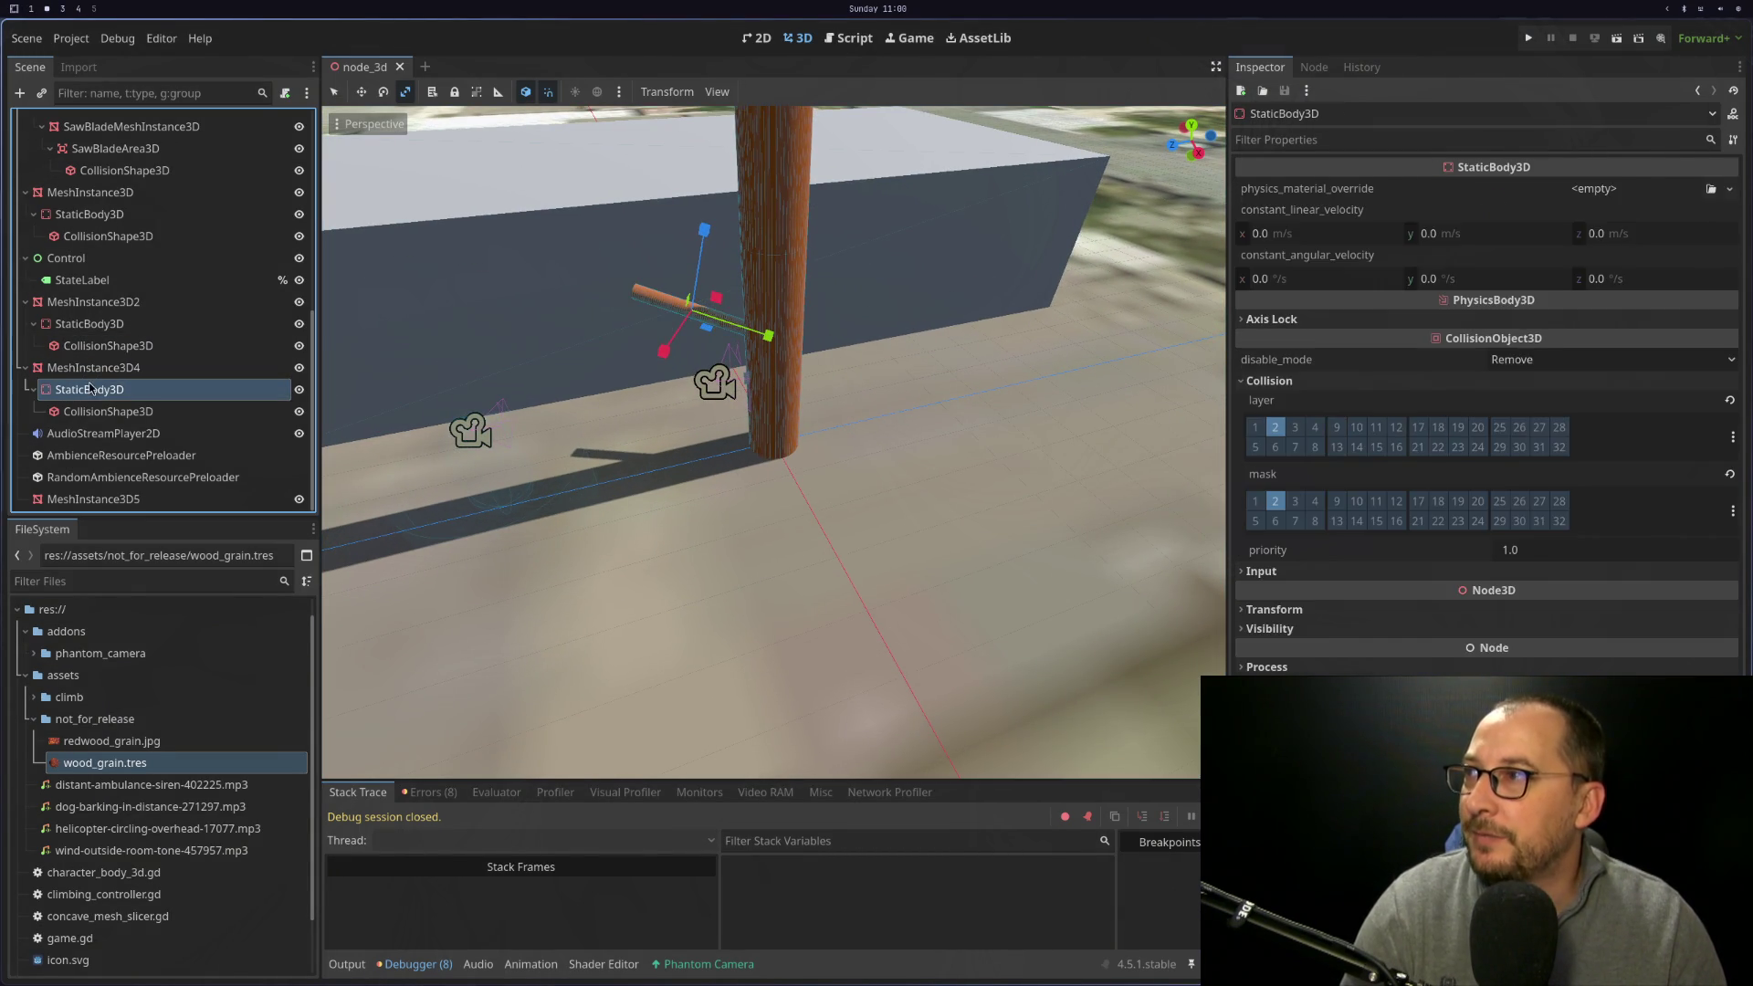
mouse_move(88, 390)
left_mouse_down()
mouse_move(95, 361)
mouse_move(102, 384)
left_mouse_up()
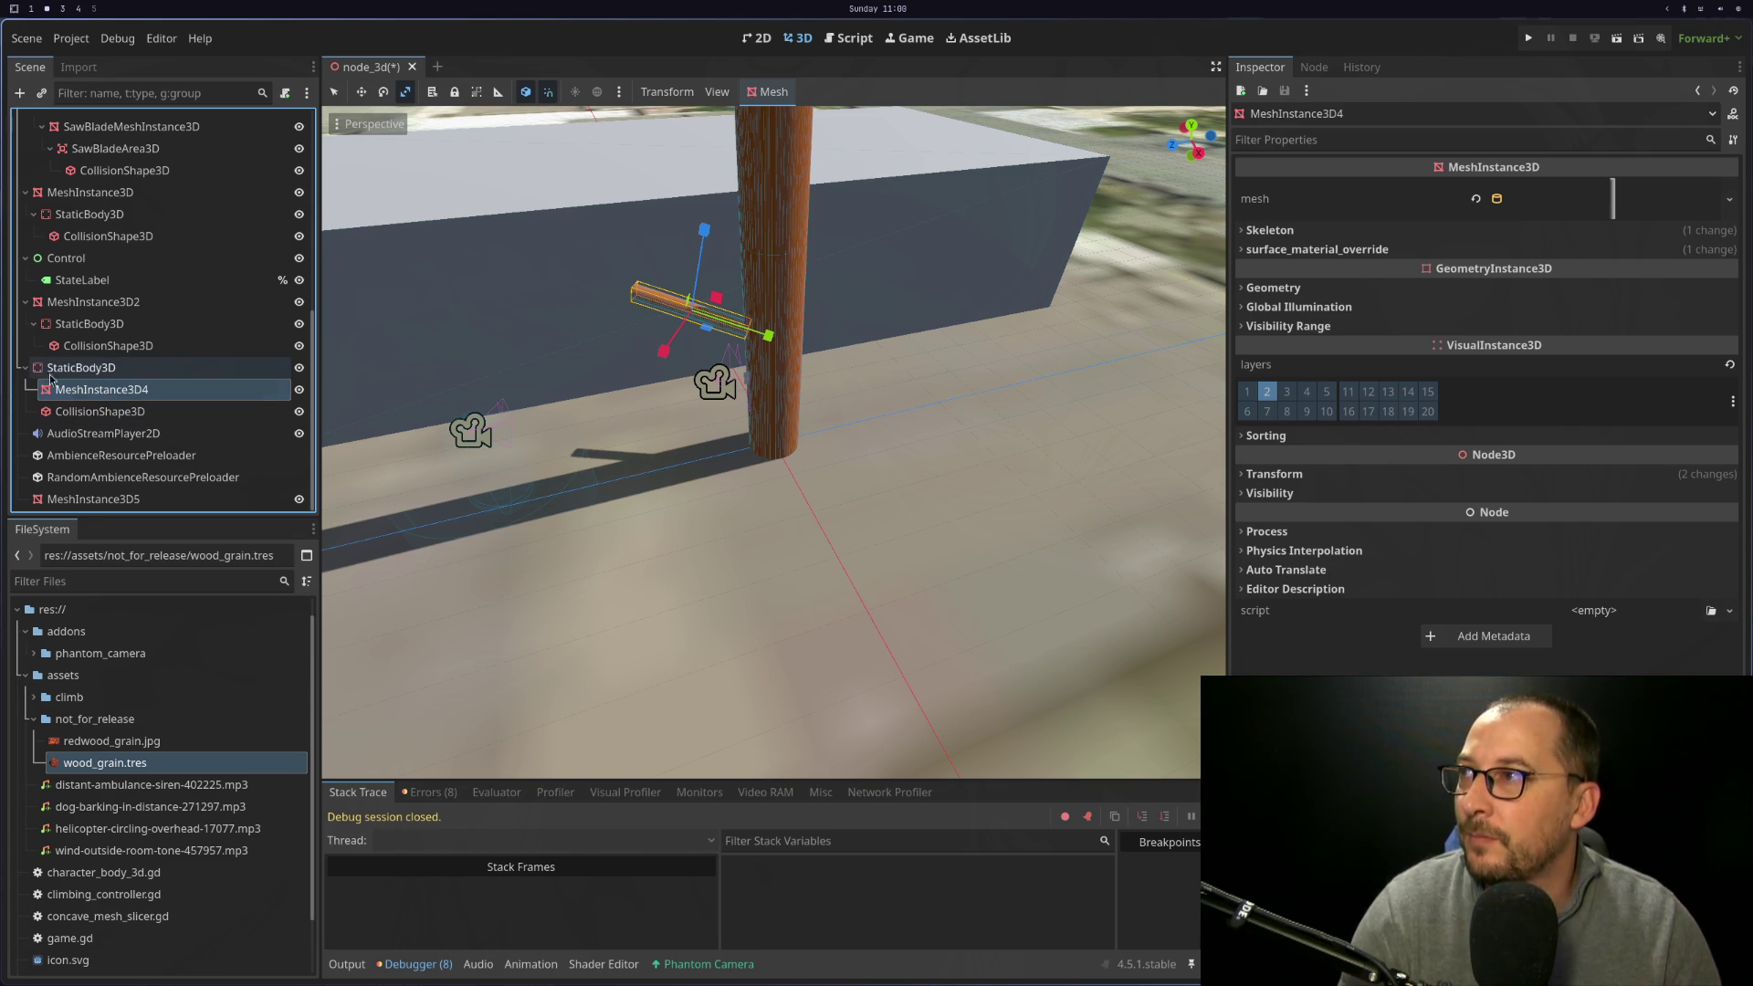
scroll(529, 337, "up", 3)
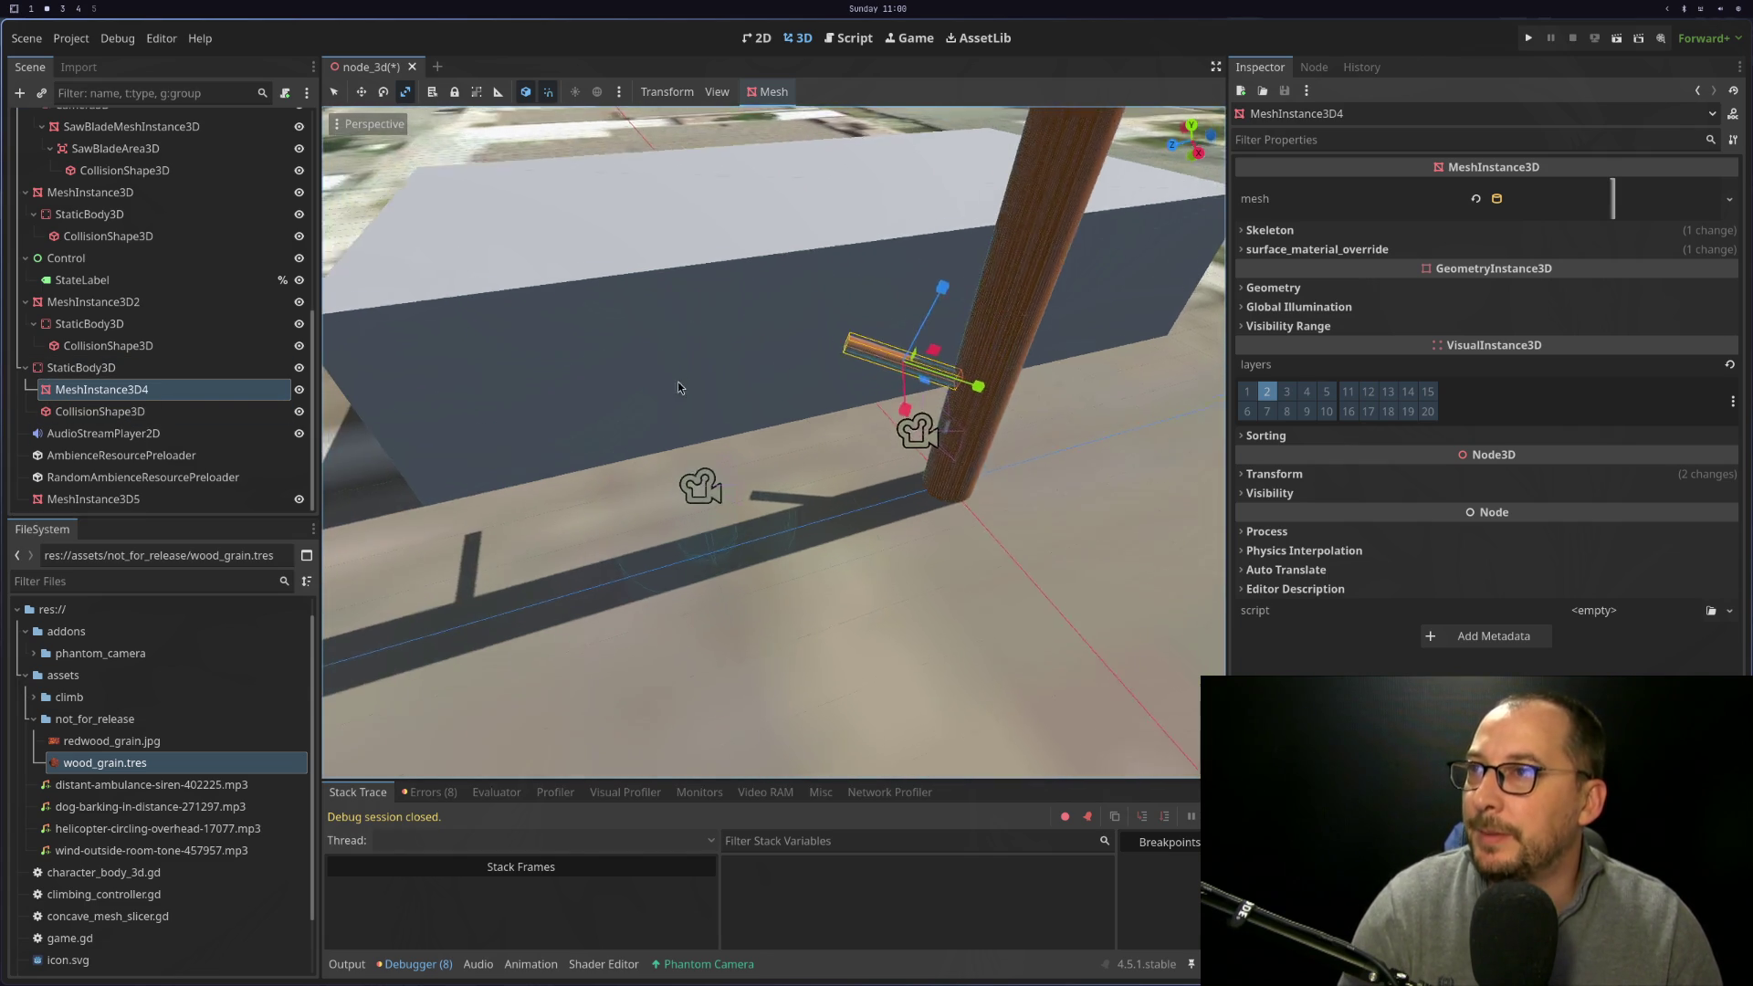
scroll(887, 310, "up", 2)
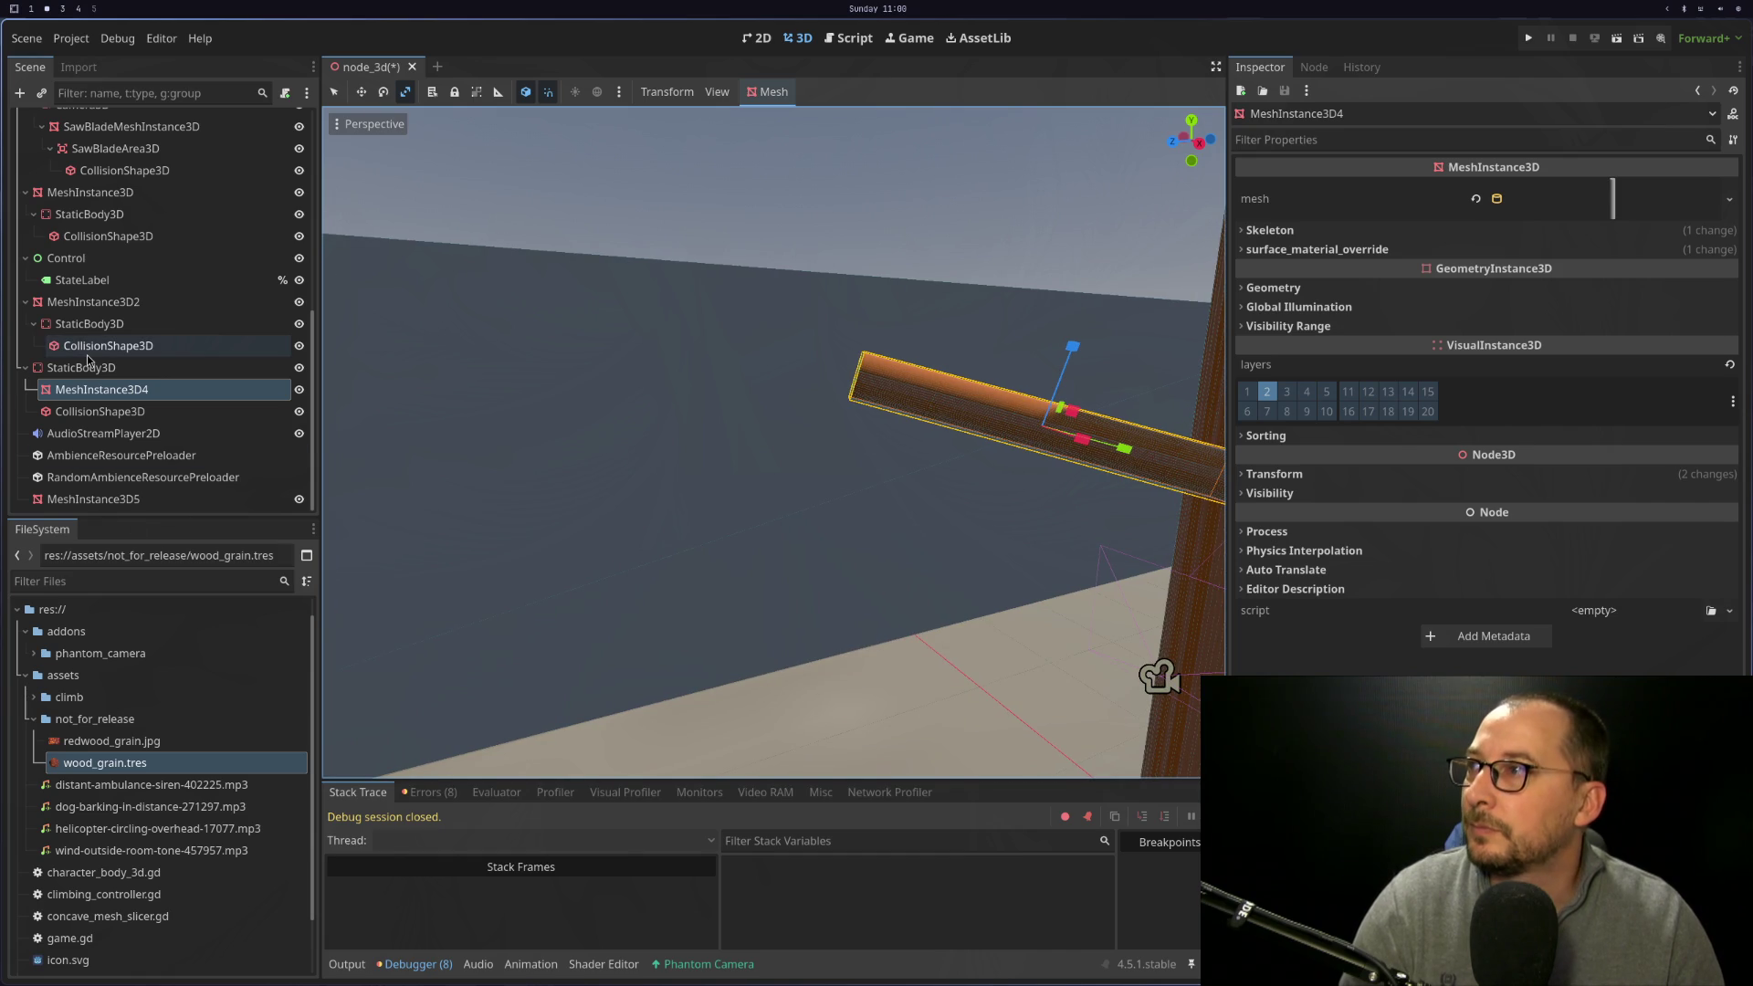
scroll(655, 232, "down", 5)
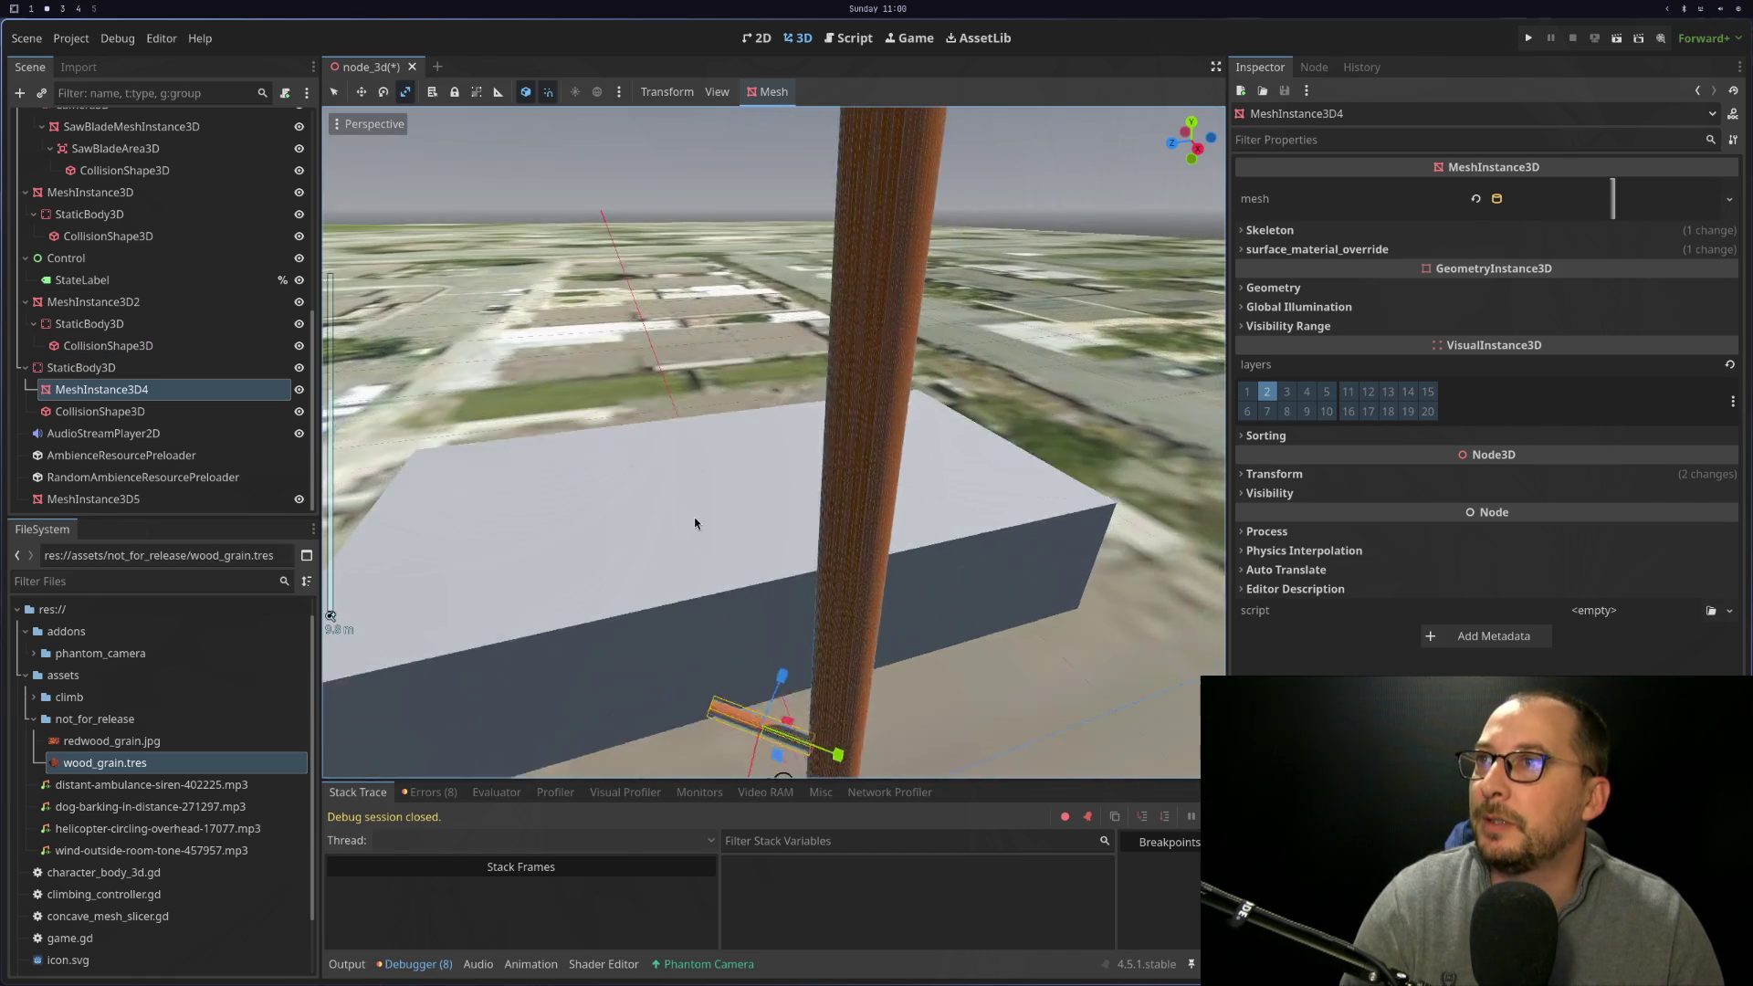
Select the branch cylinder and make StaticBody3D2 the parent of MeshInstance3D2
mouse_move(655, 232)
left_mouse_down()
mouse_move(814, 368)
mouse_move(874, 290)
left_mouse_up()
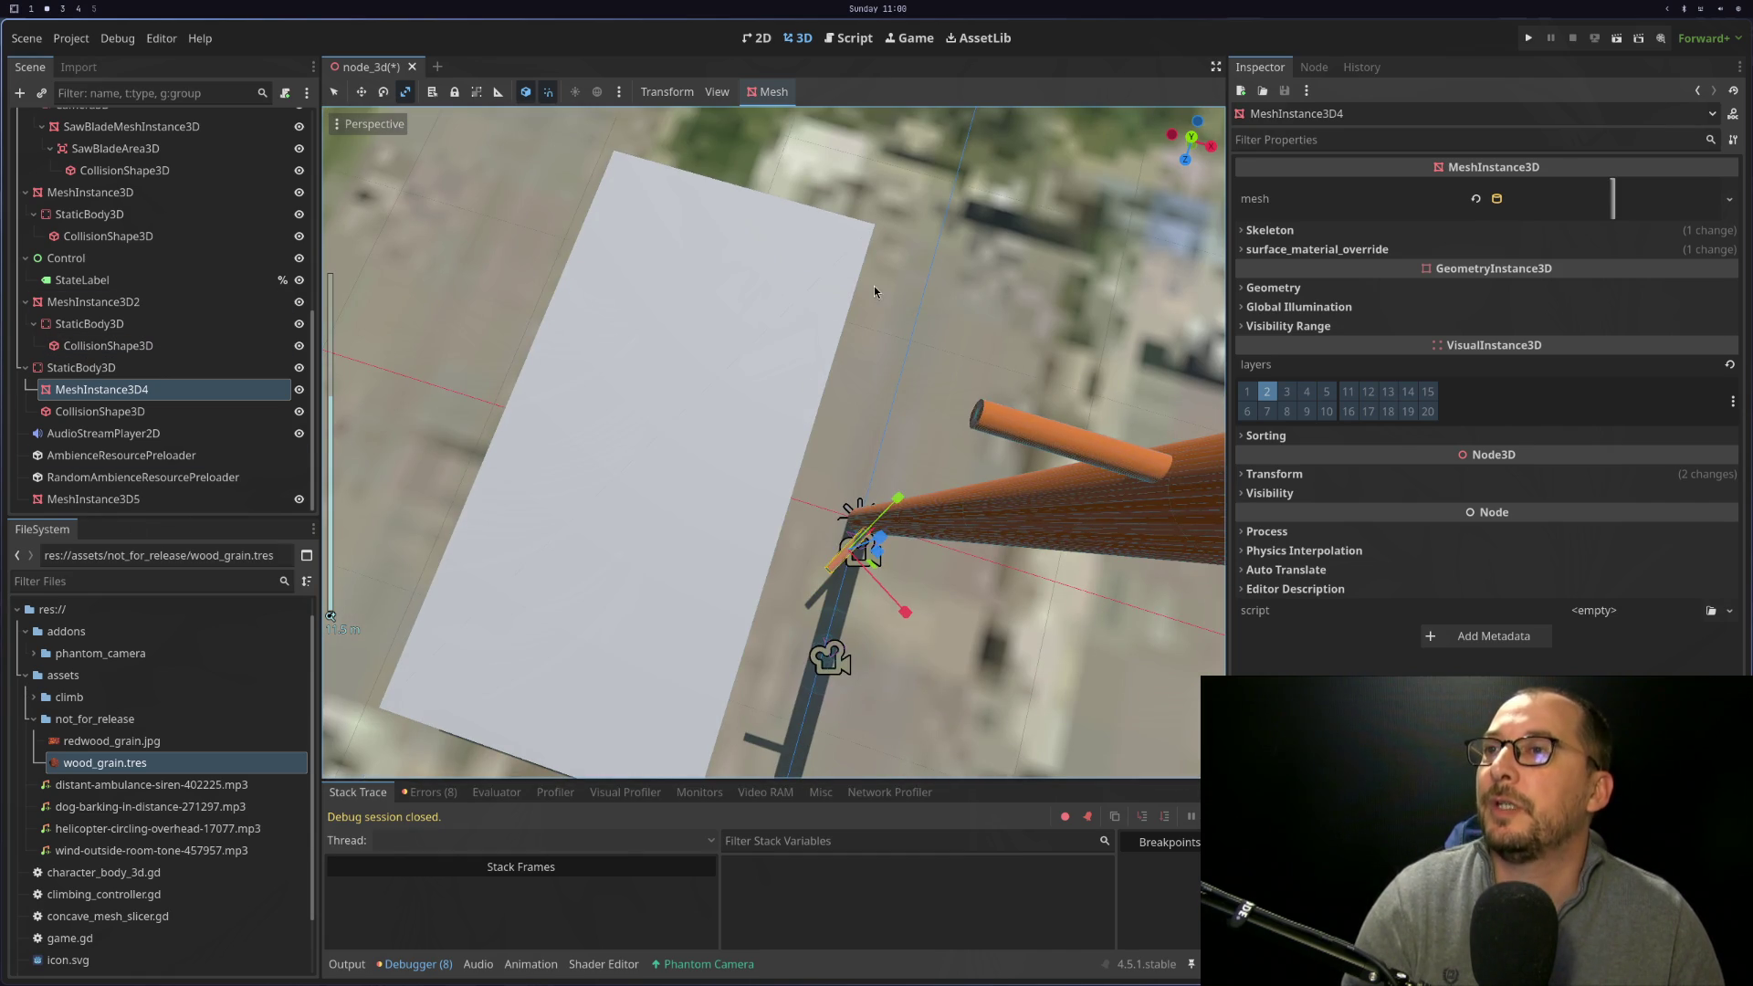
left_click(1033, 445)
mouse_move(114, 321)
left_mouse_down()
mouse_move(106, 295)
mouse_move(110, 331)
mouse_move(119, 315)
left_mouse_up()
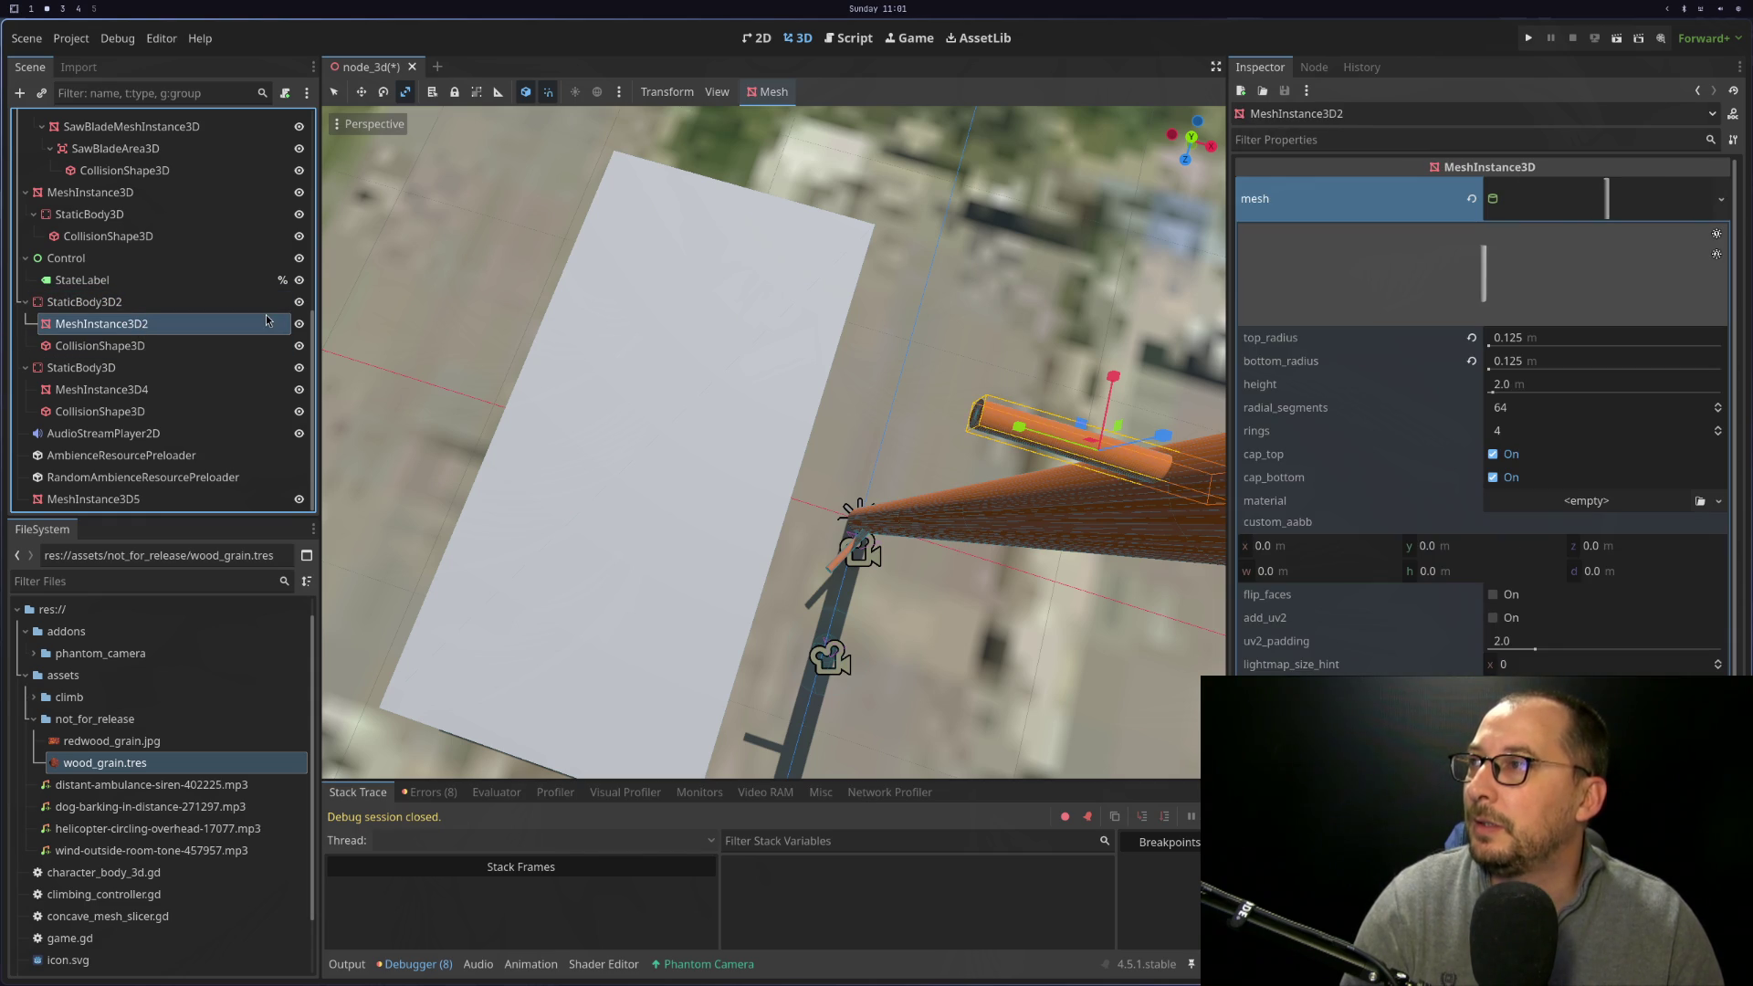
scroll(206, 432, "up", 2)
scroll(205, 433, "down", 2)
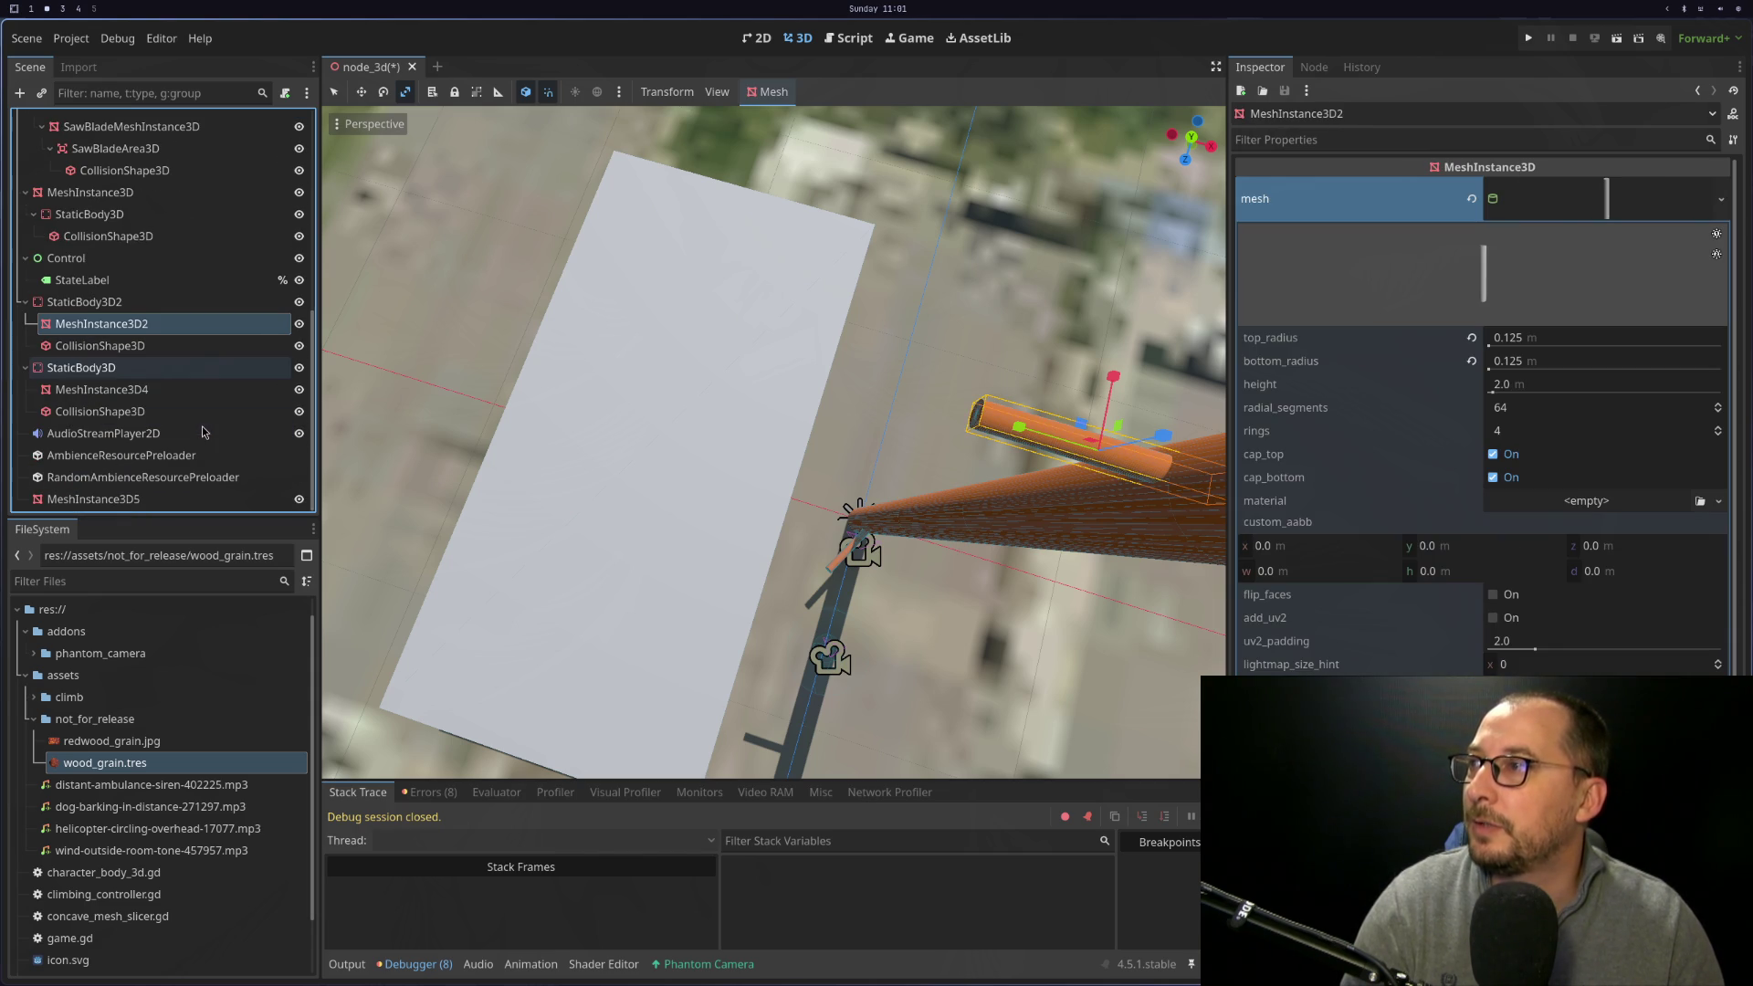
Delete .get_parent() from line 116 so _tree_current is assigned node directly
key("super+1")
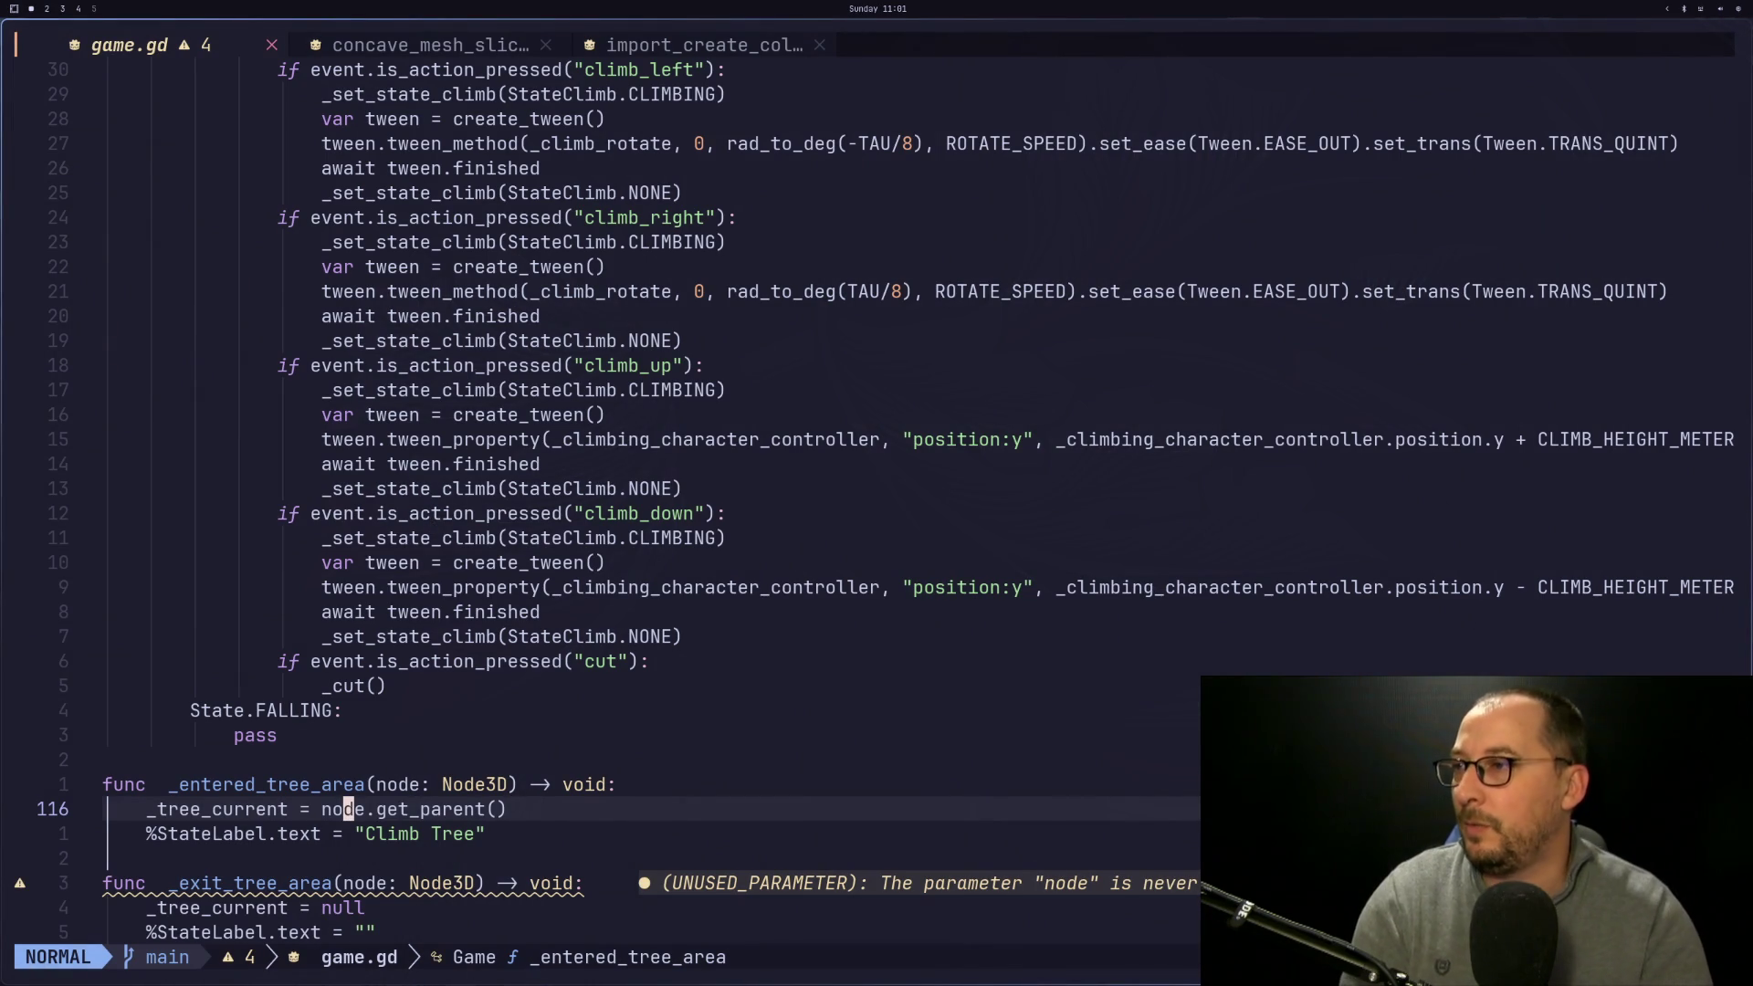
key("k")
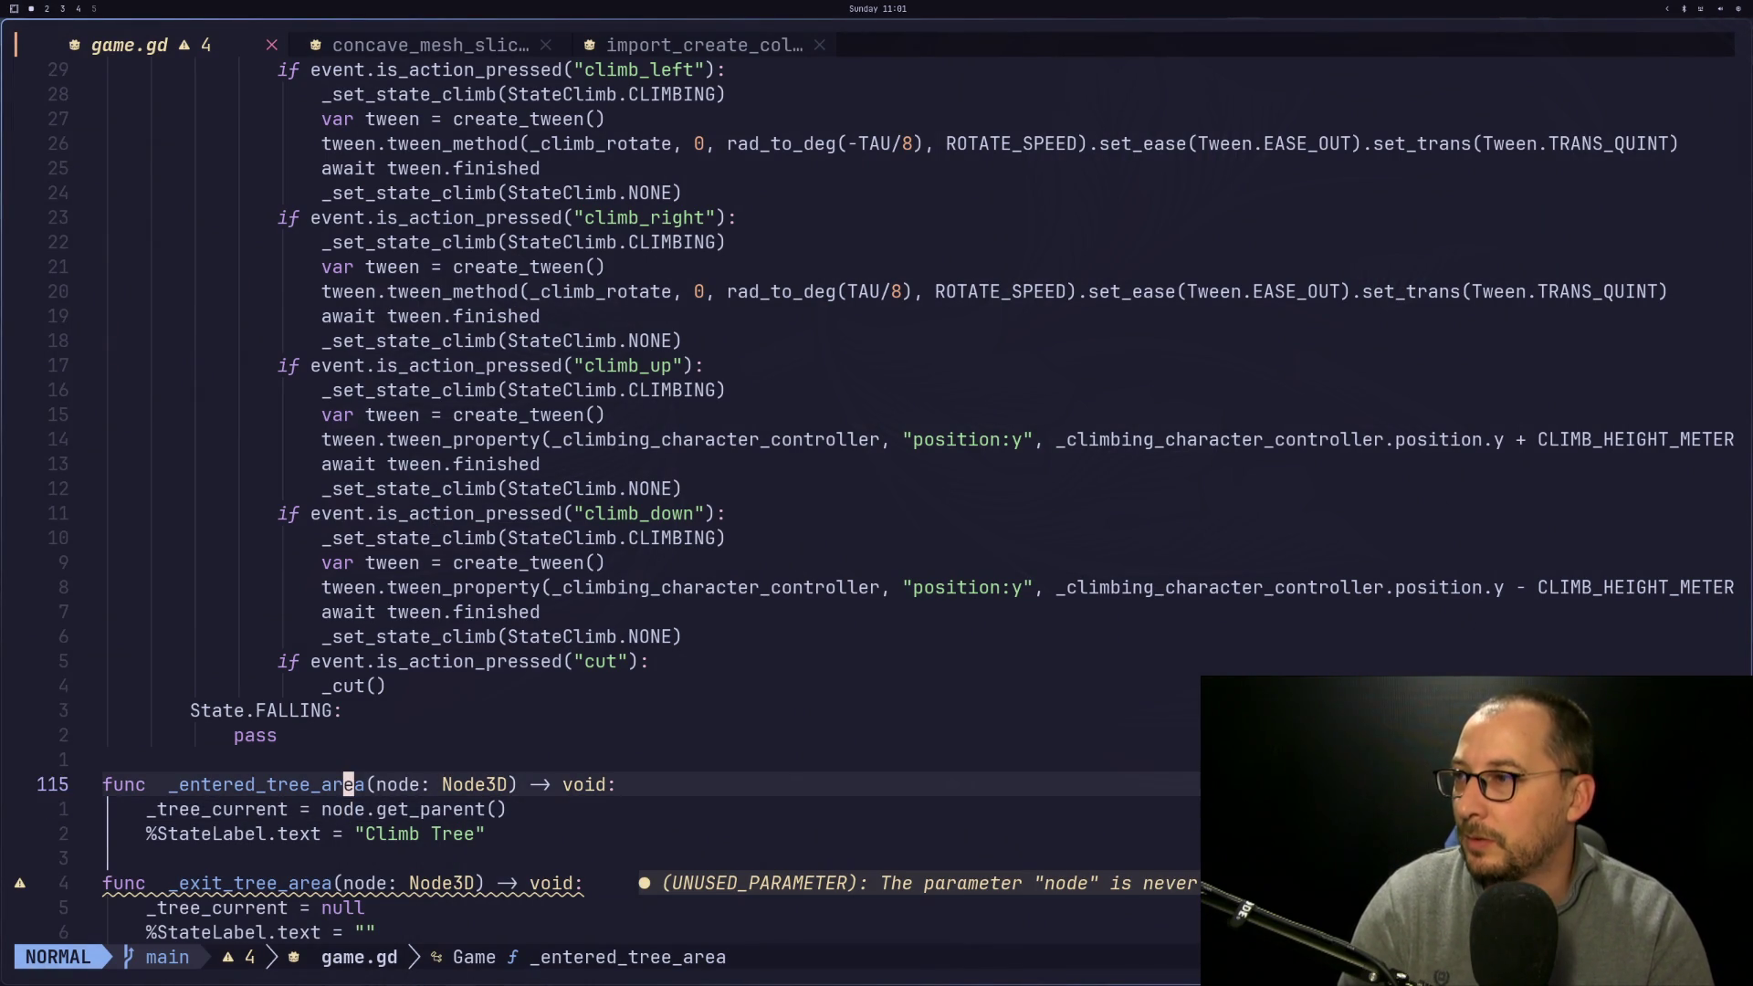
key("j")
key("e")
key("w")
key("dollar")
key("a")
key("BackSpace")
key("BackSpace")
key("BackSpace")
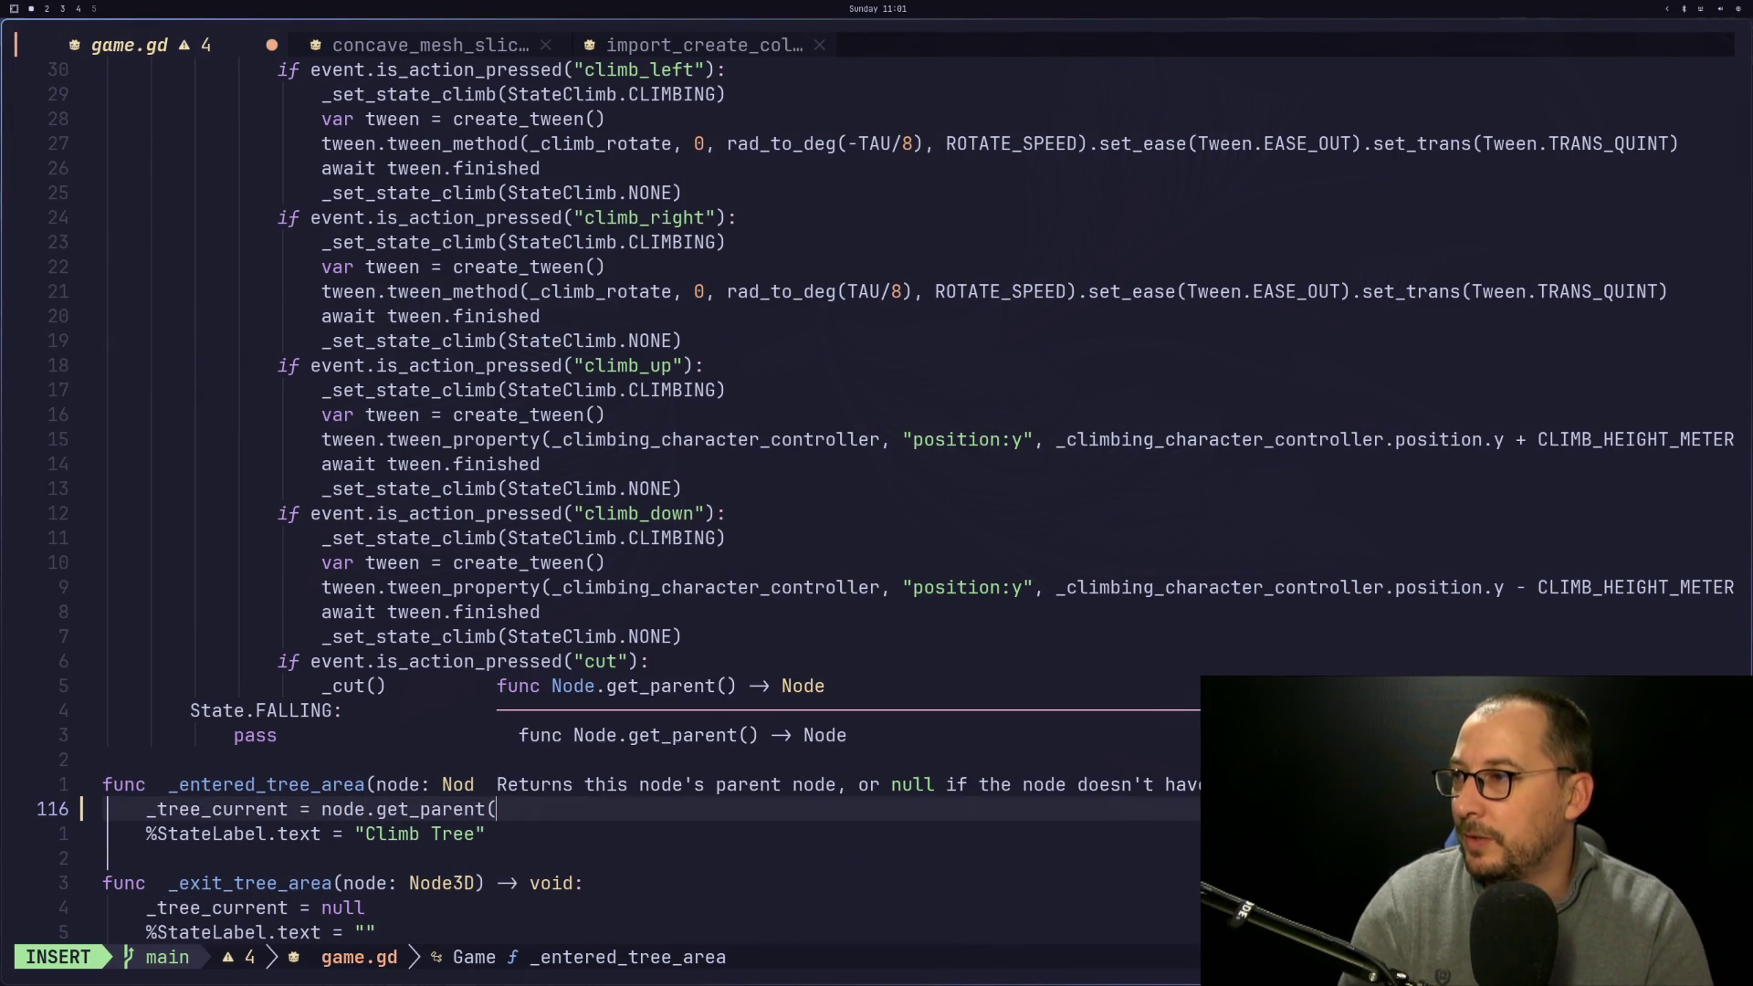
key("Escape")
Save game.gd with :w
key("colon")
type("w")
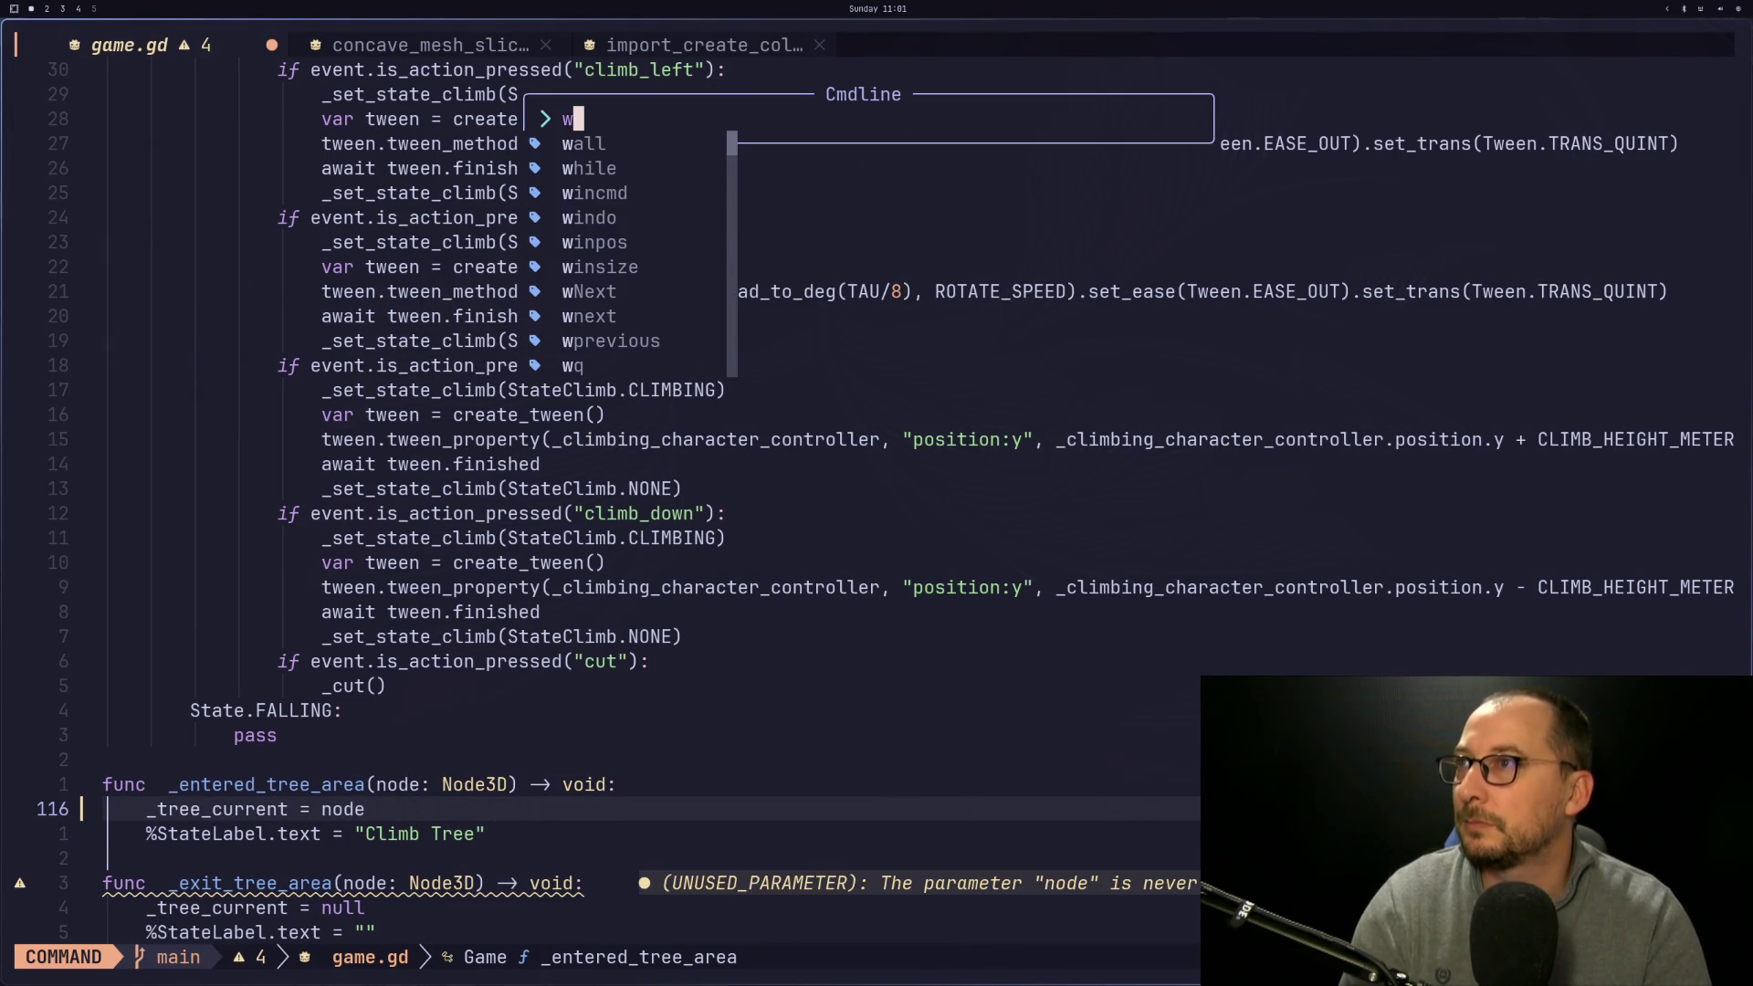
key("Return")
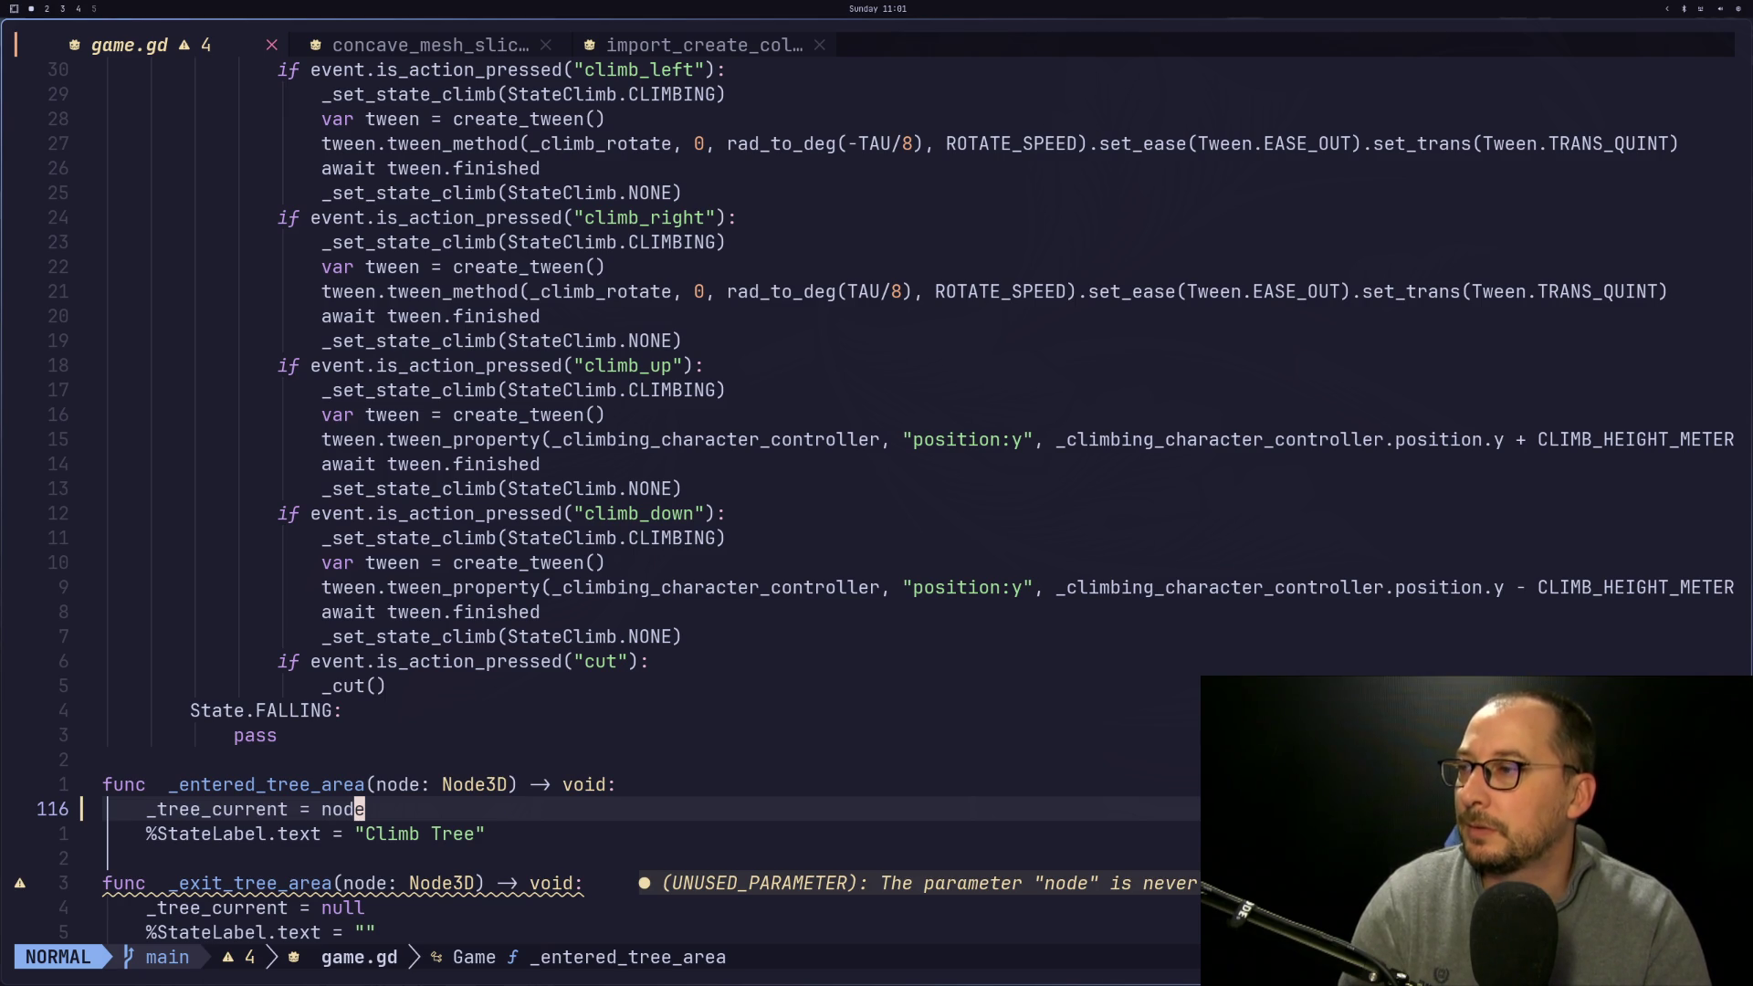
key("j")
key("k")
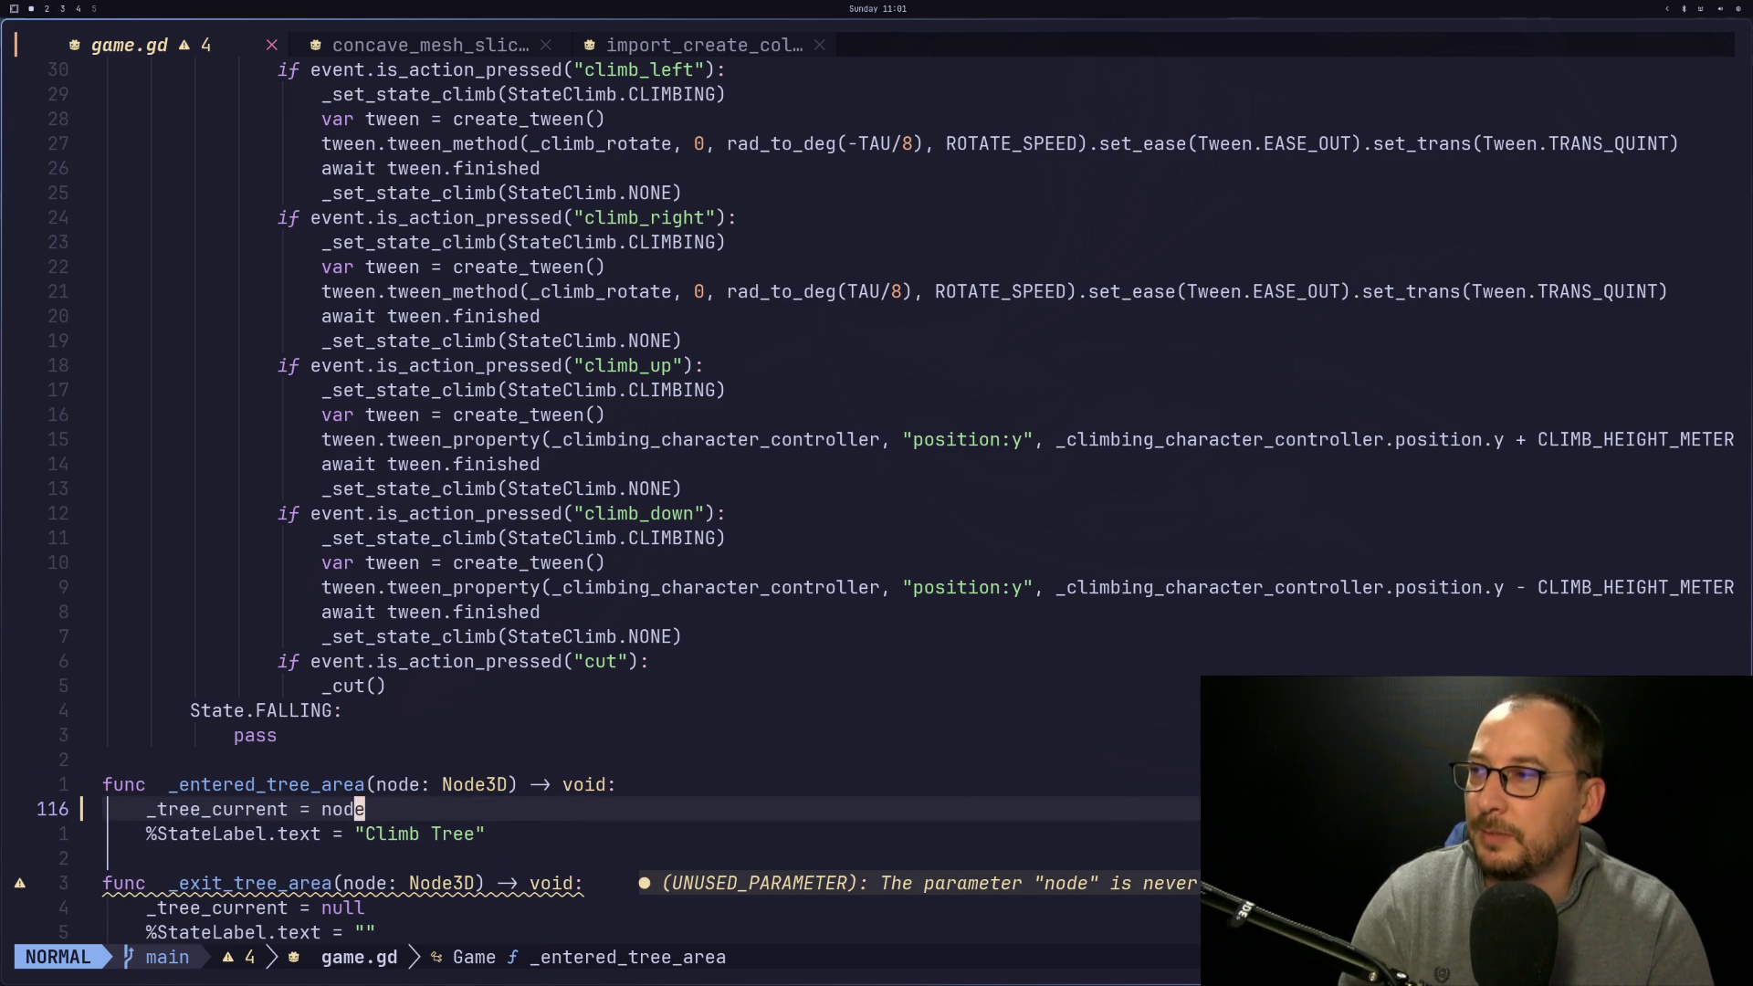
key("super+2")
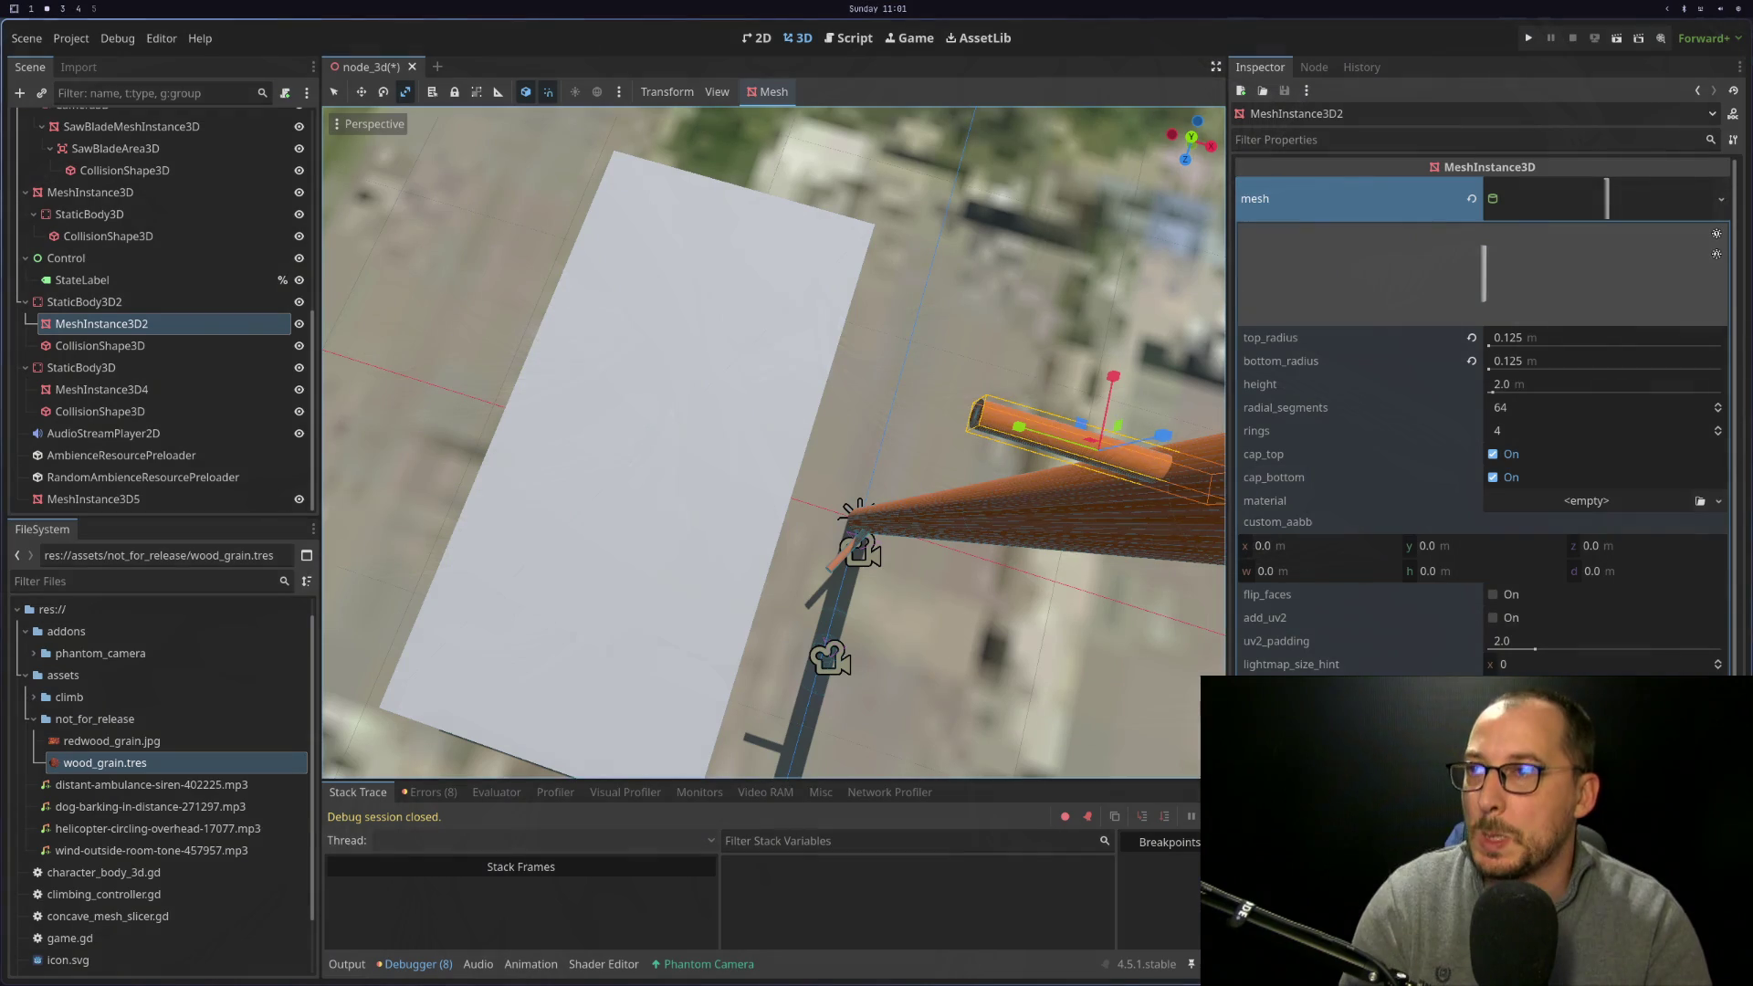
Run the project, which fails assigning StaticBody3D to a tree.gd variable at game.gd:116, then return to game.gd
left_click(1528, 37)
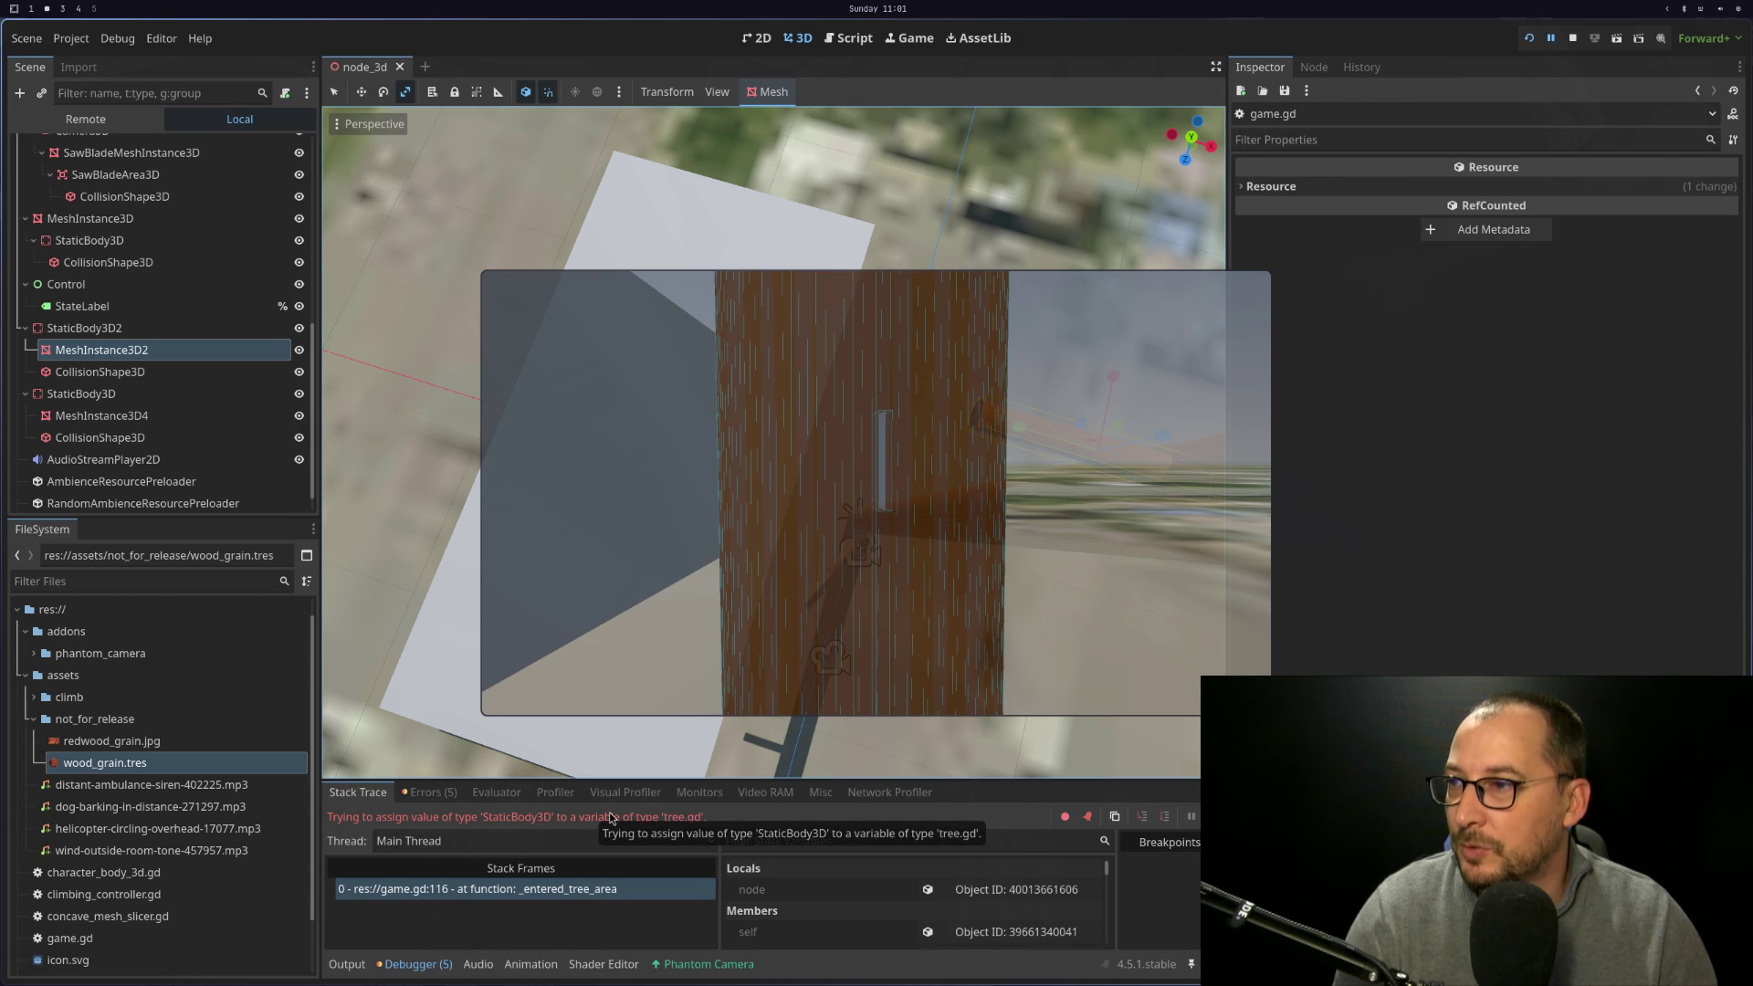
key("super+1")
left_click(699, 420)
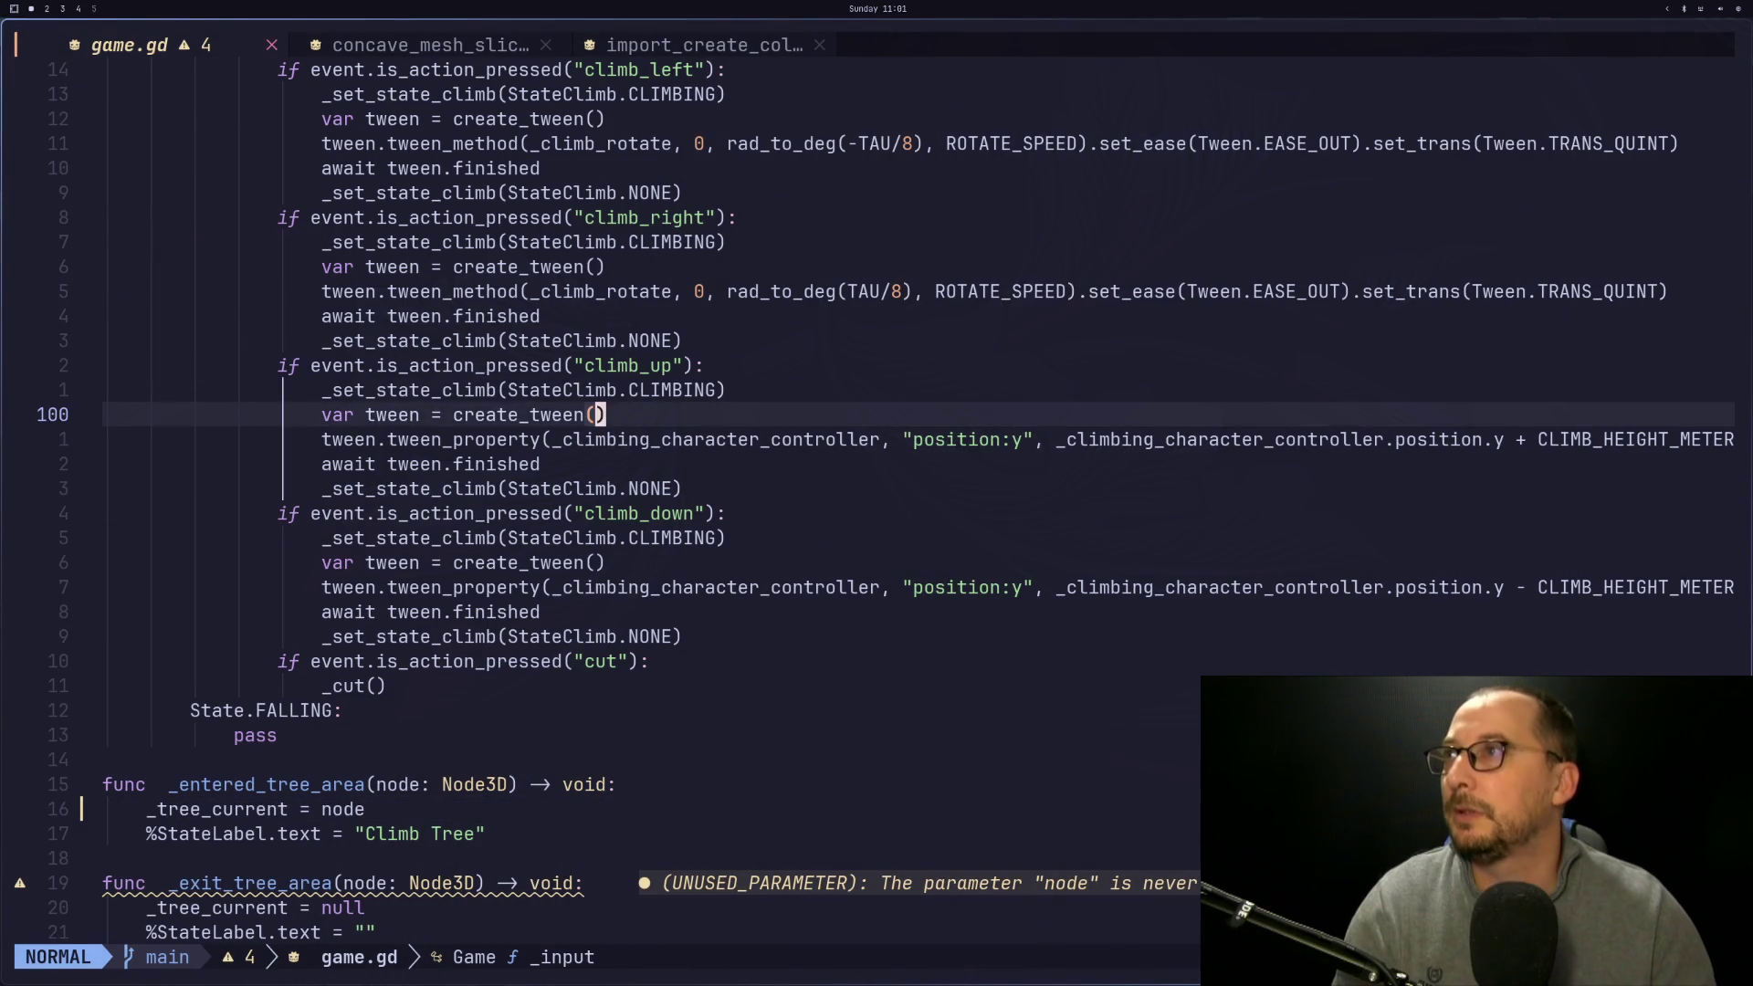
Open tree.gd and change its base class from MeshInstance3D to PhysicsBody3D
key("space")
key("space")
type("tre")
key("Return")
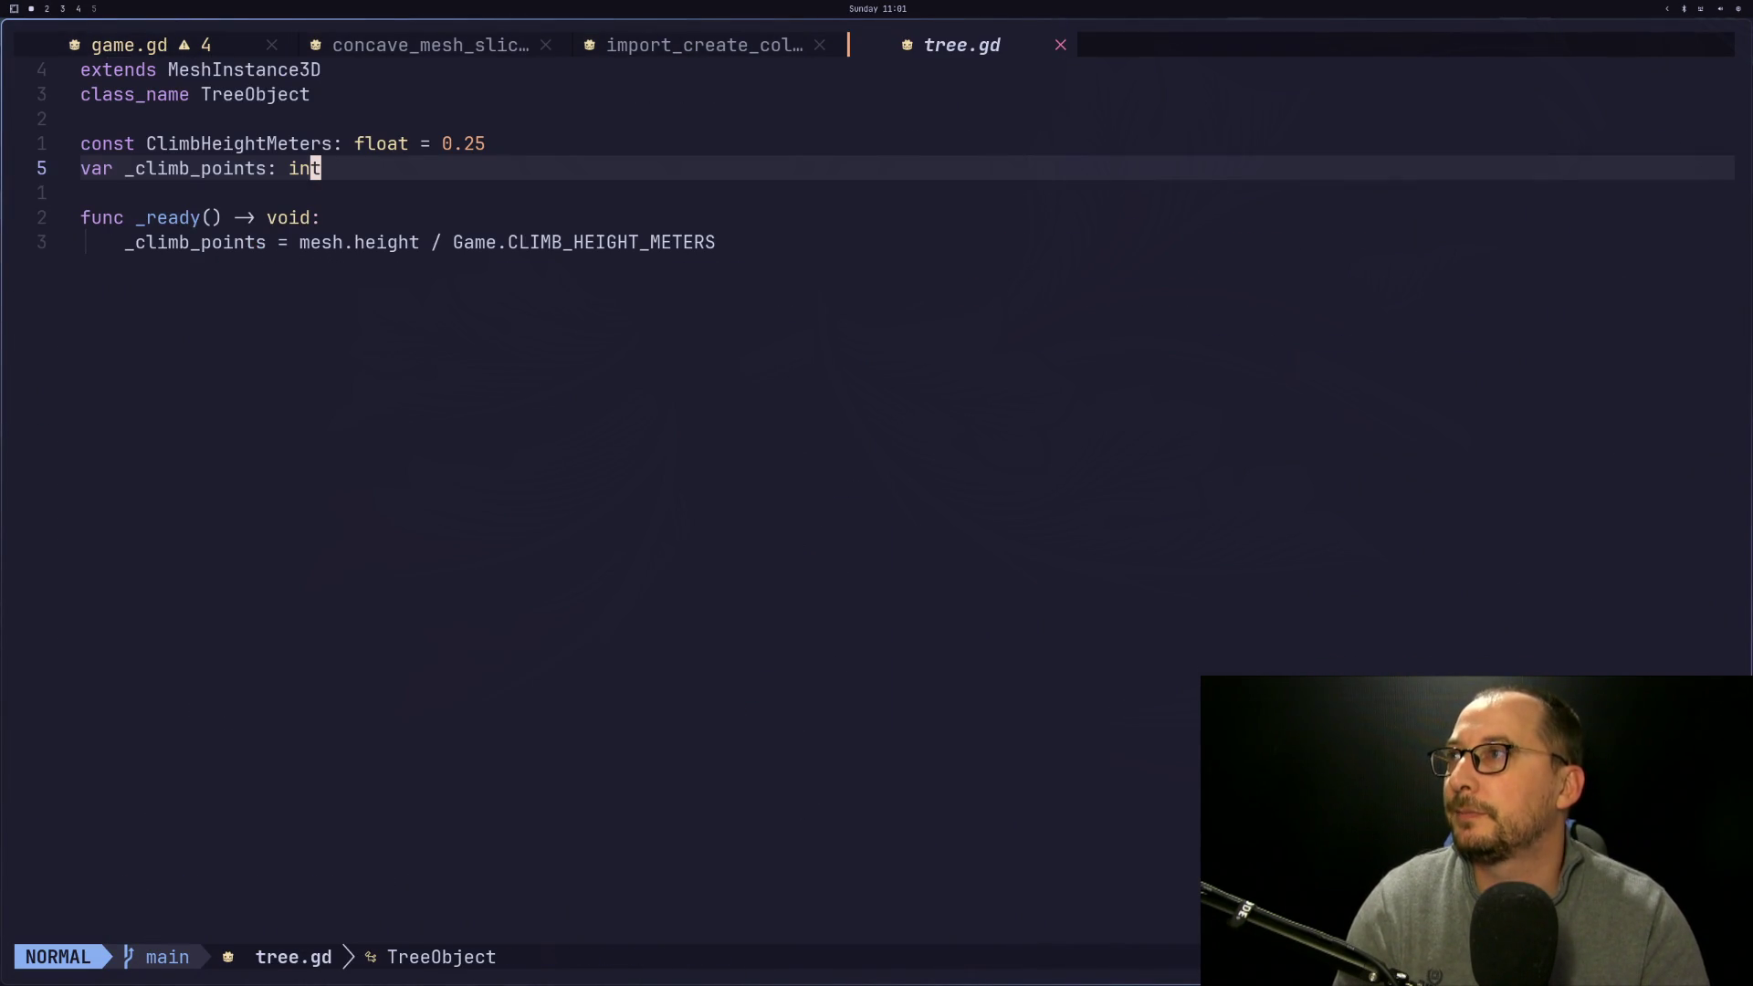
key("k")
key("k")
key("k")
key("k")
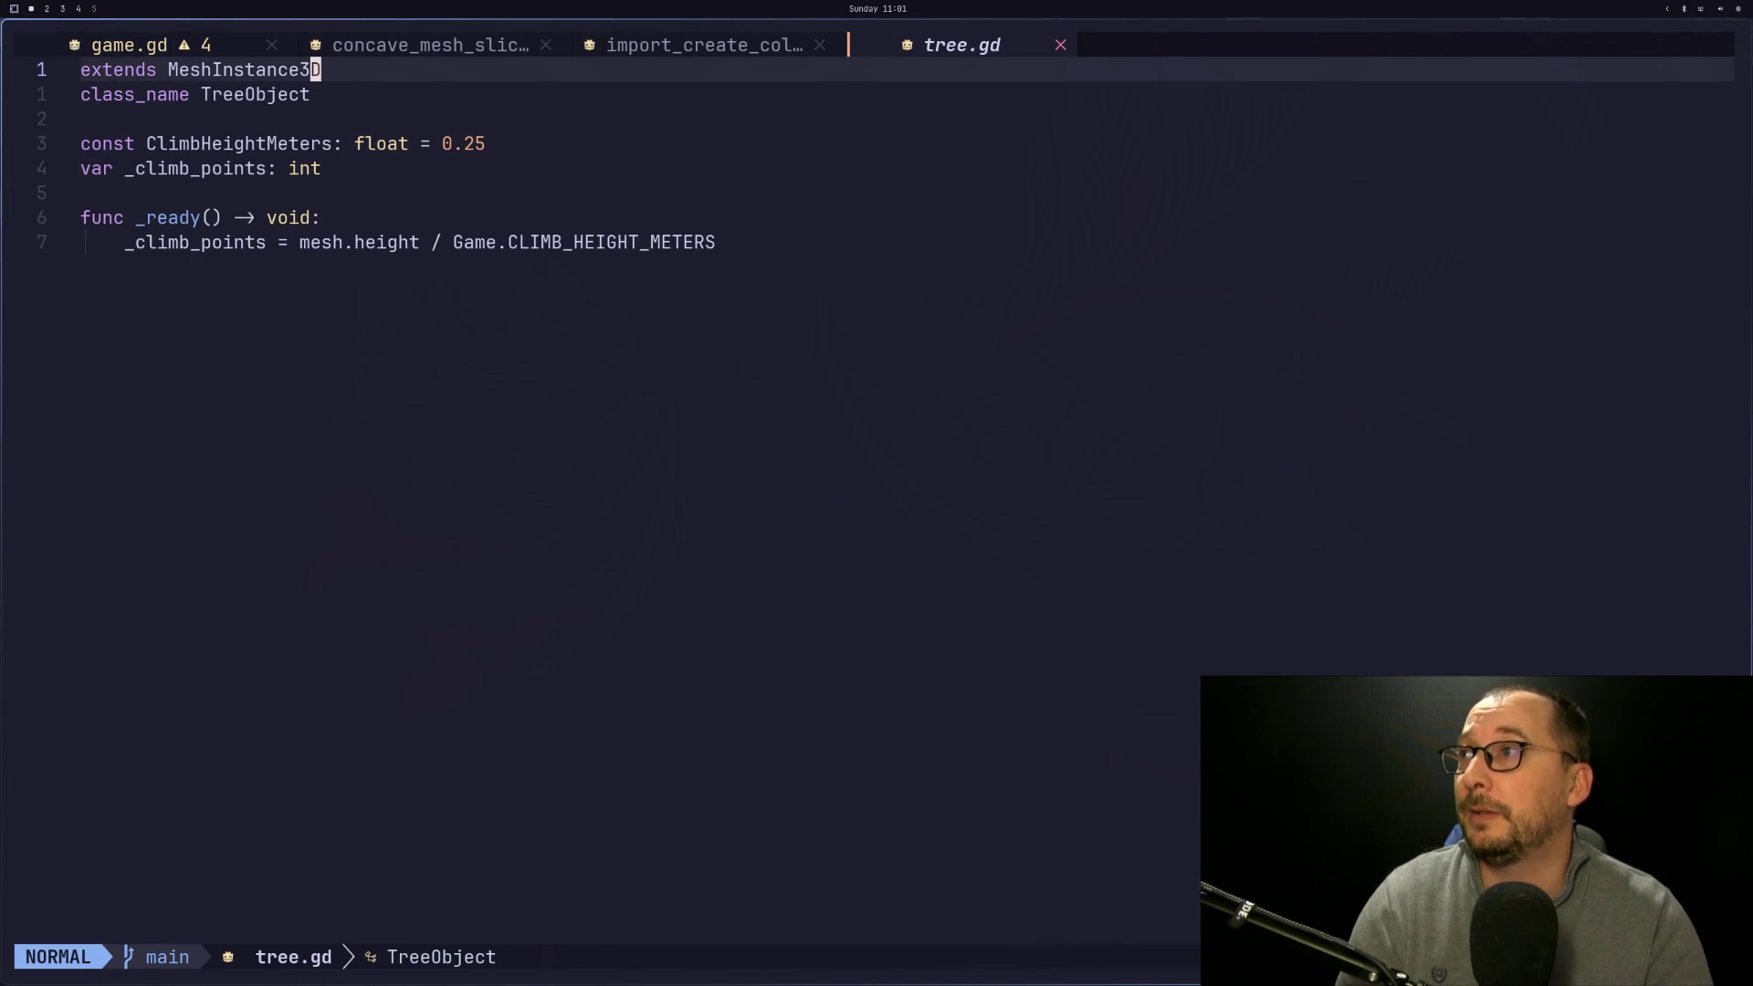
key("a")
key("BackSpace")
key("BackSpace")
key("BackSpace")
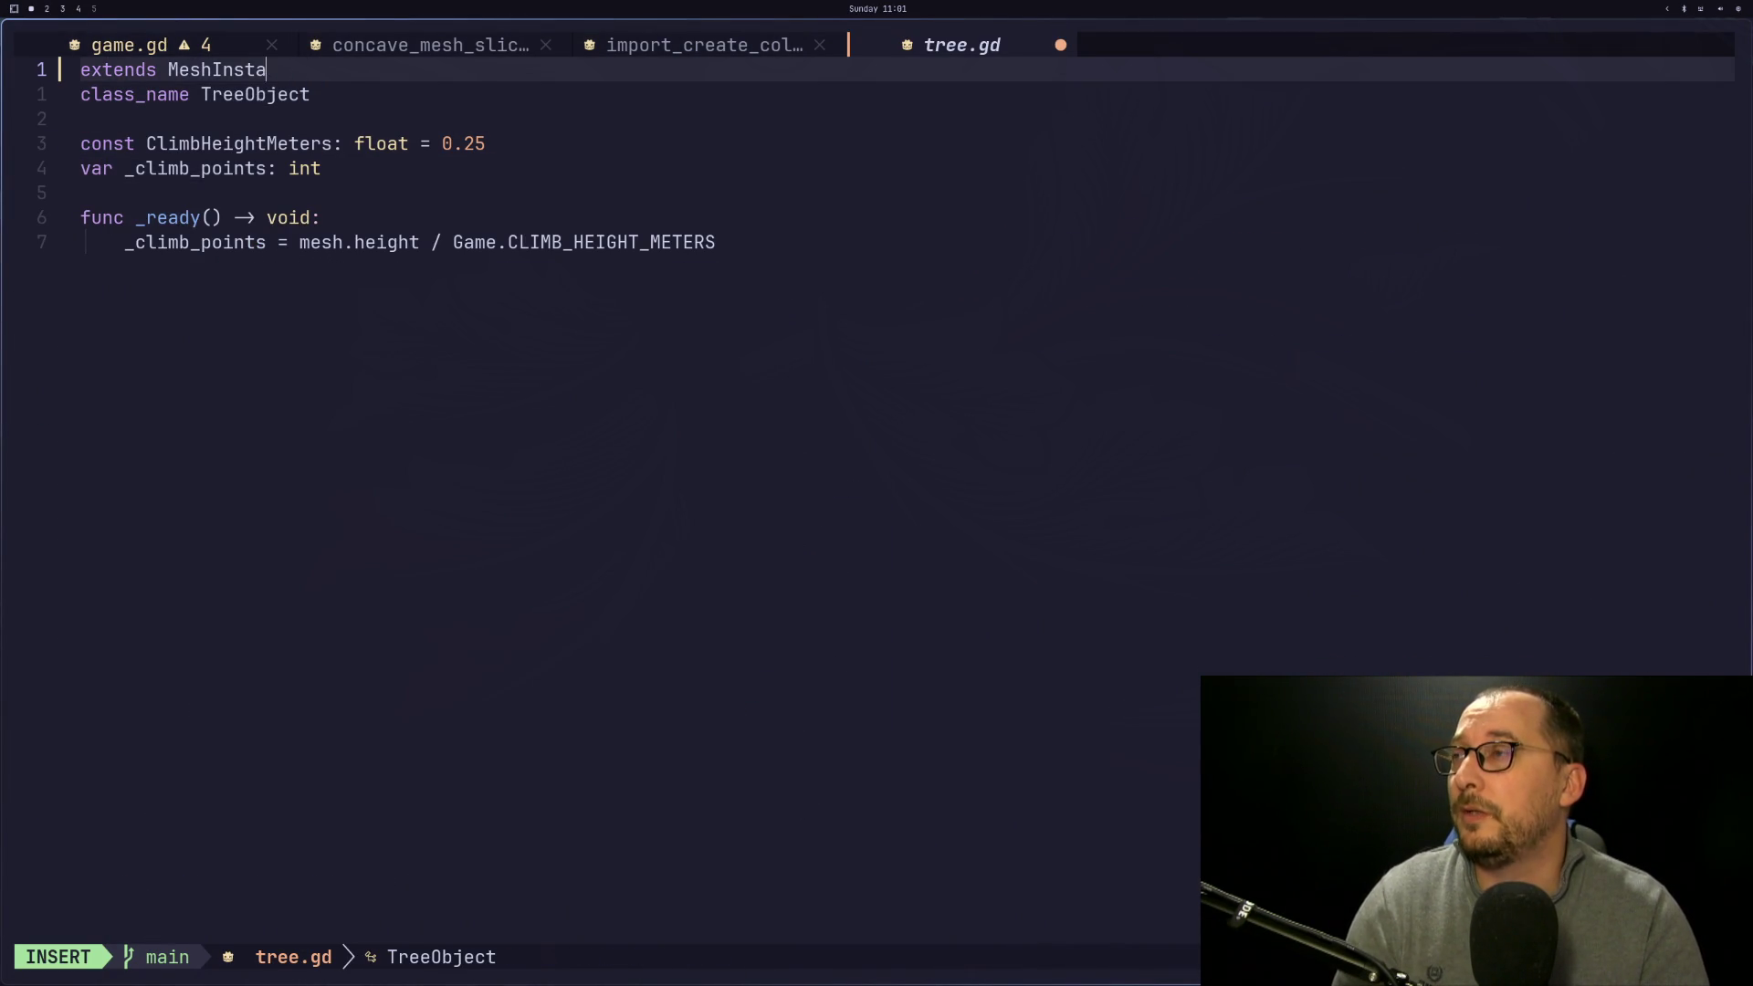
key("BackSpace")
key("BackSpace")
key("BackSpace")
type("P")
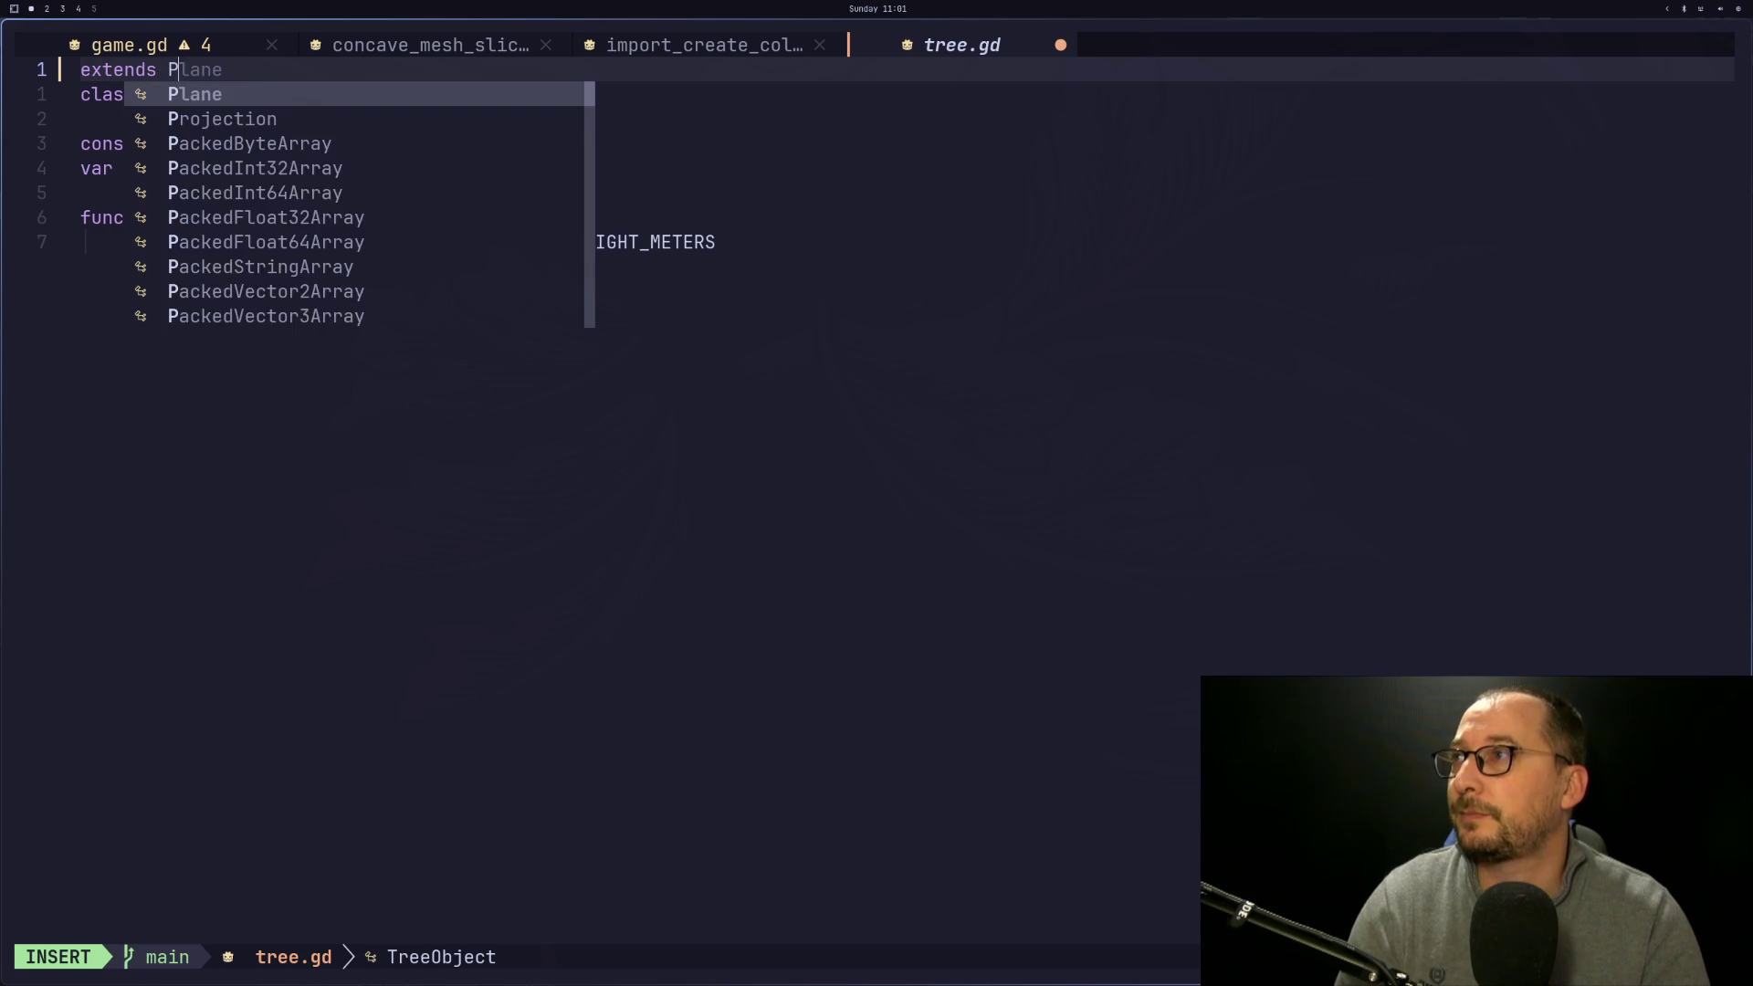
type("hysi")
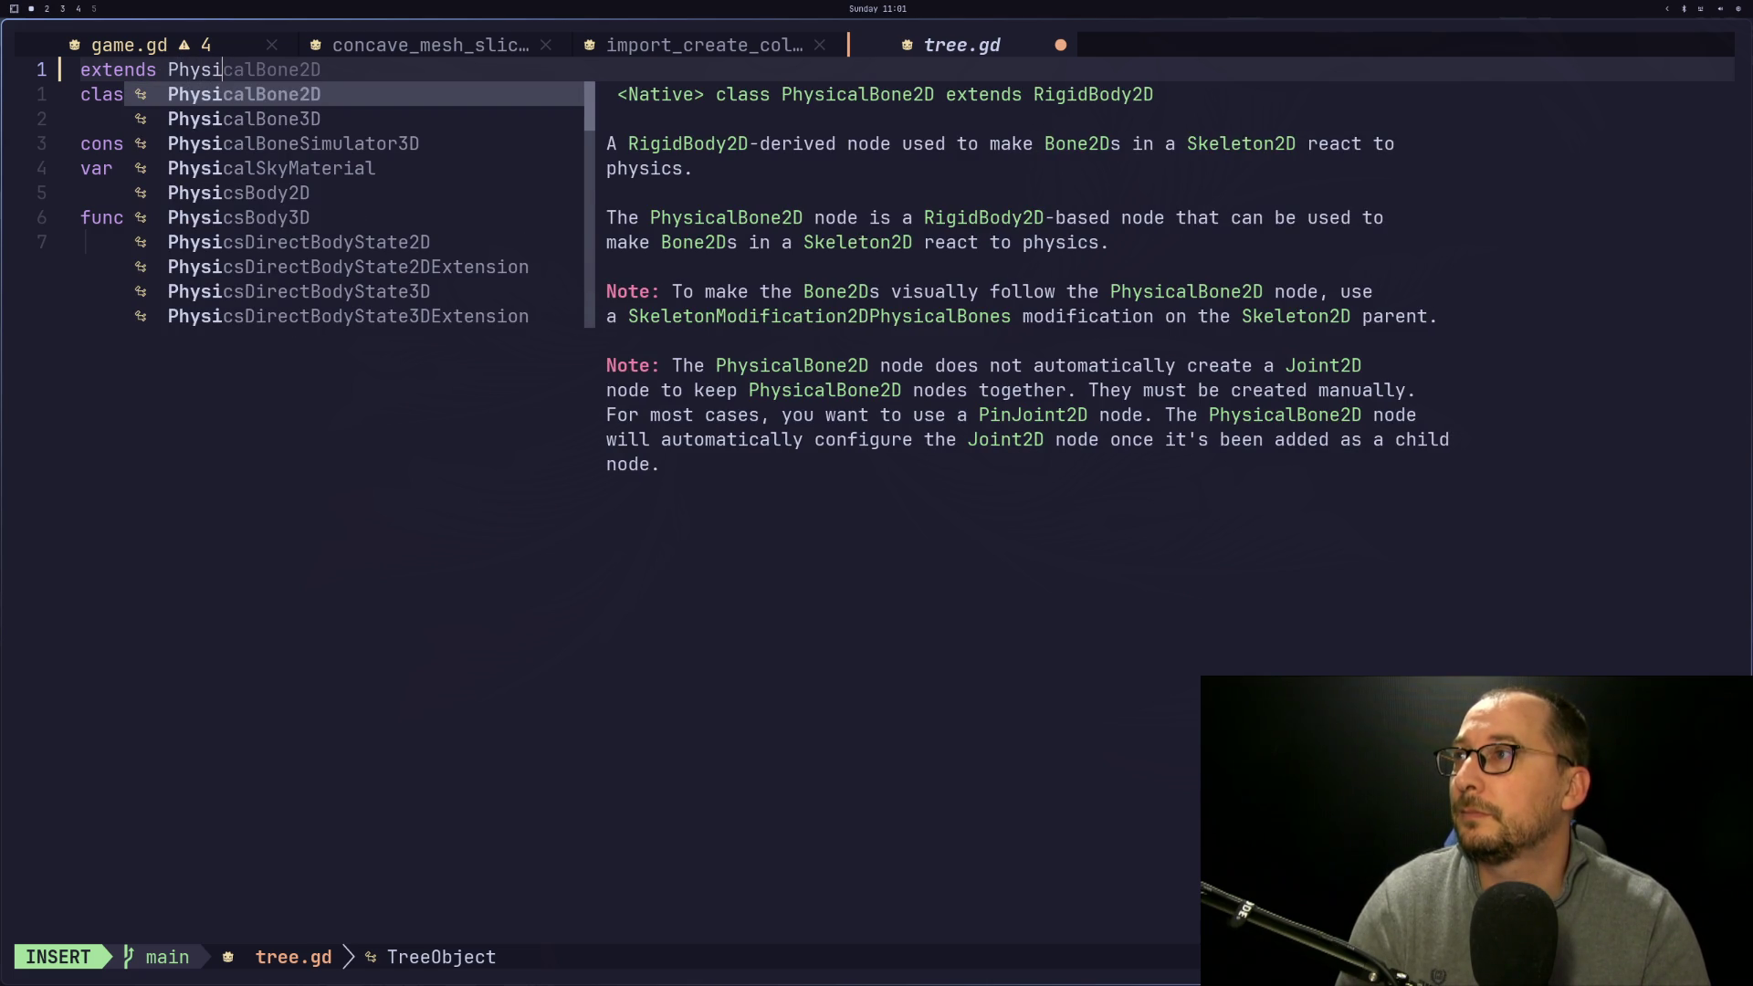
key("Down")
key("Down")
key("Down")
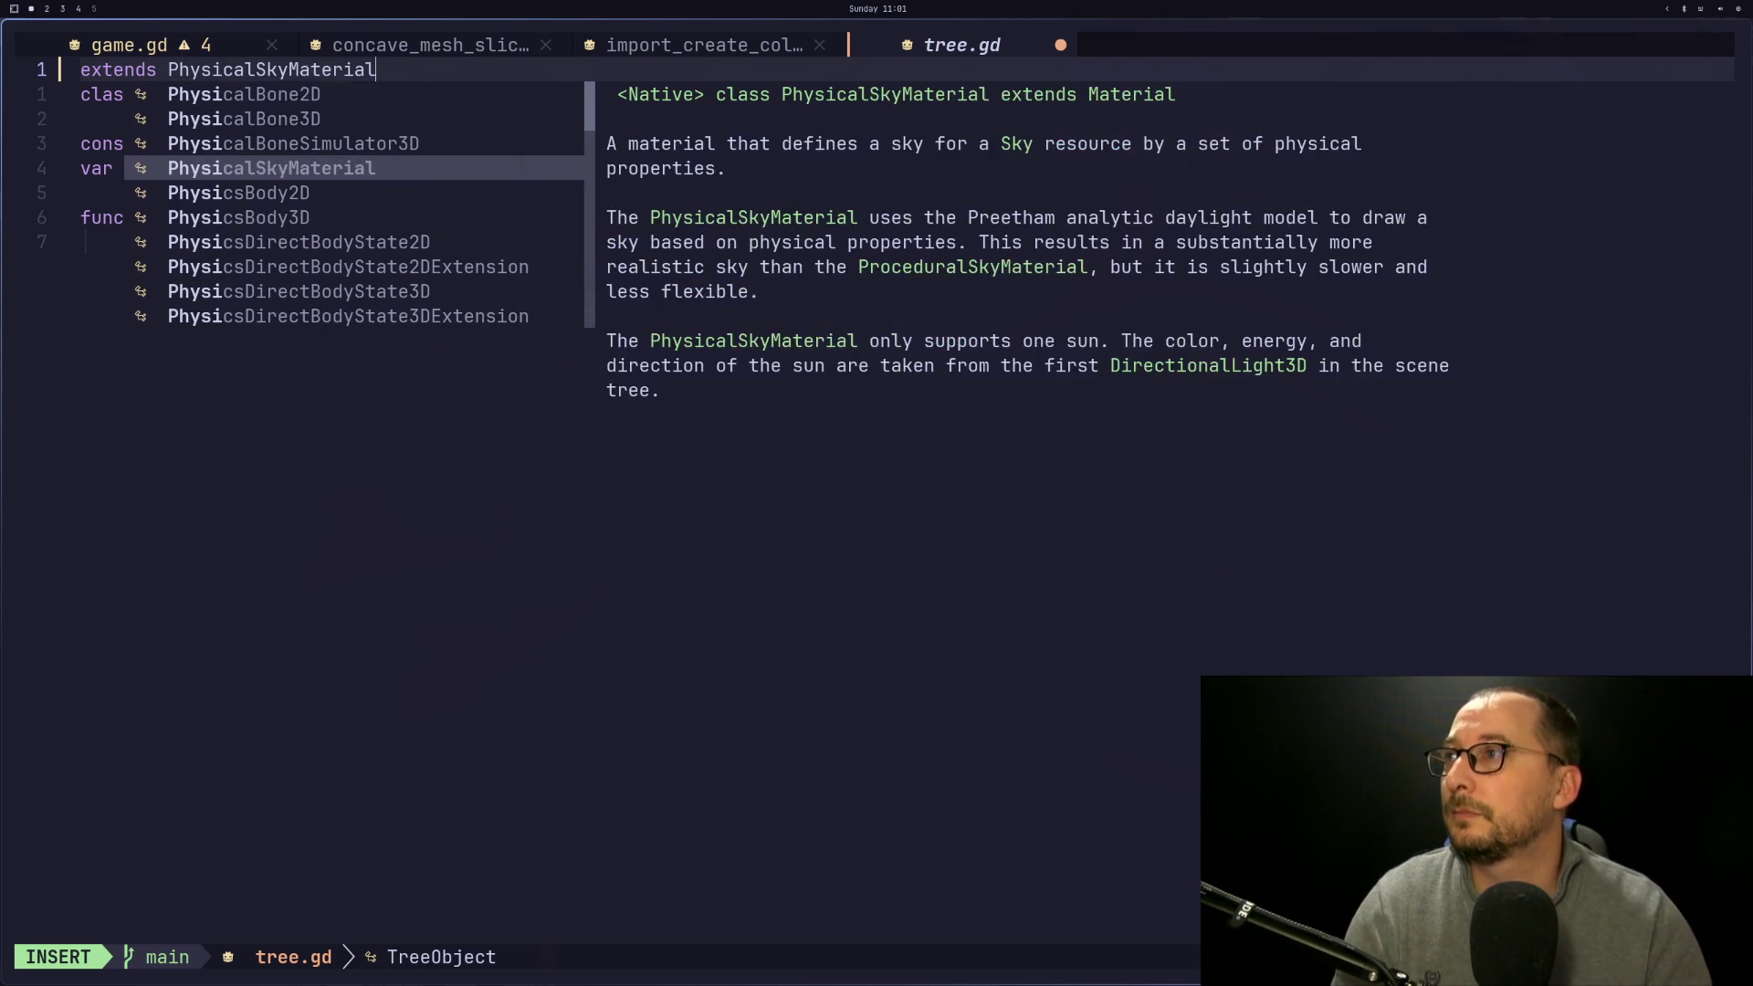
type("sBody3D")
key("Return")
key("Escape")
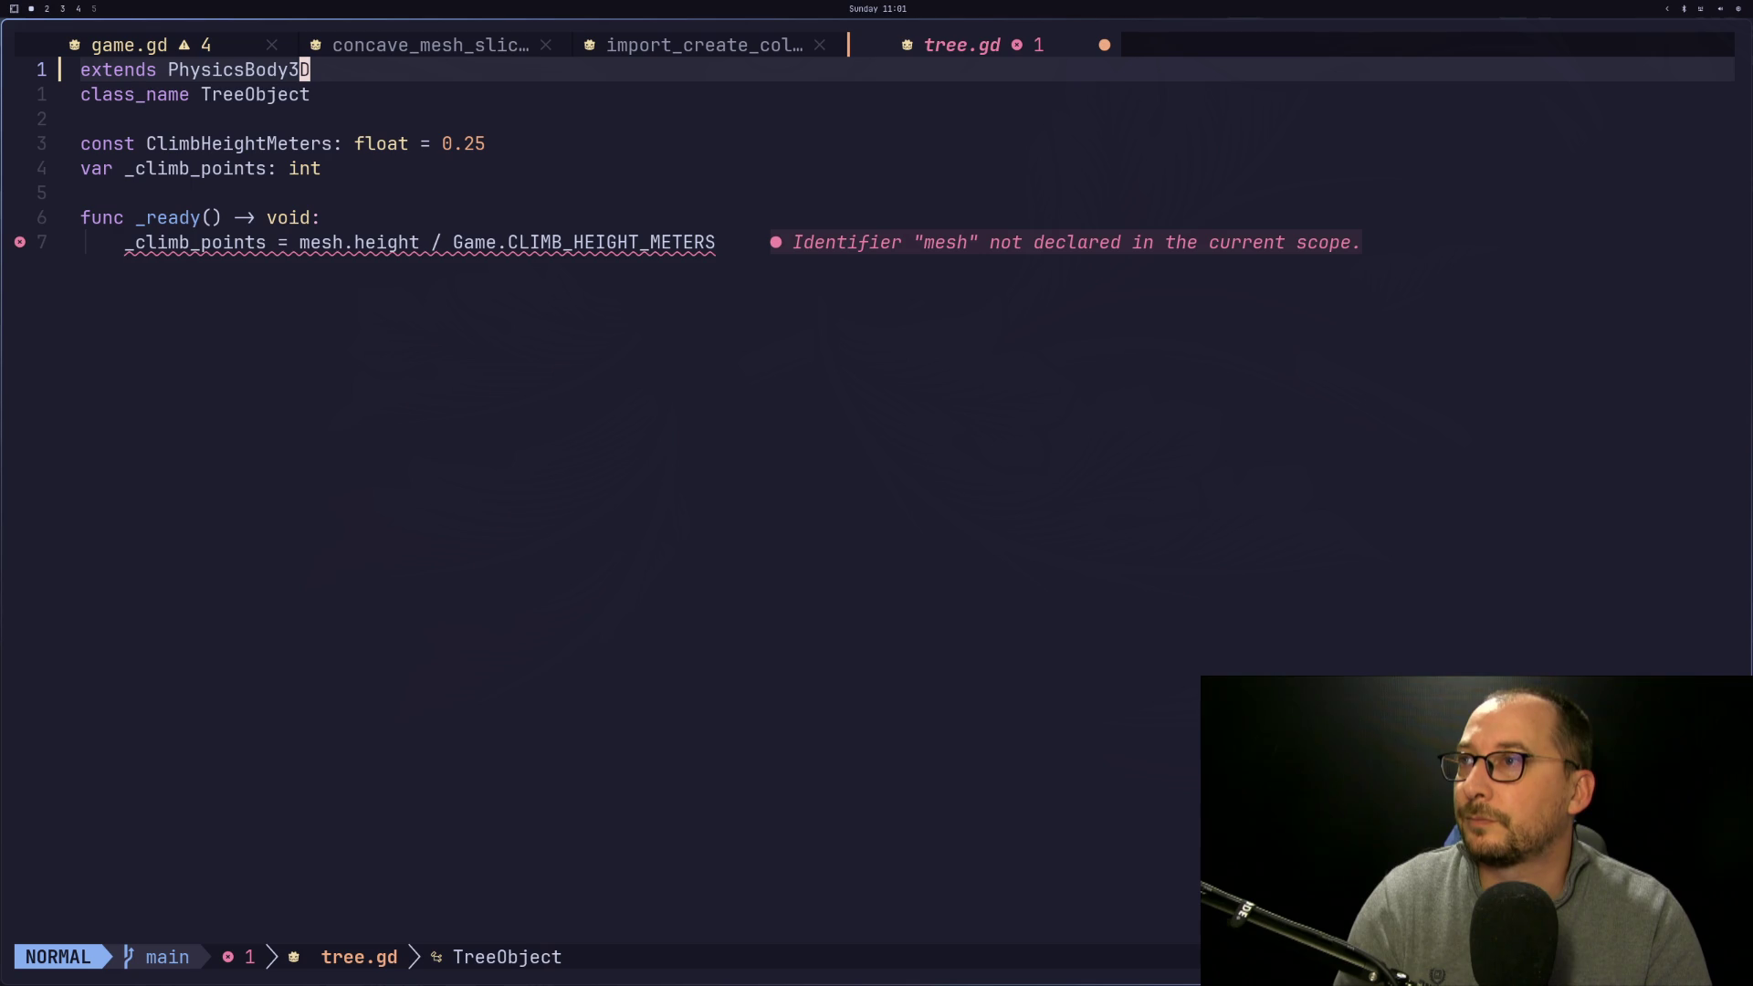
Check the _ready line where mesh is now flagged undeclared, then return to Godot
key("j")
key("j")
key("j")
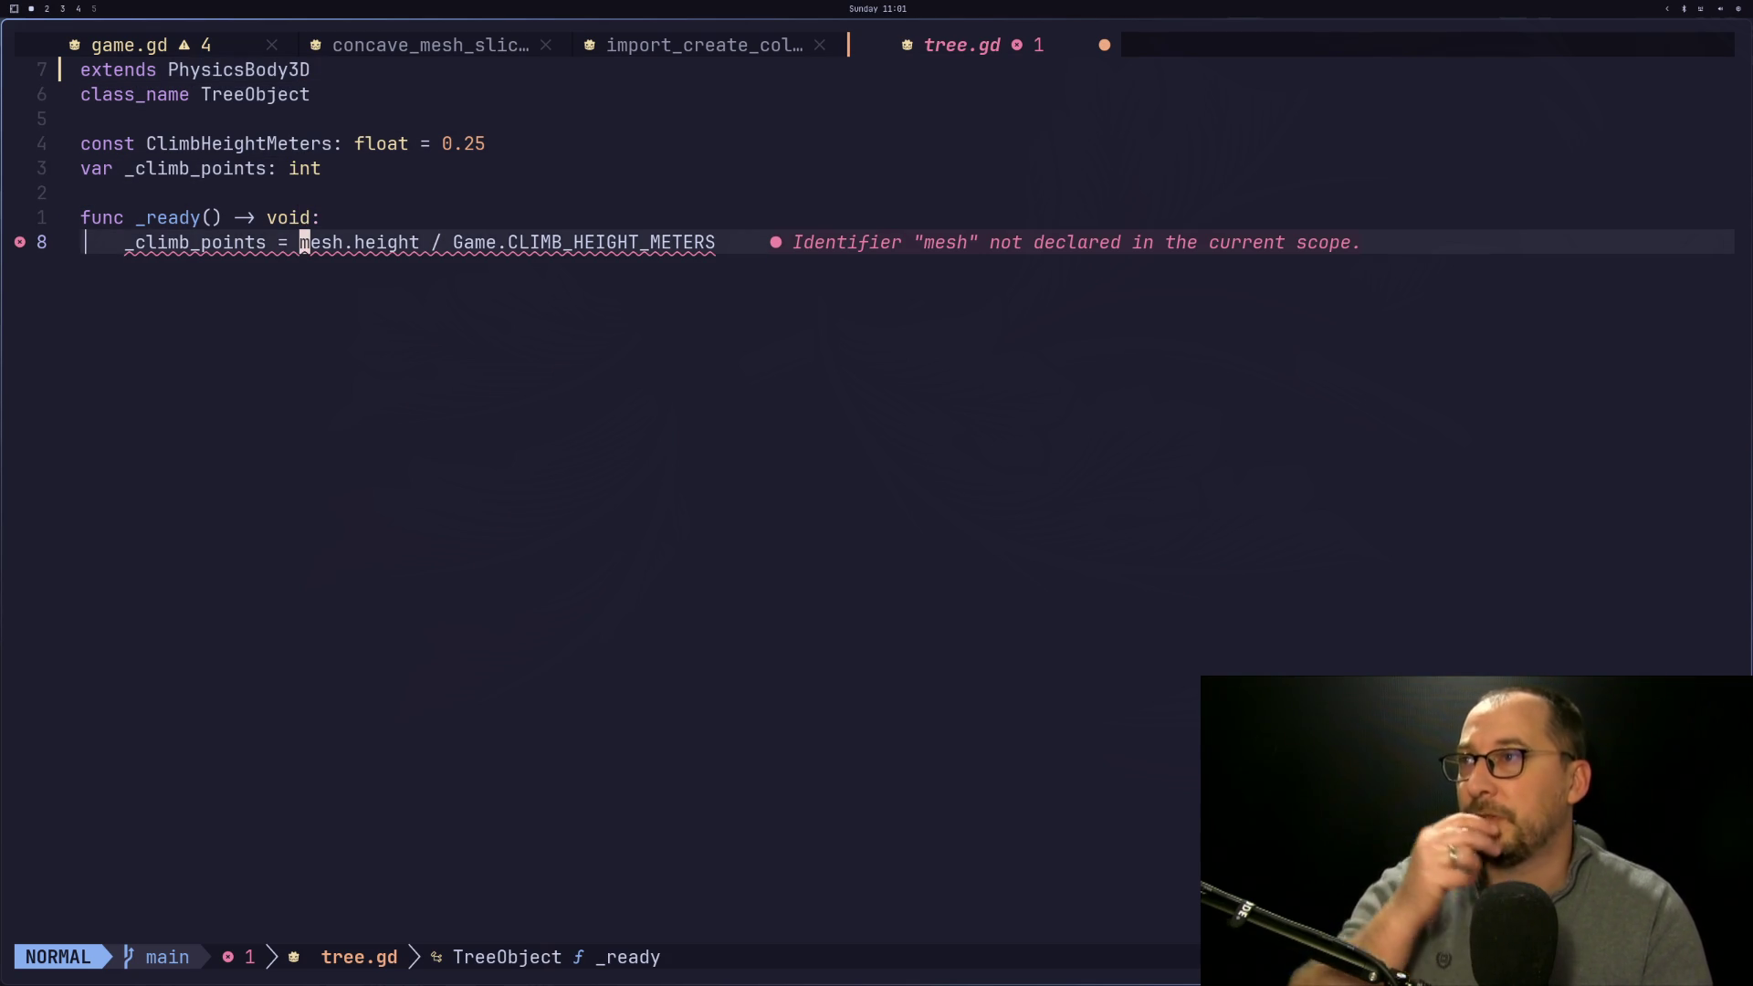
key("k")
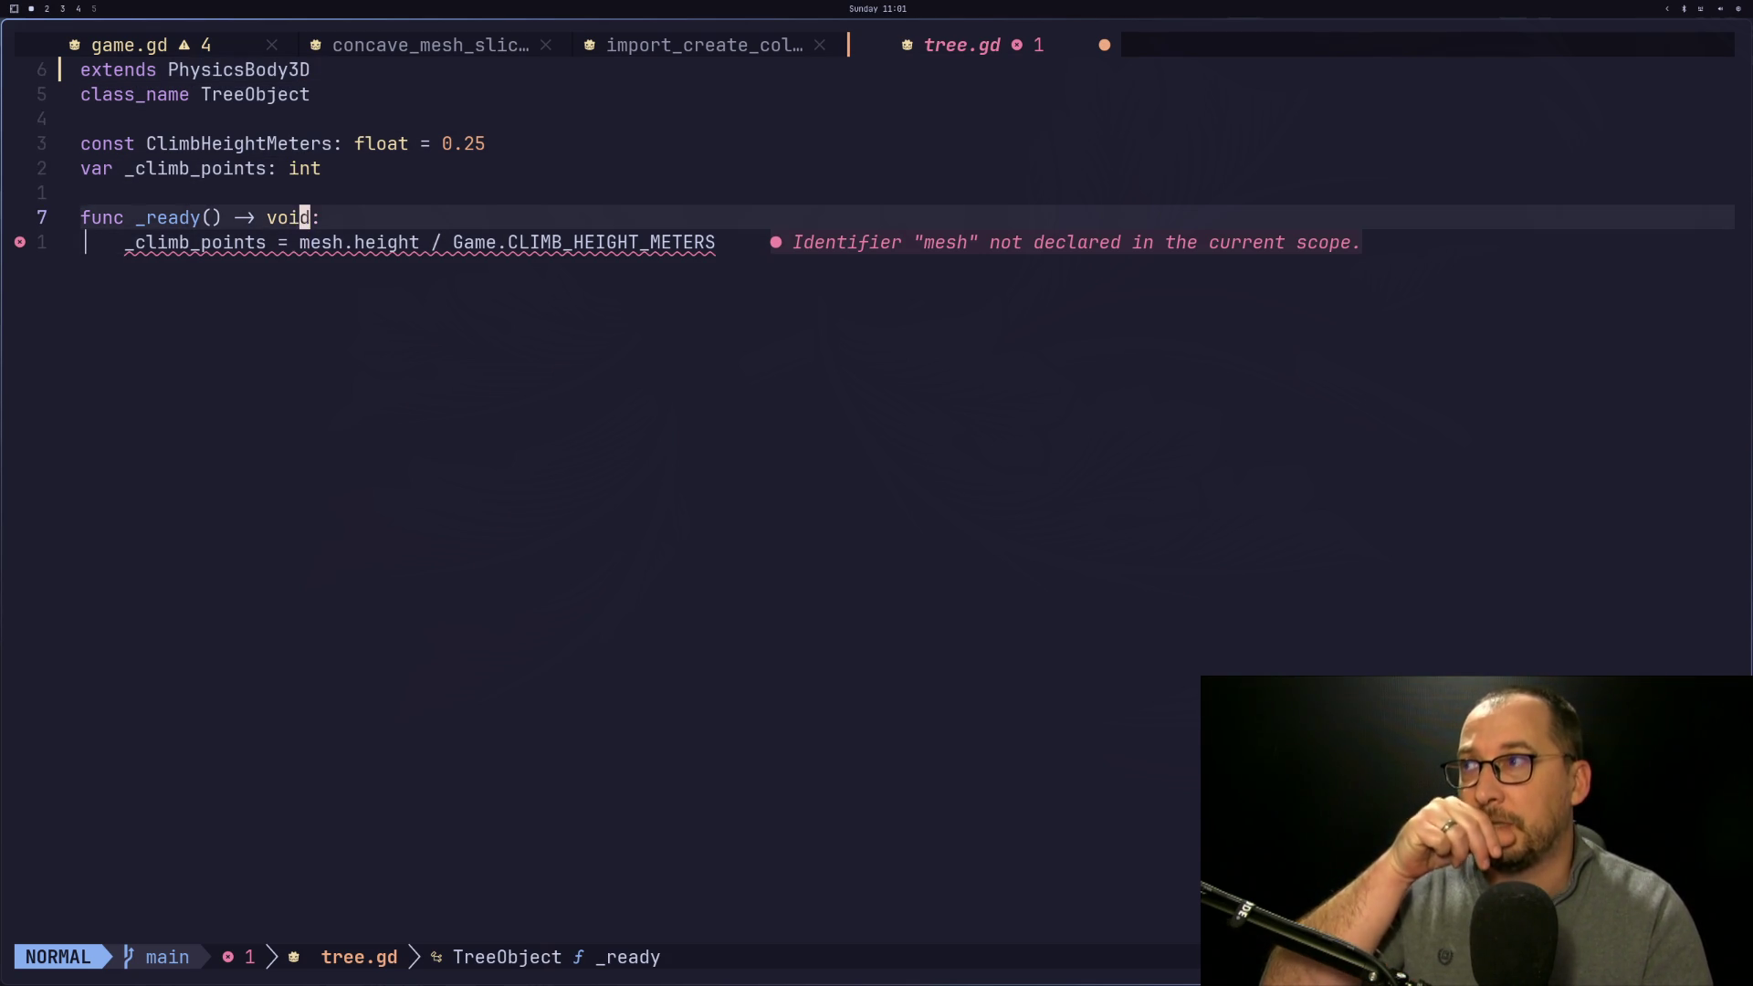
key("j")
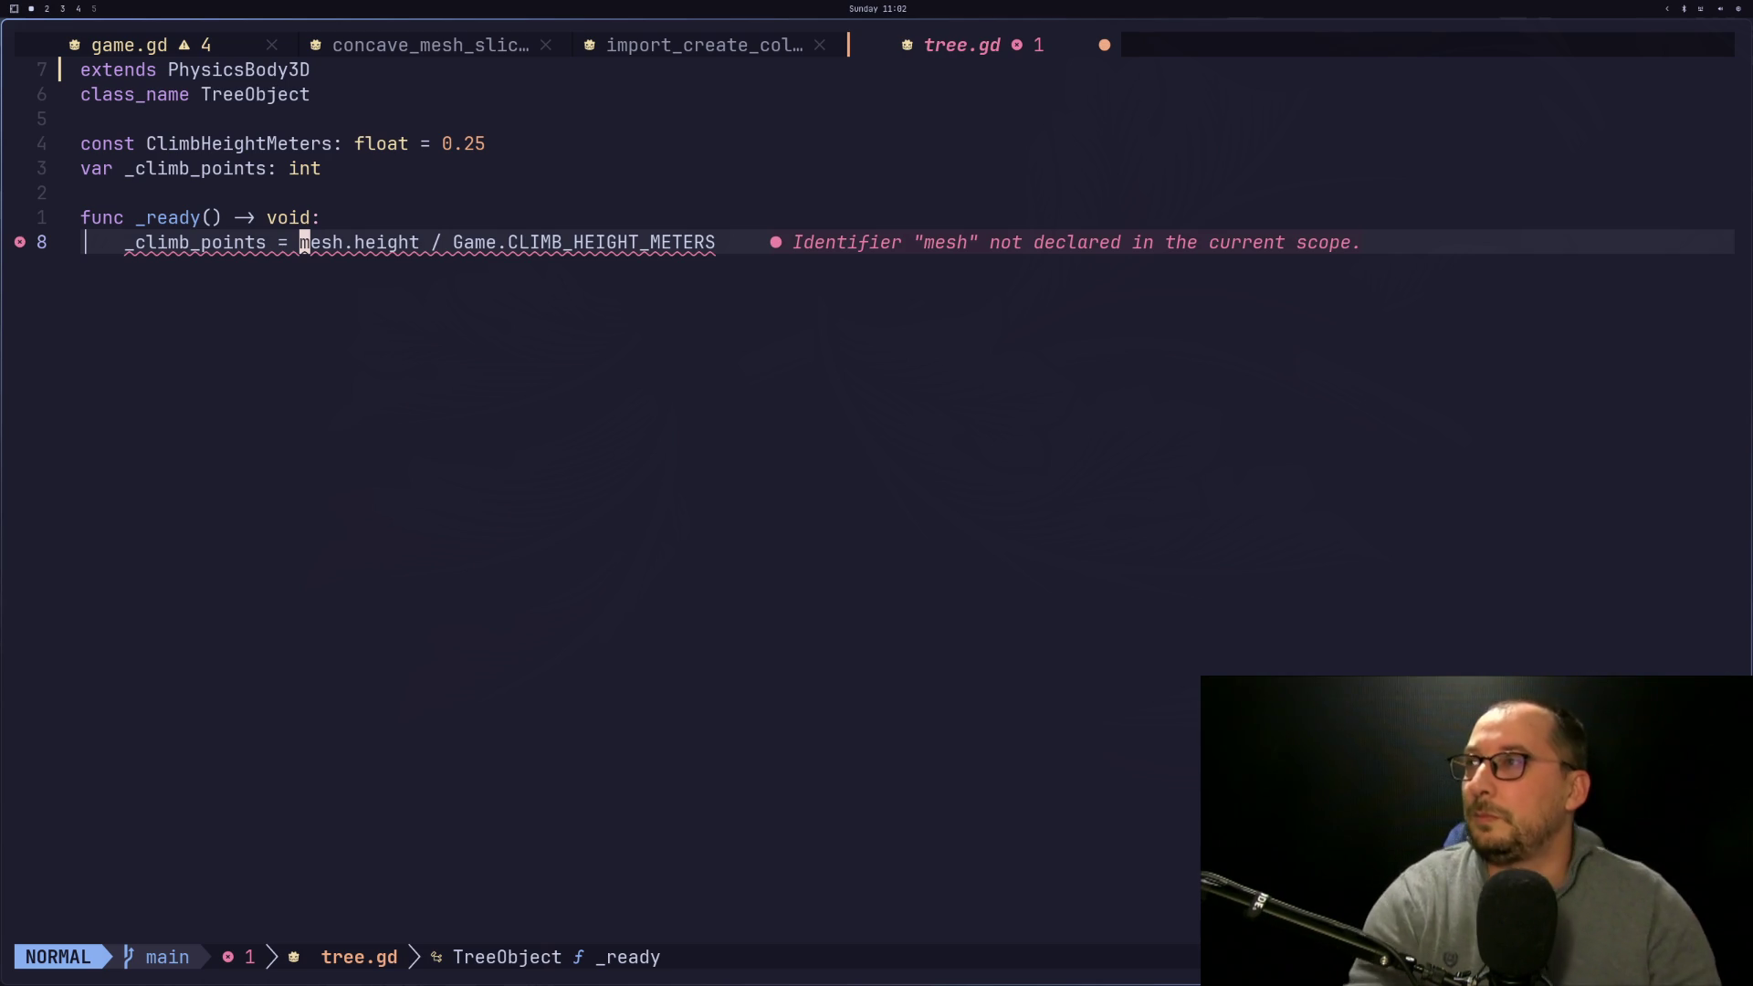
key("super+2")
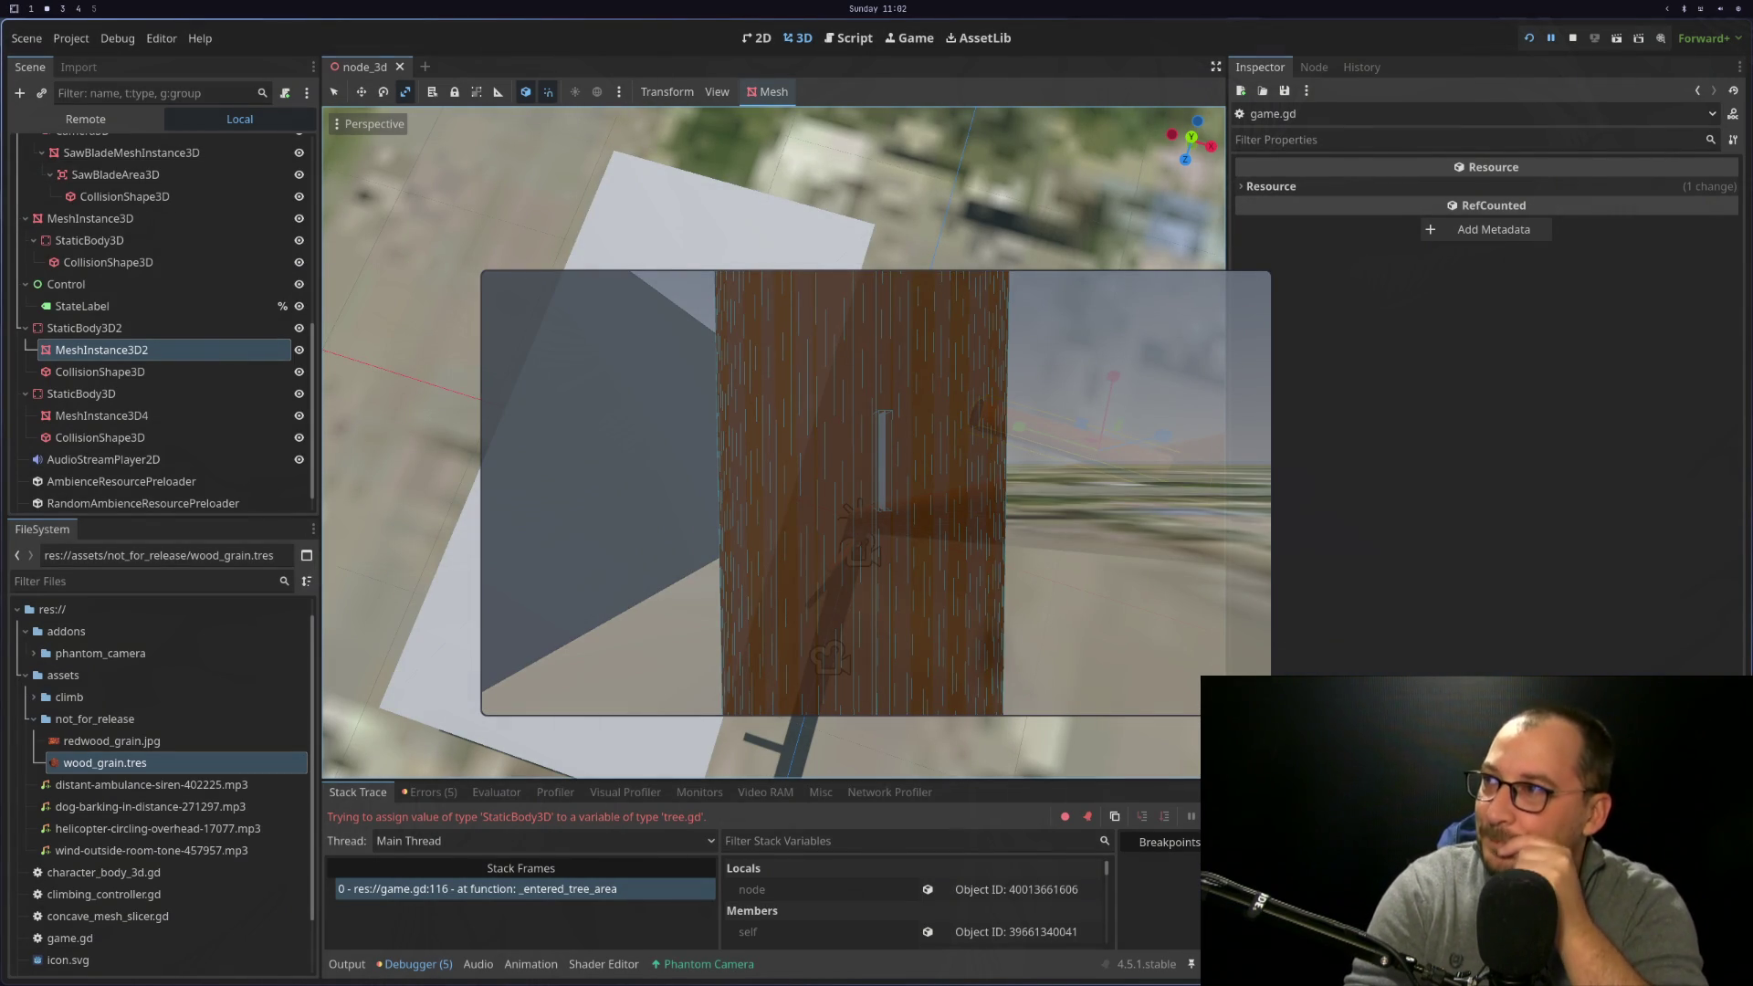
Rename the branch mesh MeshInstance3D2 and trunk mesh MeshInstance3D4 both to MeshInstance3D
left_click(179, 354)
key("End")
key("BackSpace")
key("Return")
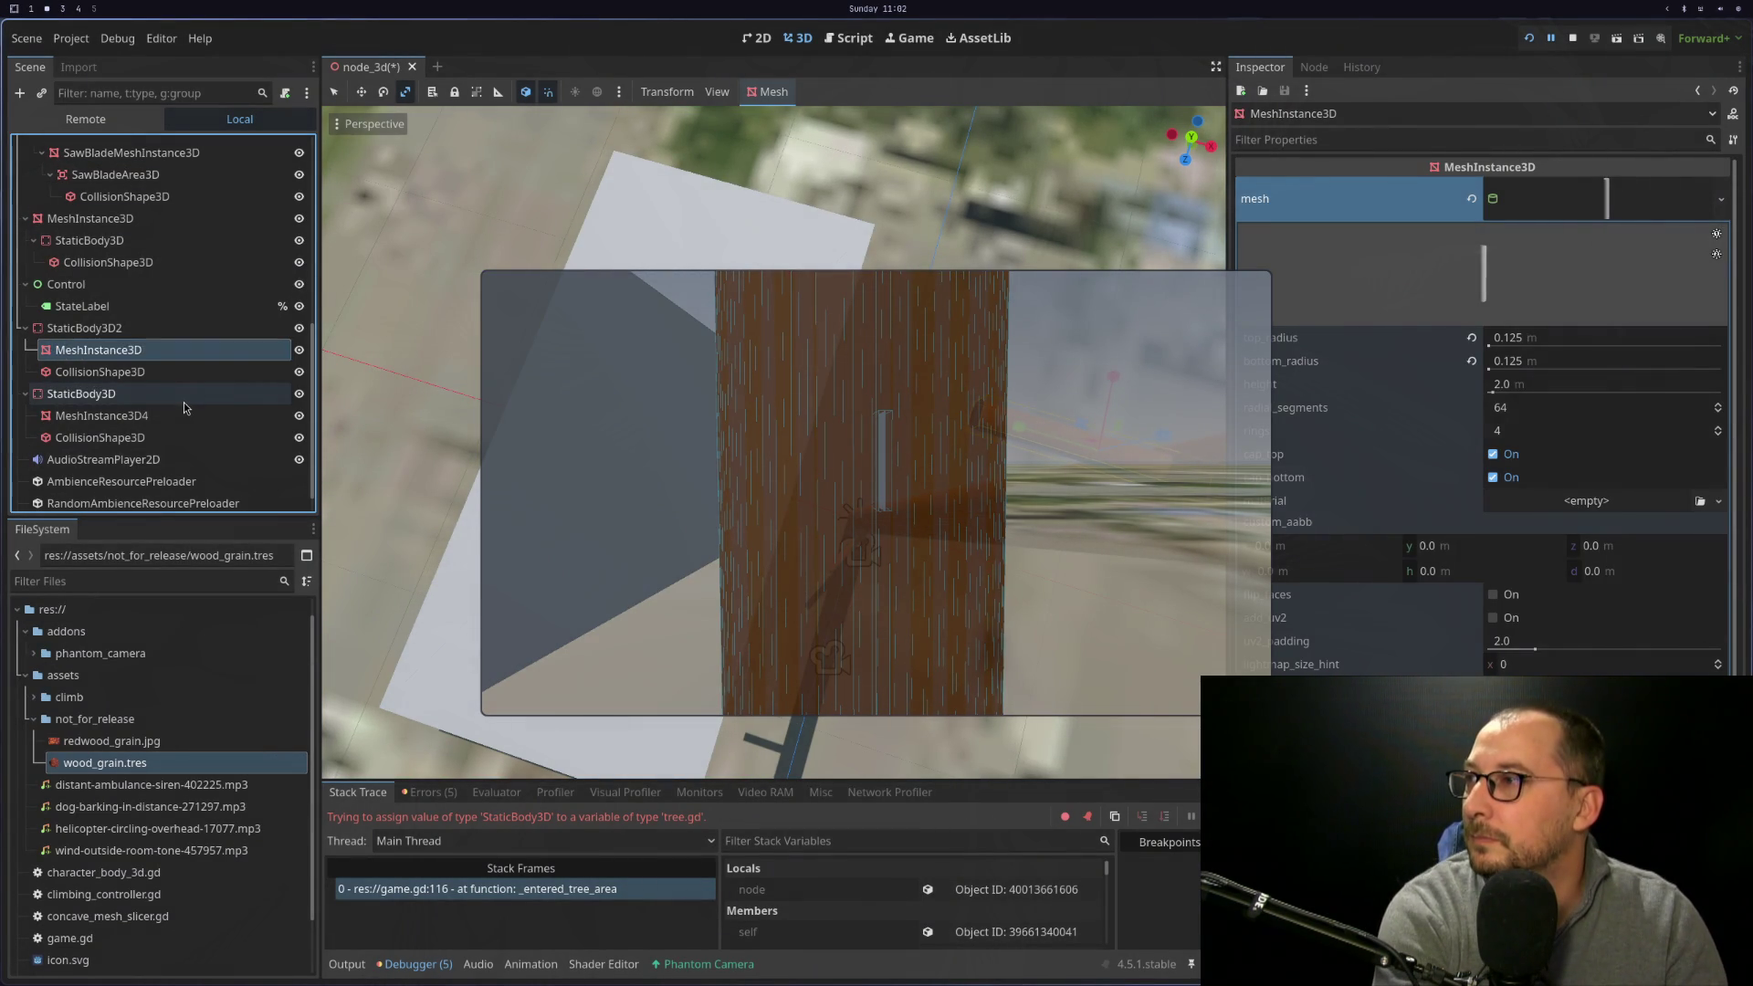
double_click(186, 408)
key("End")
key("BackSpace")
key("Return")
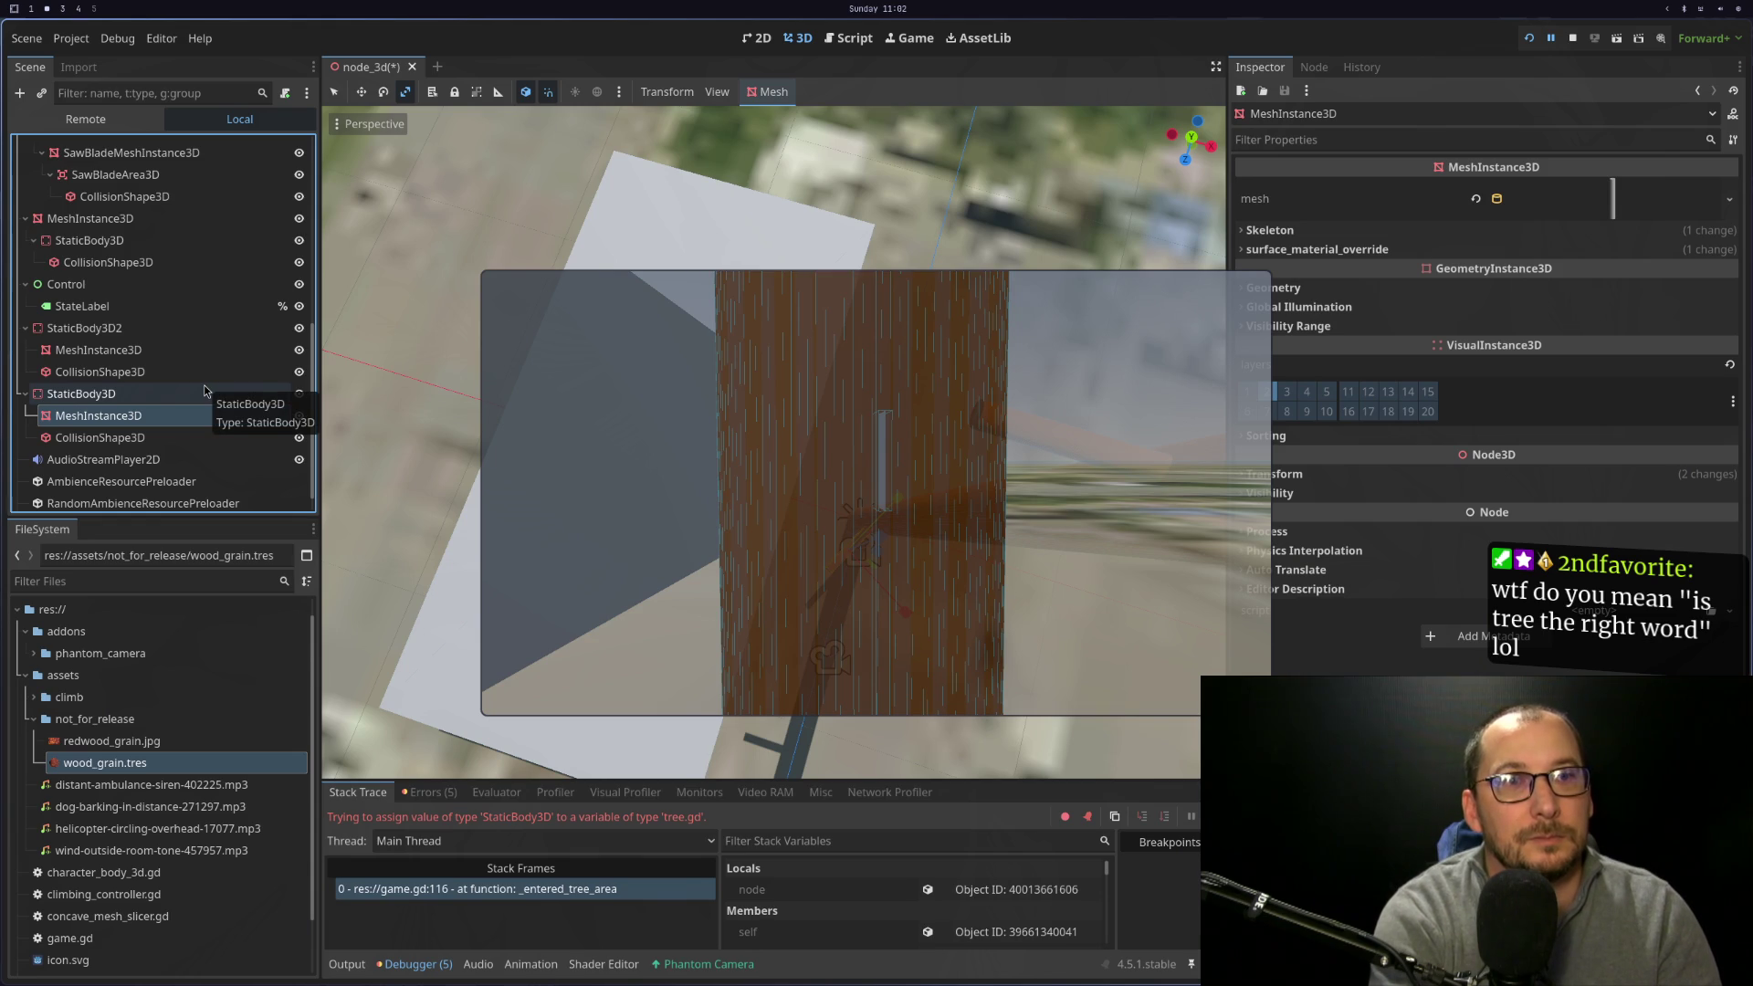
scroll(207, 391, "down", 1)
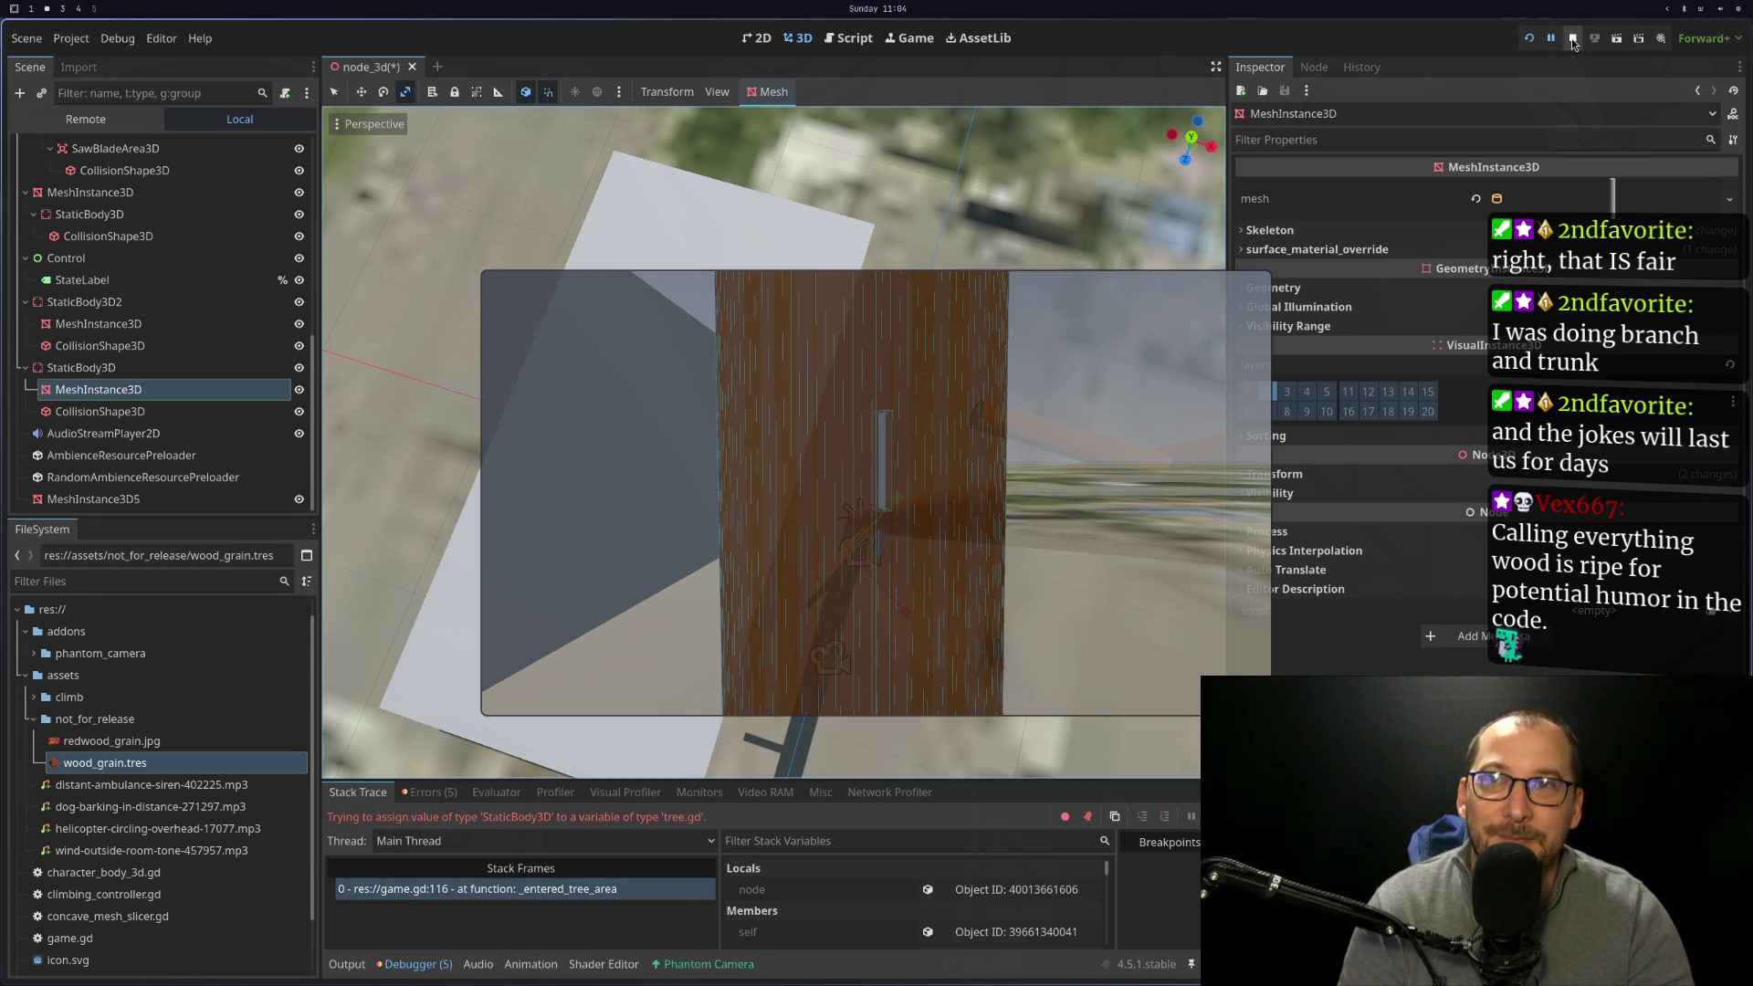
left_click(1076, 405)
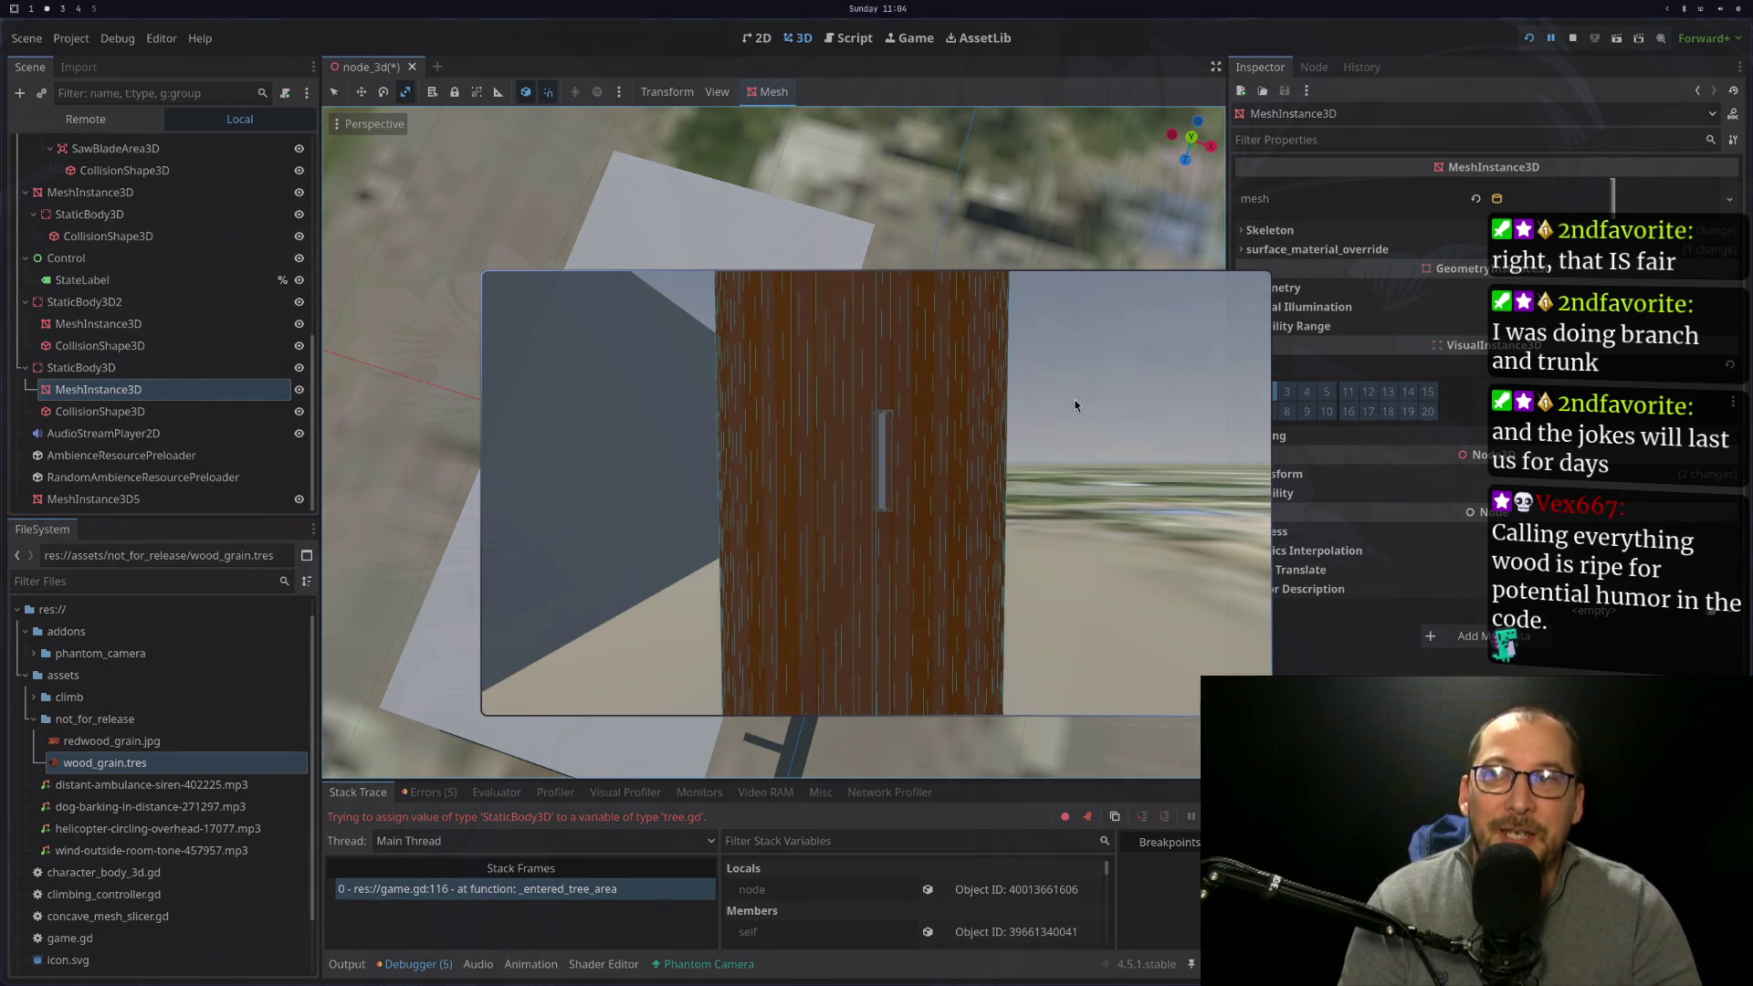
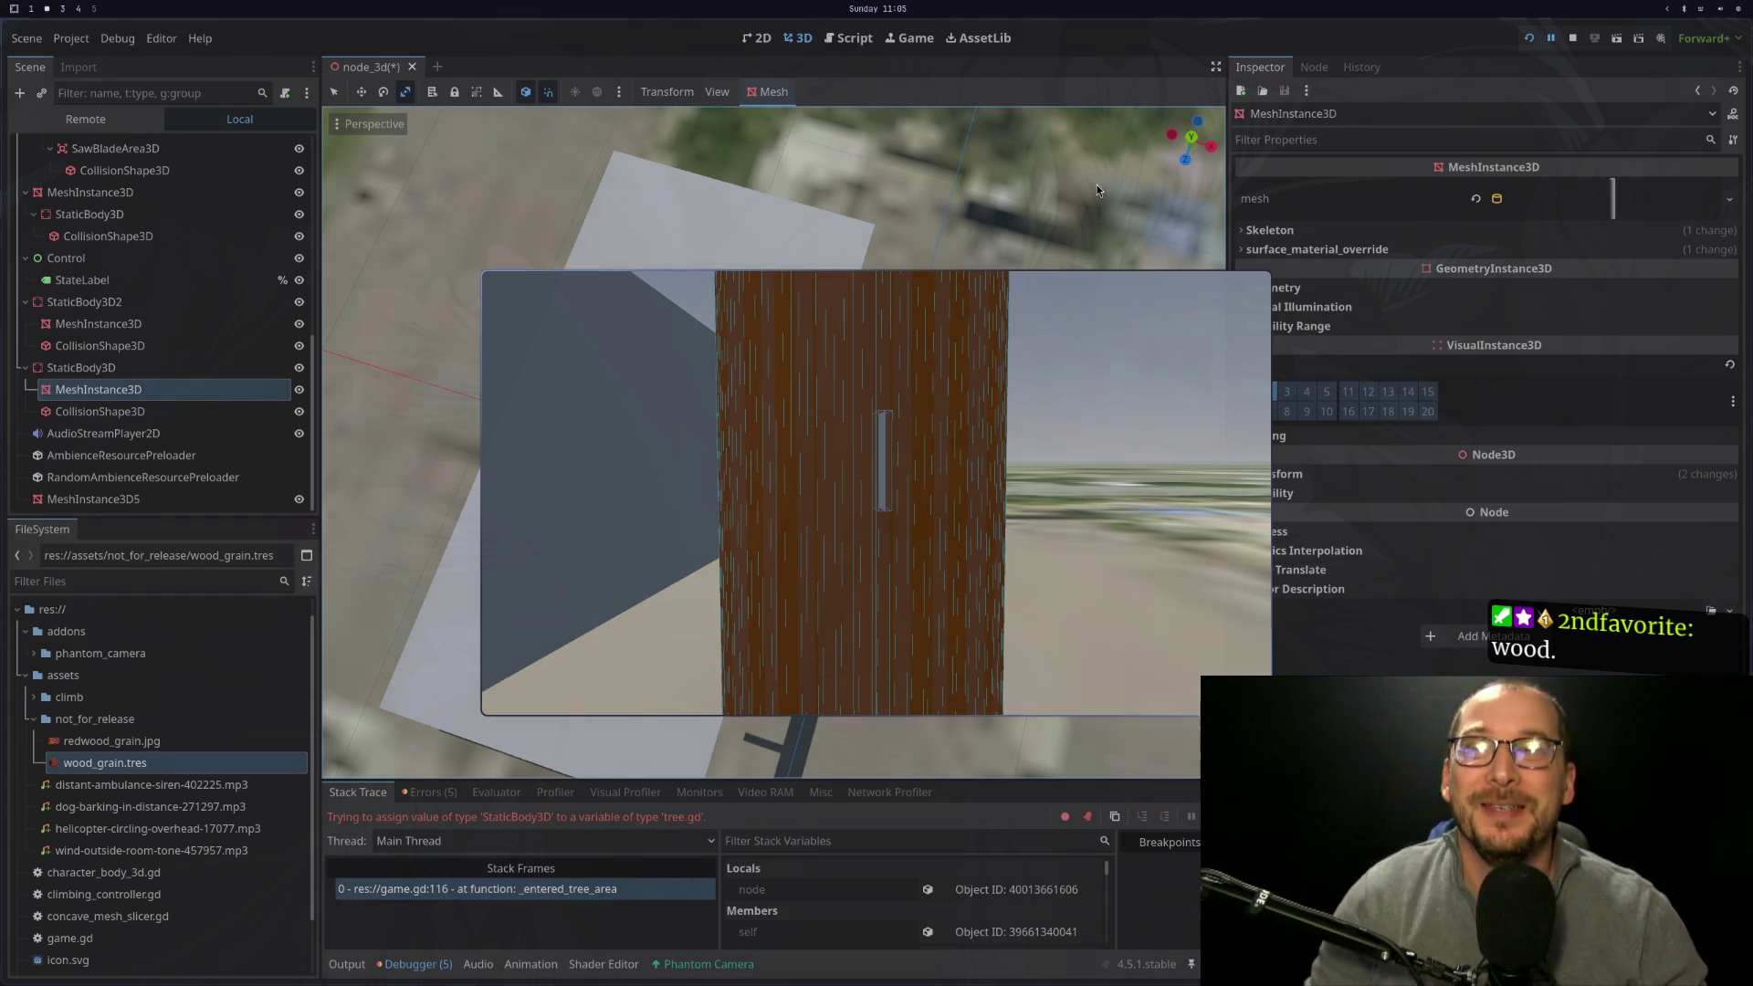
Stop the running game and glance over tree.gd and the MeshInstance3D docs
key("F8")
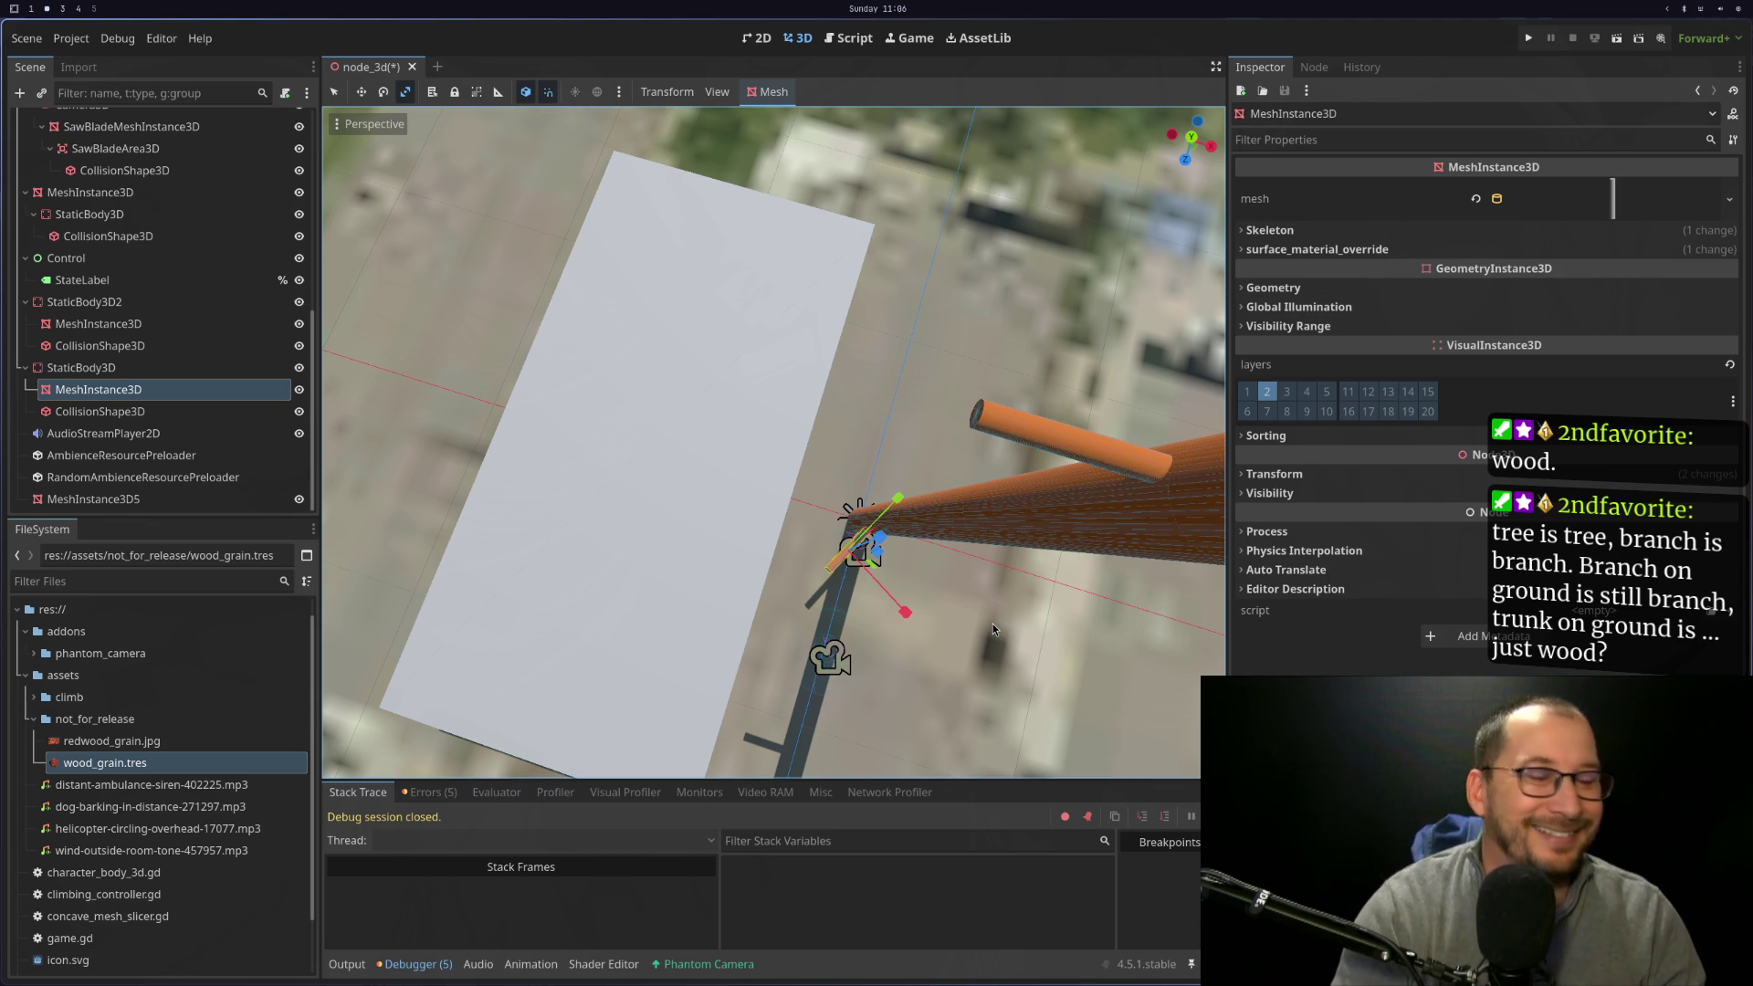
key("super+1")
key("super+2")
key("super+3")
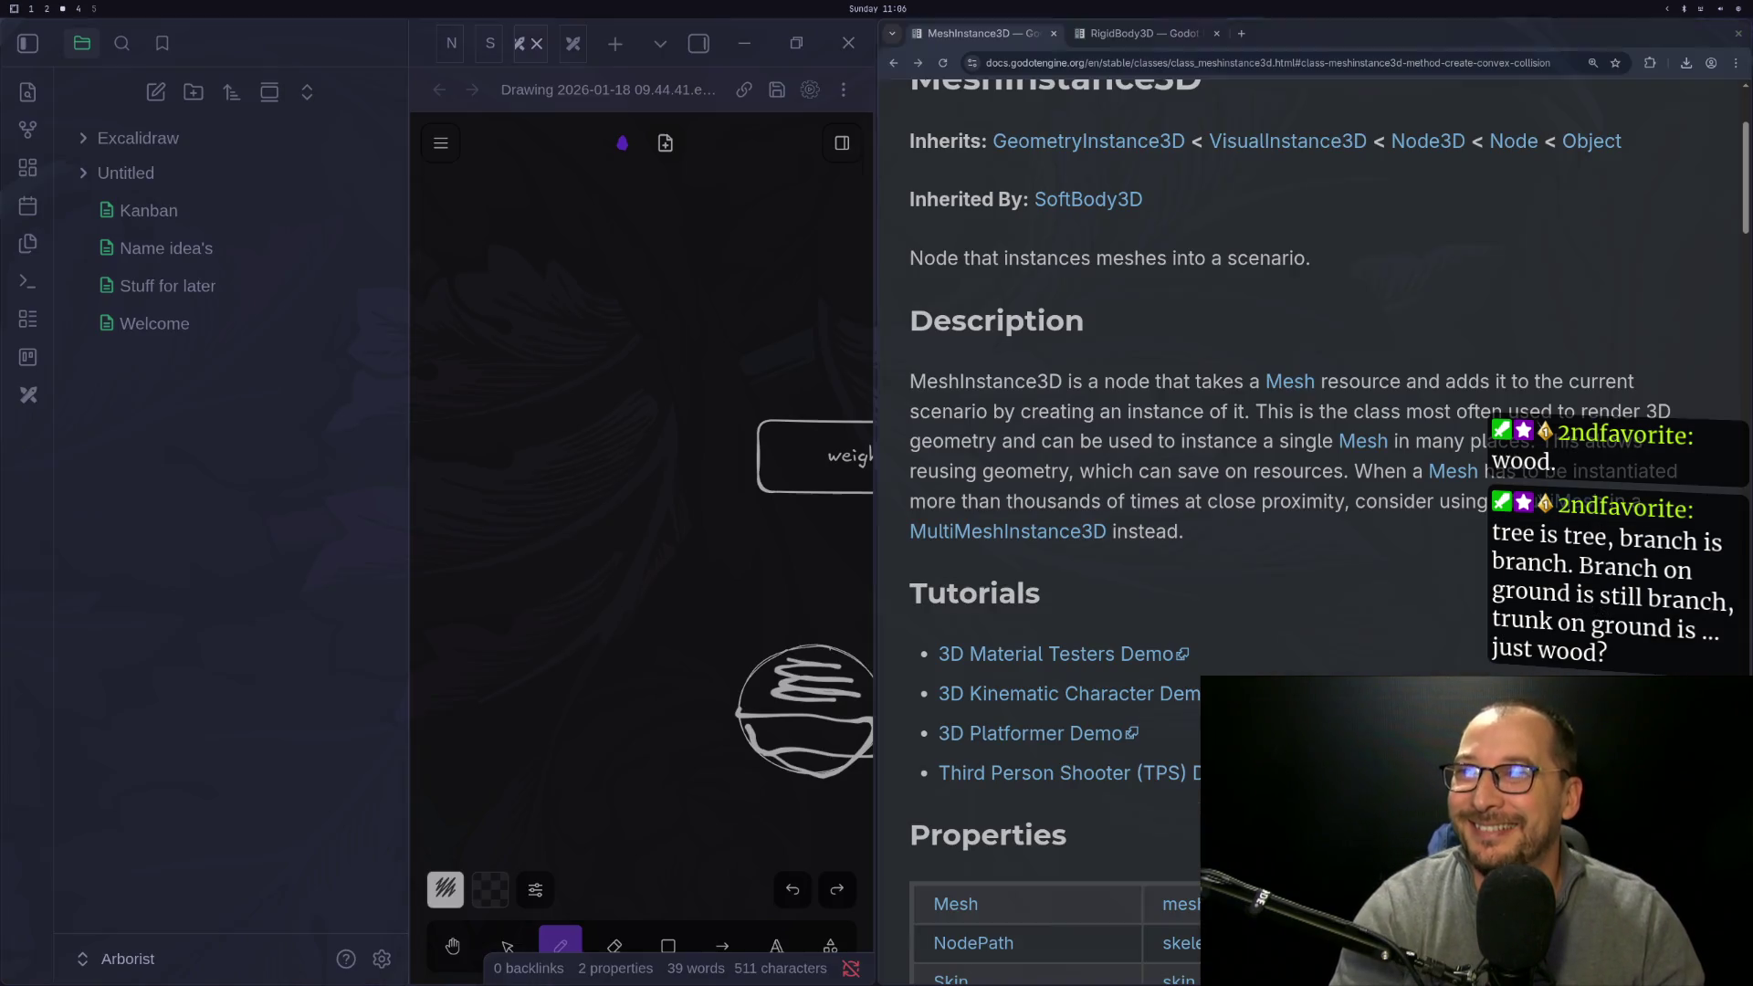
key("super+2")
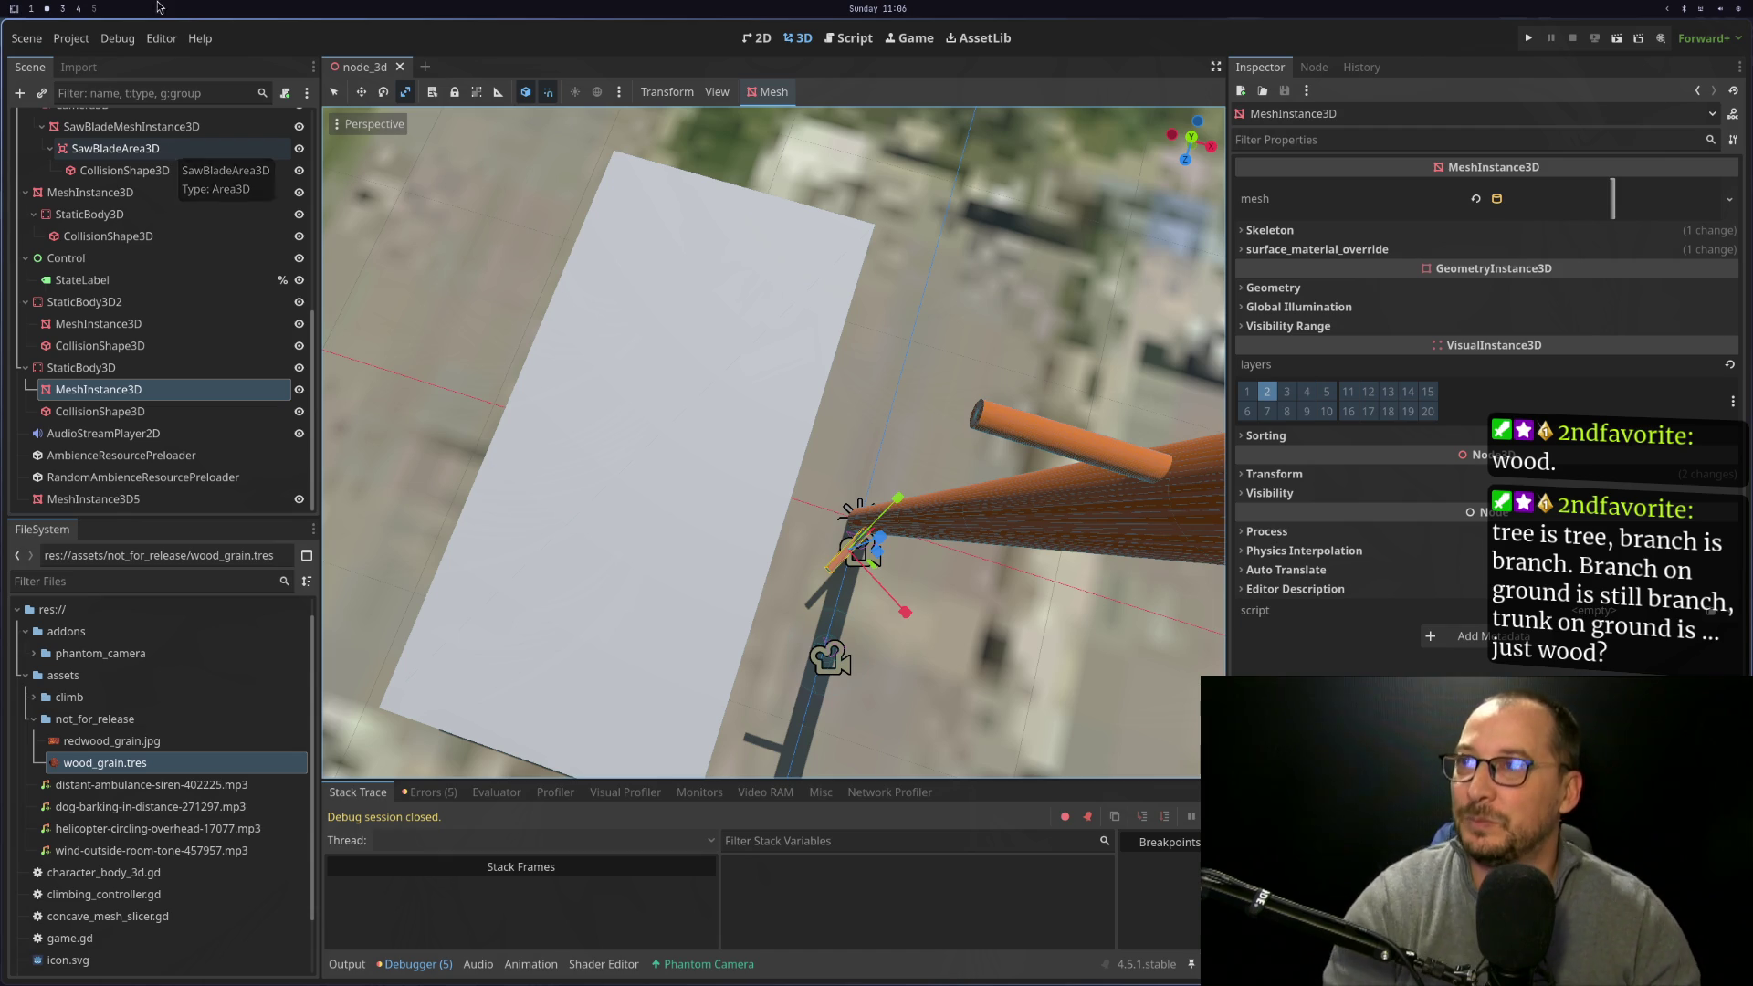
Rerun the game to reproduce the StaticBody3D-to-tree.gd error, stop it, and view the docs
left_click(1529, 39)
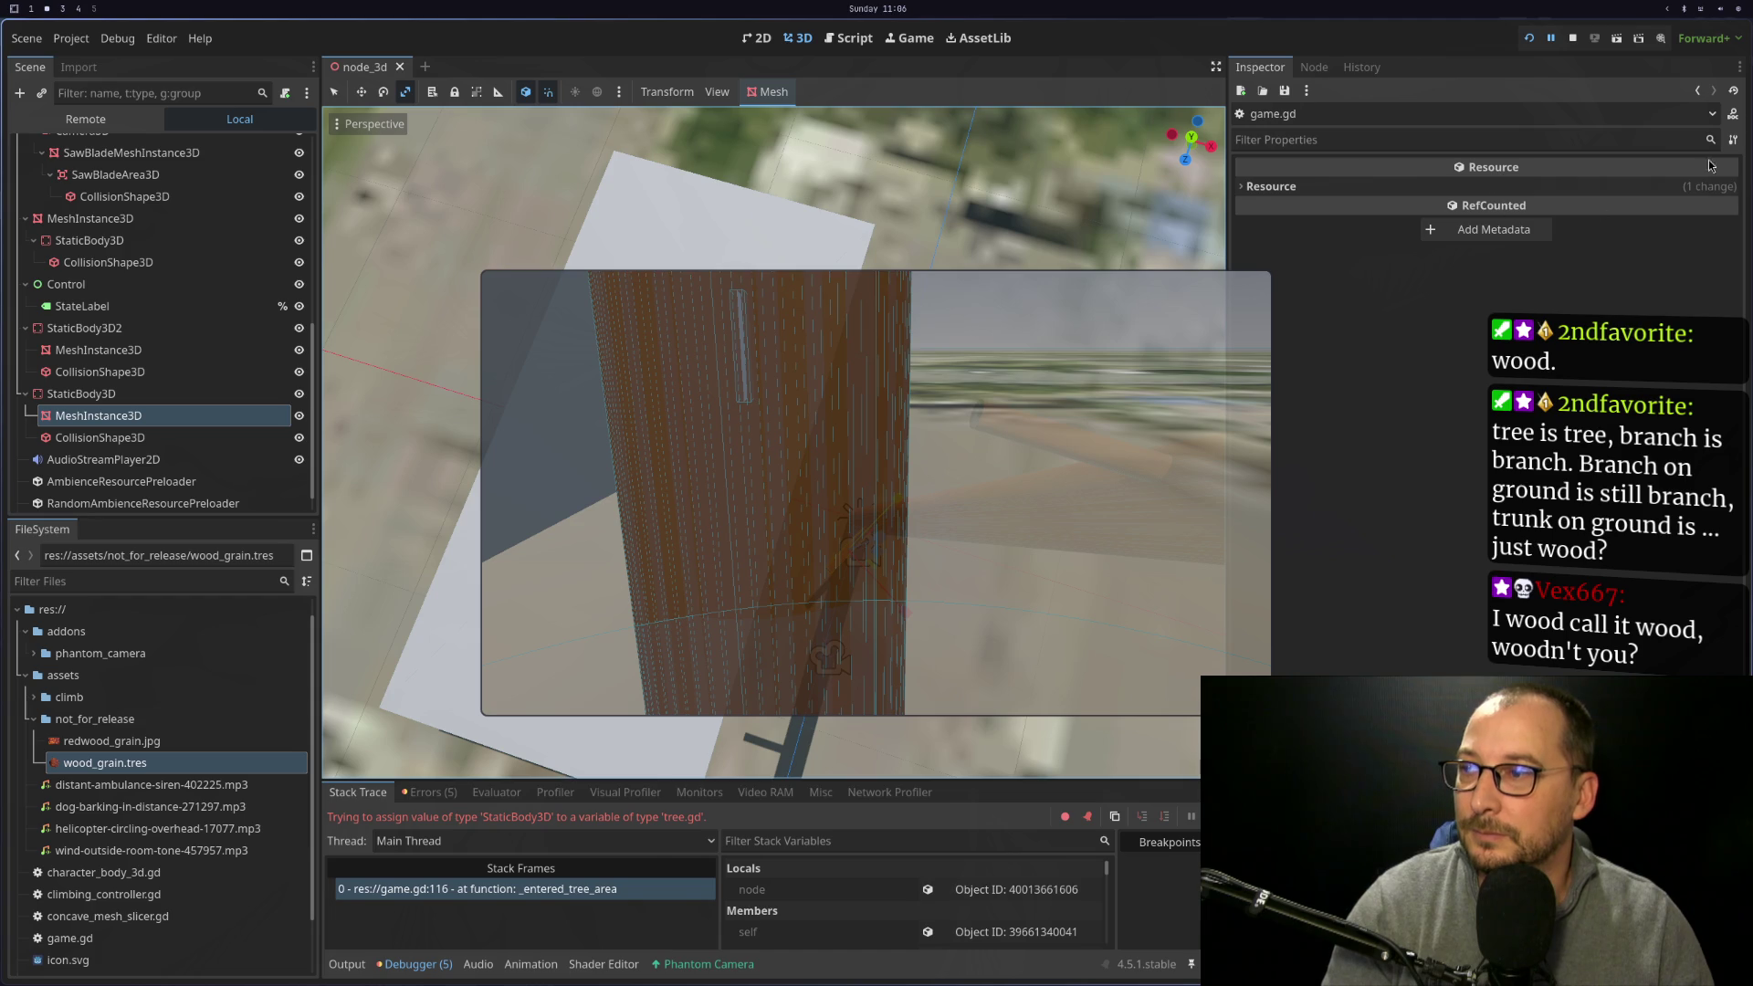
left_click(1574, 39)
key("super+3")
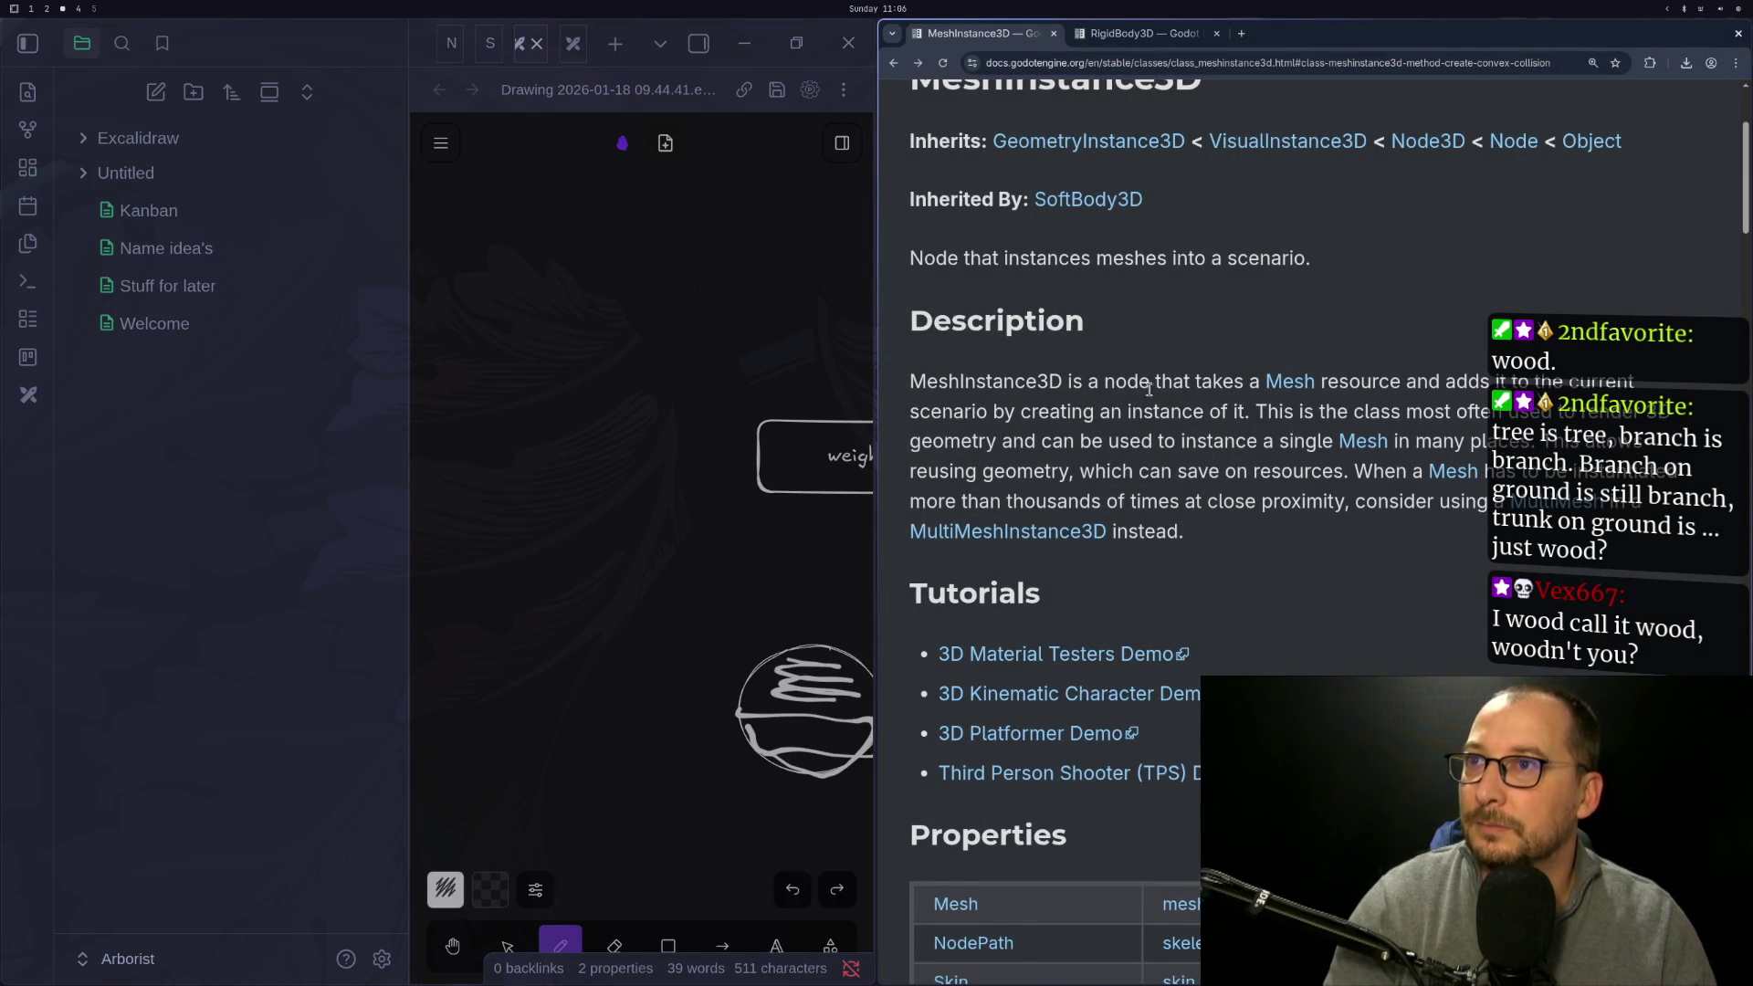
Search the Godot docs for staticbody3d, then return to the editor's debugger error at game.gd:116
scroll(1152, 224, "up", 5)
left_click(922, 105)
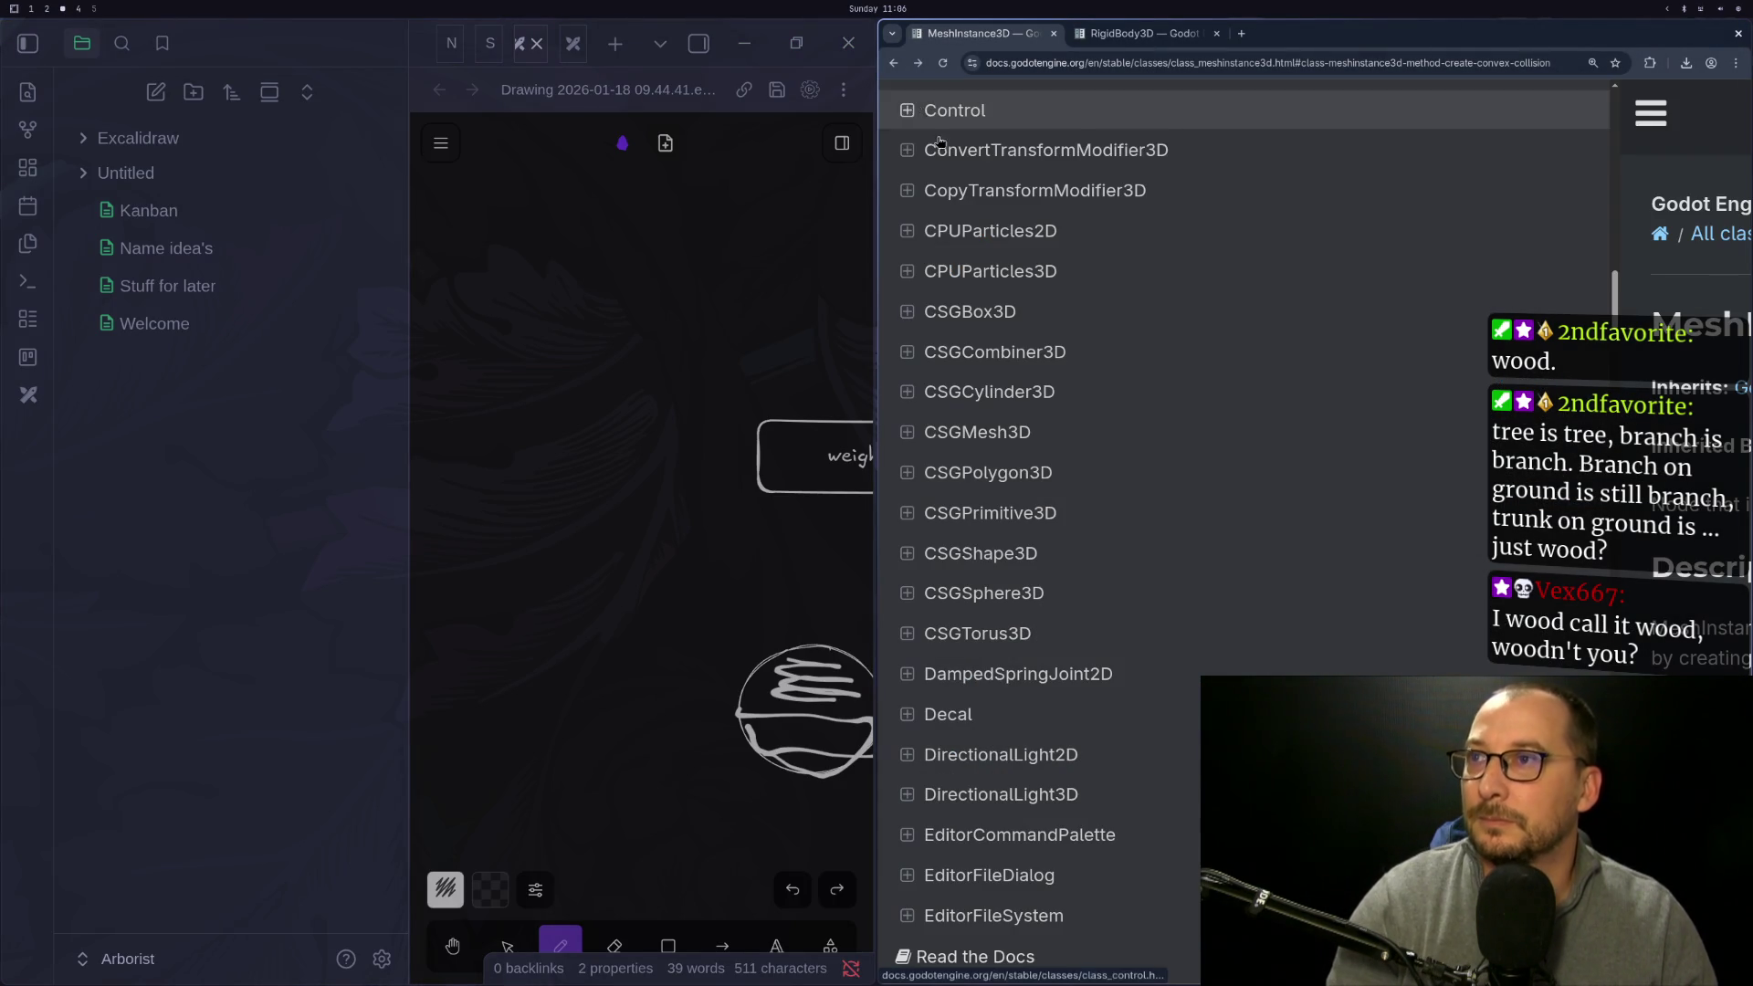
scroll(1004, 187, "up", 15)
scroll(1010, 189, "up", 10)
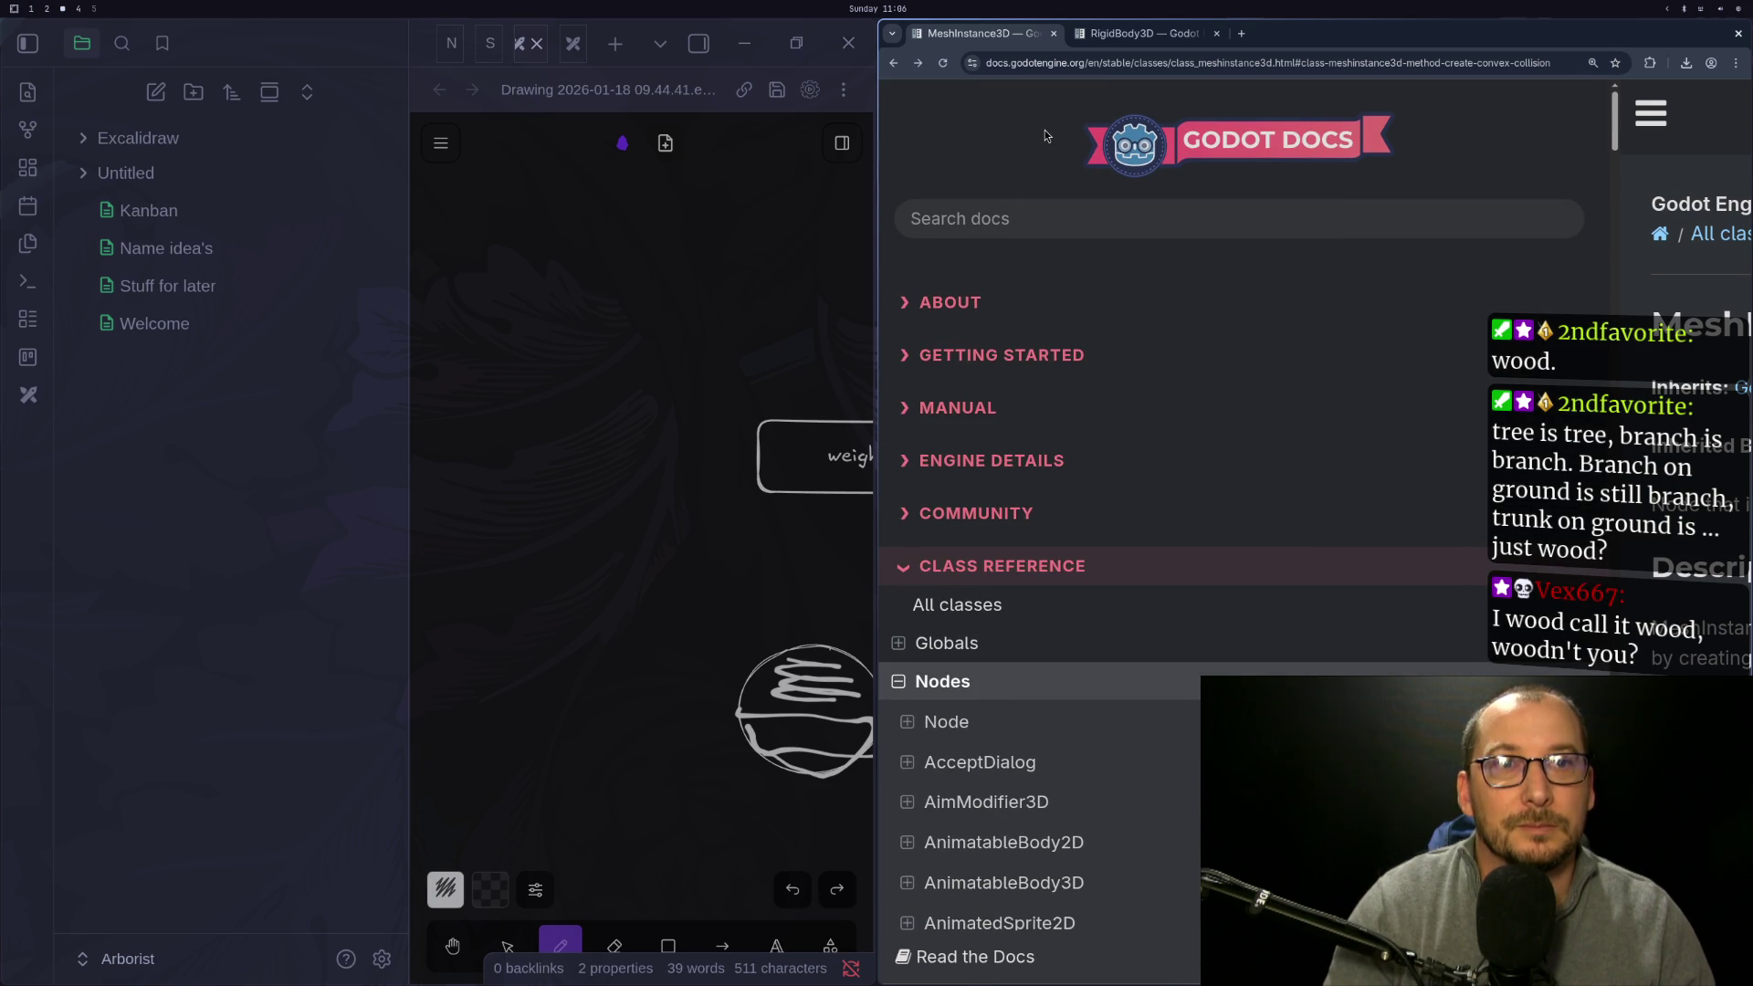
left_click(981, 208)
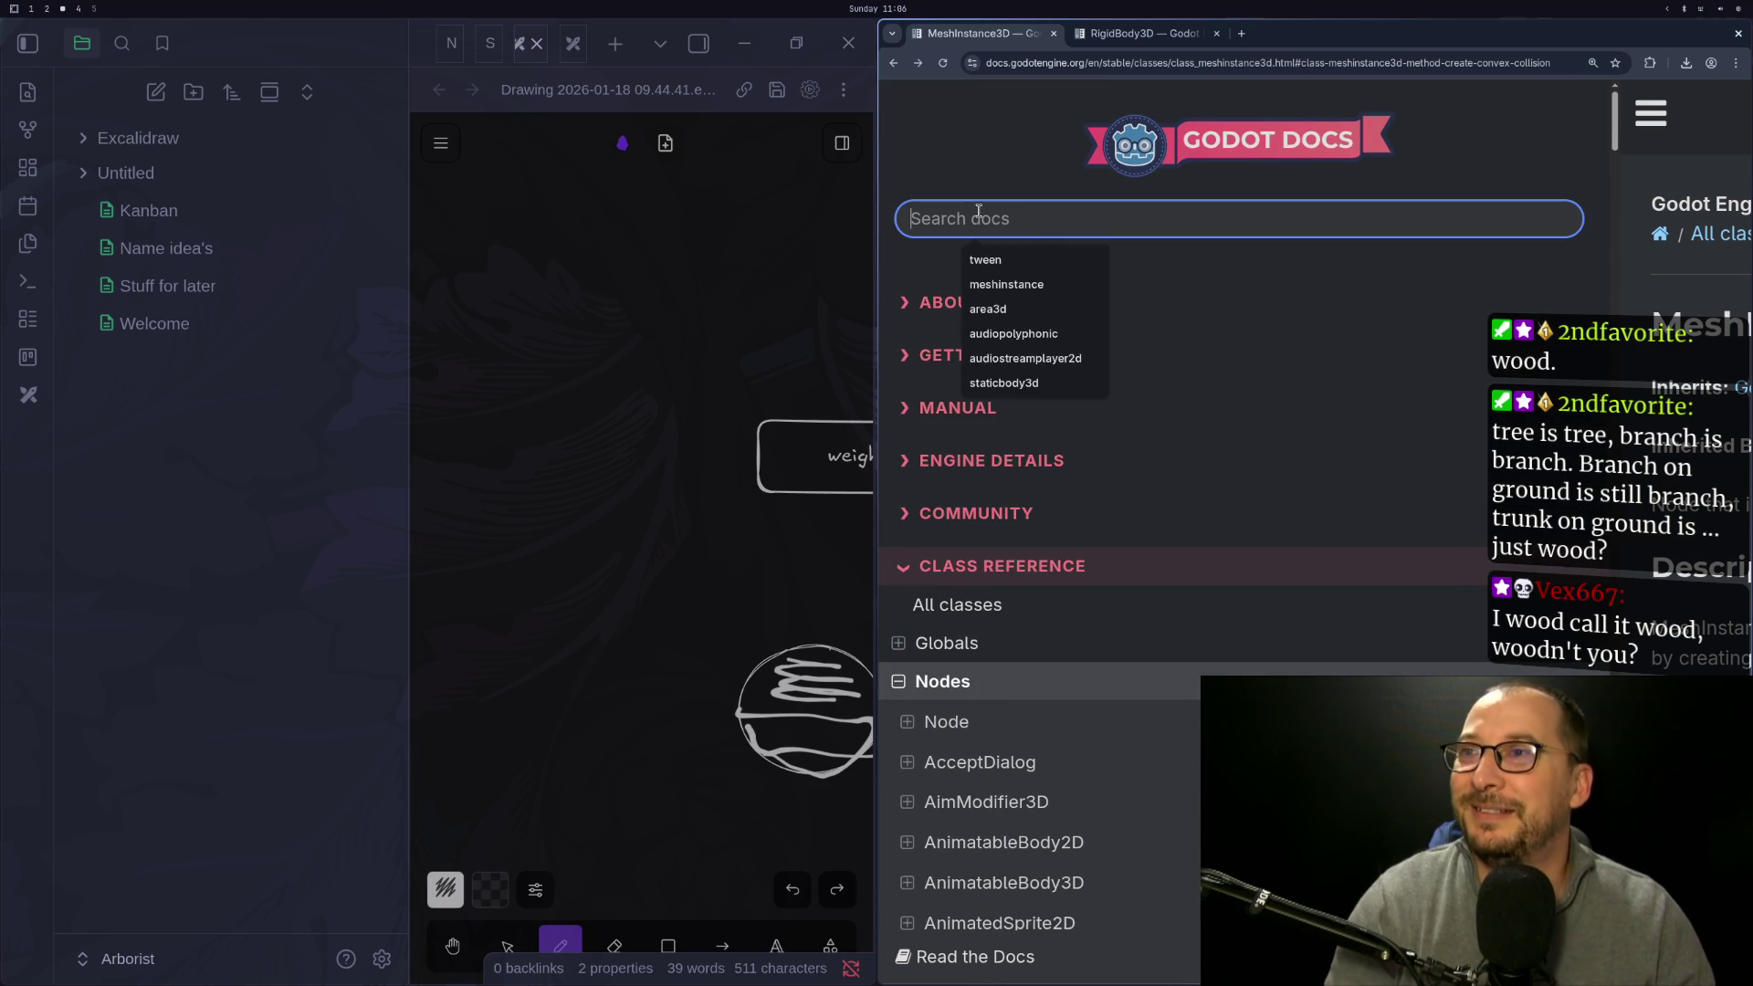
type("static")
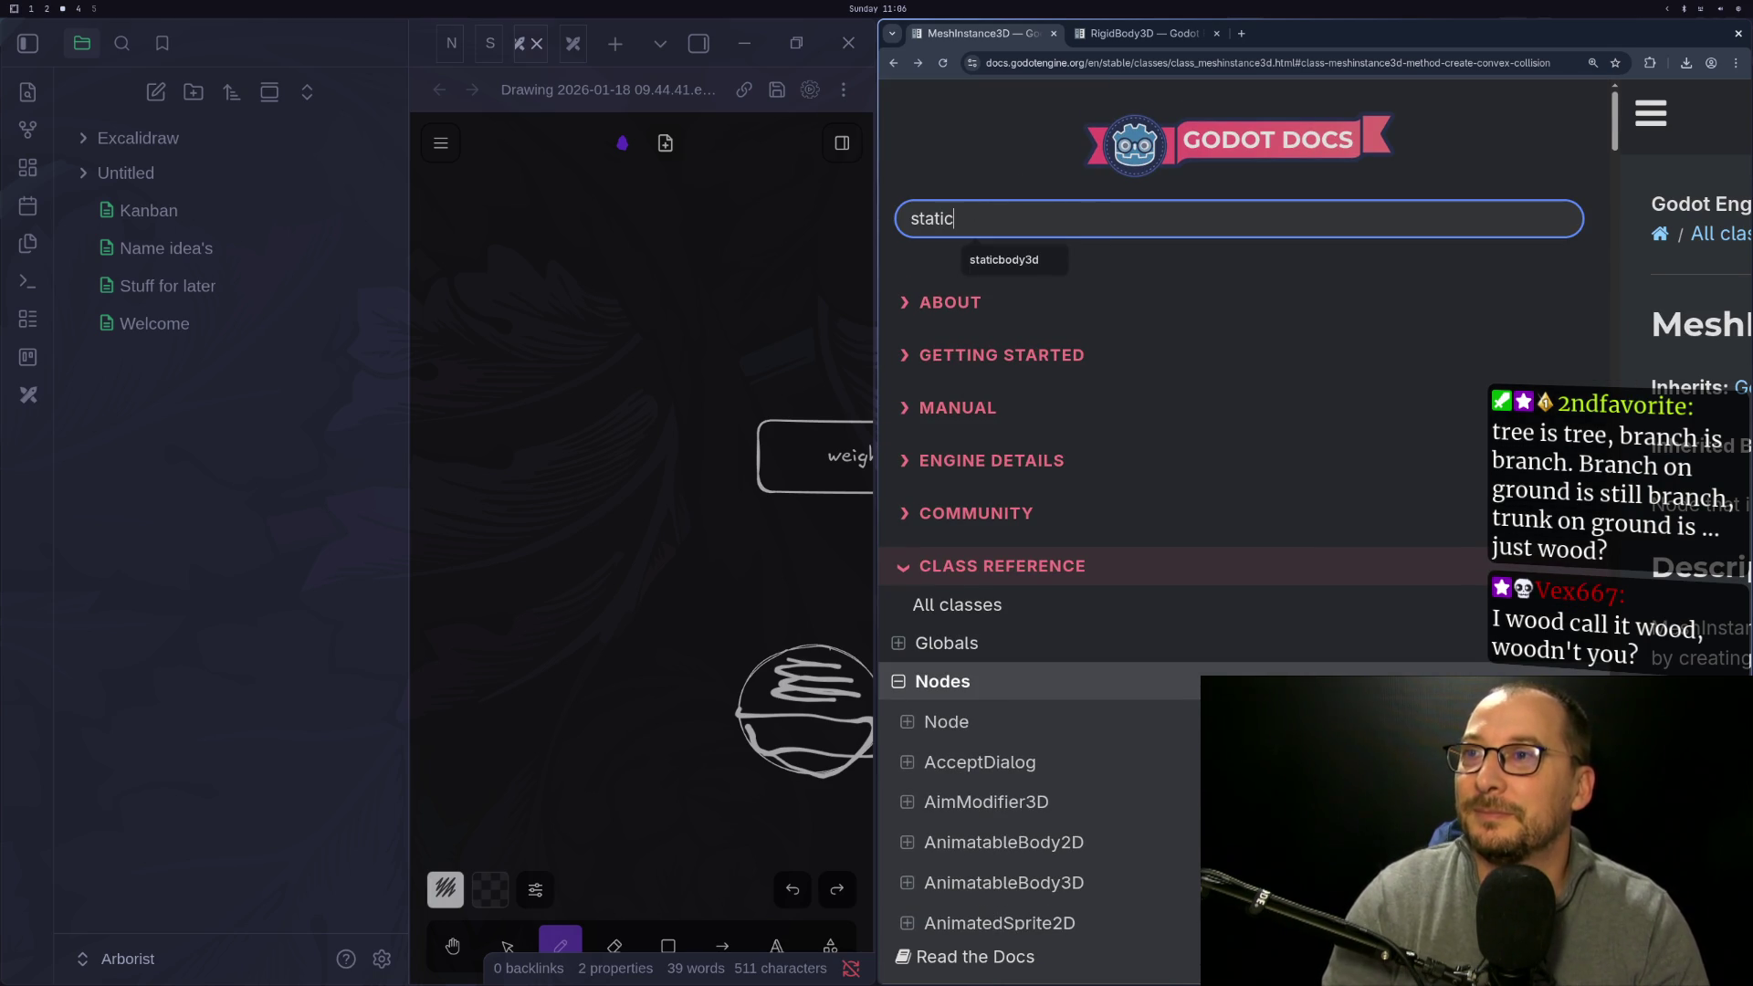
type("3d")
key("Return")
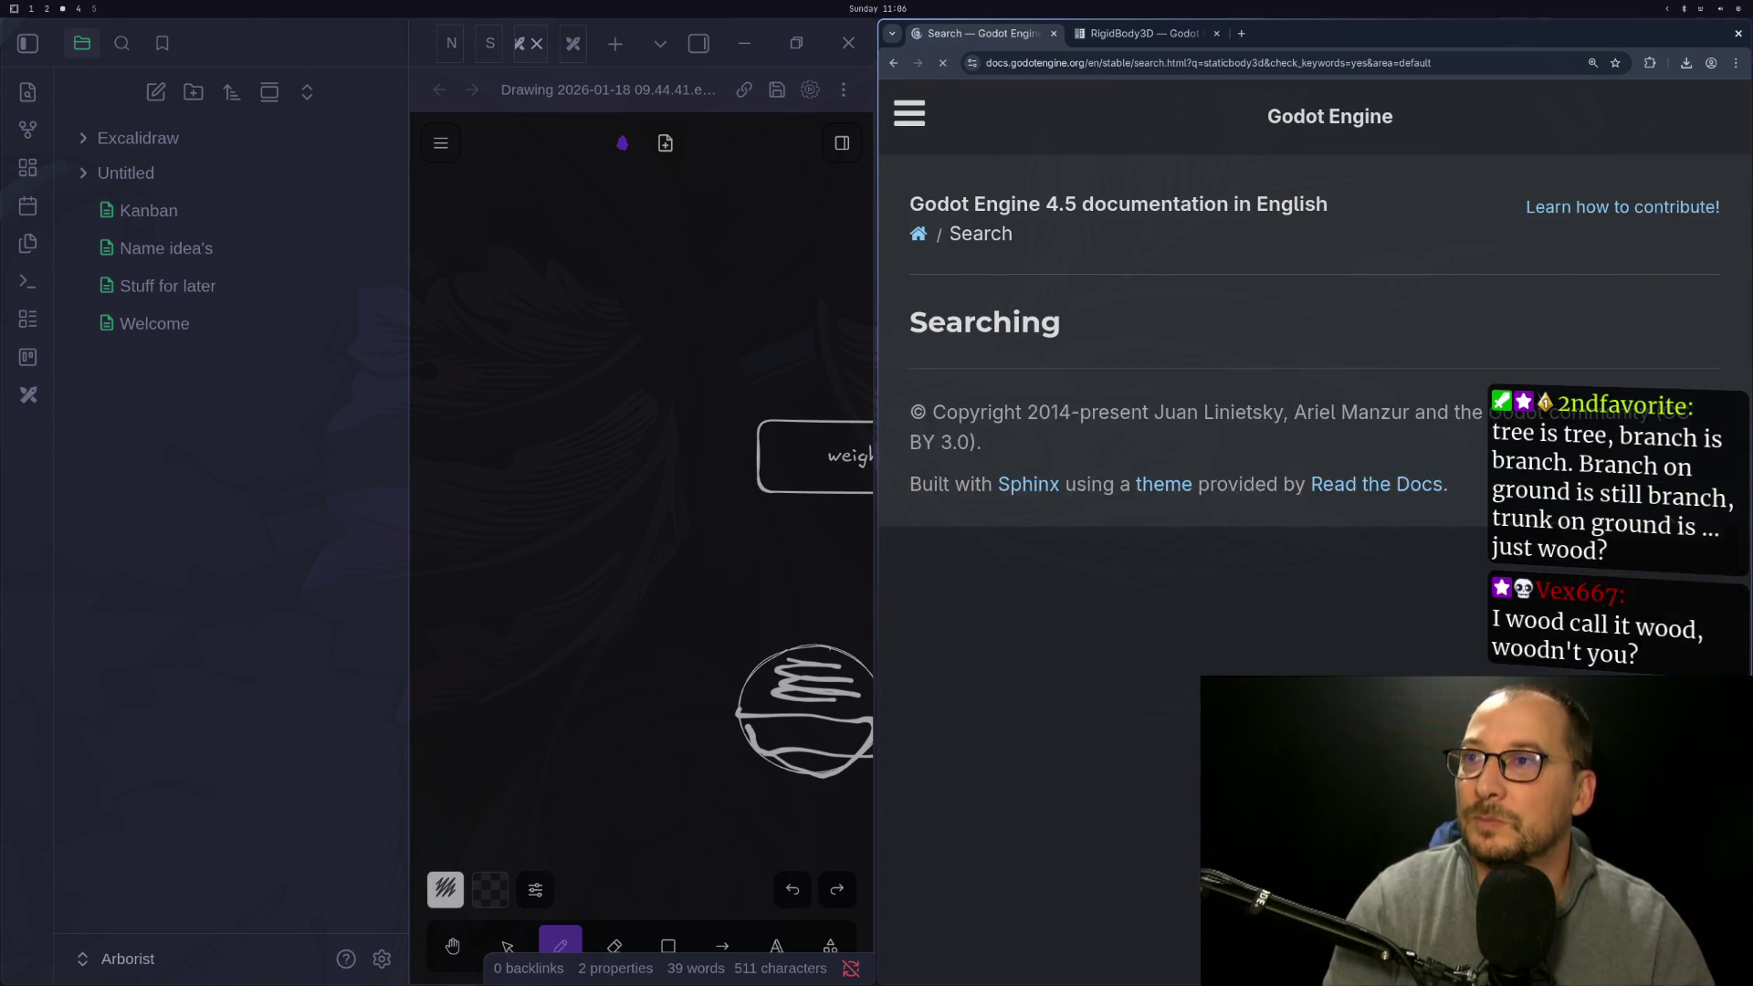
key("super+2")
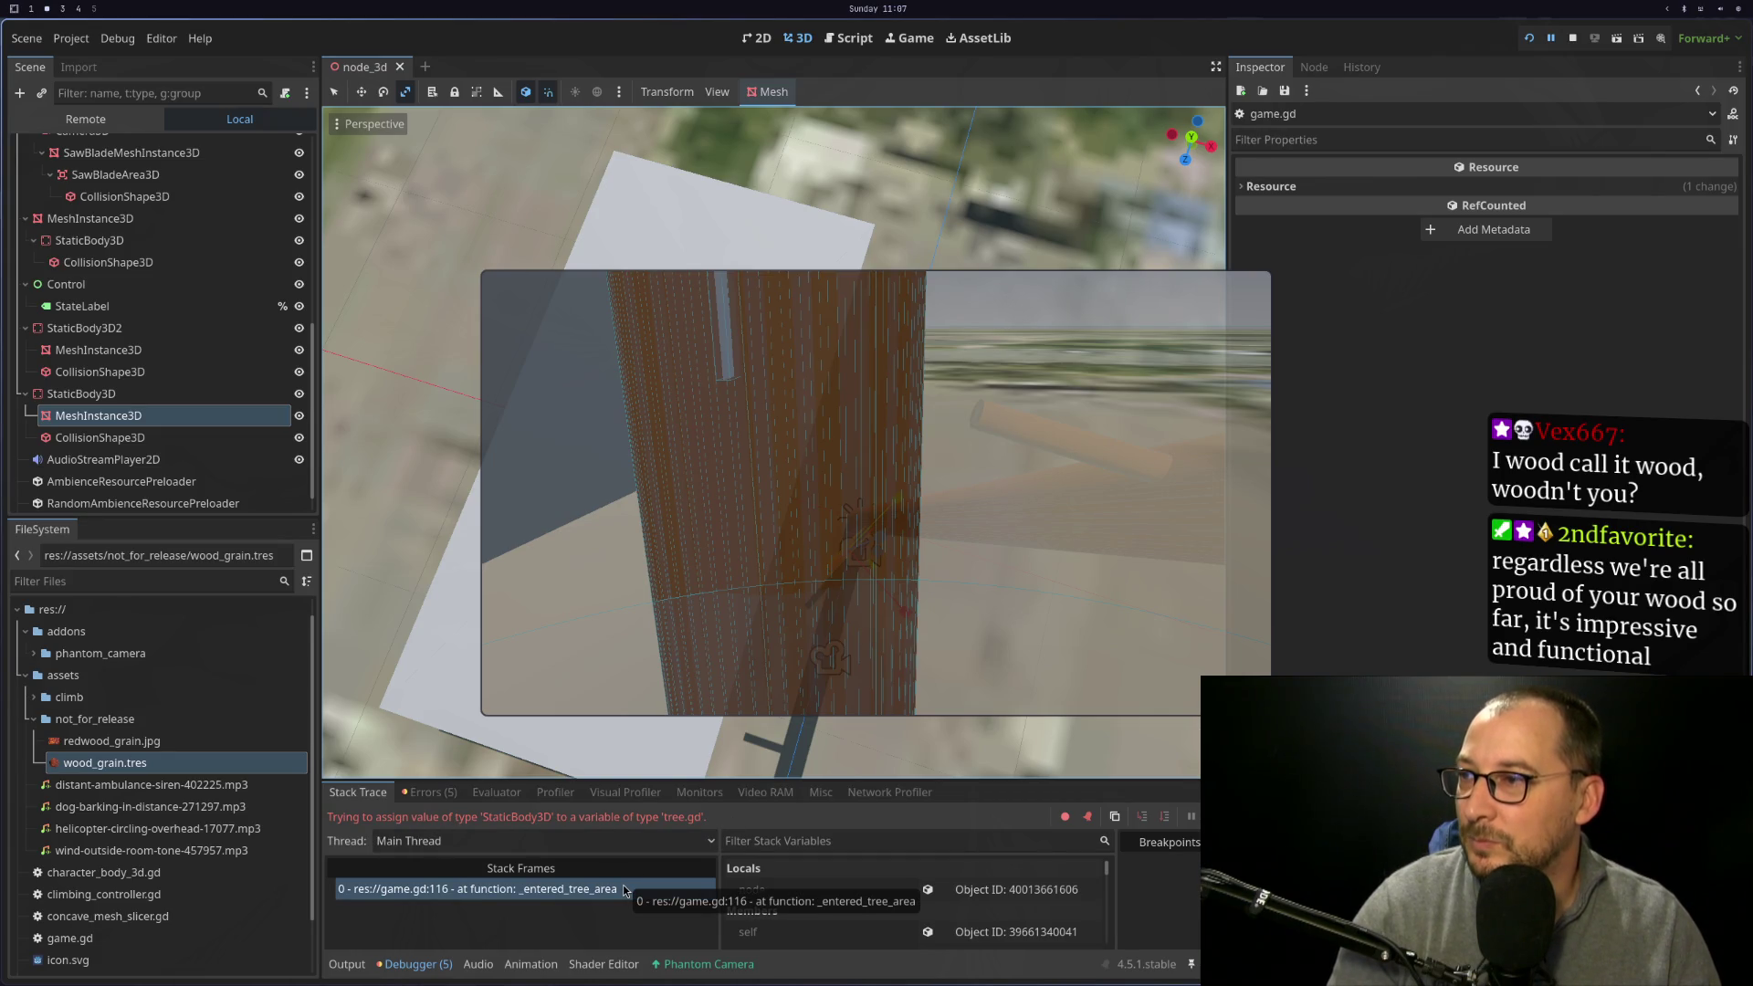
Review game.gd's _entered_tree_area parameter type and the _tree_current declaration
key("super+1")
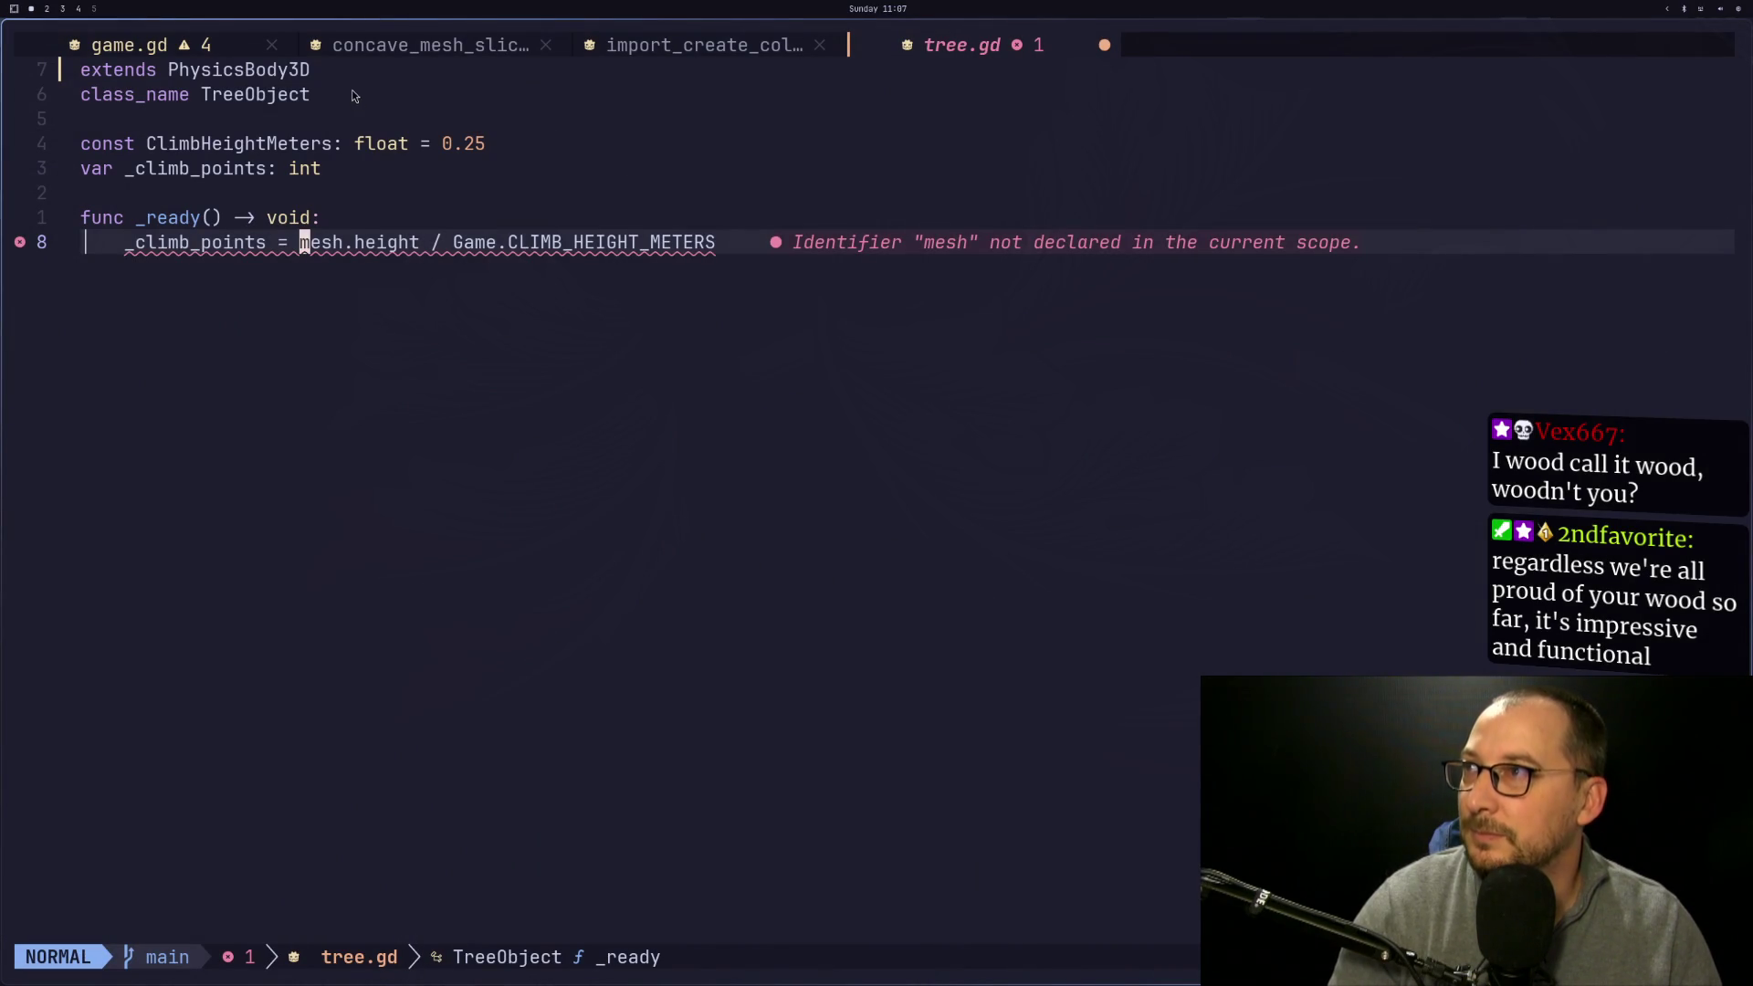
left_click(94, 45)
scroll(512, 509, "up", 10)
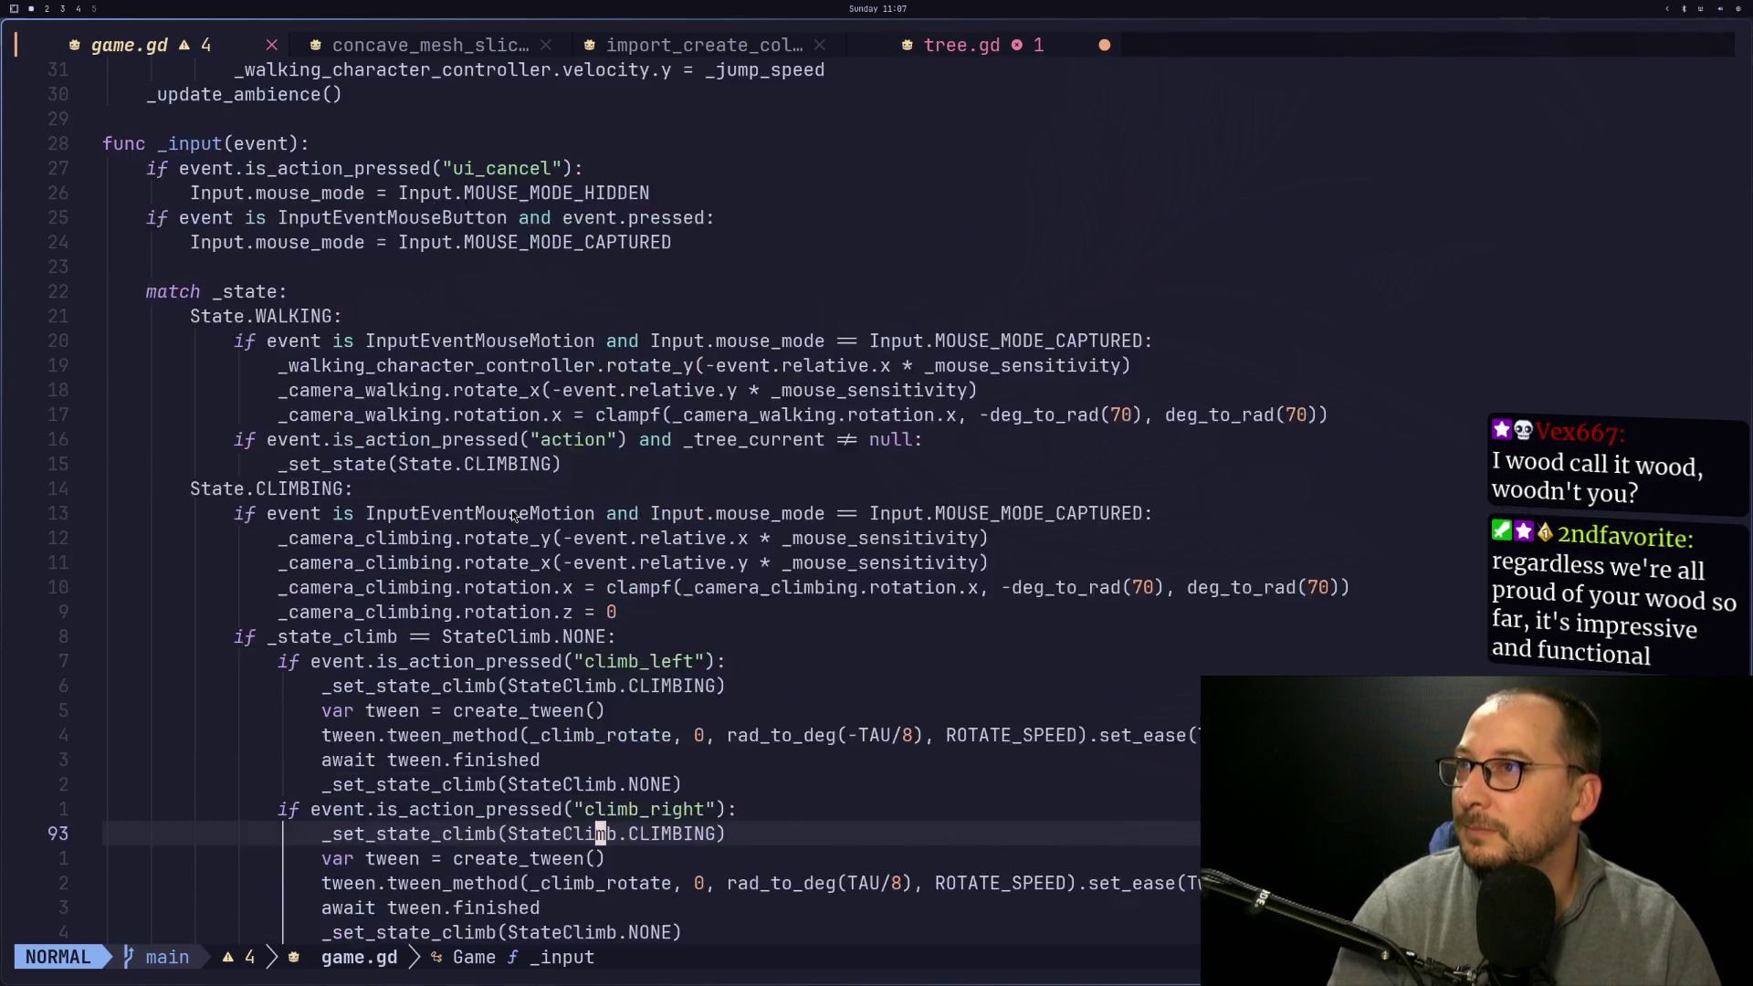
scroll(514, 516, "up", 3)
scroll(514, 517, "down", 18)
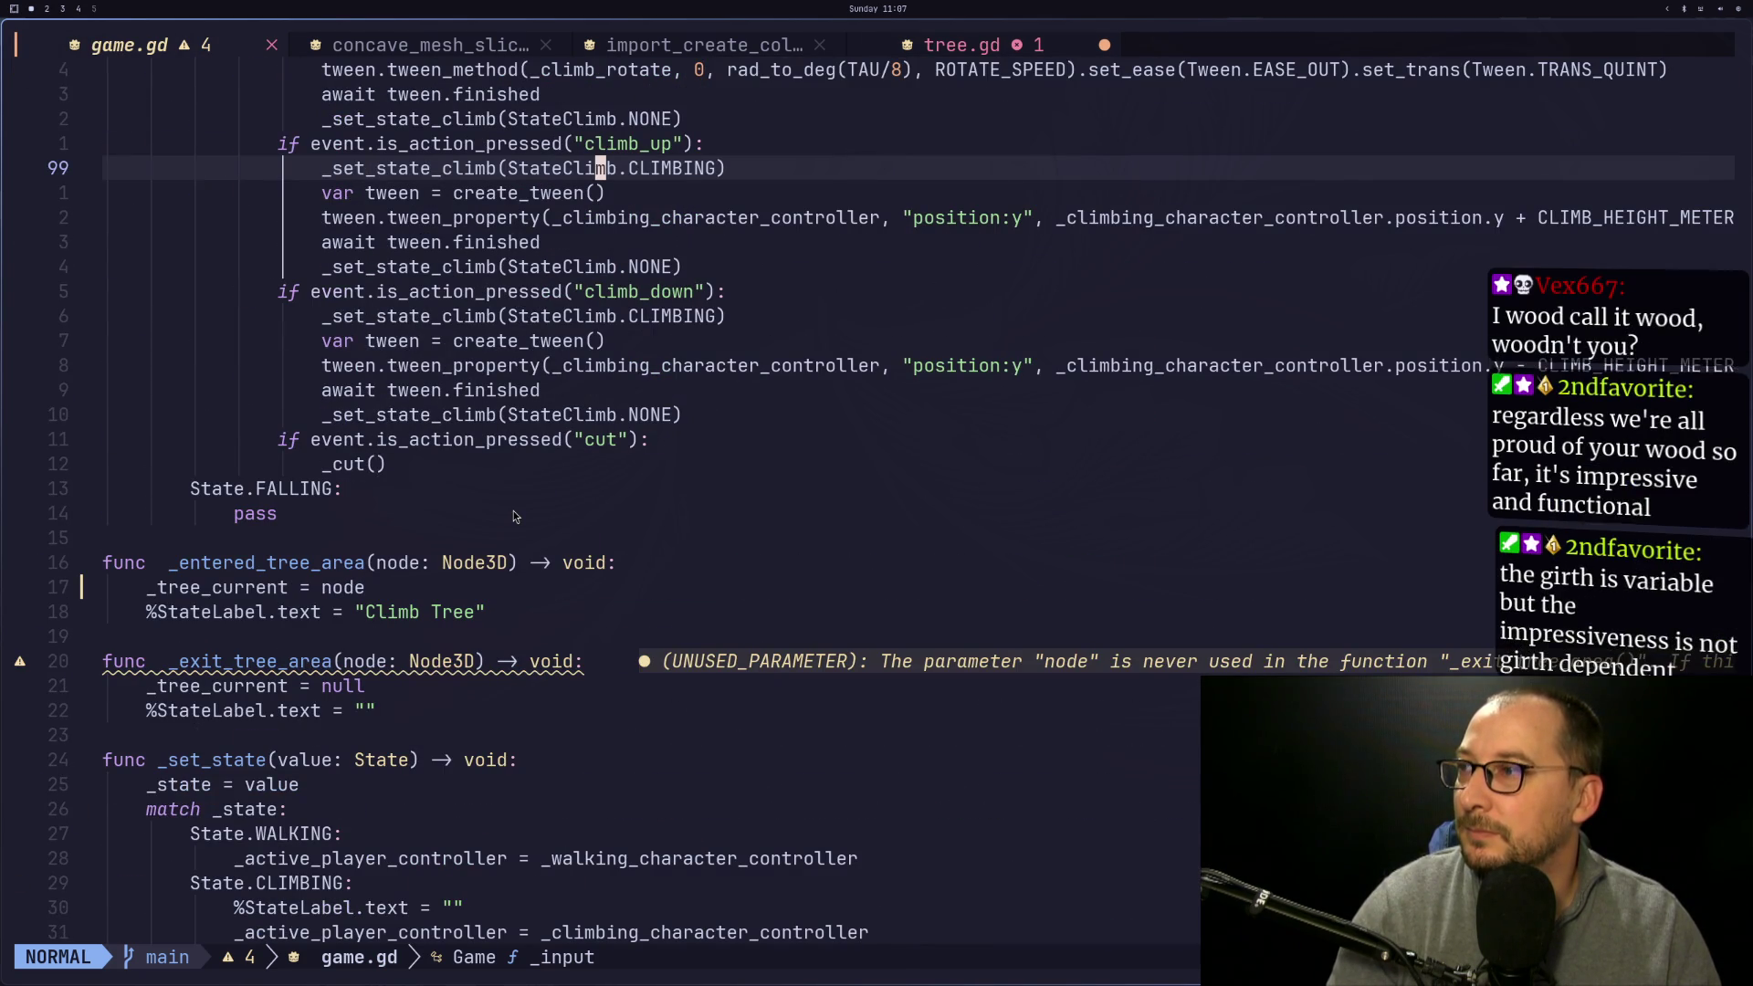
left_click(443, 560)
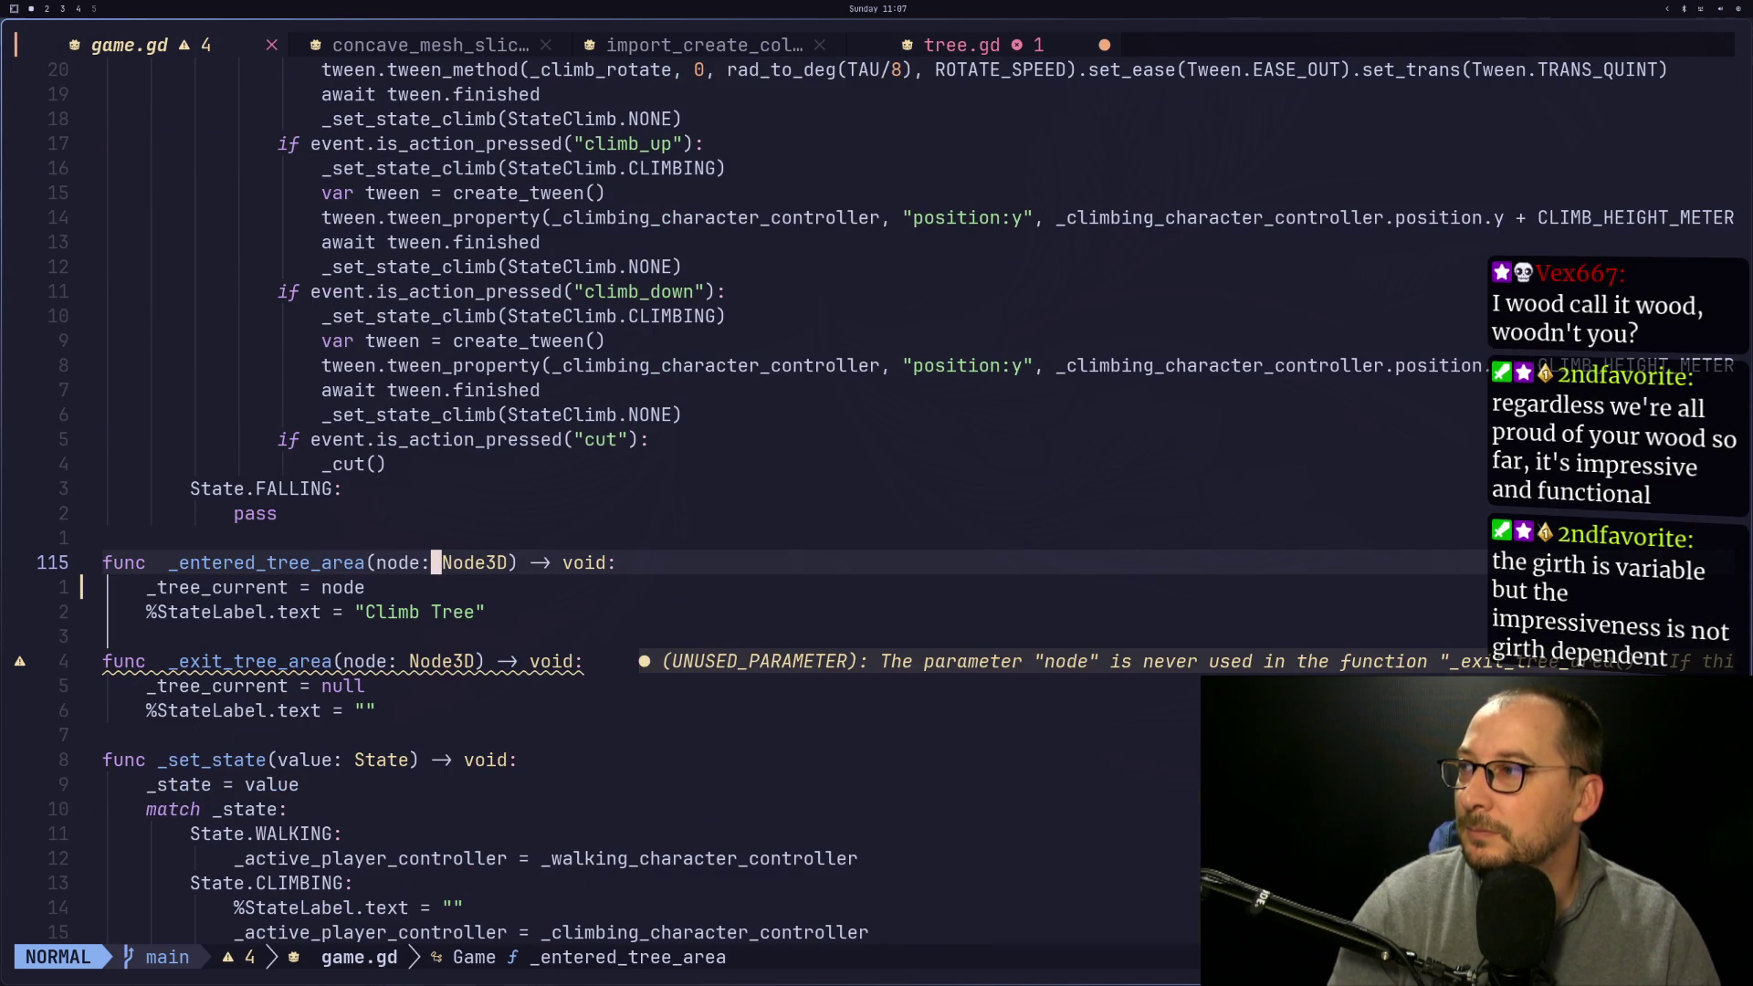
key("super+1")
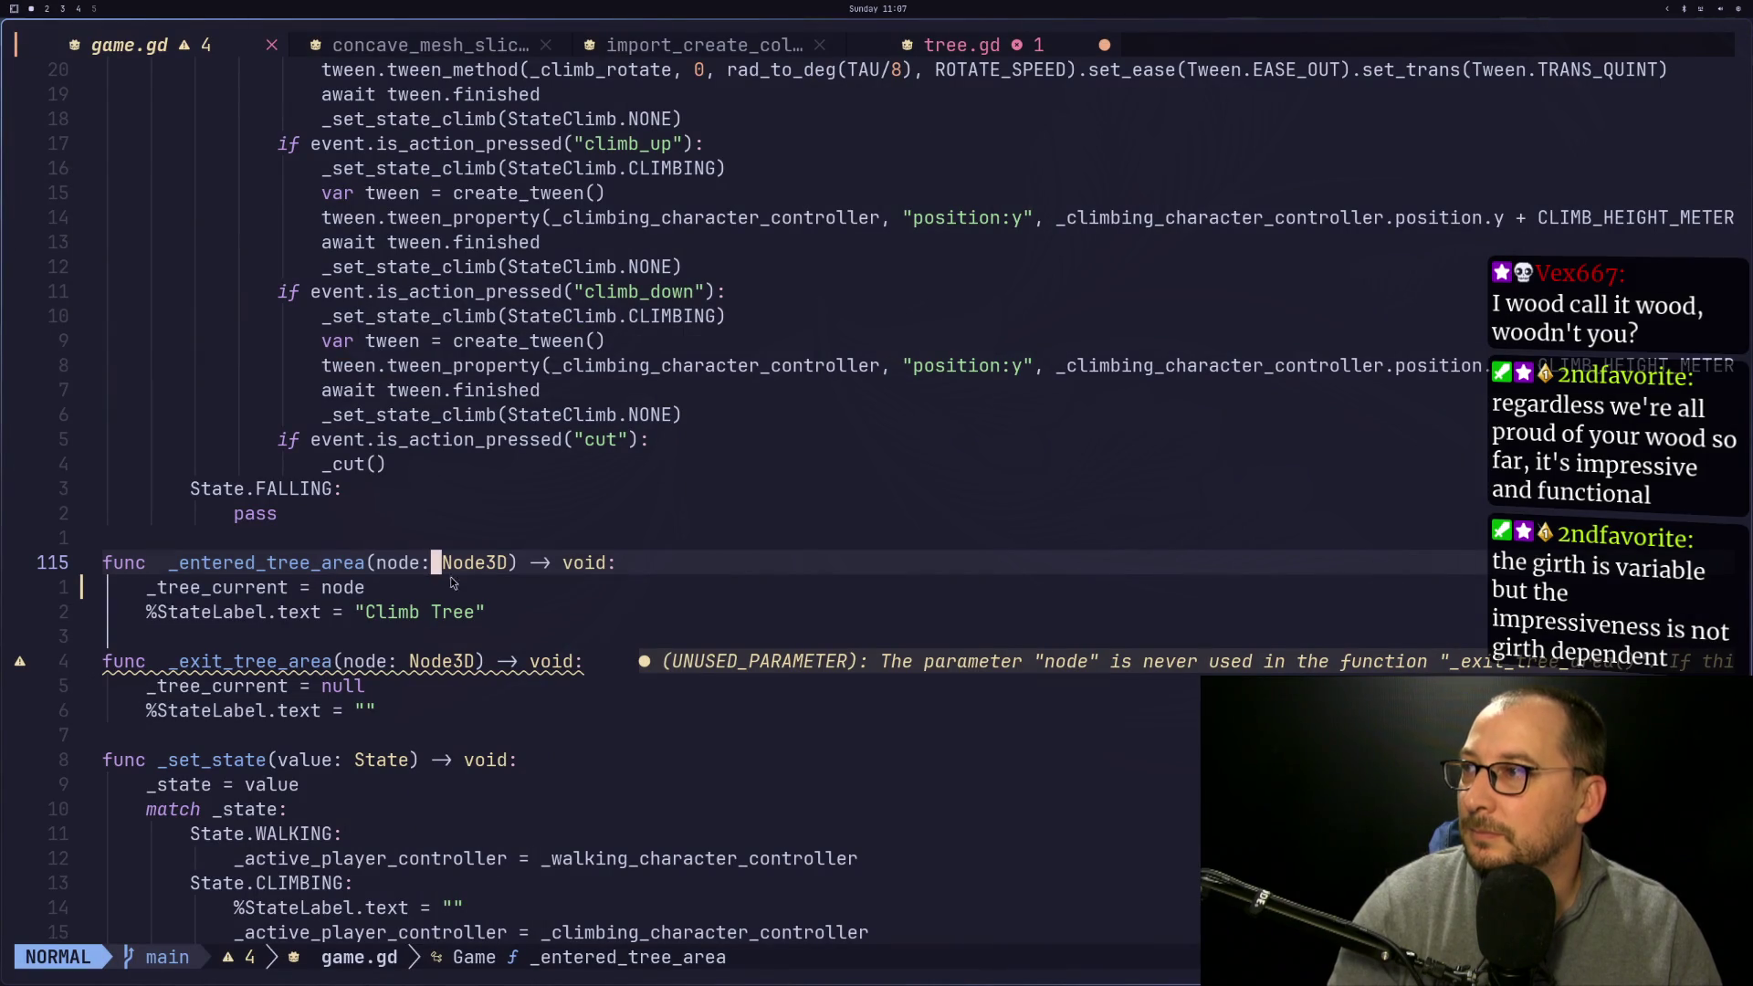
key("j")
key("g")
key("g")
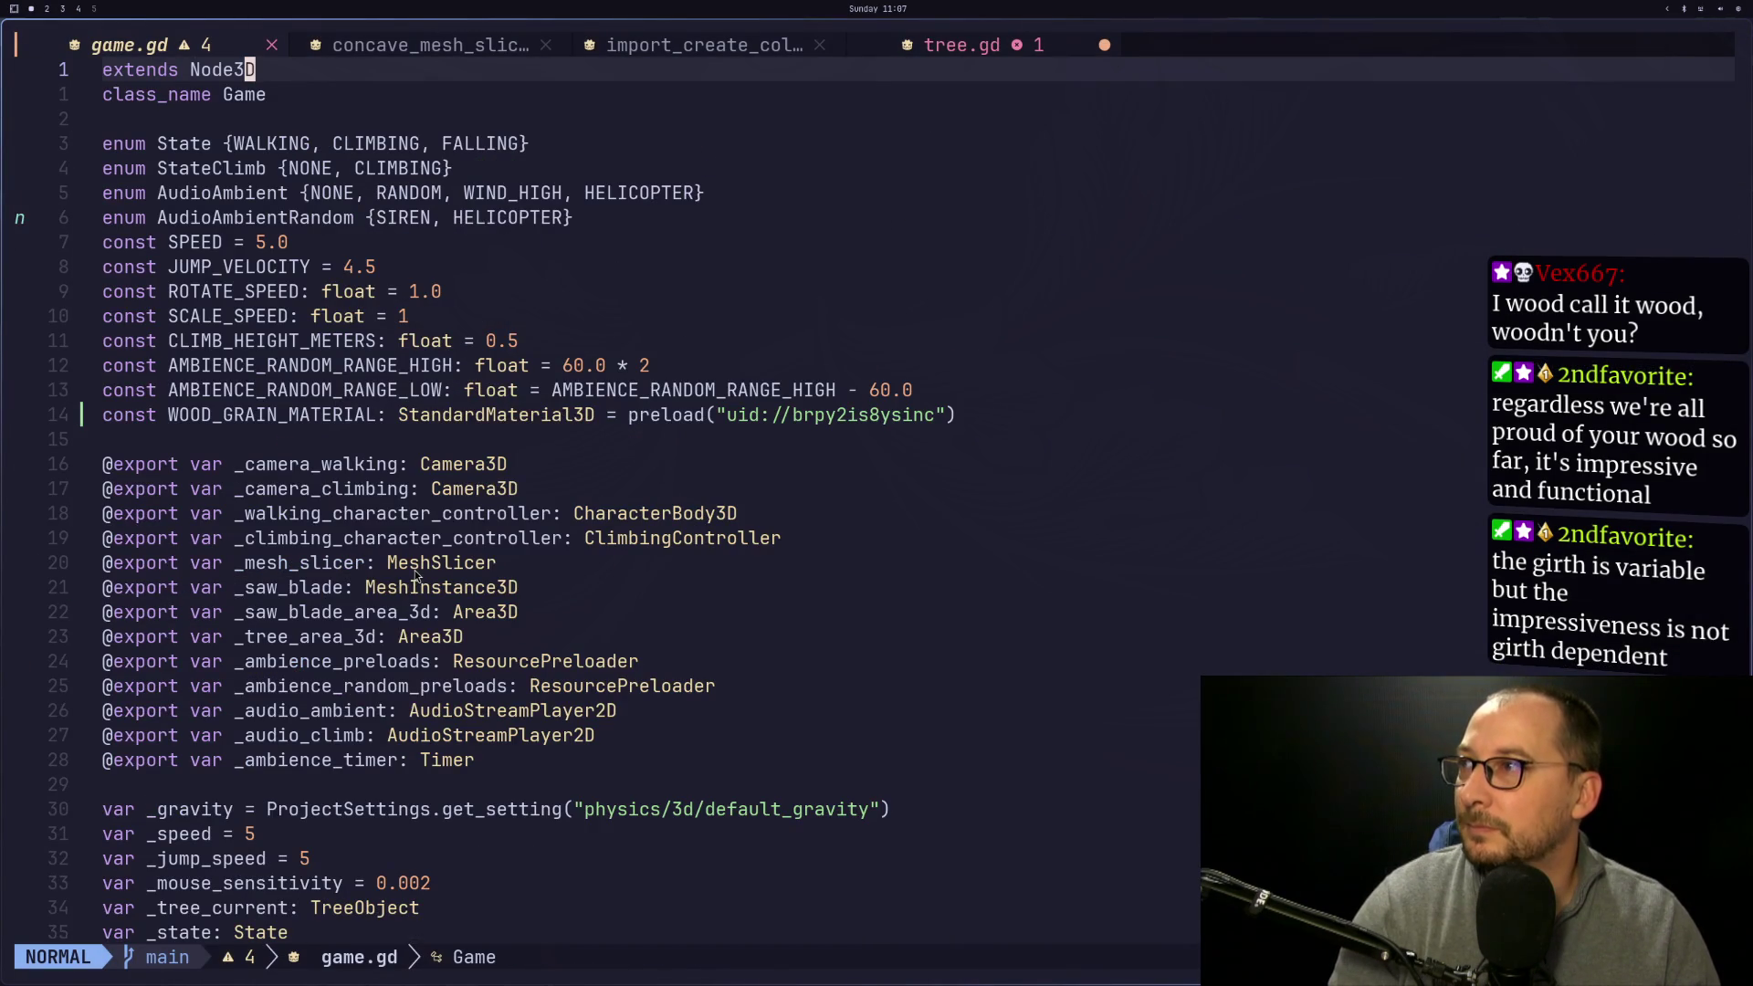
scroll(414, 573, "down", 2)
scroll(414, 573, "down", 1)
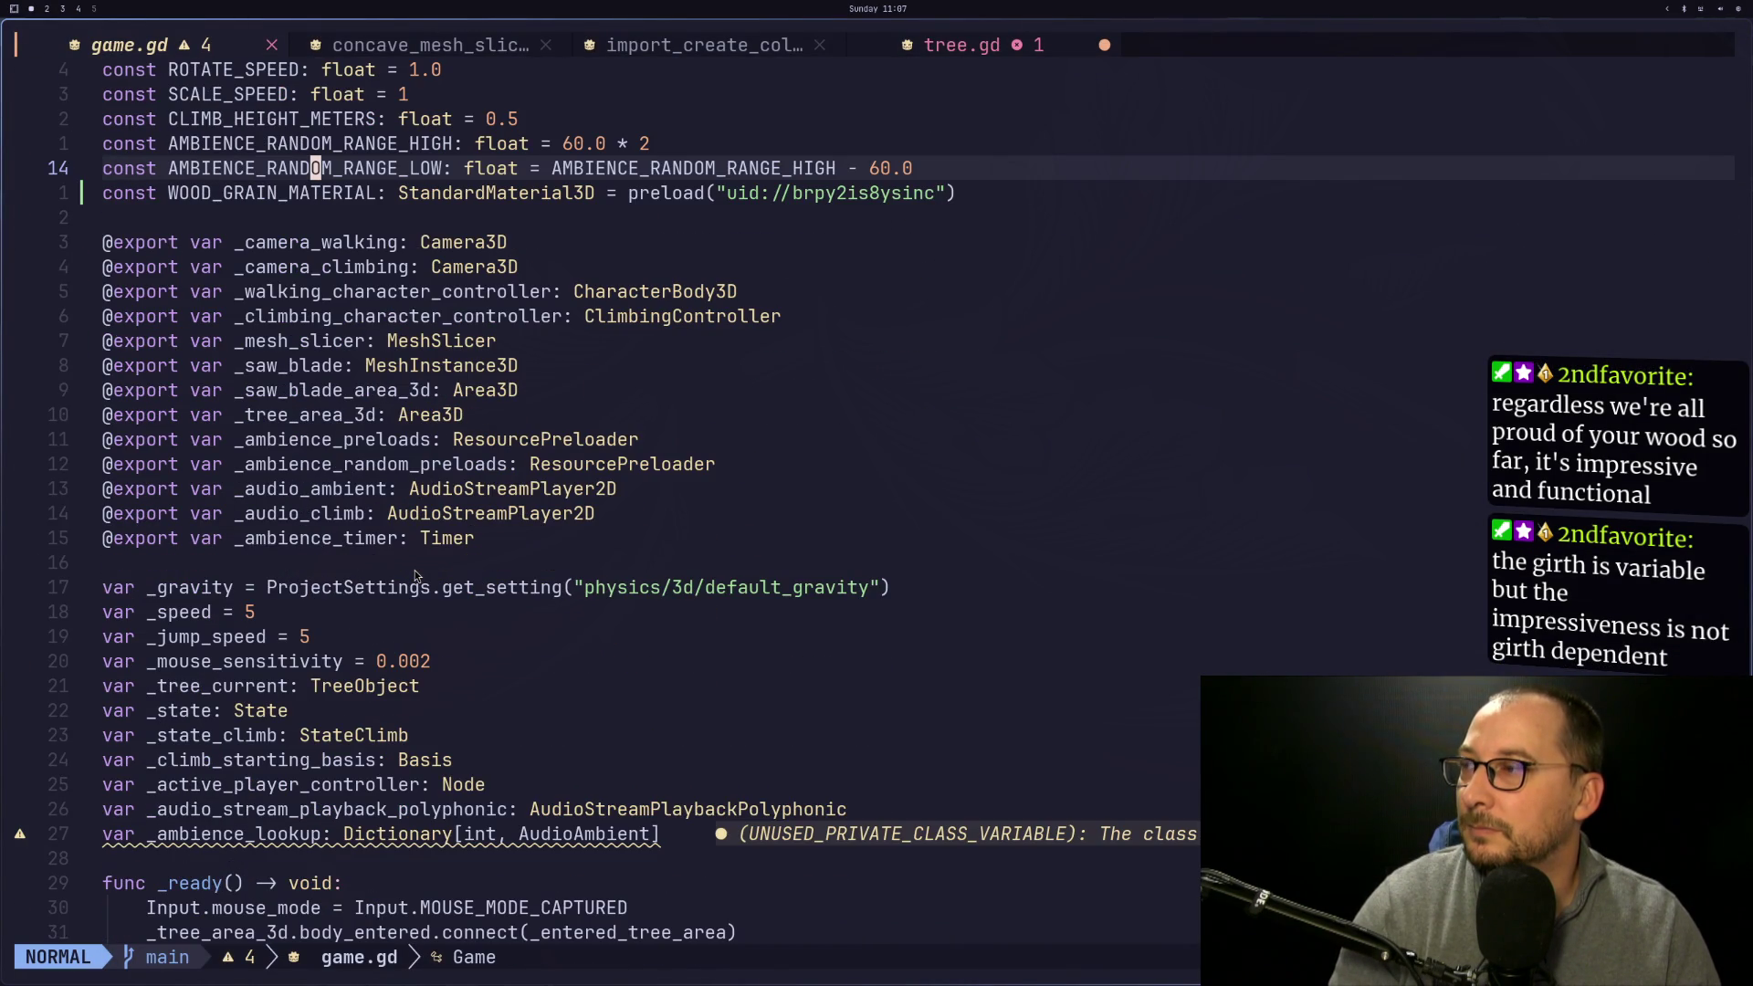
left_click(283, 686)
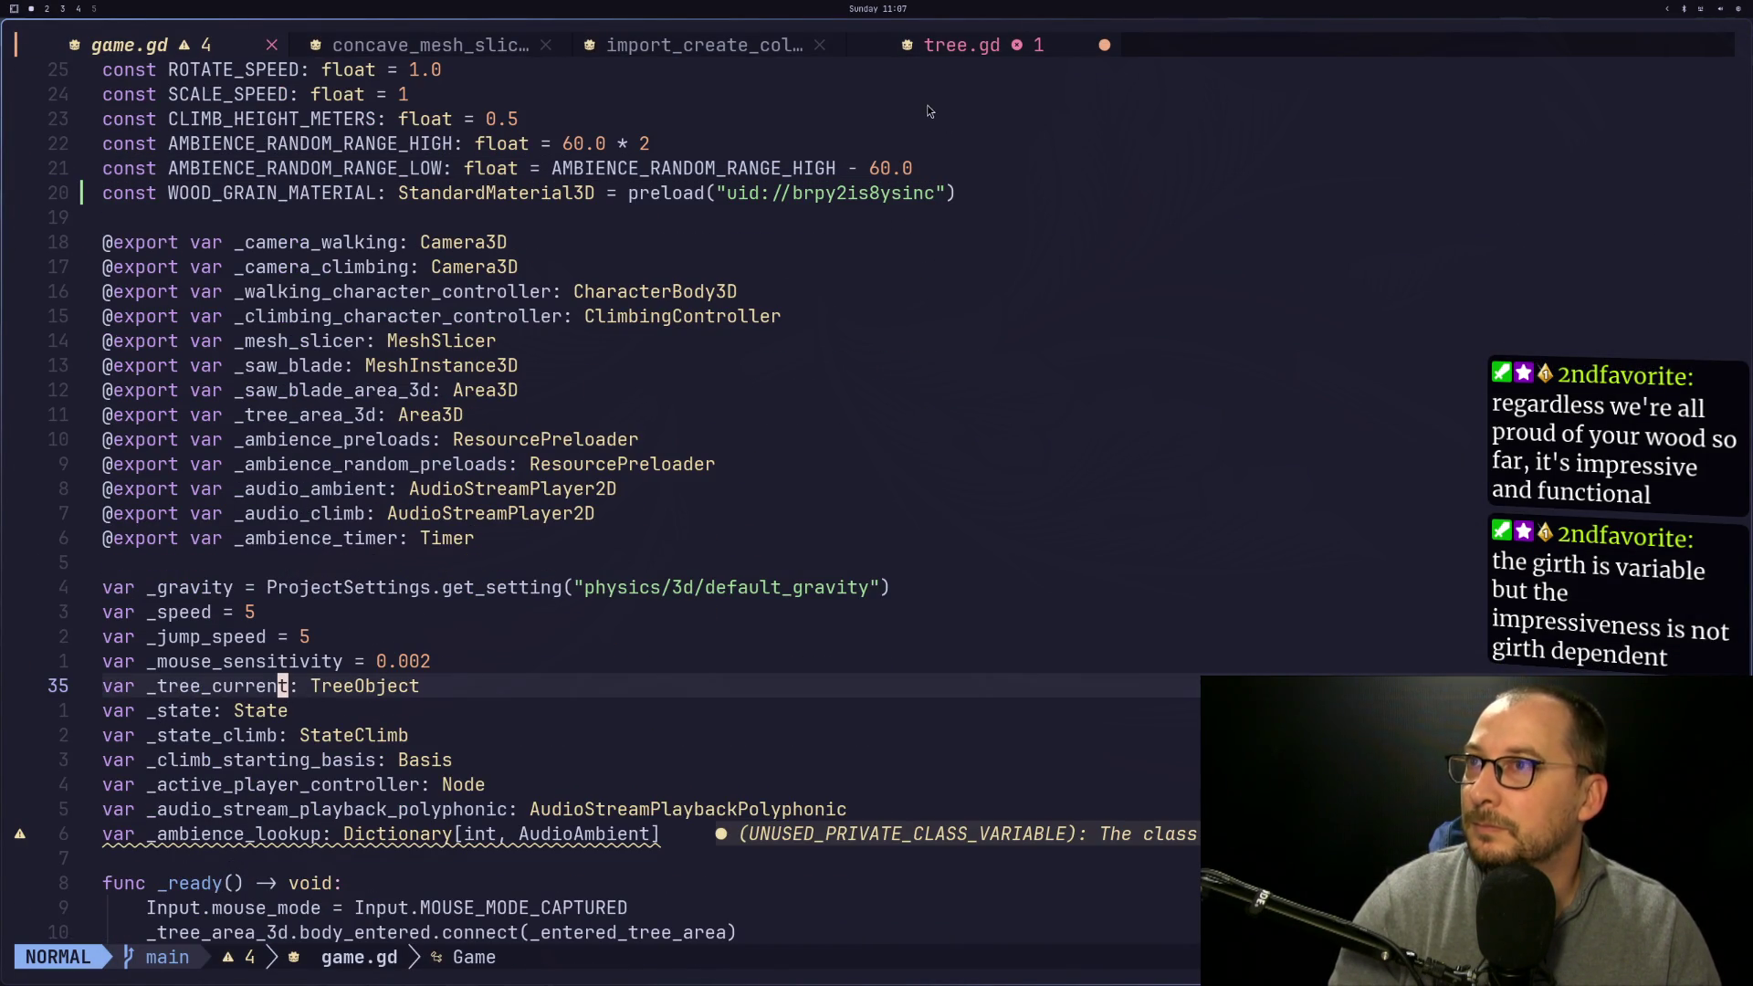
Add a placeholder pass statement inside tree.gd's _ready function
left_click(973, 50)
left_click(894, 193)
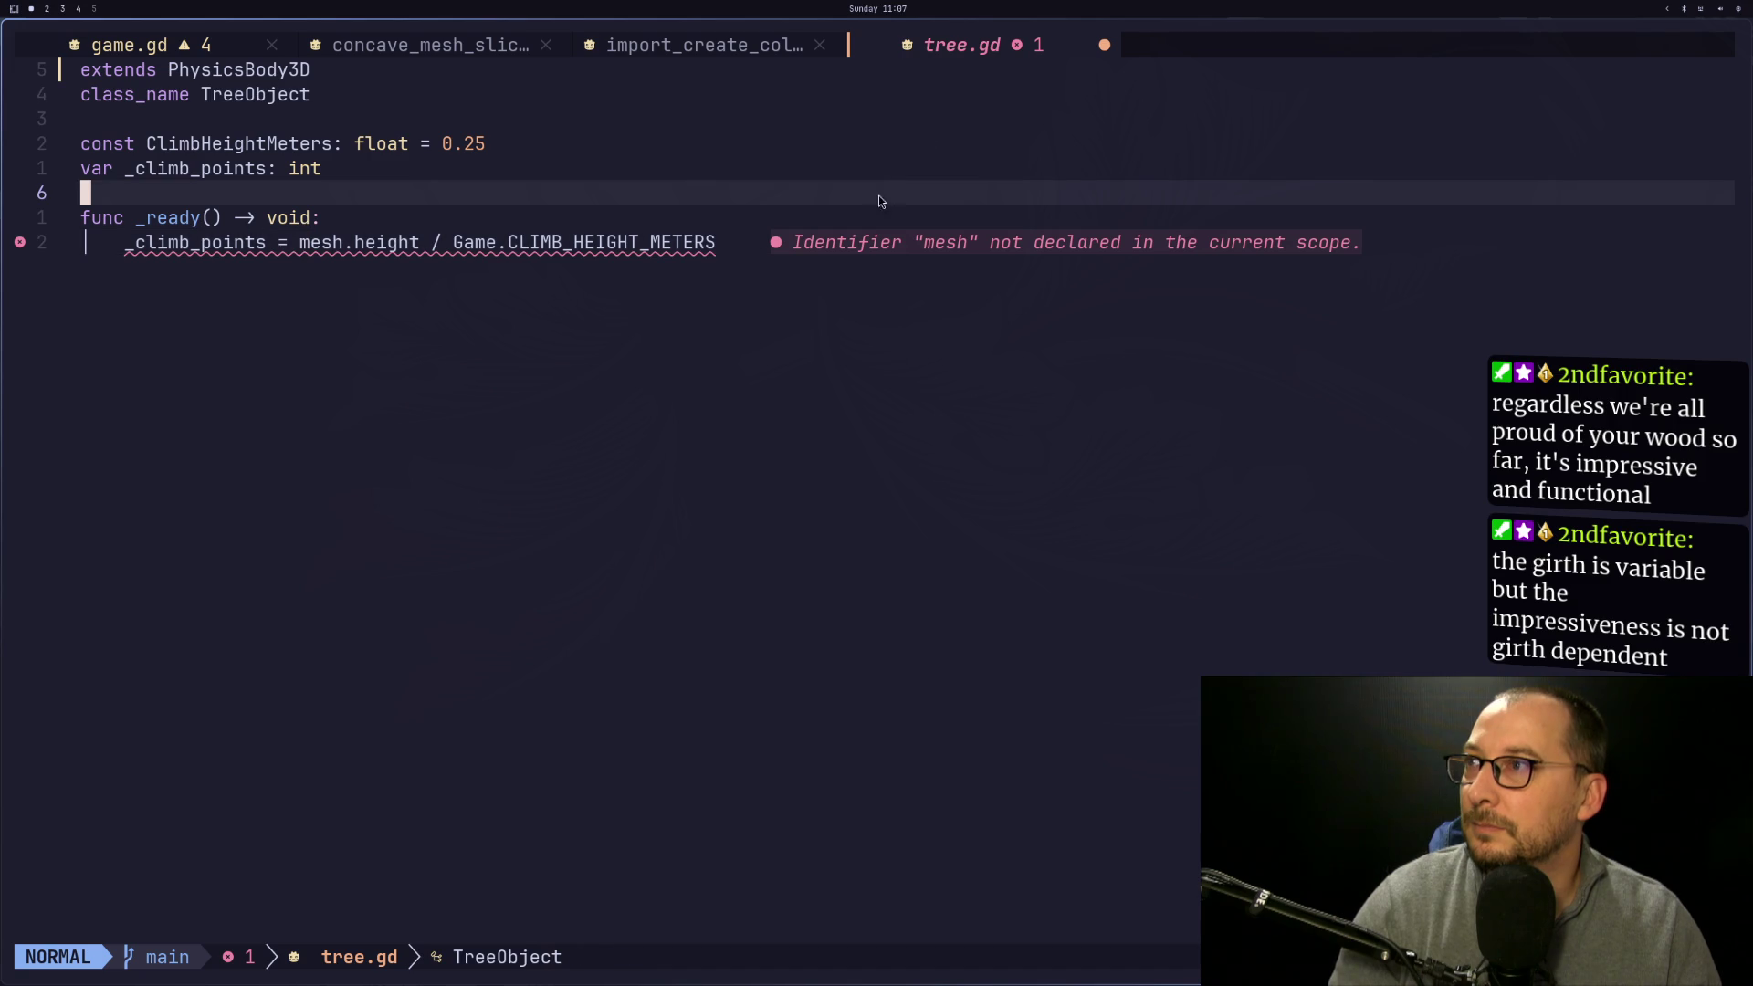
key("j")
key("A")
key("Return")
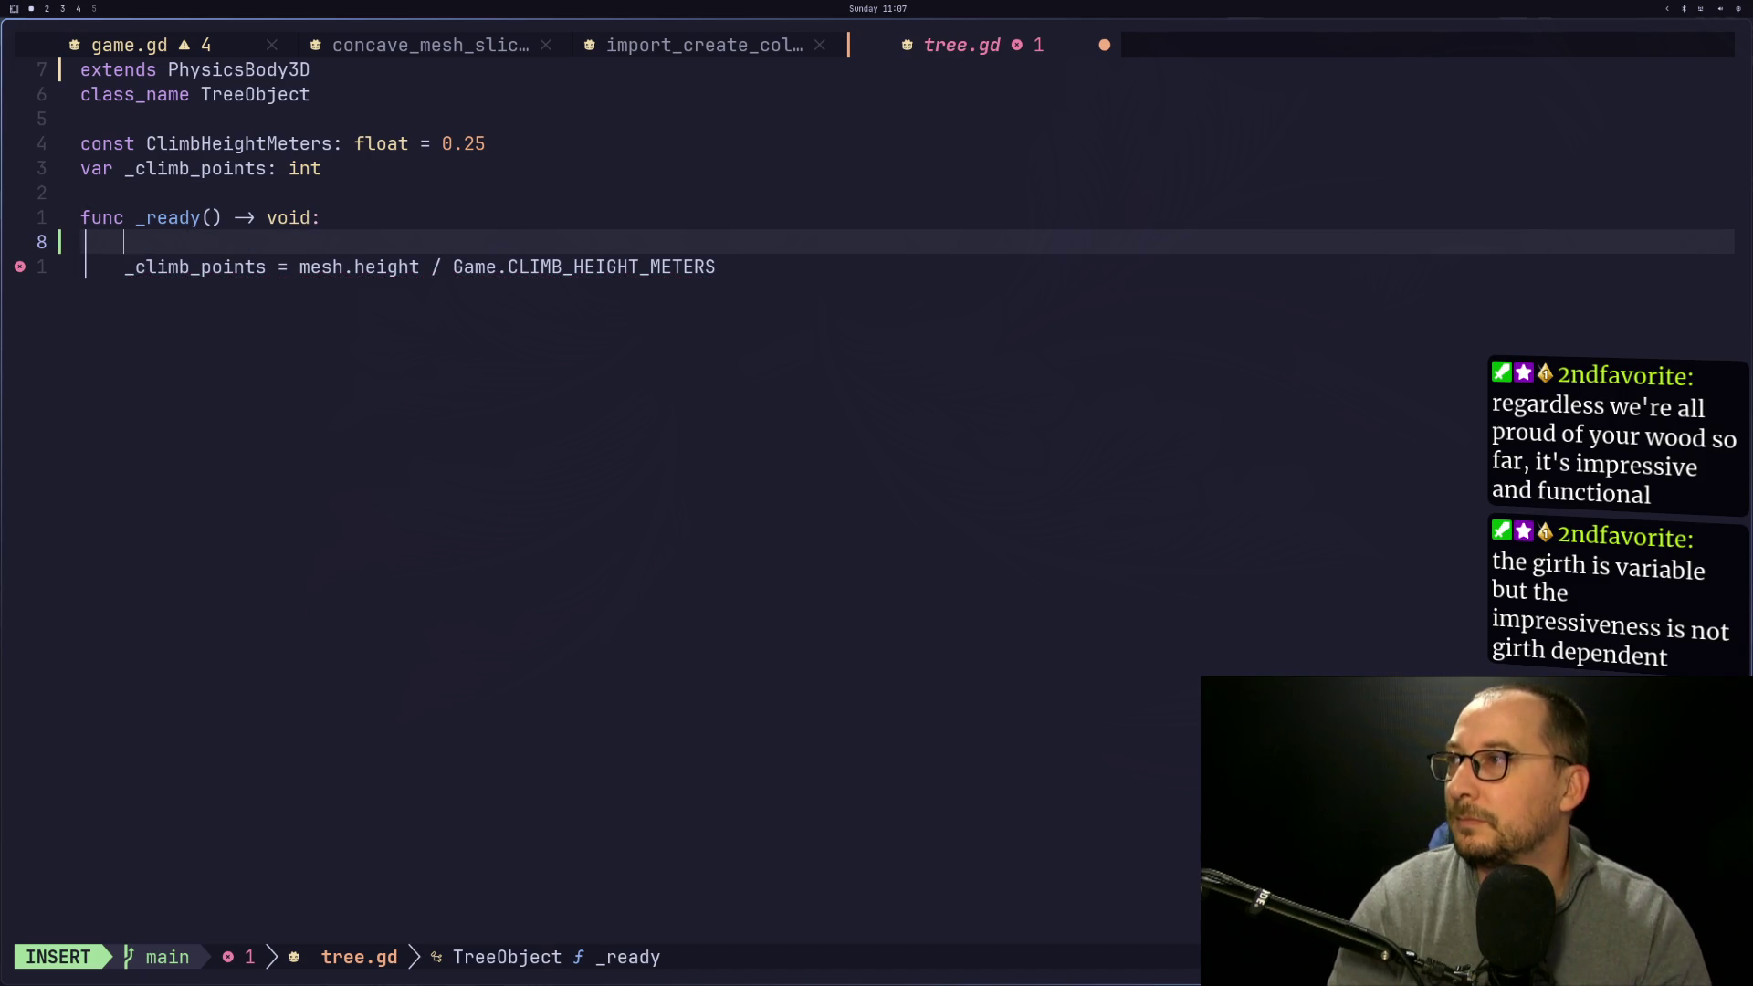
type("oas")
key("BackSpace")
key("BackSpace")
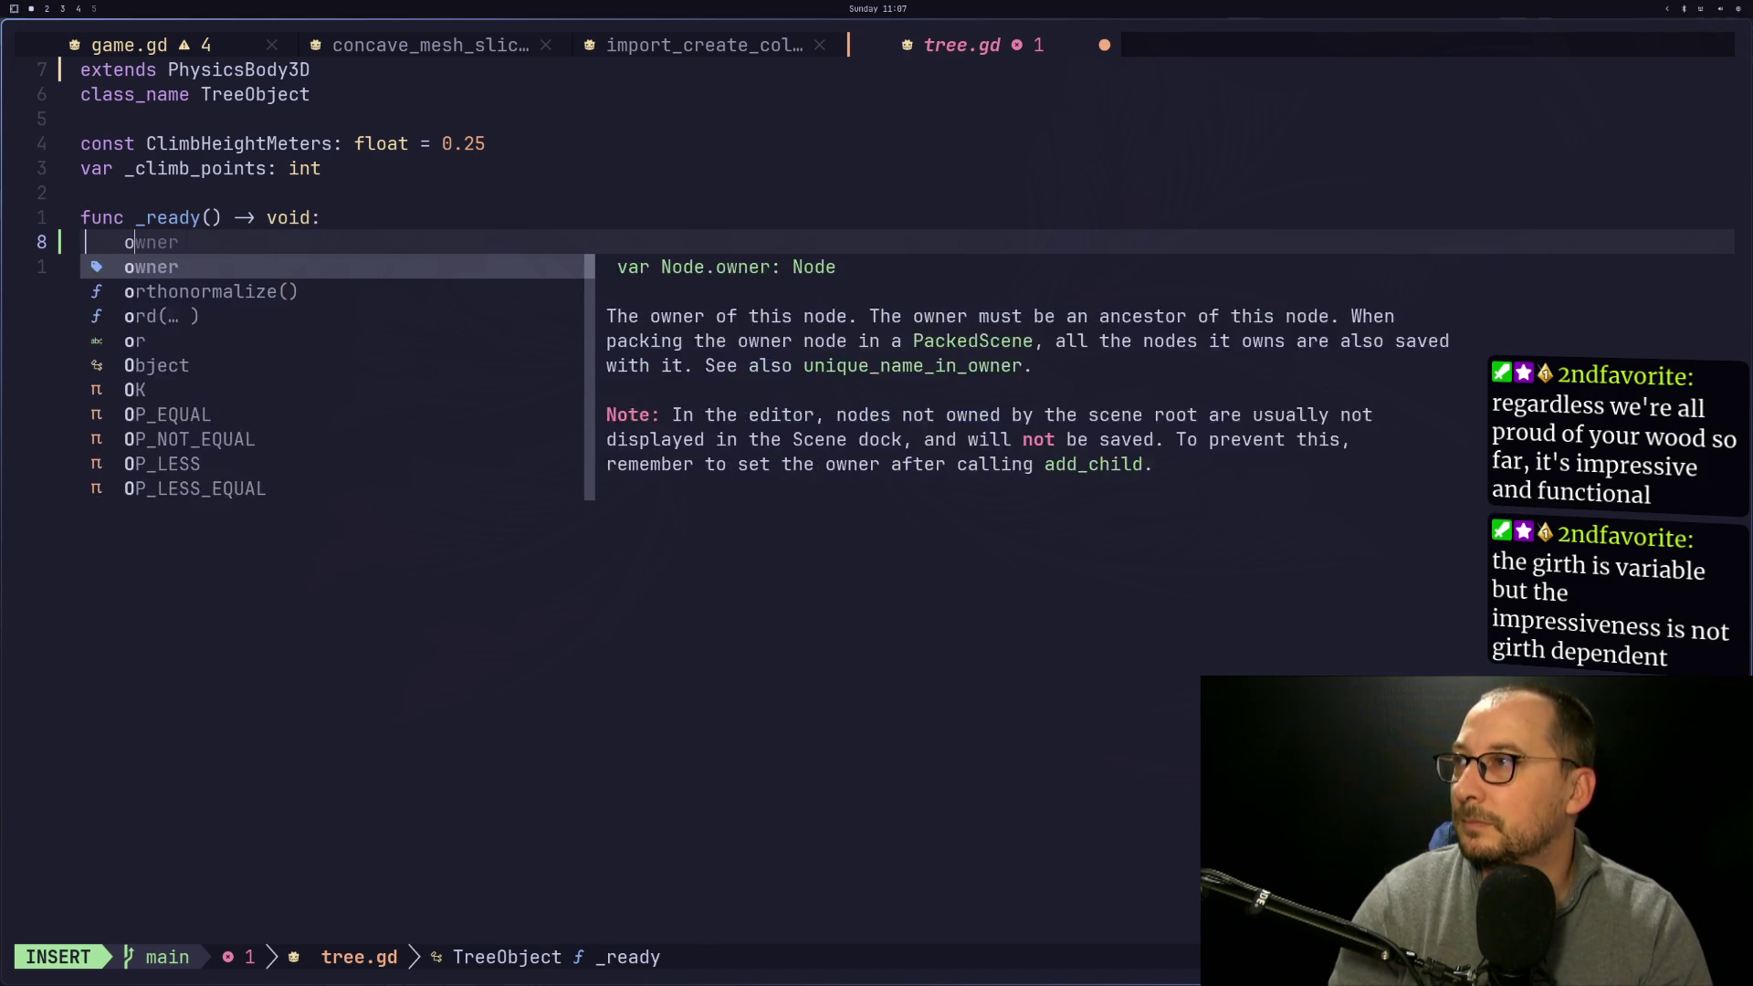
key("BackSpace")
type("pass")
key("Escape")
Comment out the _climb_points mesh.height line in _ready and save tree.gd
key("j")
key("h")
key("h")
key("h")
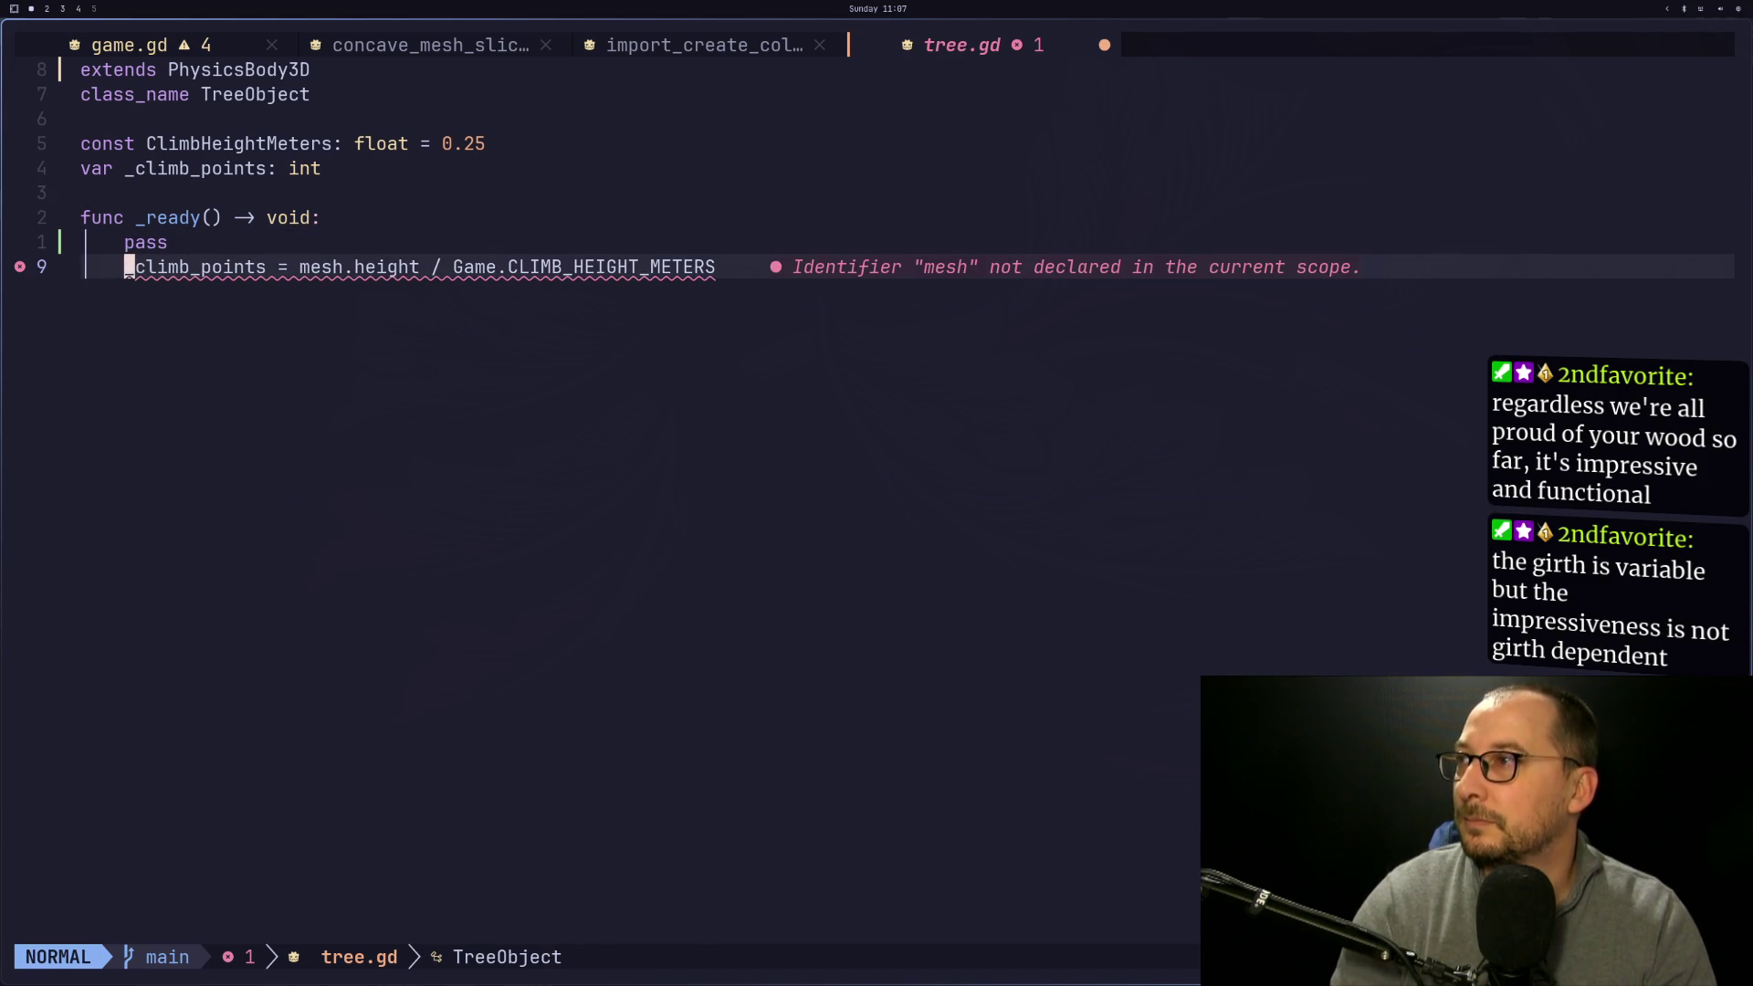
type("io#")
key("BackSpace")
key("BackSpace")
type("#")
key("Escape")
type(":w")
key("Return")
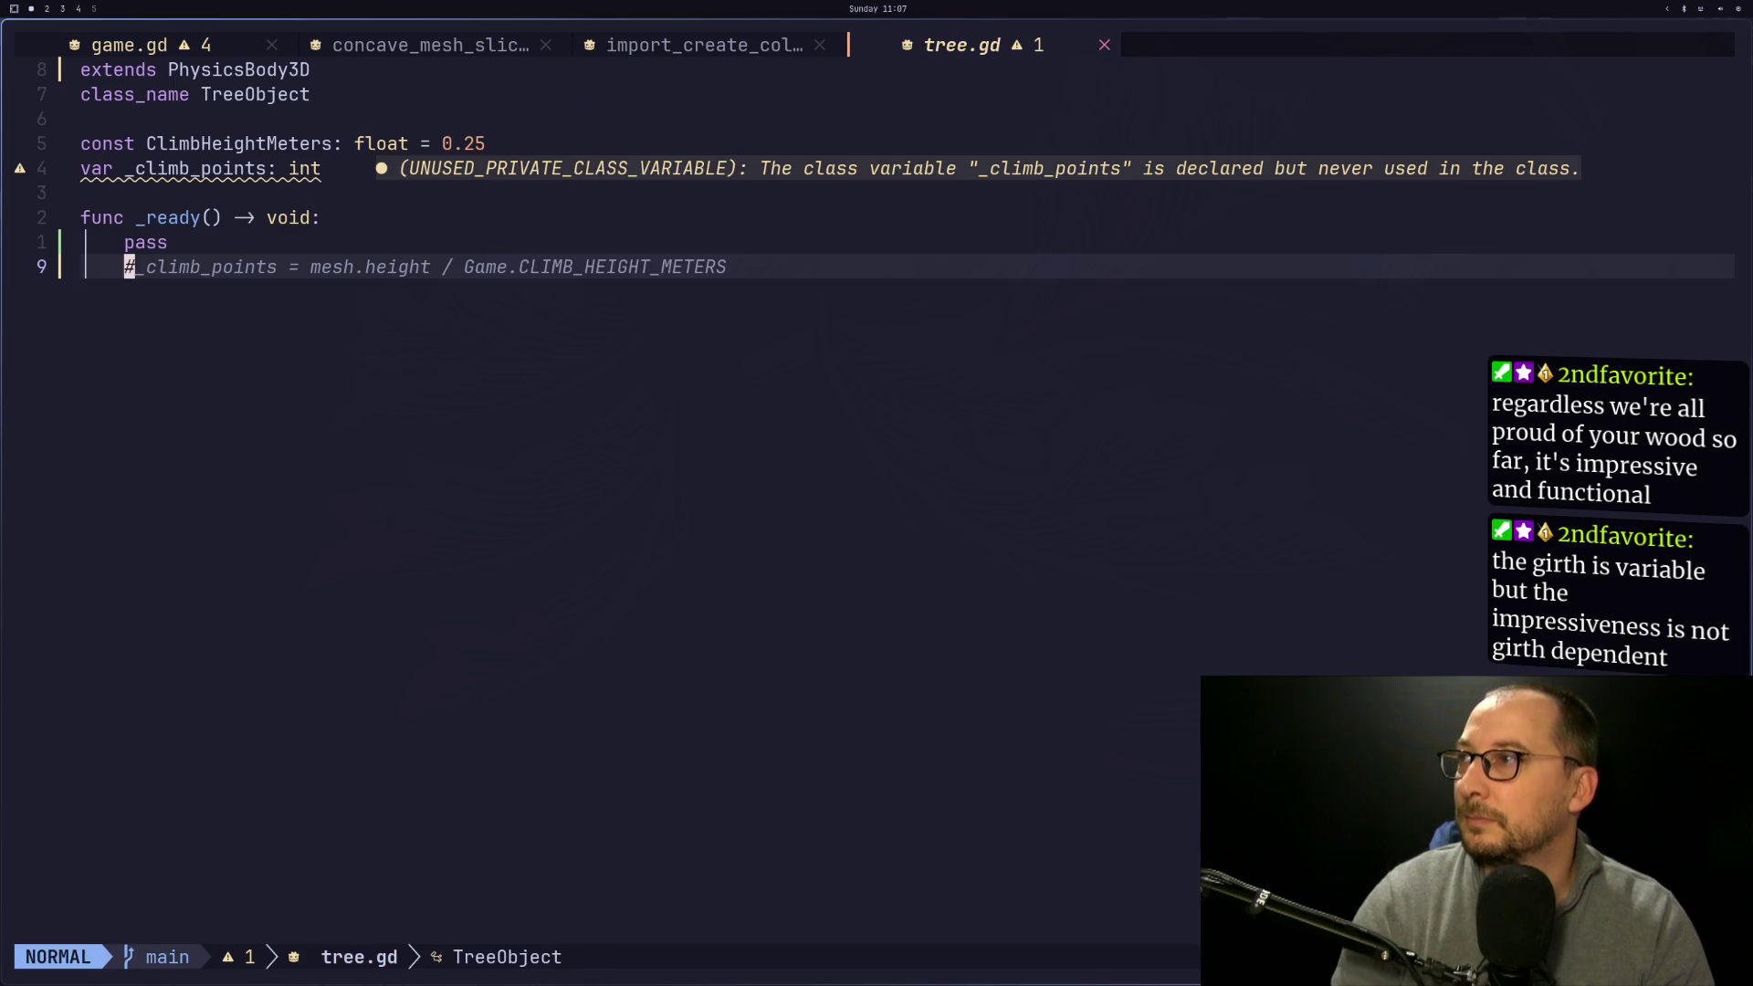
key("super+2")
Rerun the game, then reparent so StaticBody3D3 holds TreeMeshInstance3D in the Scene dock
left_click(1530, 39)
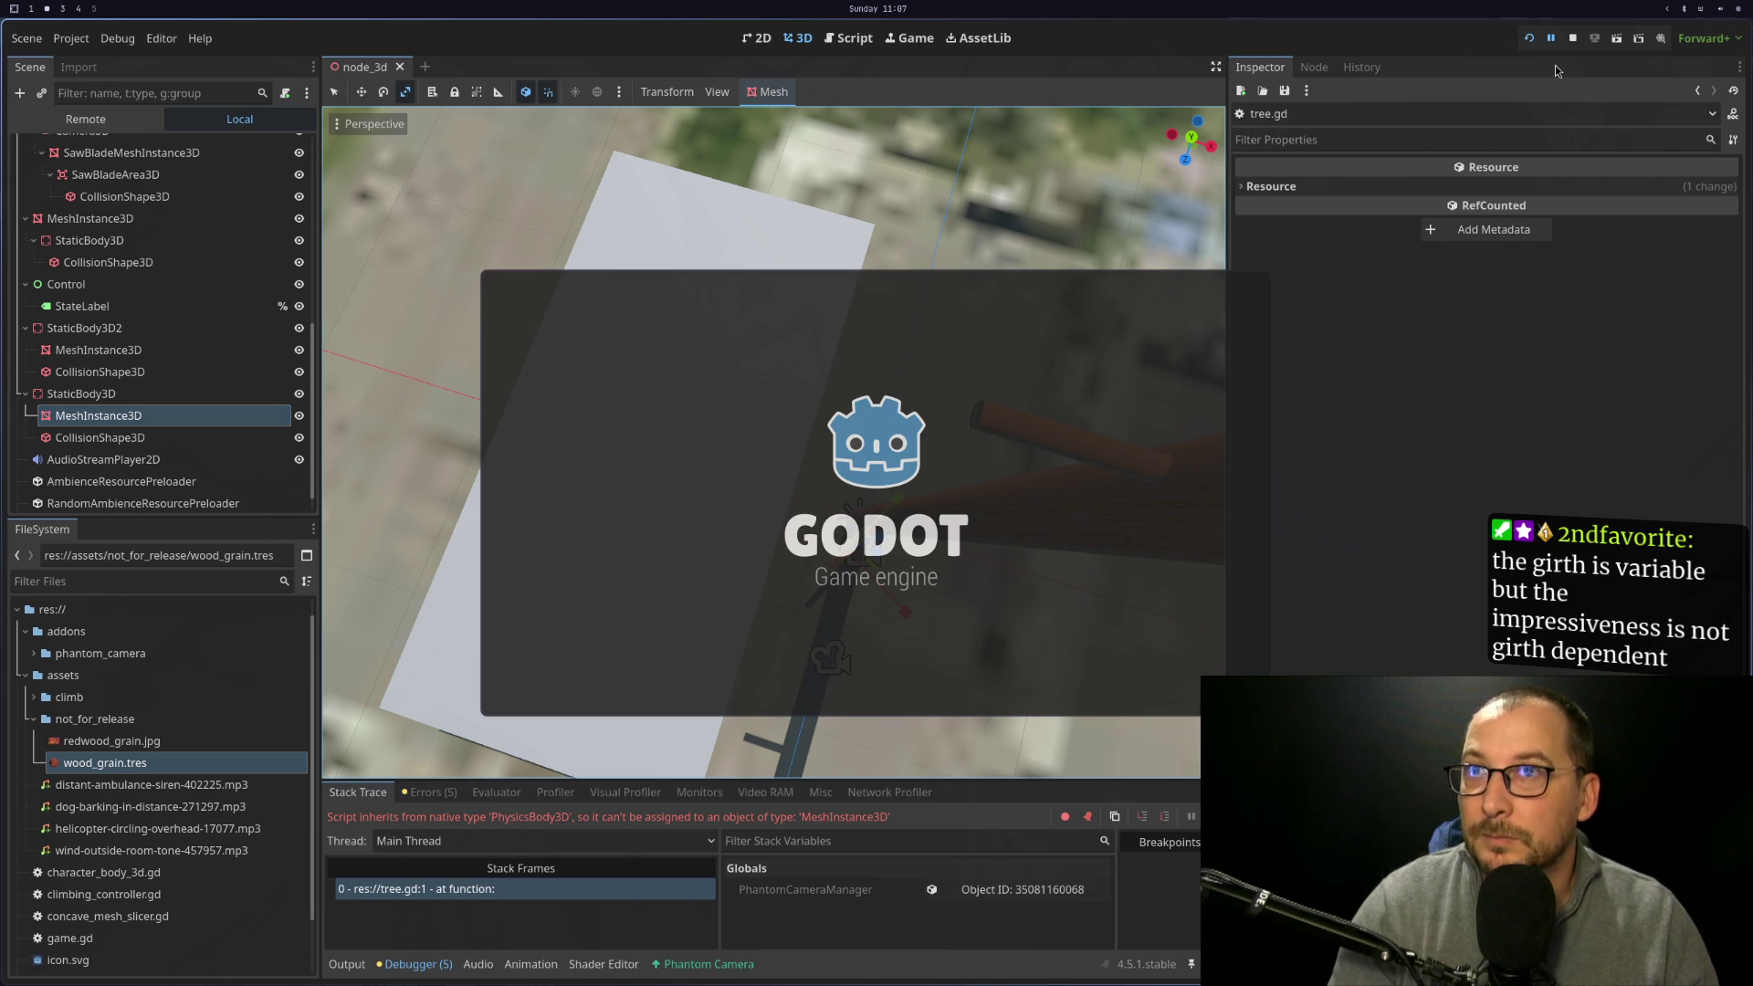
left_click(1571, 38)
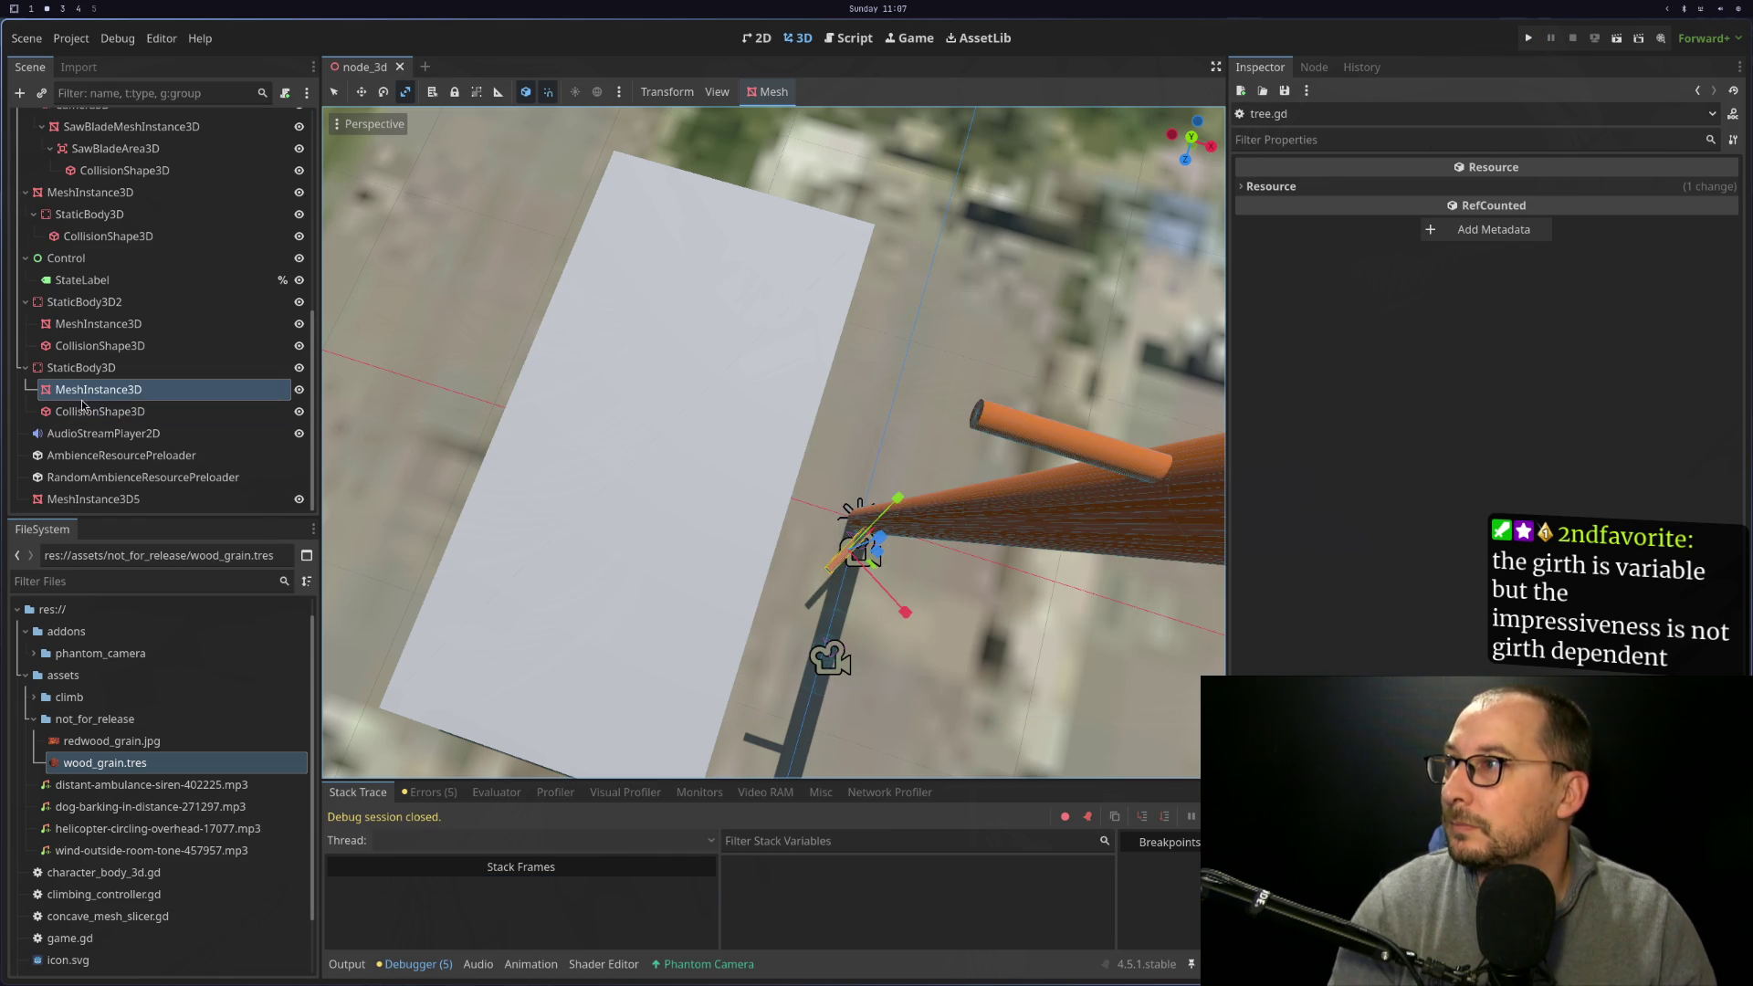
scroll(154, 389, "up", 6)
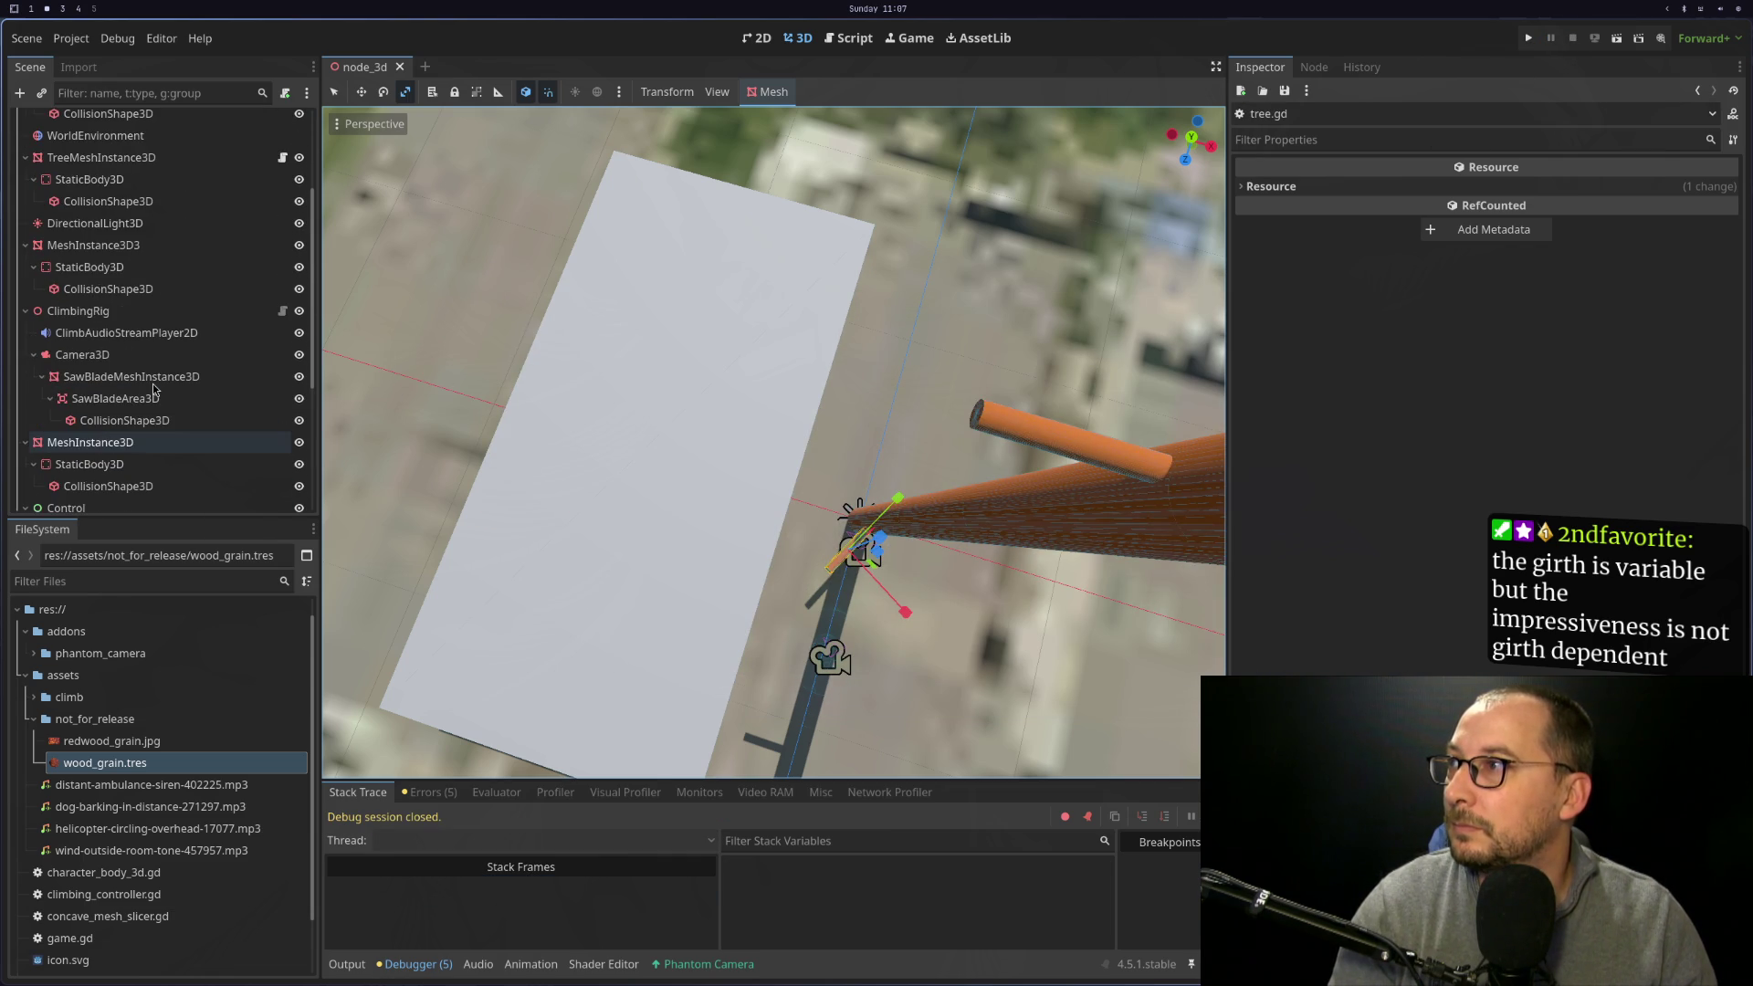
scroll(154, 390, "up", 1)
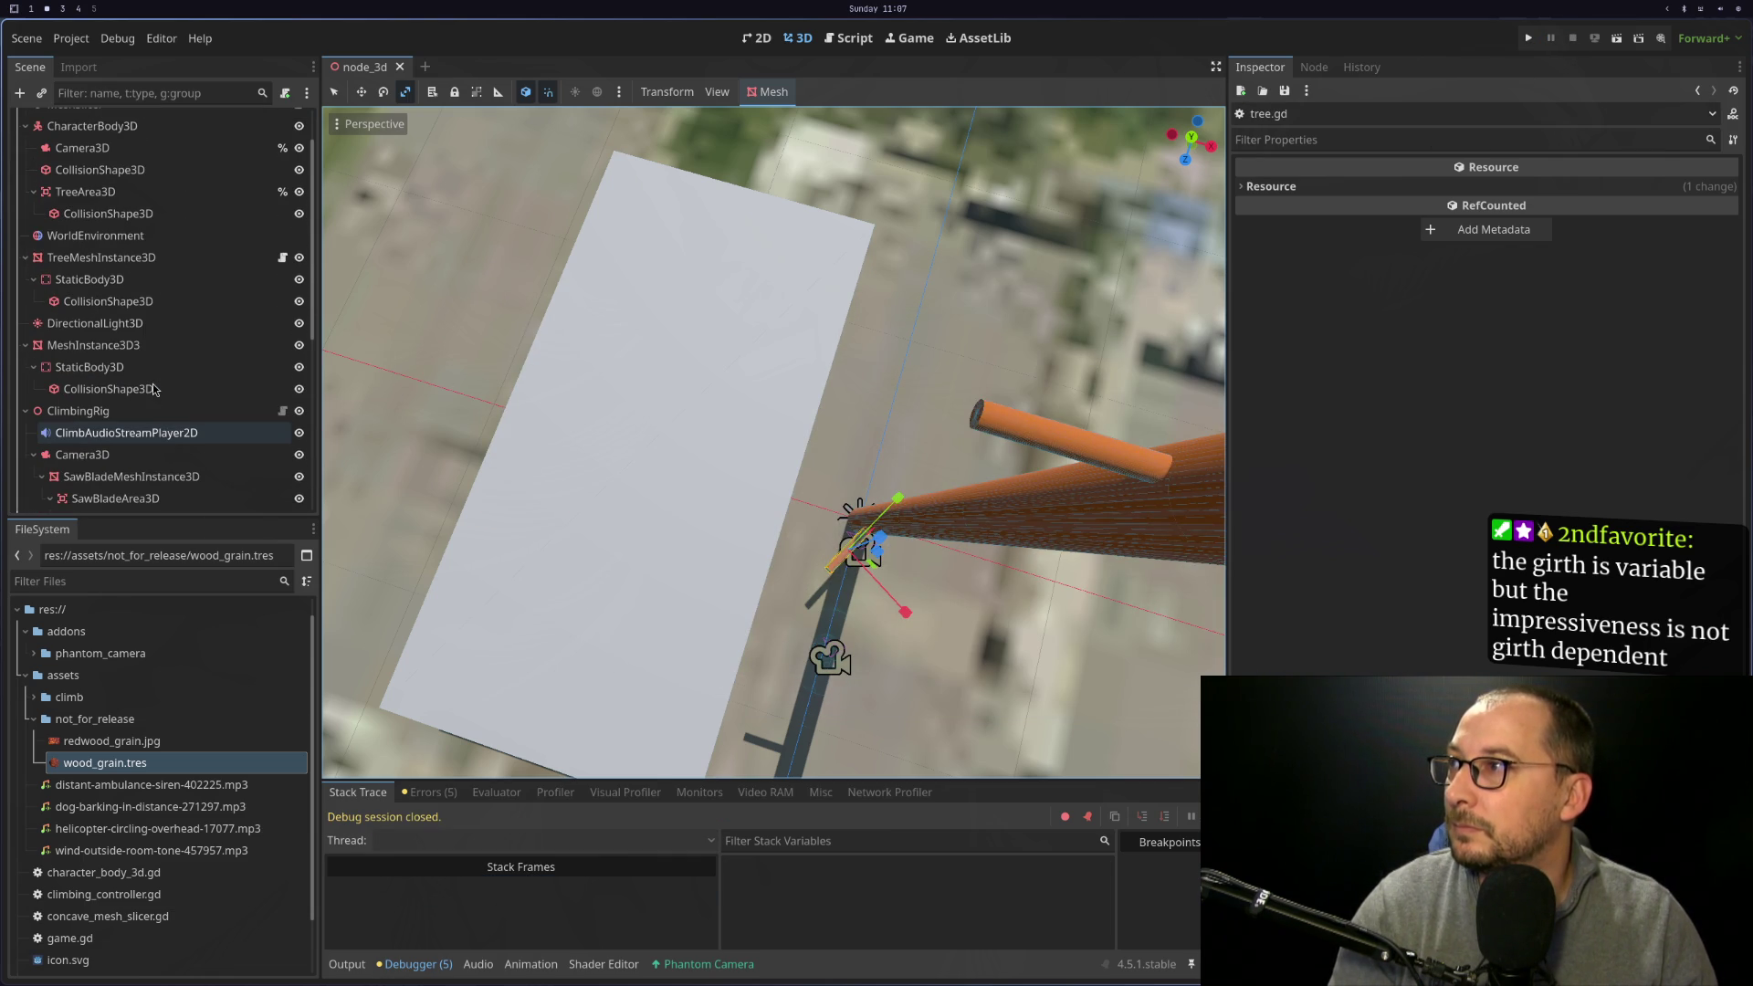
left_click(114, 260)
mouse_move(112, 289)
left_mouse_down()
mouse_move(97, 289)
mouse_move(104, 252)
mouse_move(137, 270)
left_mouse_up()
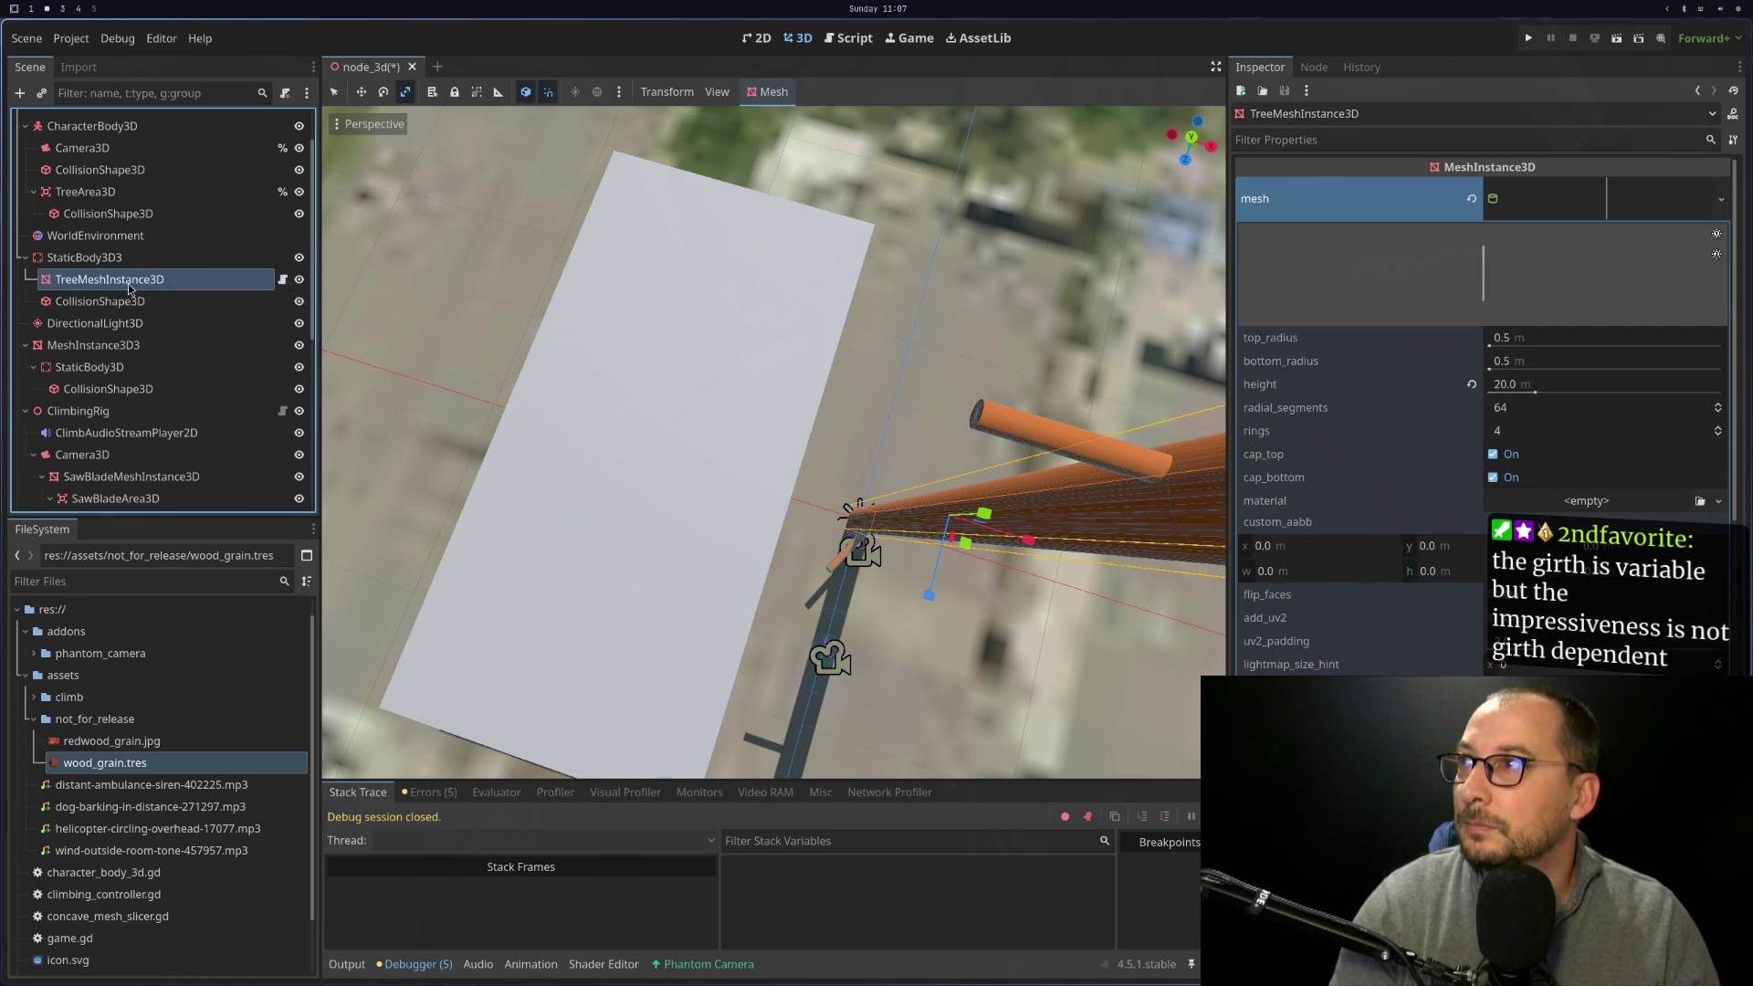
Check Node3D's Game properties and the tree mesh's 0.5 m radius, 20 m height cylinder
scroll(128, 283, "up", 3)
left_click(127, 126)
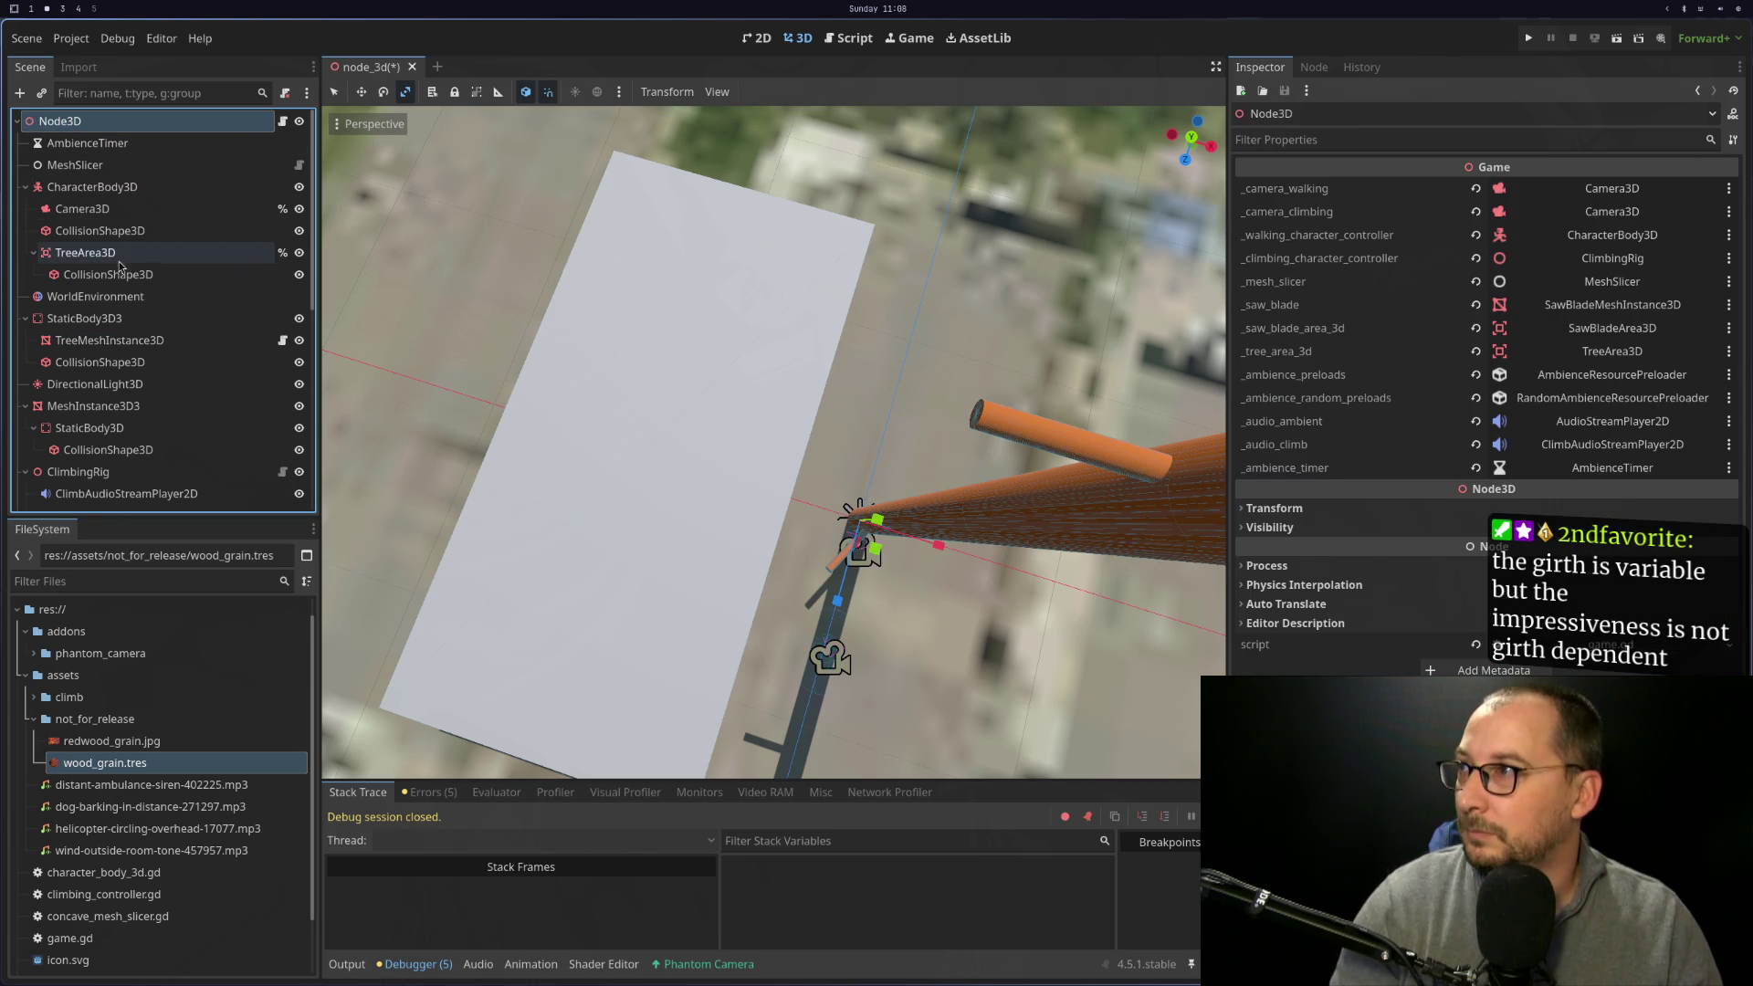
left_click(159, 341)
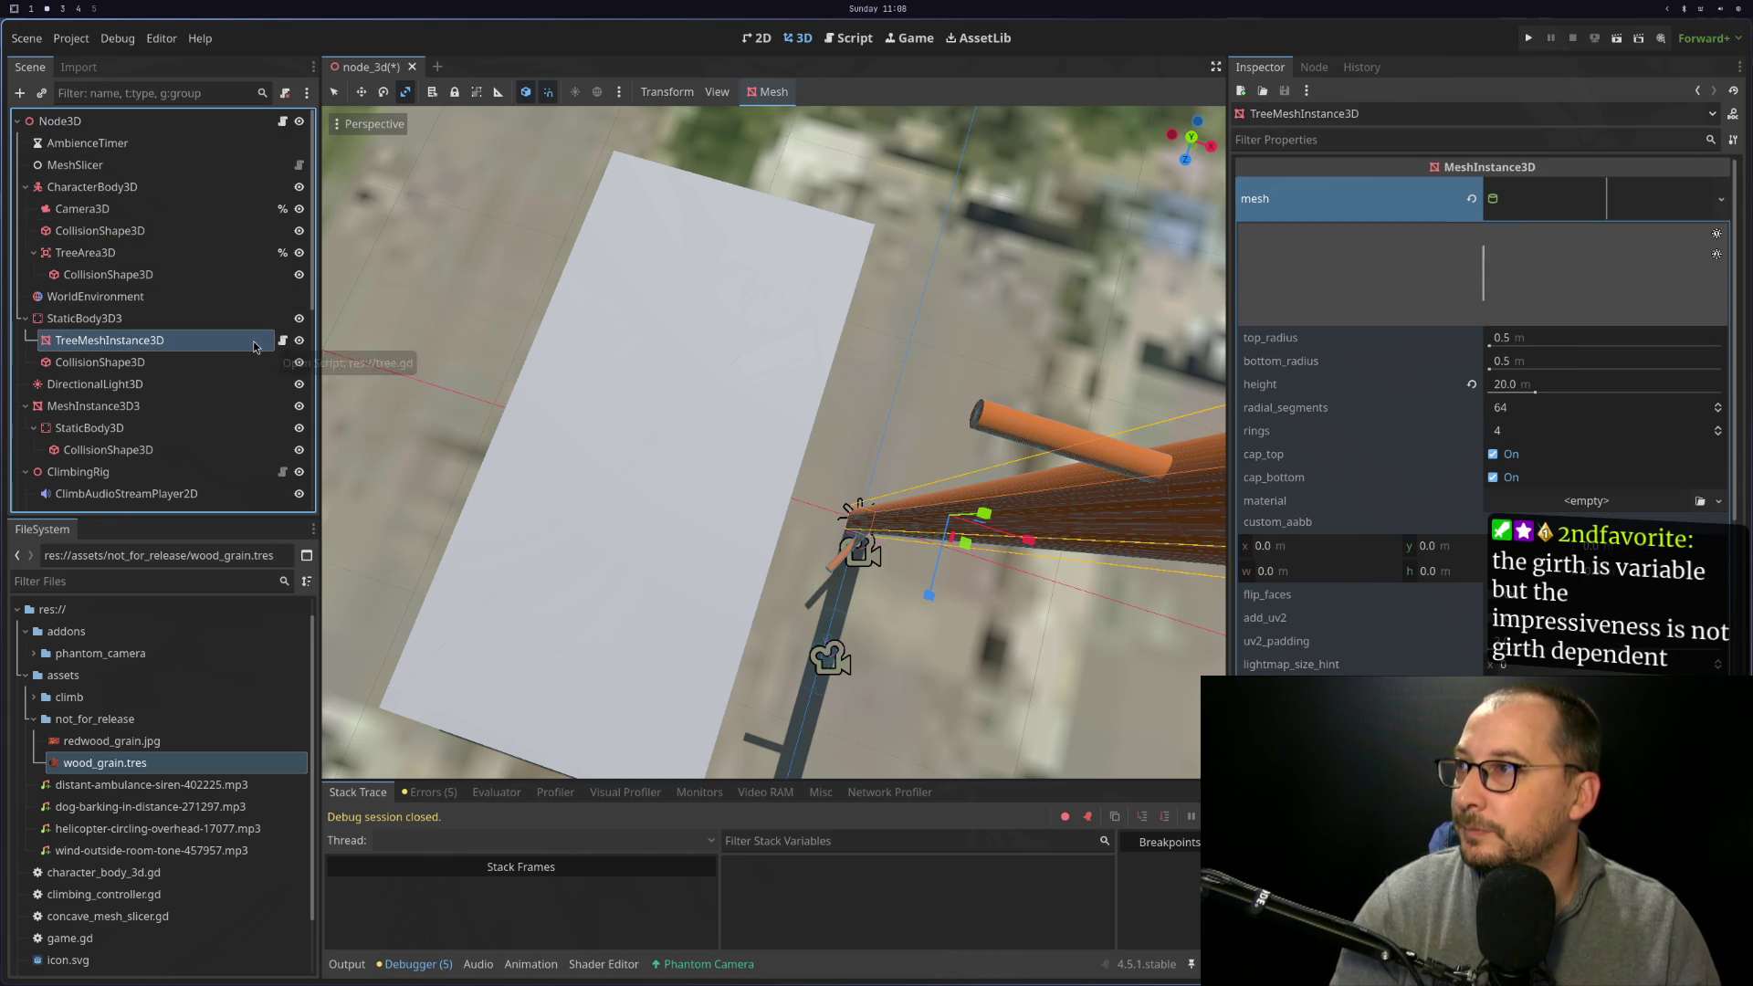
Attach the existing tree.gd script to StaticBody3D3
right_click(184, 321)
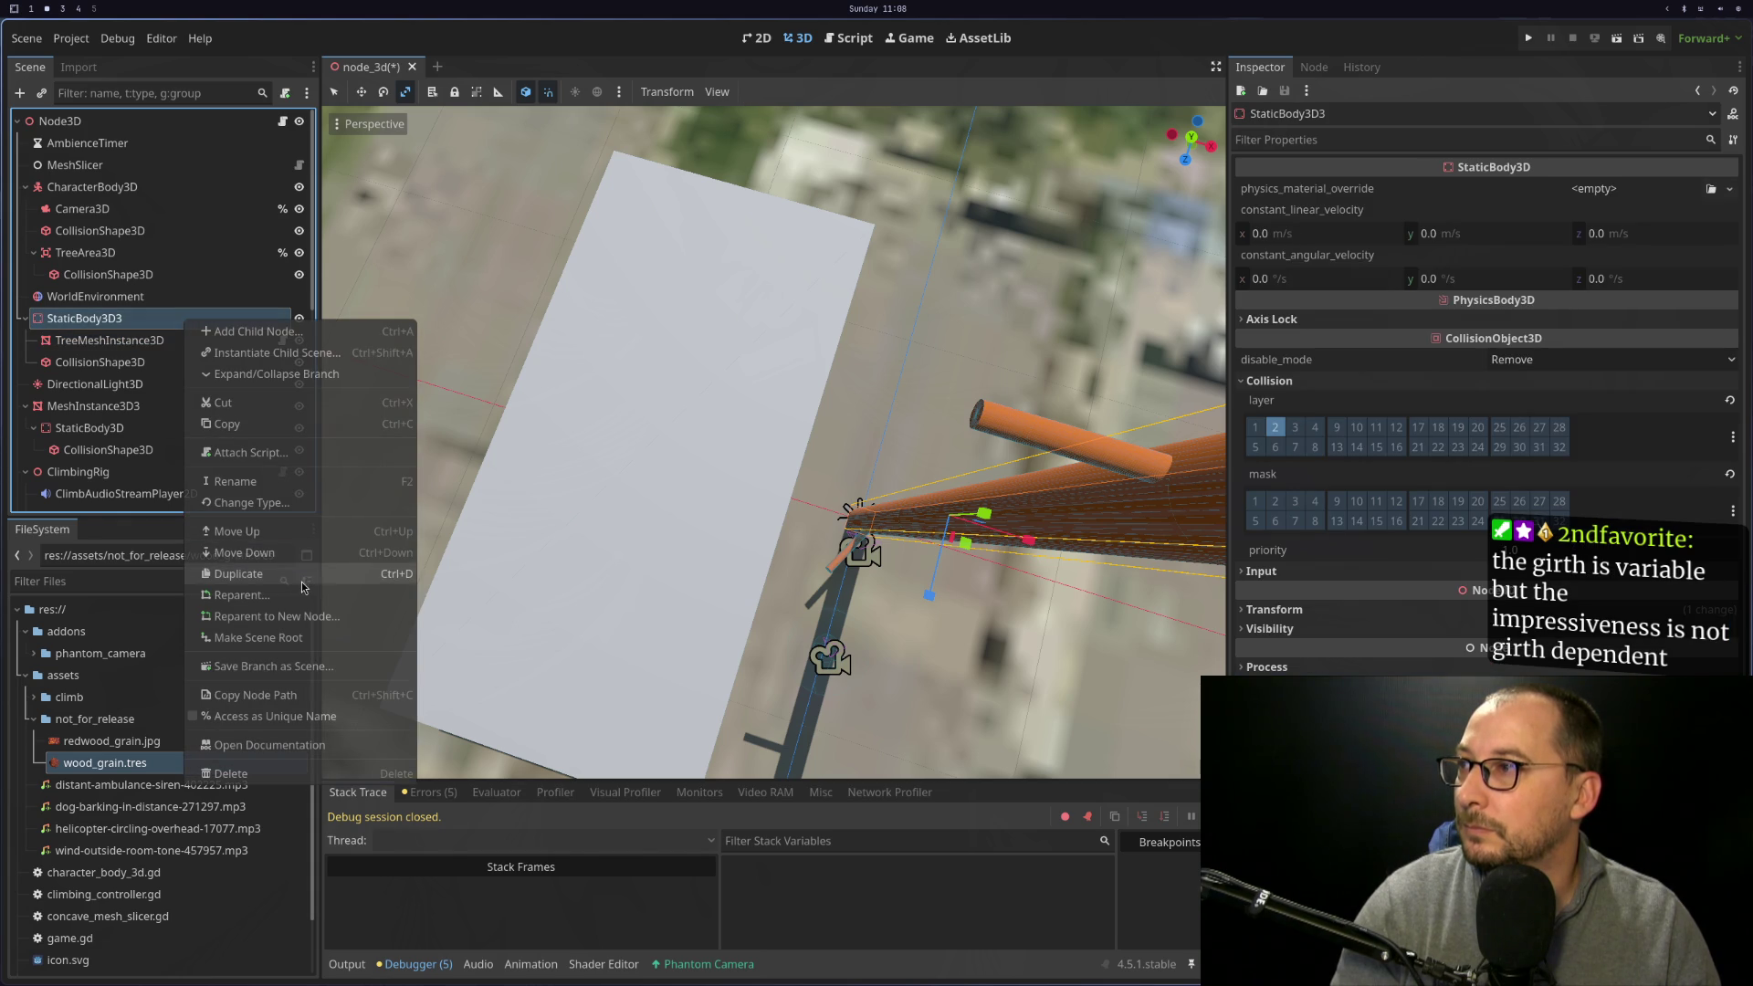
left_click(325, 453)
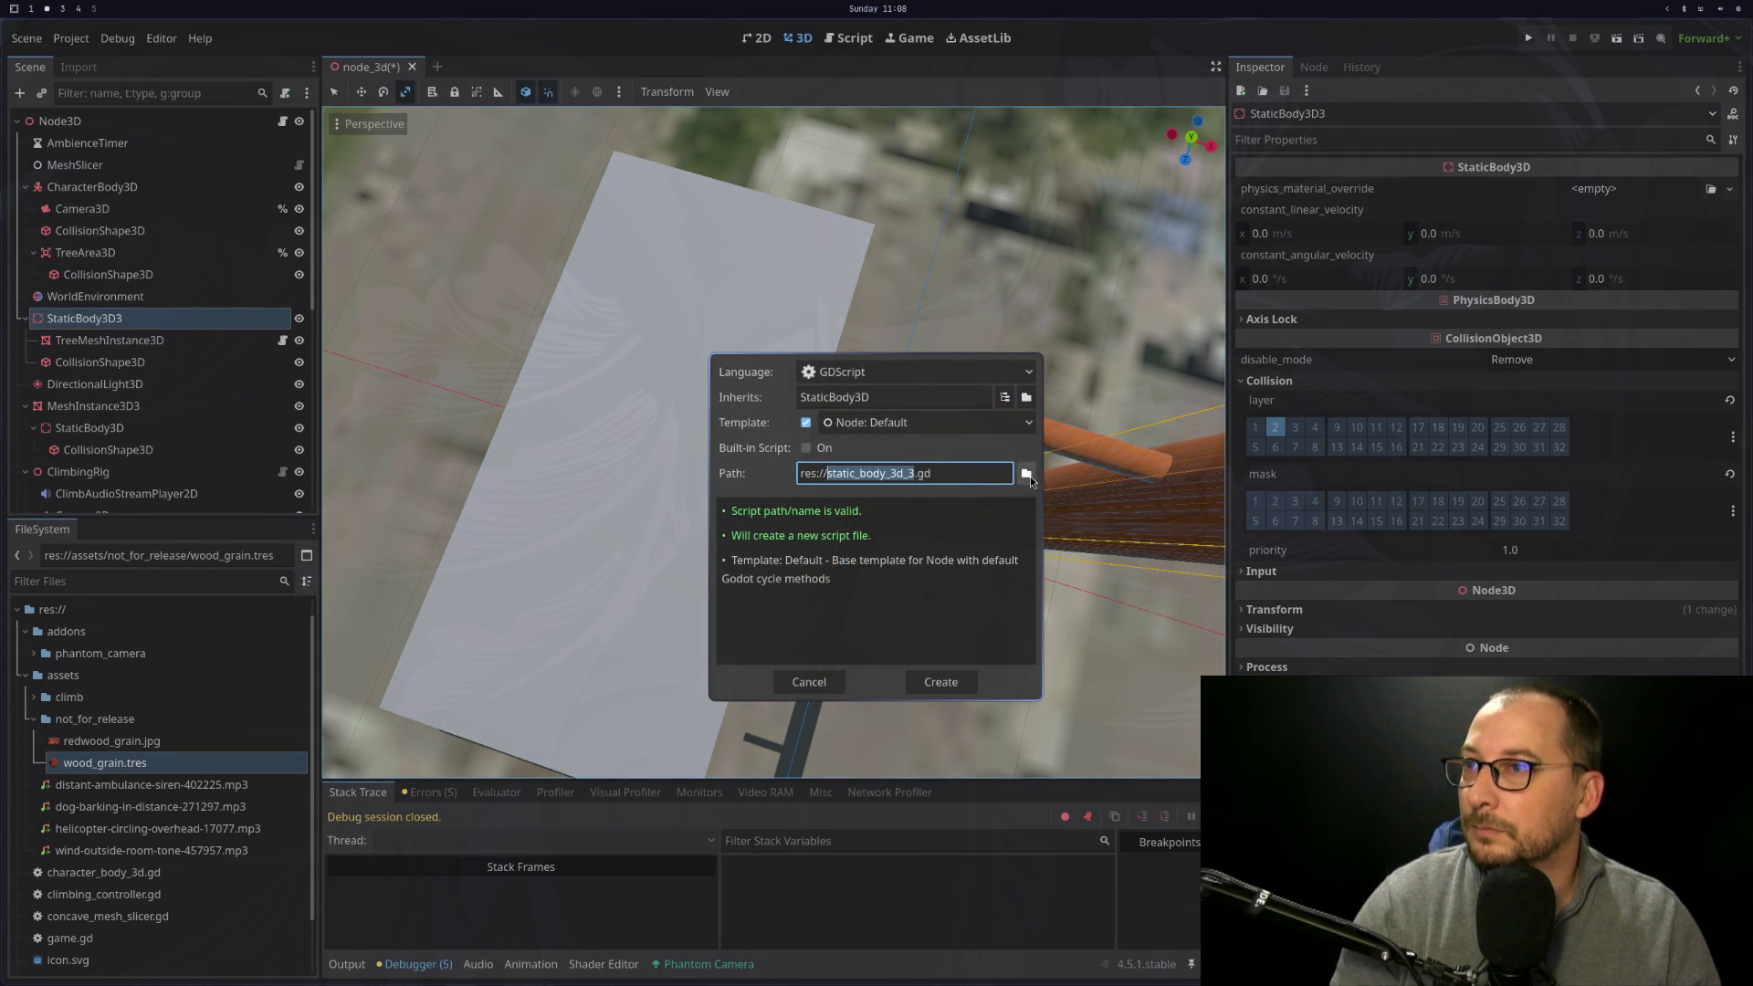
left_click(1026, 473)
double_click(1087, 347)
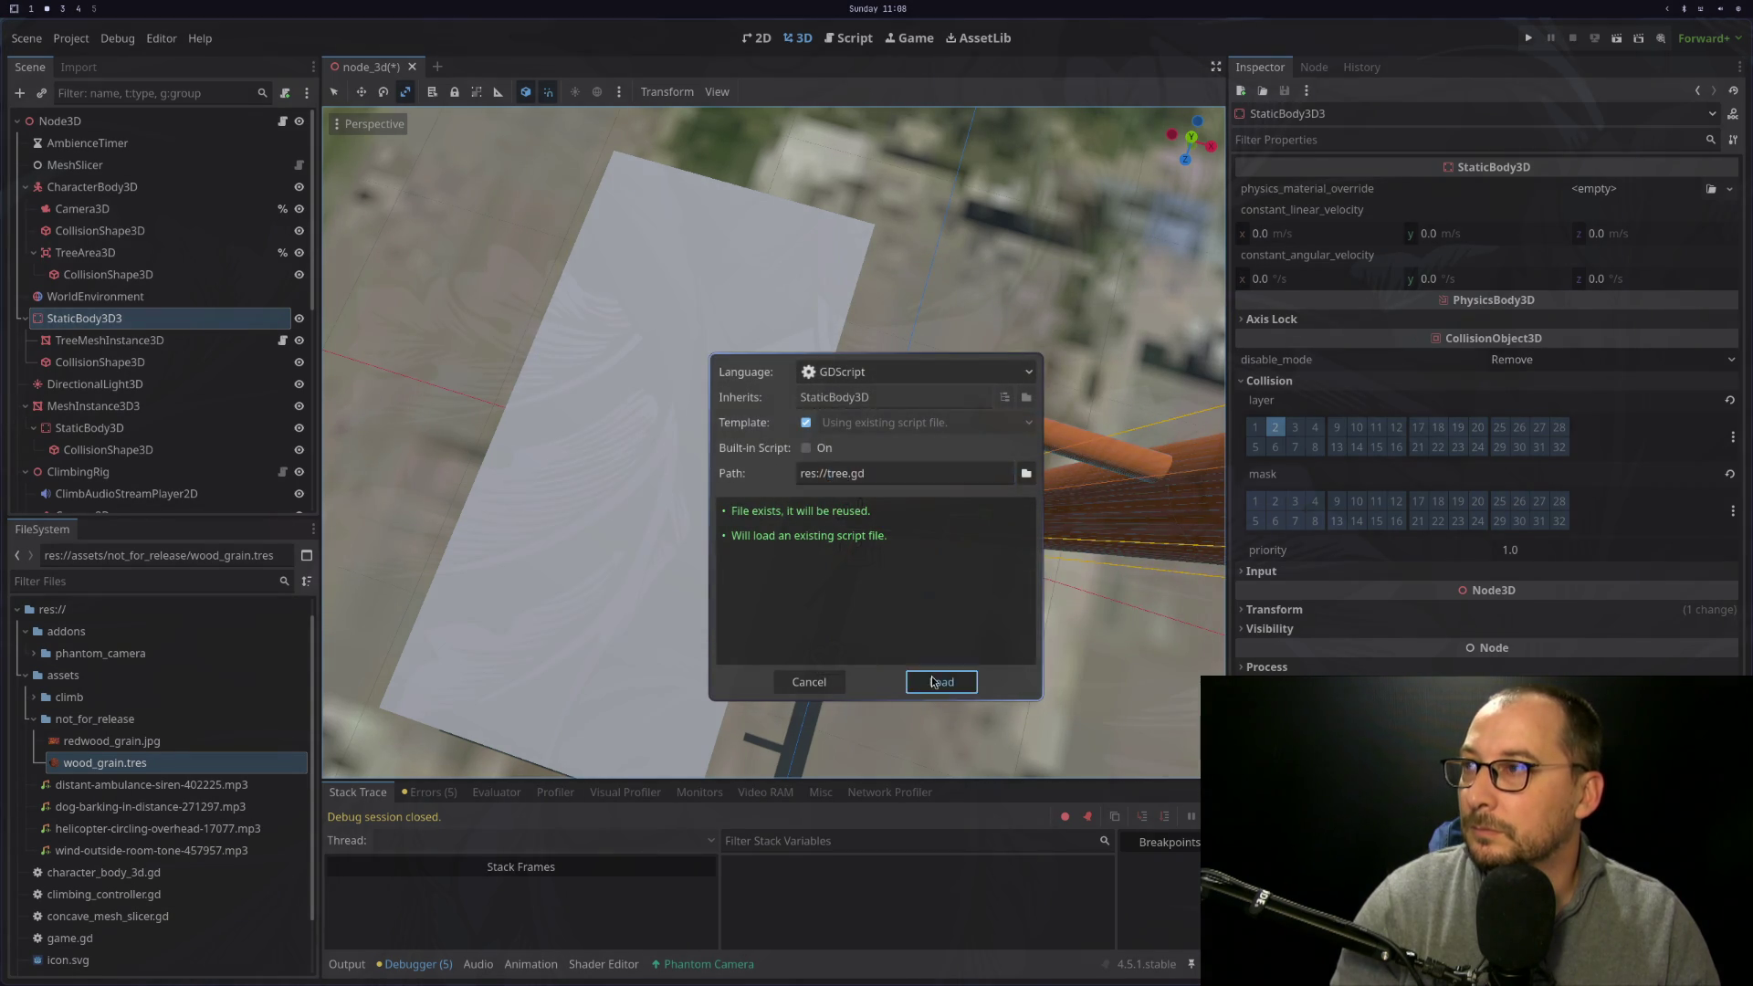
left_click(933, 682)
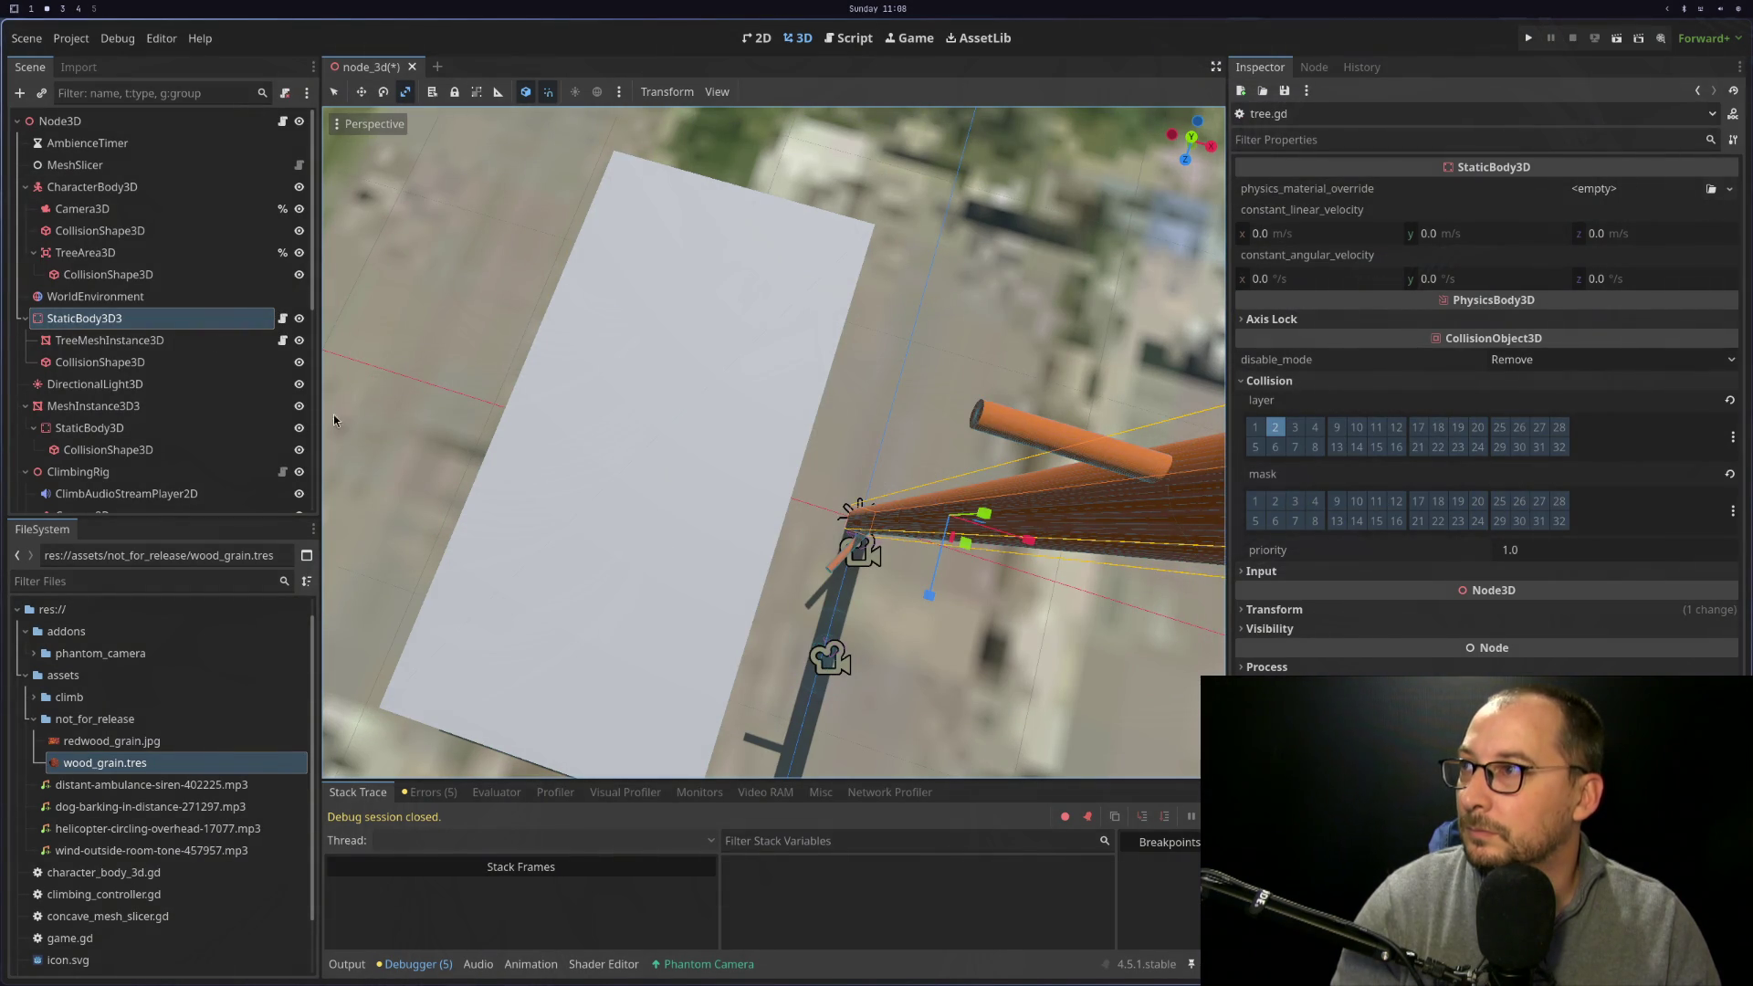
Detach the script from TreeMeshInstance3D and run the project to test the tree
right_click(191, 339)
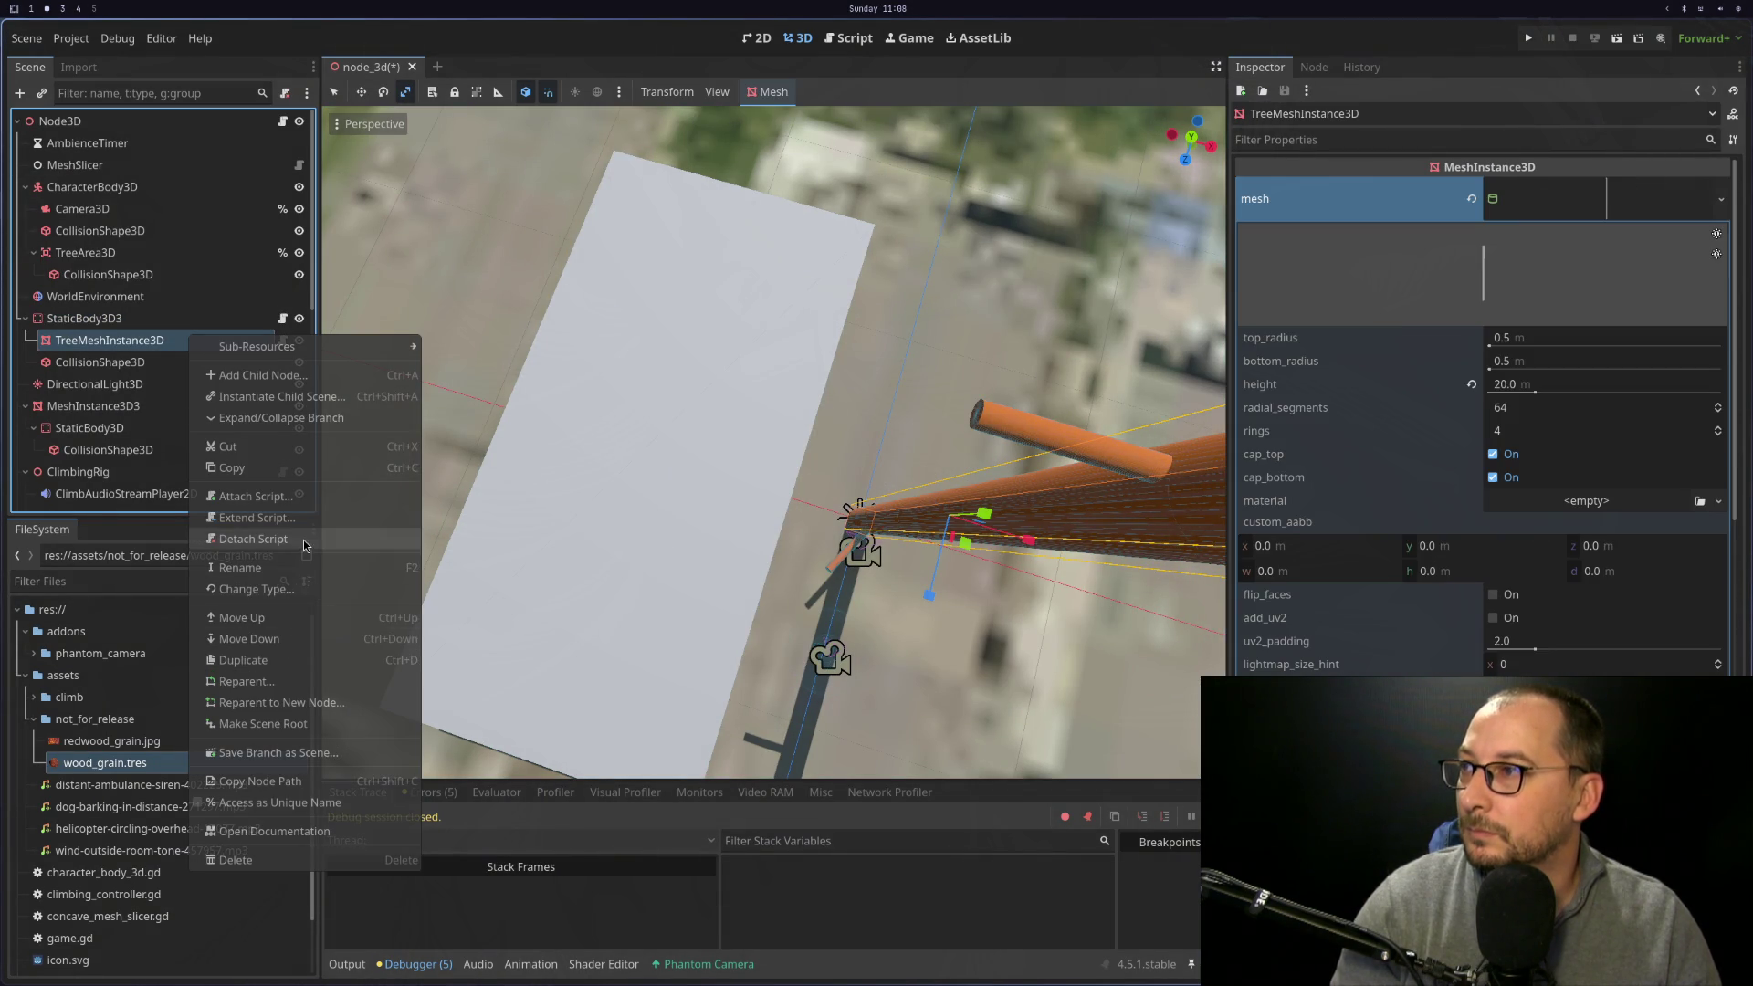
left_click(253, 539)
left_click(1528, 37)
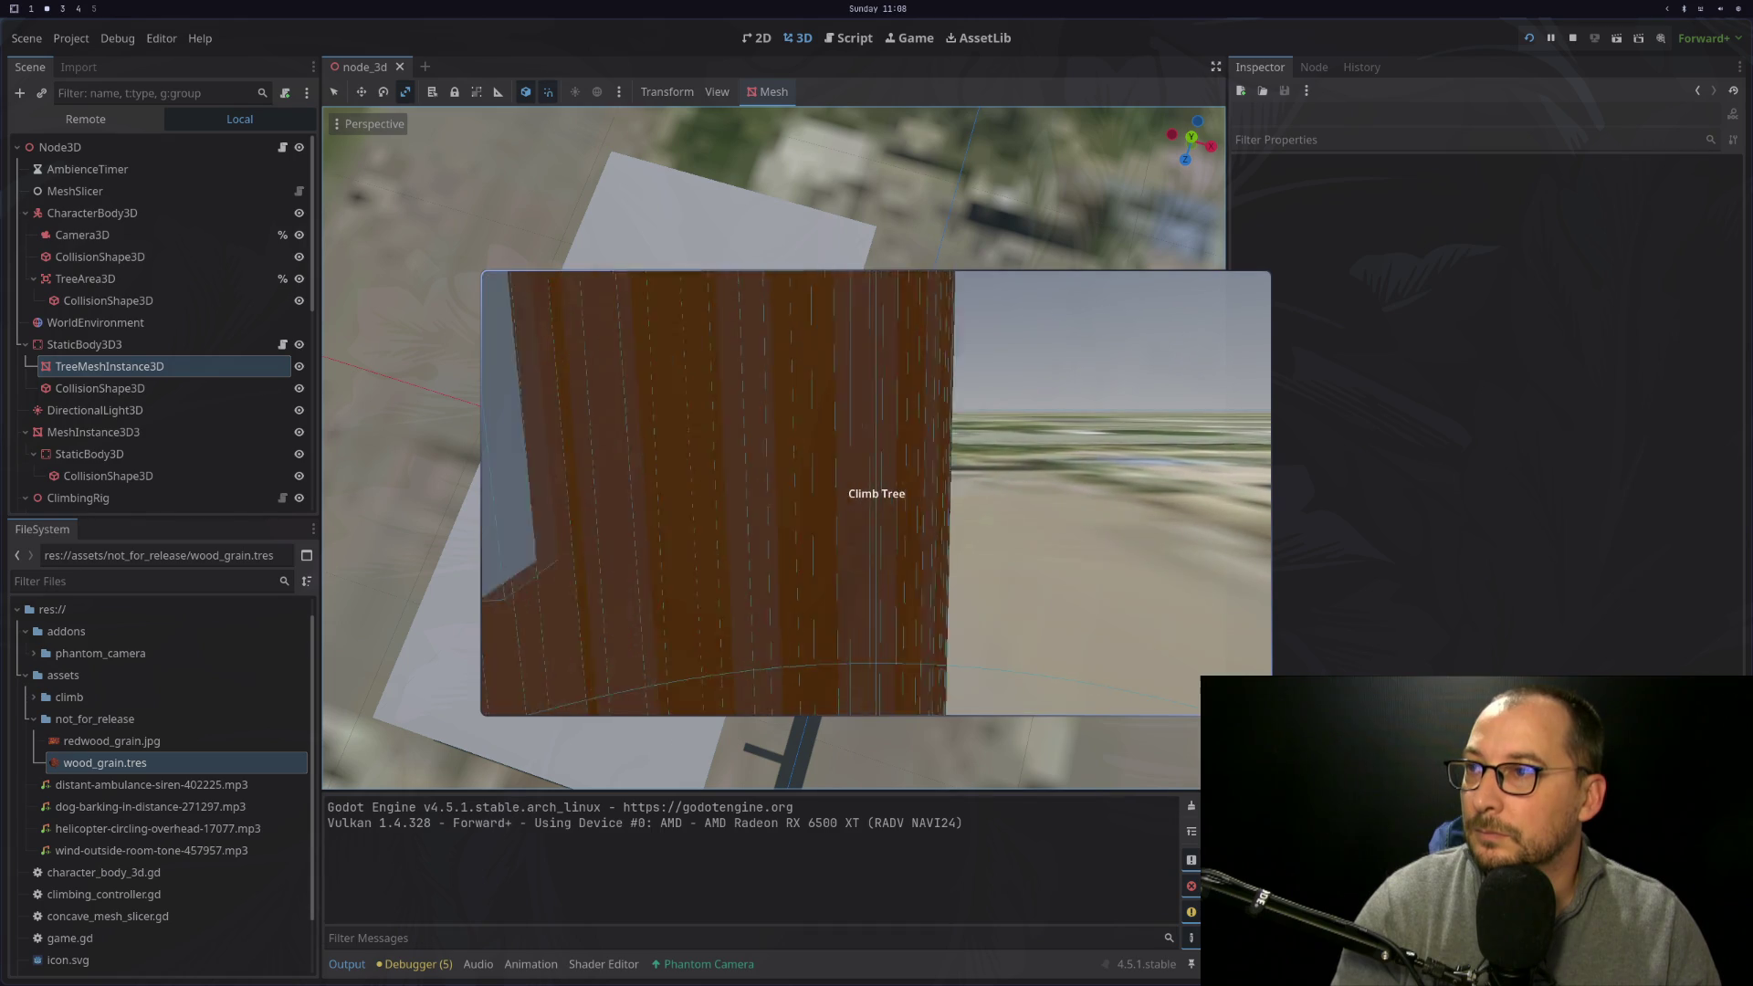
Stop the game, replace pass with the uncommented _climb_points line in tree.gd, and save
key("Escape")
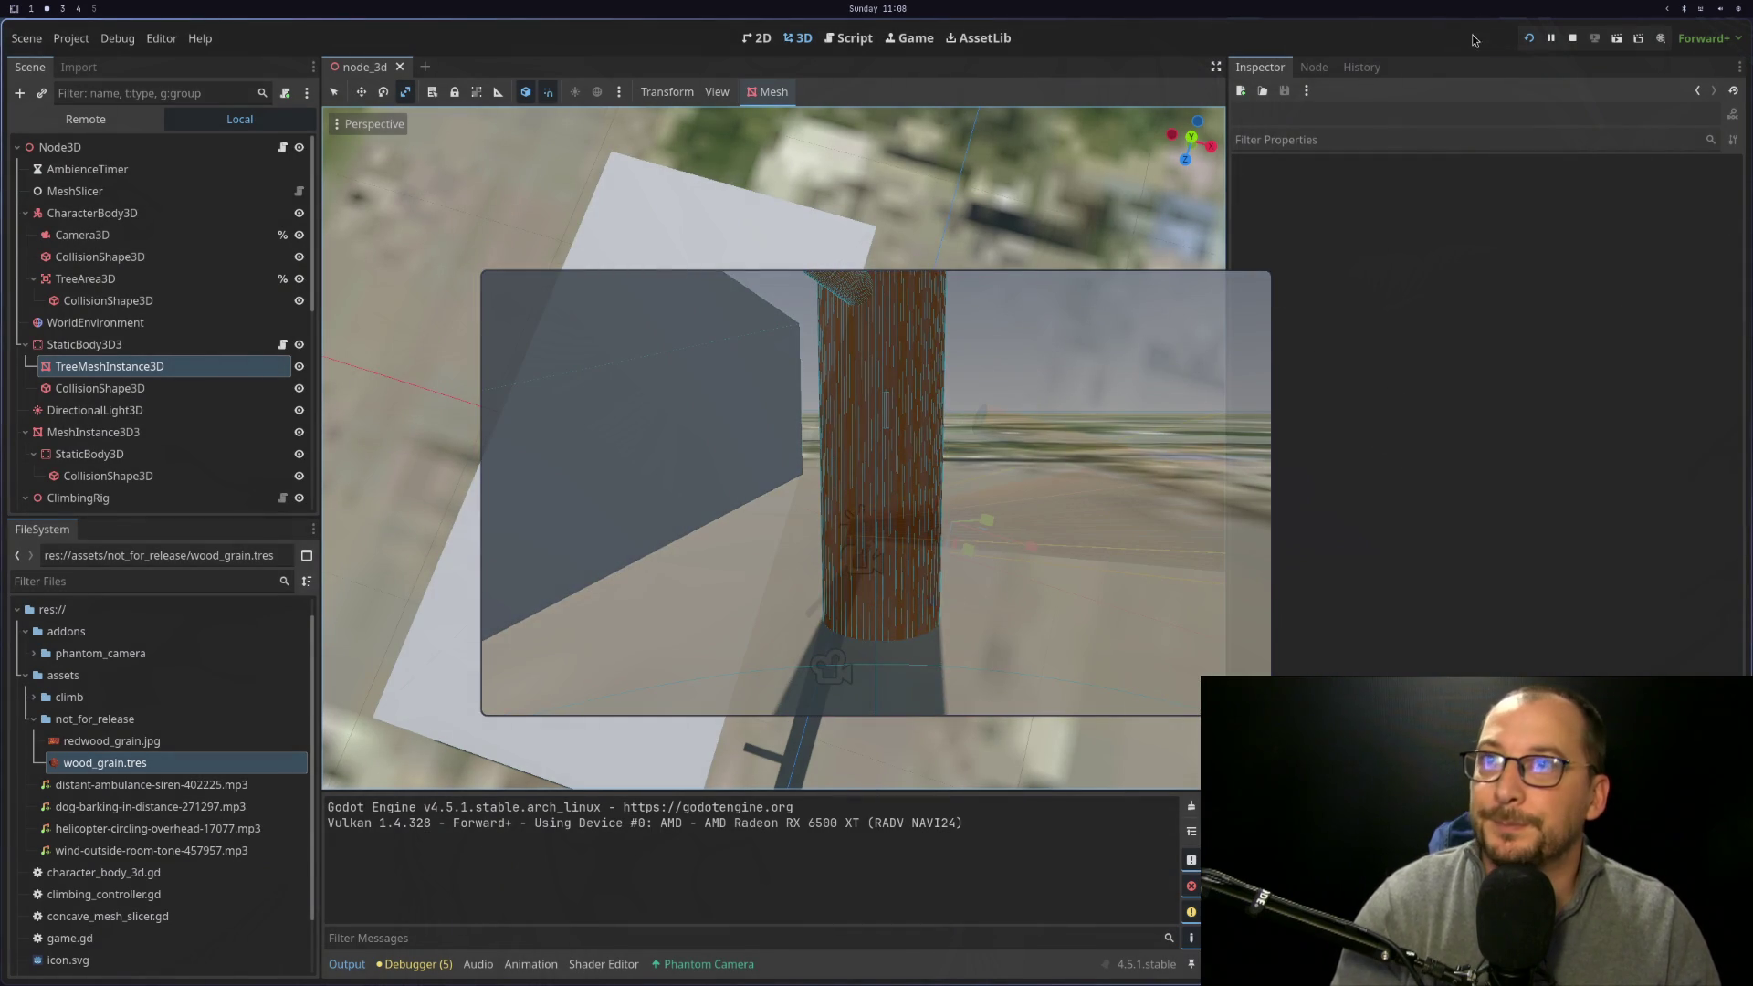
left_click(1572, 37)
key("super+1")
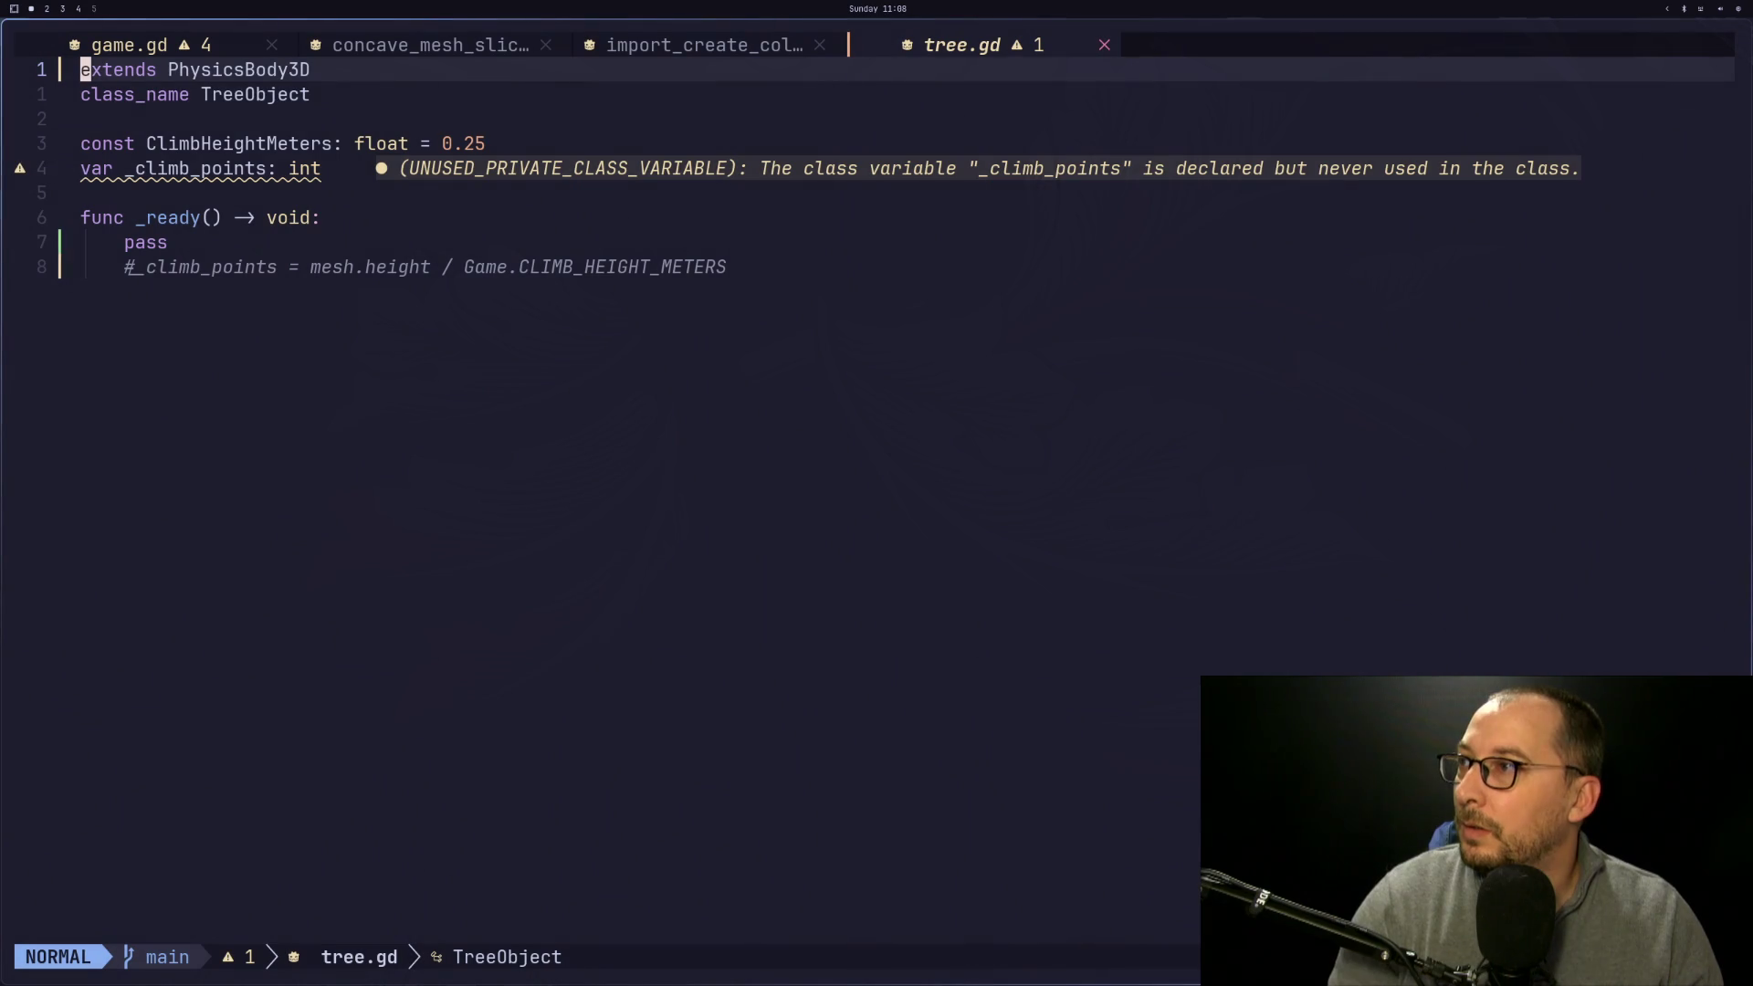
left_click(177, 252)
key("d")
key("d")
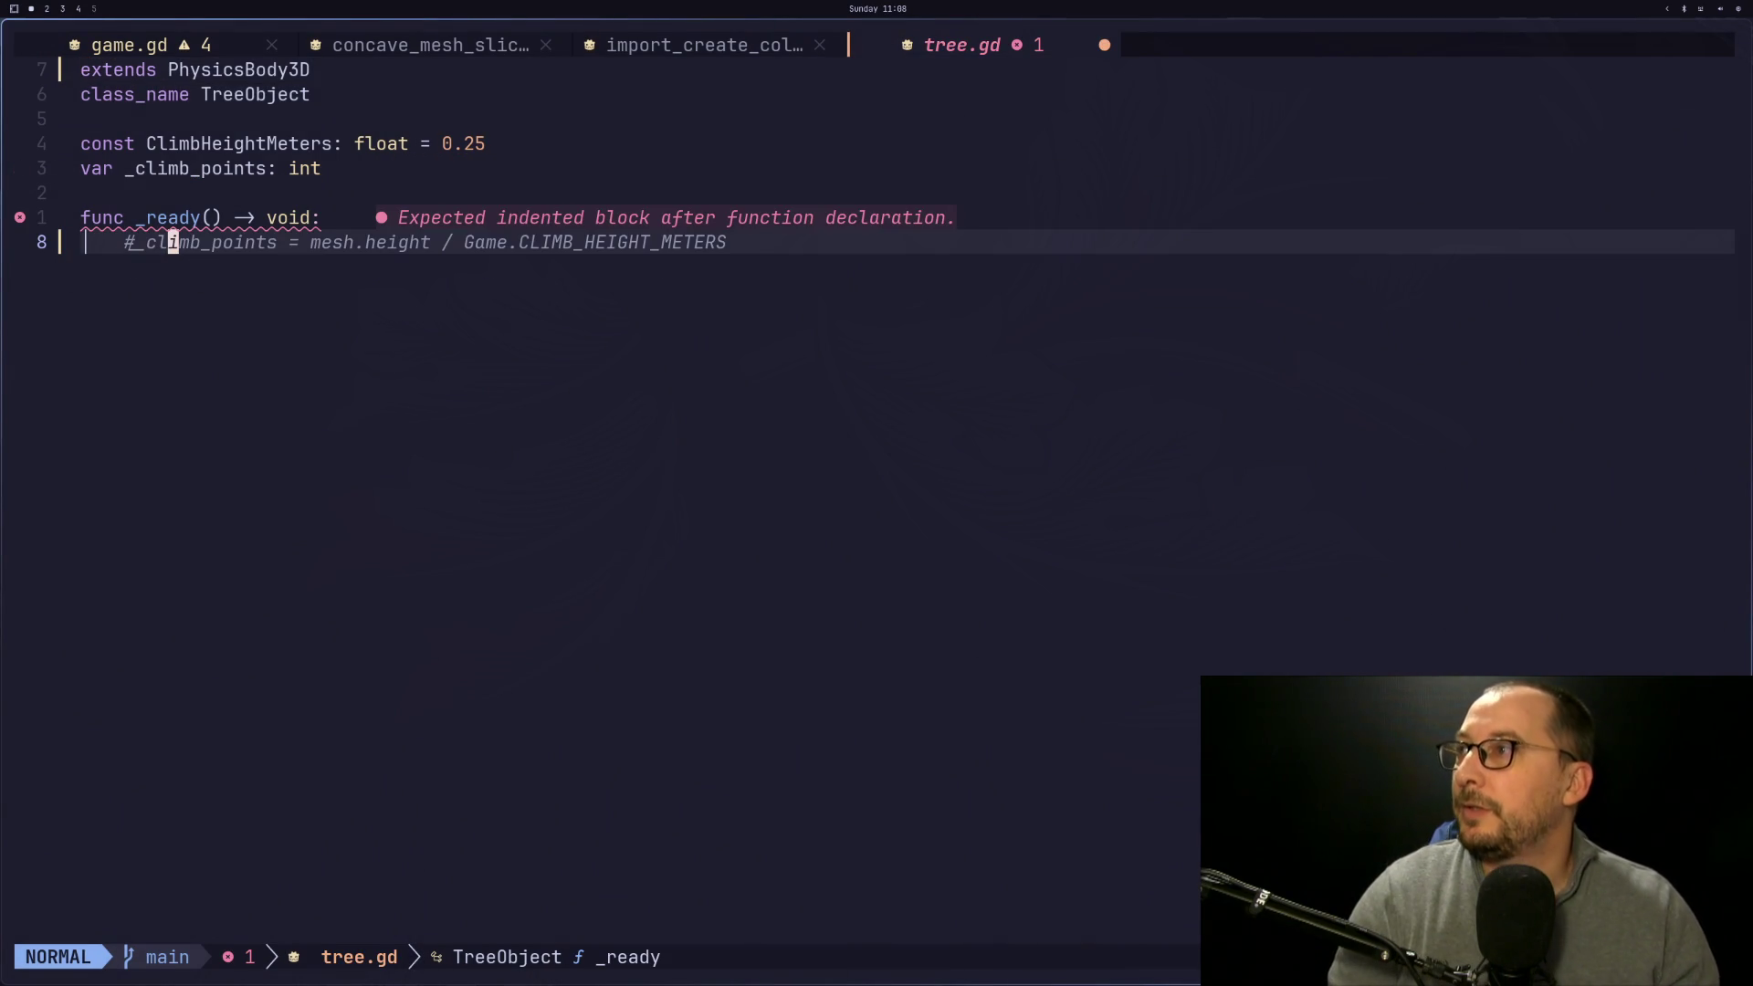
key("asciicircum")
key("s")
key("Escape")
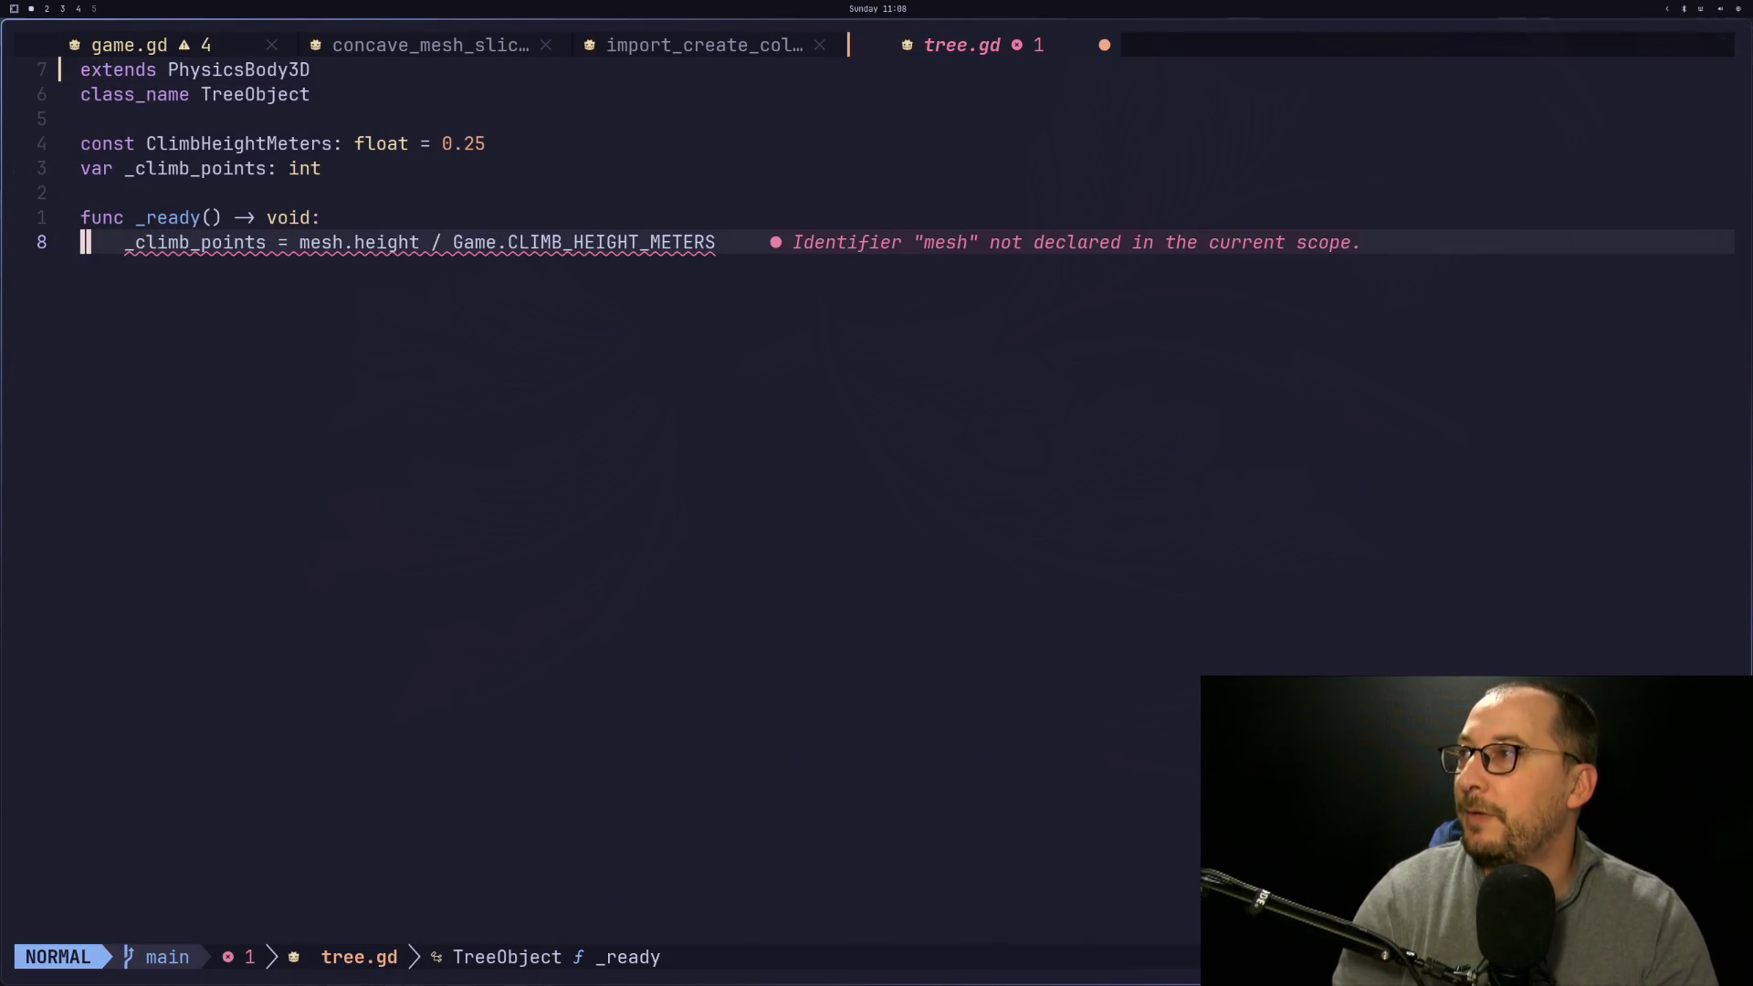
type(":w")
key("Return")
Rename the TreeMeshInstance3D node to MeshInstance3D
key("super+2")
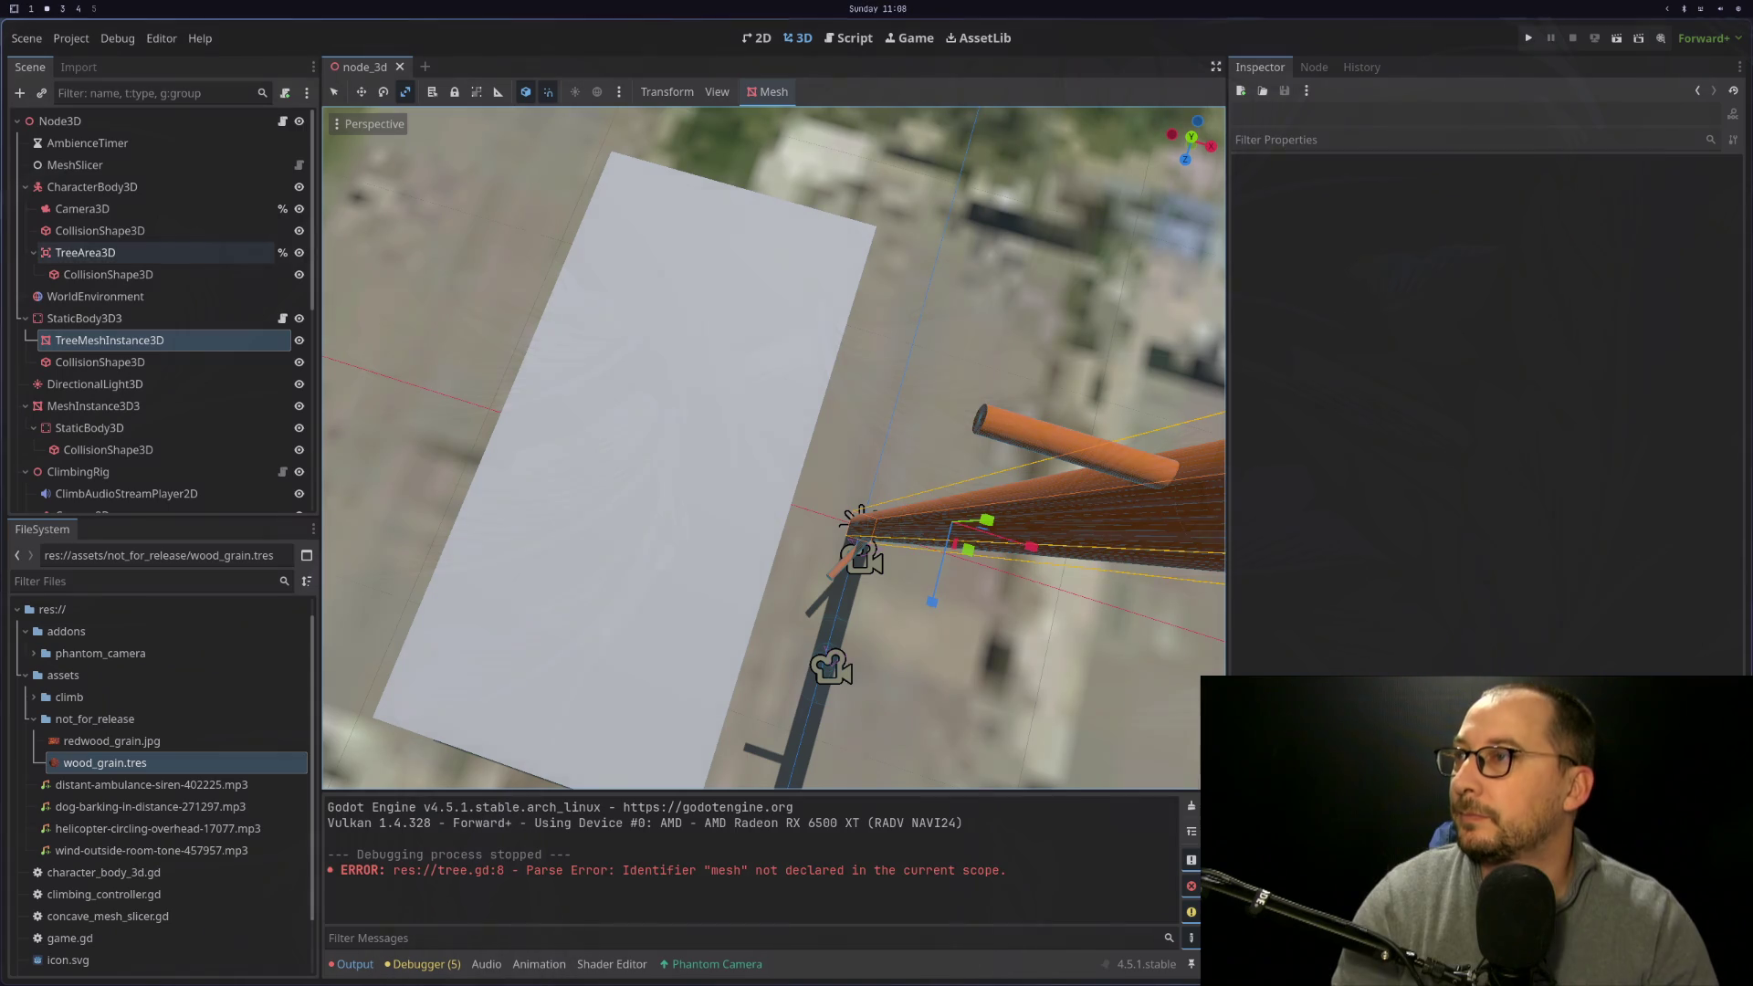
left_click(81, 339)
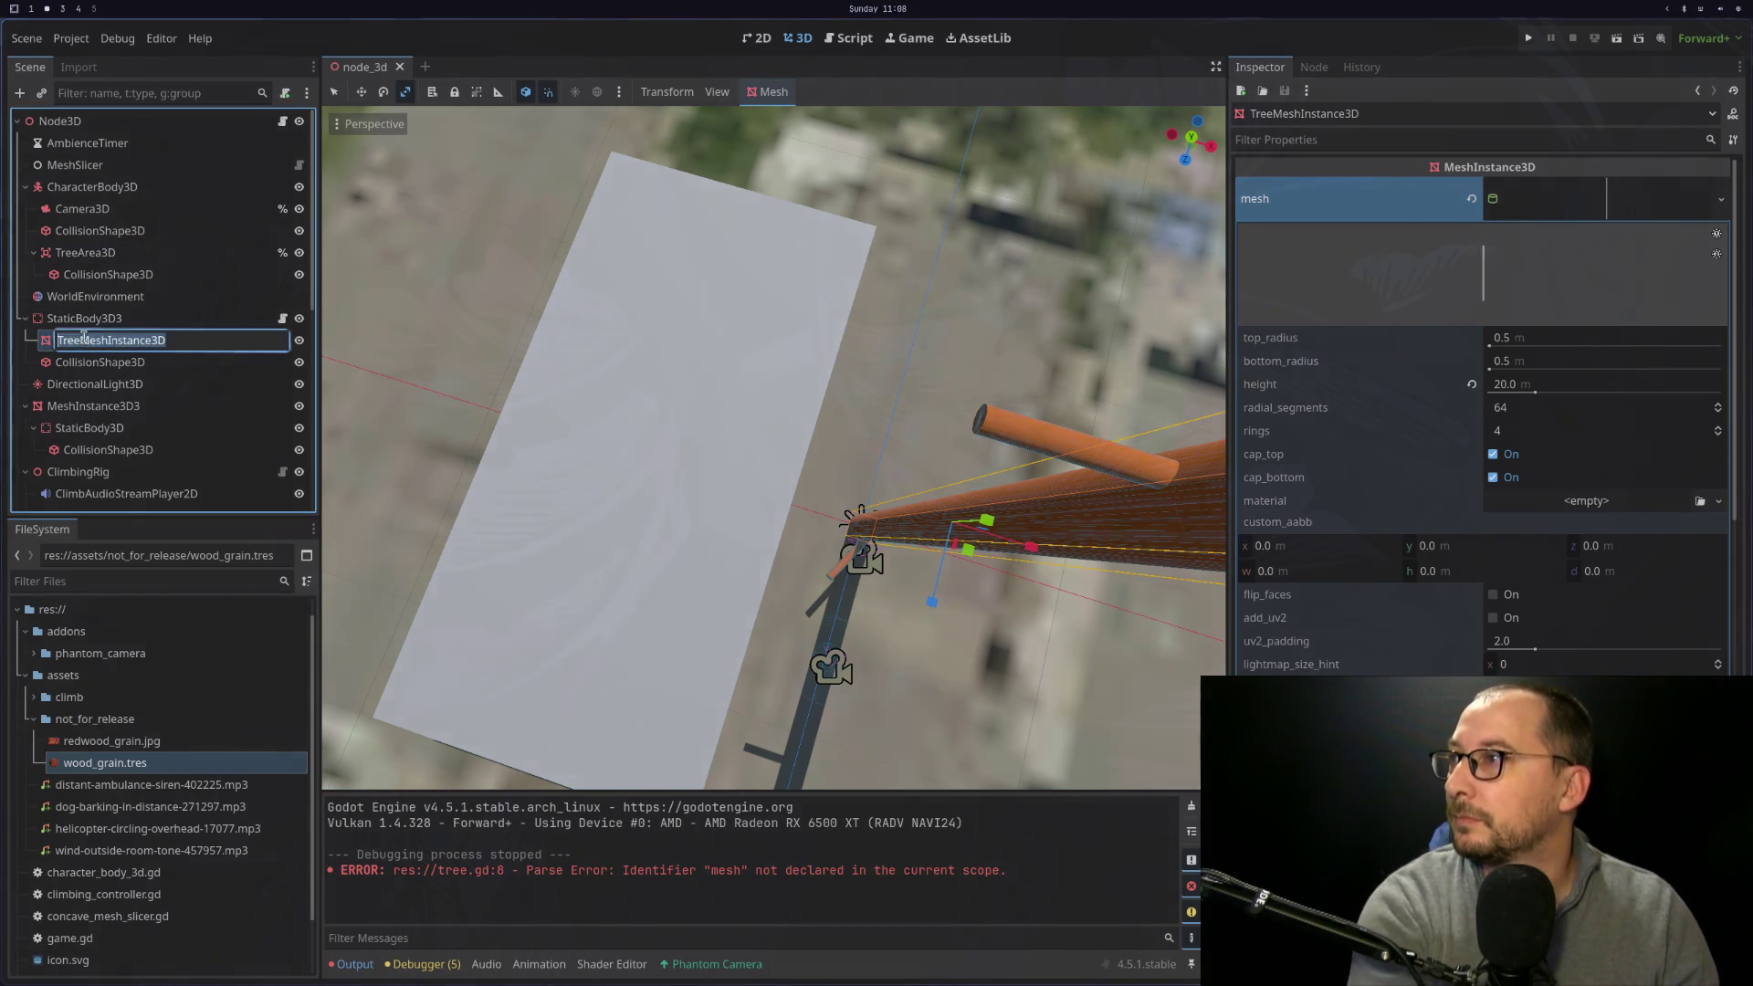
left_click(81, 340)
key("BackSpace")
key("BackSpace")
key("BackSpace")
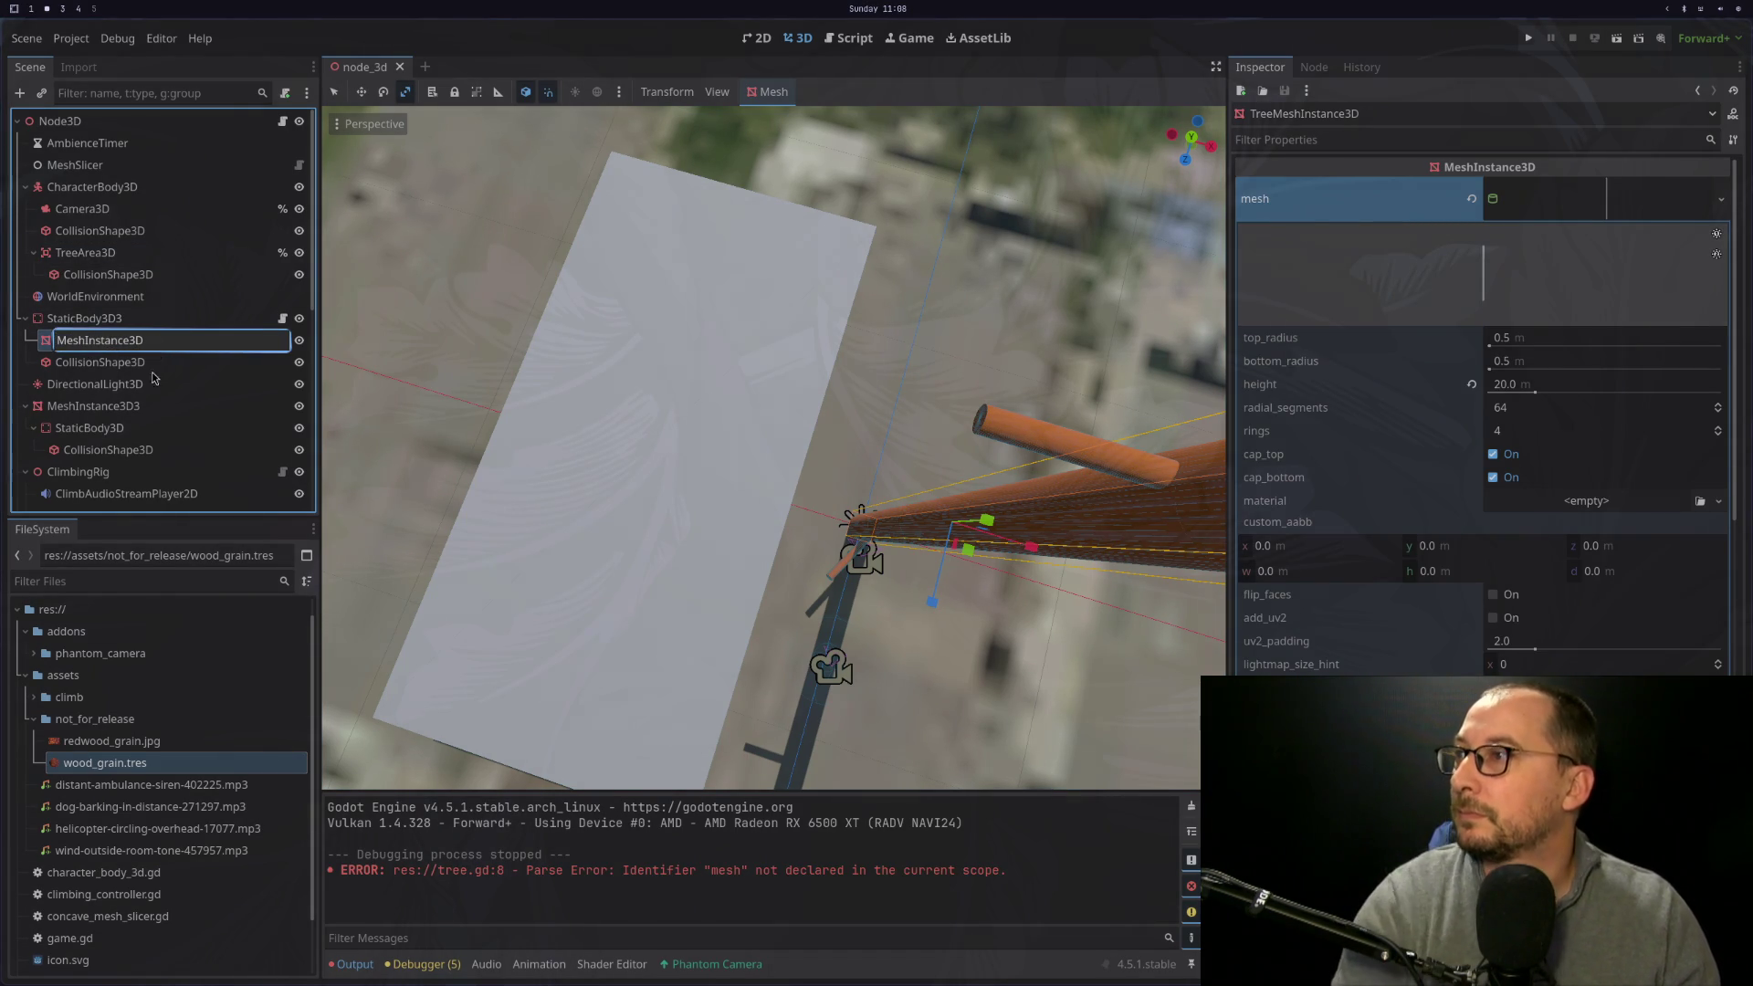
key("Return")
key("super+1")
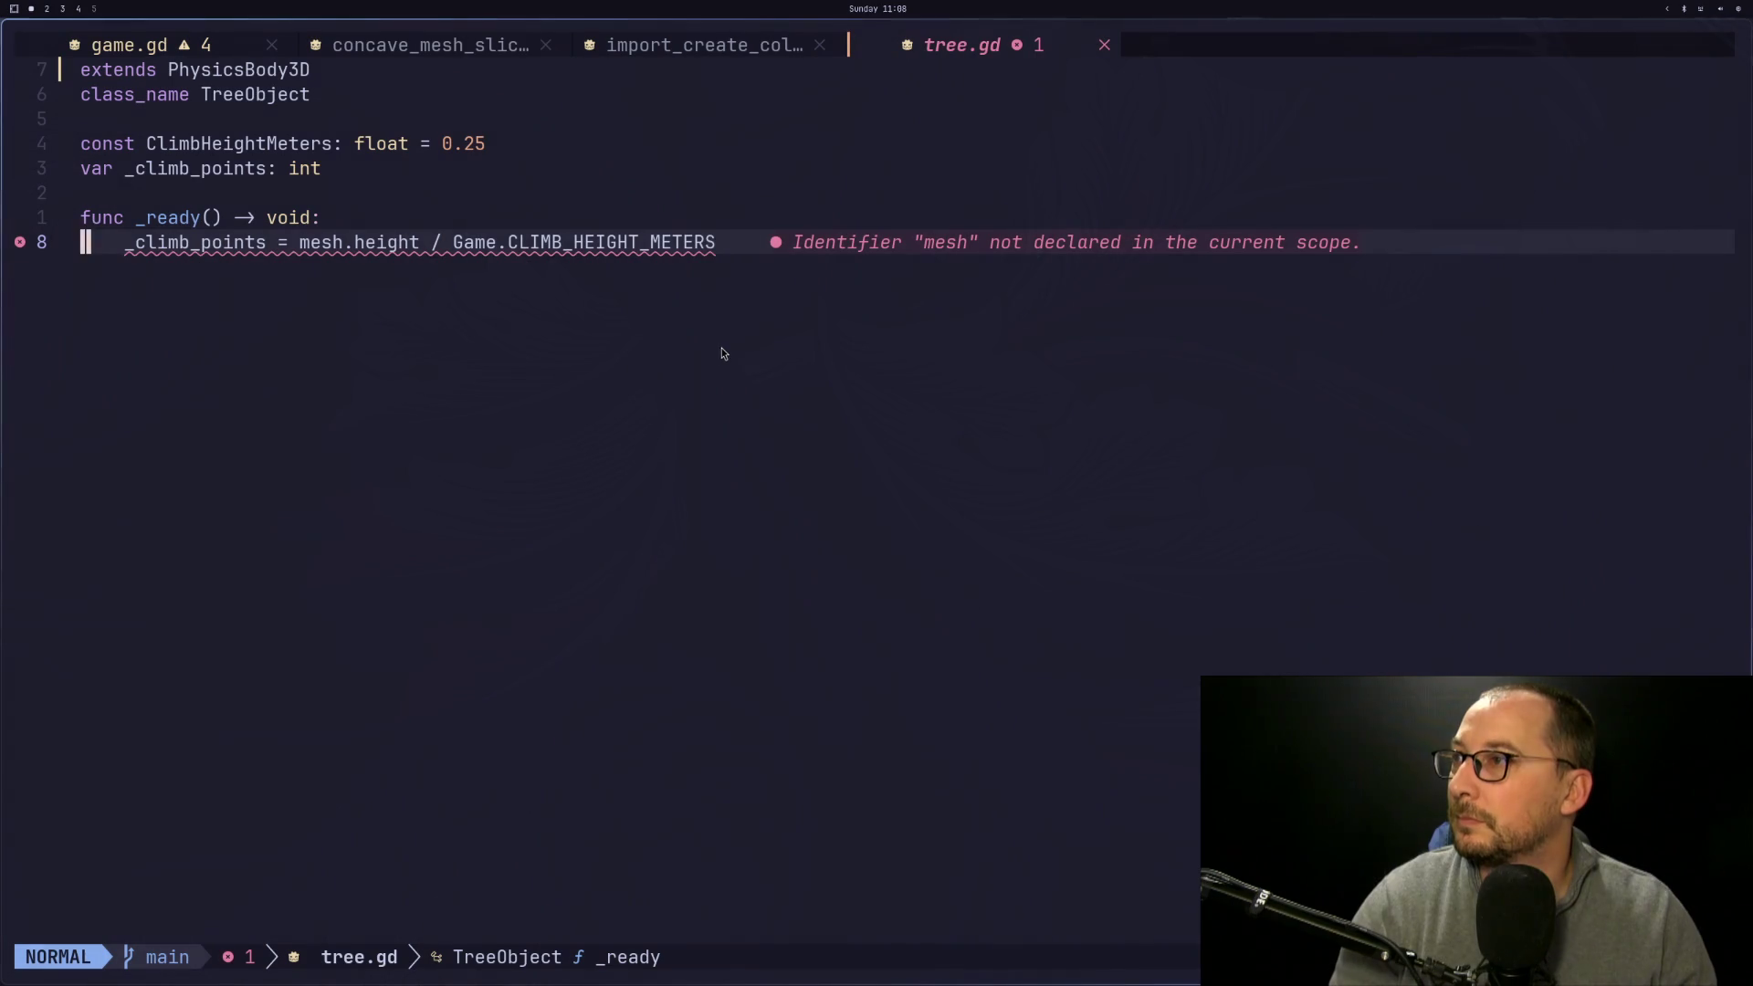
Save tree.gd and move to the _tree_current assignment in game.gd's _entered_tree_area
type("$:w")
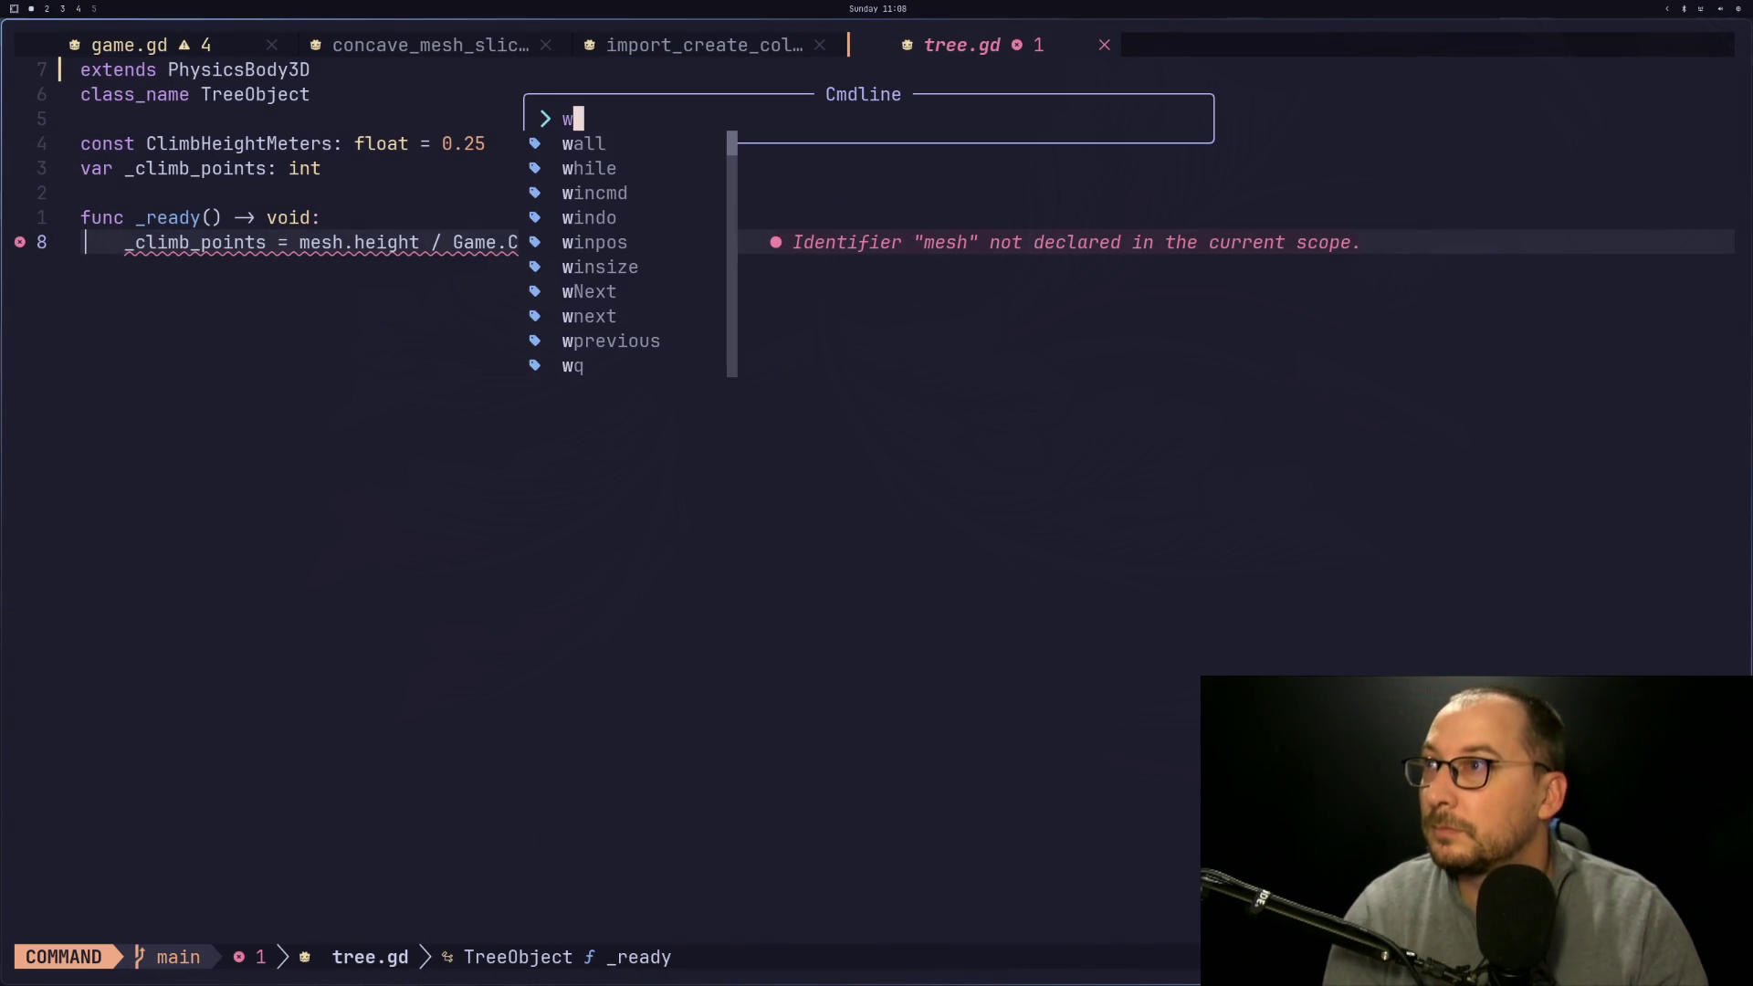
key("Escape")
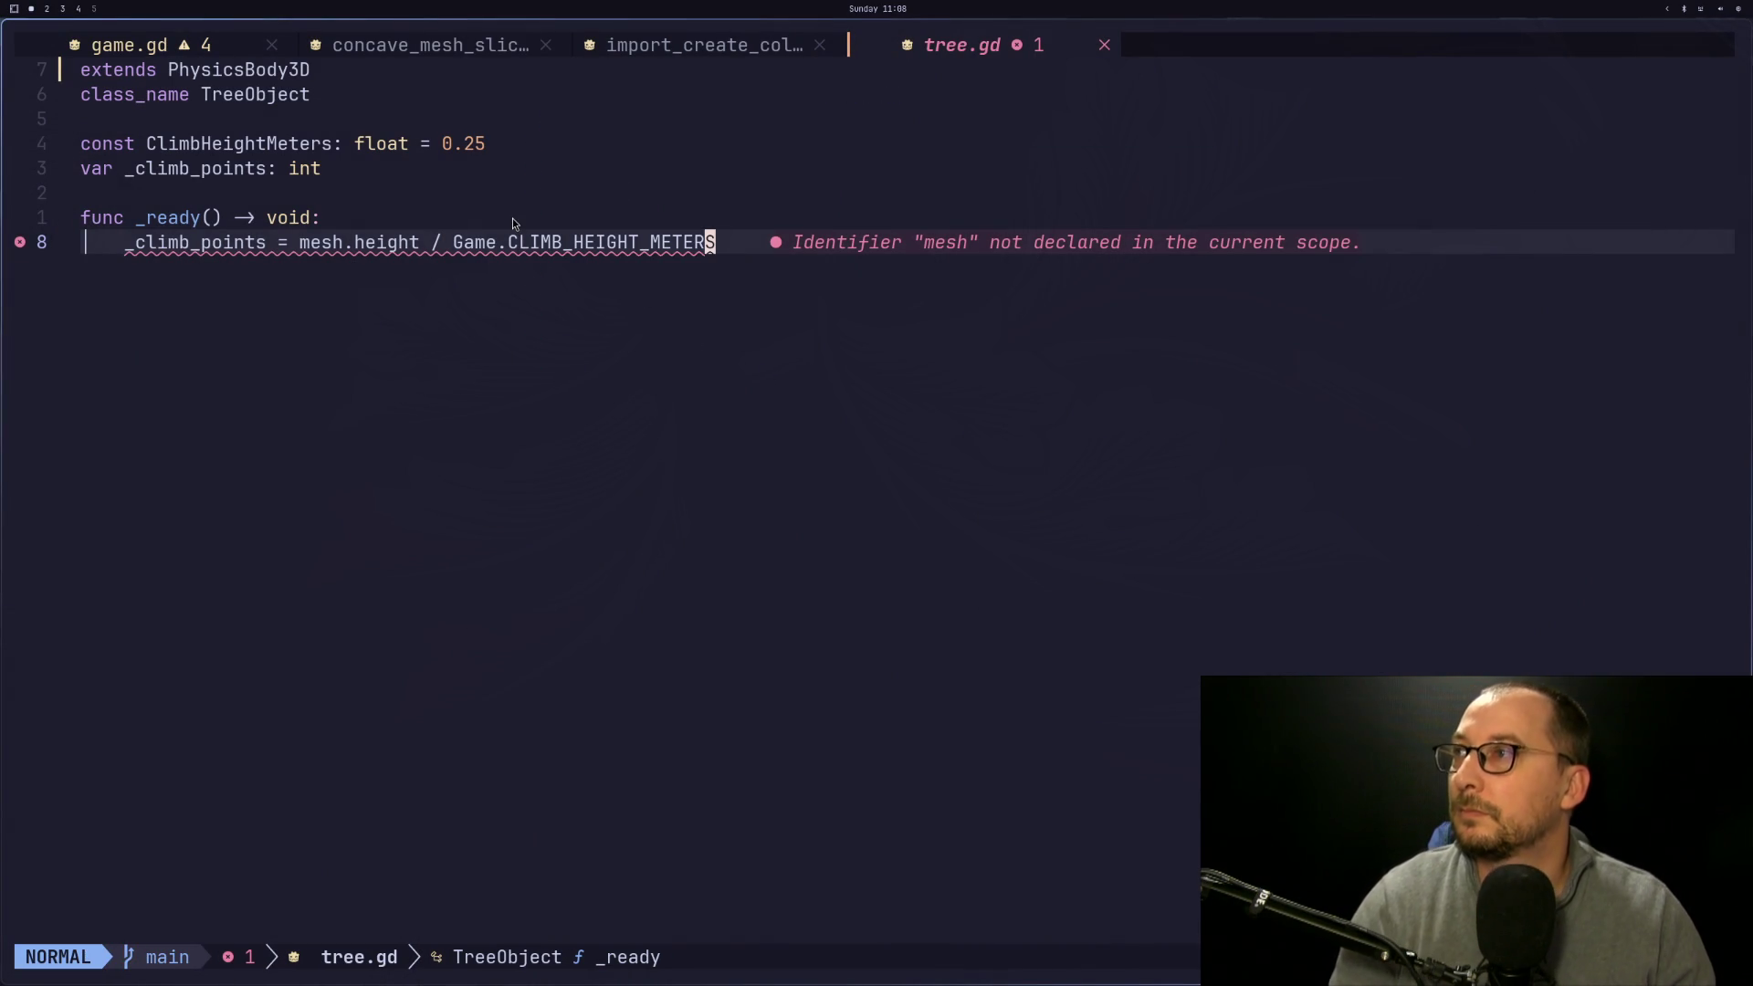
key("k")
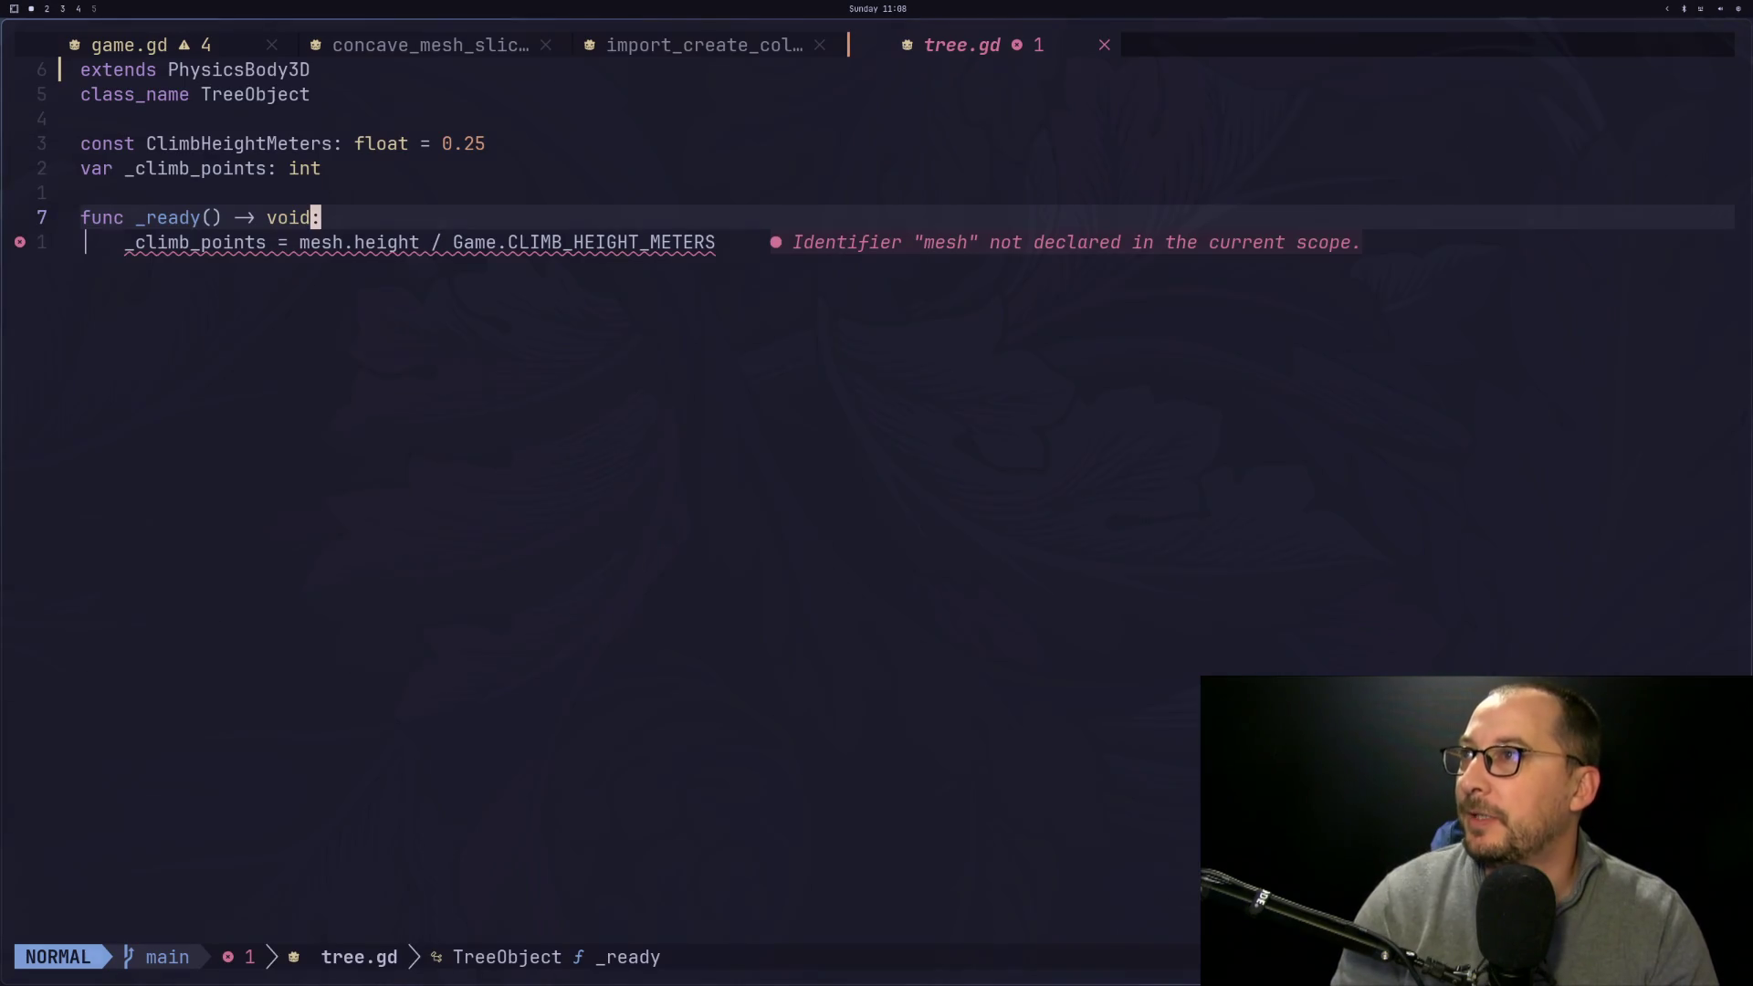
key("ctrl+o")
key("ctrl+o")
key("j")
key("j")
key("j")
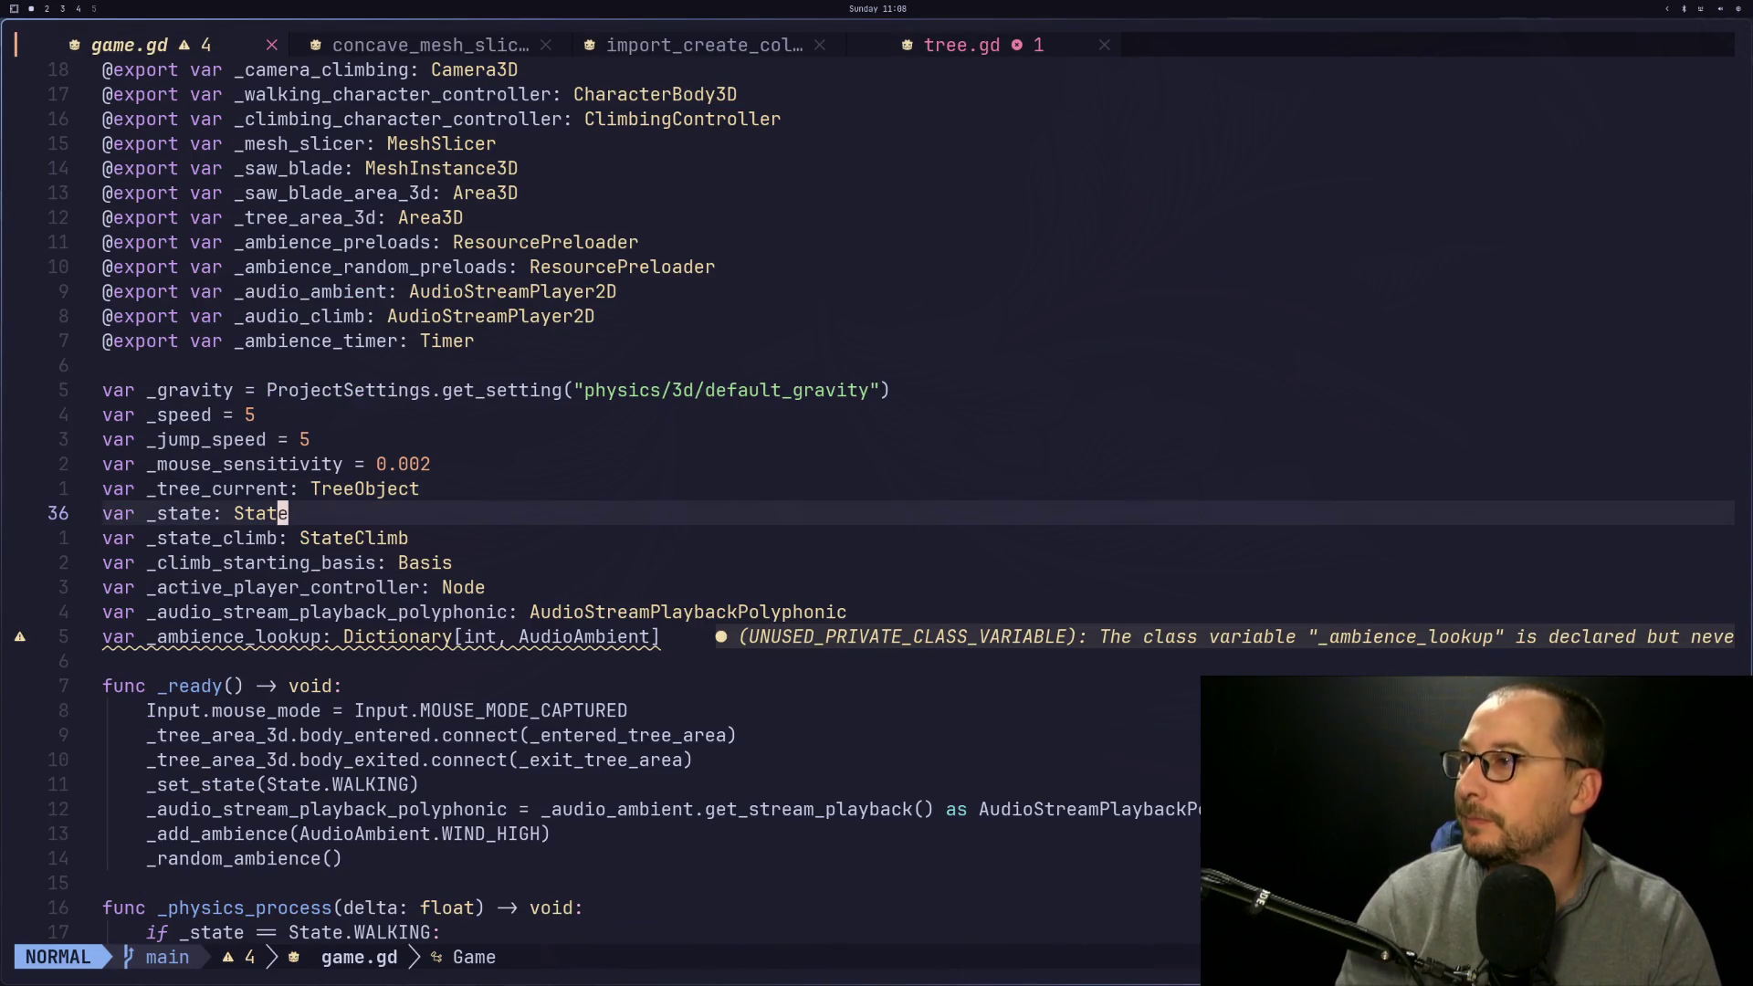
key("j")
key("j")
key("j")
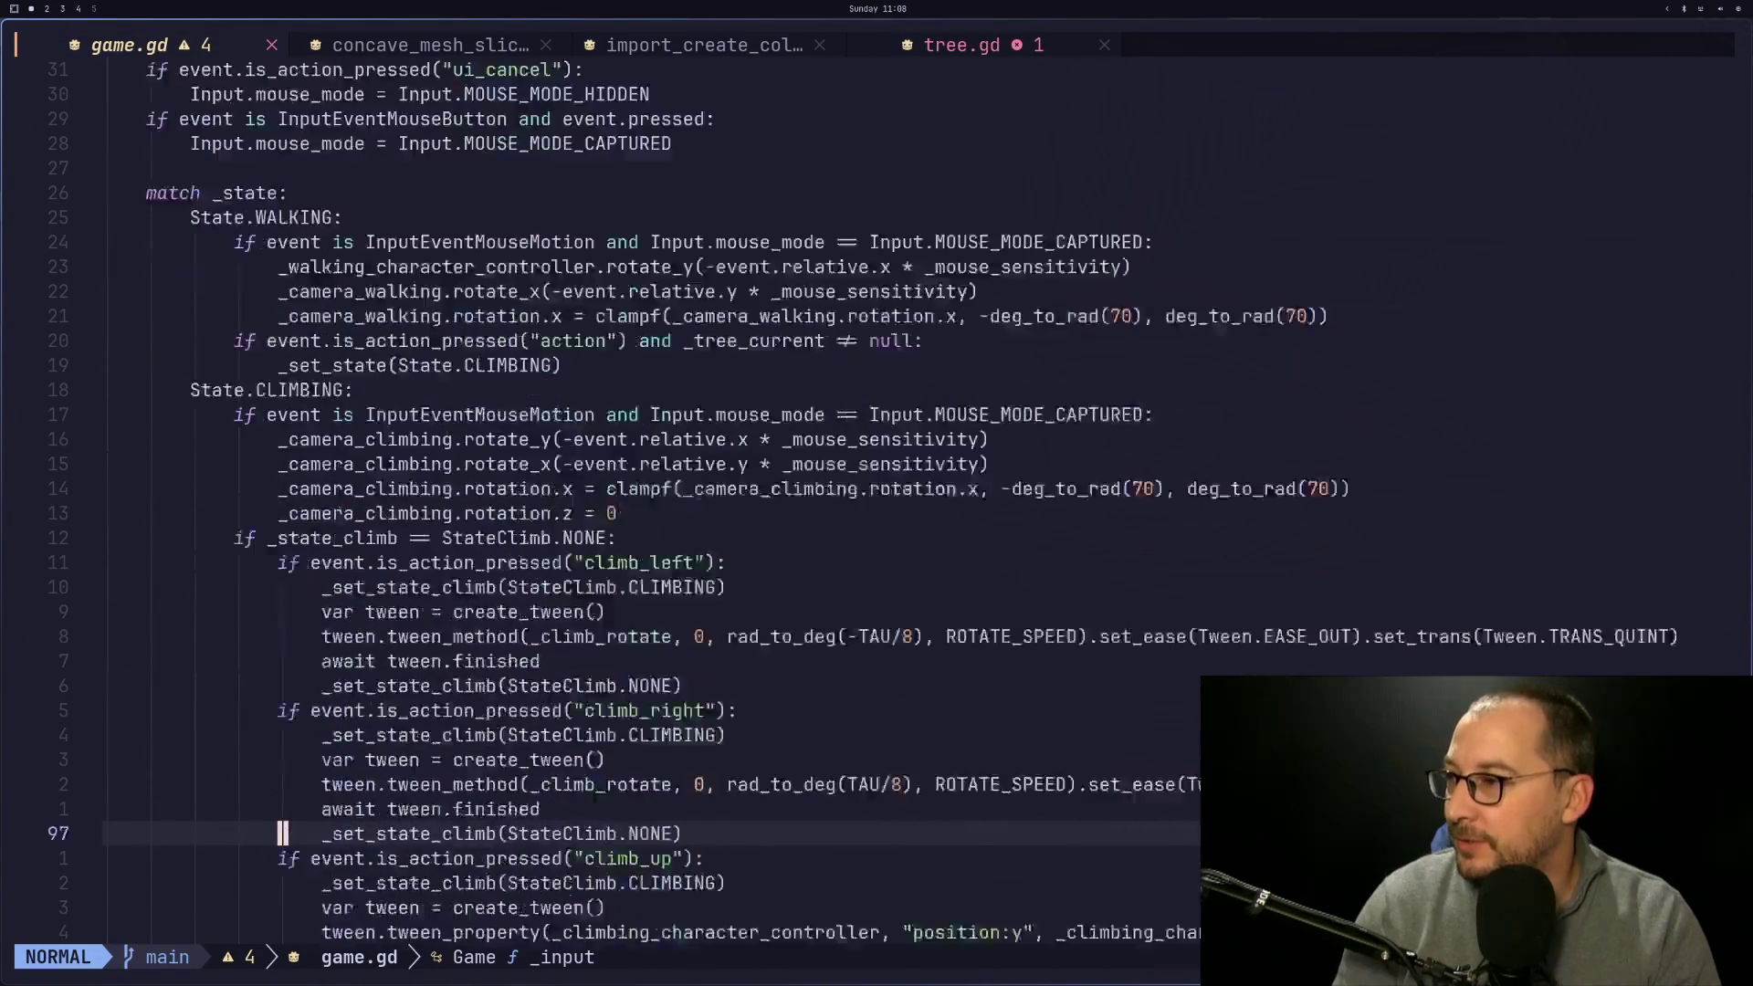
key("k")
key("k")
key("k")
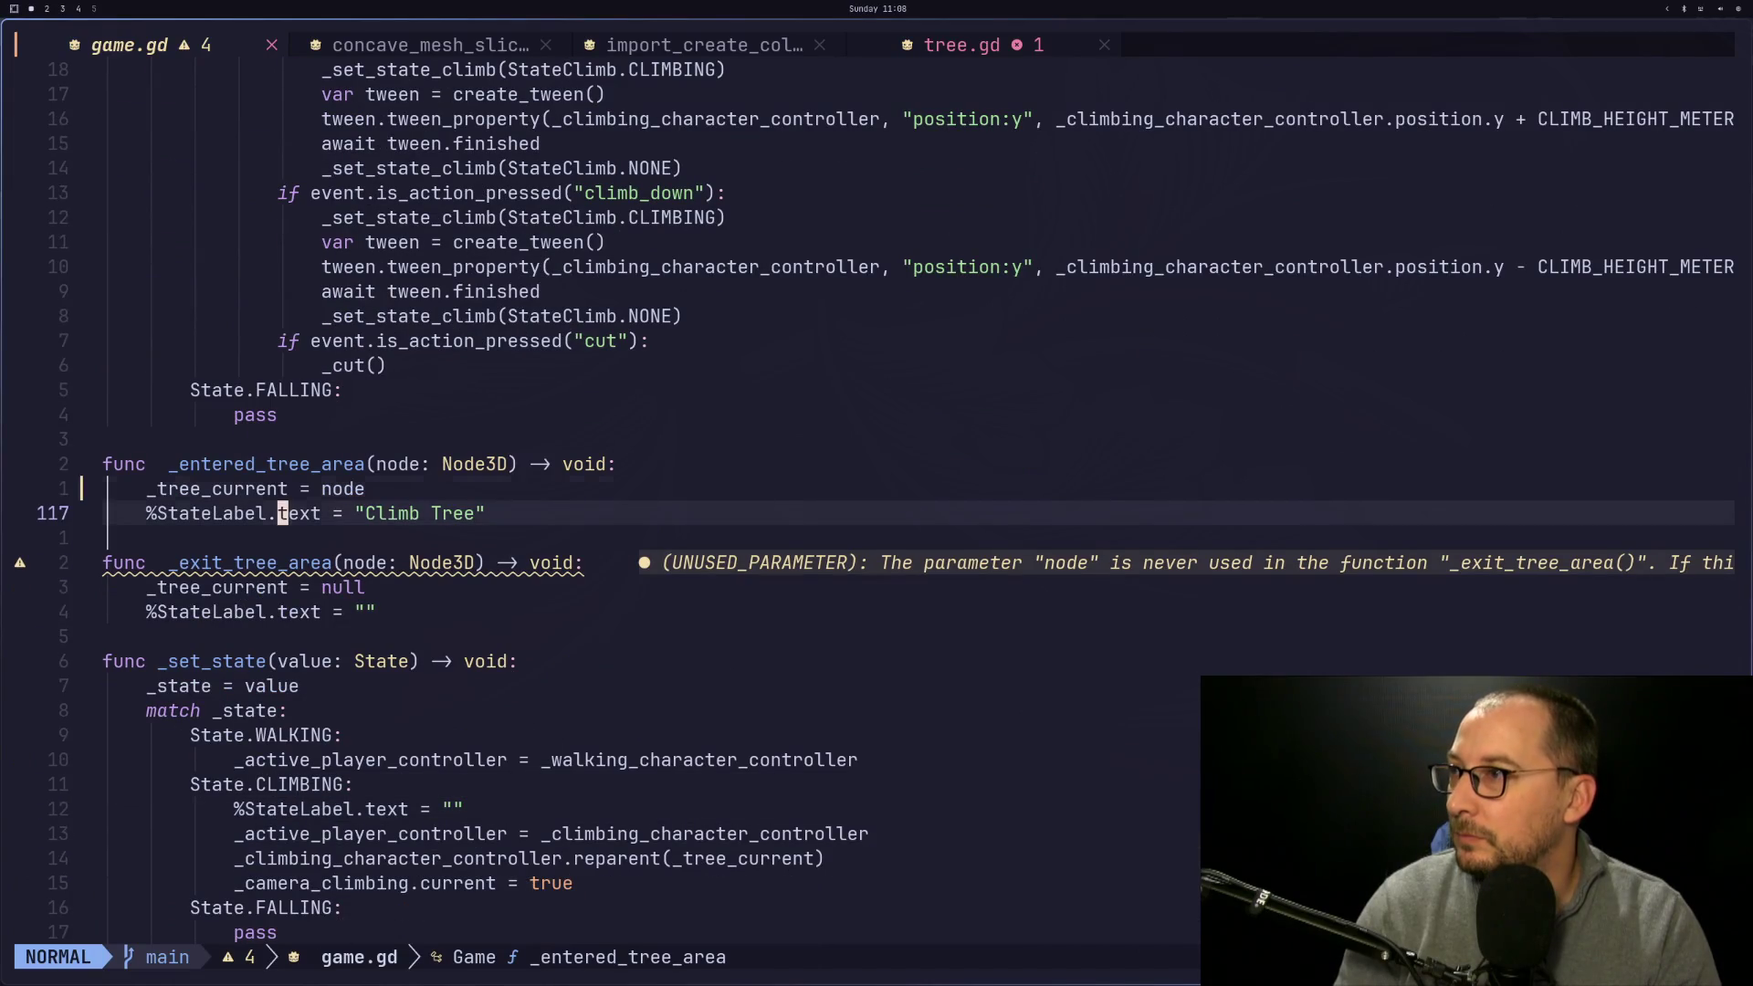
Guard the _tree_current assignment with 'if node is TreeObject:' and save game.gd
key("shift+o")
type("if nod")
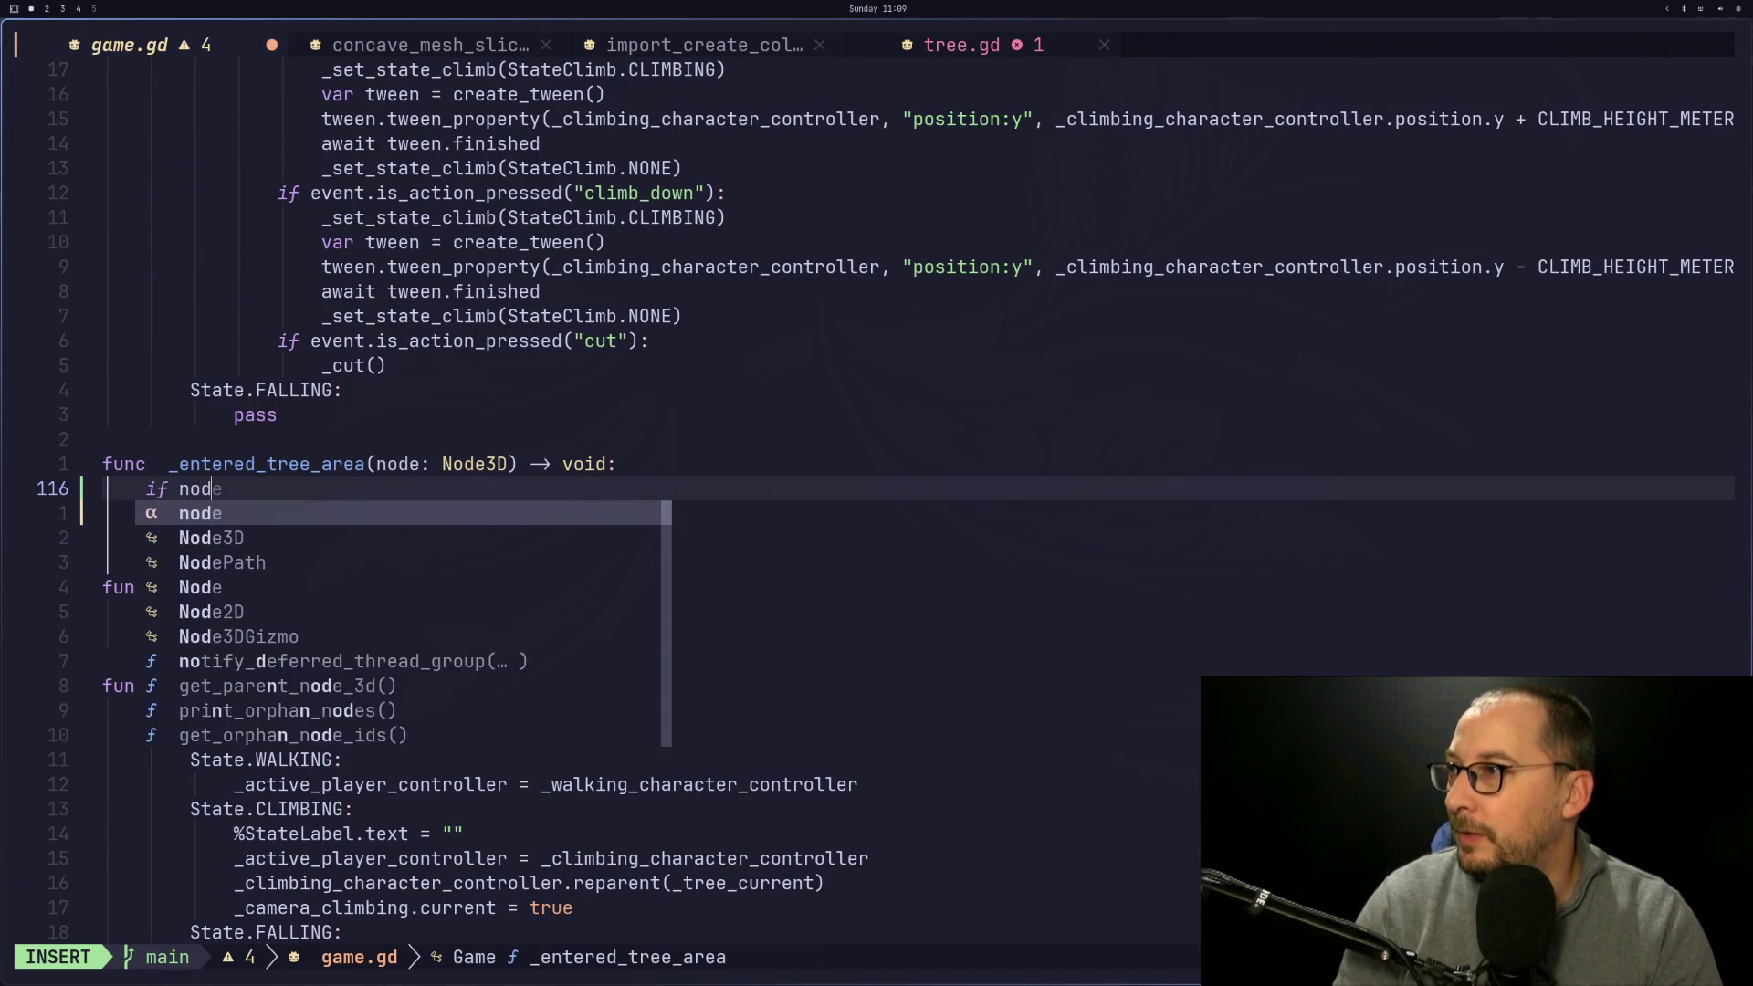
type("e is TRee")
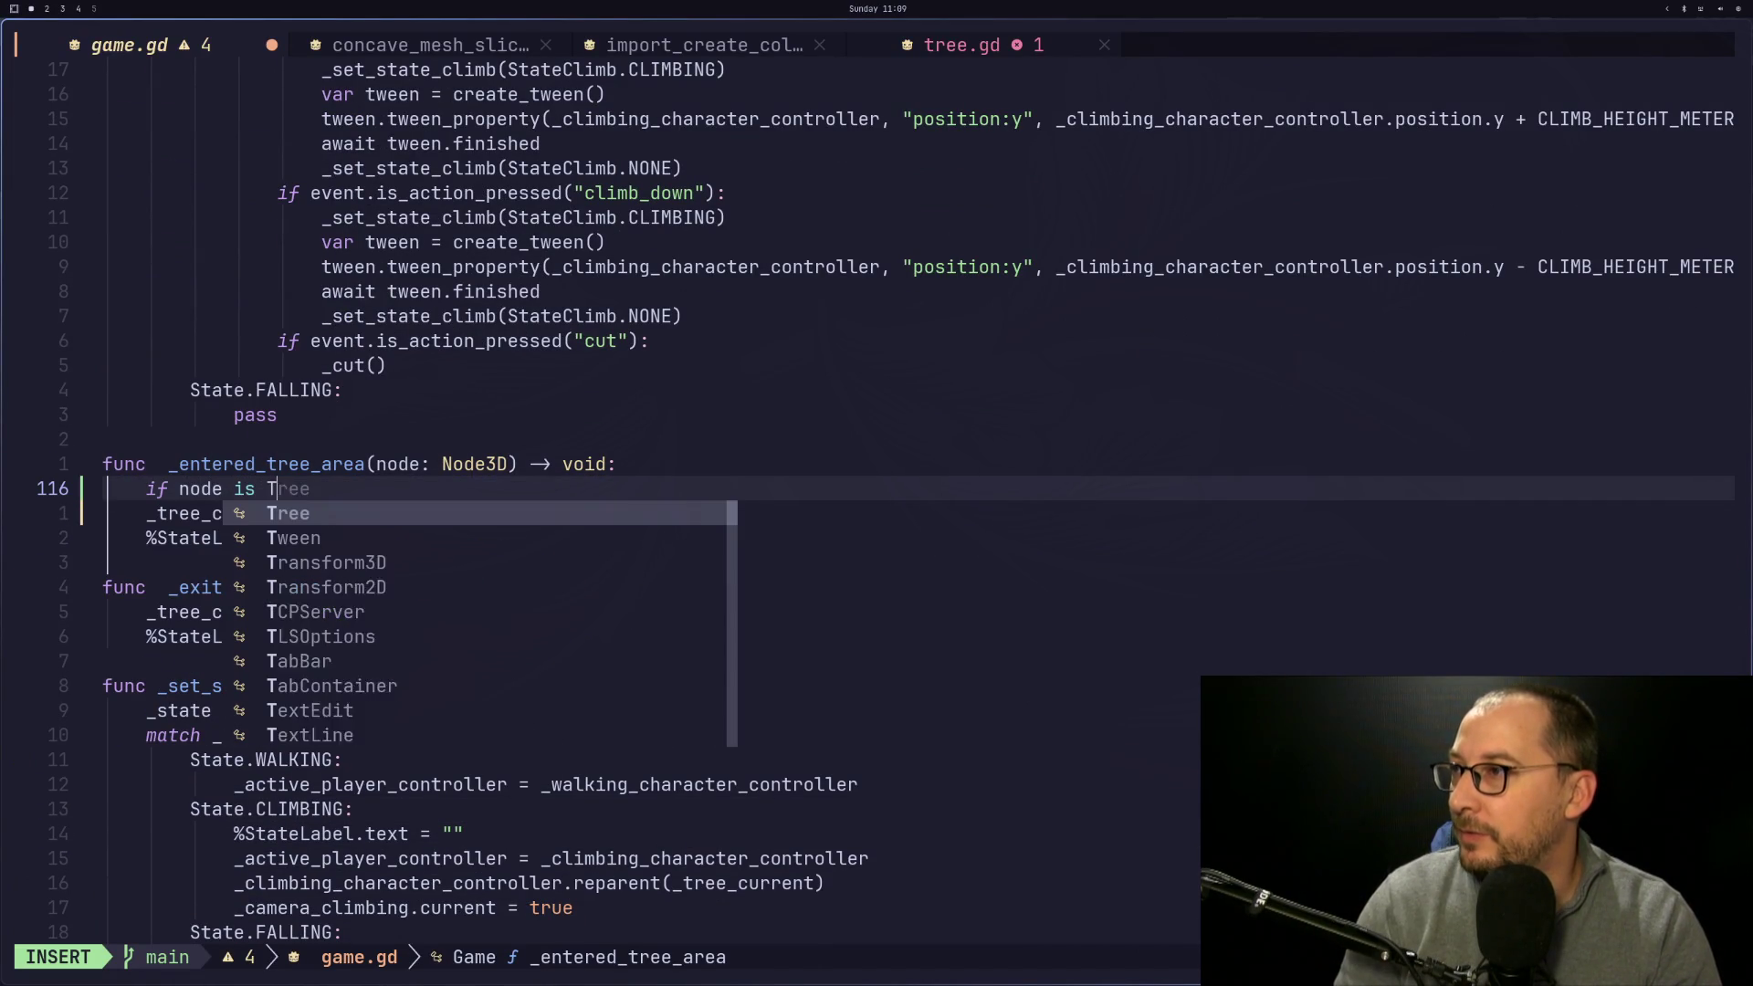
key("BackSpace")
key("BackSpace")
key("BackSpace")
type("ree")
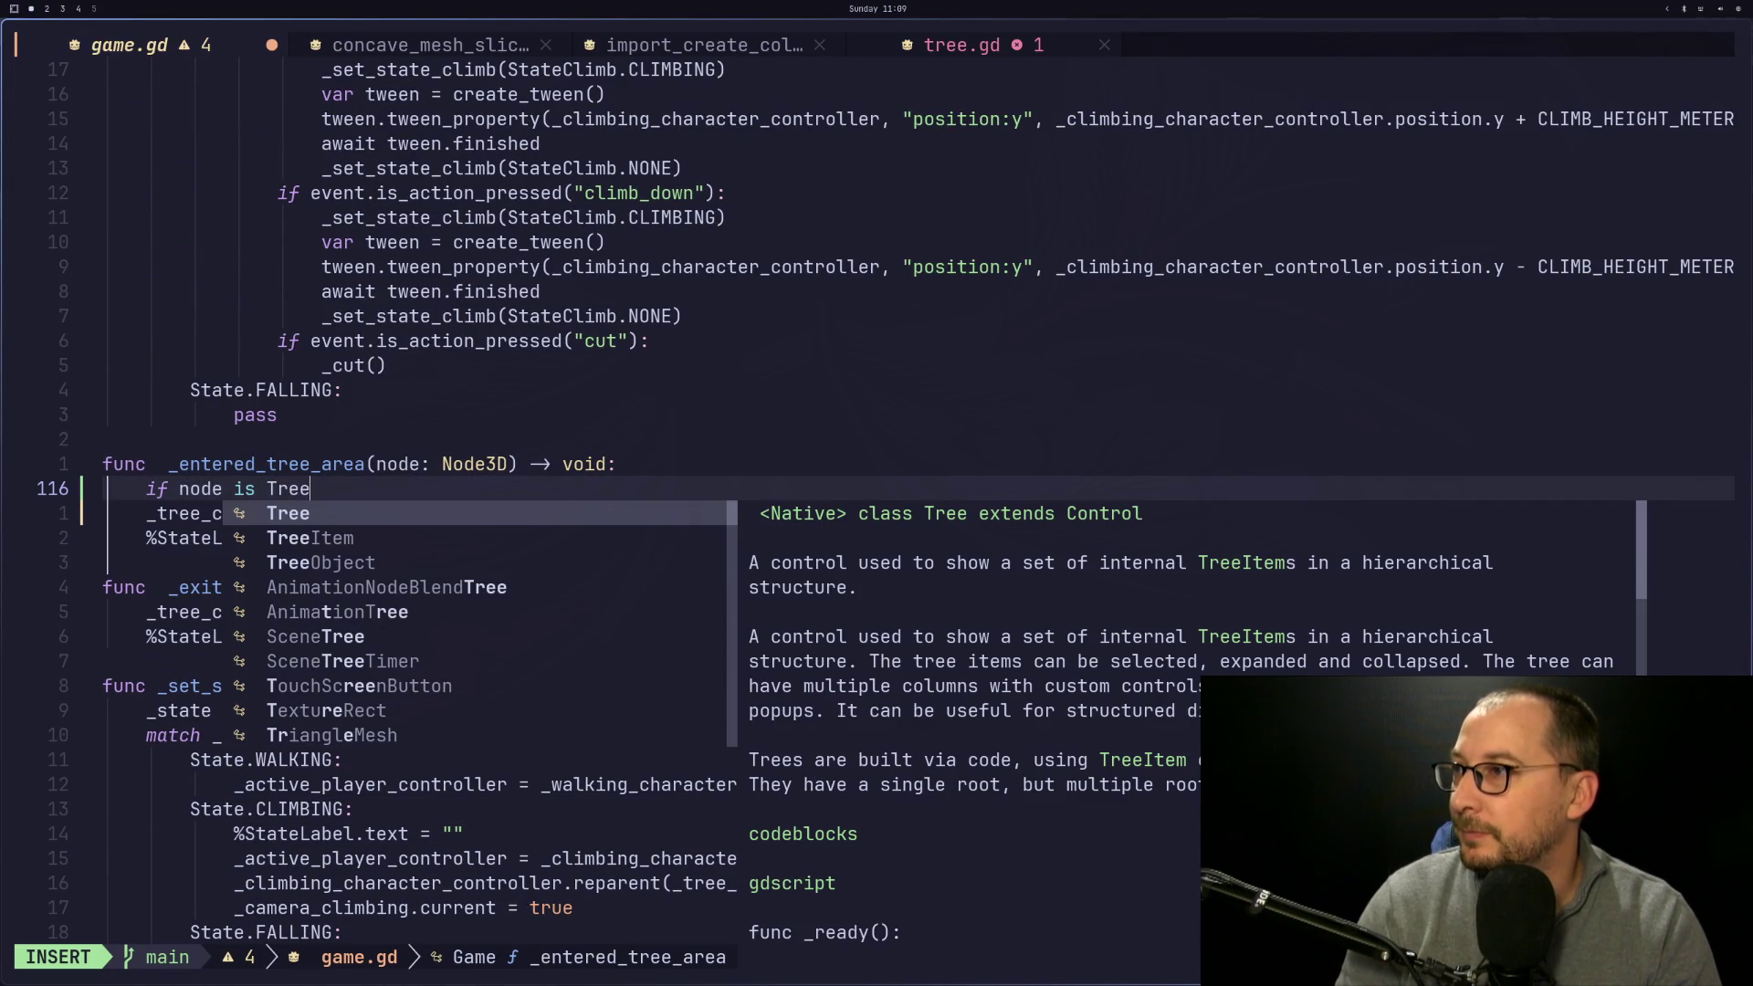
key("Tab")
key("Tab")
type("L:")
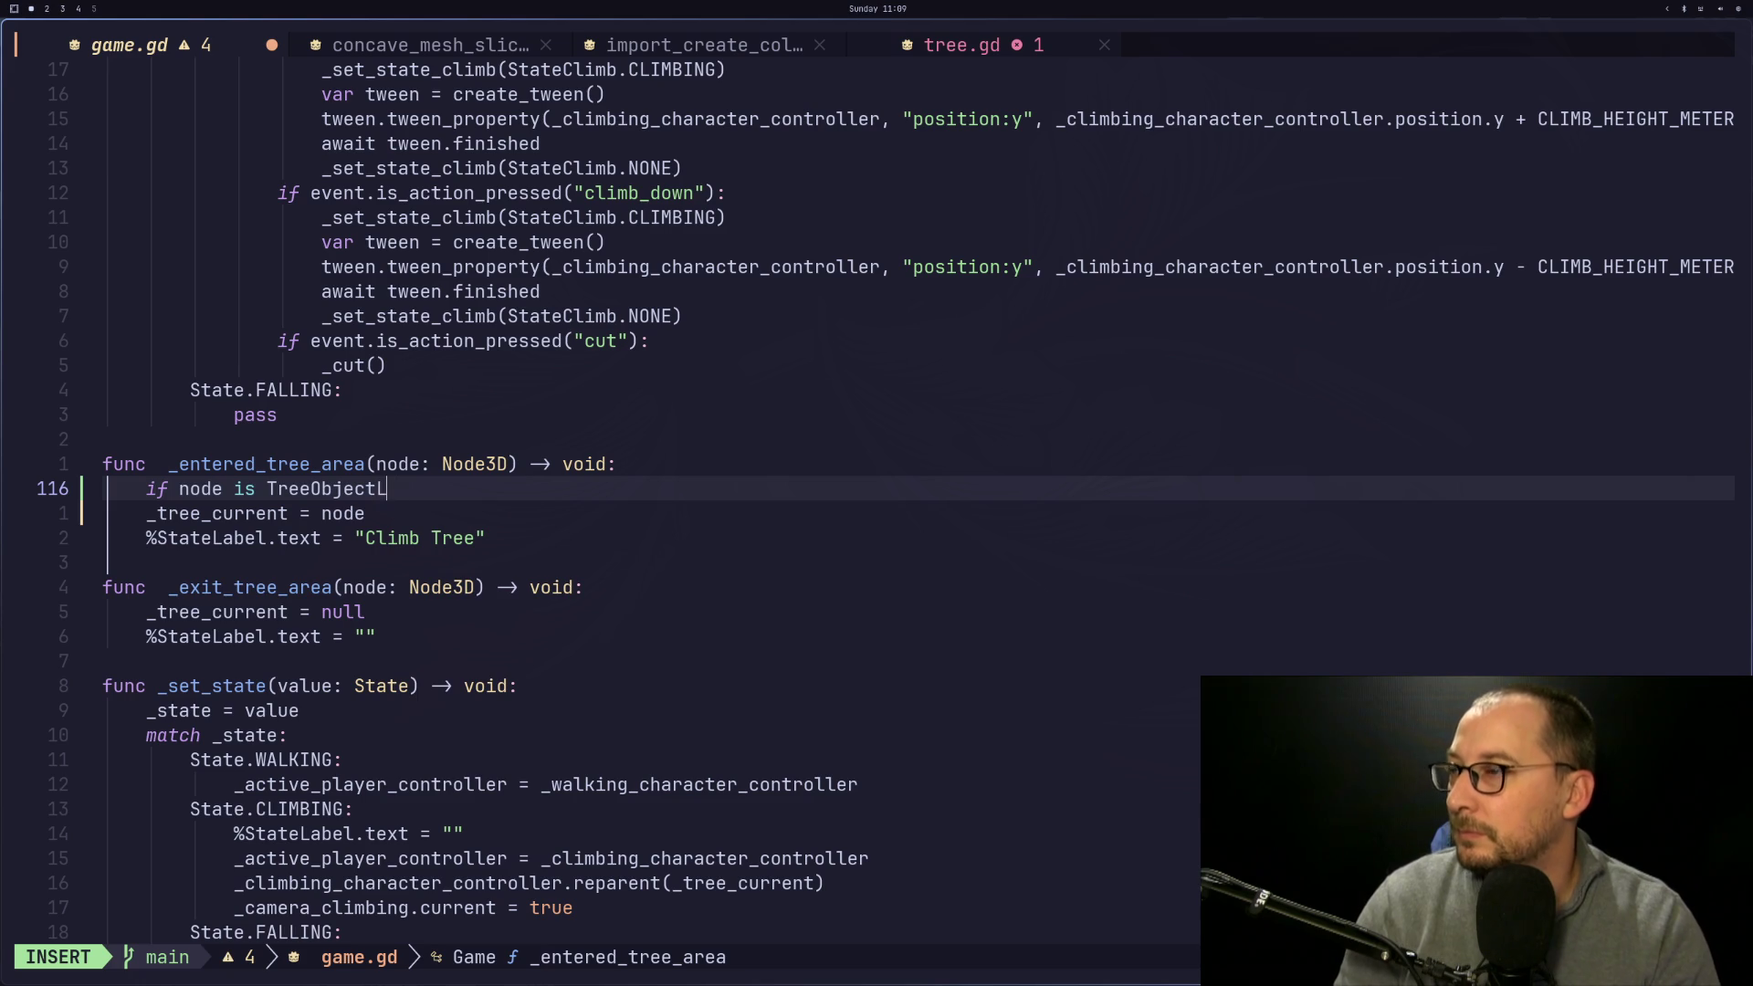
key("Escape")
key("j")
key("b")
key("b")
key("b")
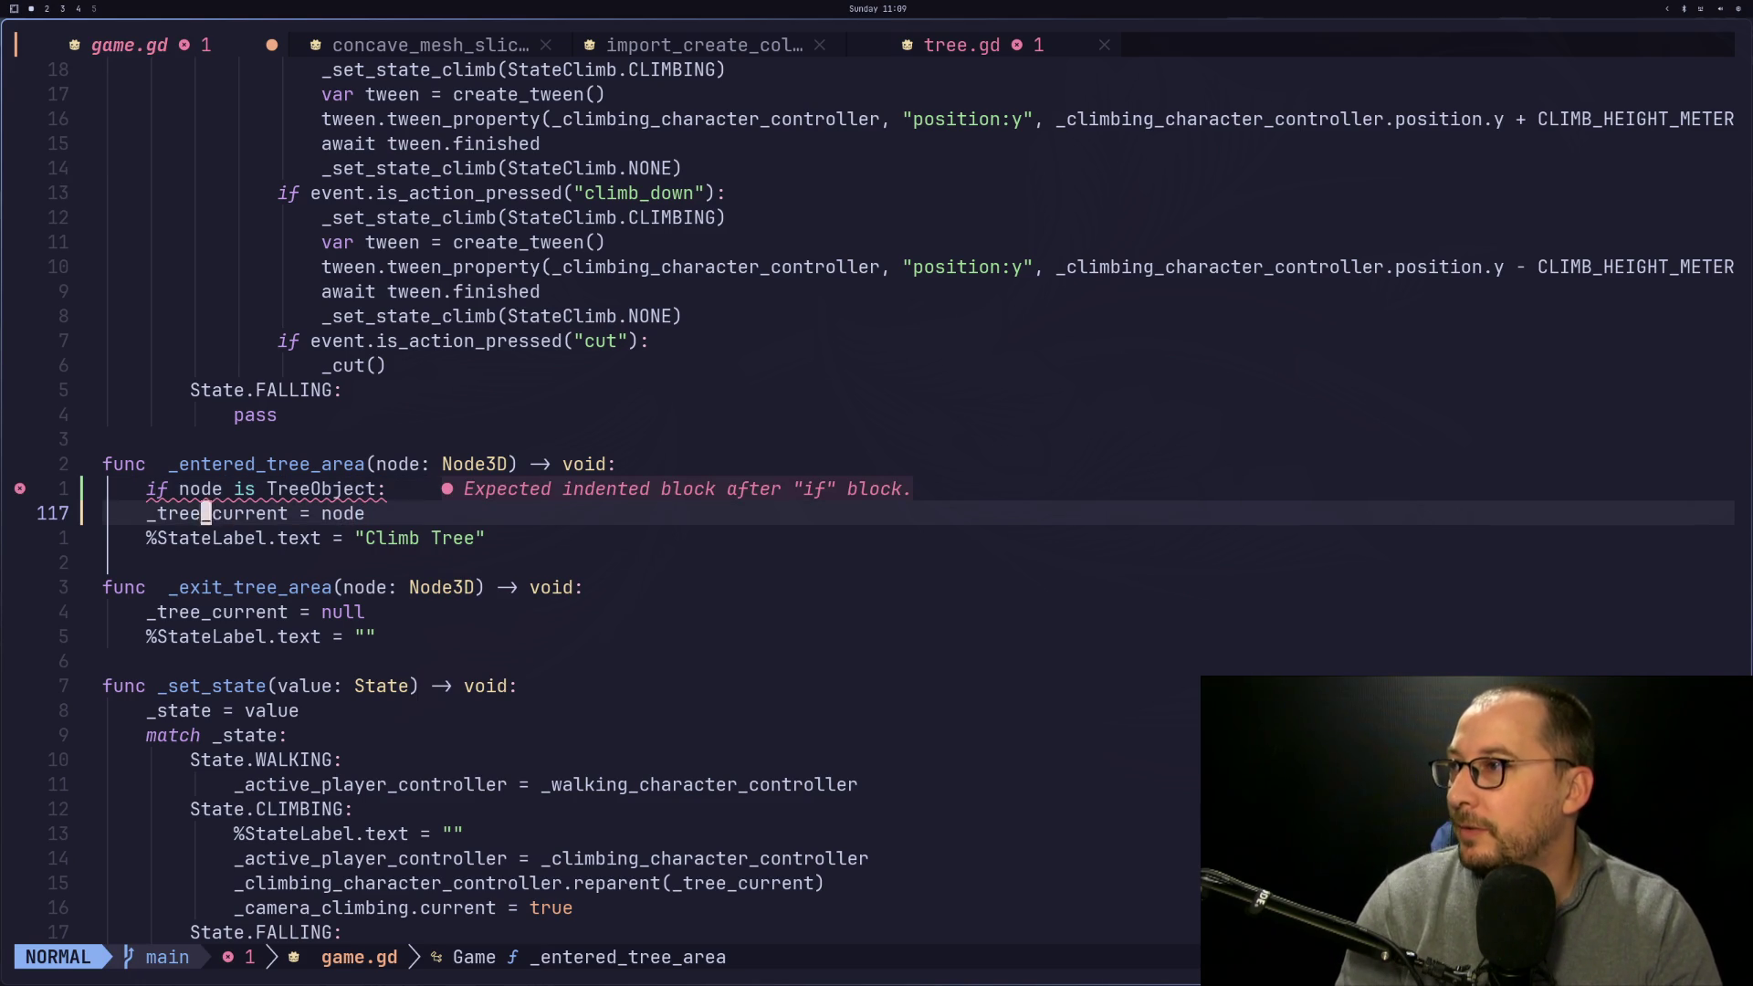
key("greater")
key("greater")
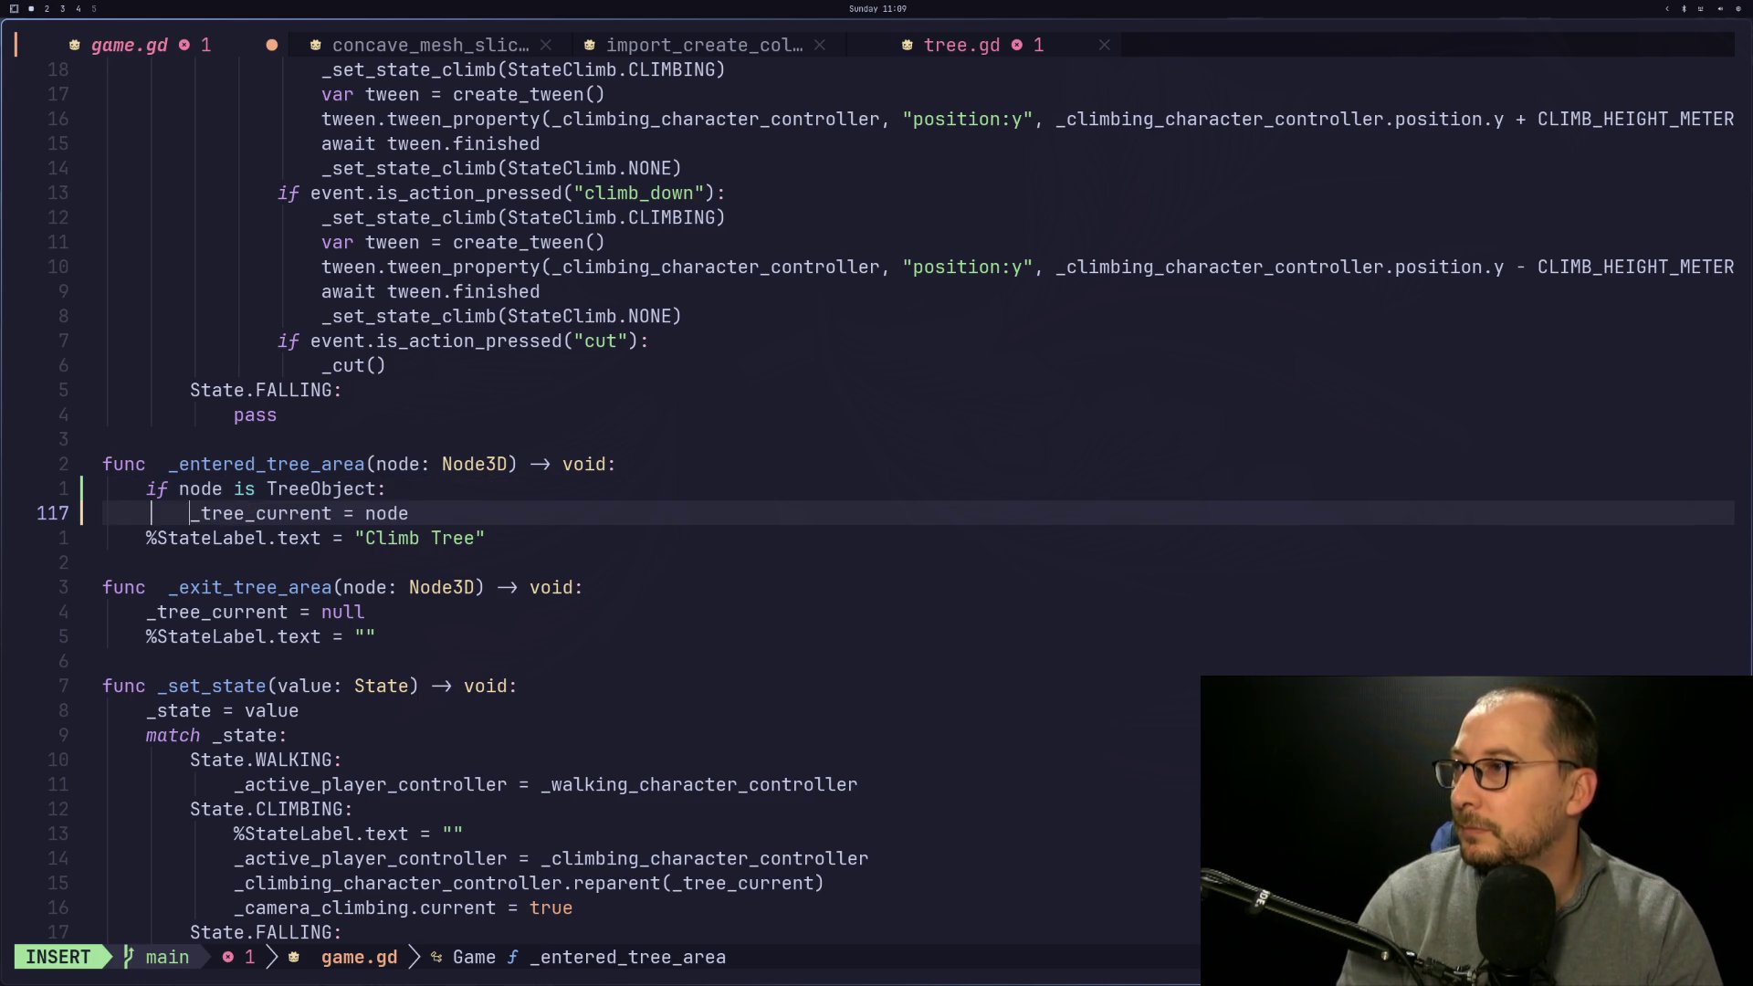
type(":w")
key("Return")
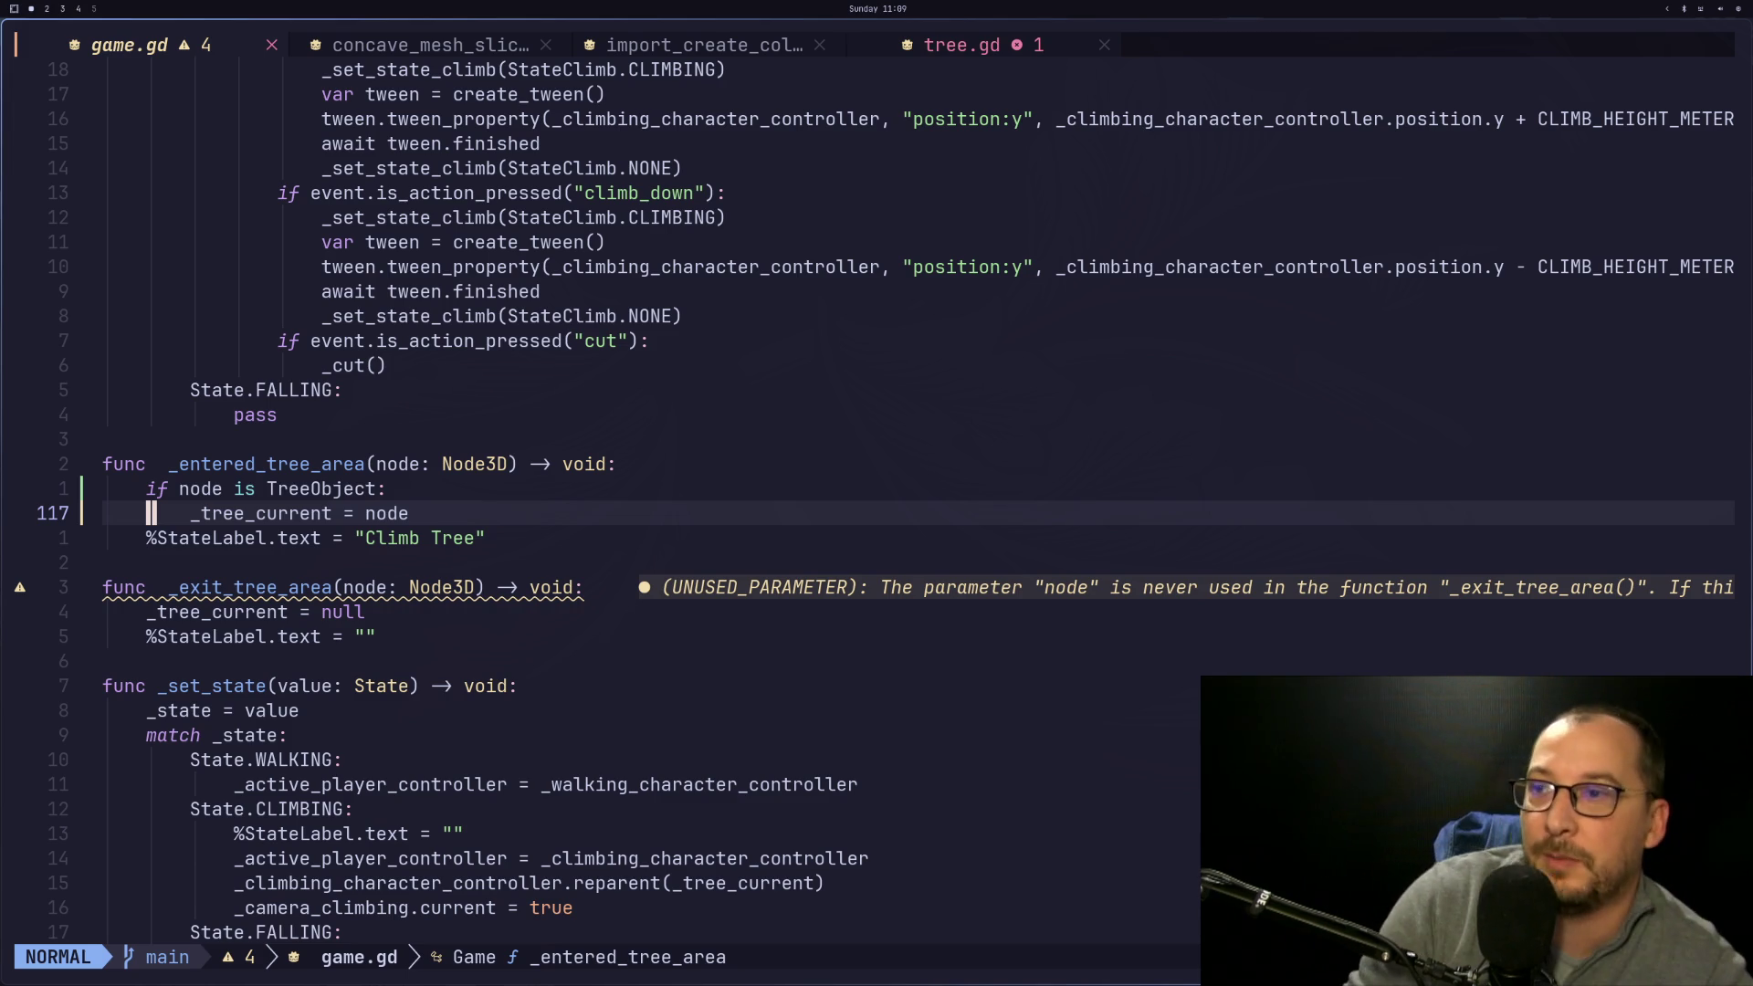
Look over the _entered_tree_area lines, then return to the Godot editor
key("k")
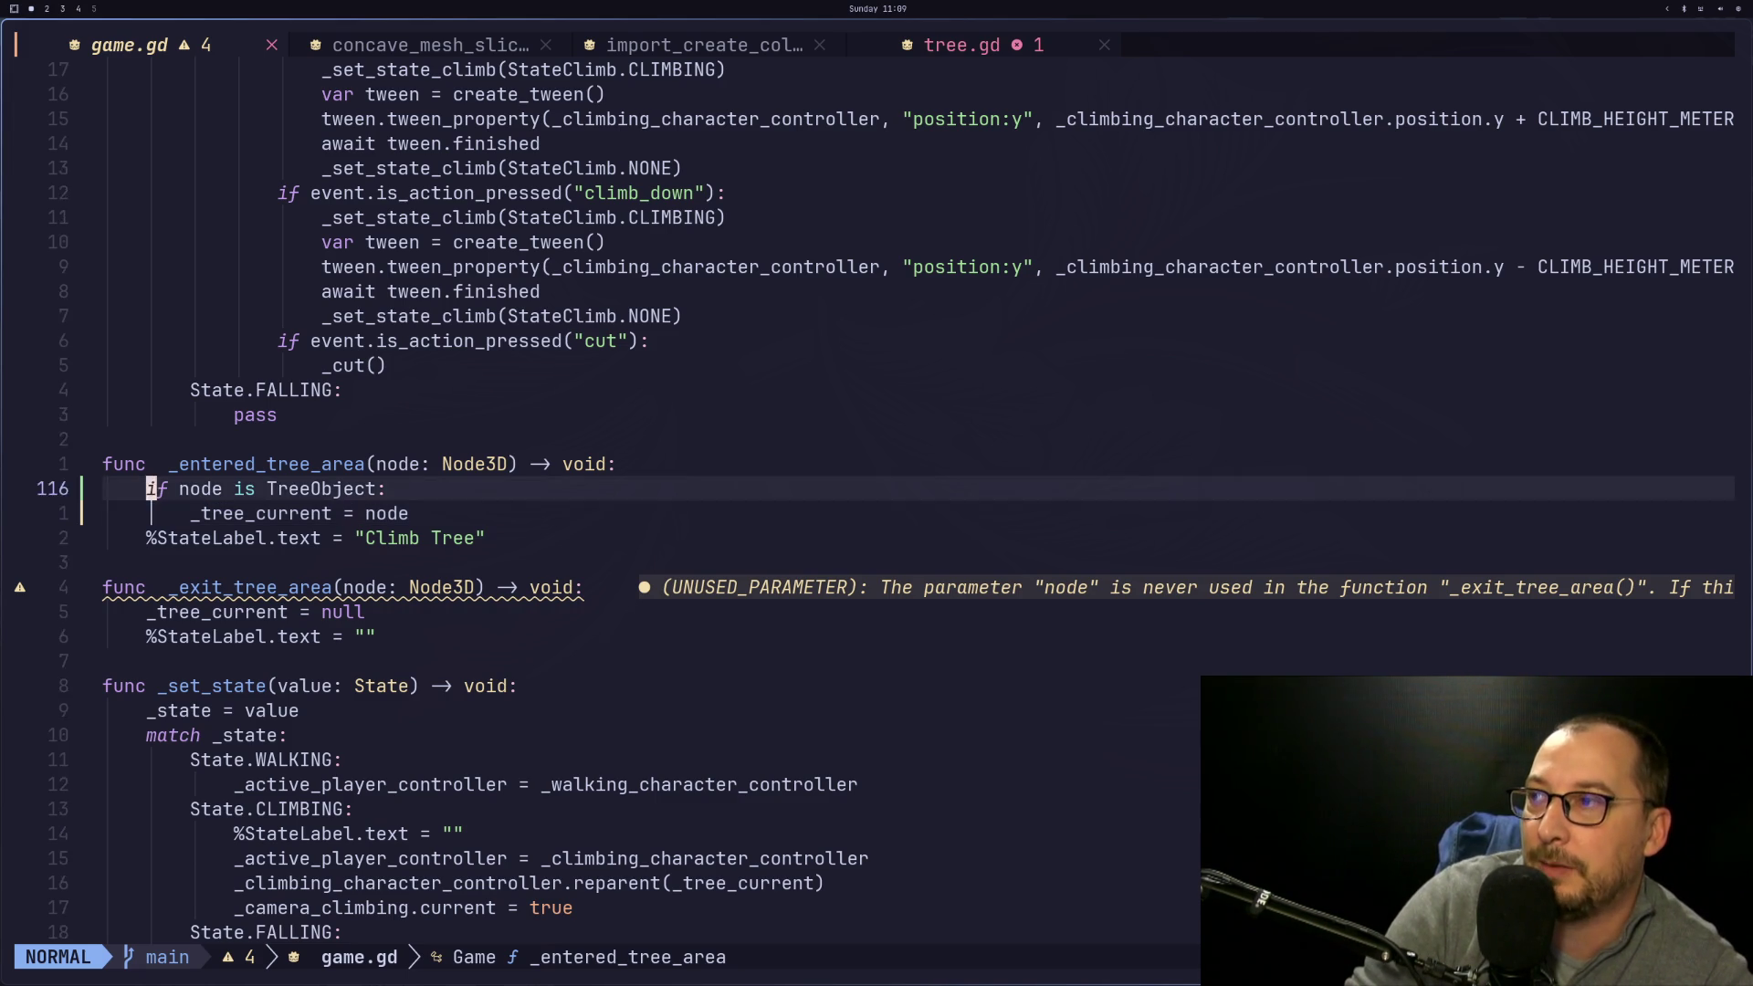
key("k")
key("j")
key("j")
key("k")
key("k")
key("j")
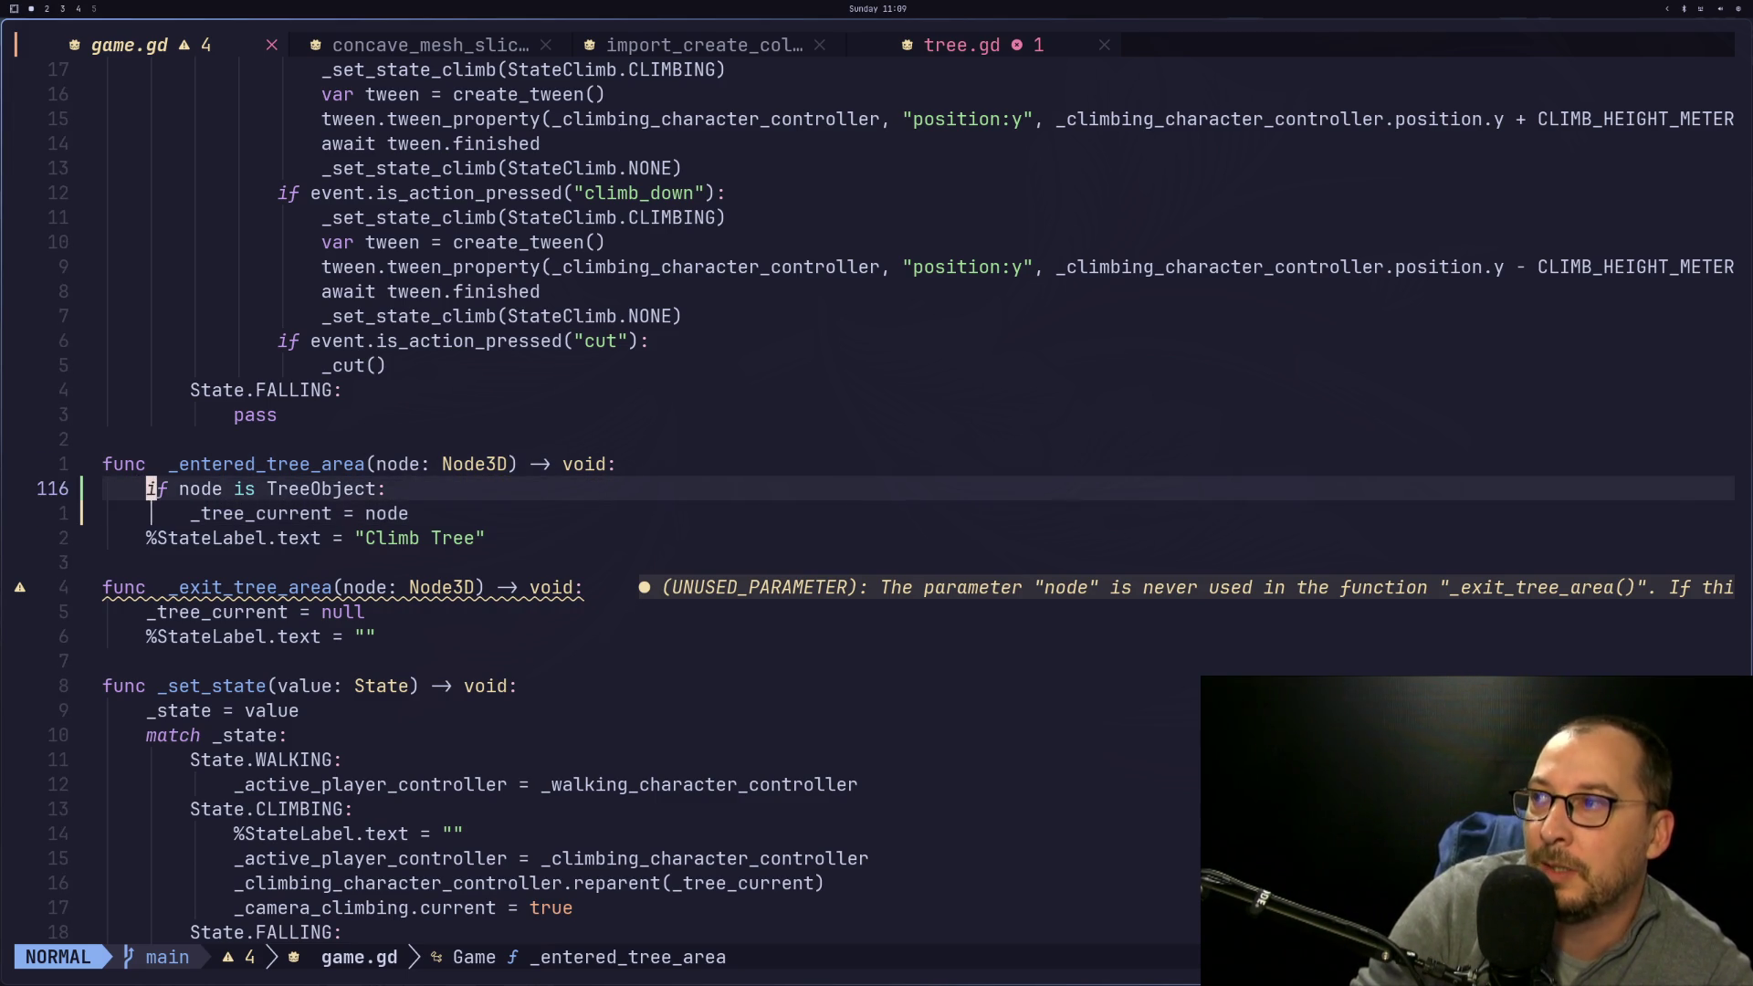
key("super+2")
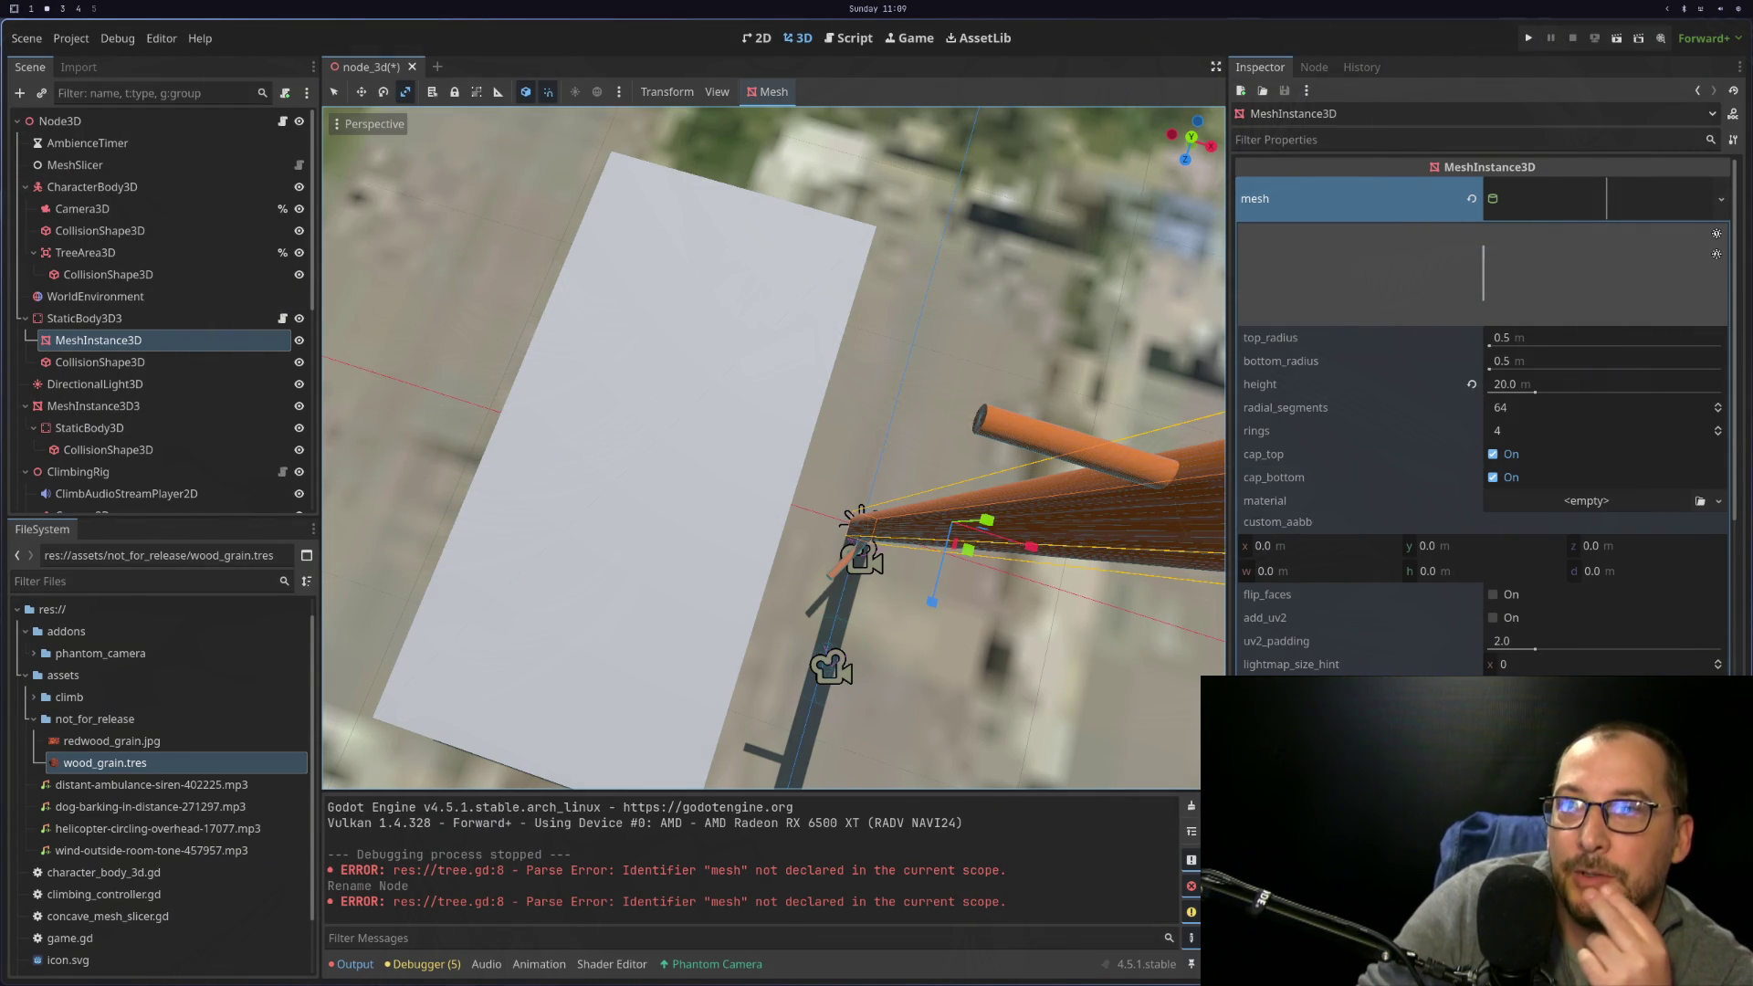
Run the project, hit tree.gd's undeclared 'mesh' parse error, and stop the game
key("super+1")
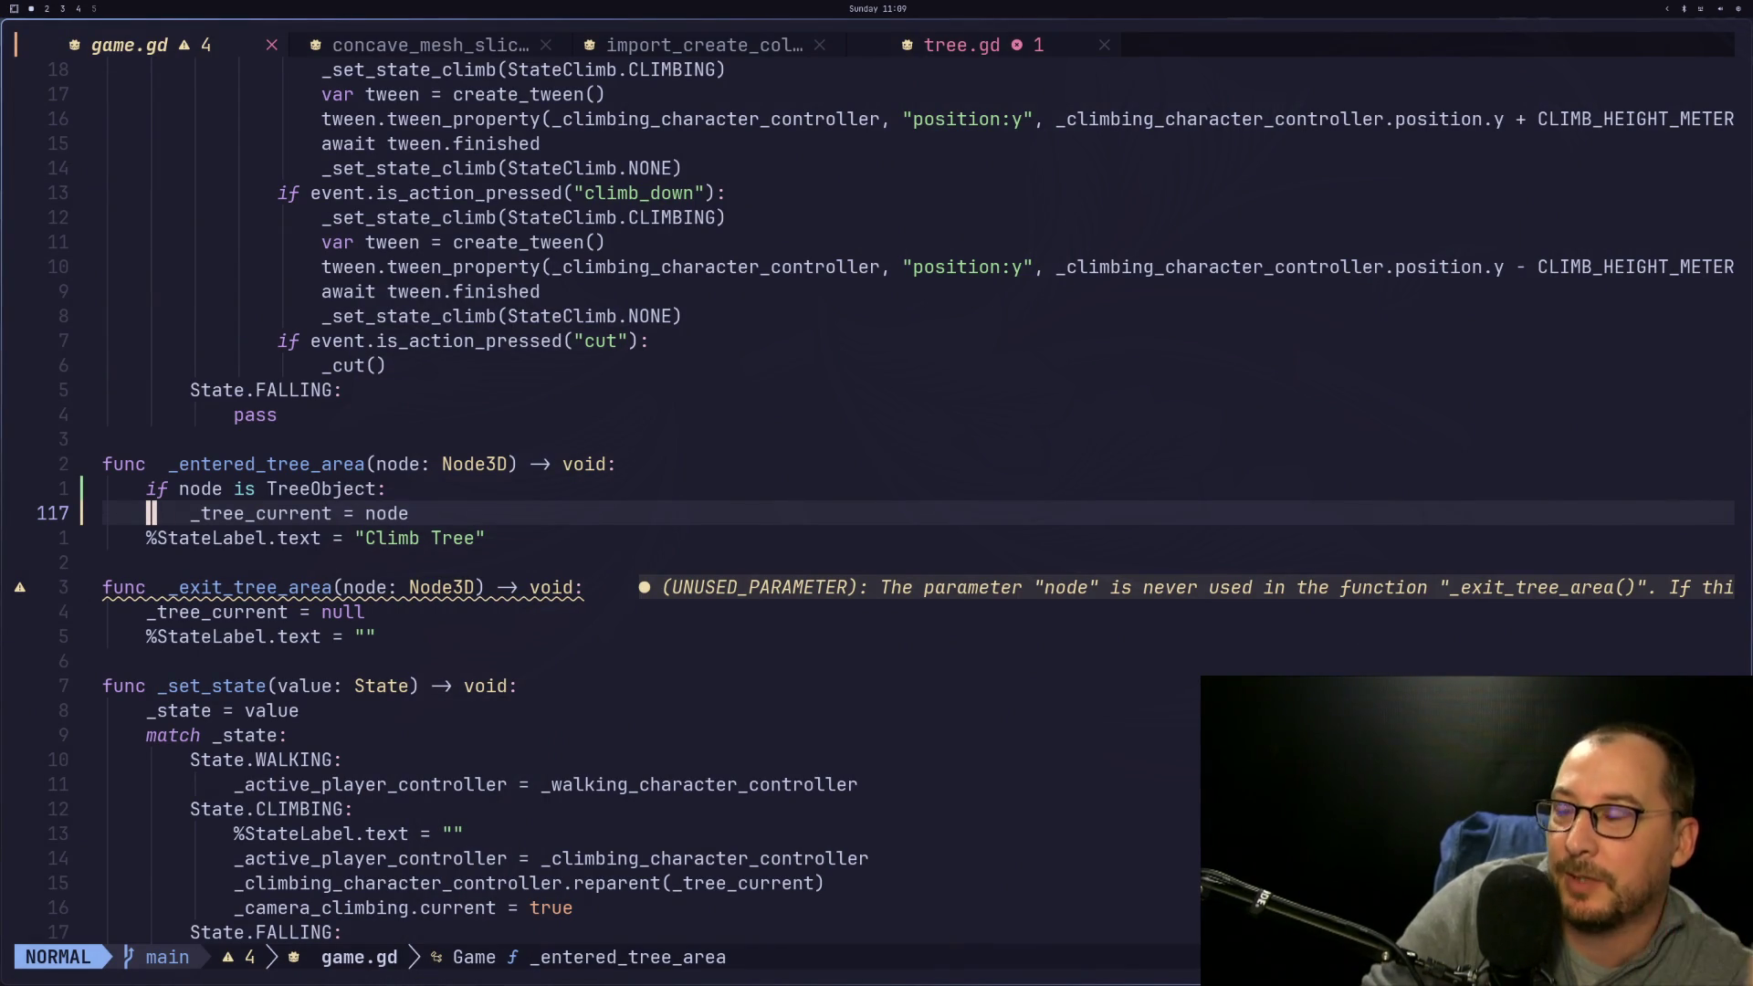
key("super+2")
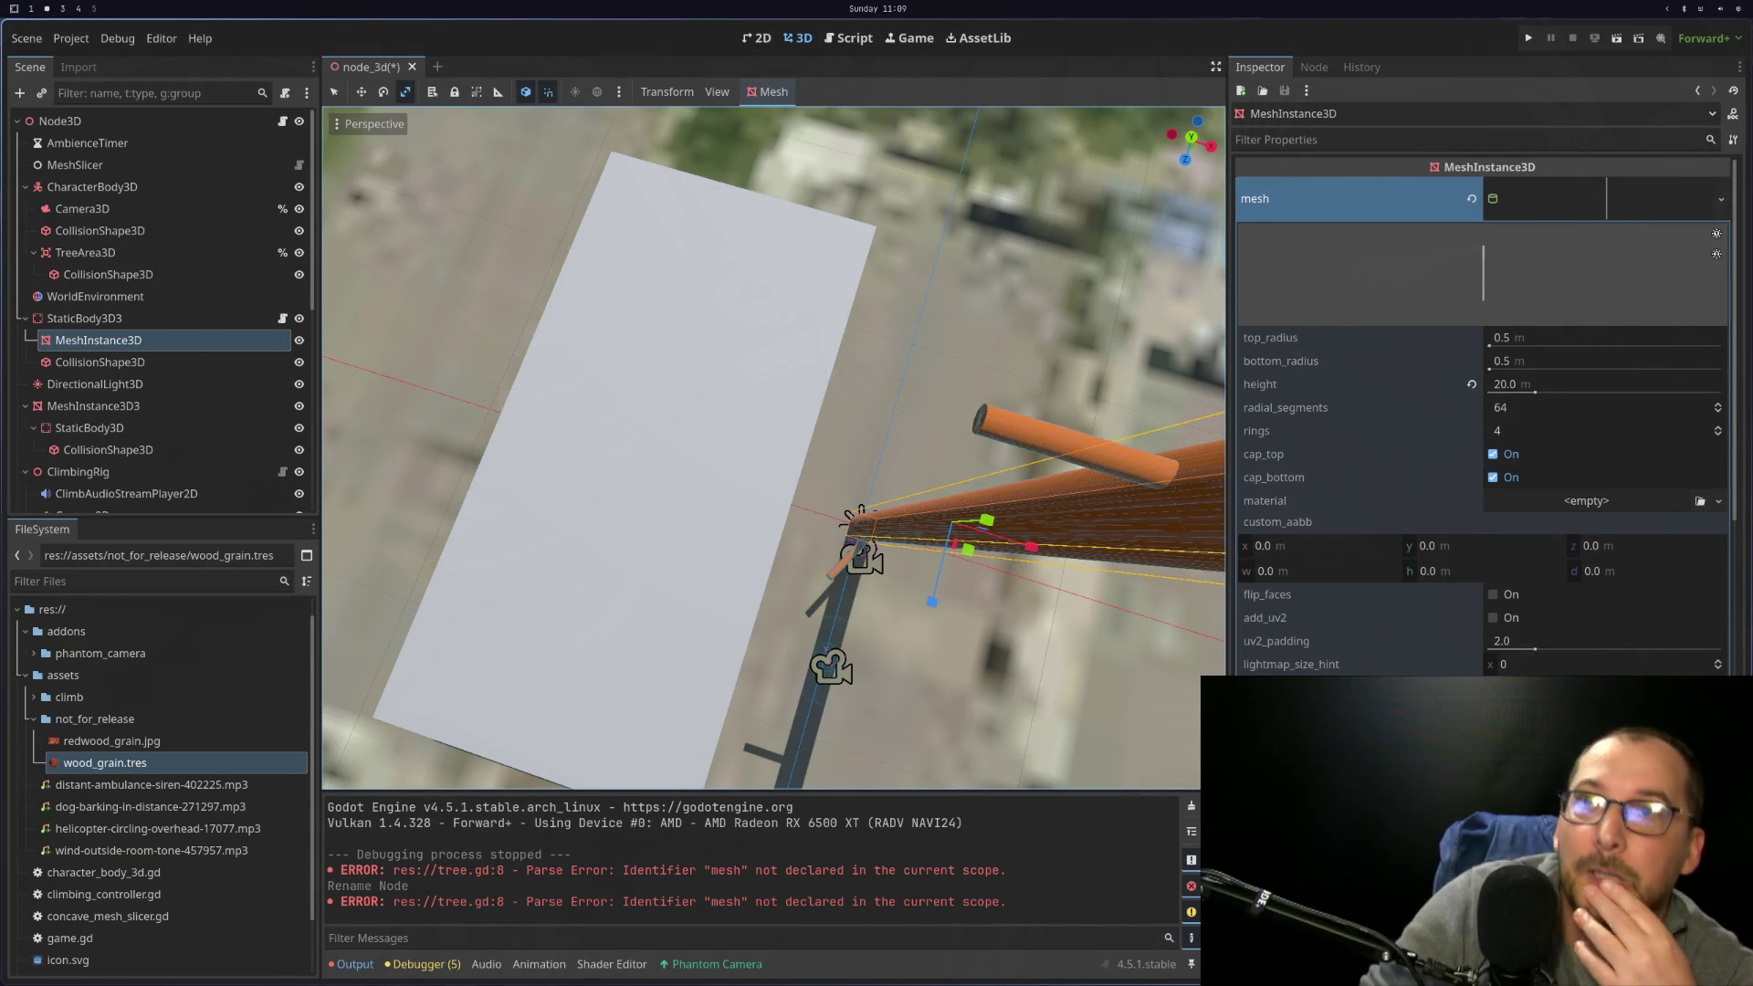
left_click(1528, 39)
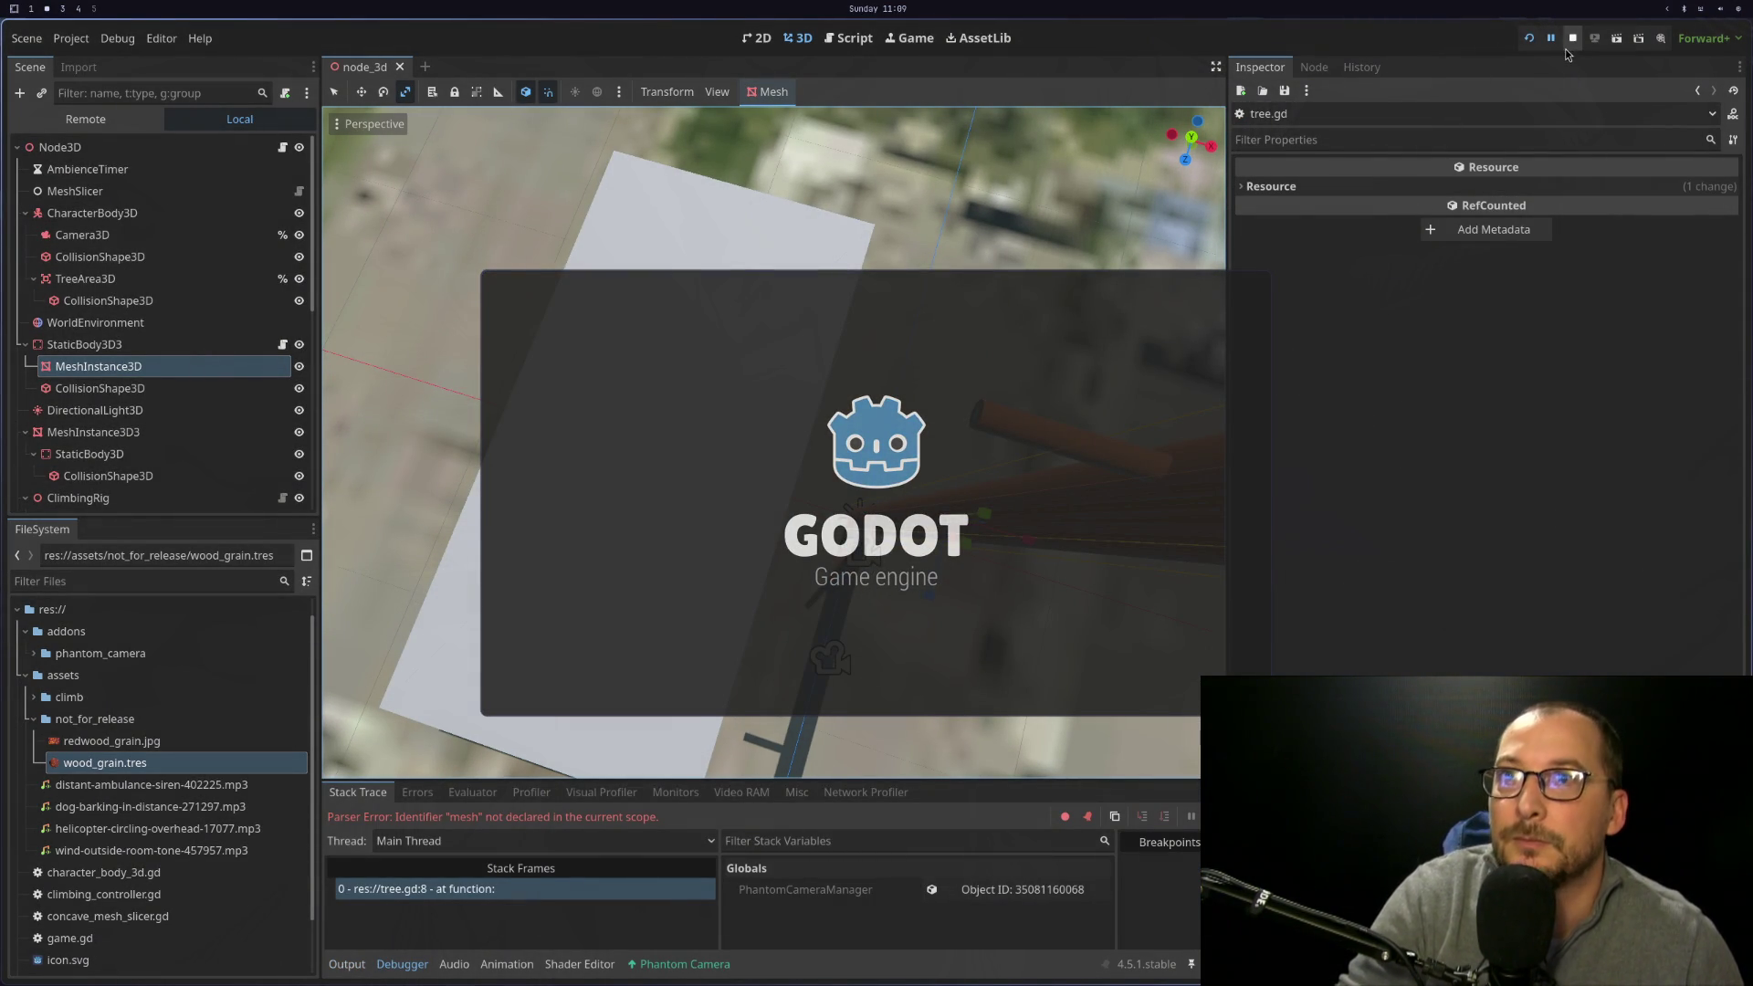
left_click(1566, 44)
Bring up tree.gd in Neovim
key("super+1")
left_click(970, 51)
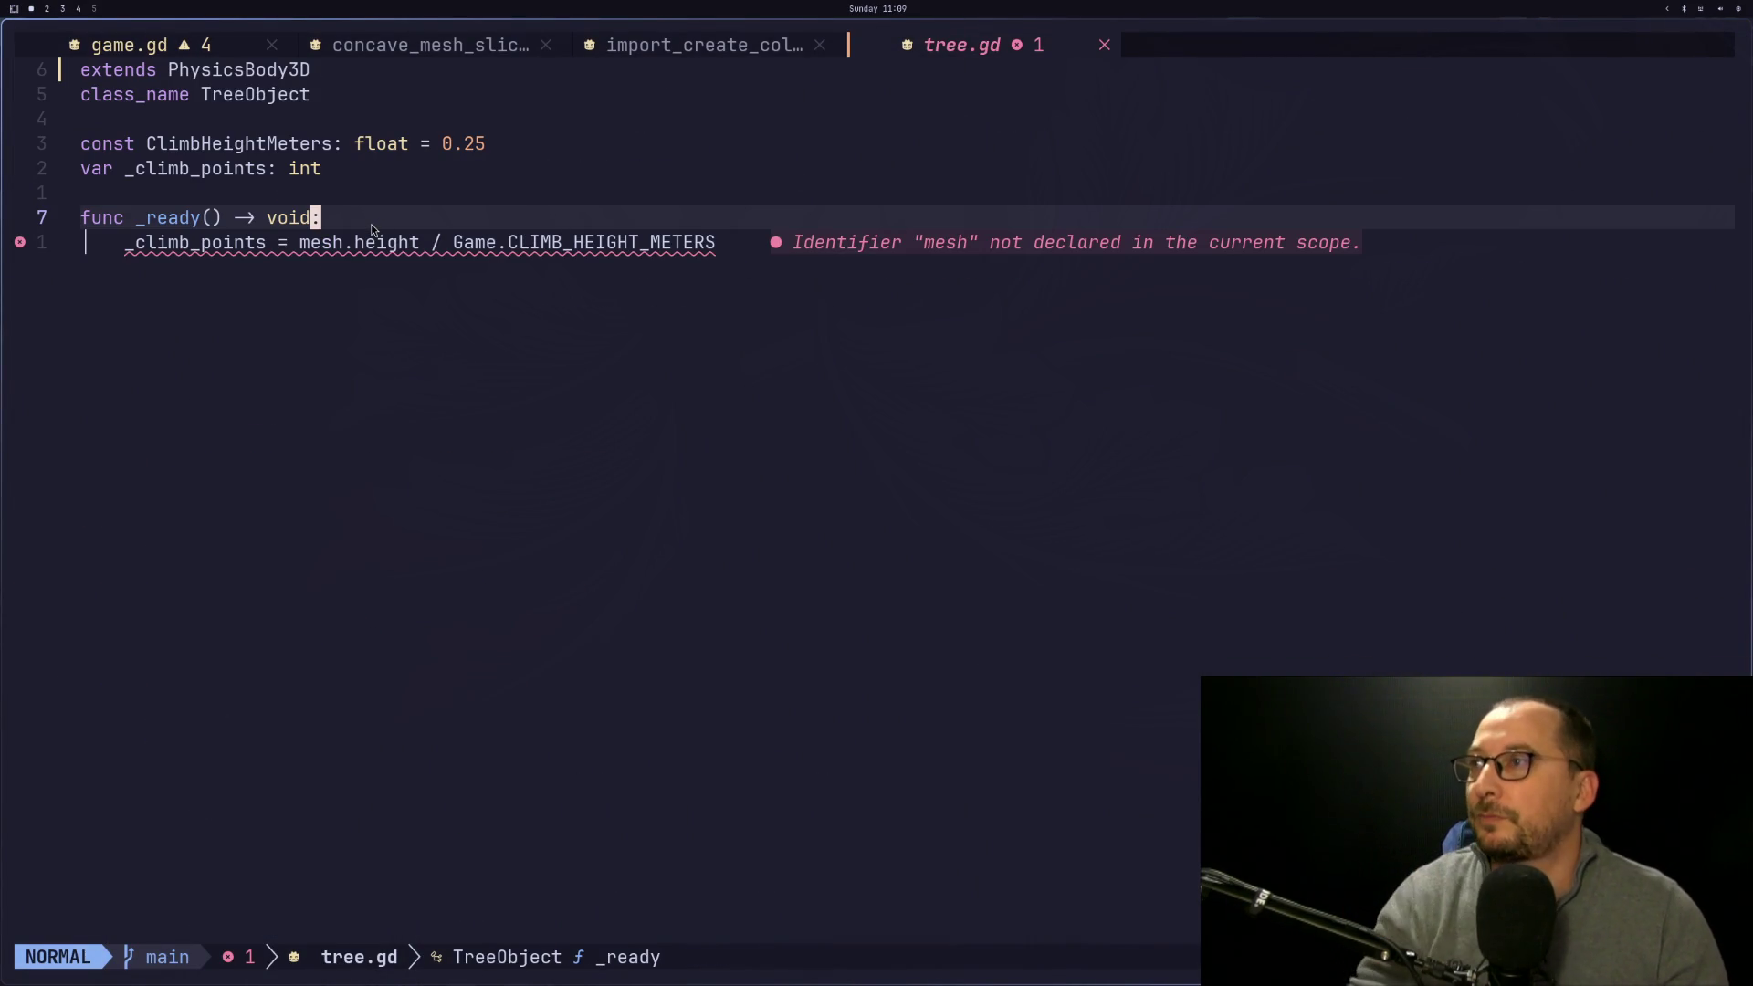
key("super+2")
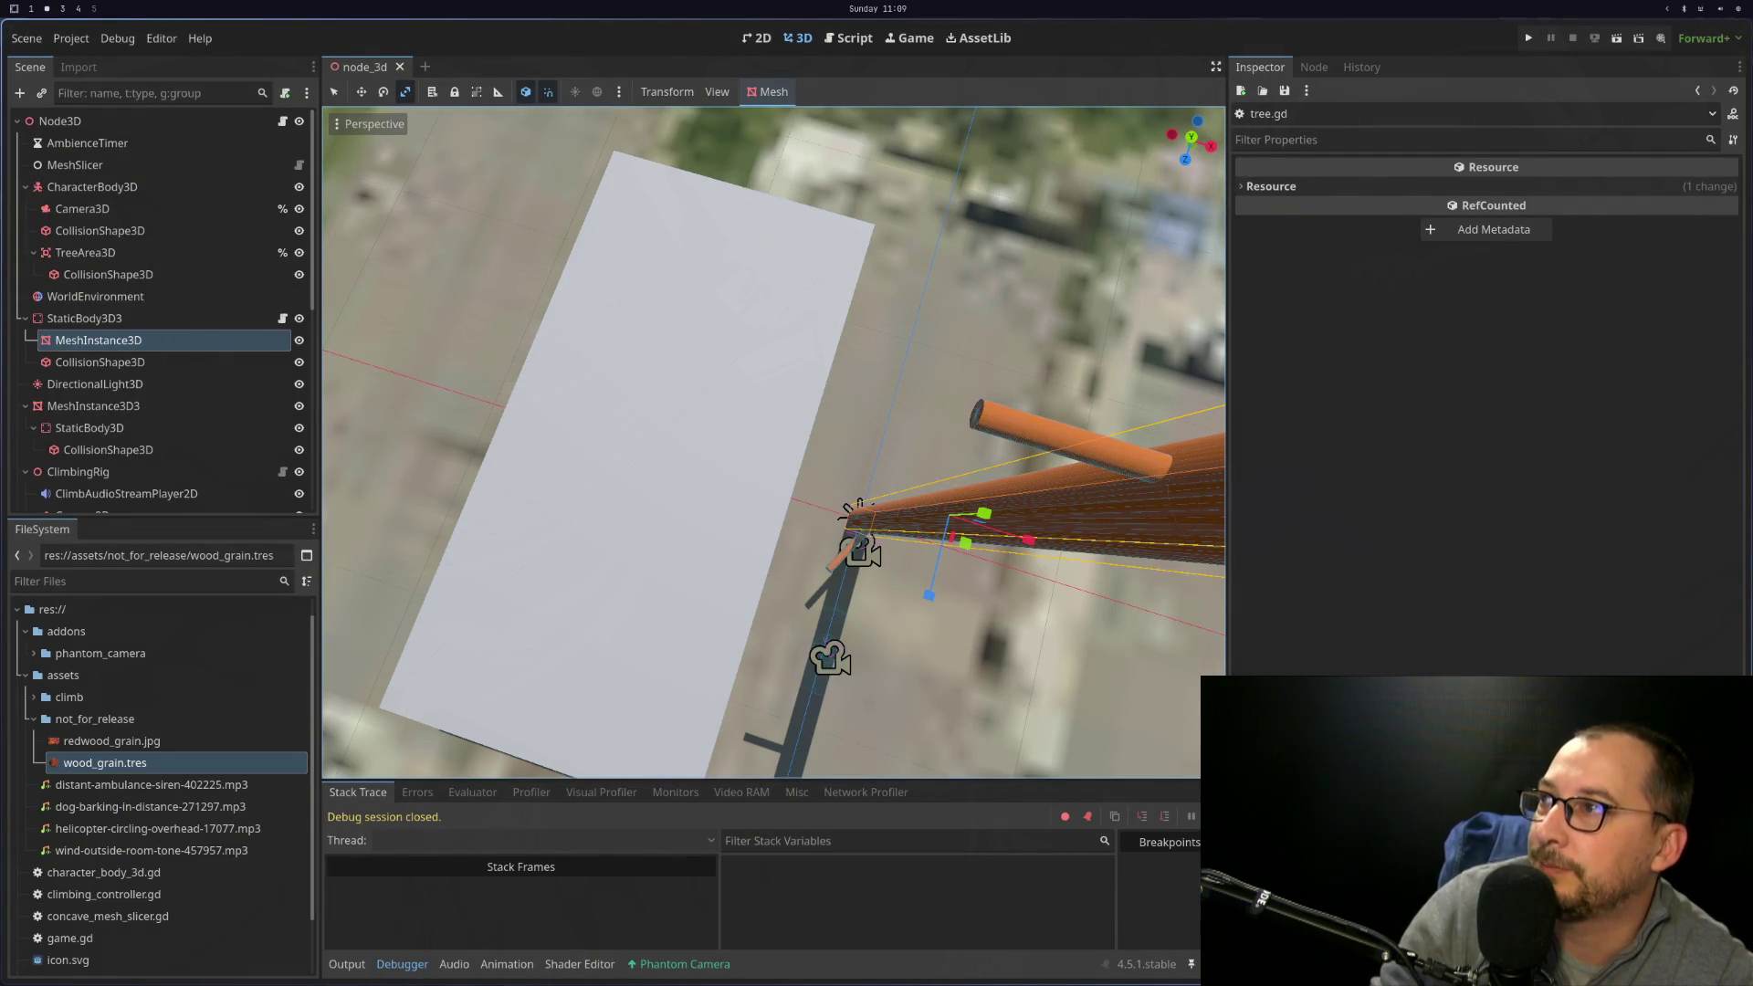
key("super+3")
key("super+1")
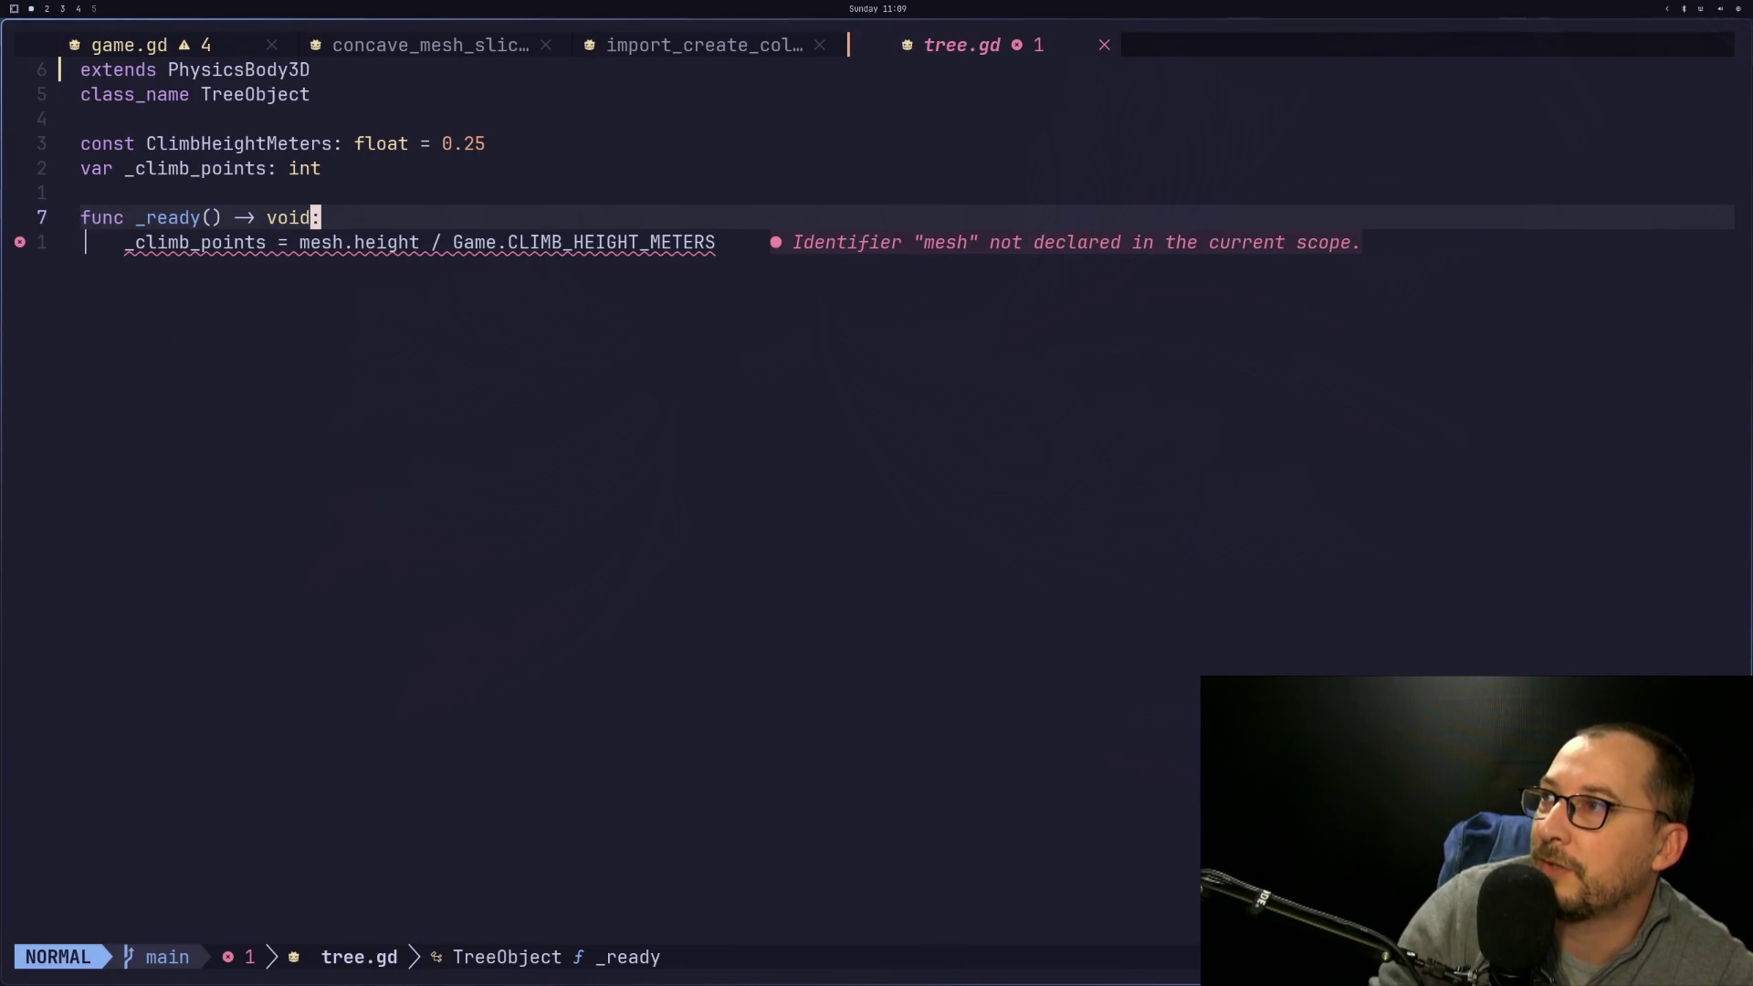
key("k")
key("k")
key("A")
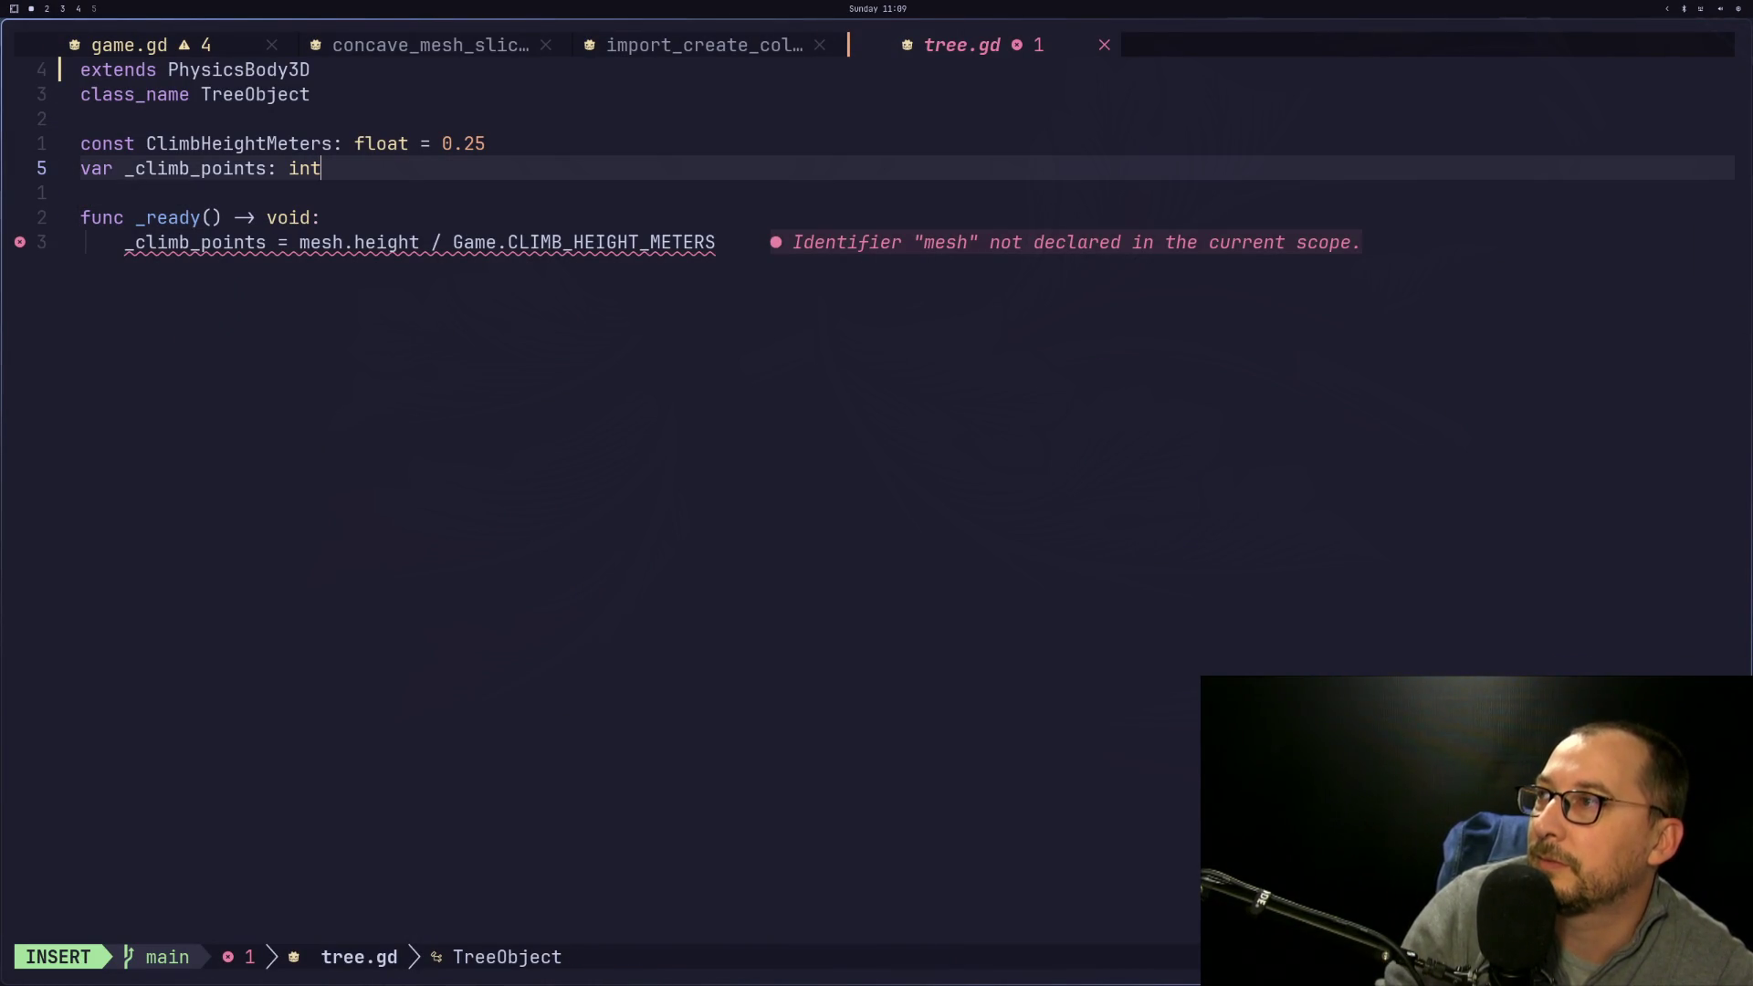
key("Return")
type("@")
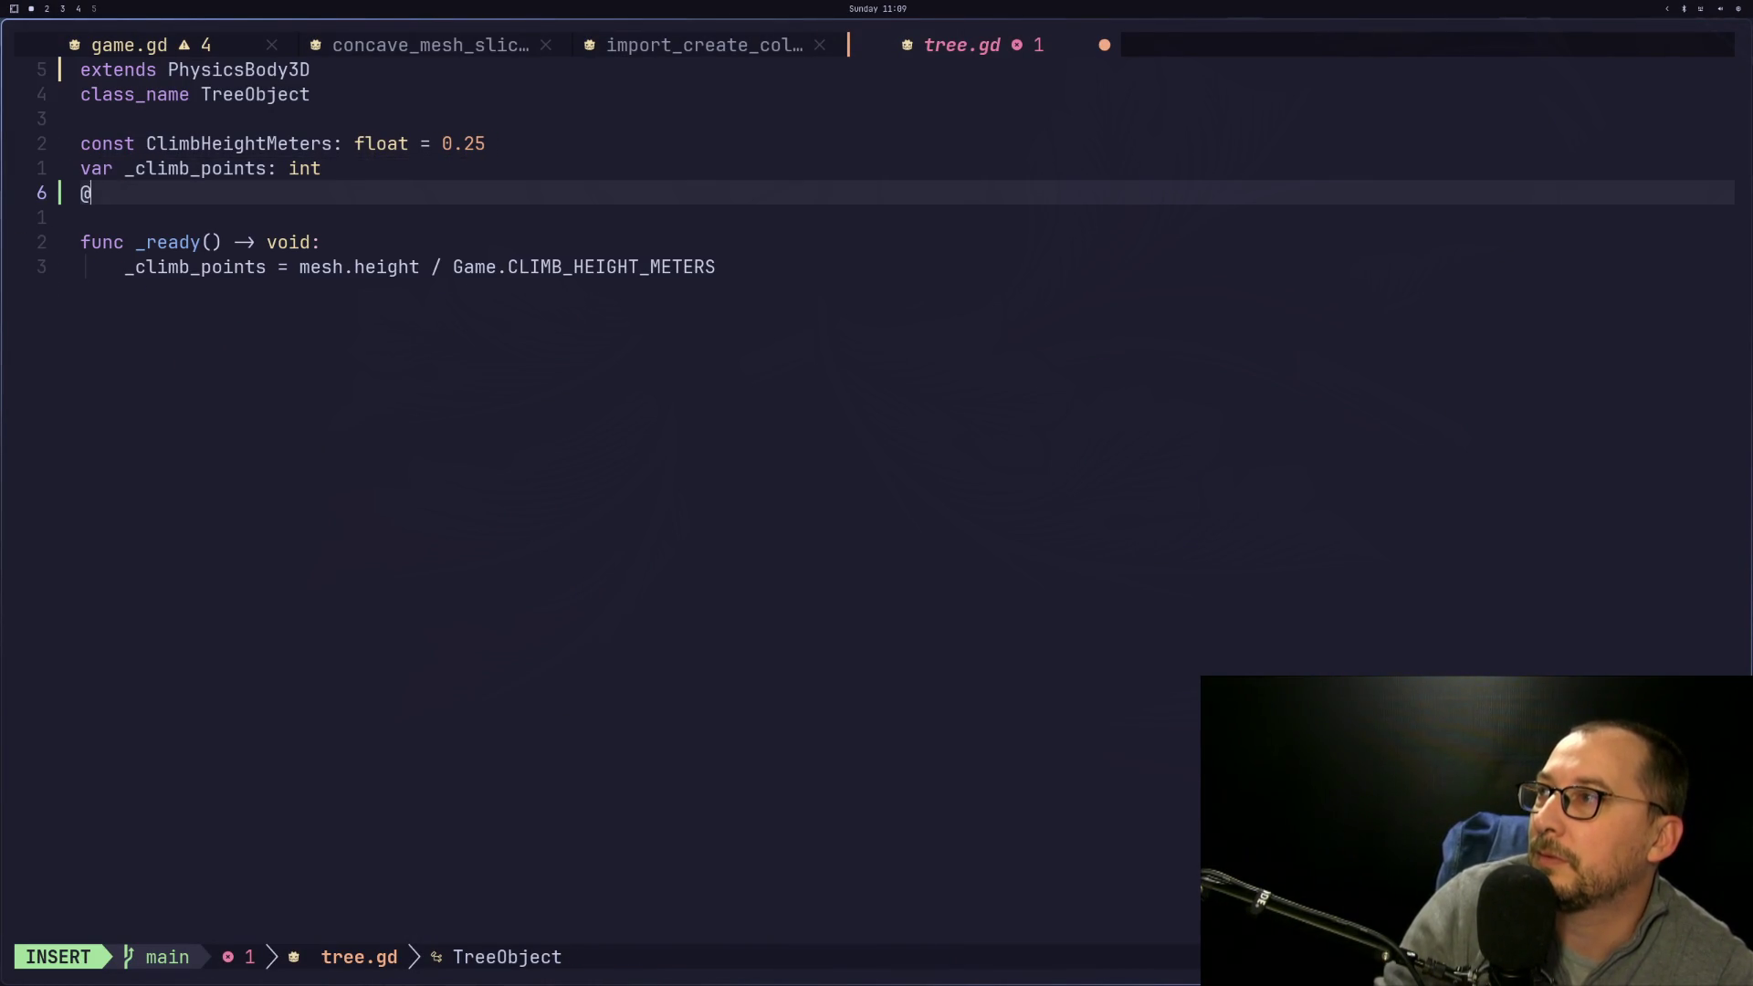
key("Return")
type("export ")
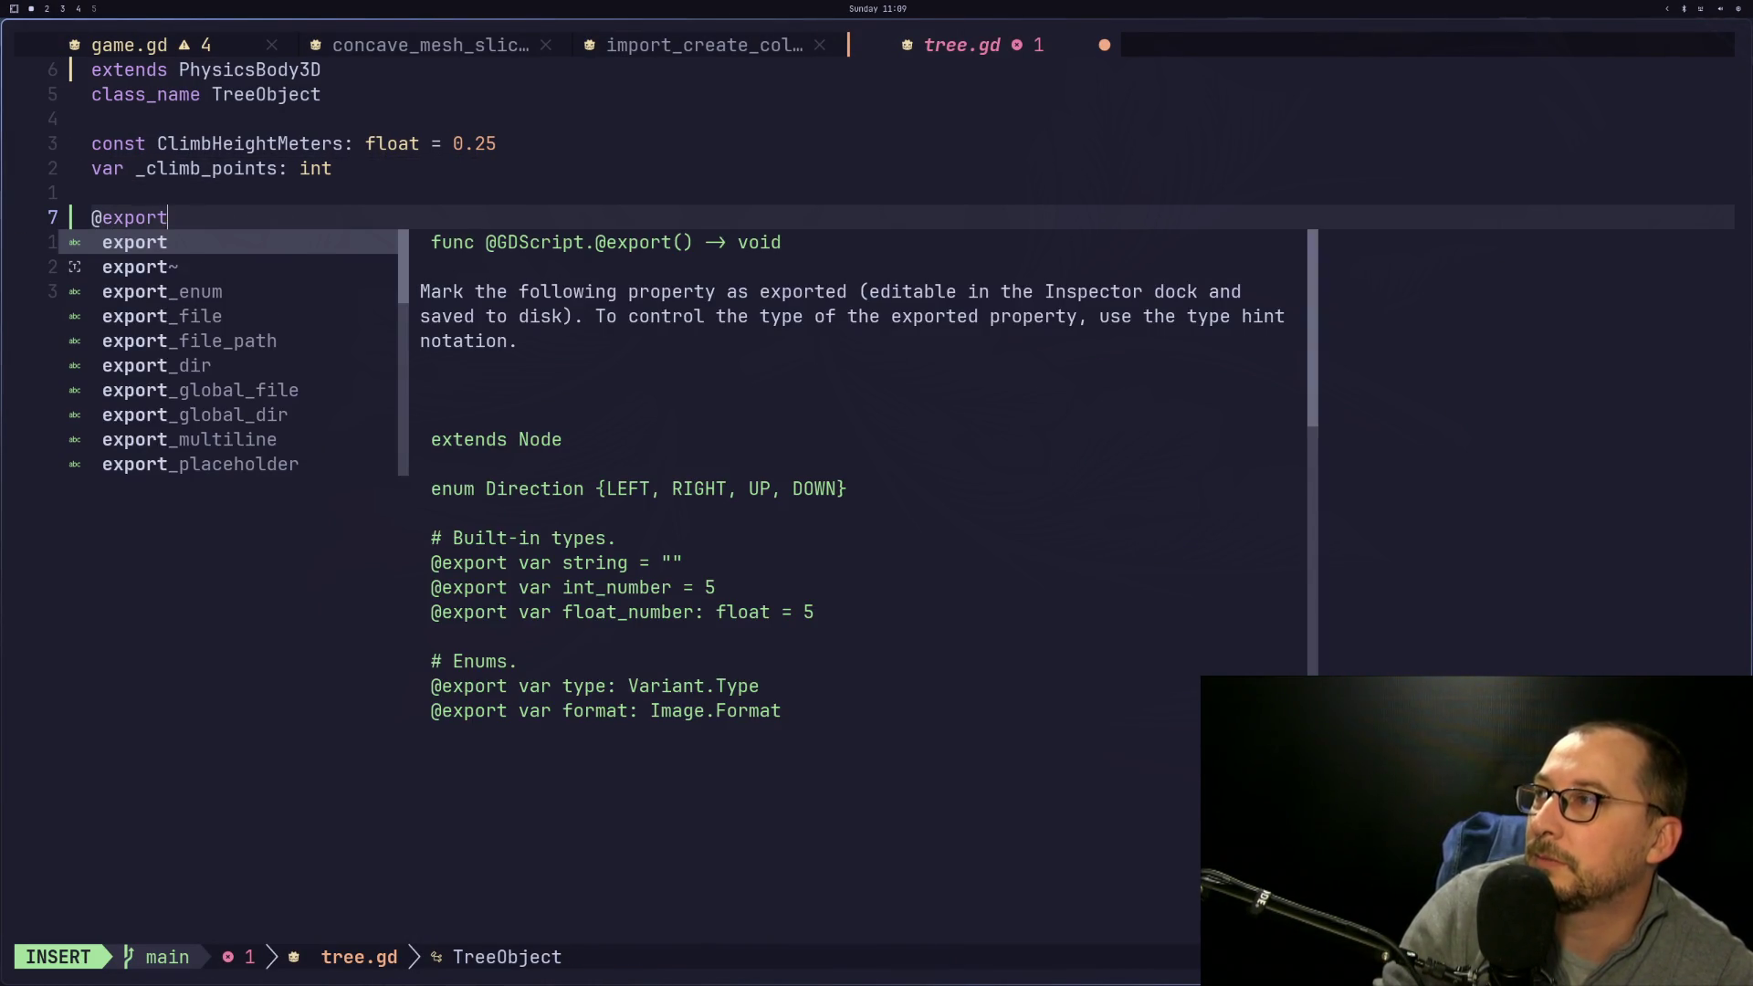
type("_nes")
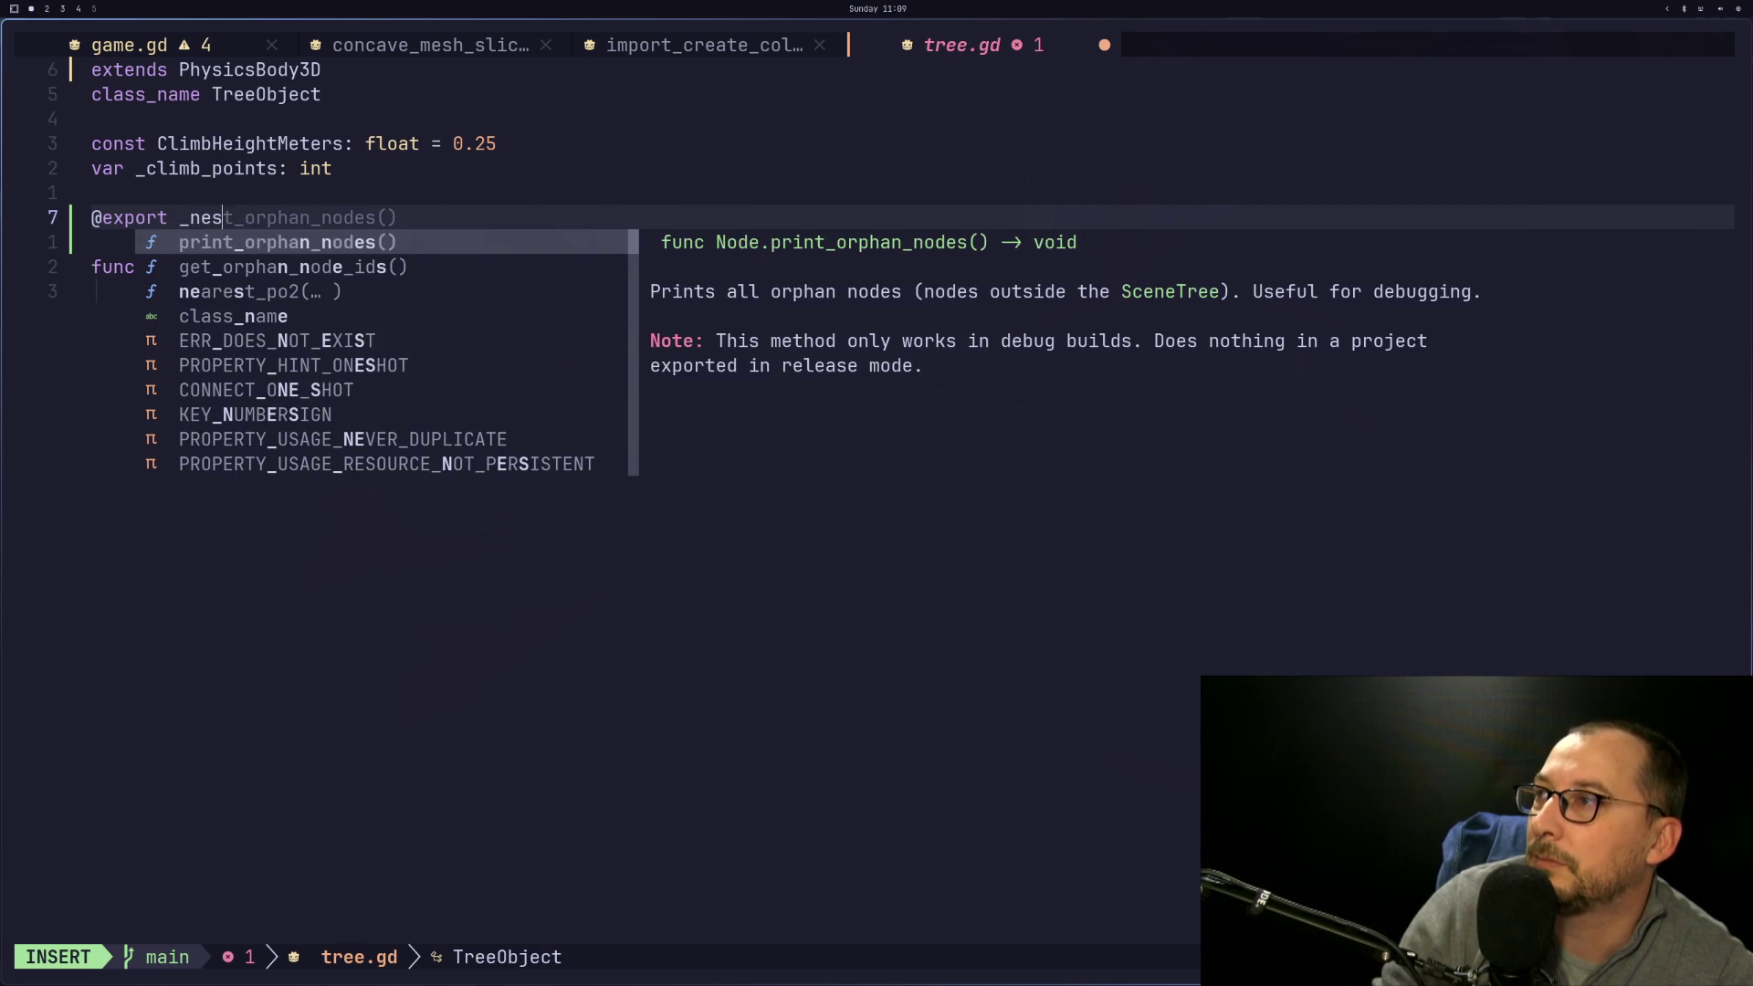
key("BackSpace")
key("BackSpace")
type("mesh")
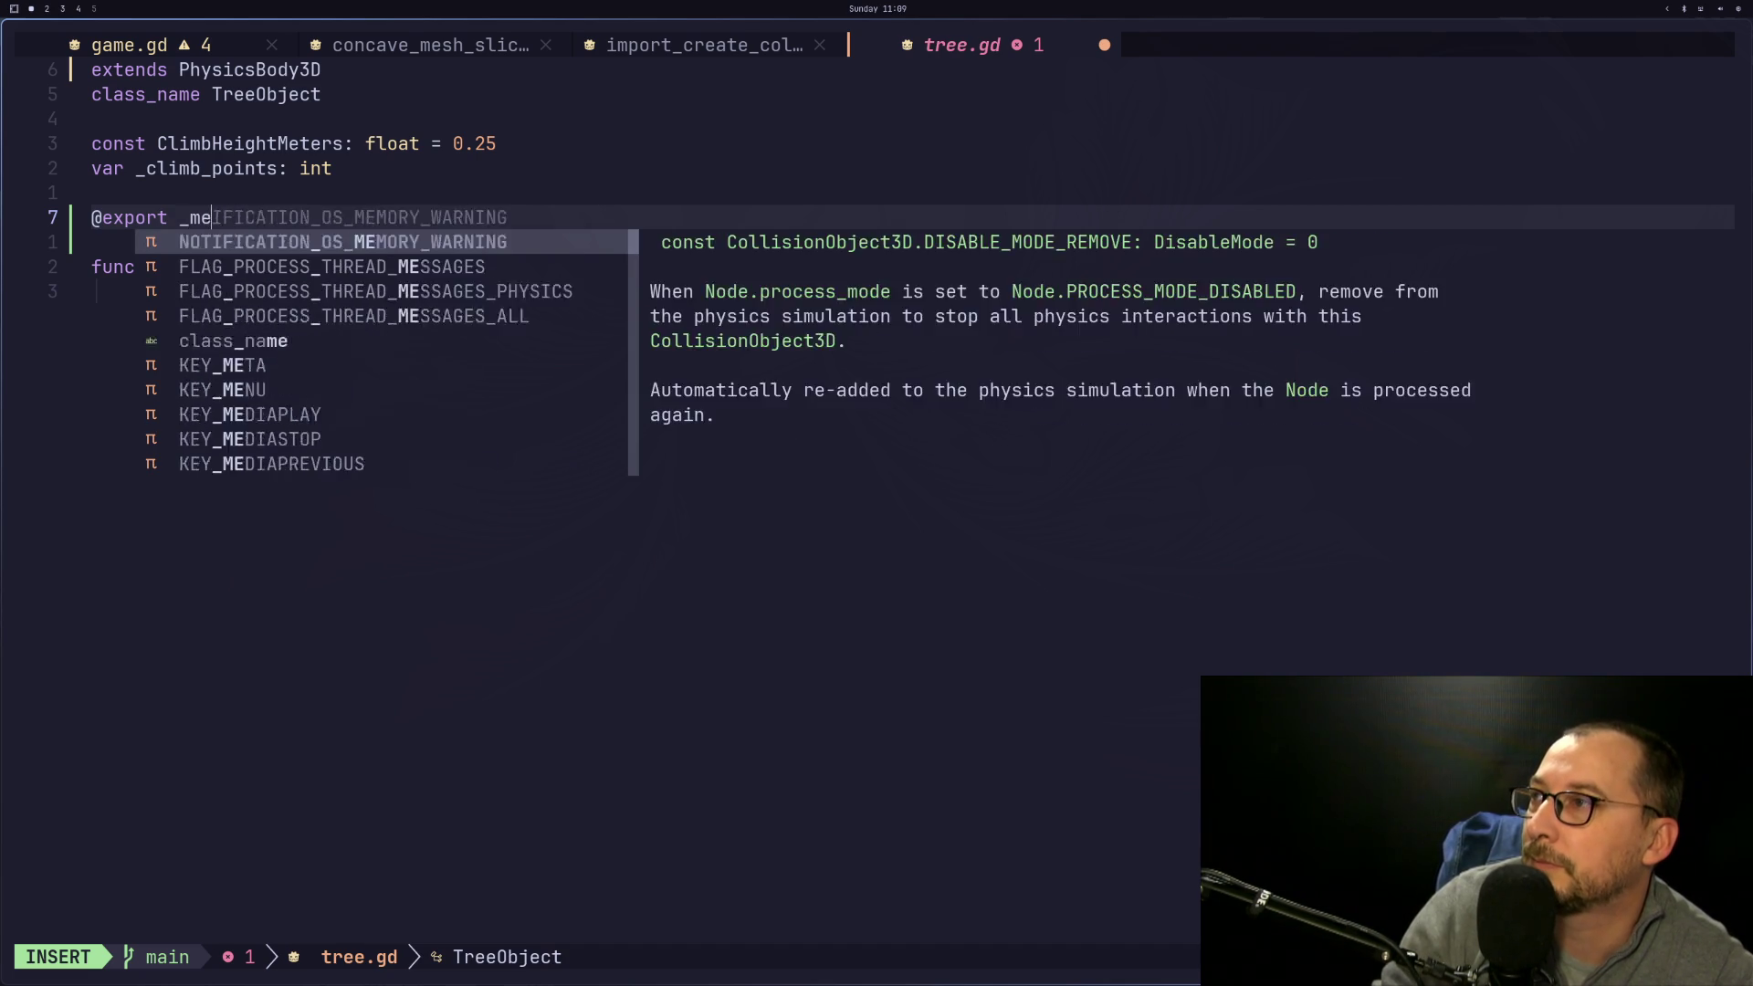
key("BackSpace")
type(": M")
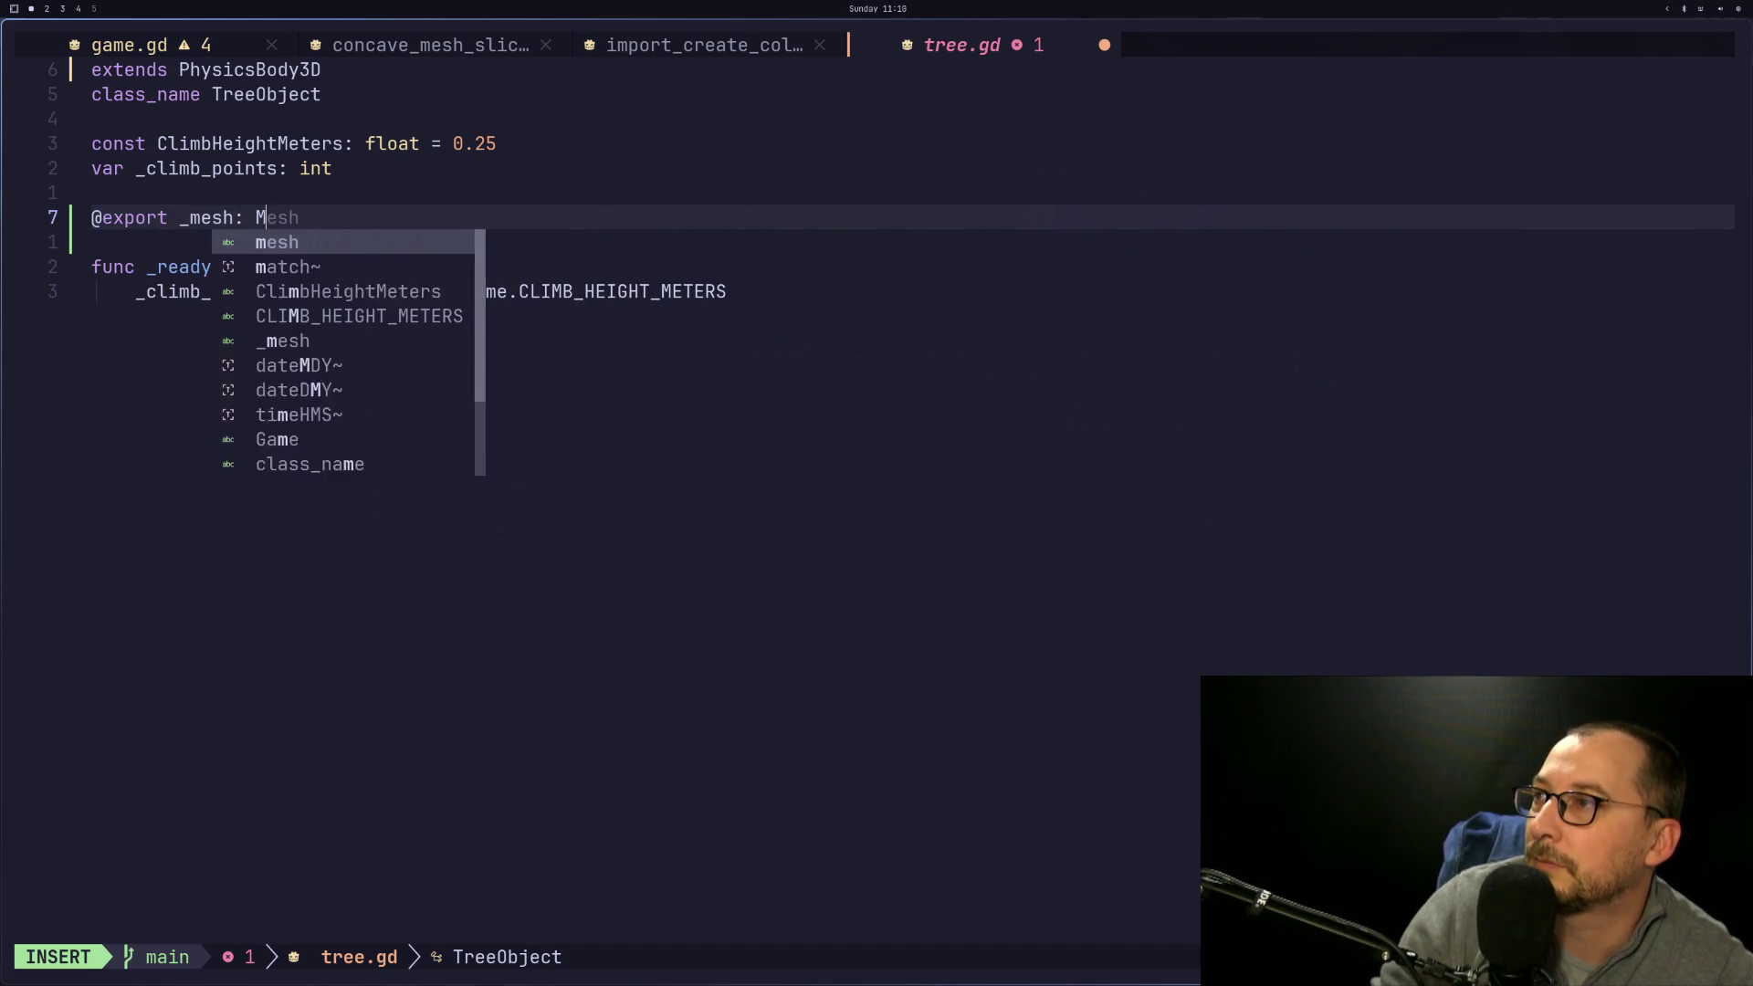
type("eshInstan")
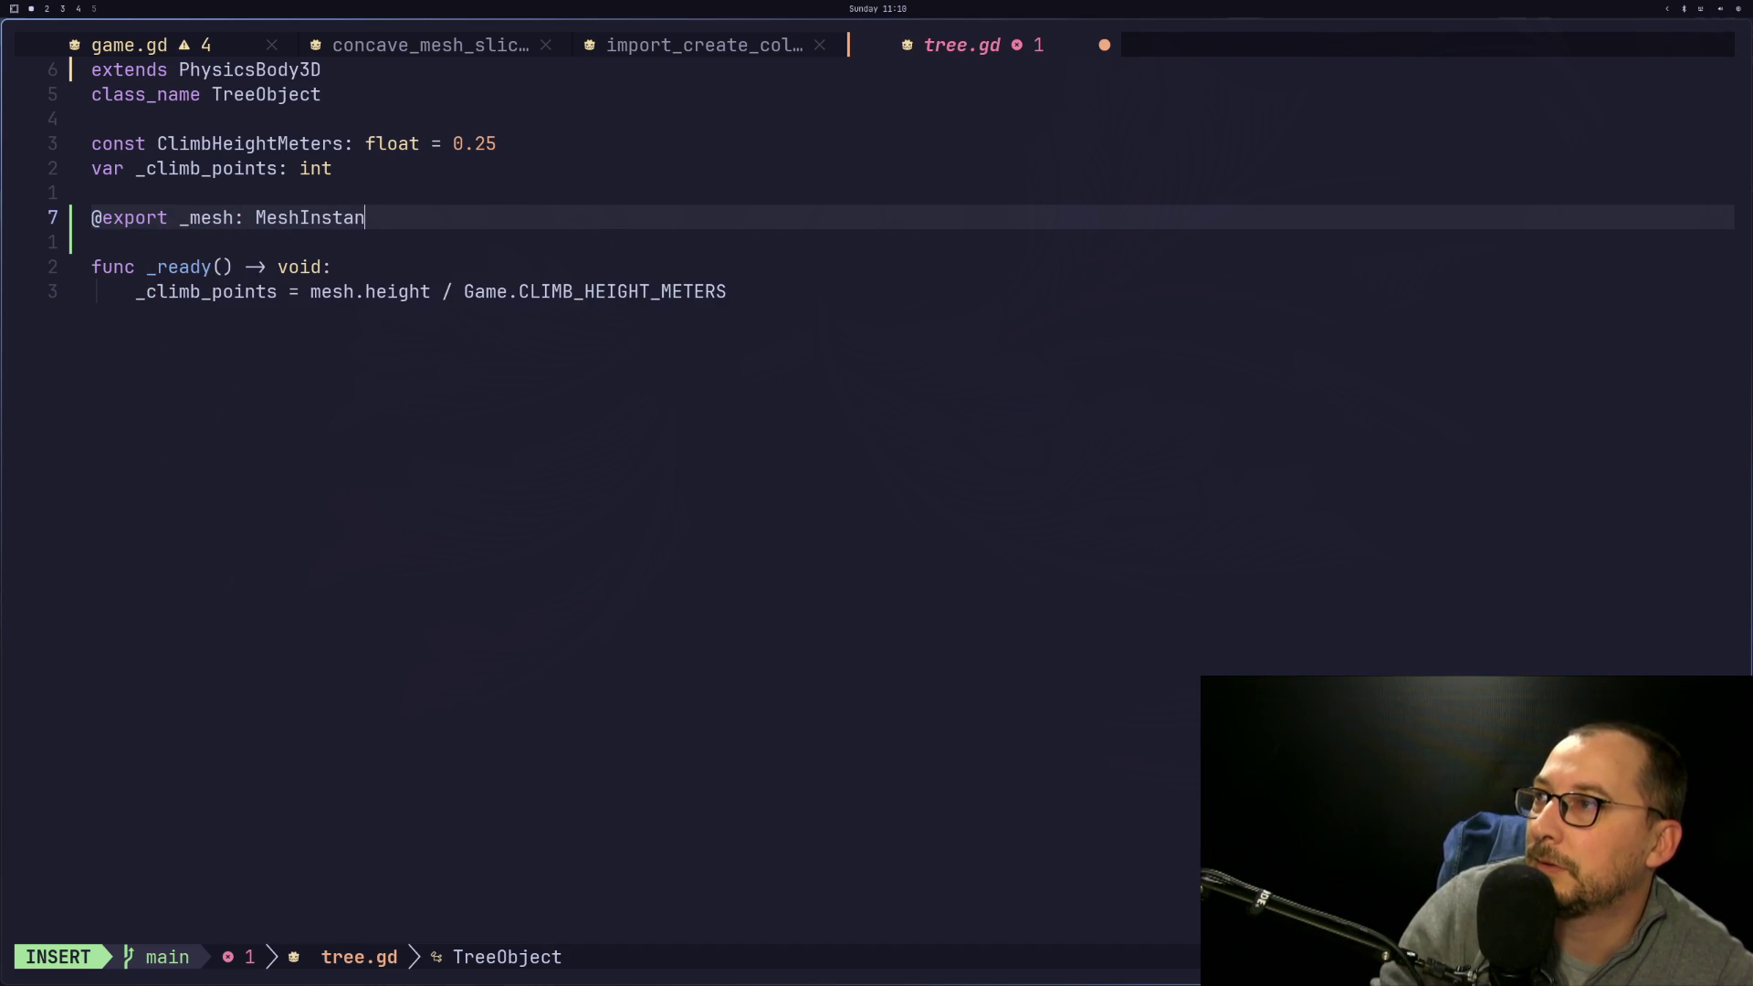
type("ce3D")
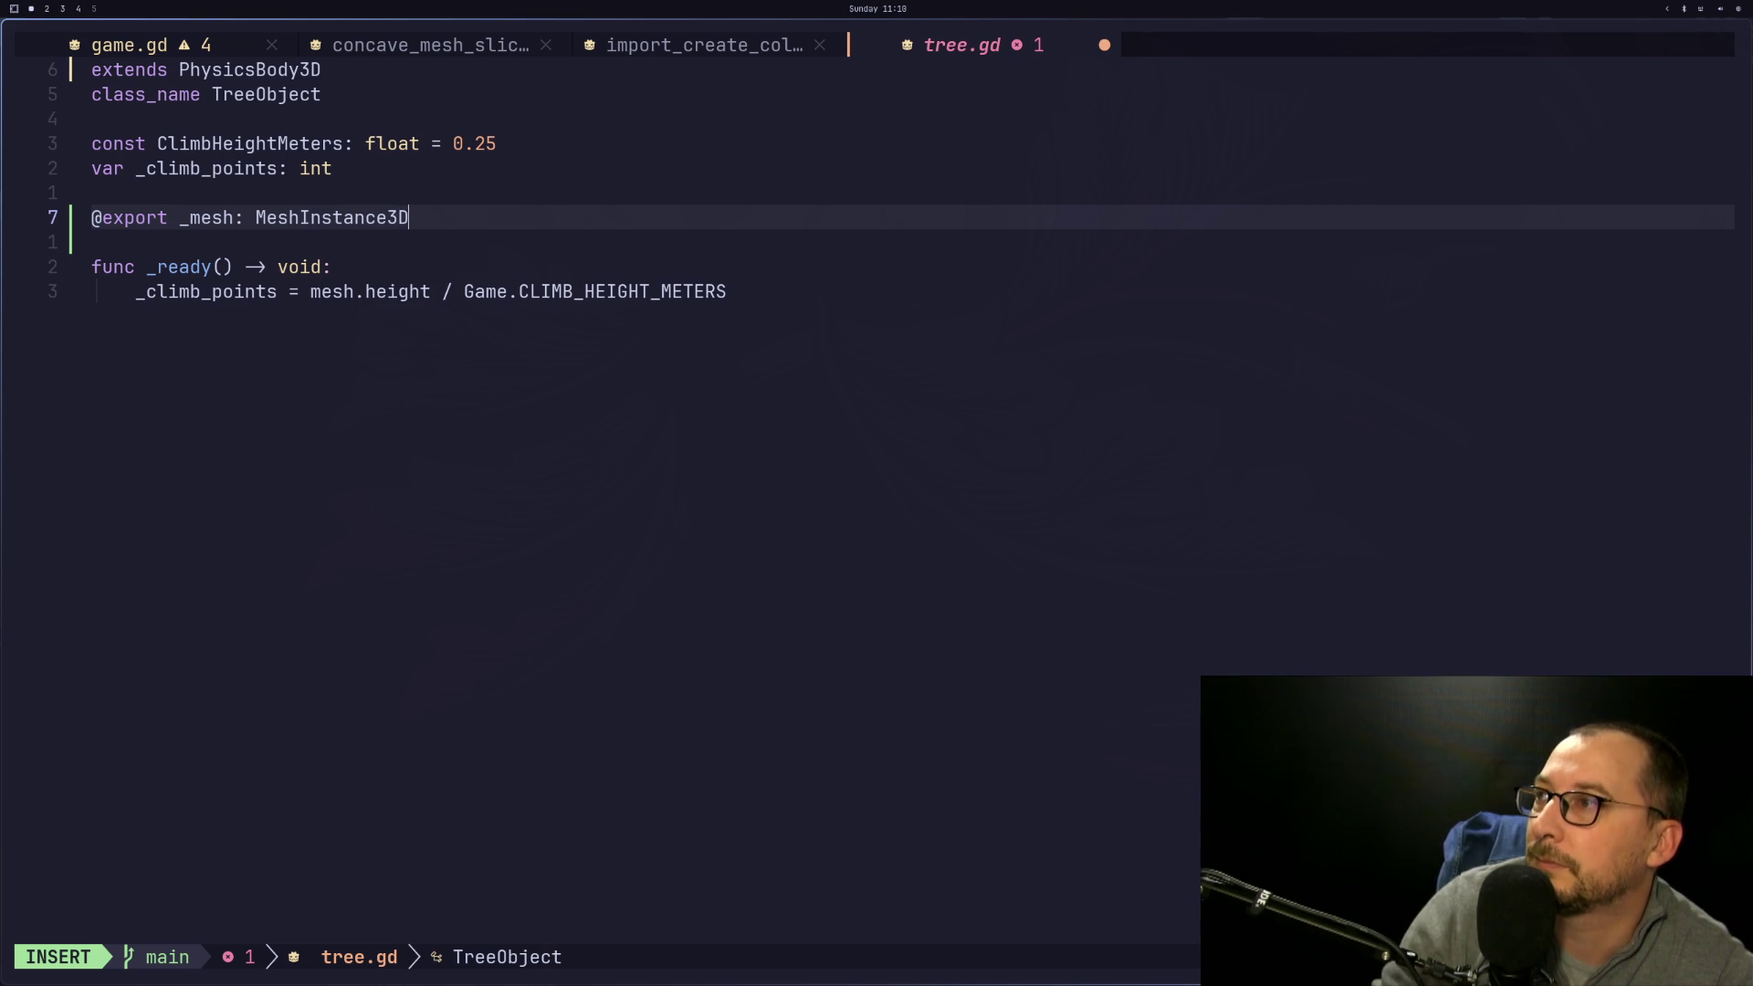
key("Escape")
key("b")
key("b")
key("b")
type("i")
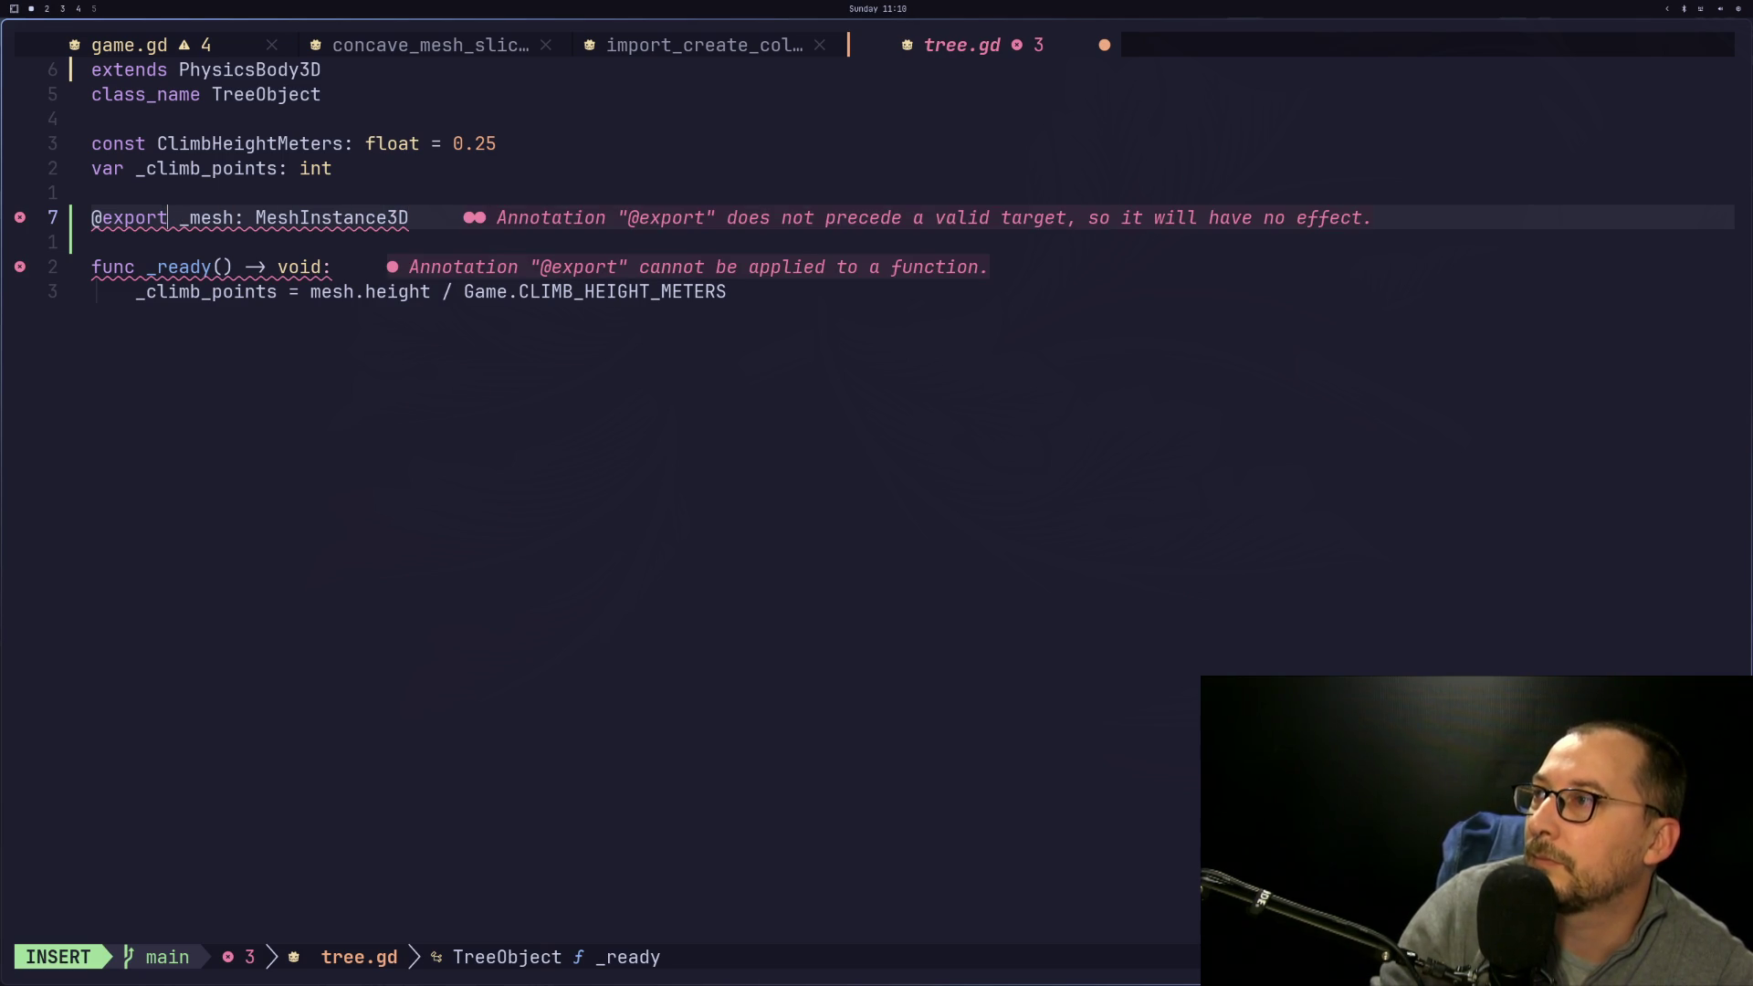
type(" var")
key("Escape")
key("s")
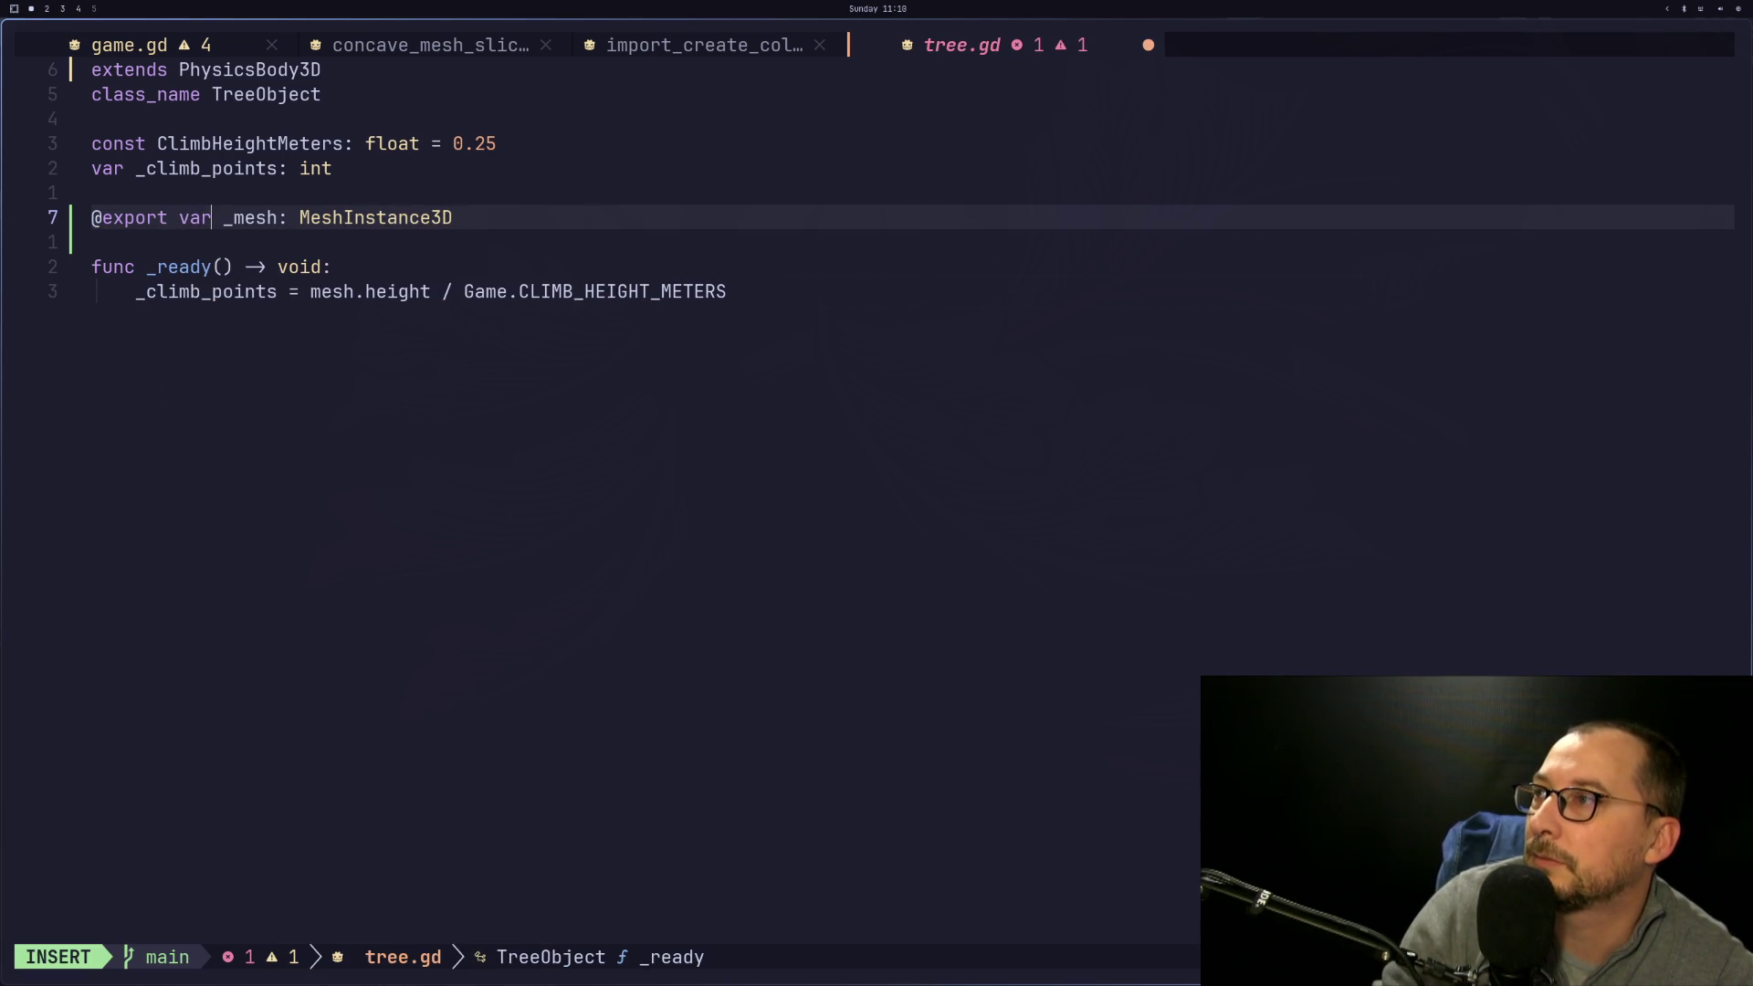
key("Escape")
Change mesh.height to _mesh.height in _ready and save tree.gd
key("j")
key("j")
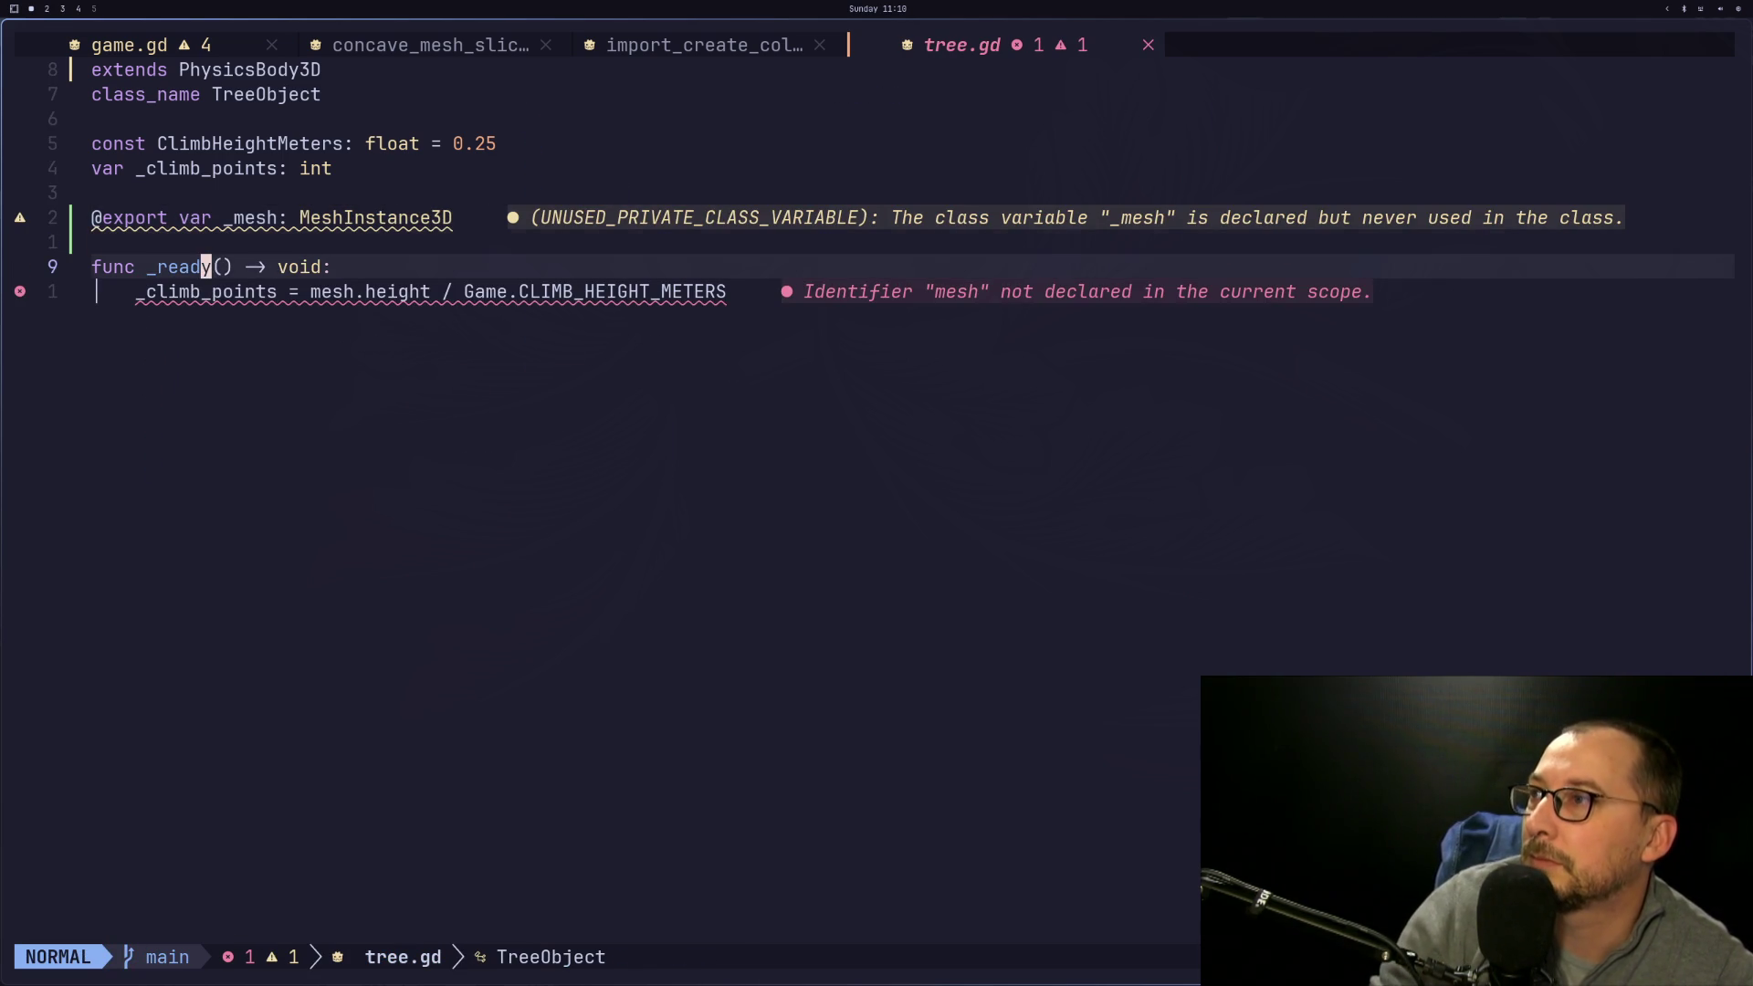
key("j")
key("l")
key("l")
key("l")
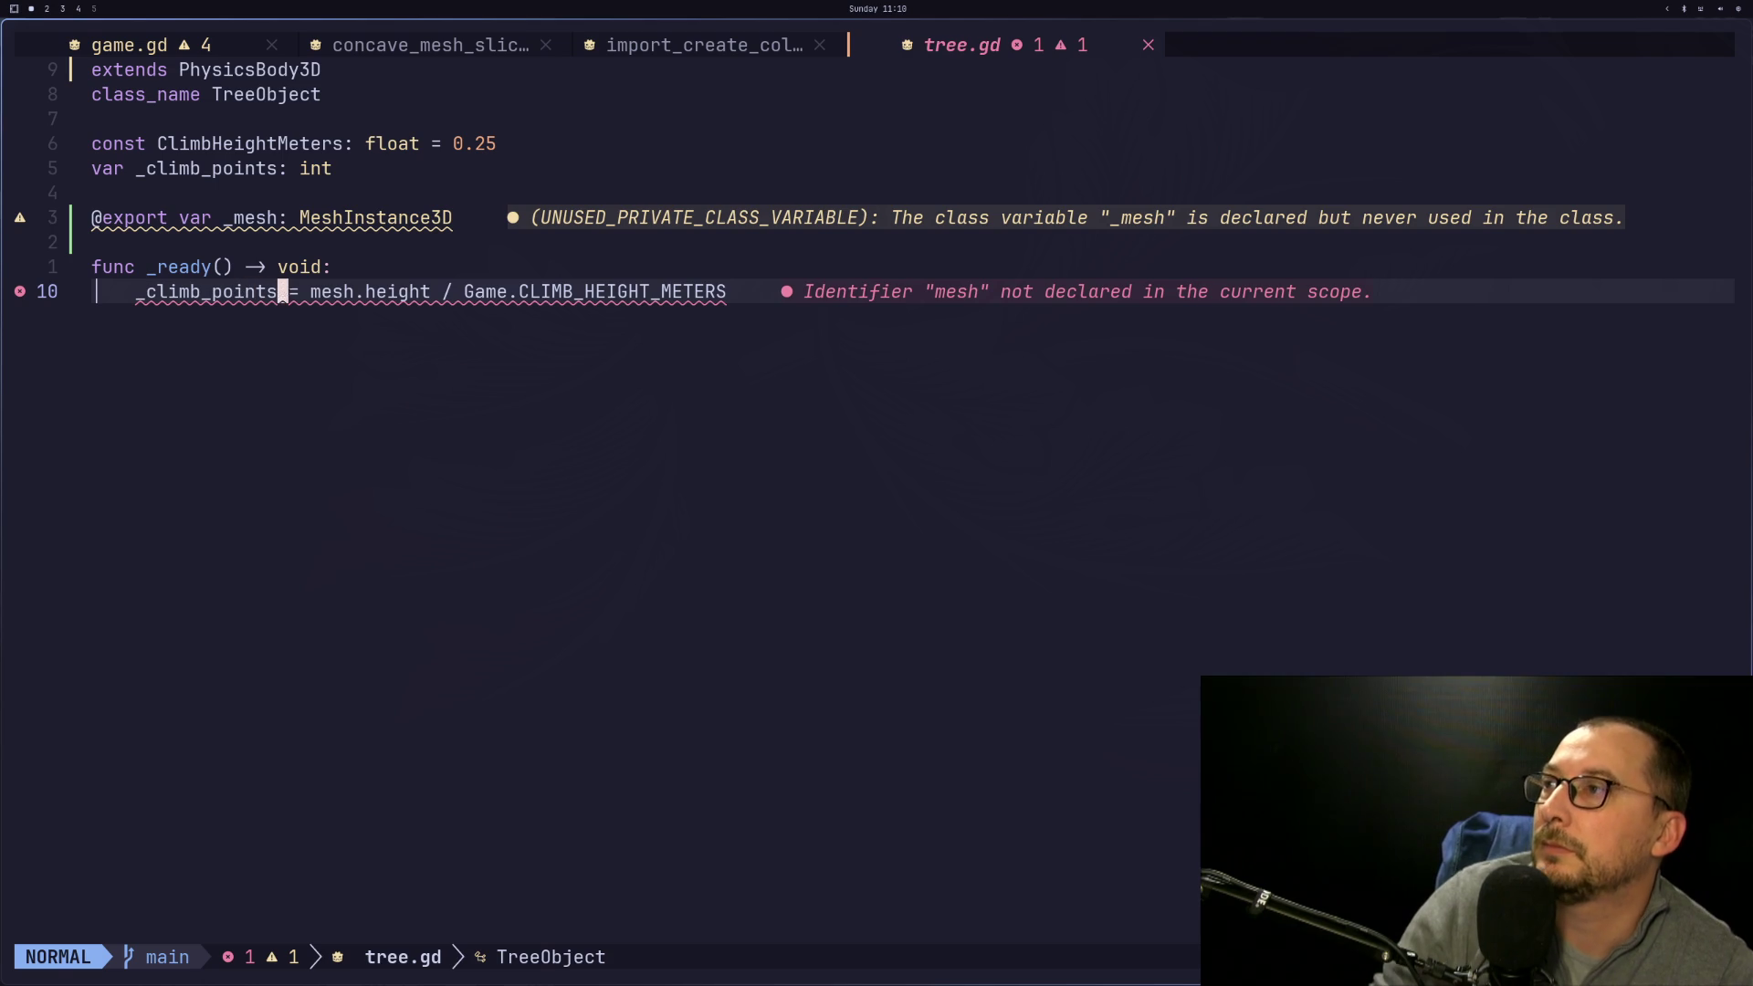
key("i")
key("Escape")
type("imb_")
key("Escape")
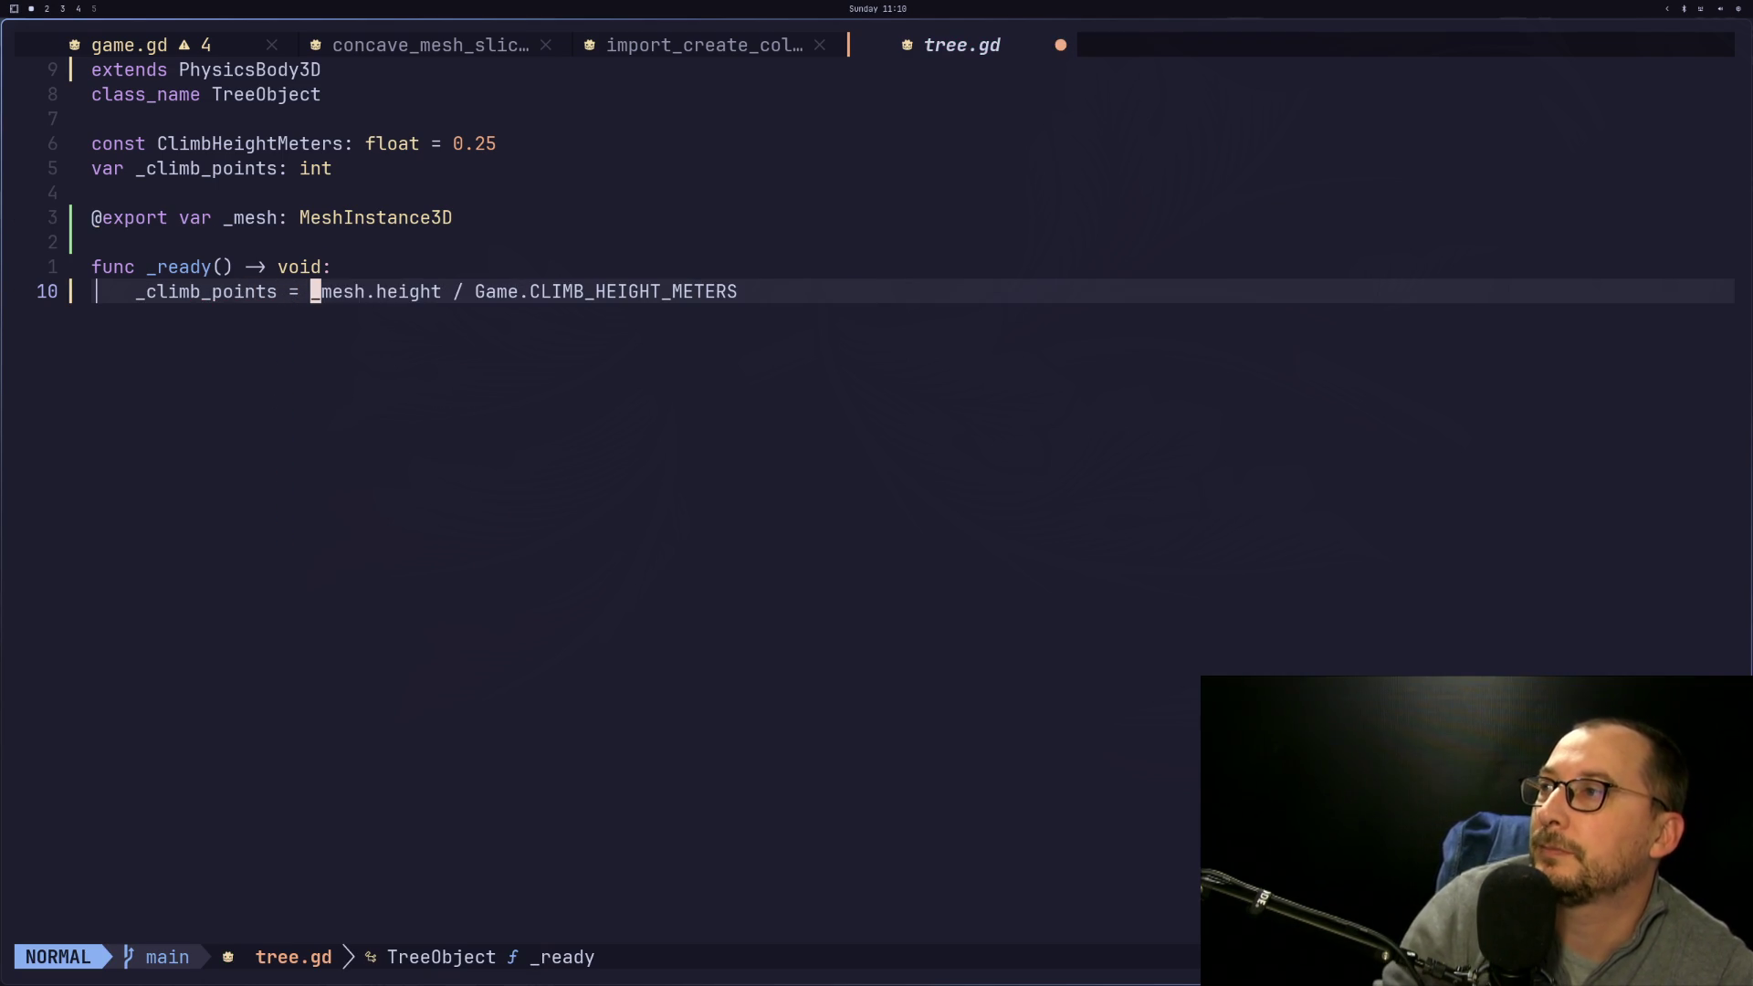
key("colon")
type("w")
key("Return")
Select MeshInstance3D and test-run the game, which fails reading 'height' from a null _mesh, then stop
key("super+2")
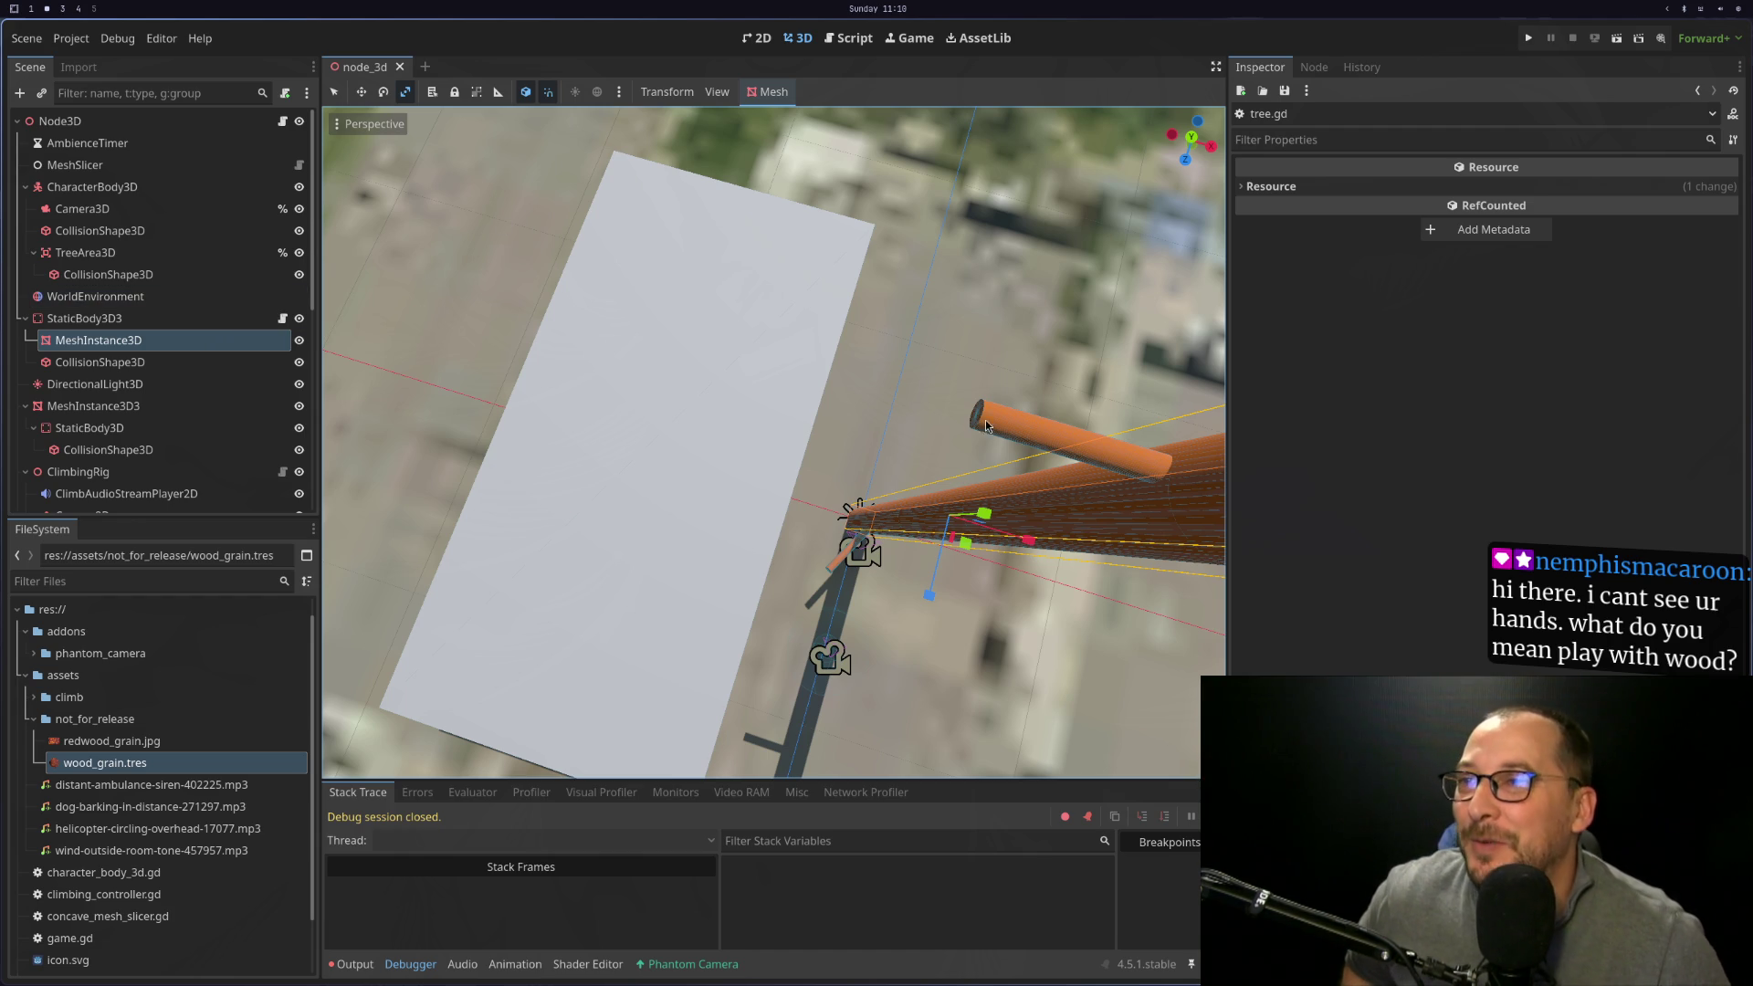
mouse_move(846, 430)
left_mouse_down()
mouse_move(867, 366)
mouse_move(886, 374)
left_mouse_up()
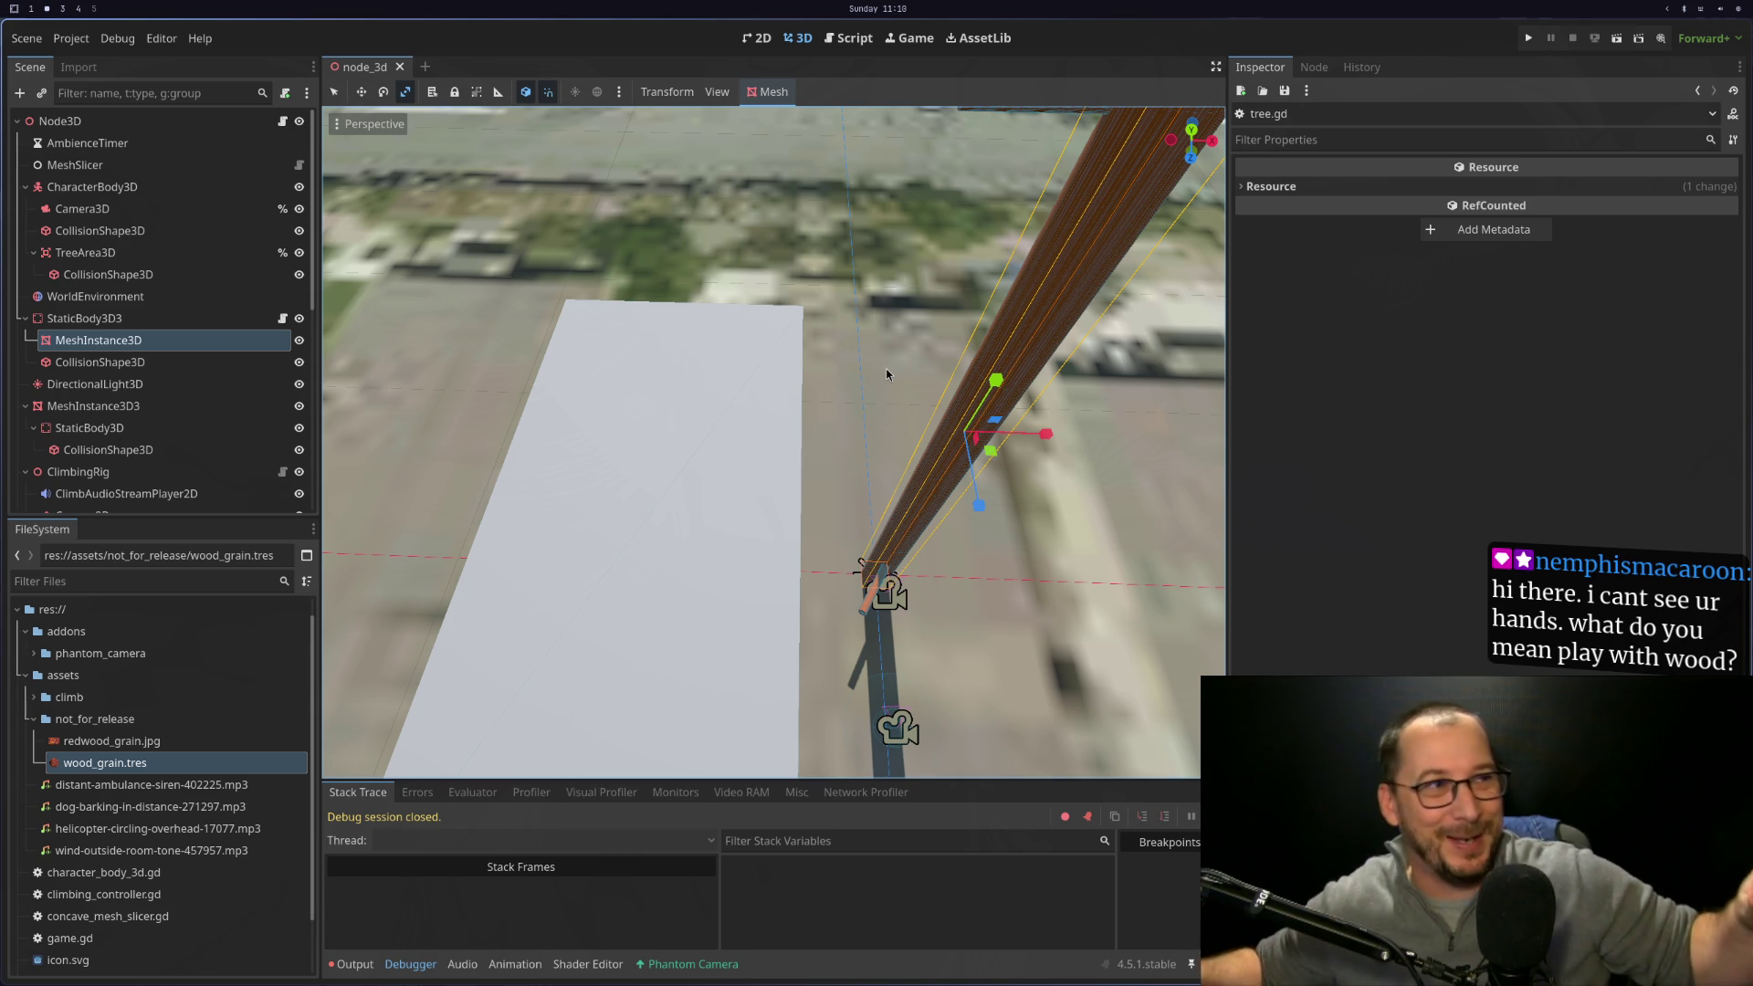
left_click(178, 340)
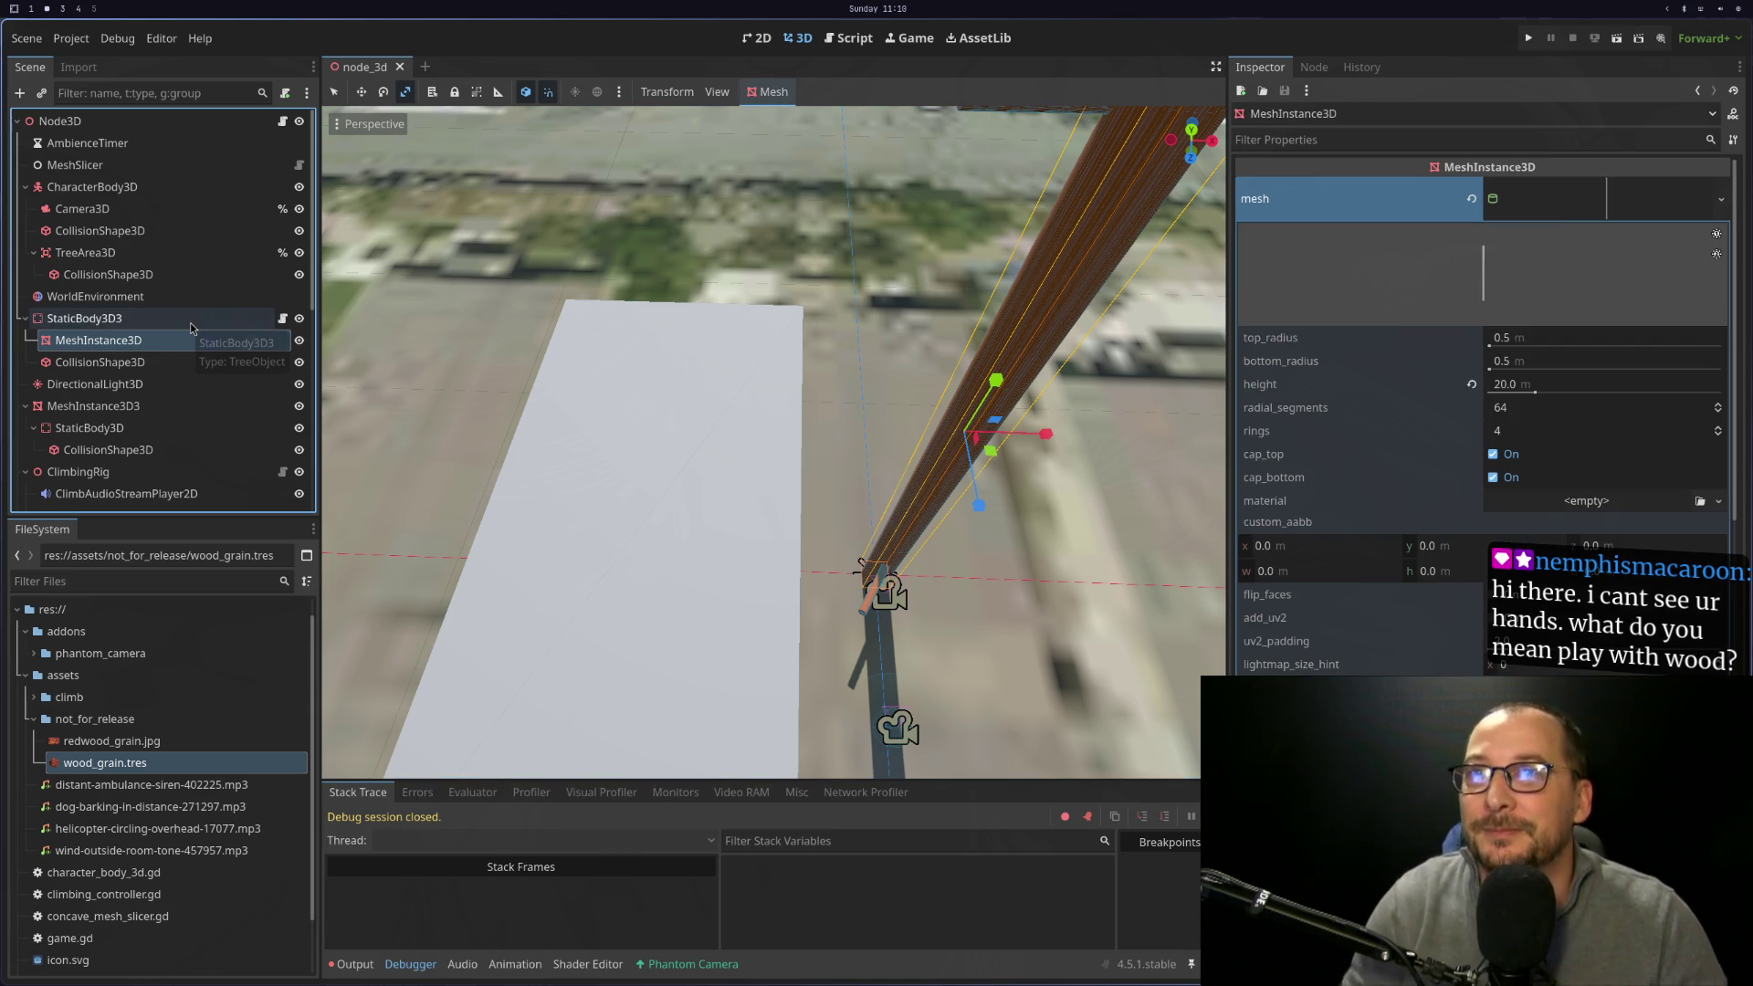
key("F5")
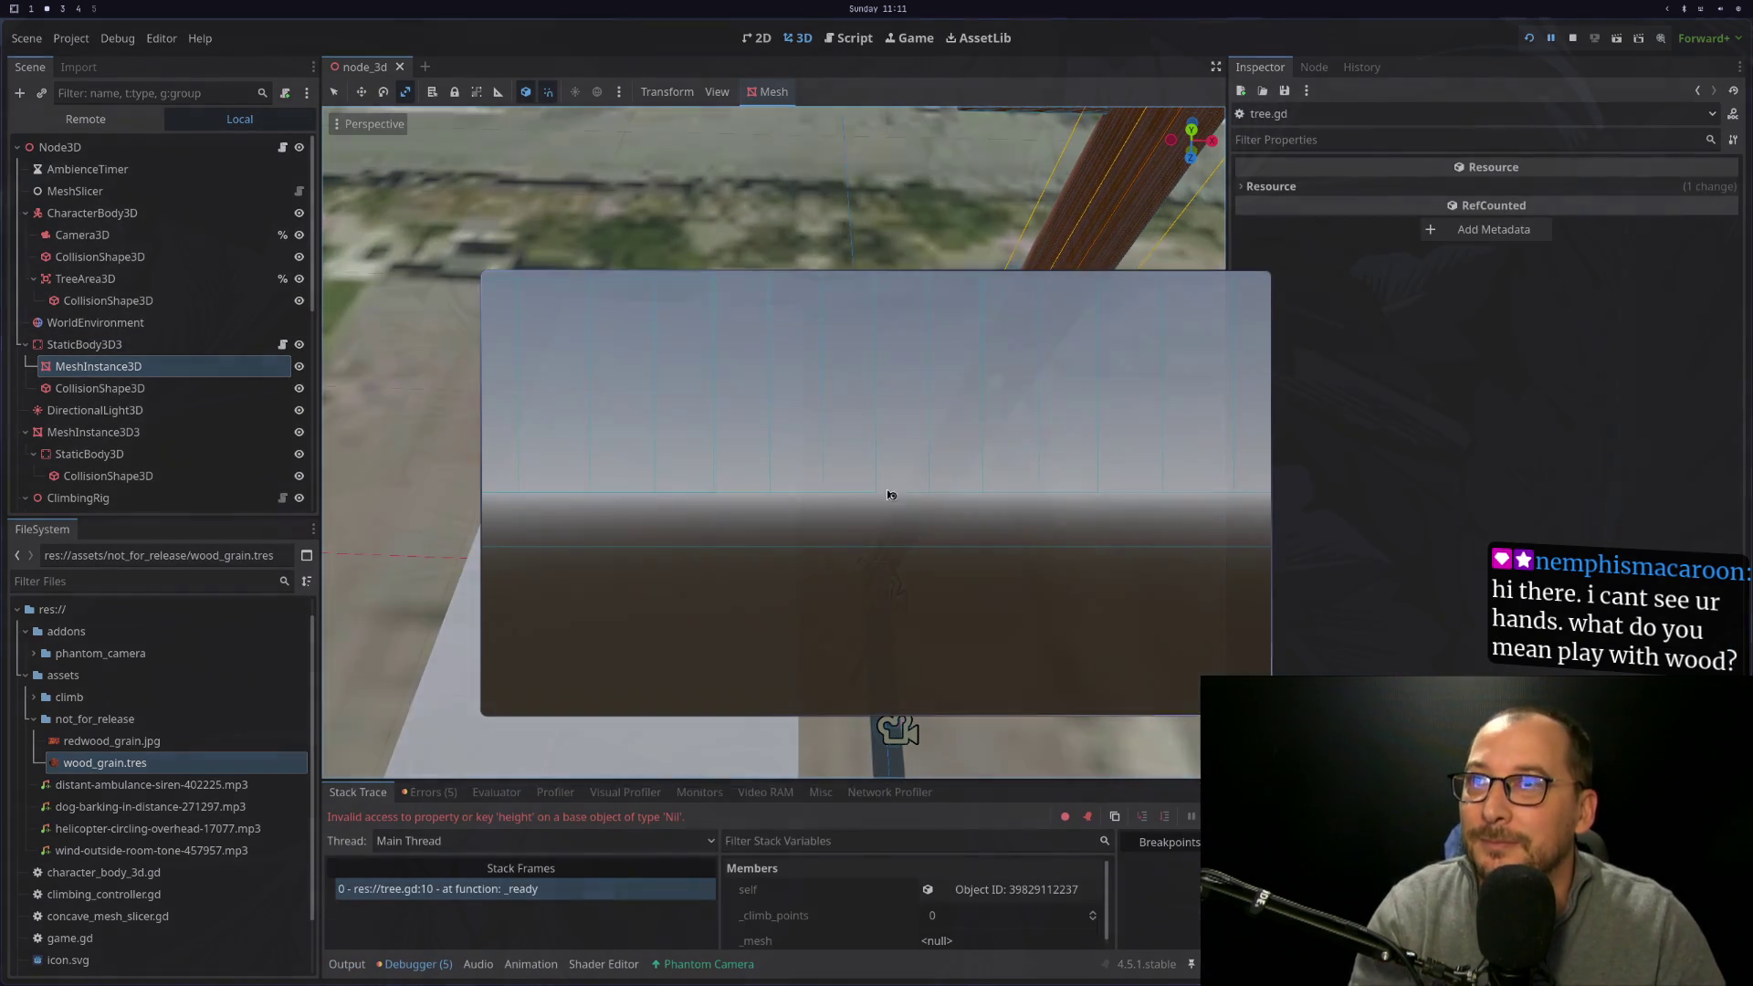
key("F8")
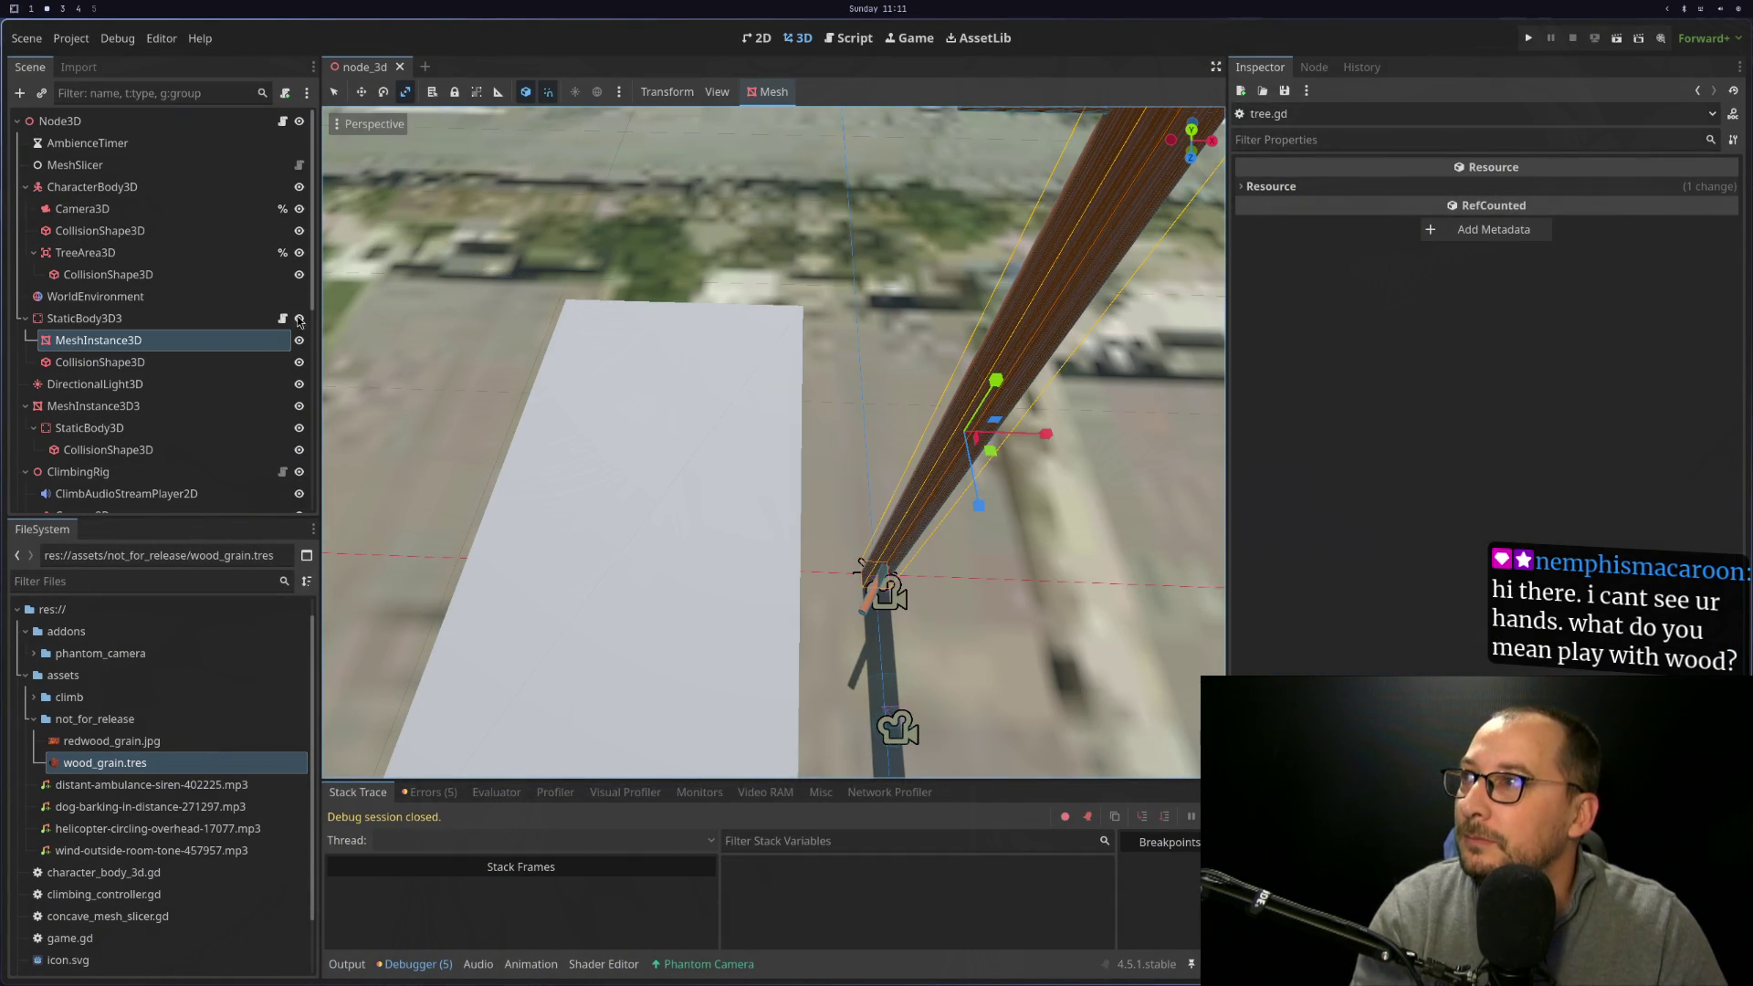
Pick StaticBody3D3's MeshInstance3D as its _mesh in the node picker and test-run the game
left_click(183, 318)
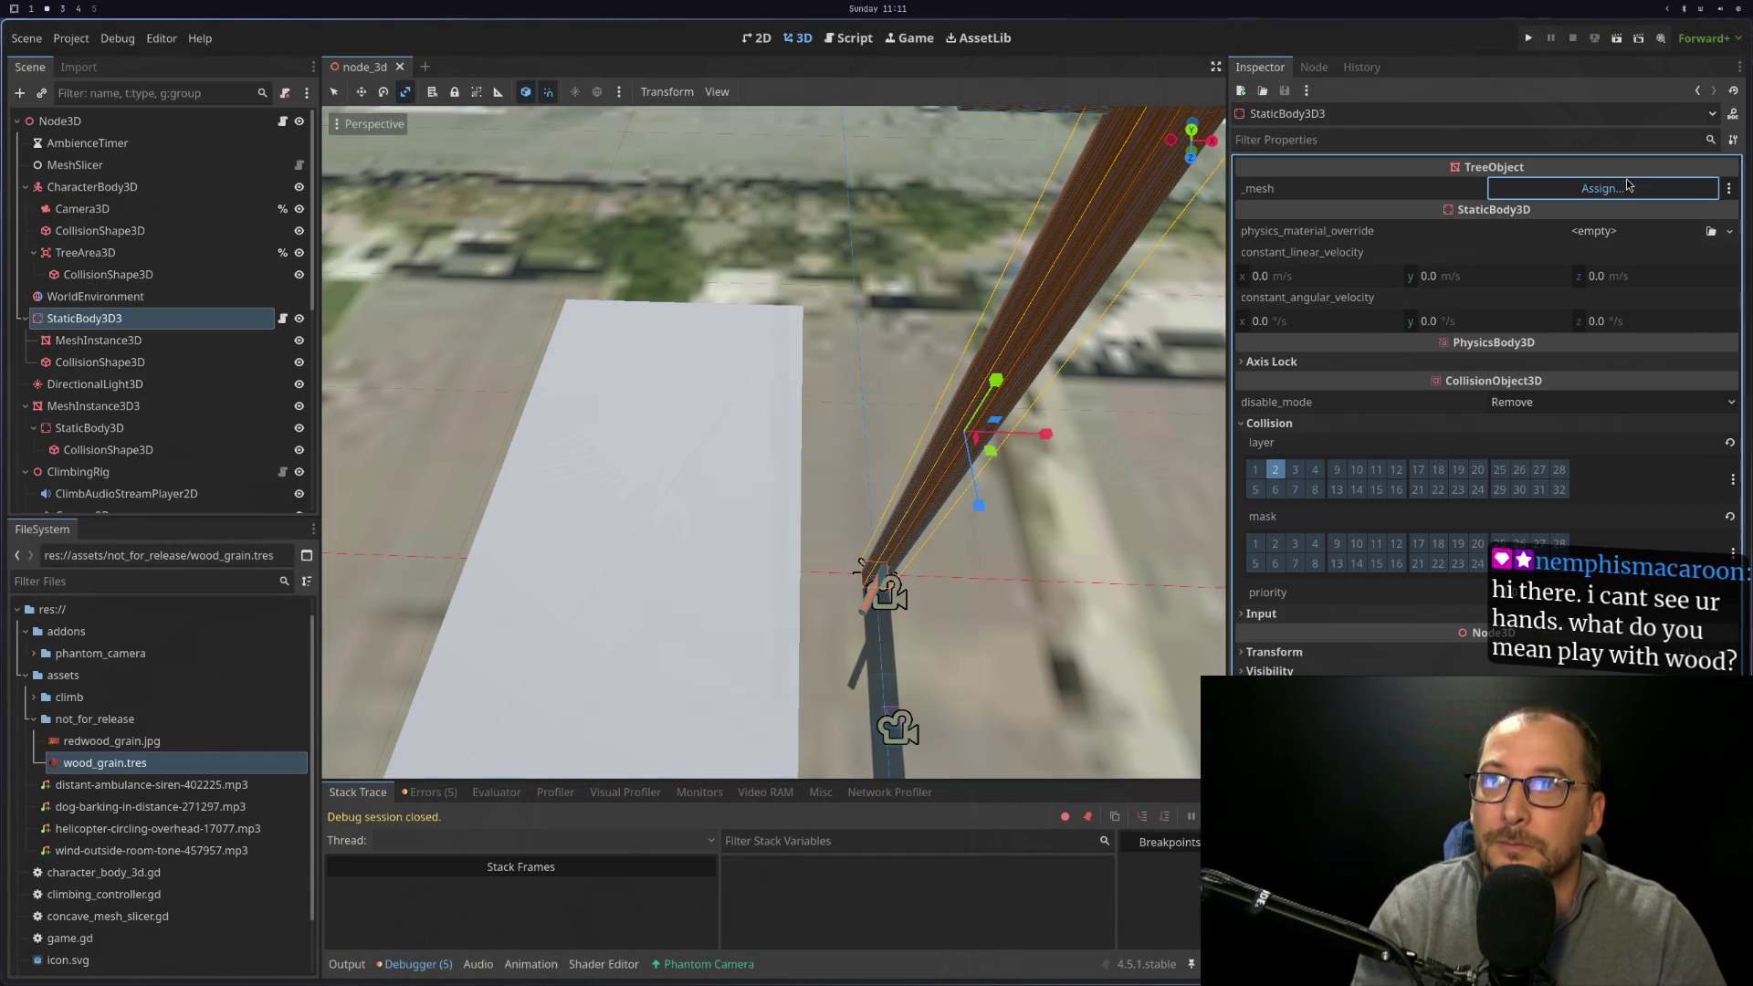
left_click(1602, 188)
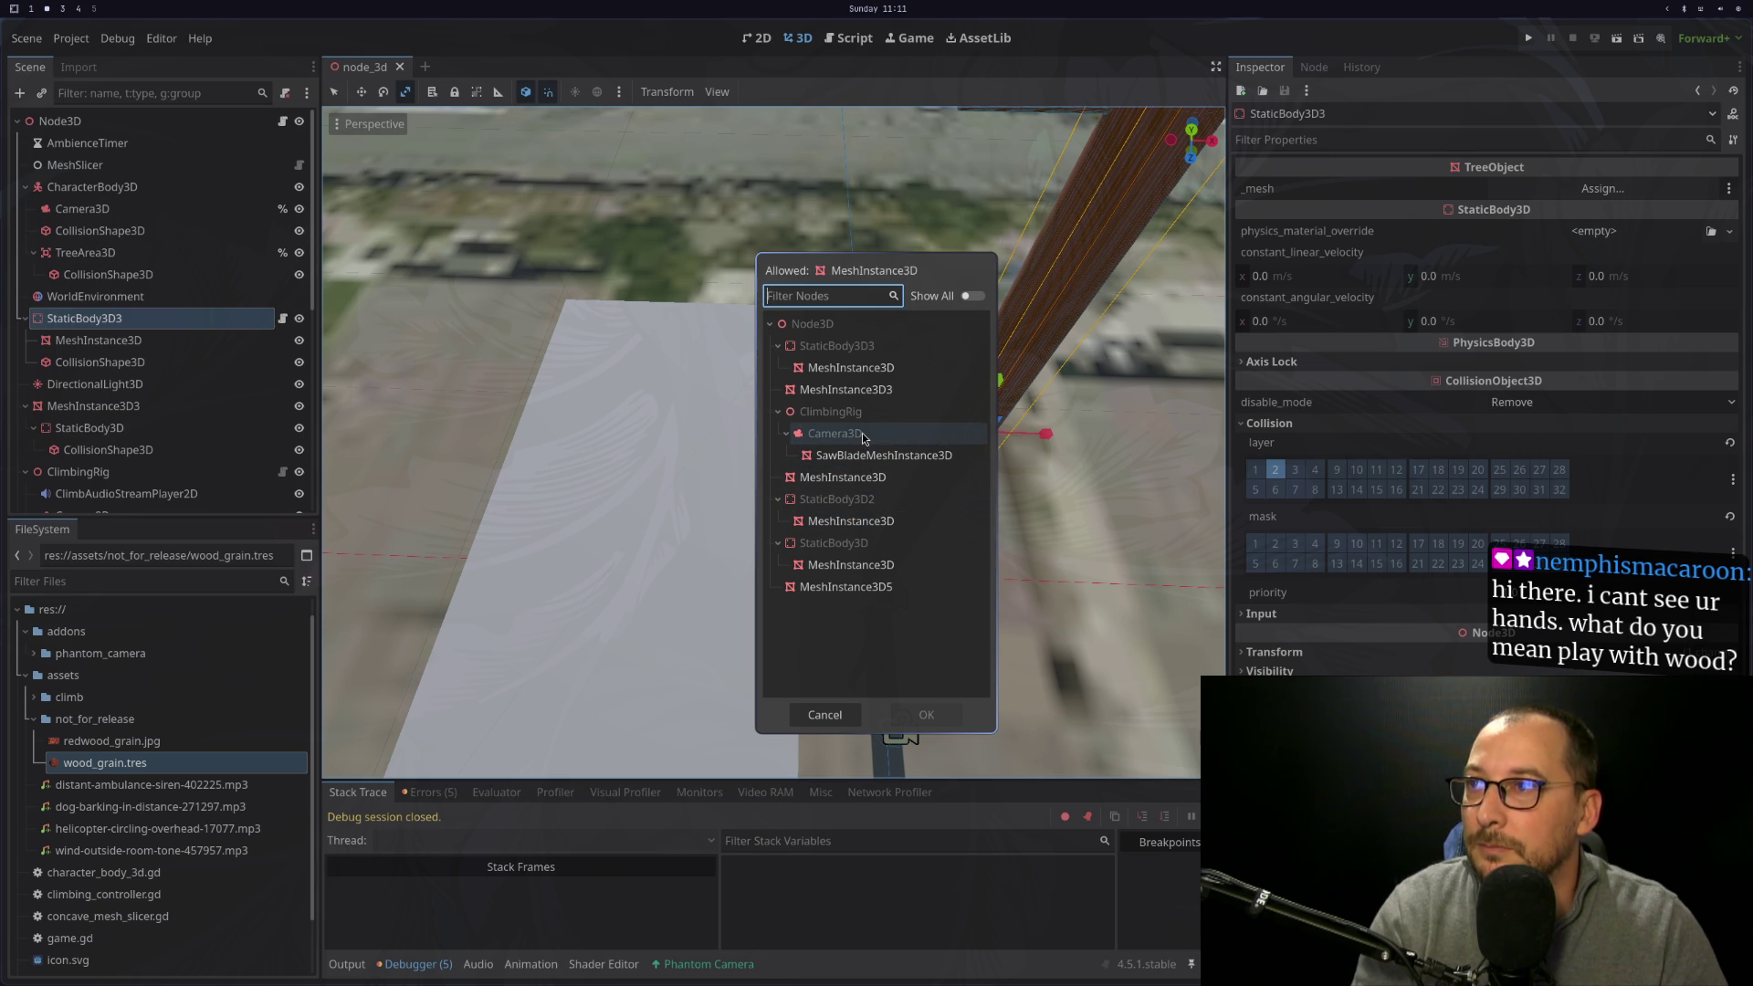
left_click(881, 371)
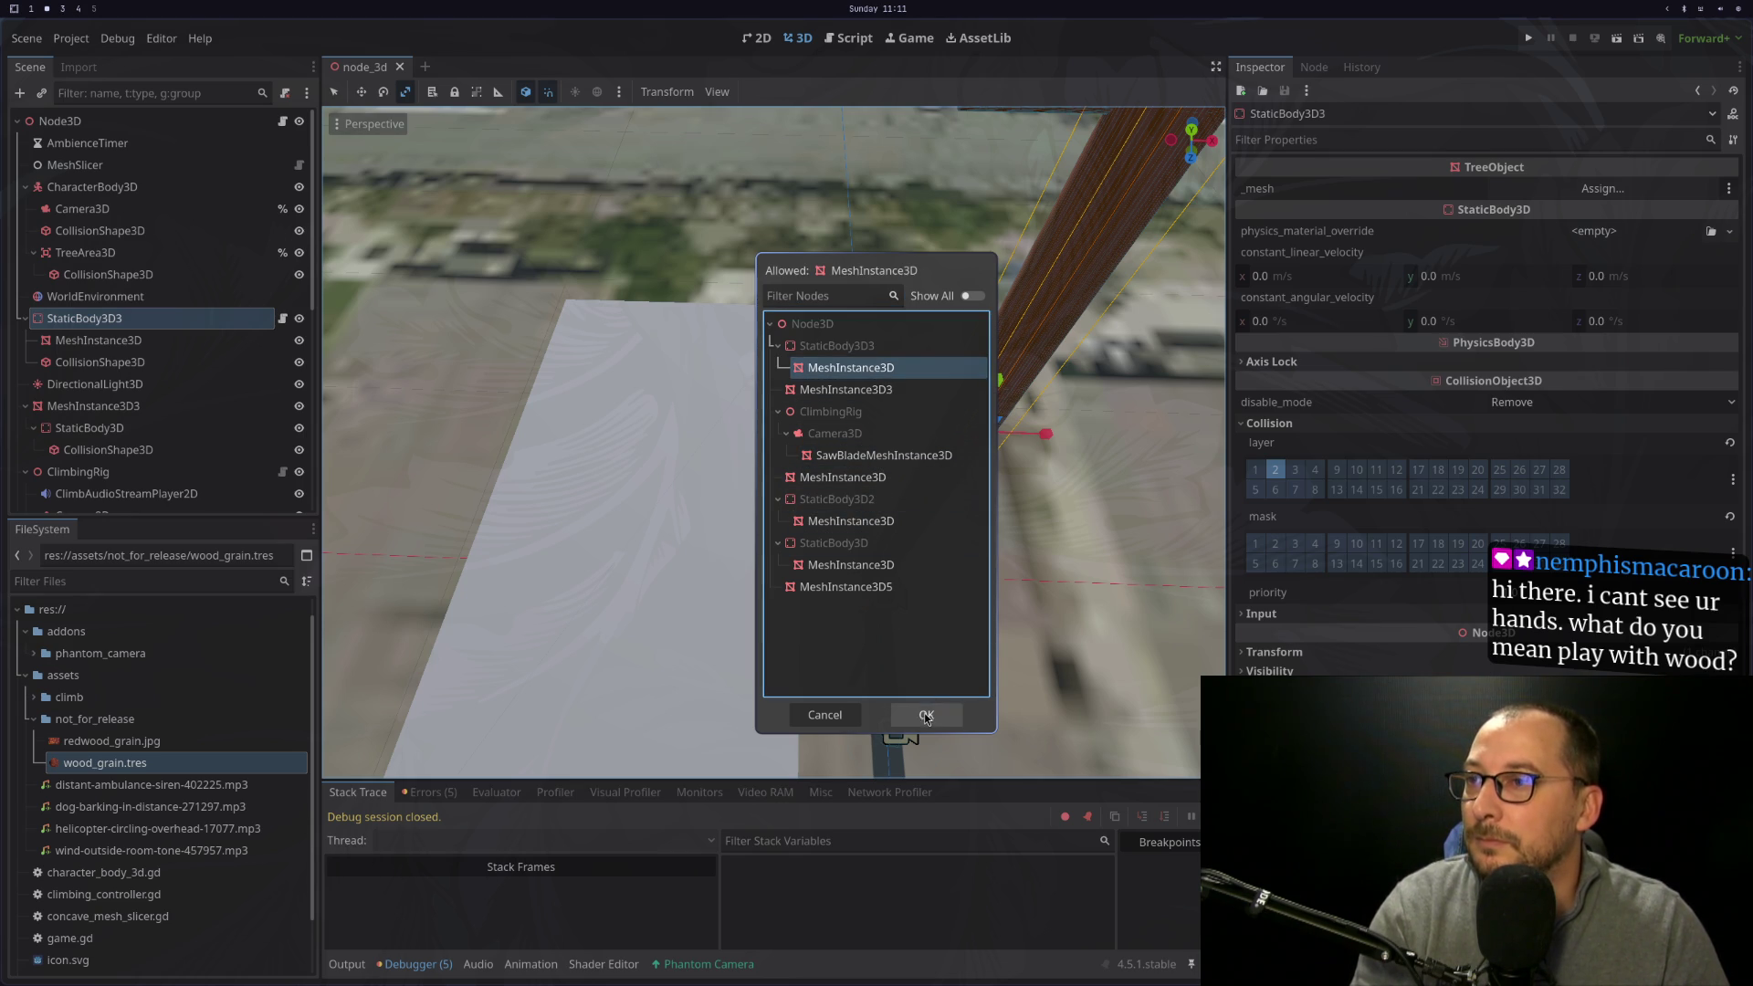
left_click(924, 714)
key("F5")
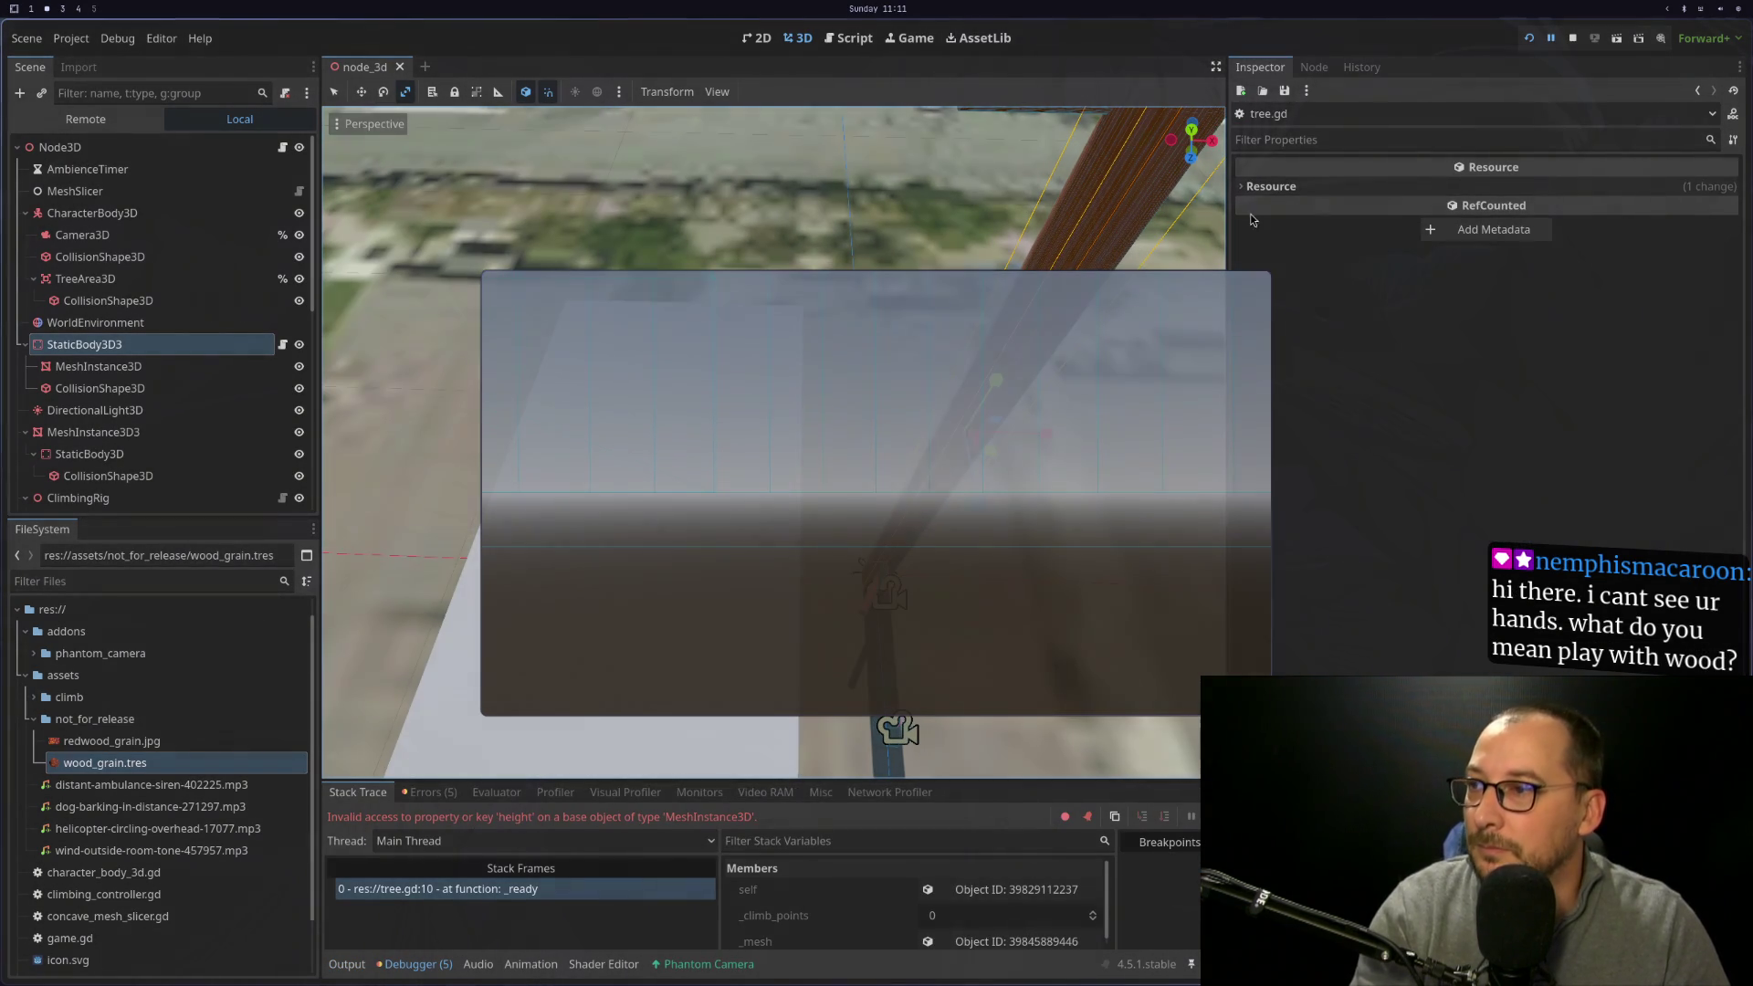
left_click(1573, 38)
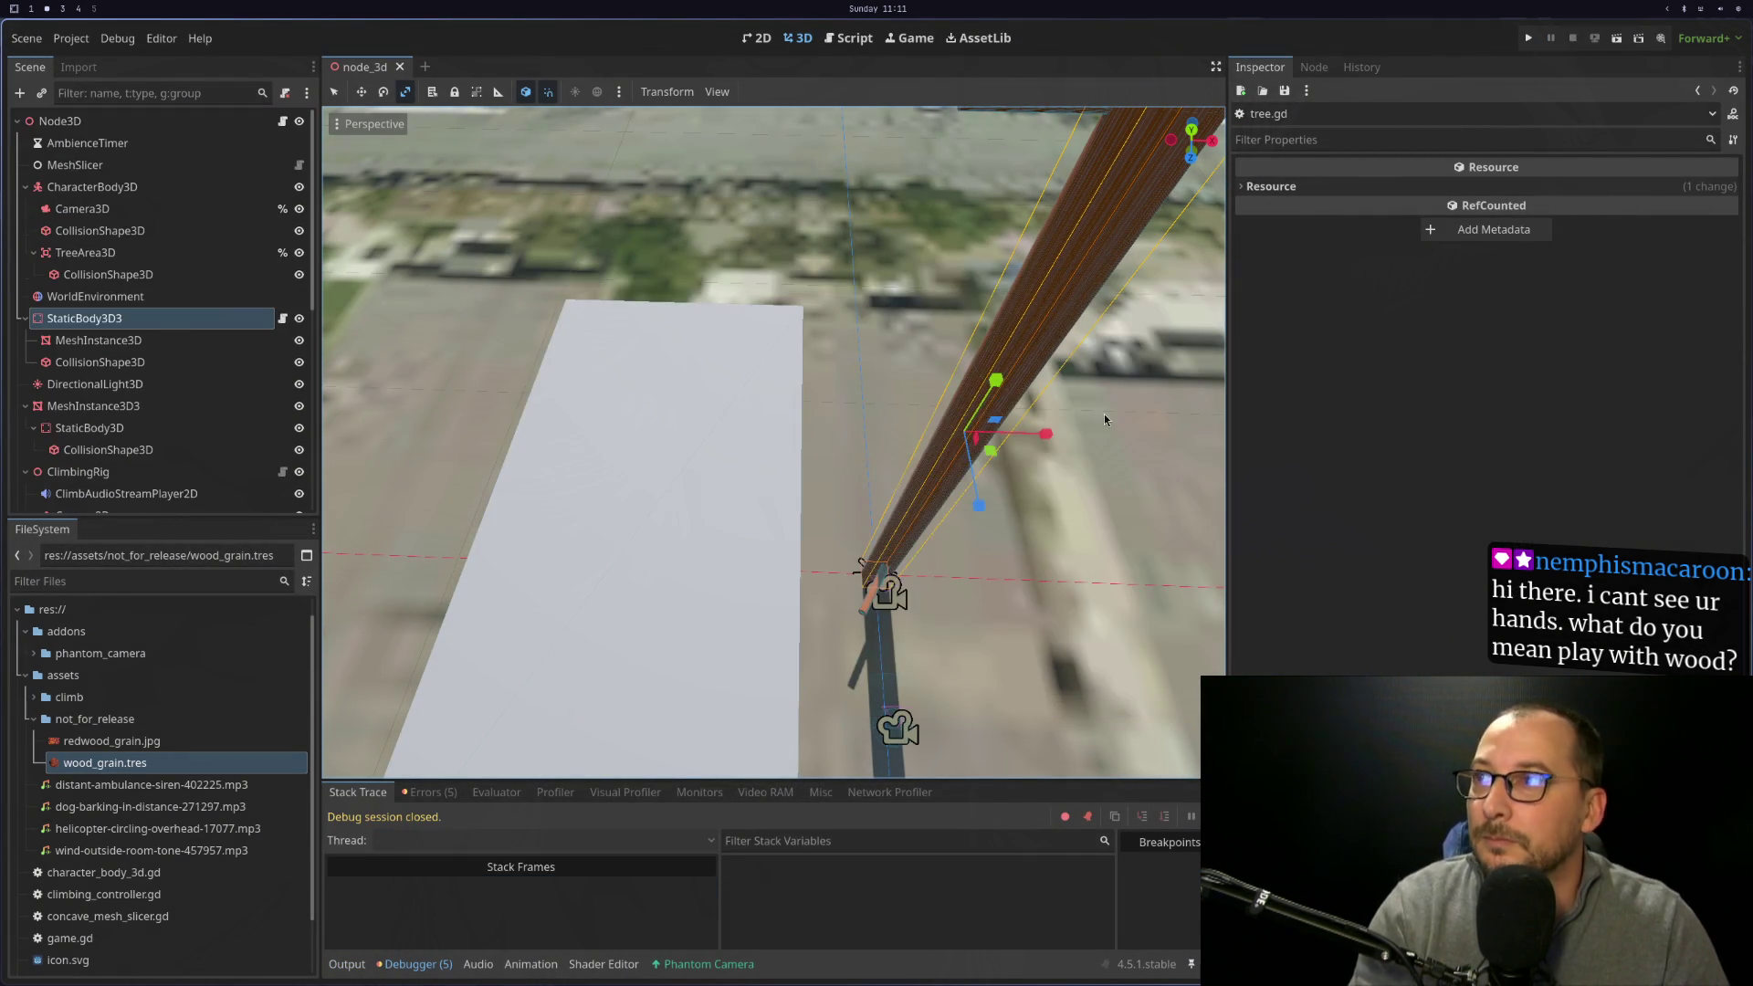
Drag MeshInstance3D into StaticBody3D3's _mesh field and rerun, hitting the 'height' error at tree.gd:10
key("super+1")
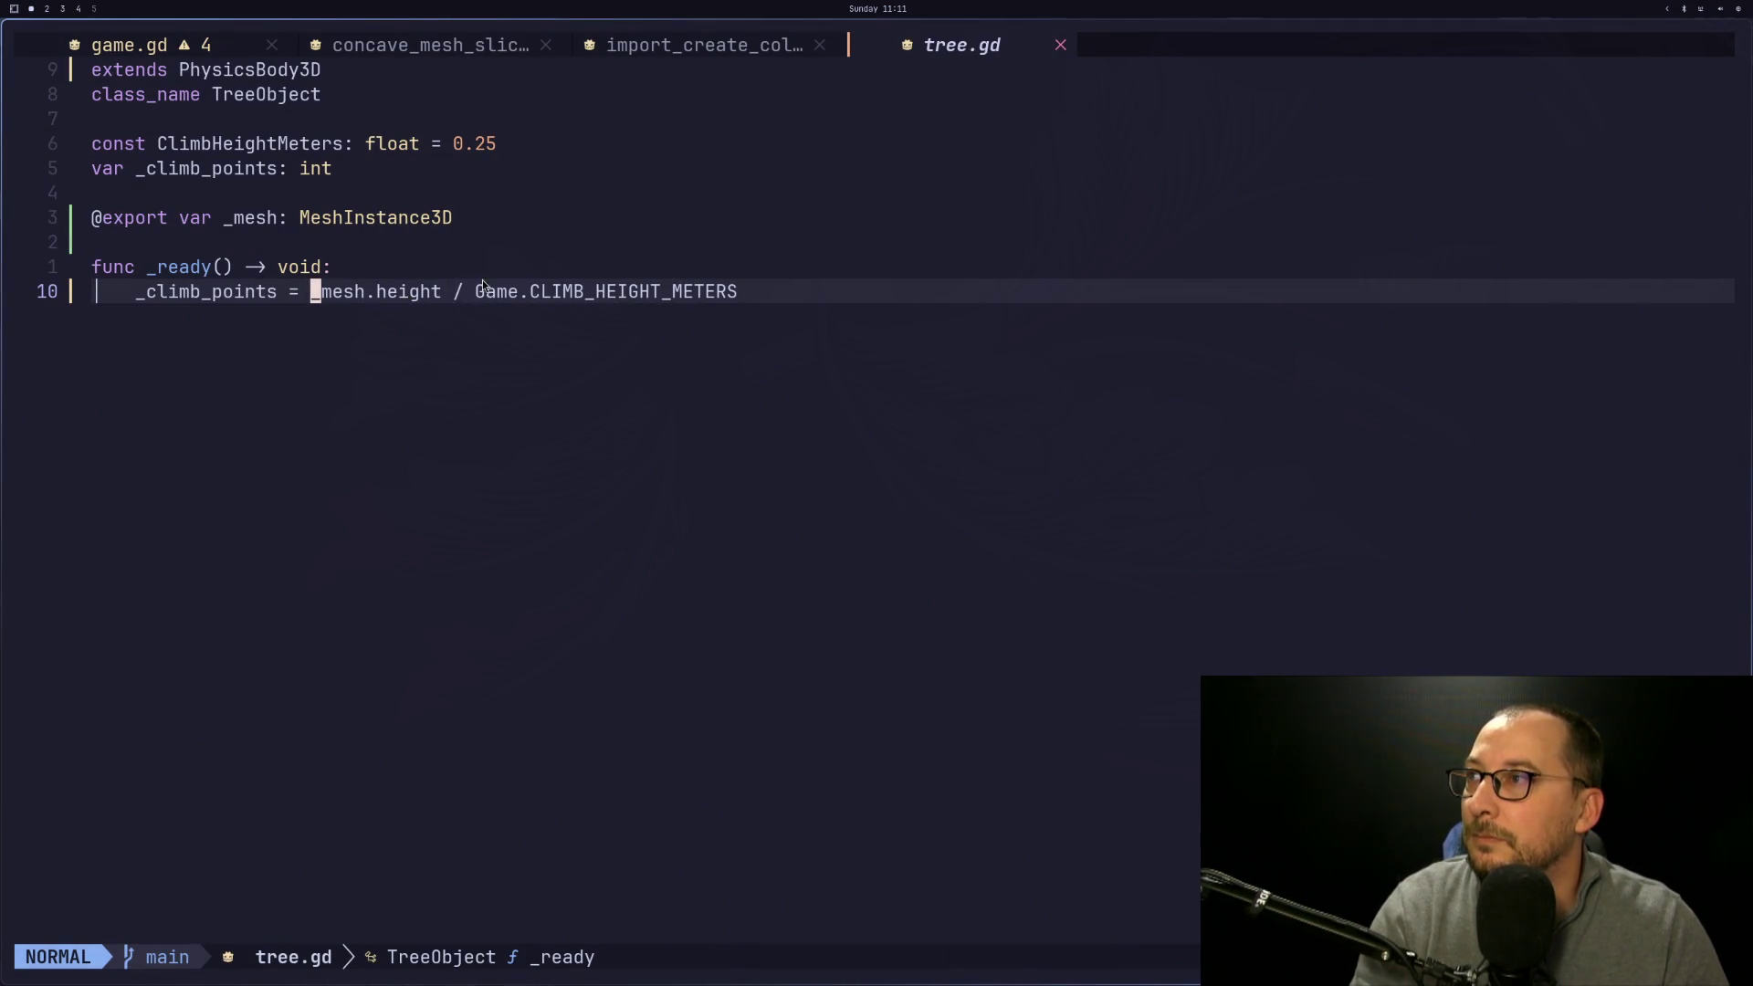
key("super+2")
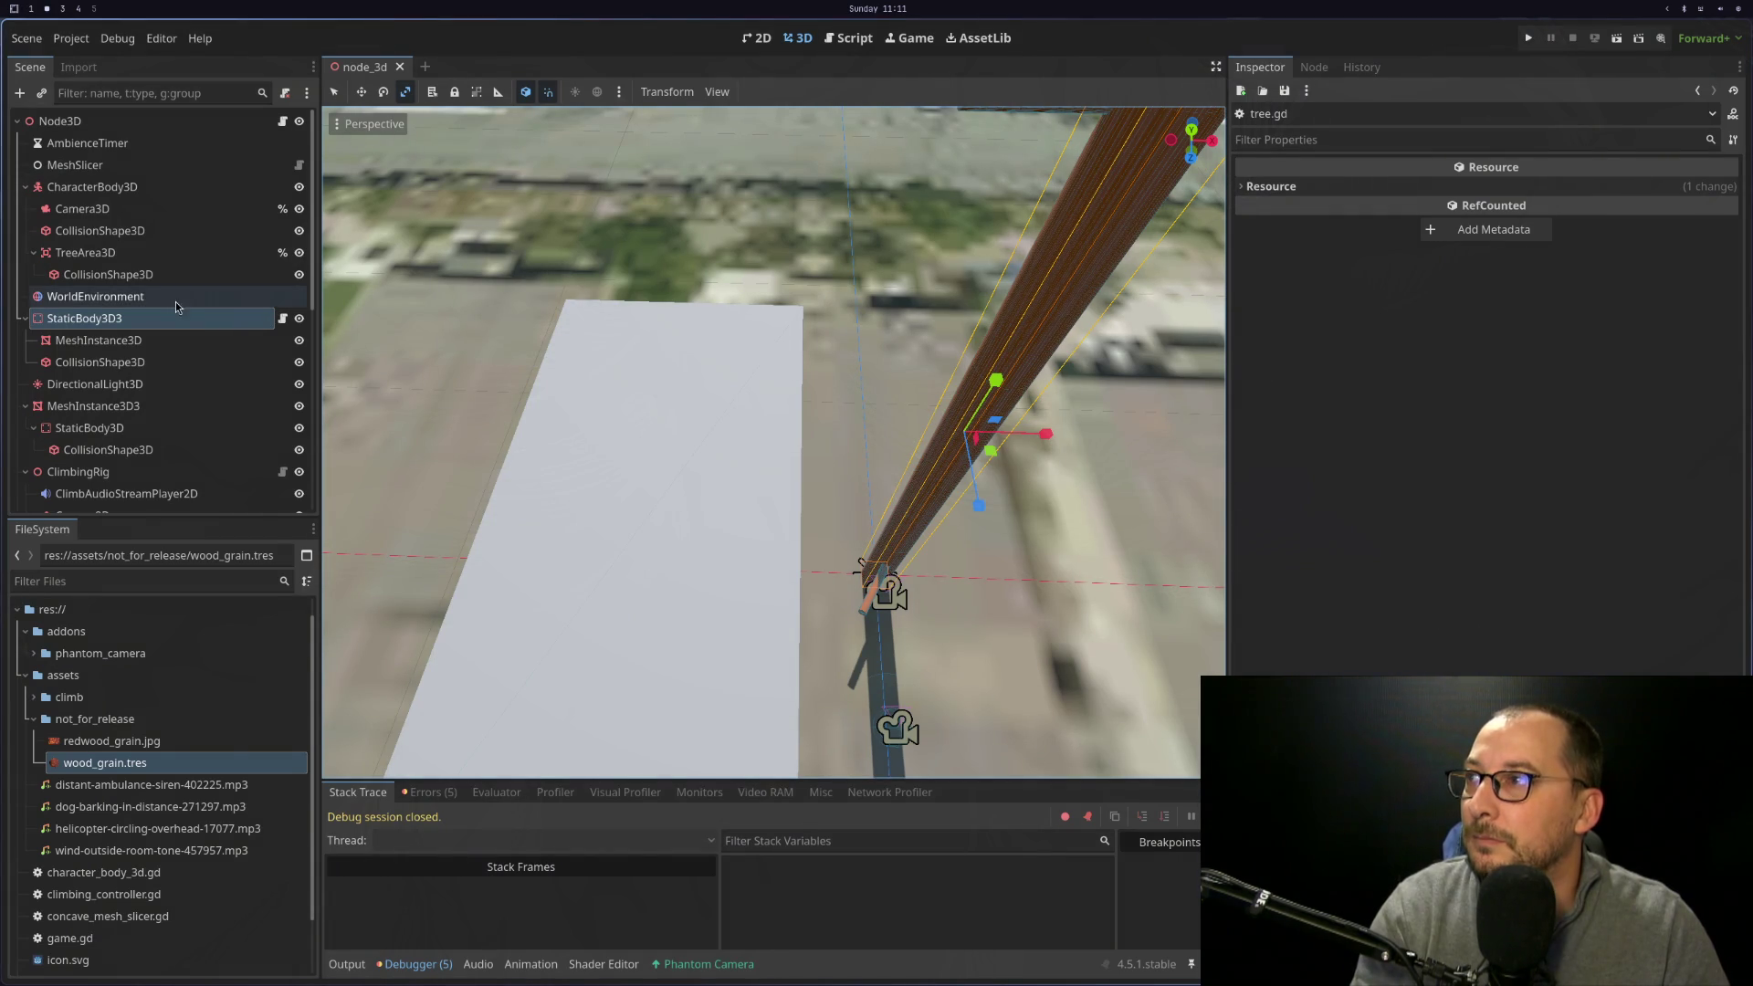
left_click(172, 340)
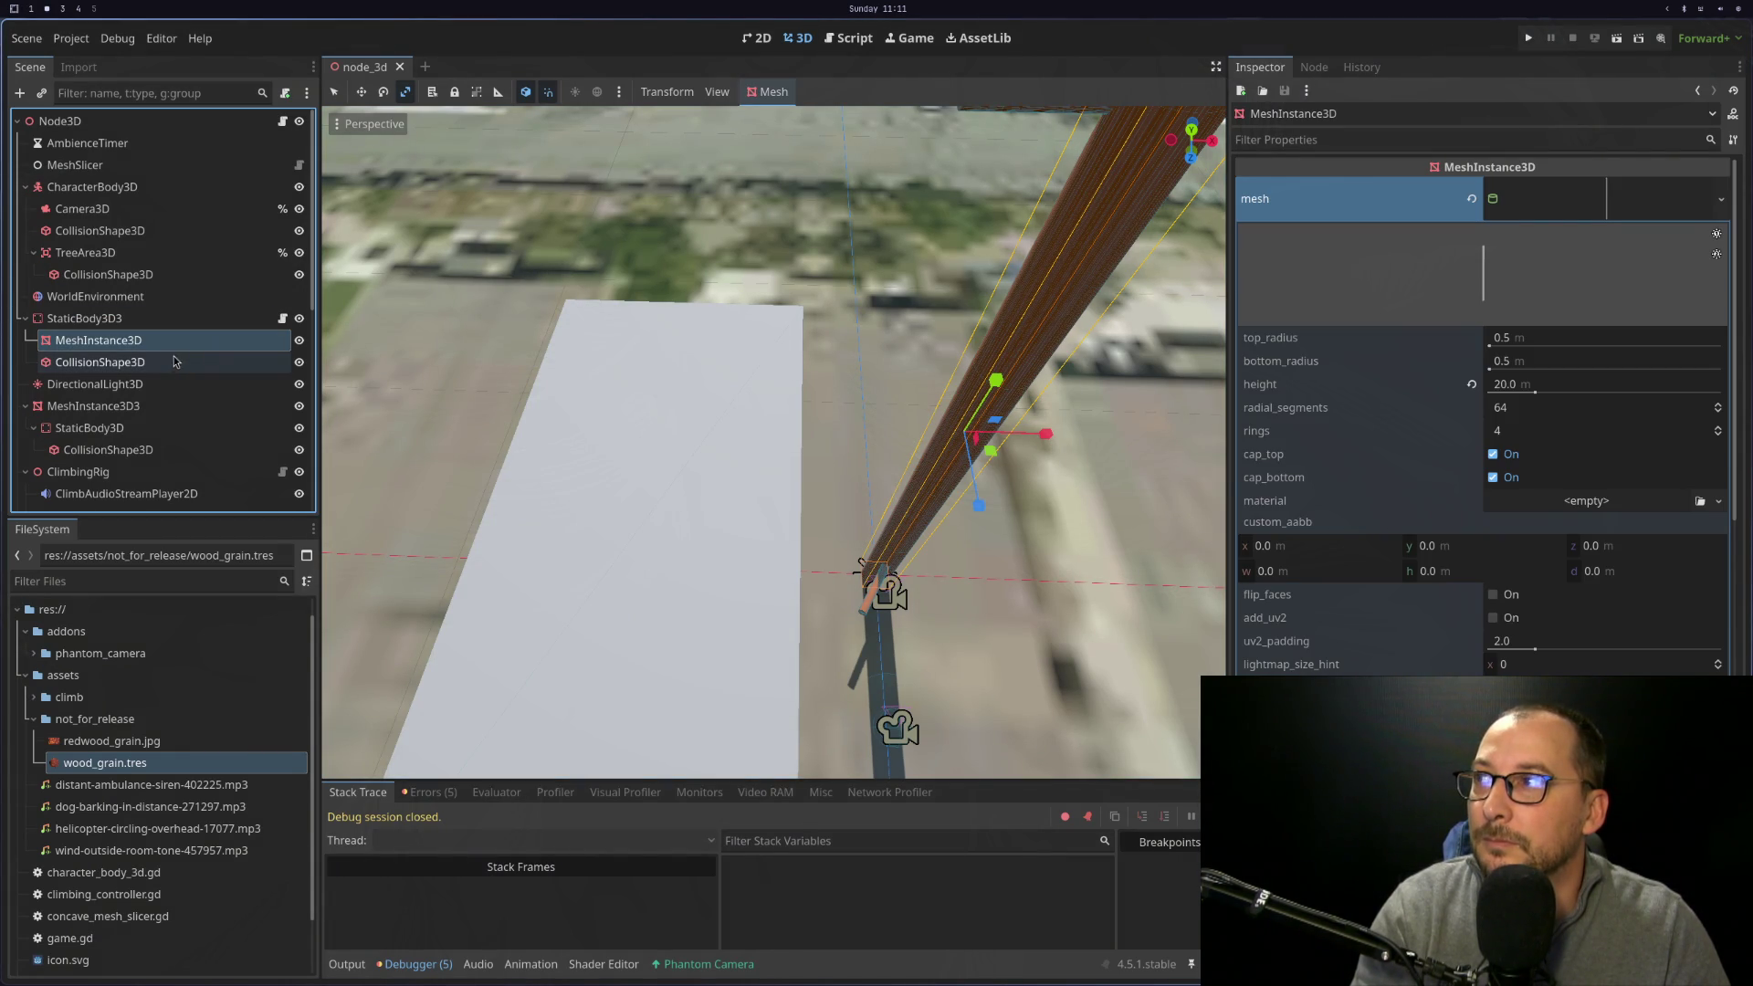
left_click(174, 318)
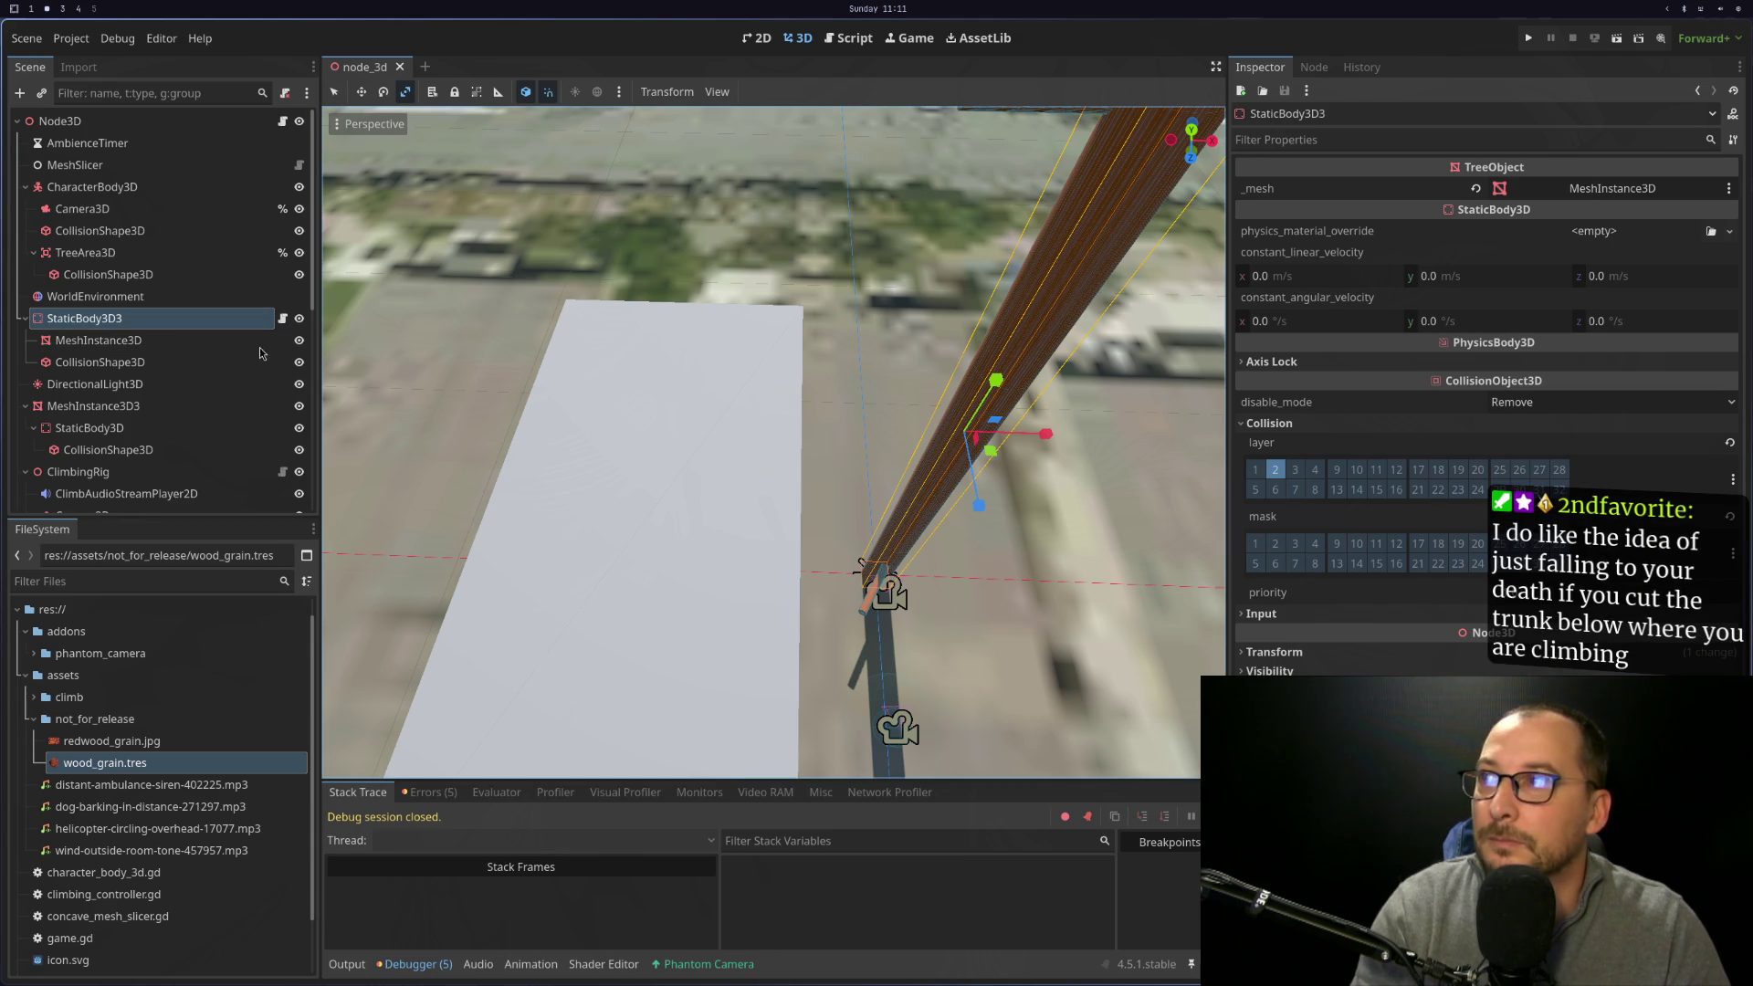
left_click_drag(108, 349, 1634, 192)
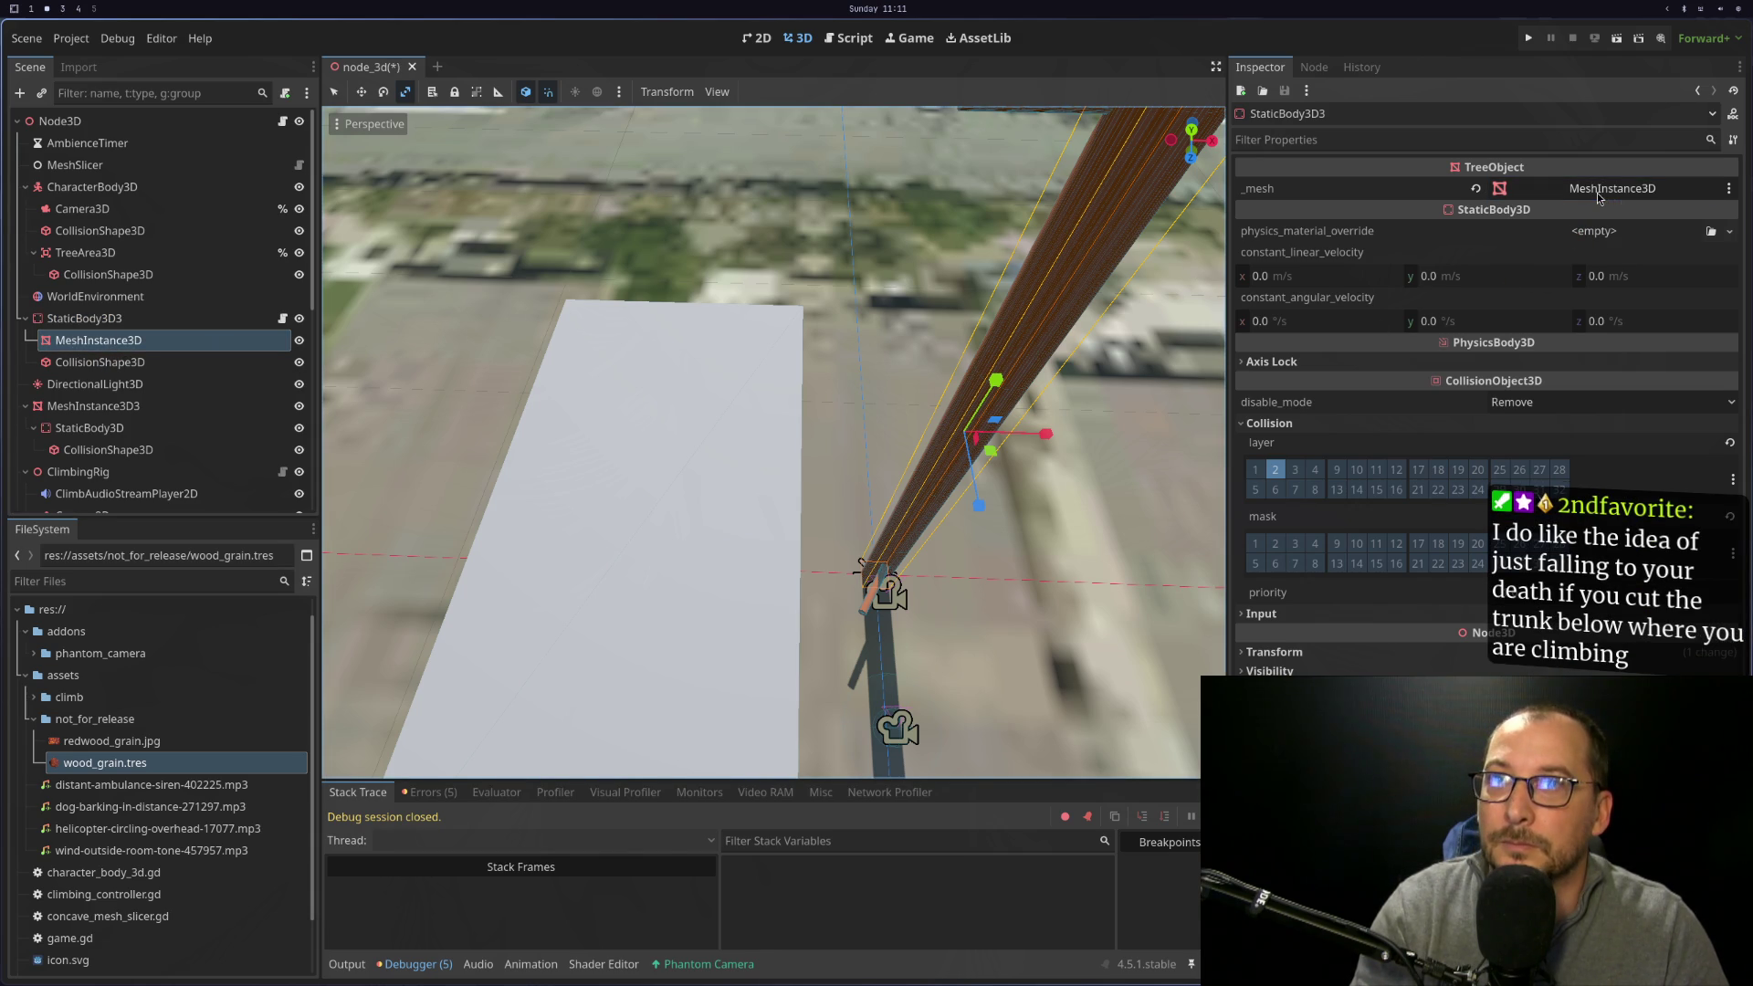
left_click(1632, 44)
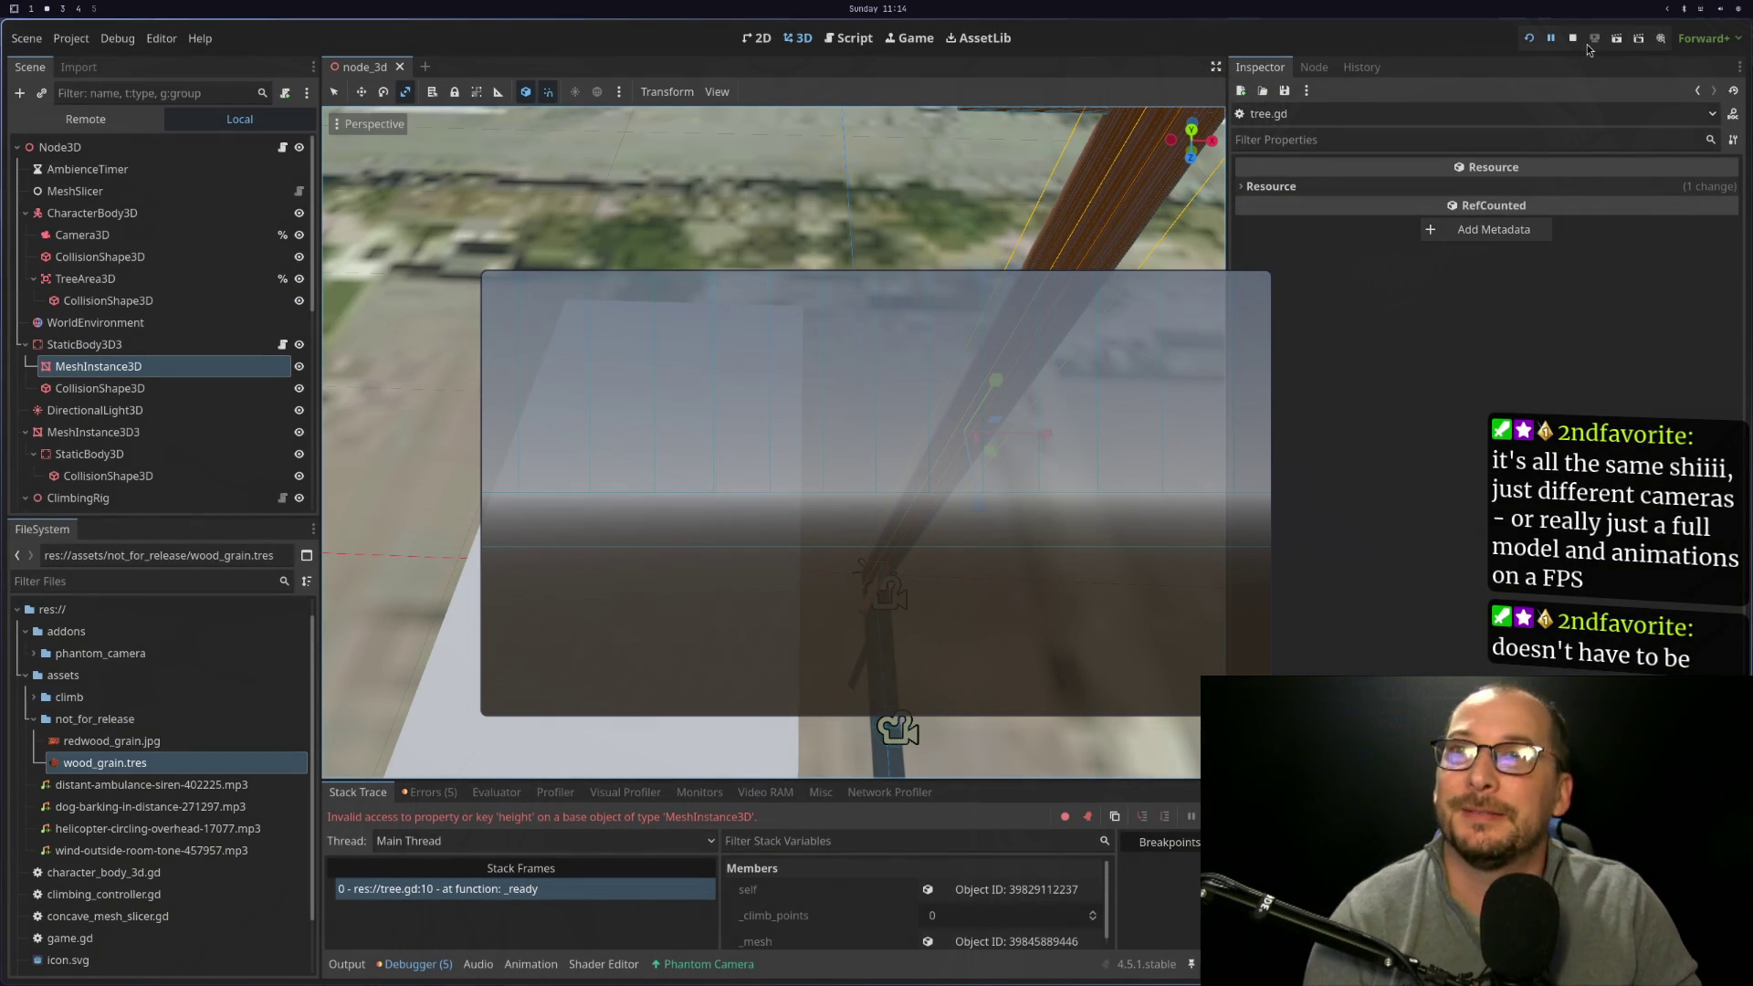
Stop the game, rerun and stop it once more, then bring up tree.gd in Neovim
left_click(1576, 38)
left_click(1531, 39)
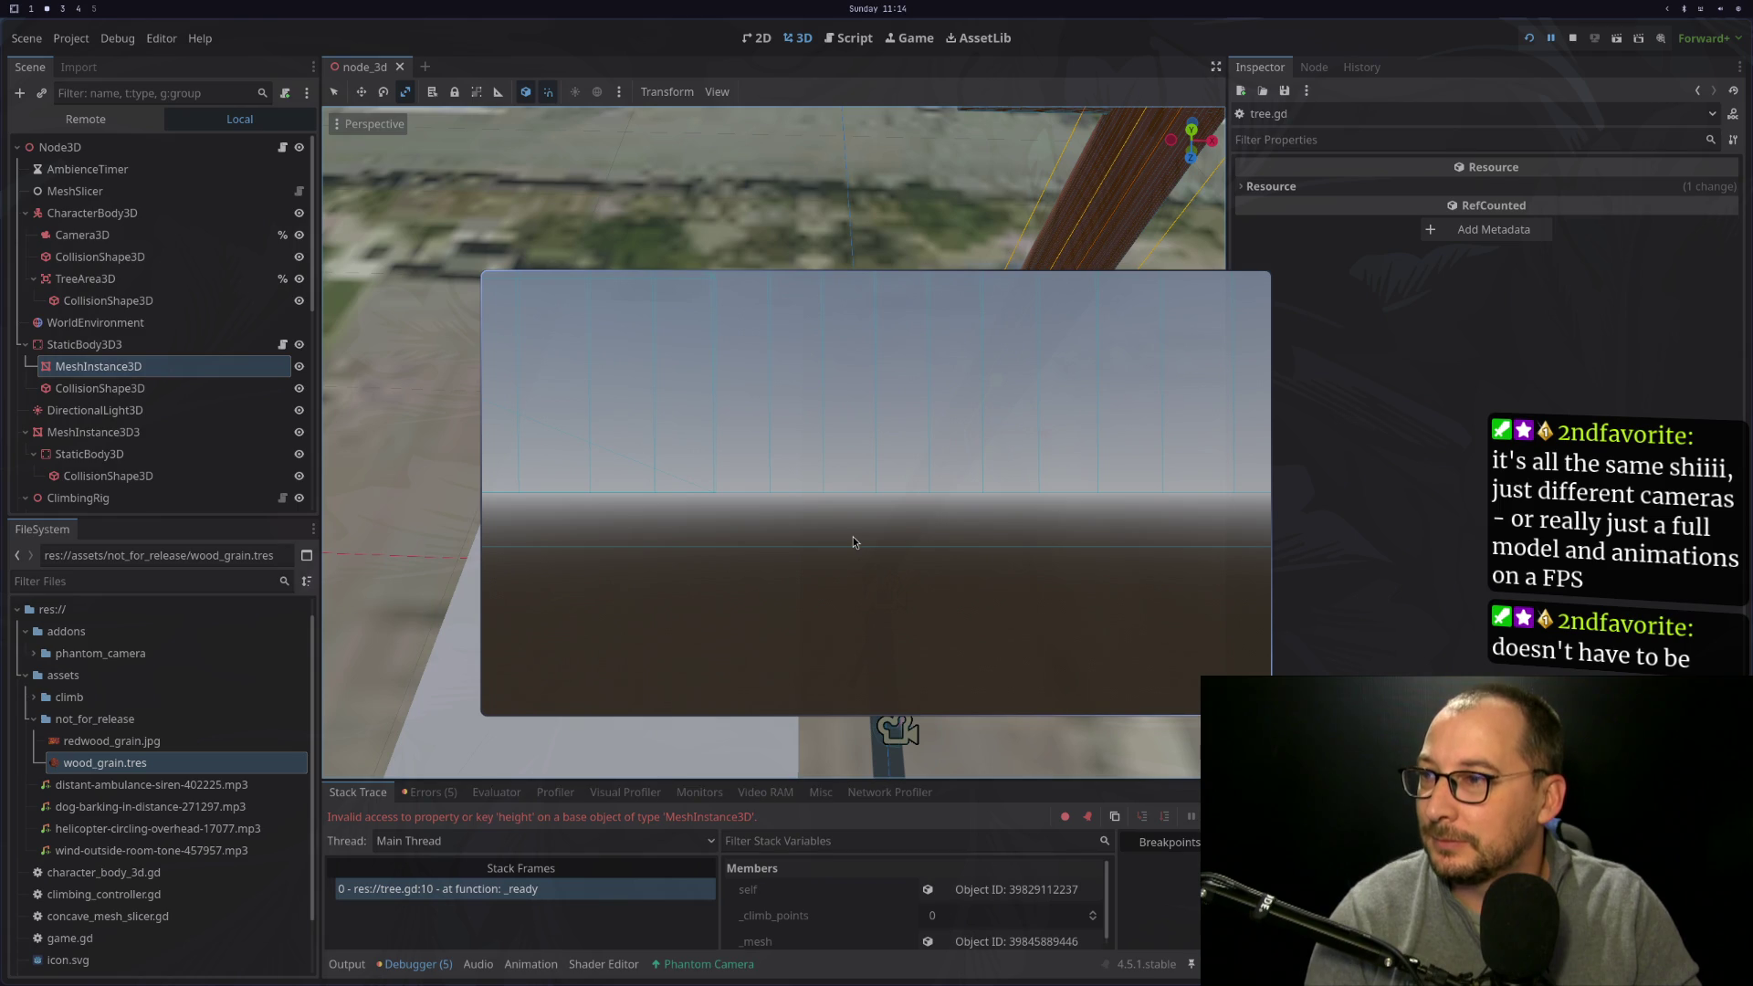
left_click(1572, 38)
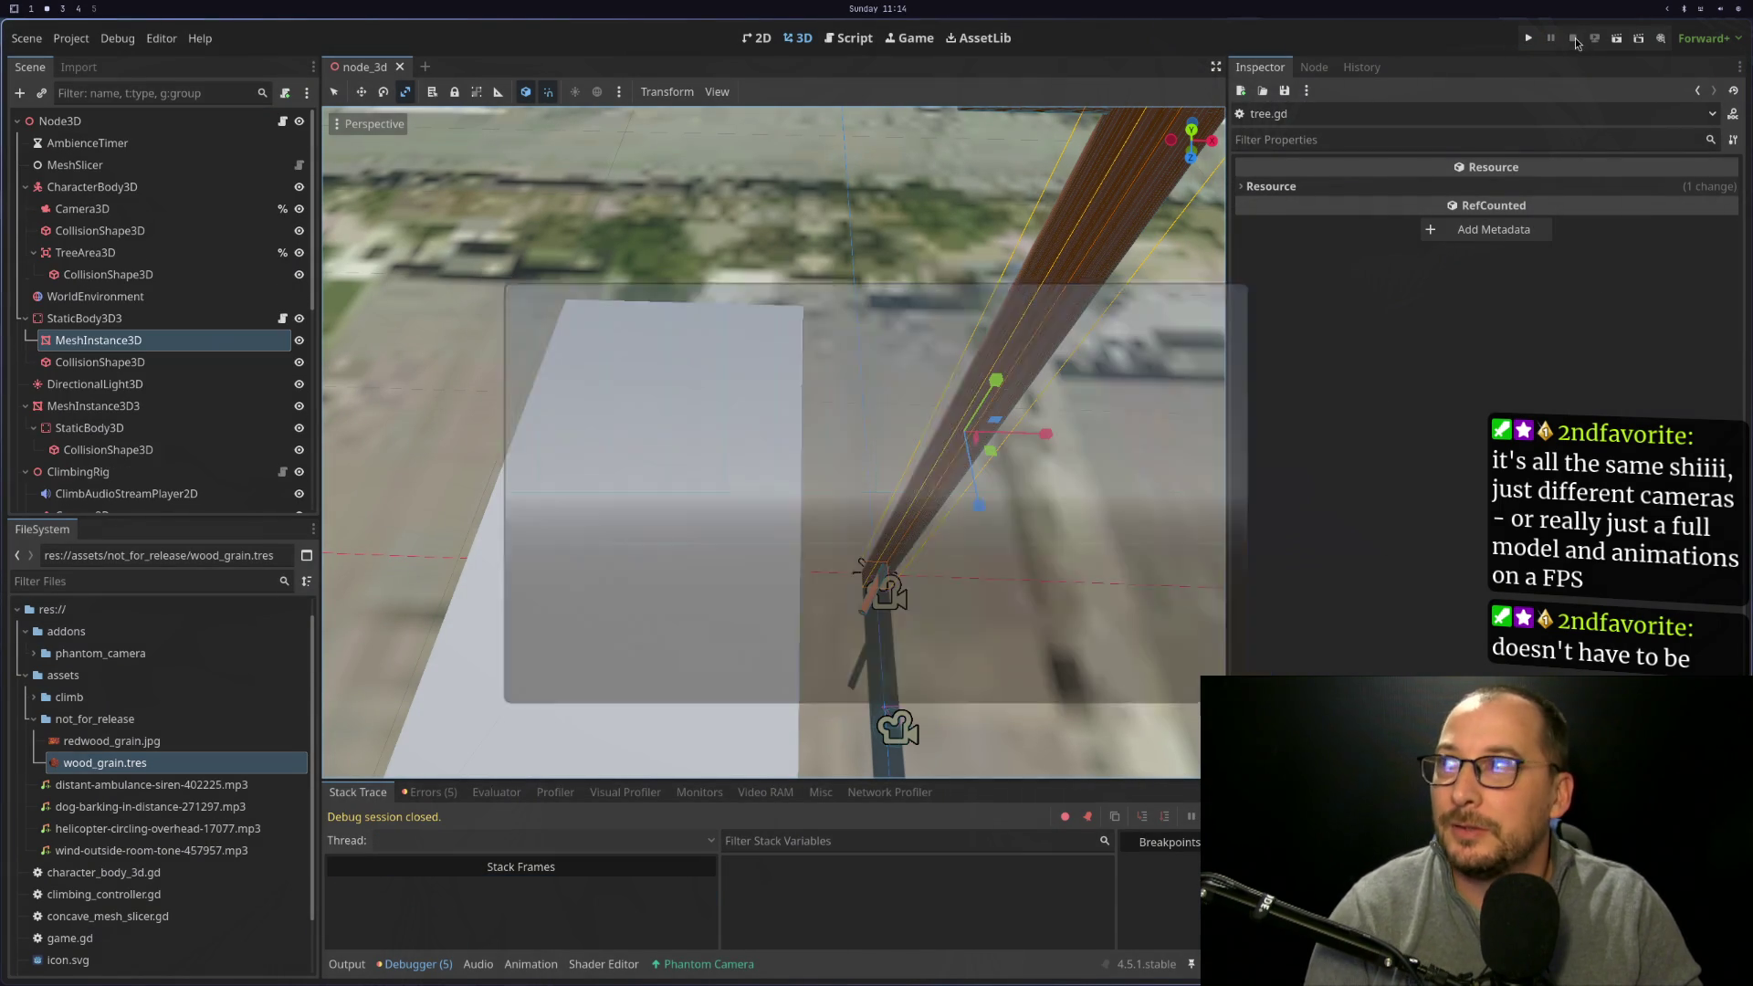
key("super+3")
key("super+1")
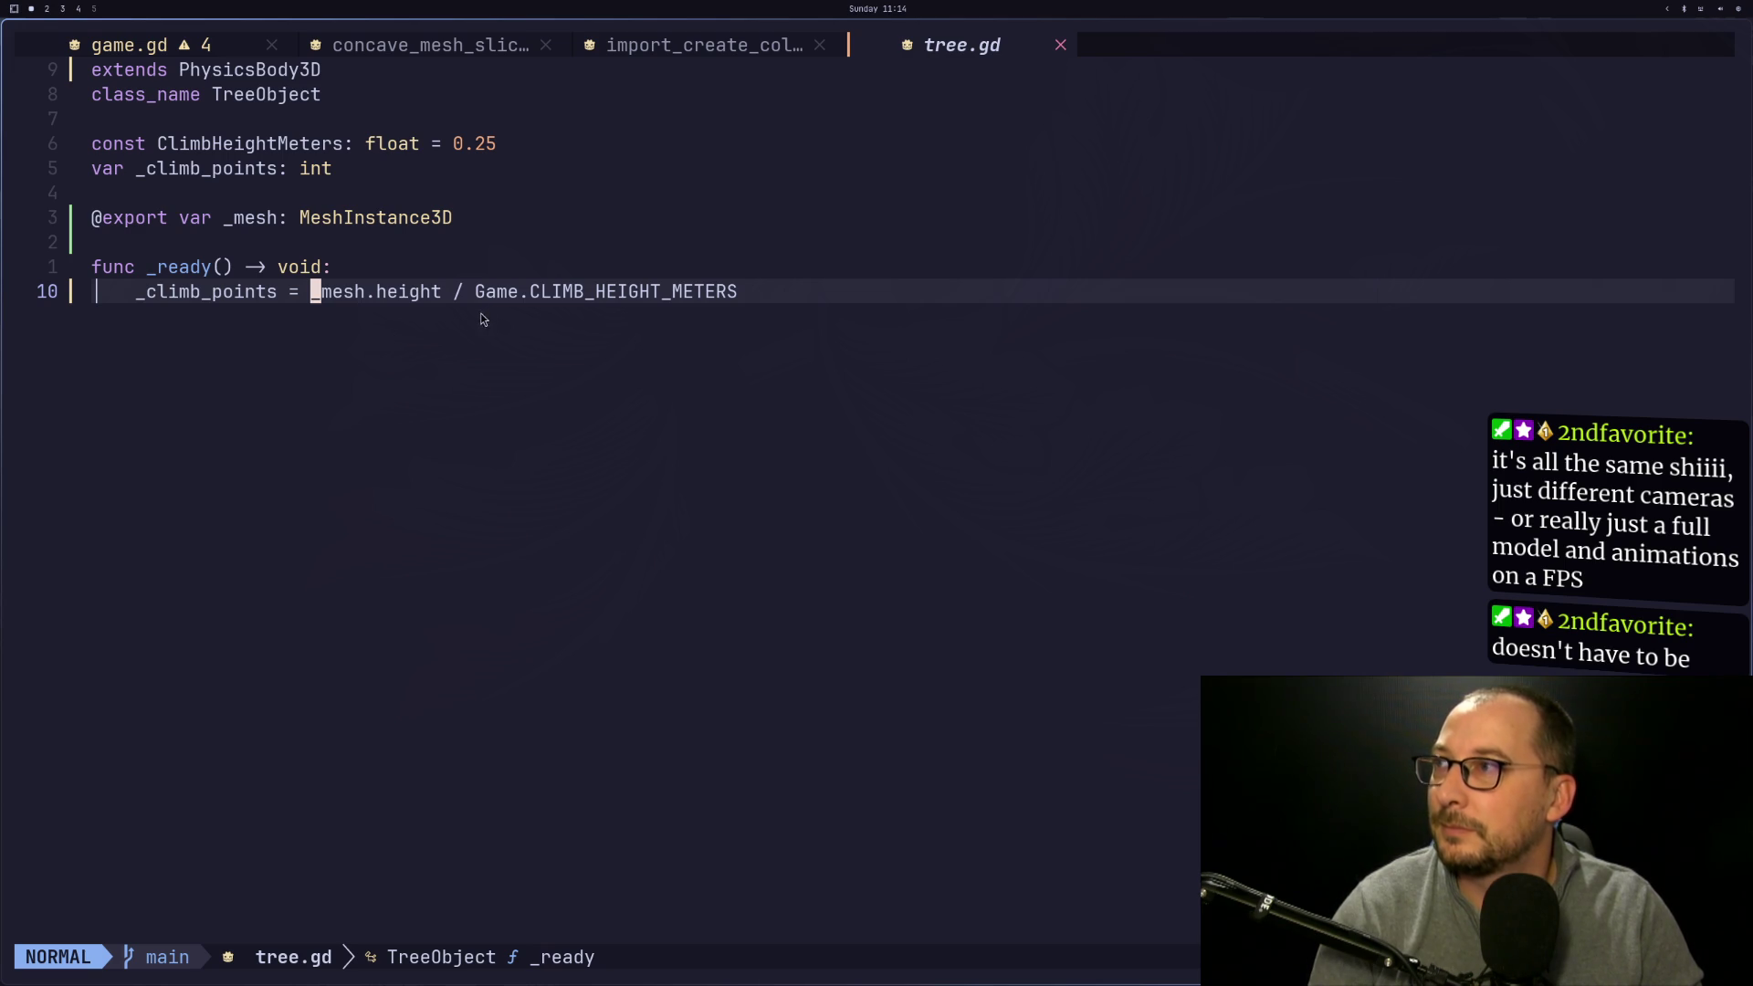
Rename the exported _mesh variable in tree.gd to _mesh_instance_3d
key("super+3")
key("super+2")
key("super+1")
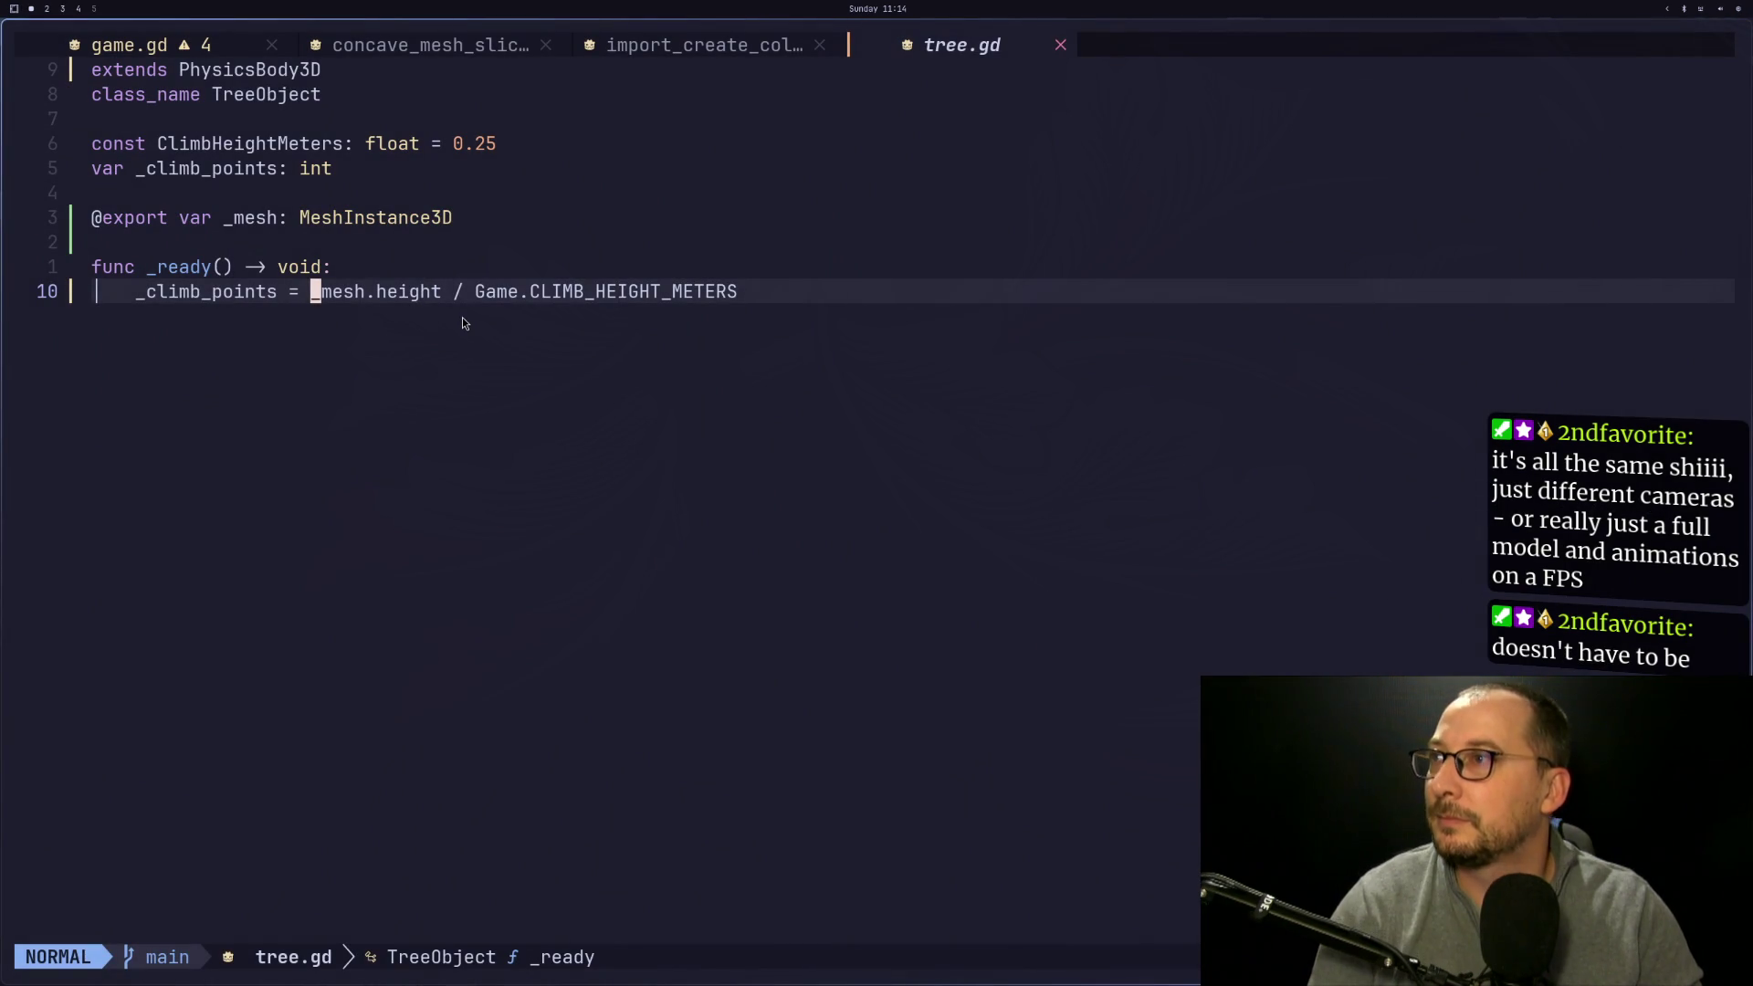
key("k")
key("k")
key("k")
key("h")
key("h")
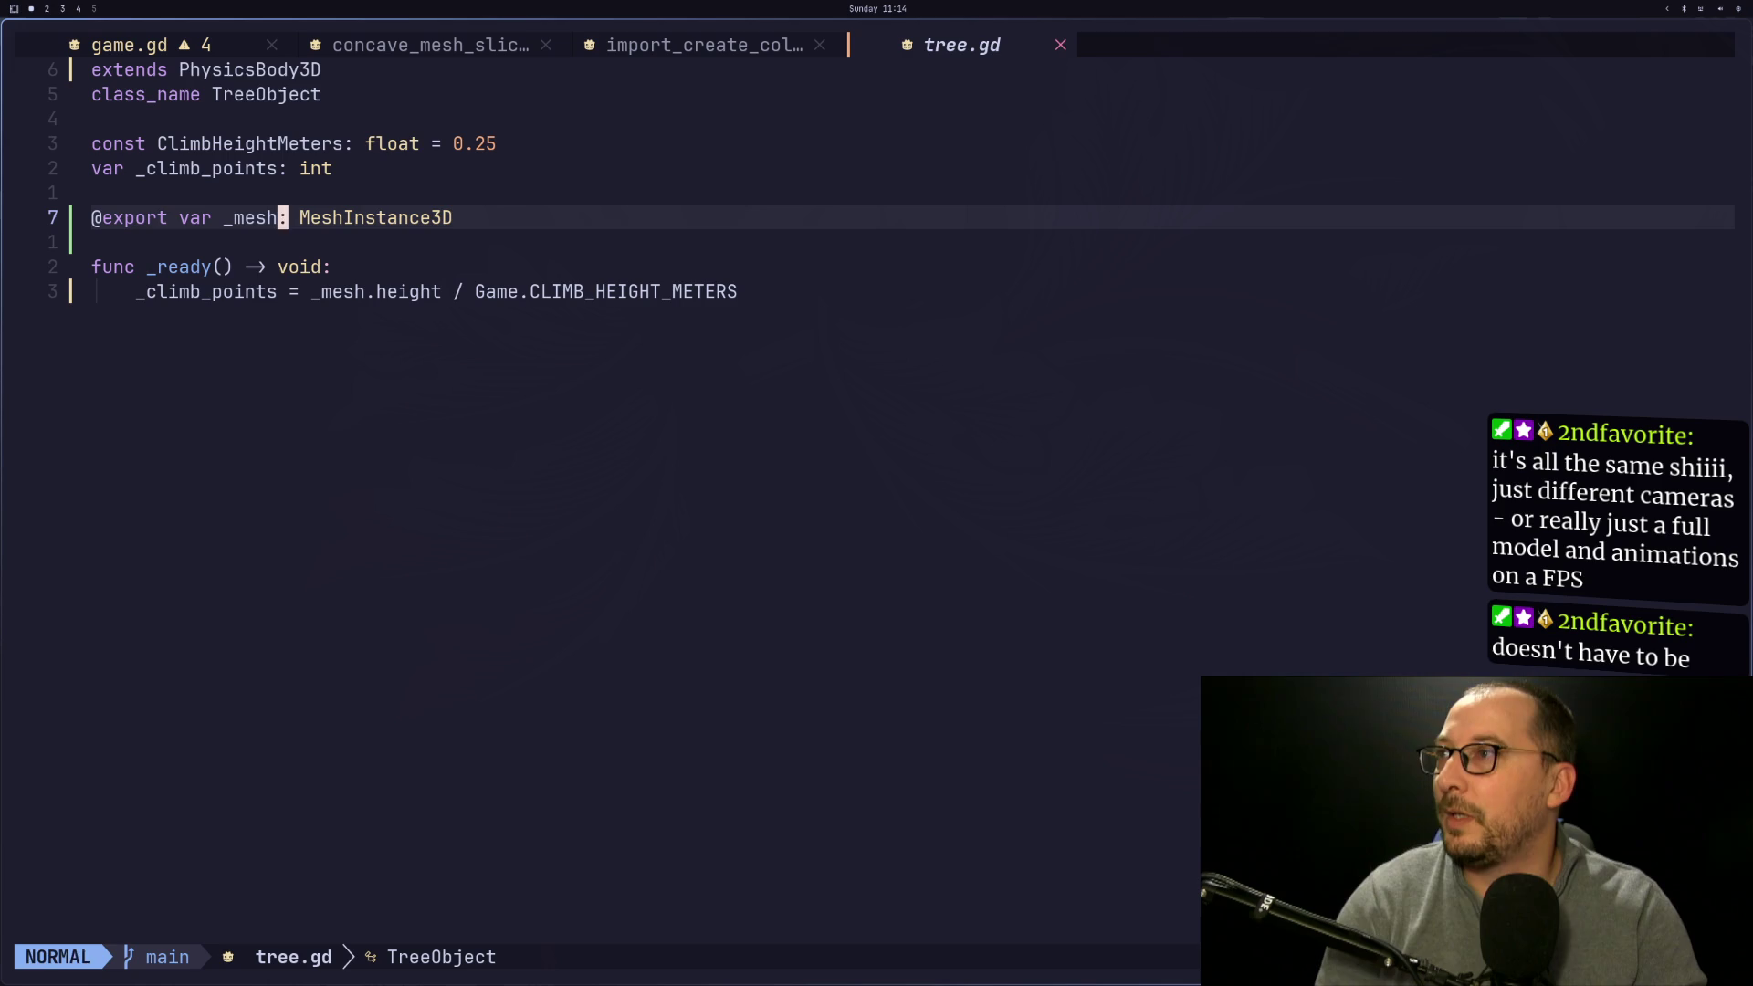
type("i_ins")
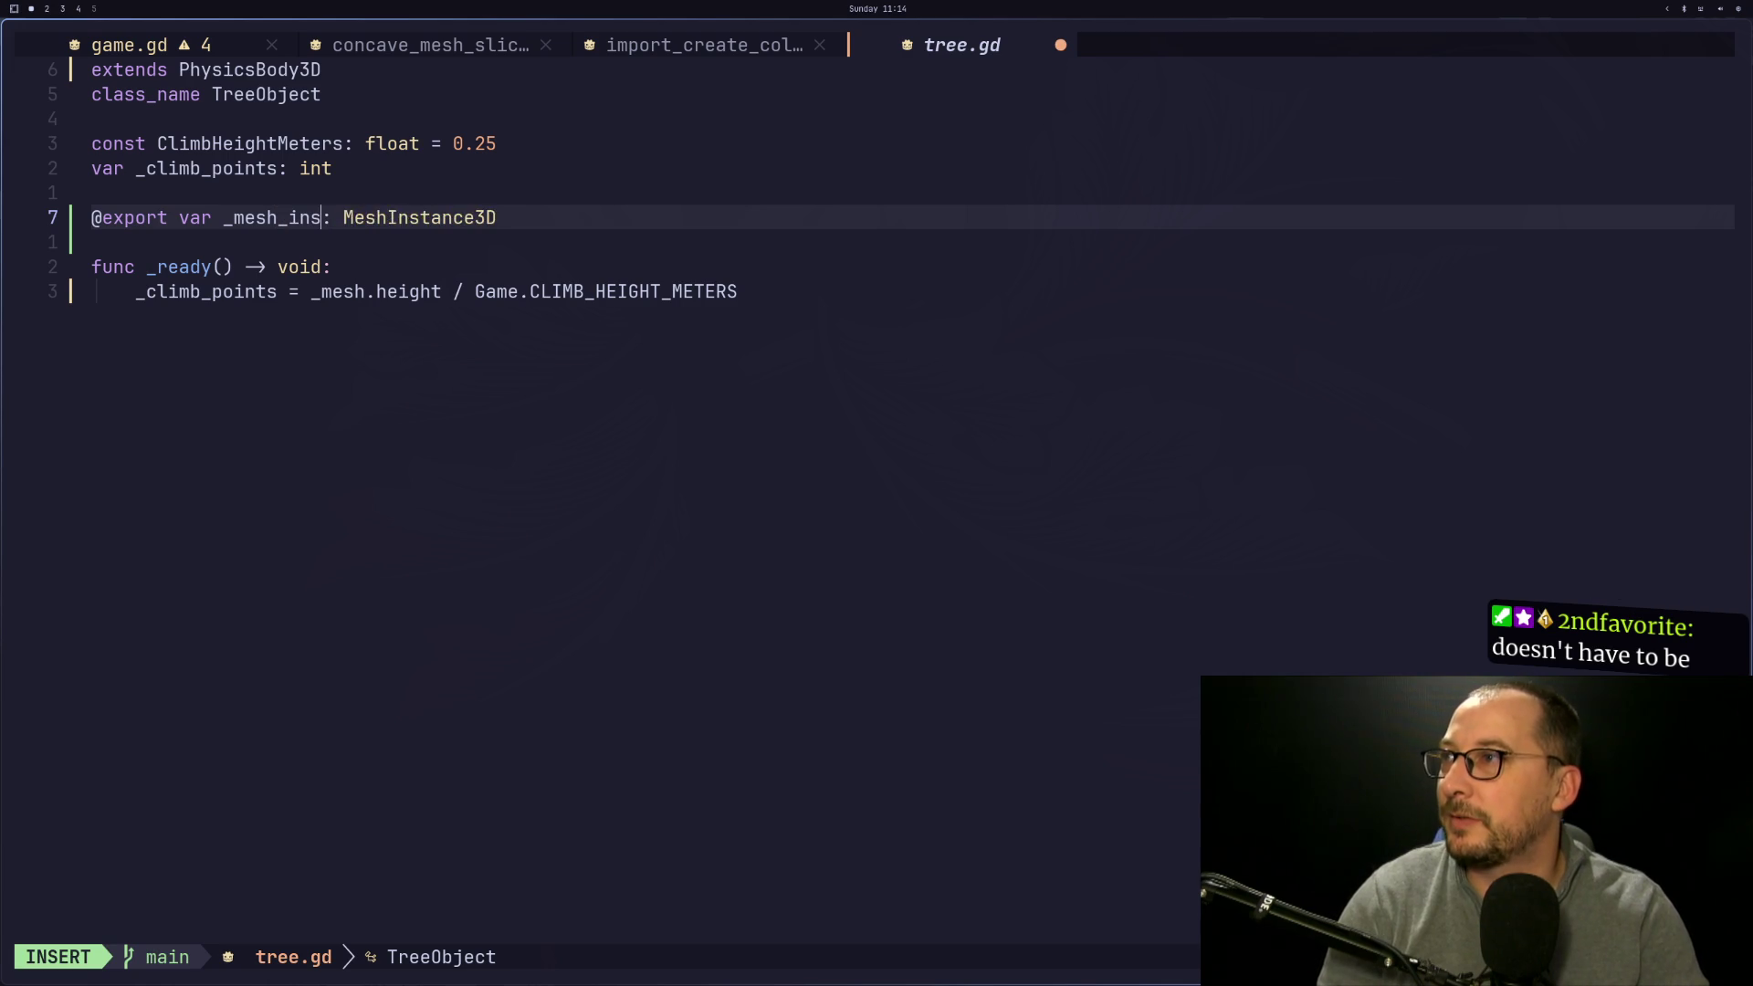
type("tance_3d")
key("Escape")
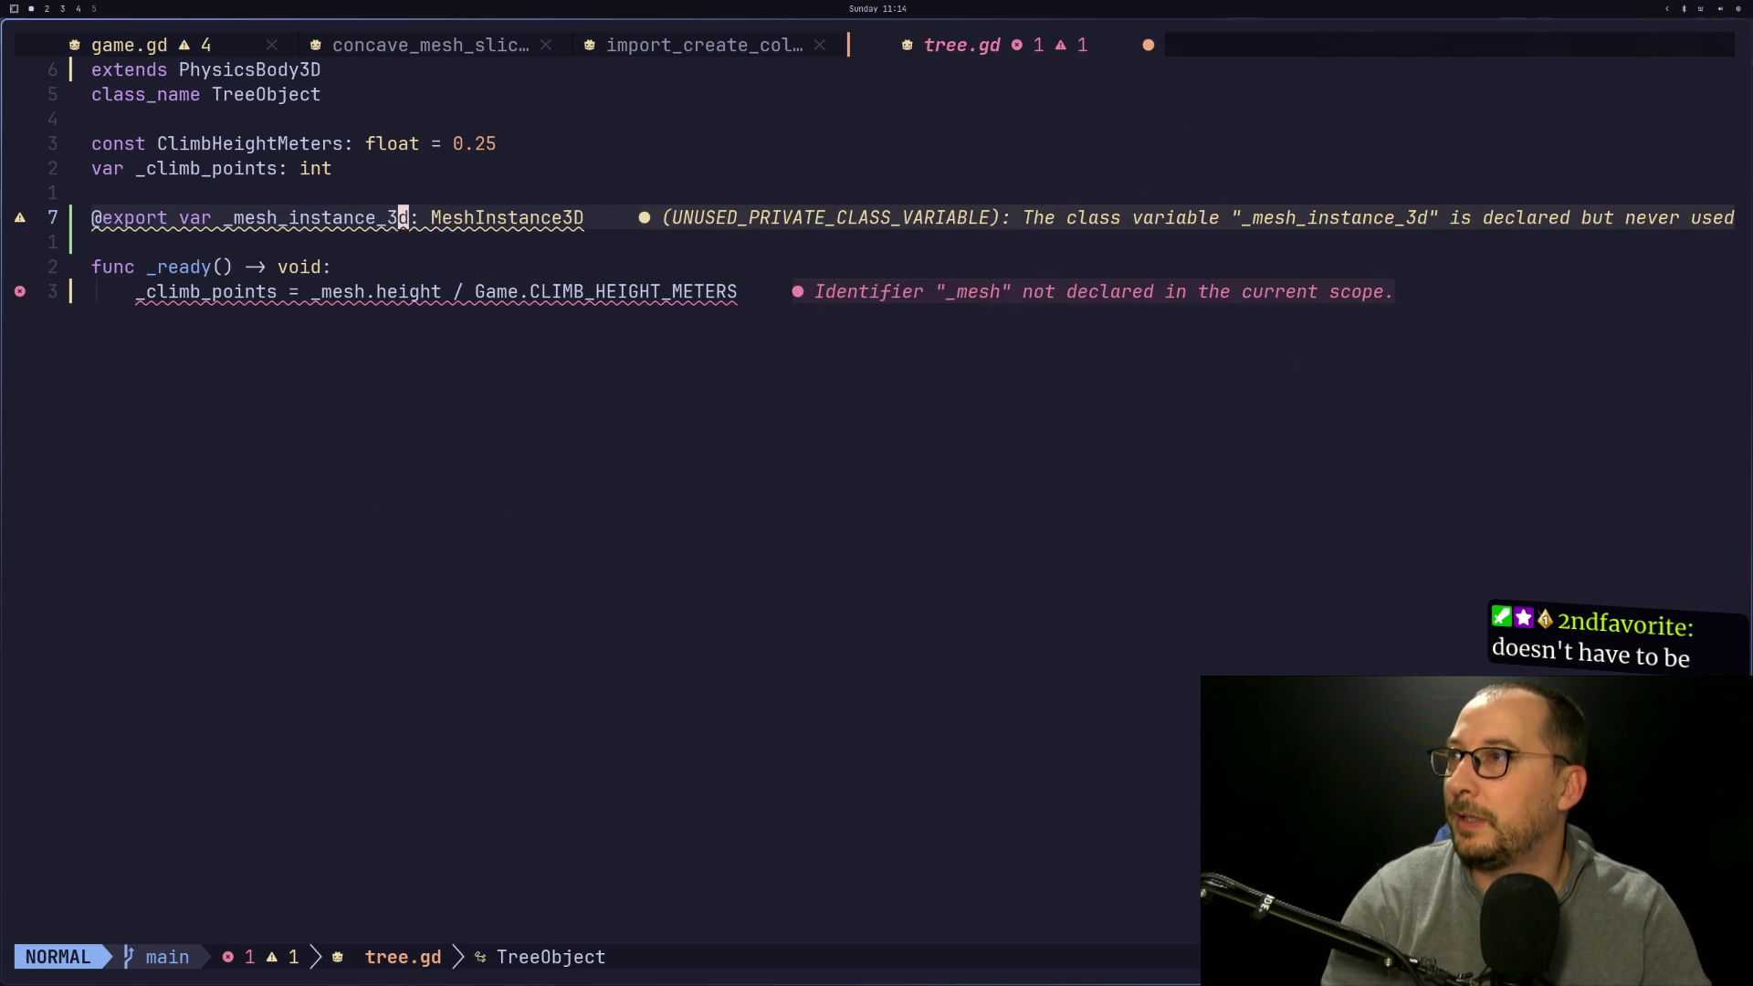
Change line 10 of _ready to read _mesh_instance_3d.mesh.height
key("j")
key("j")
key("j")
type("hhi_")
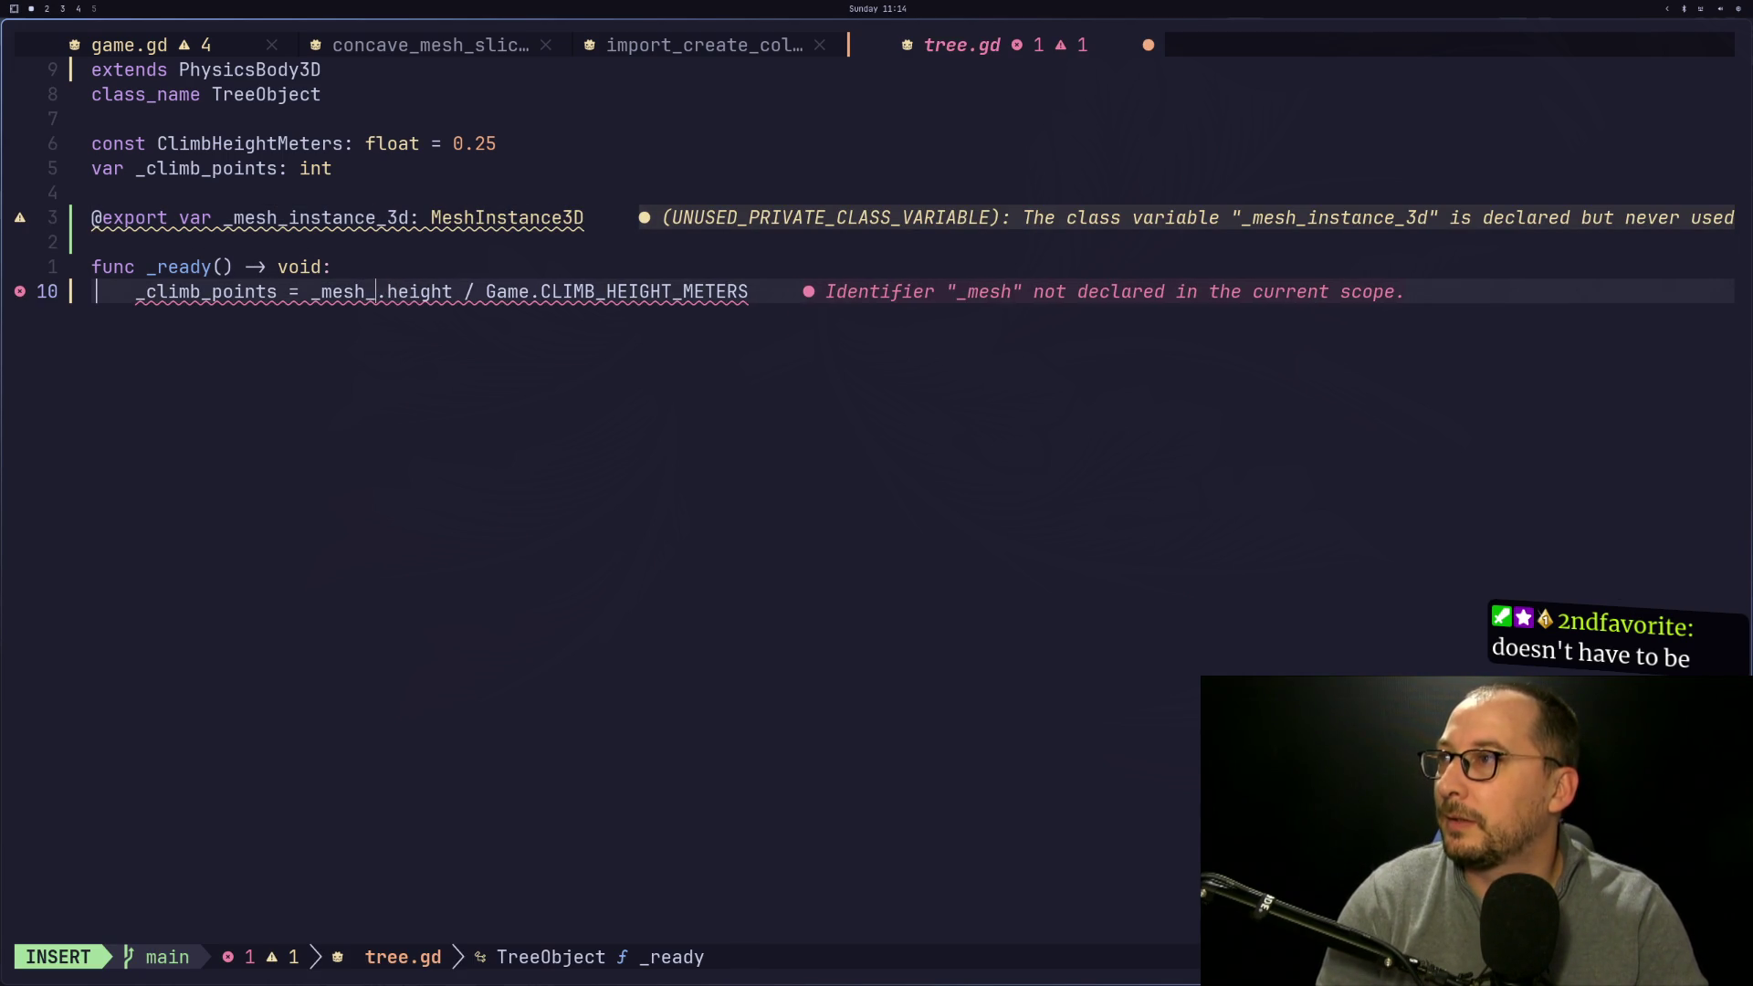
type("i")
key("ctrl+y")
type(".n")
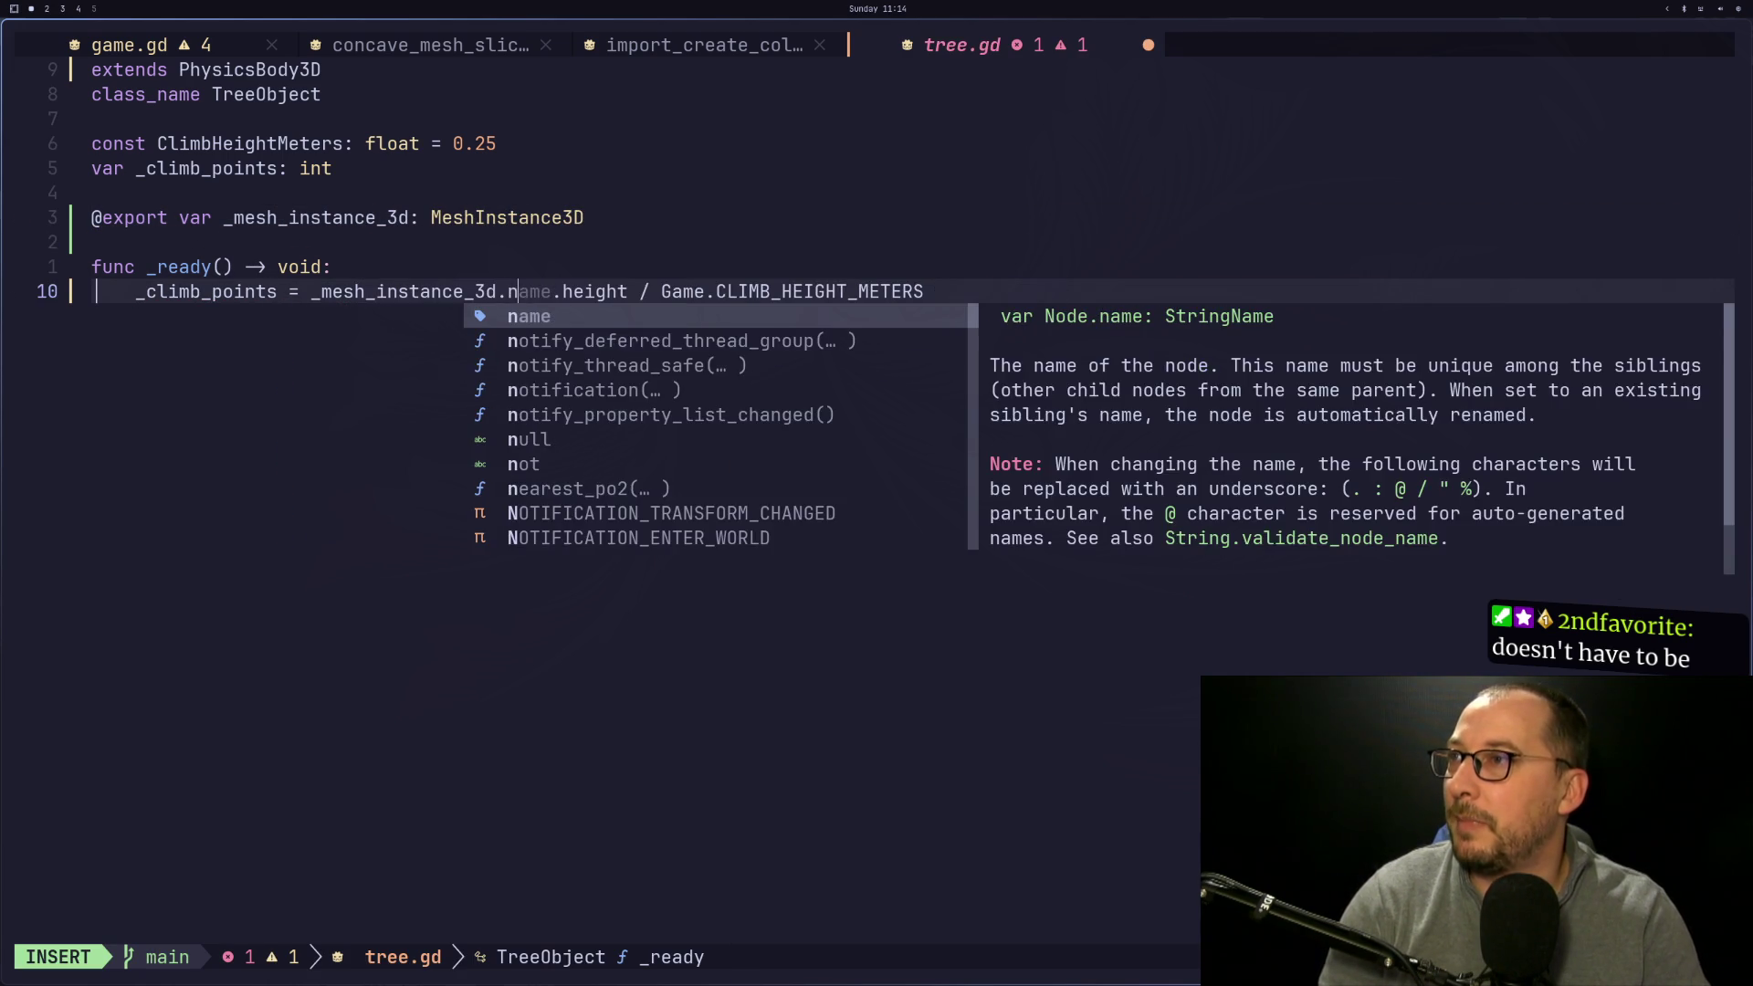
key("BackSpace")
type("mesh")
key("Escape")
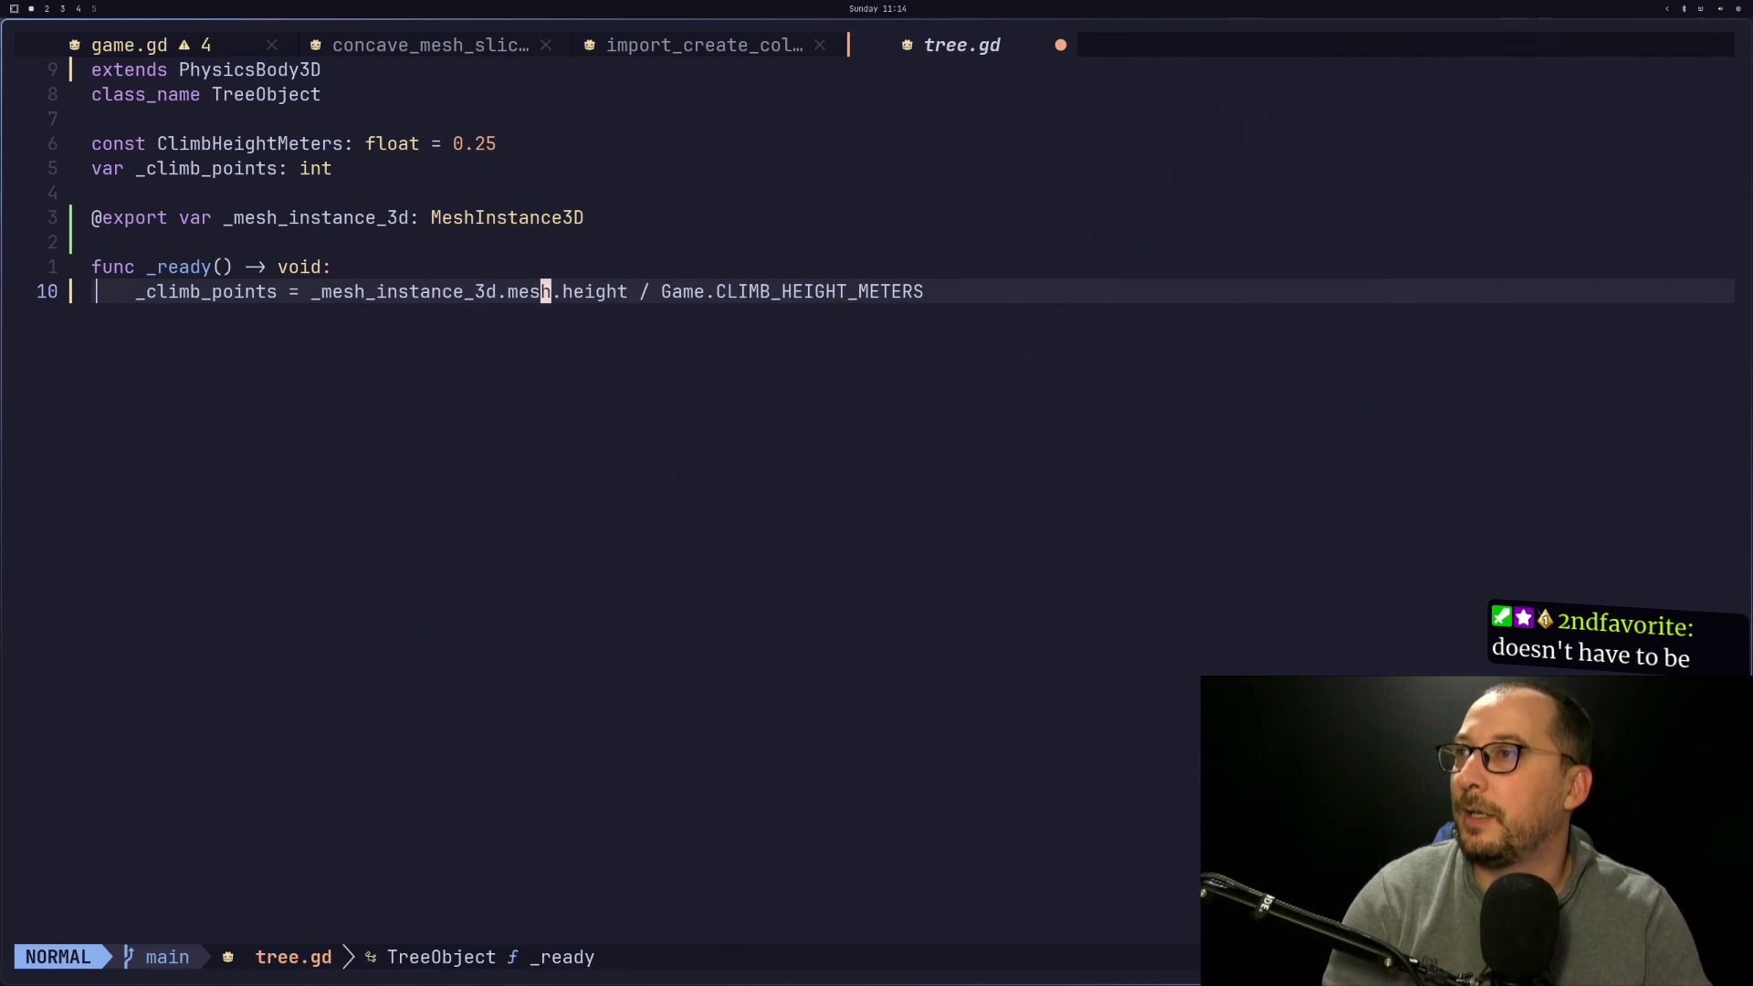
key("super+2")
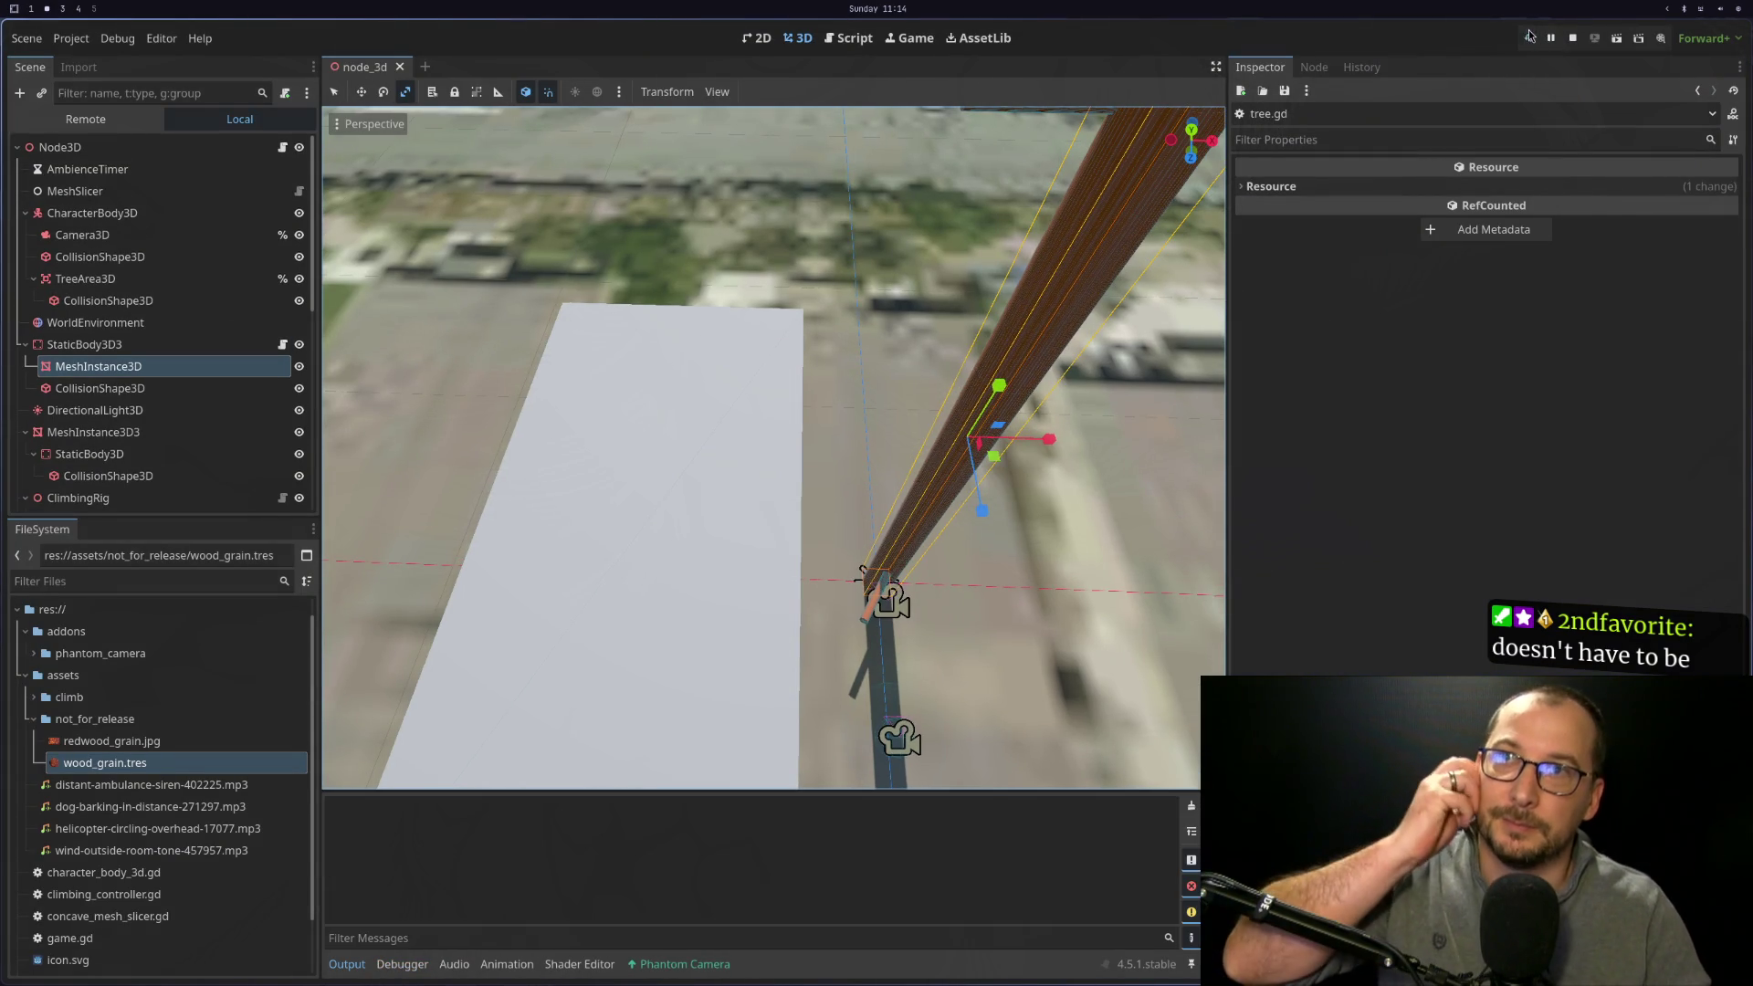
Assign MeshInstance3D to StaticBody3D3's _mesh_instance_3d and test a cut, which errors at game.gd:160
left_click(1529, 37)
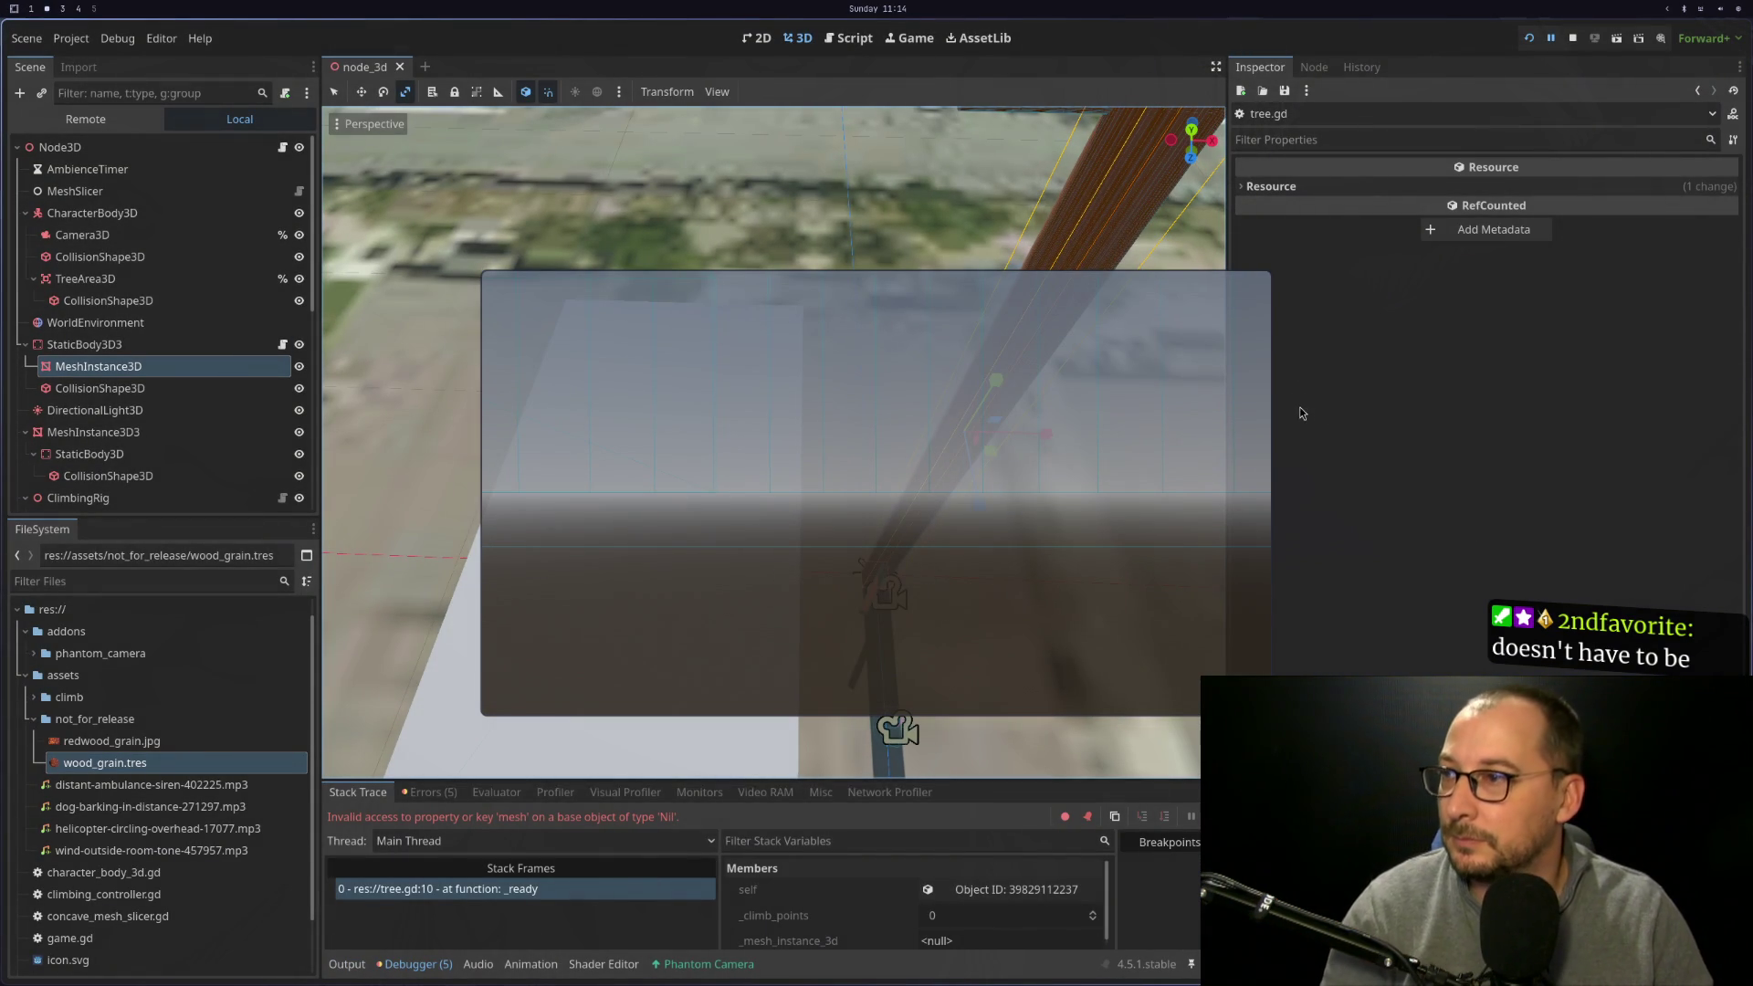
left_click(1572, 37)
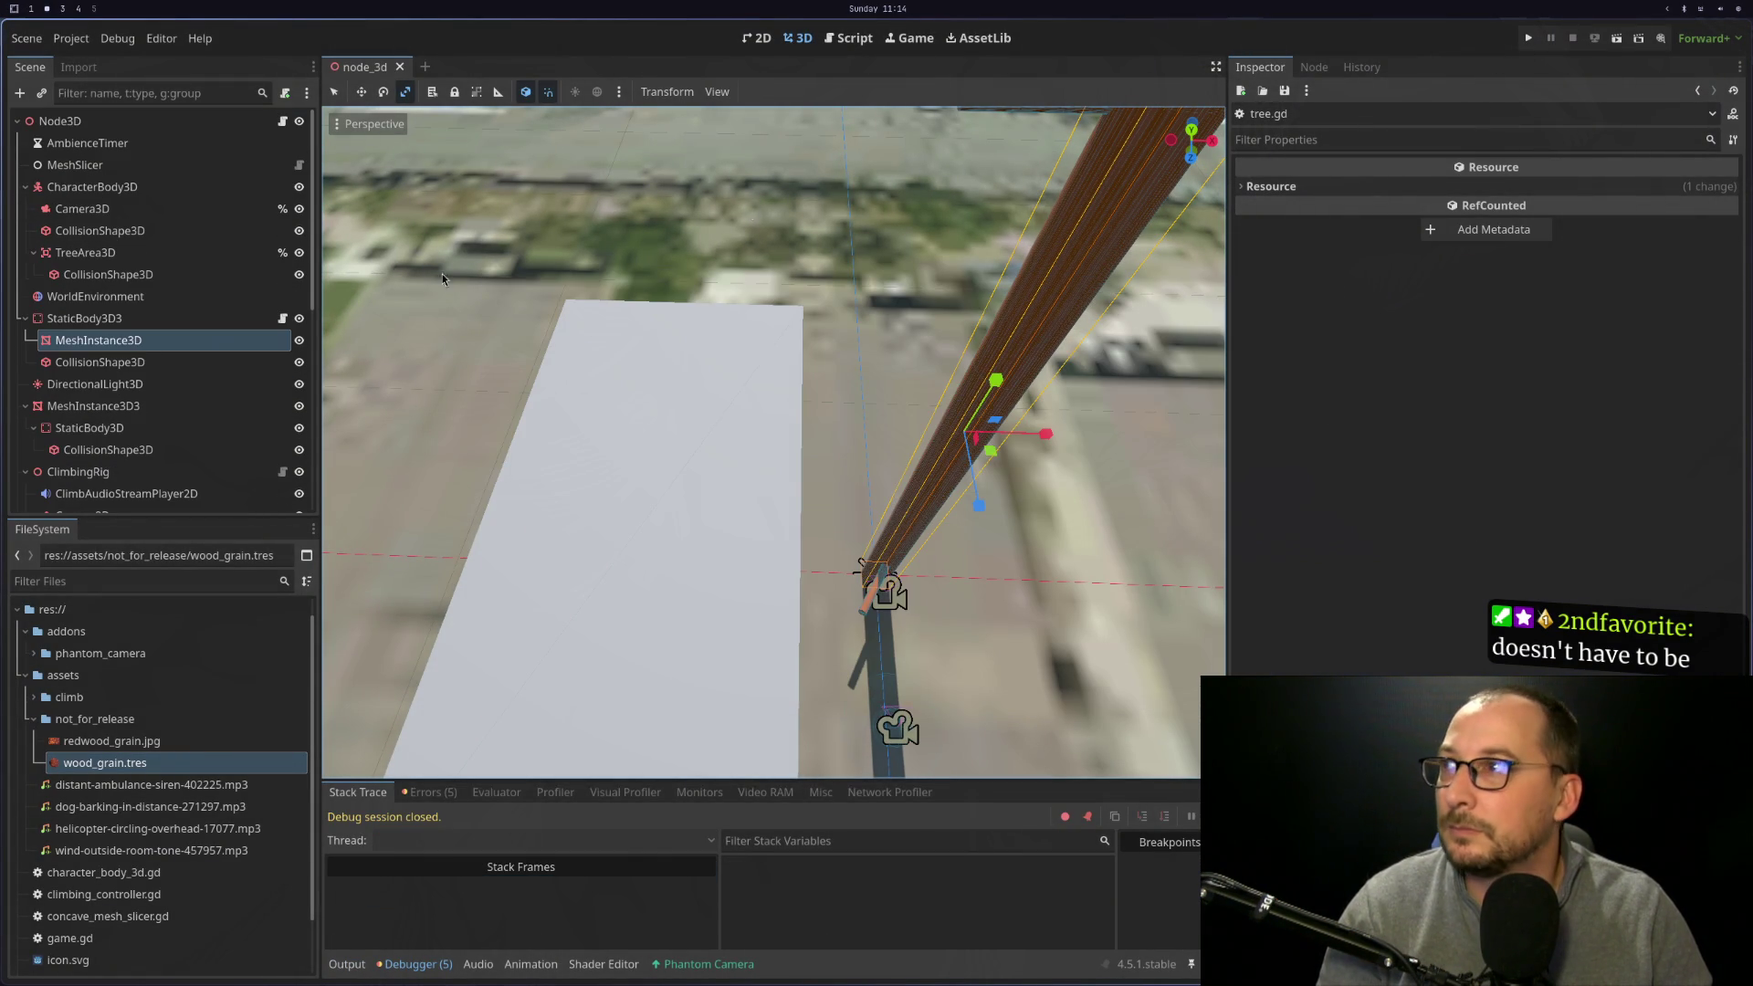
left_click(124, 319)
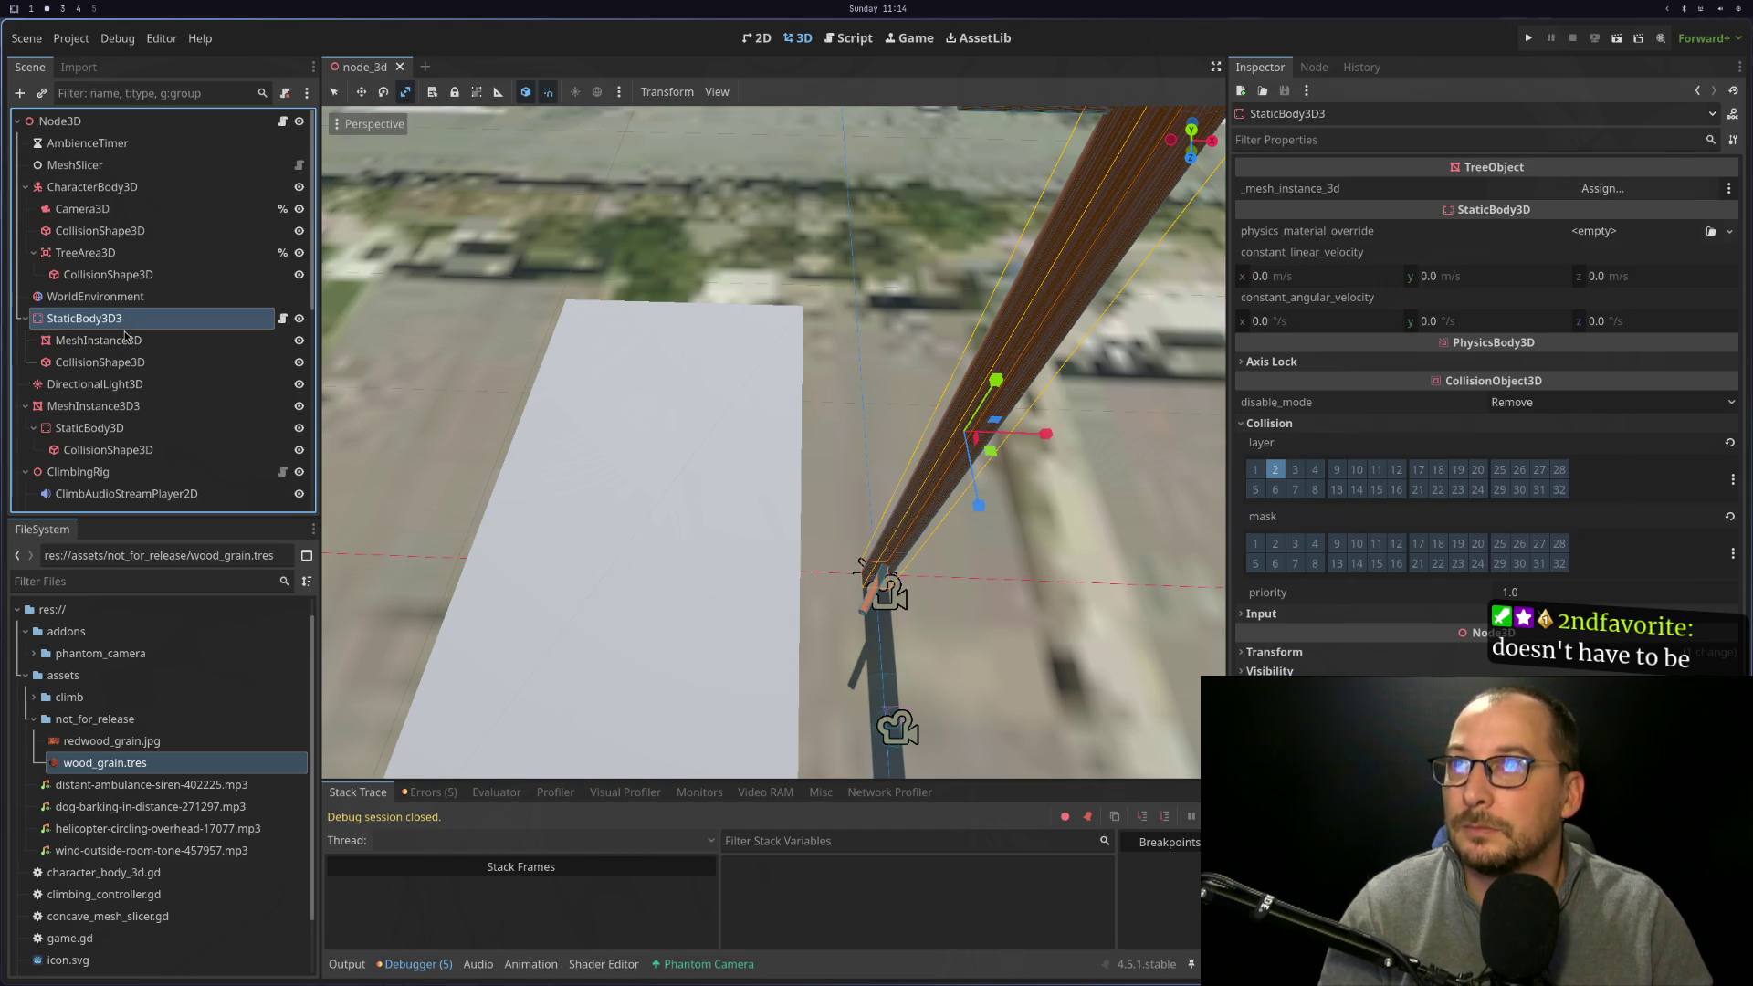
left_click_drag(121, 343, 1606, 188)
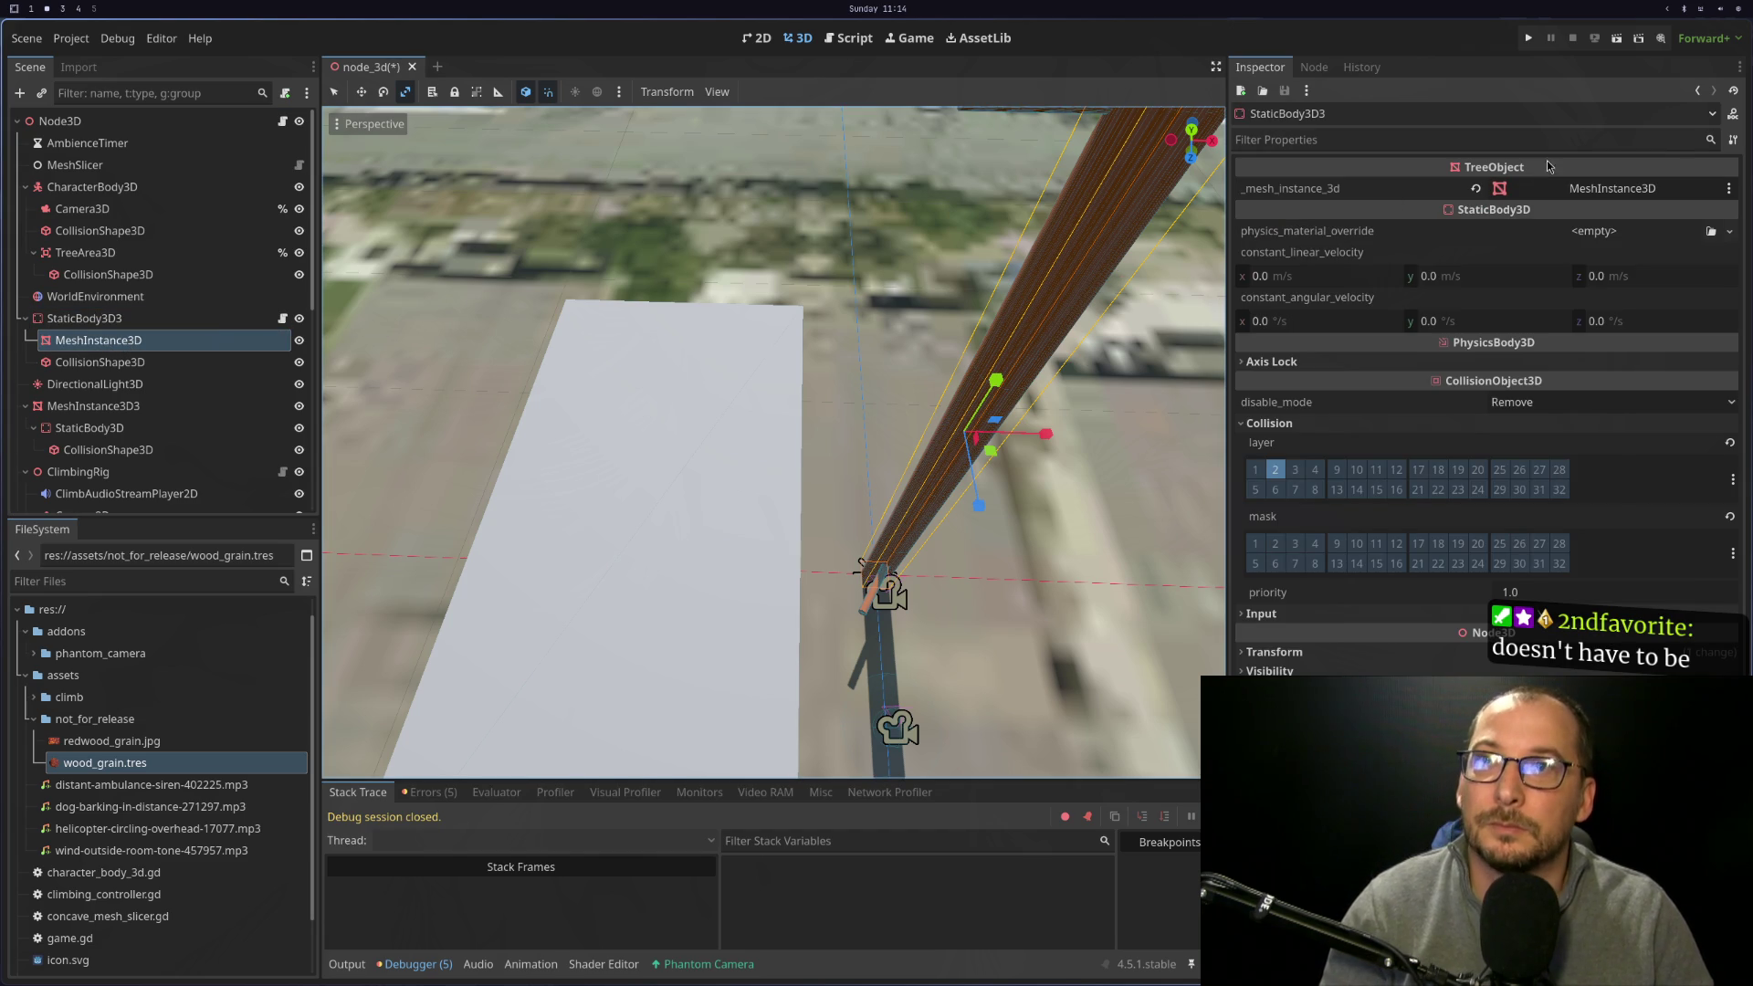
left_click(1548, 40)
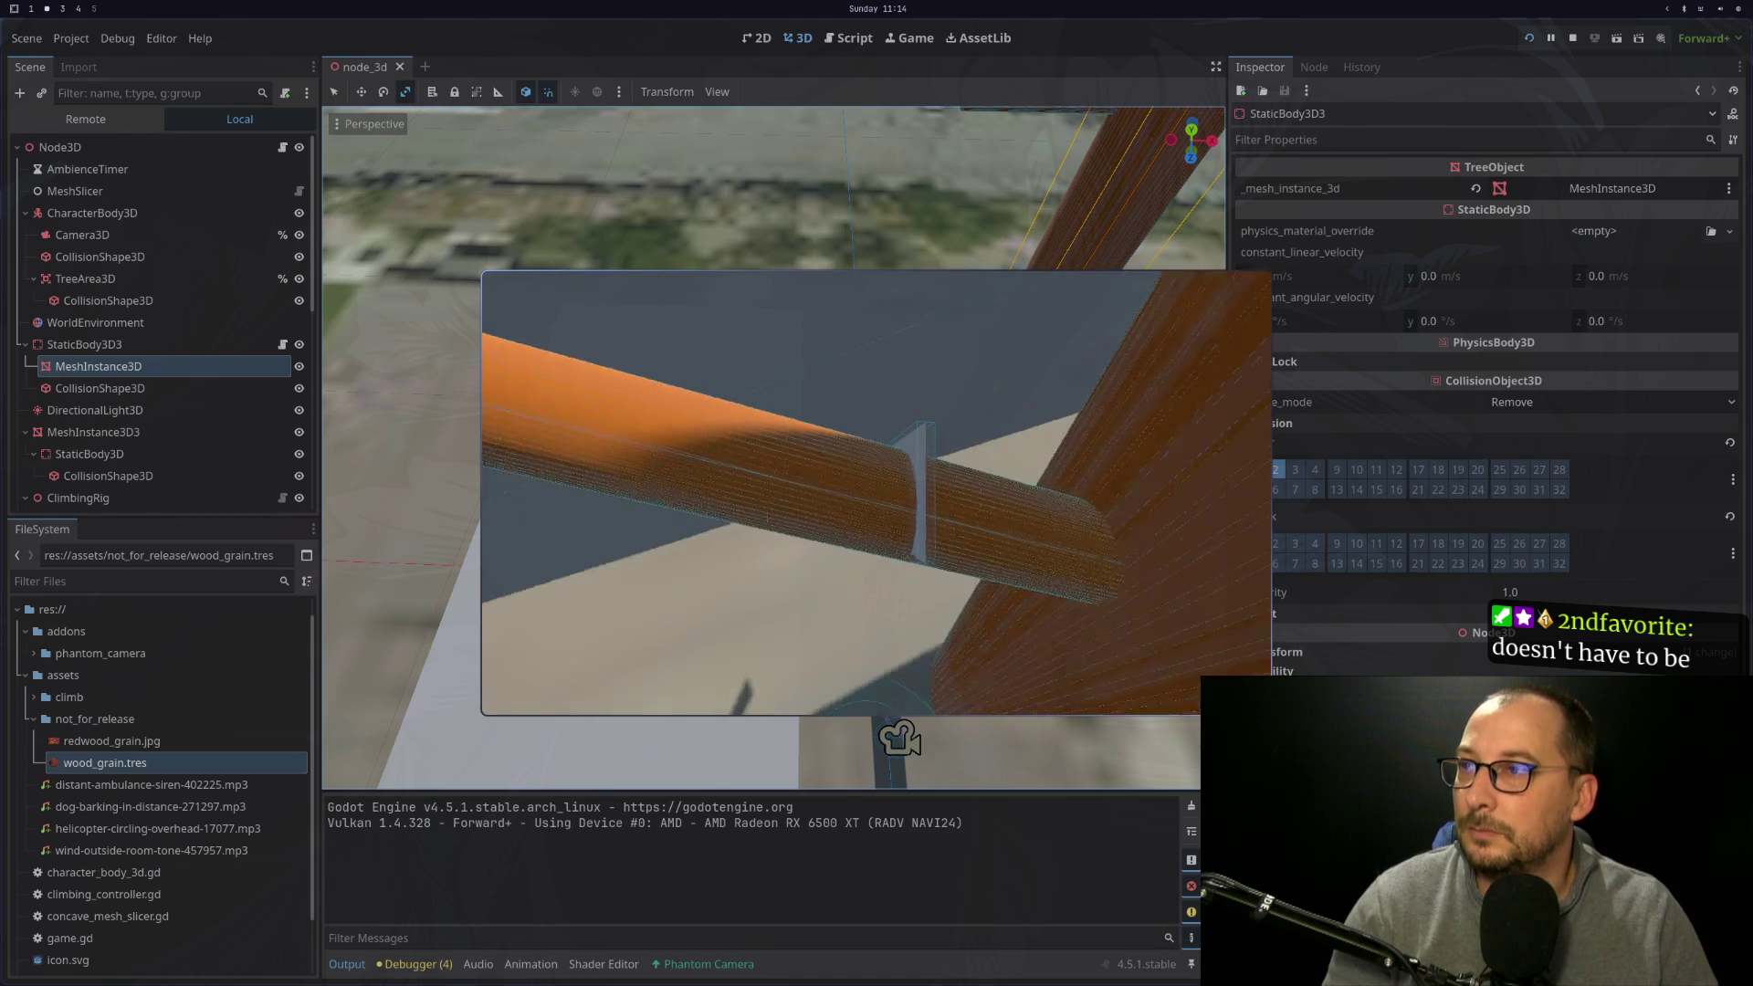
left_click(876, 500)
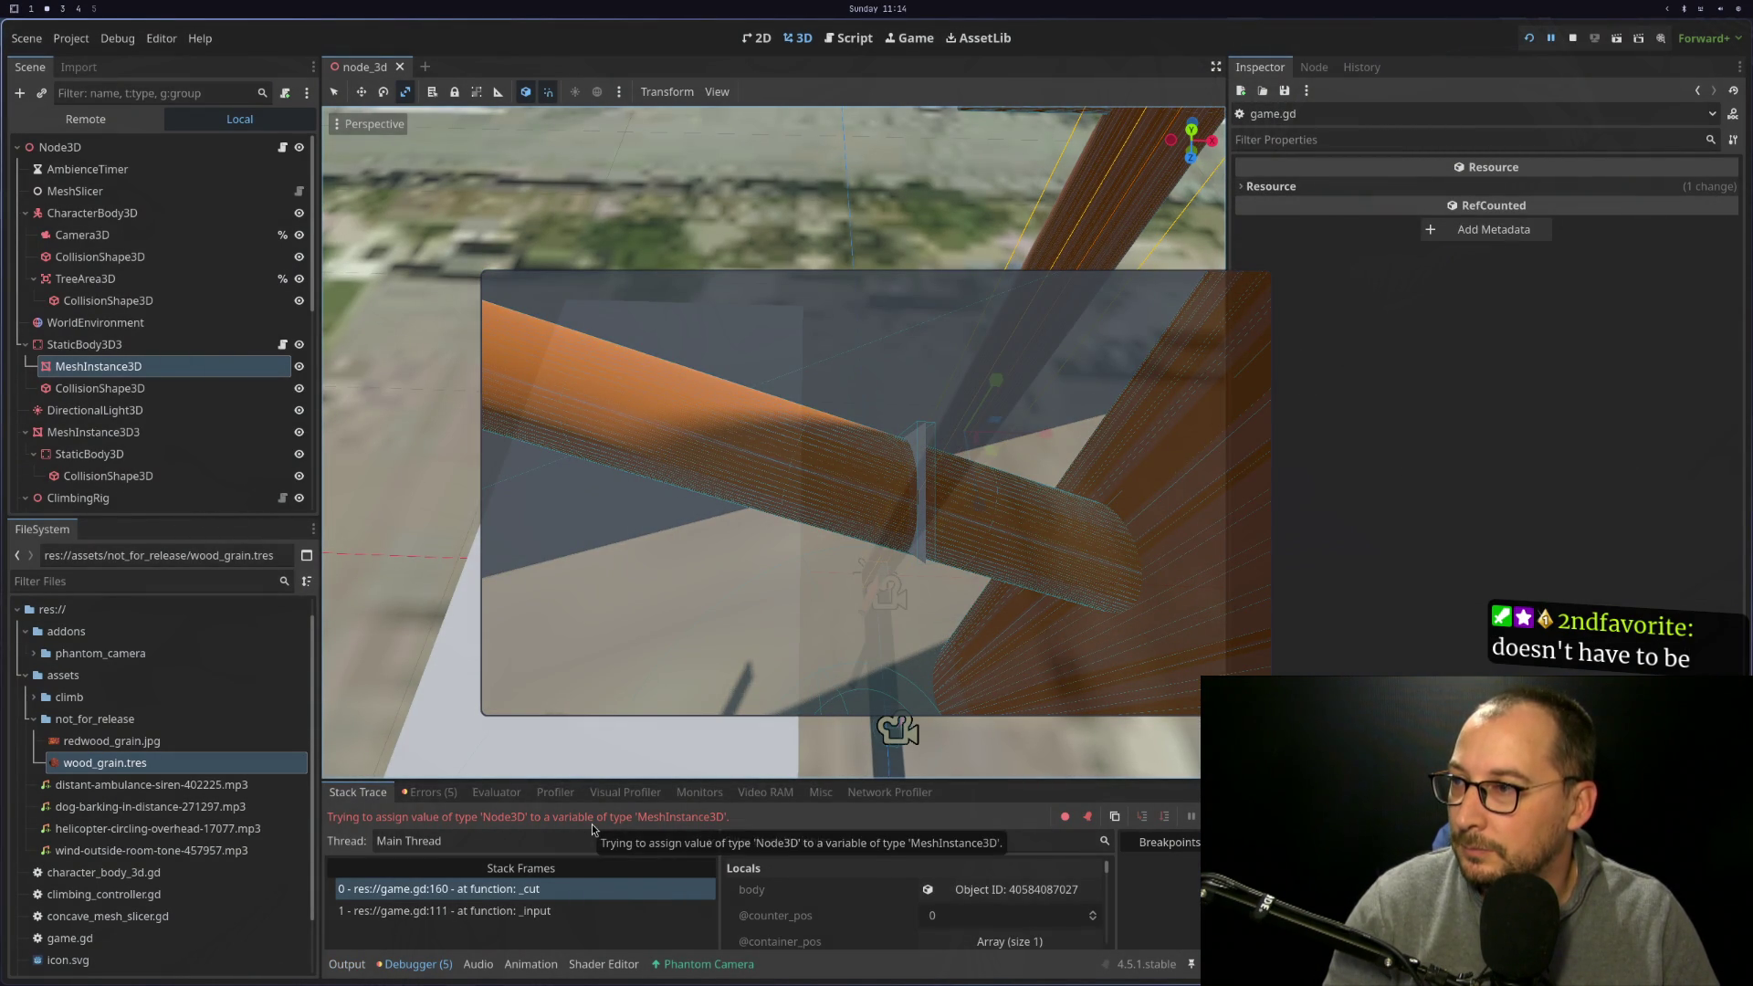
key("super+1")
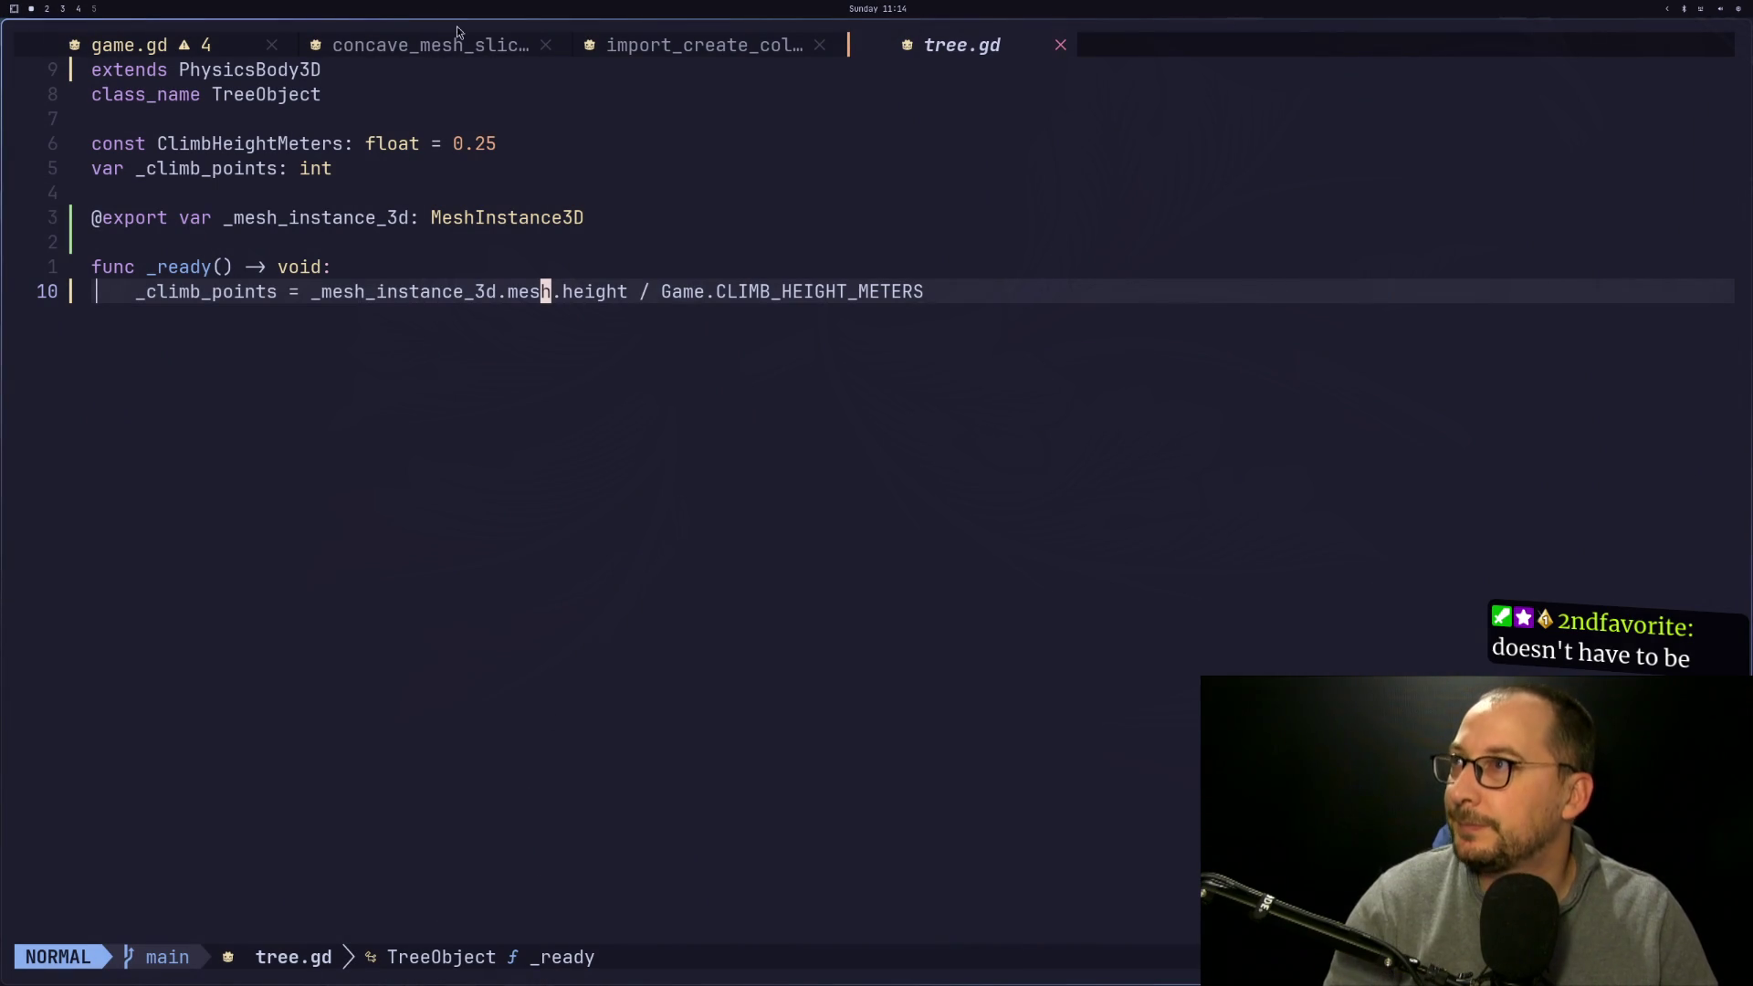
Find line 160 in game.gd's sliced-mesh loop and compare it with Godot's Node3D type-mismatch error
key("ctrl+o")
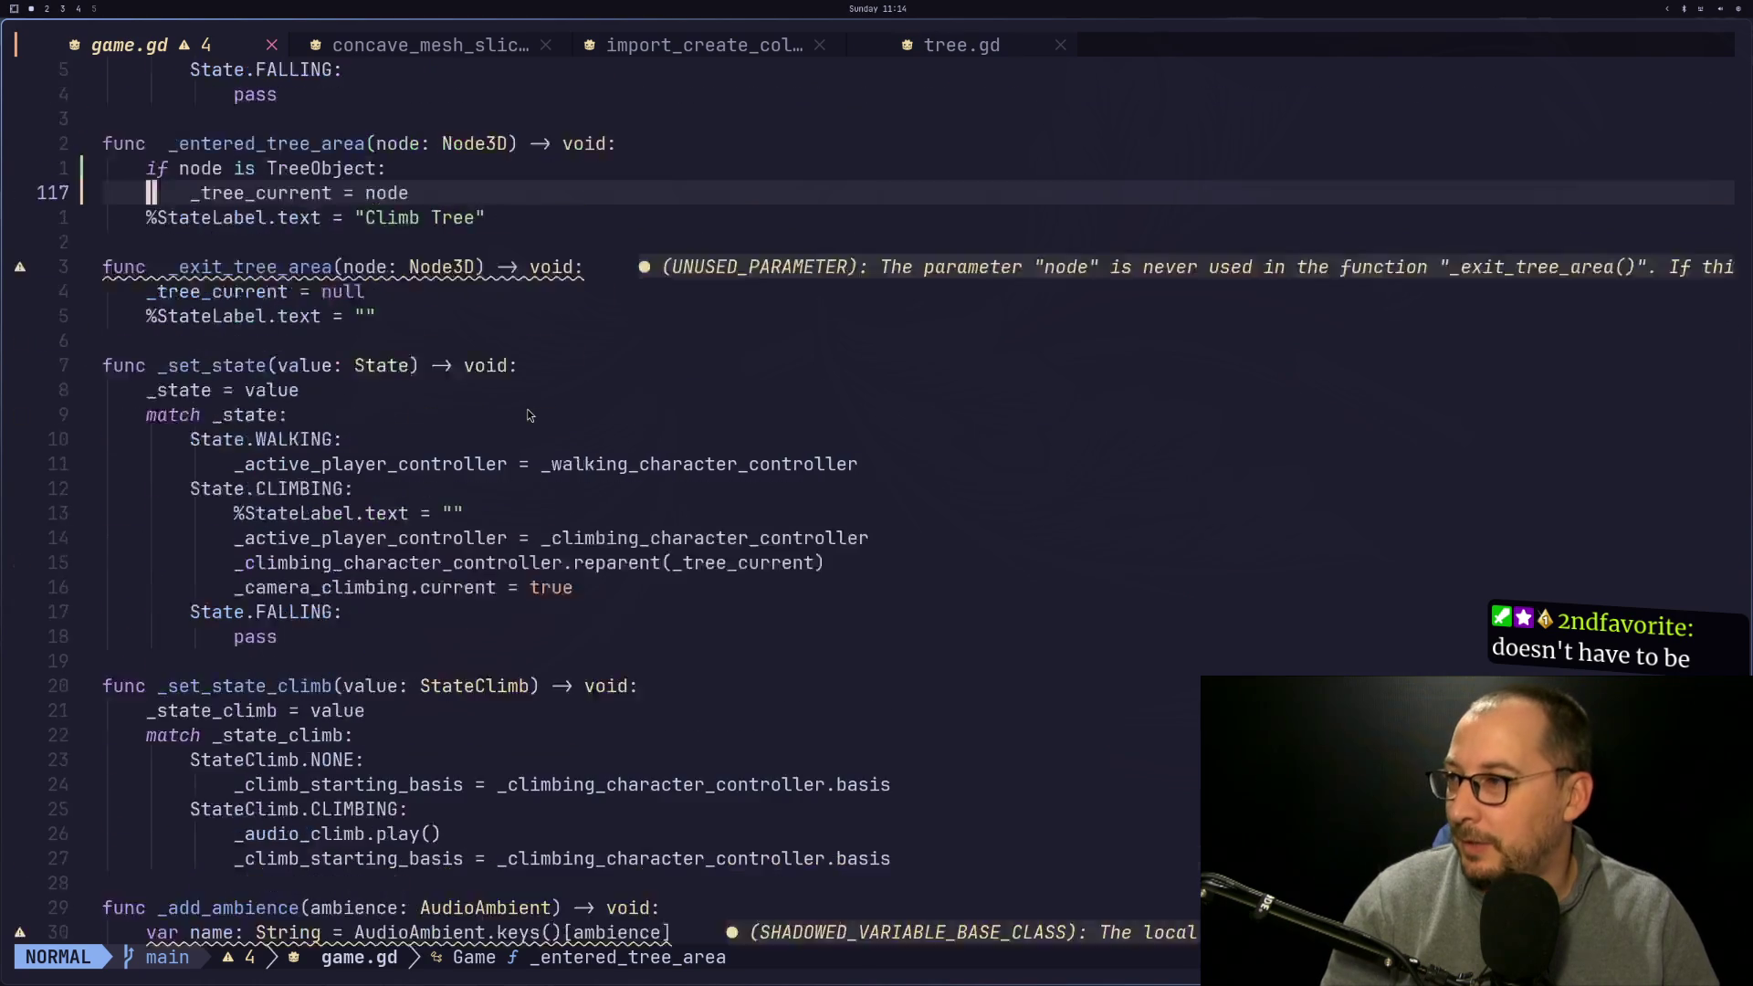
scroll(528, 416, "down", 10)
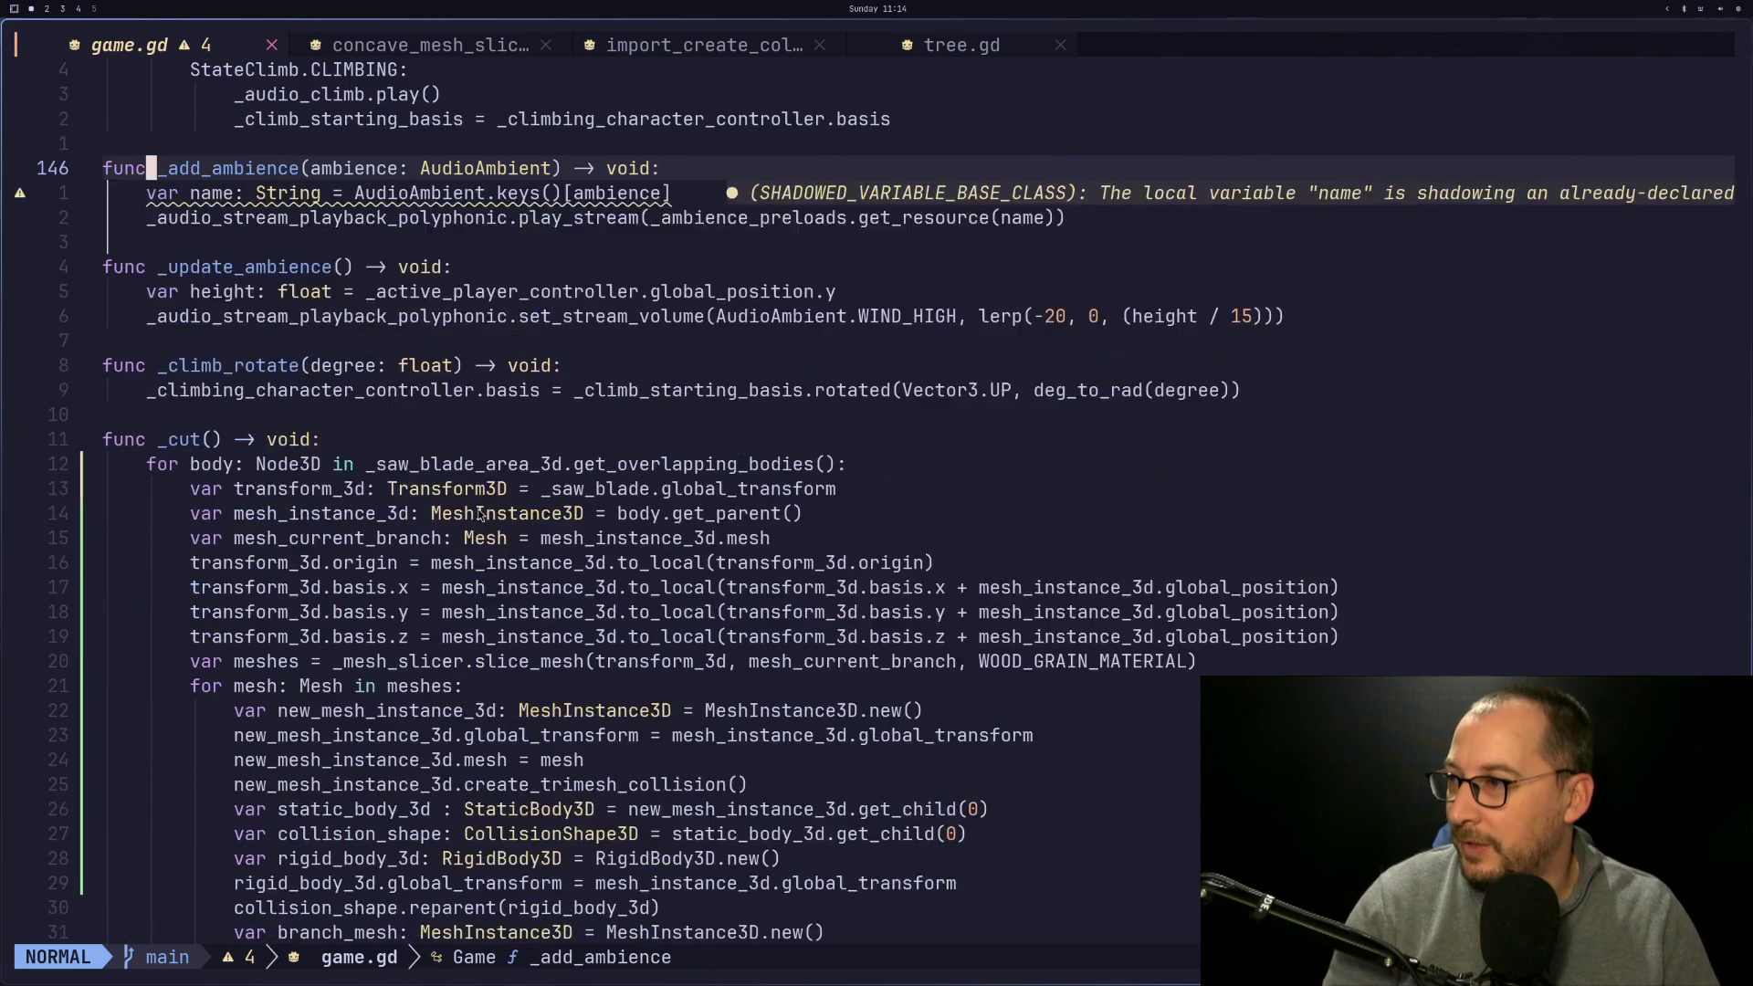
scroll(479, 514, "down", 2)
left_click(381, 541)
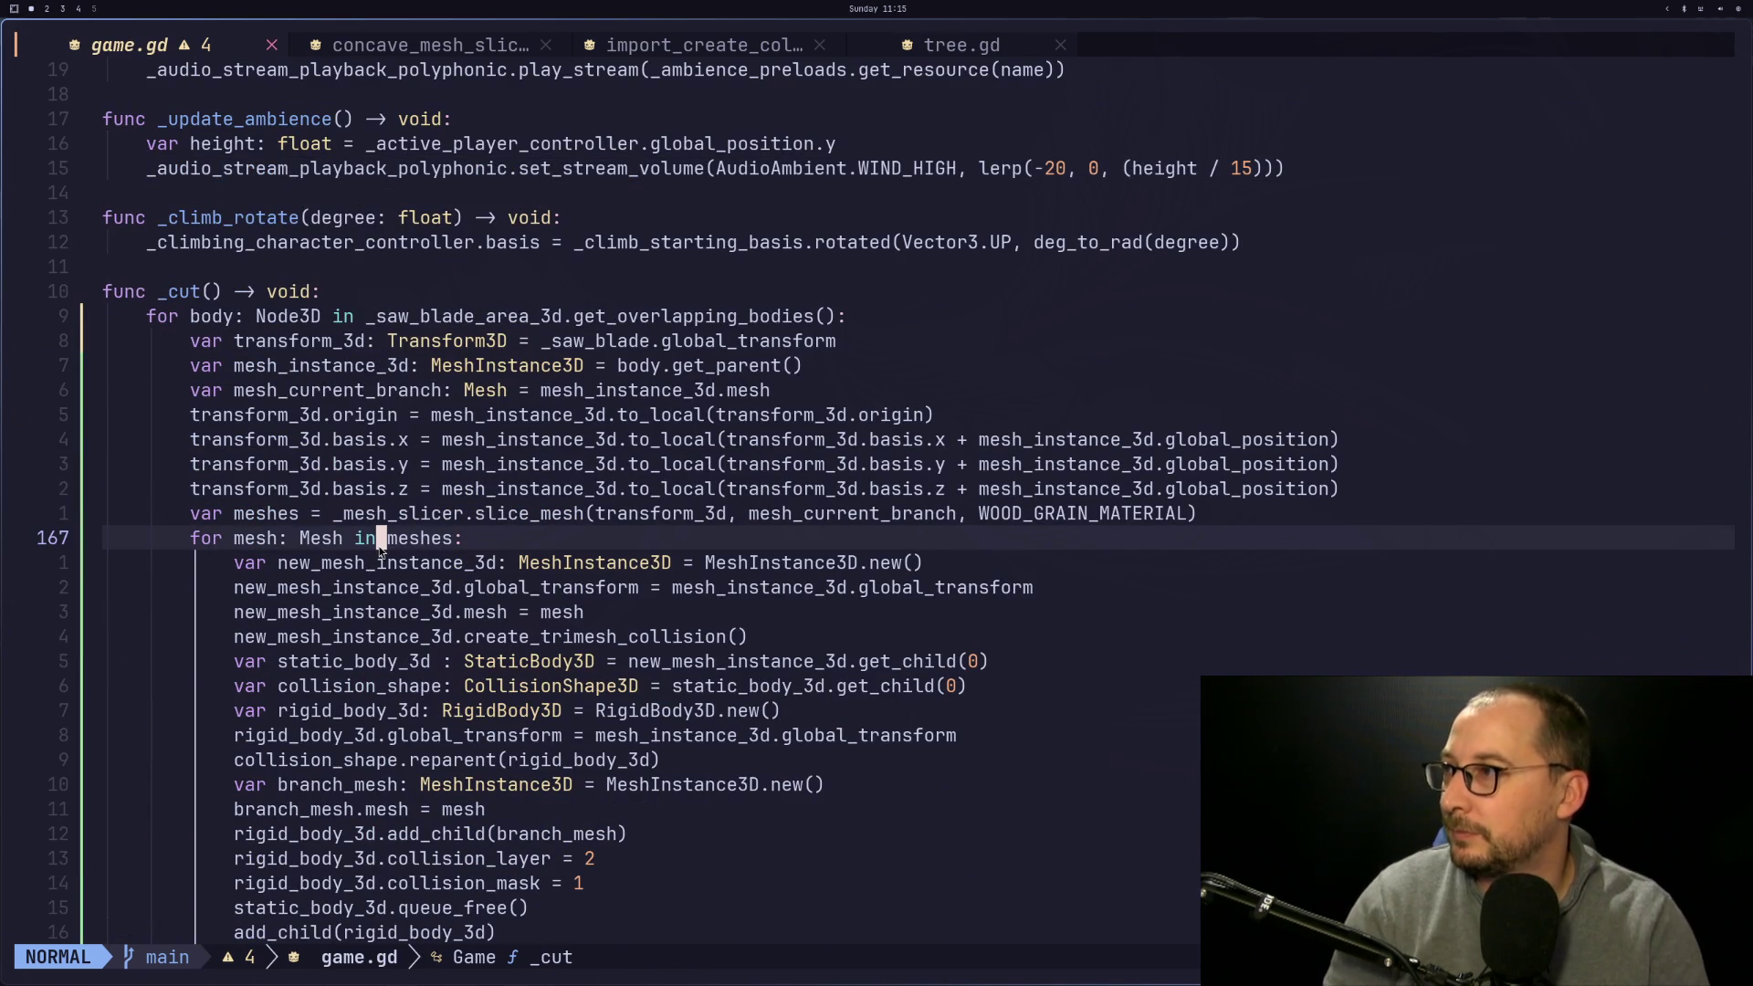
key("k")
key("k")
key("k")
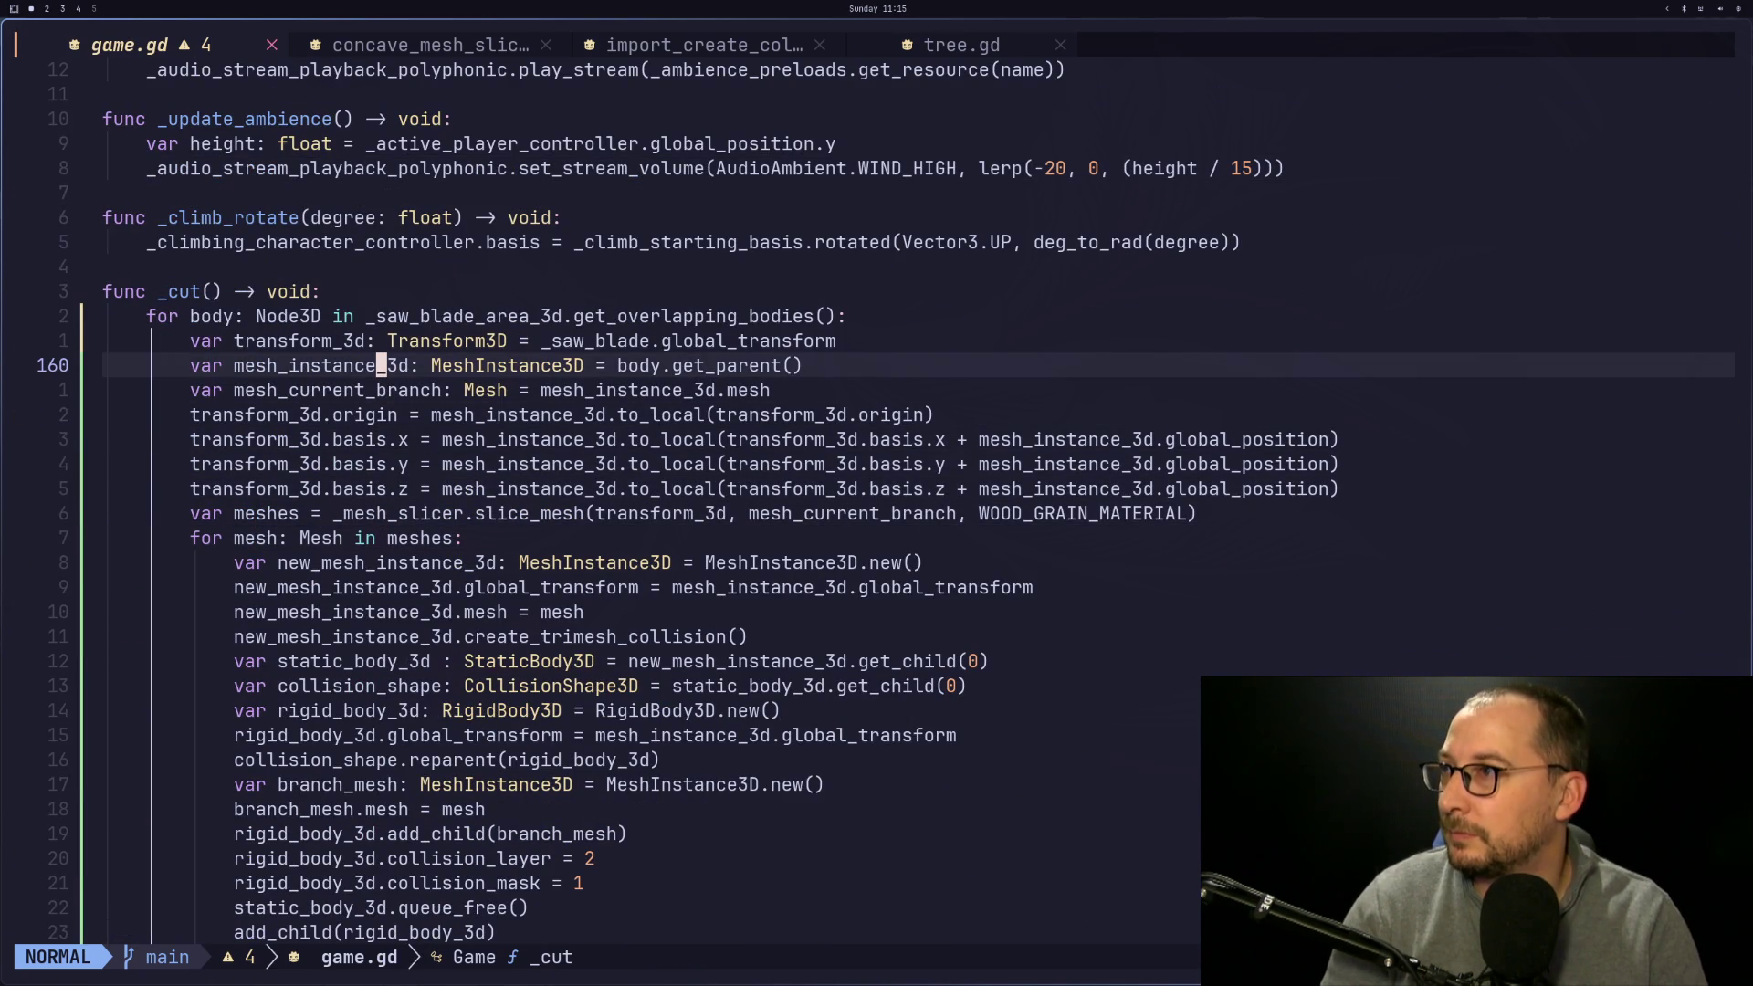
key("super+2")
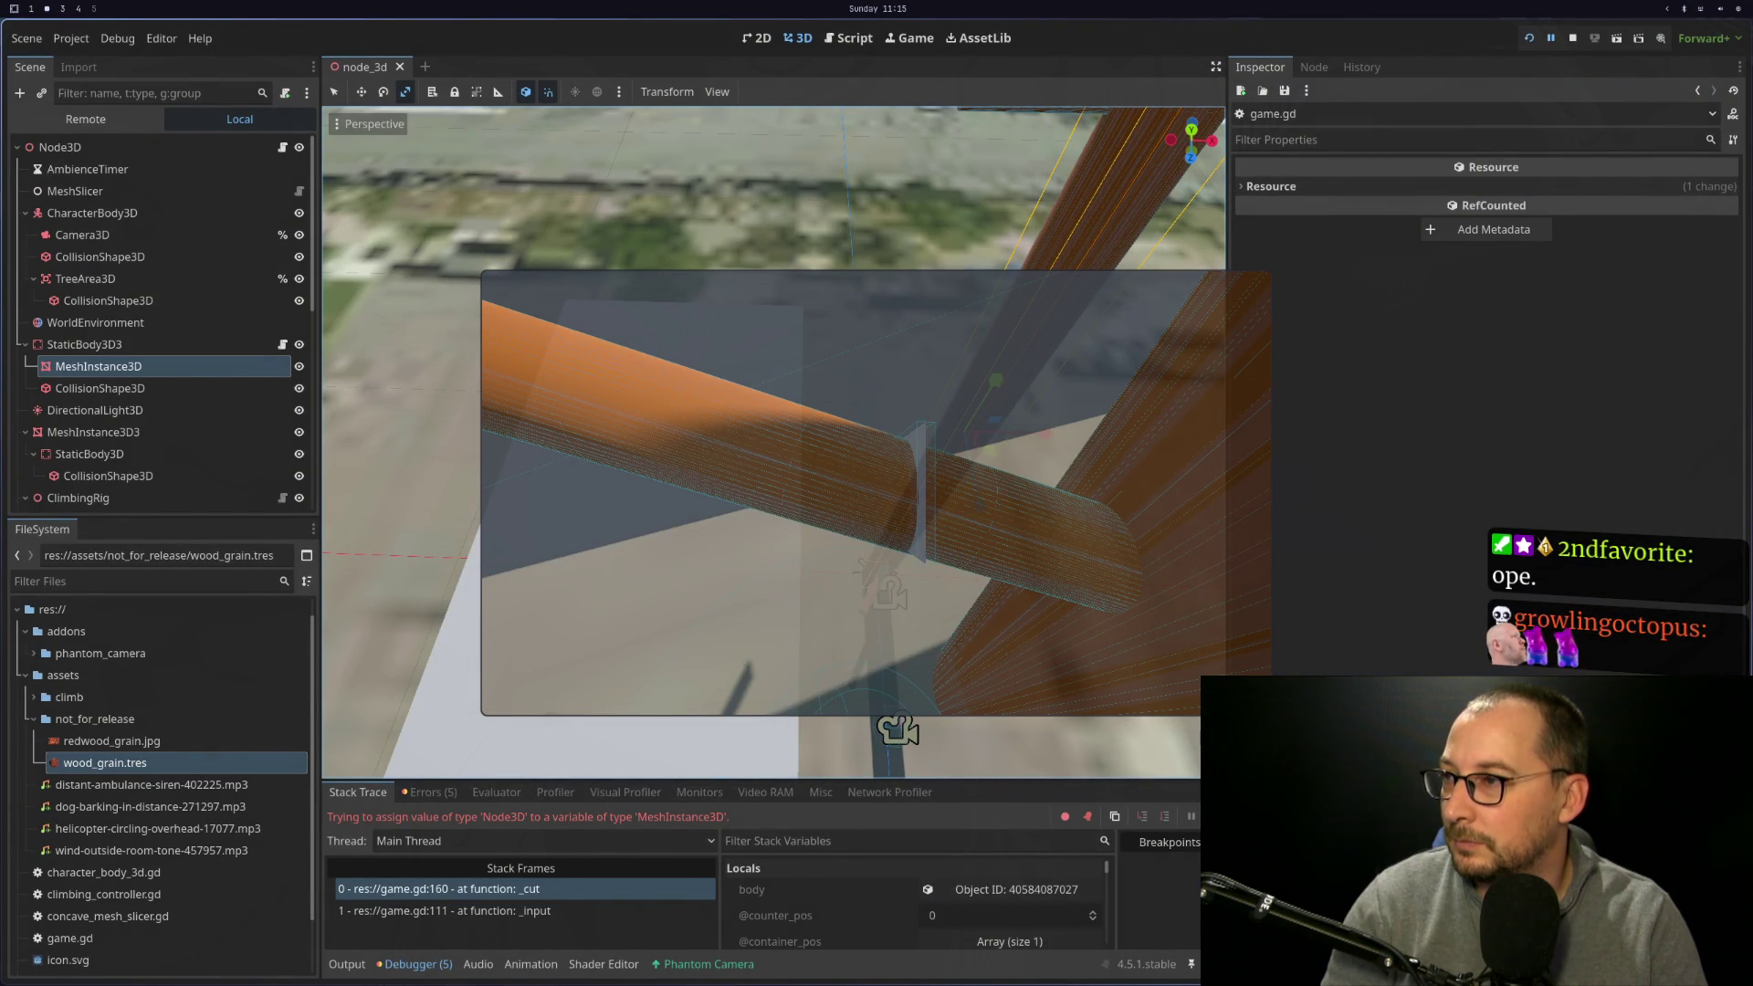
key("super+1")
key("super+2")
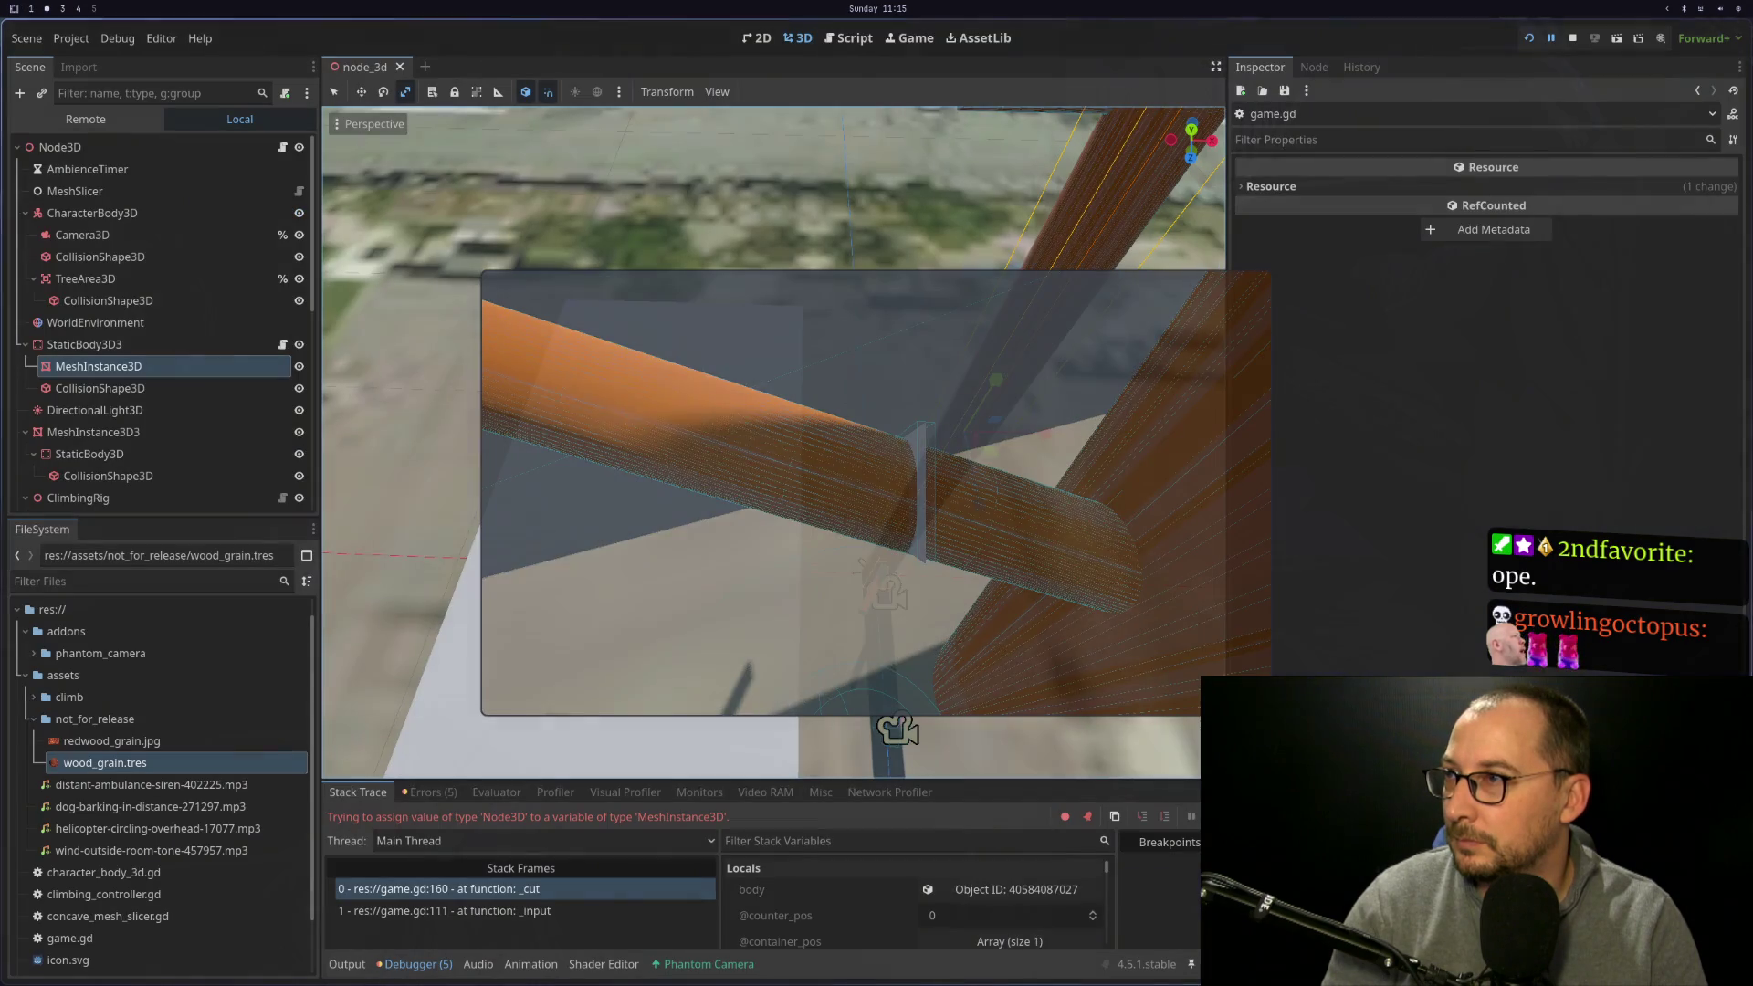
key("super+1")
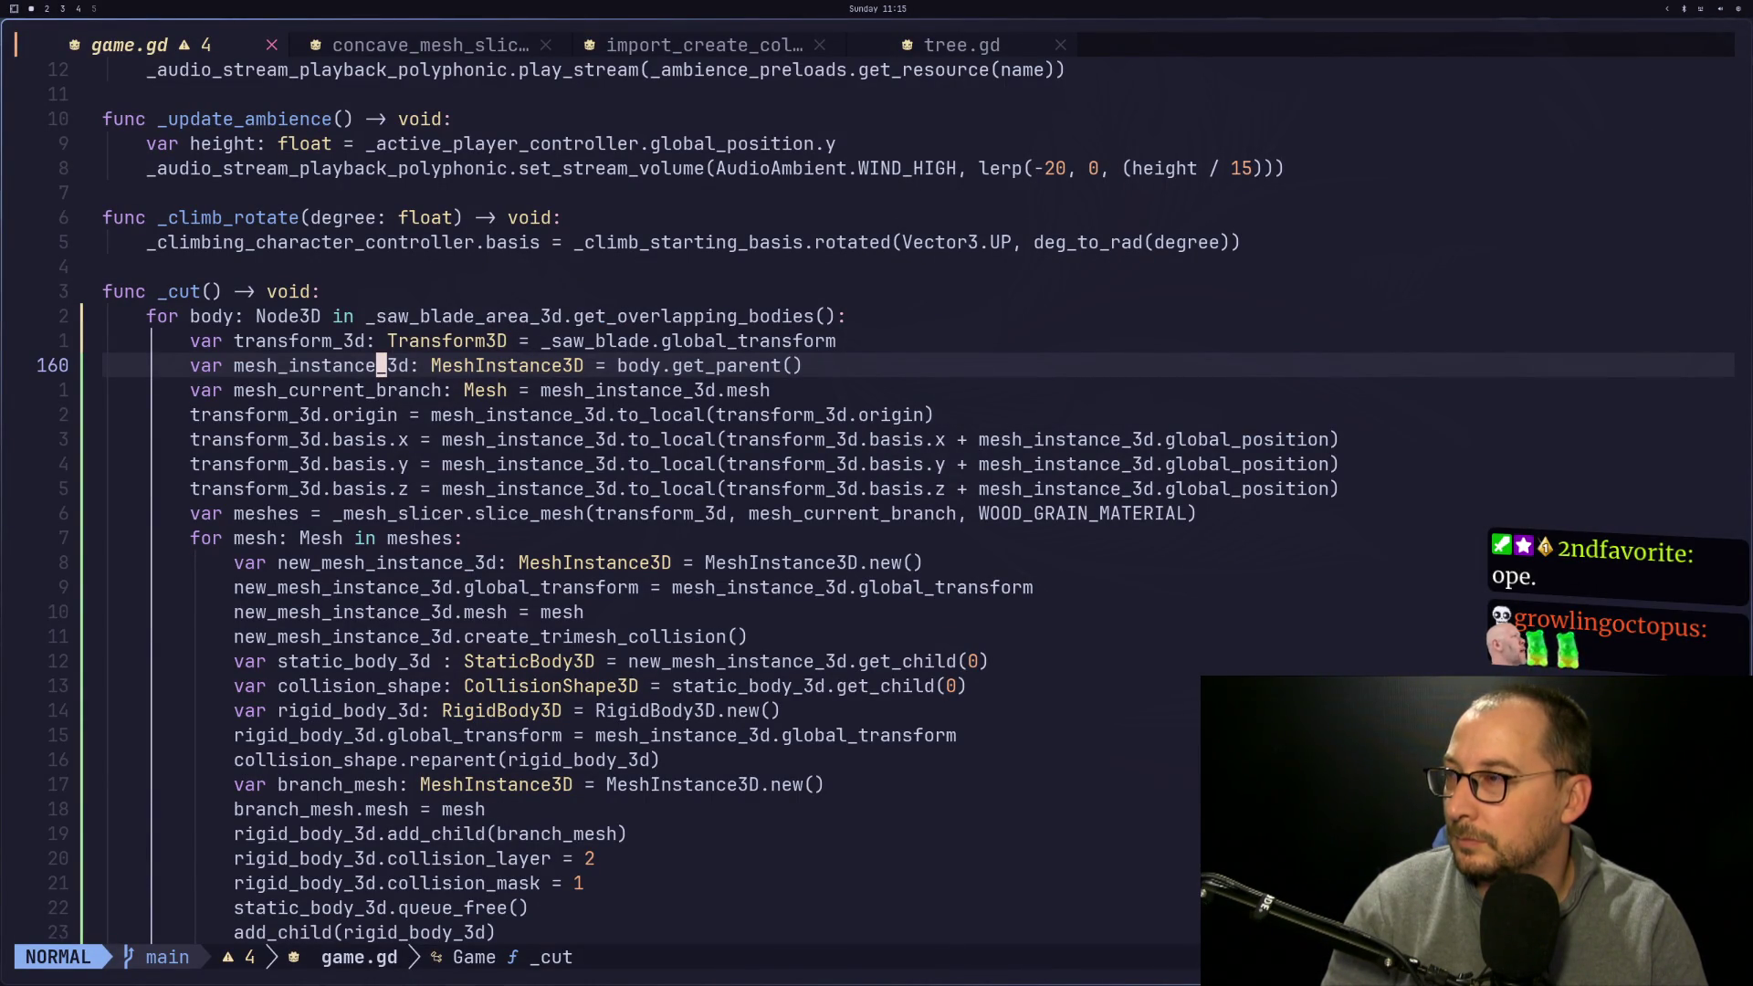
Remove .get_parent() from line 160 so mesh_instance_3d is assigned body directly
left_click(501, 365)
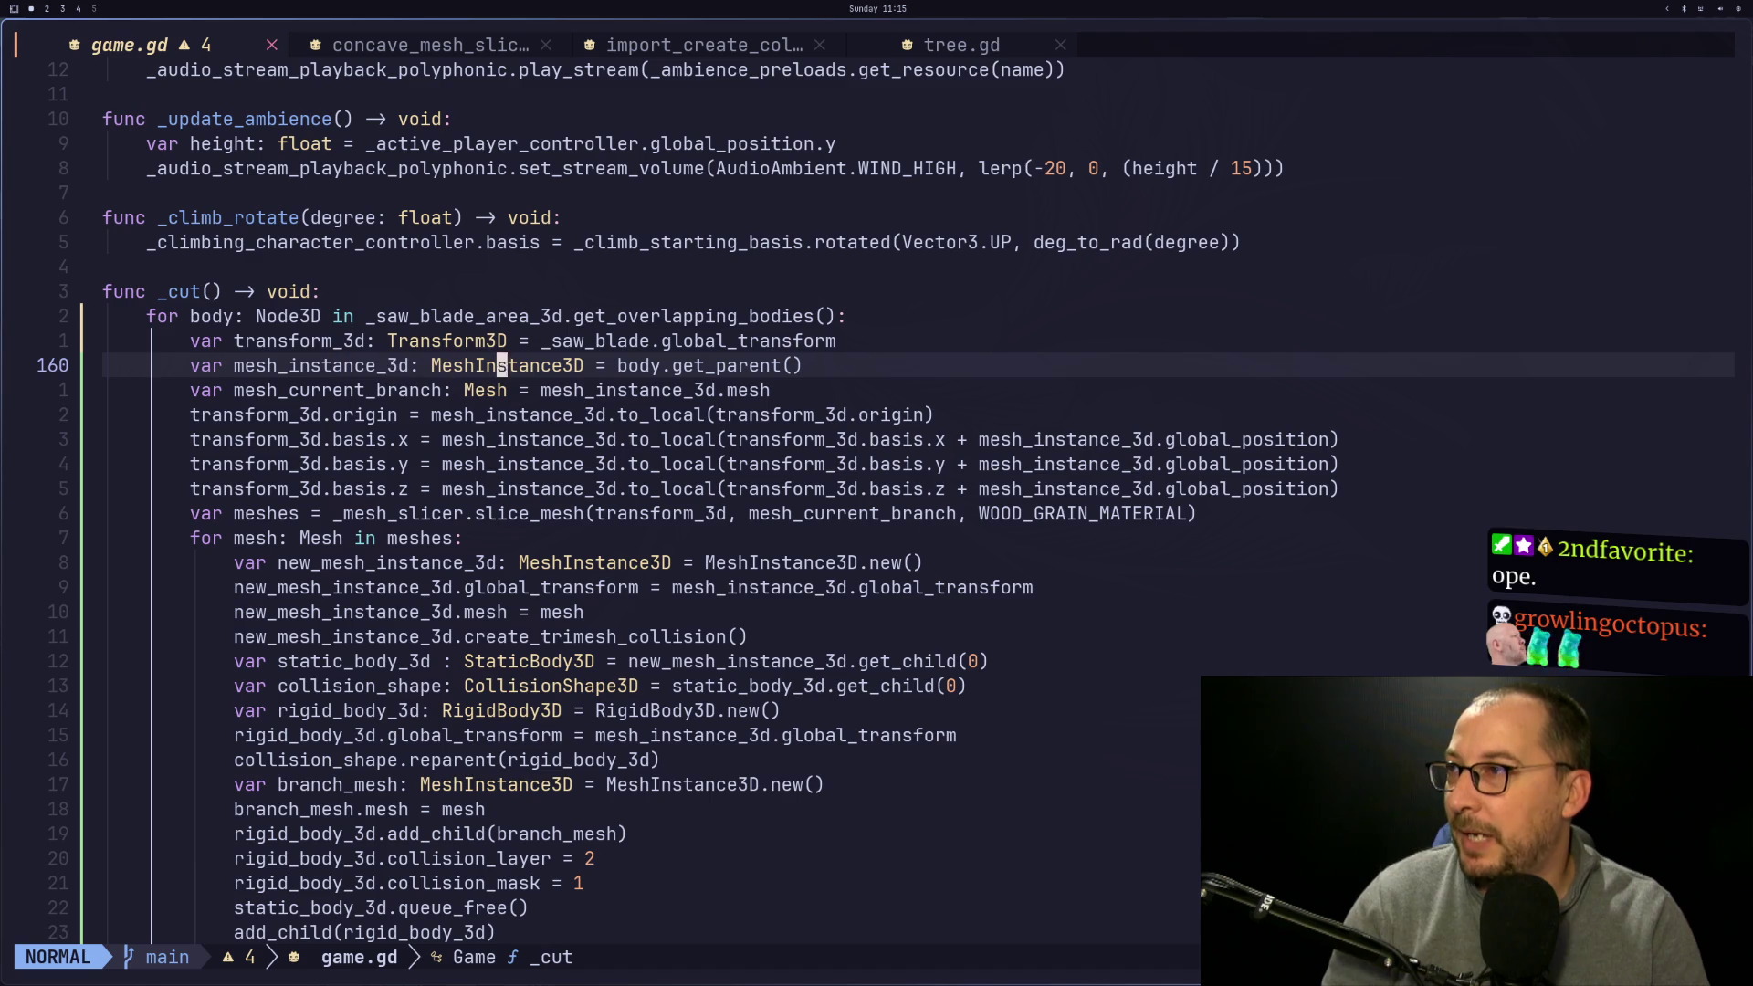
left_click(699, 366)
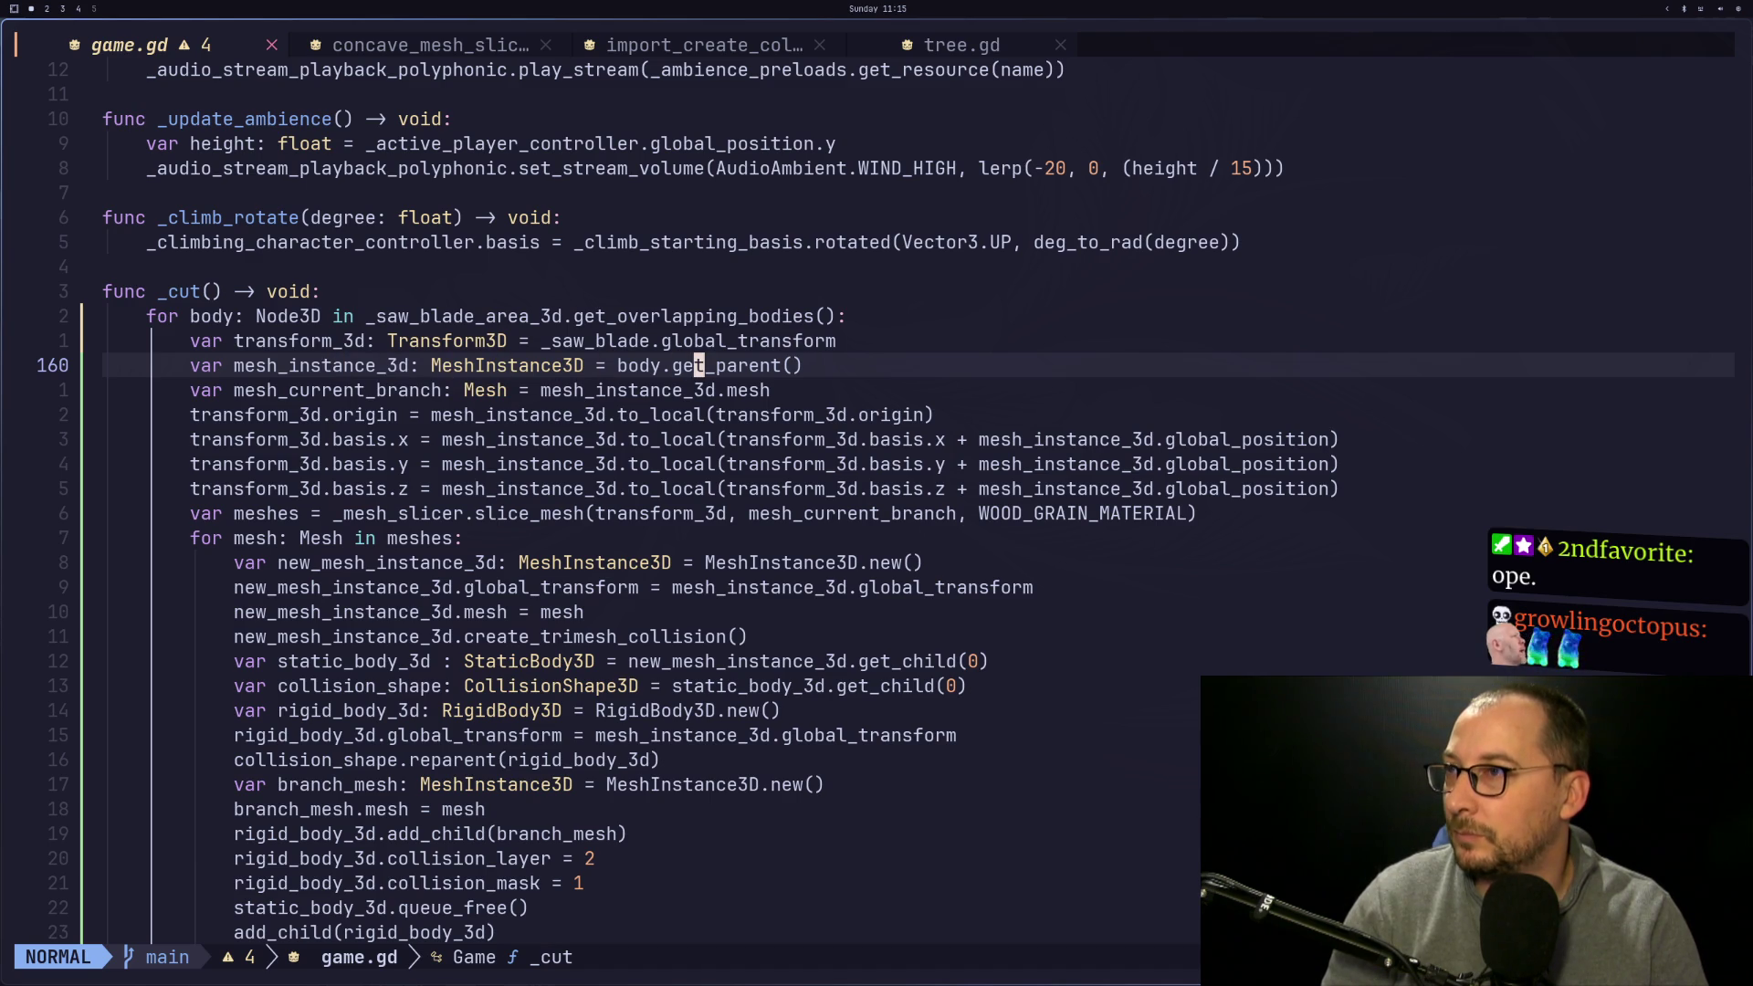
key("l")
key("l")
key("l")
key("s")
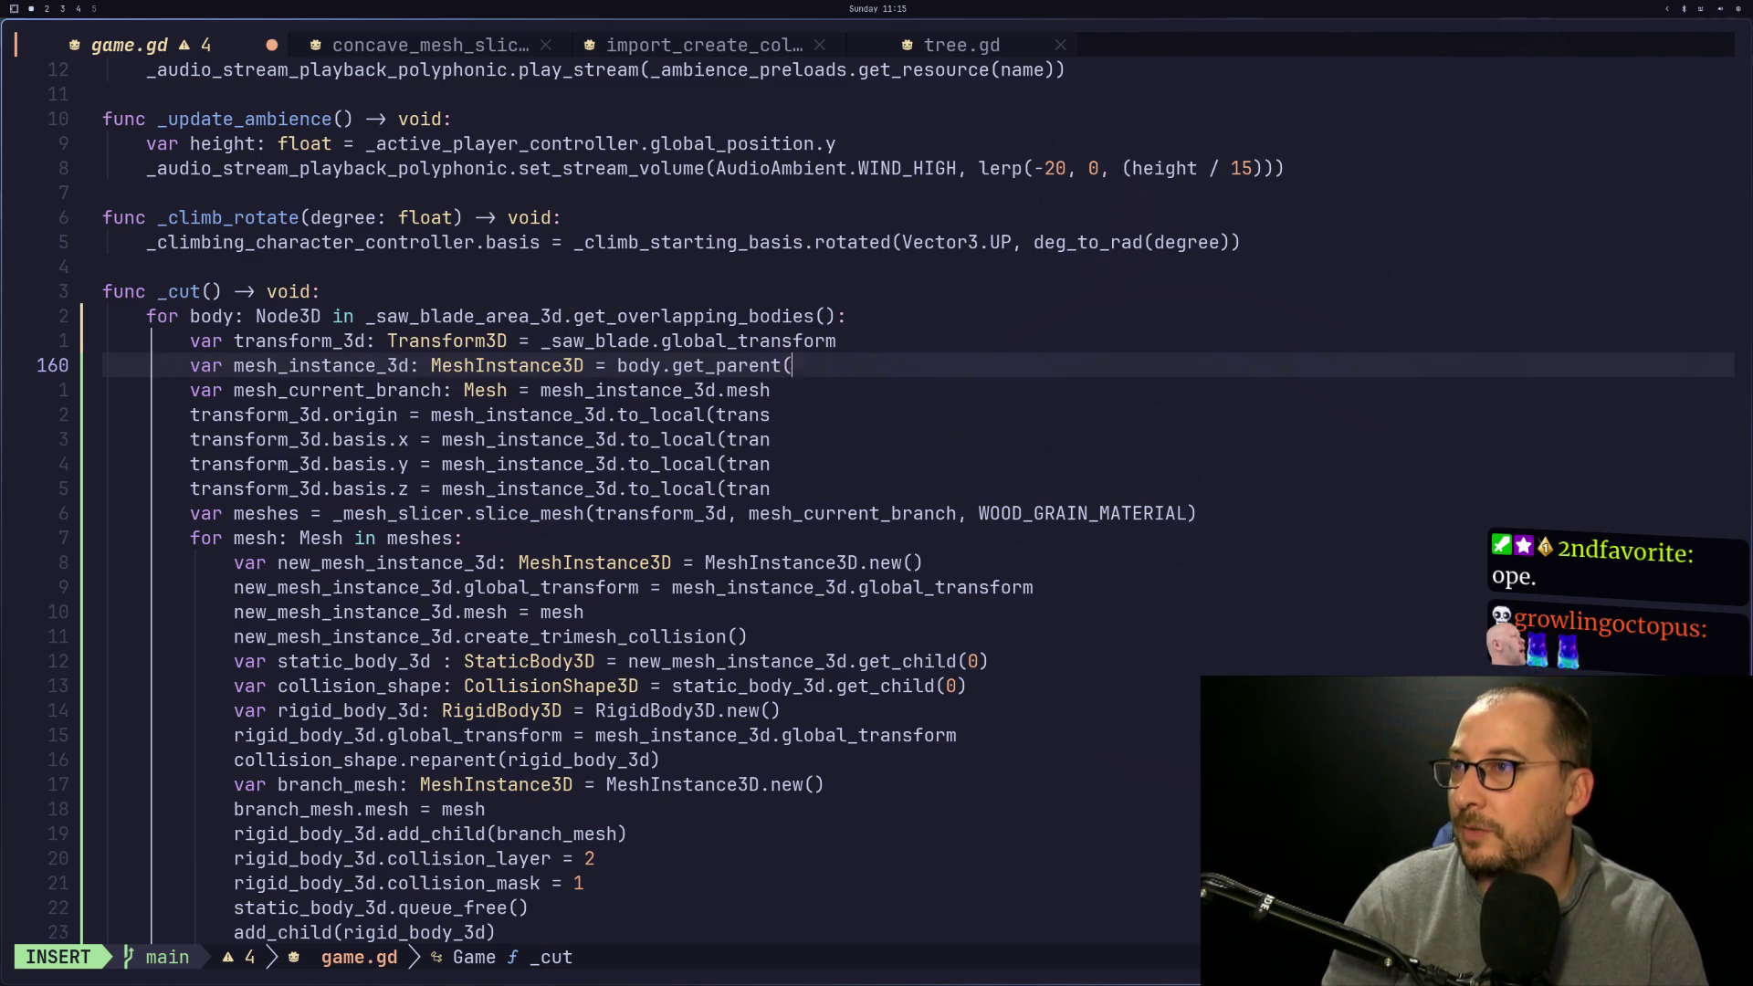
key("BackSpace")
key("BackSpace")
key("BackSpace")
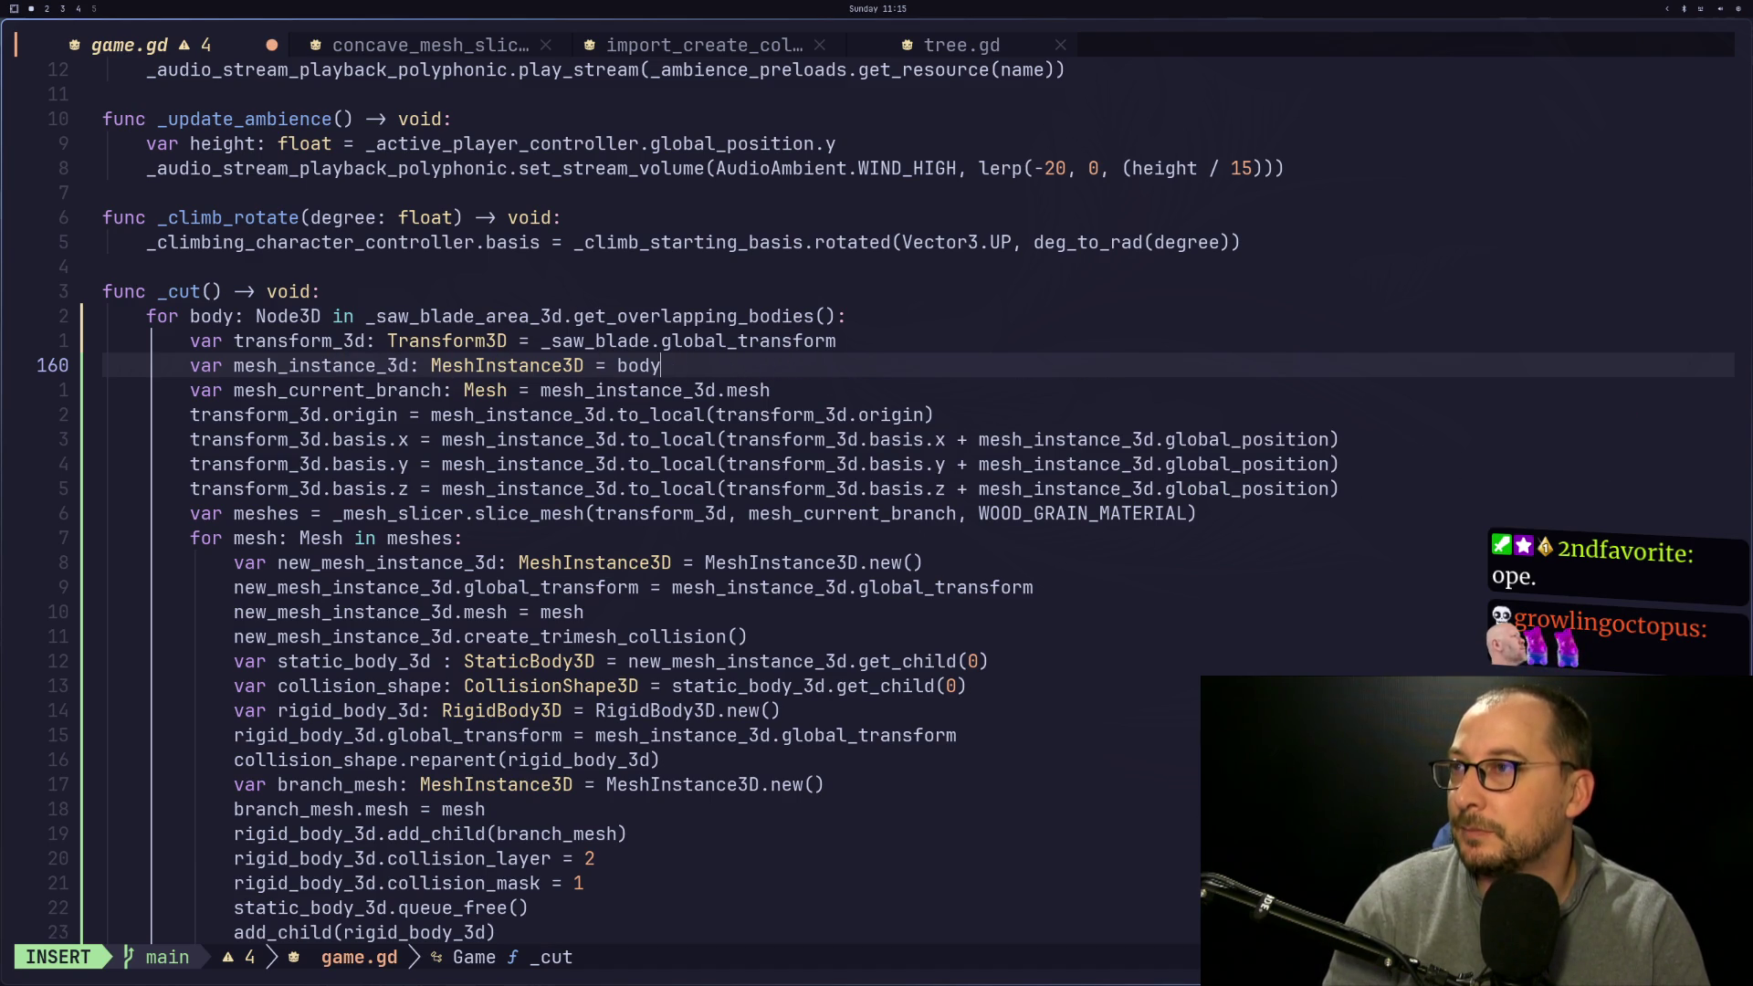
key("Escape")
key("shift+l")
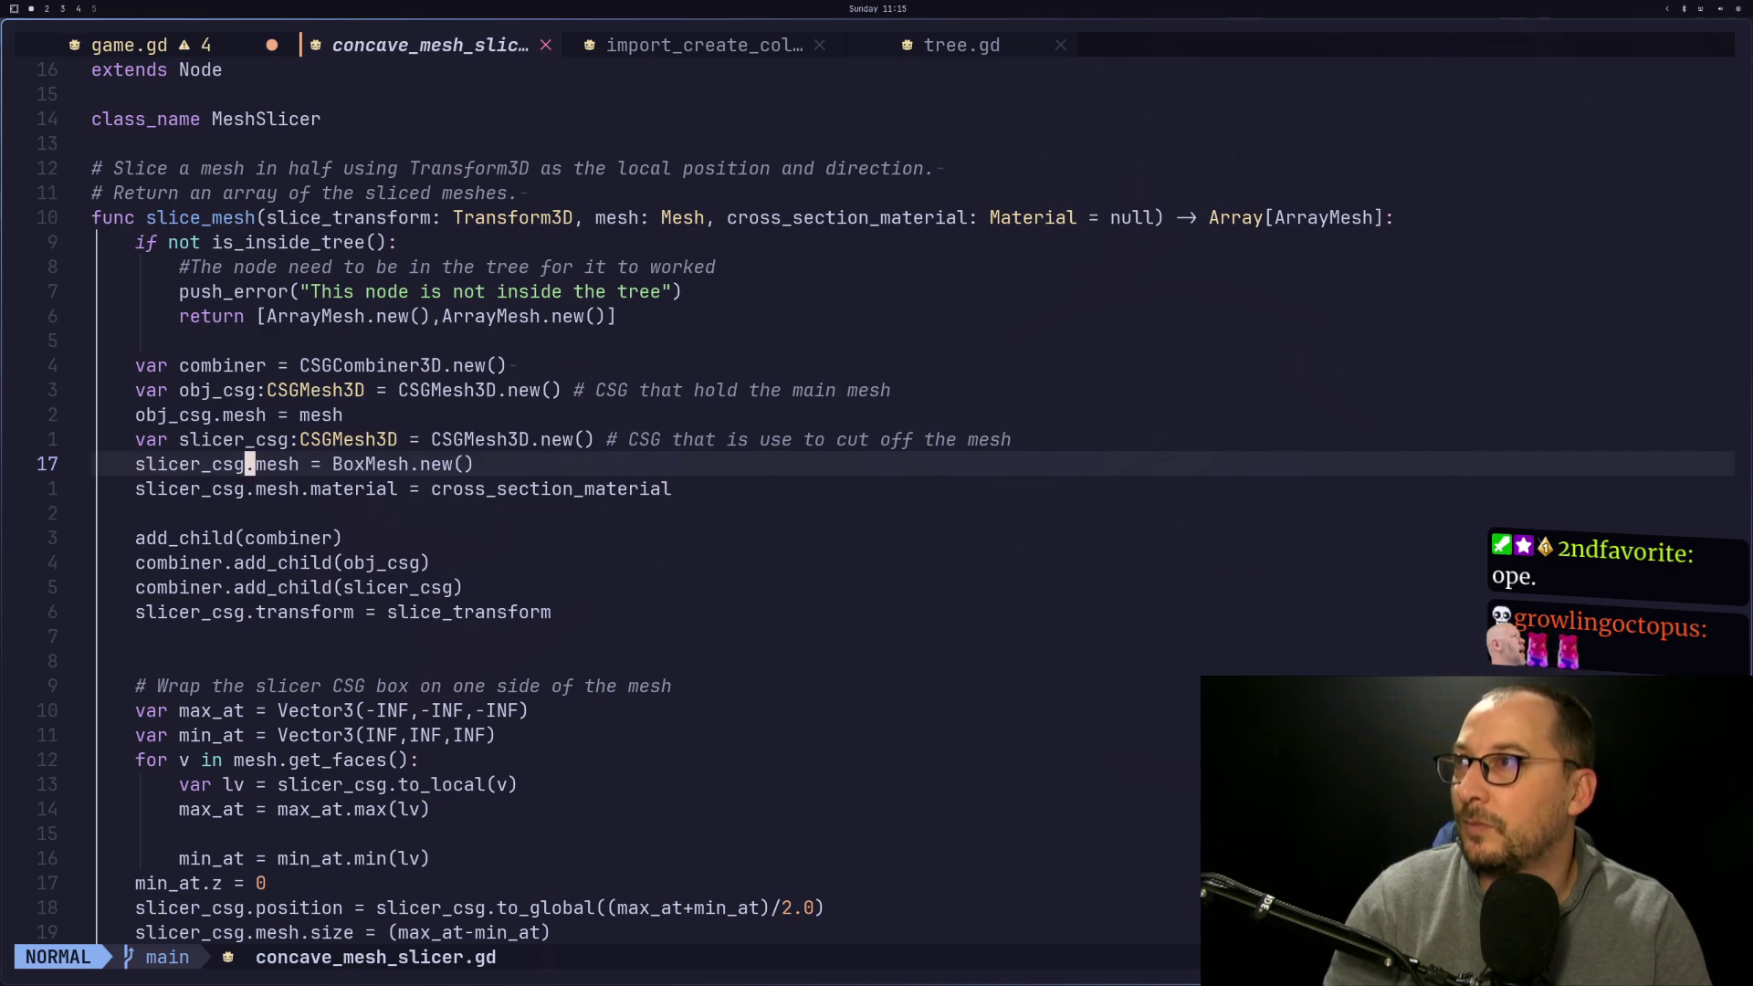
key("shift+h")
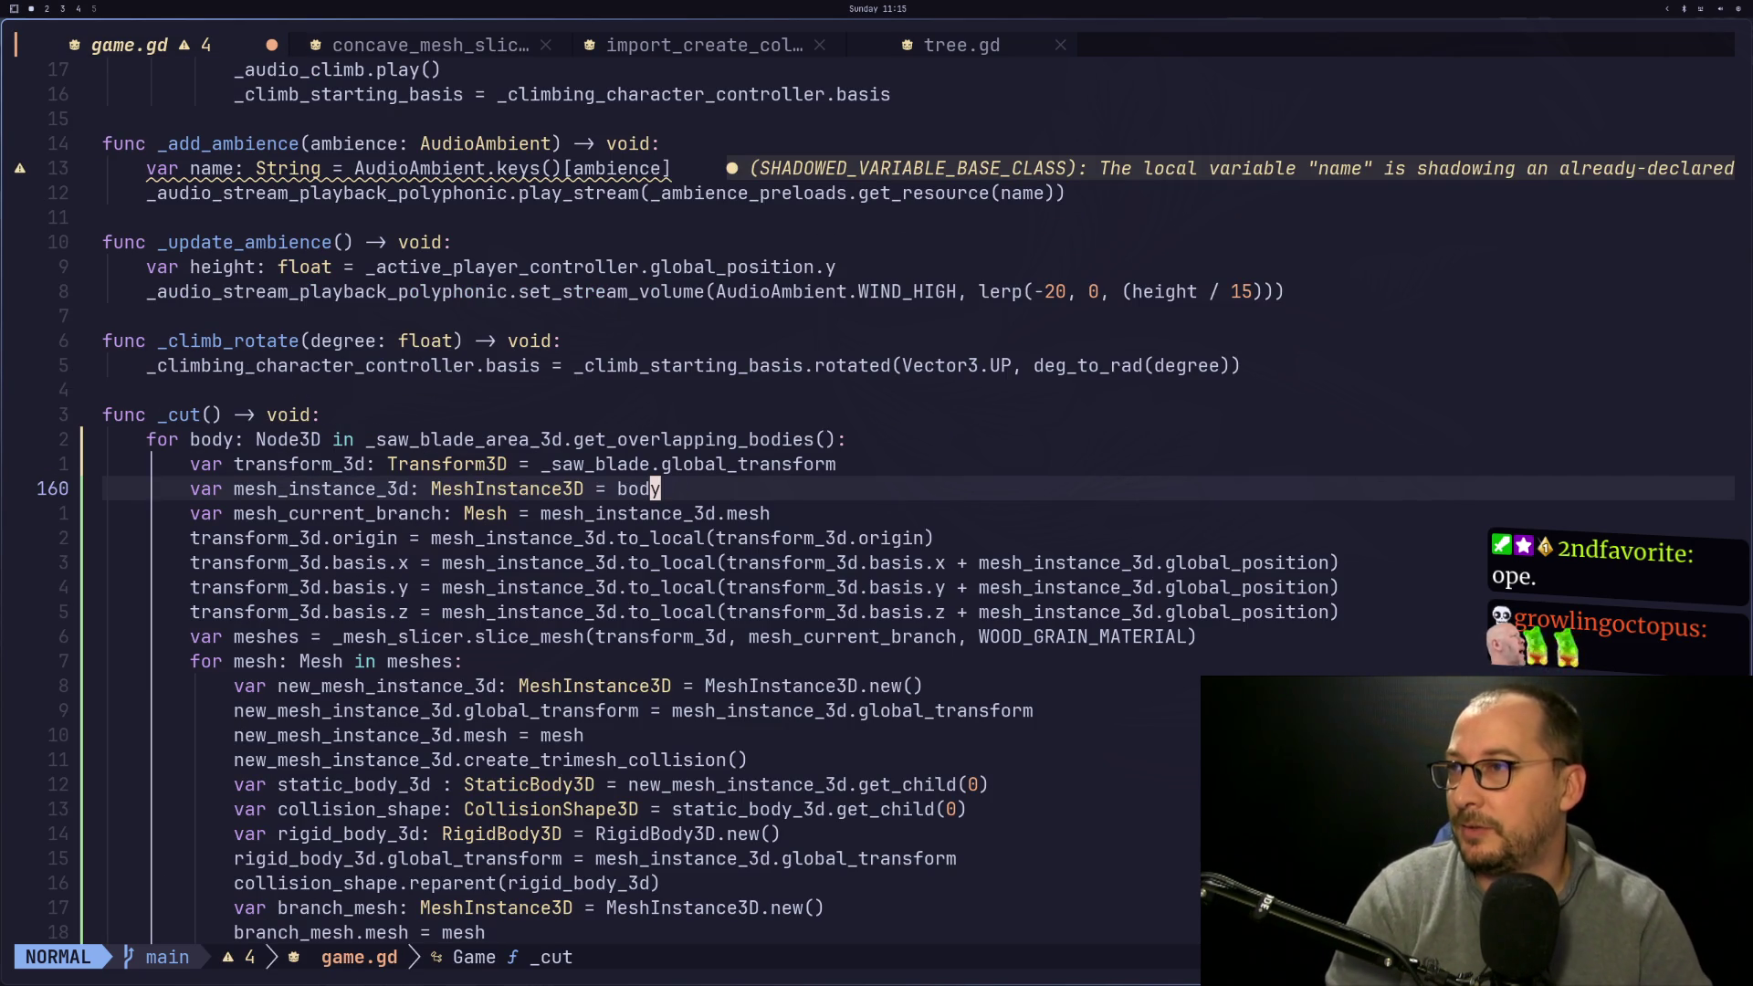
Scroll the Scene dock to StaticBody3D2 and edit its name
key("super+2")
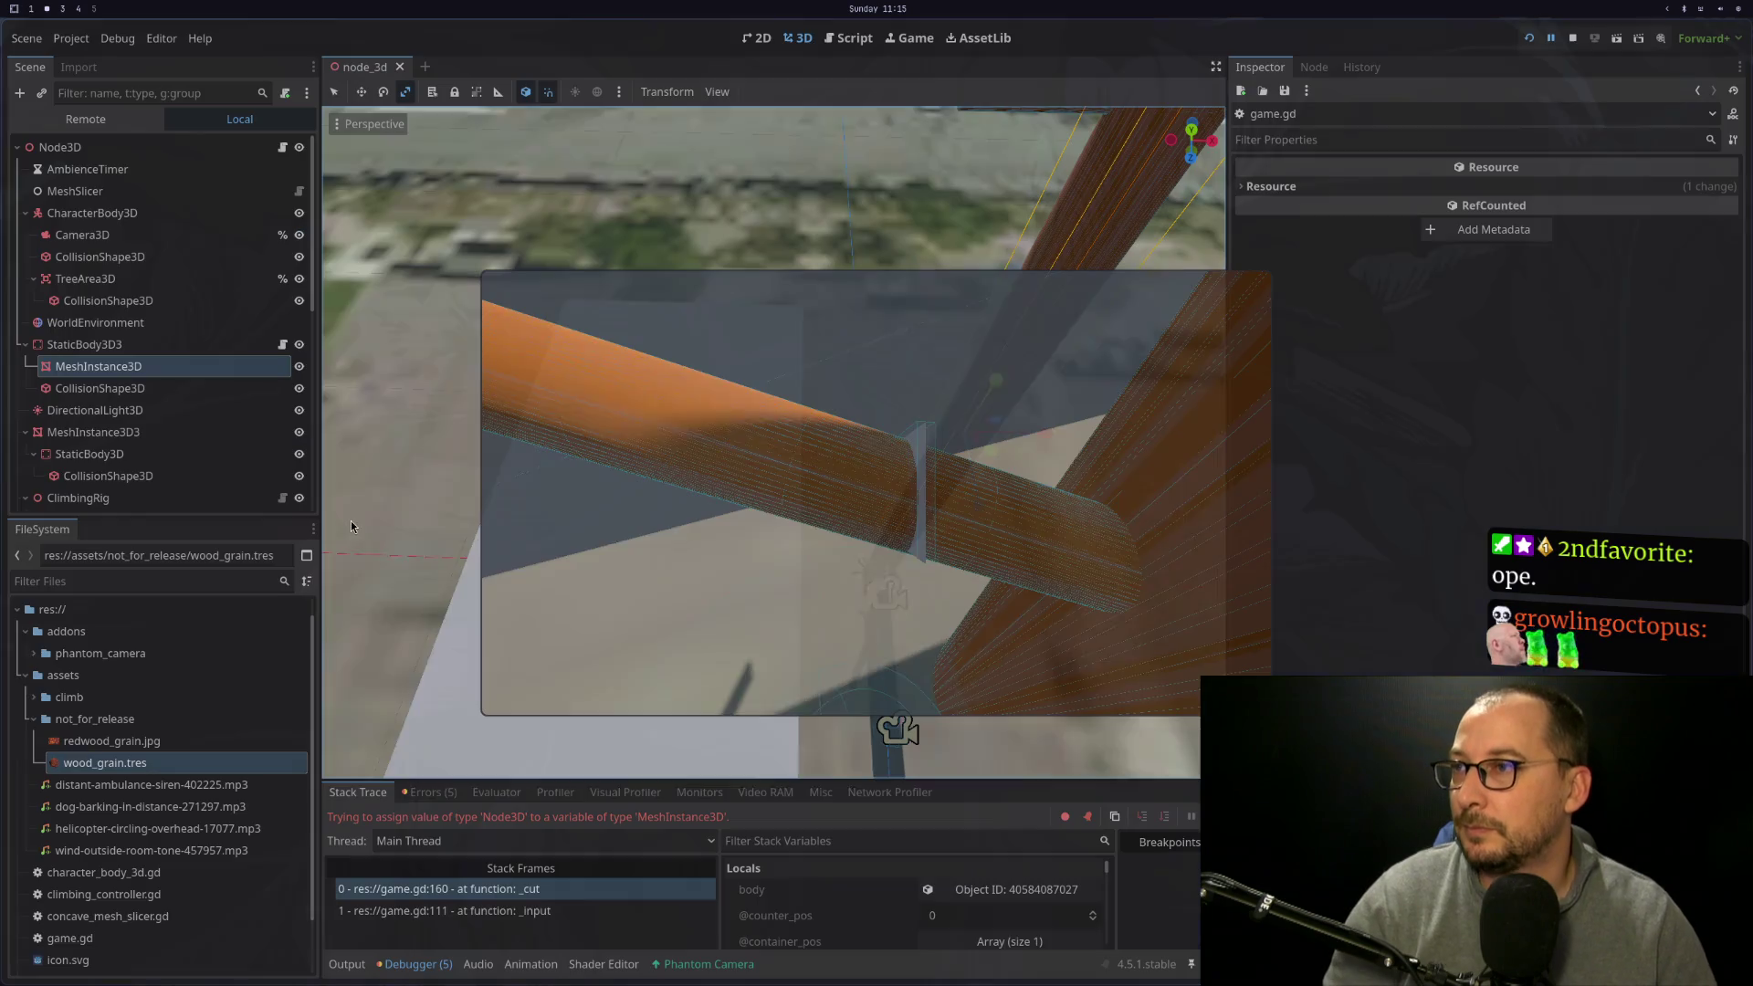
scroll(158, 434, "down", 3)
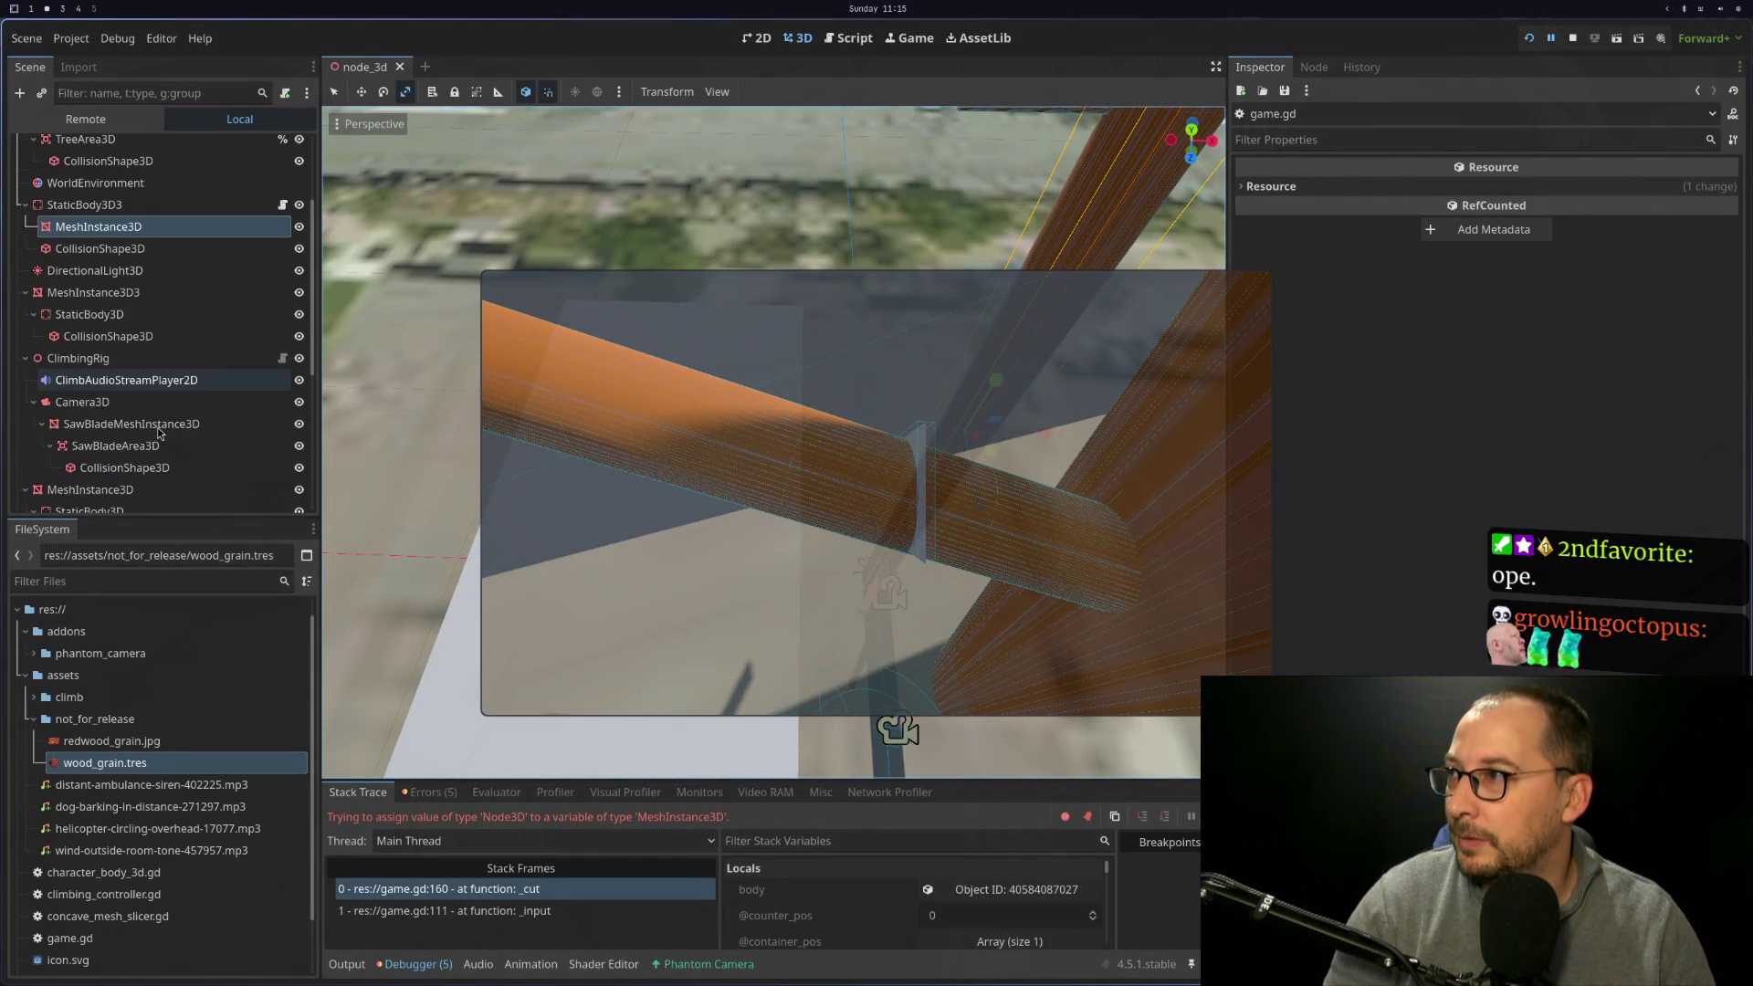
scroll(158, 434, "down", 6)
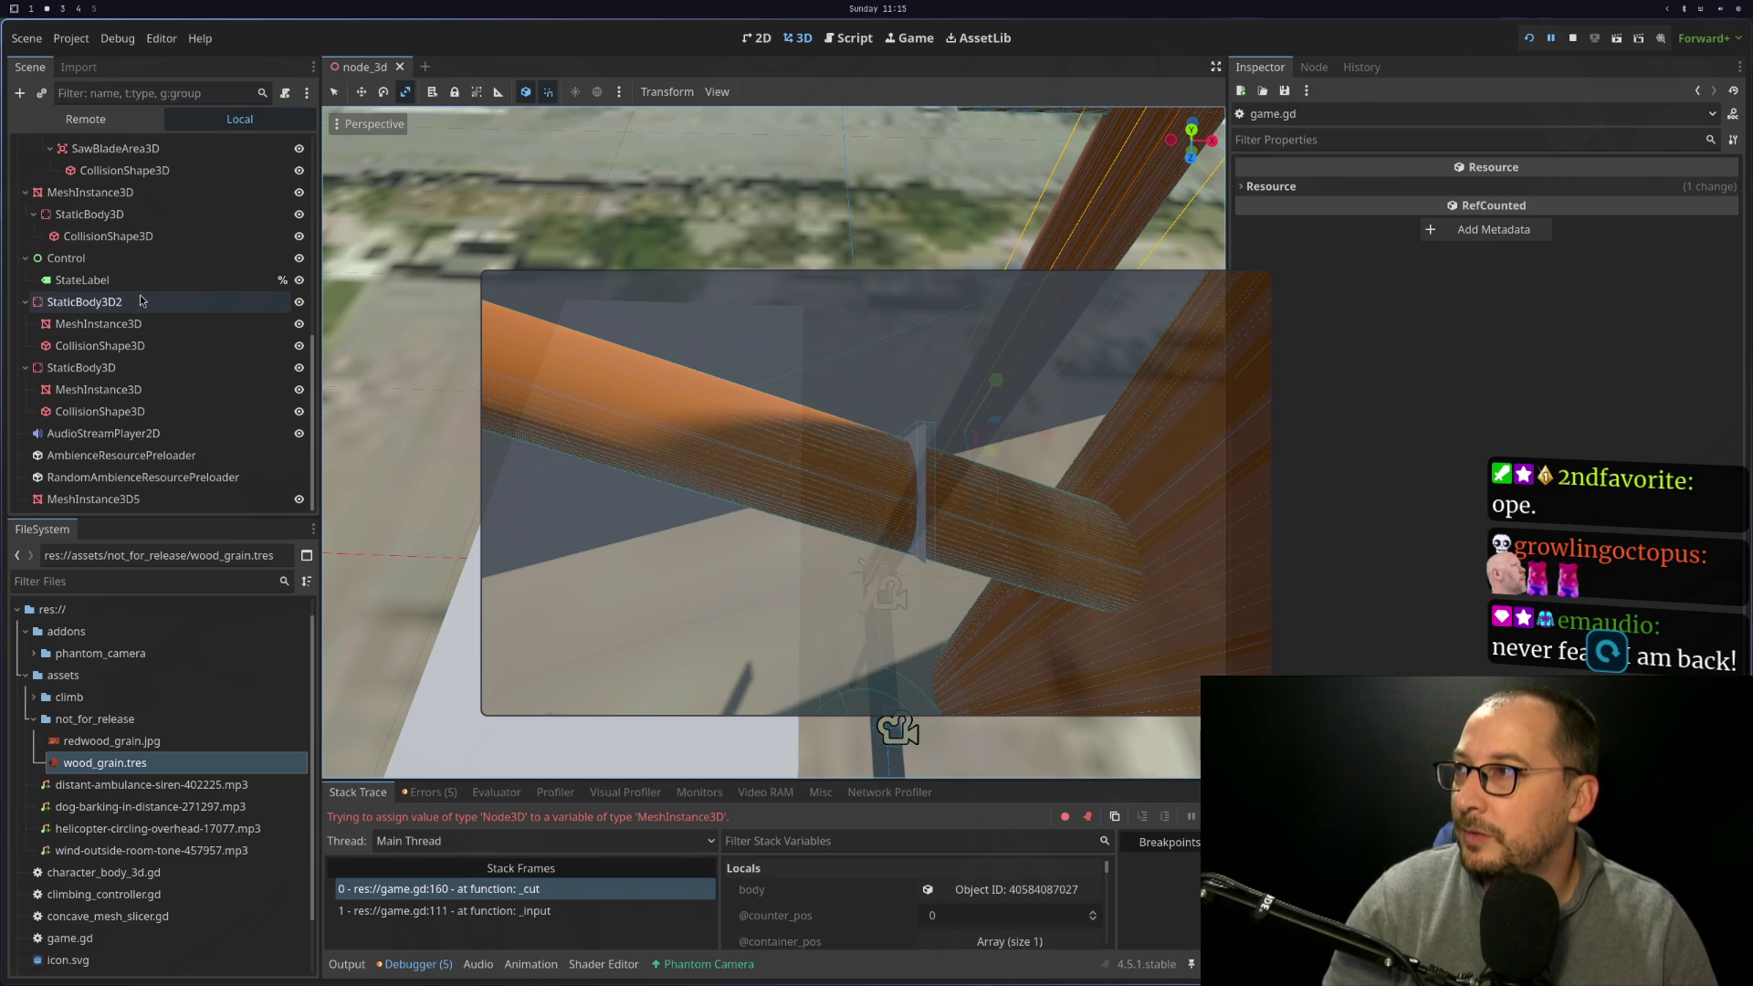
left_click(152, 309)
left_click(152, 309)
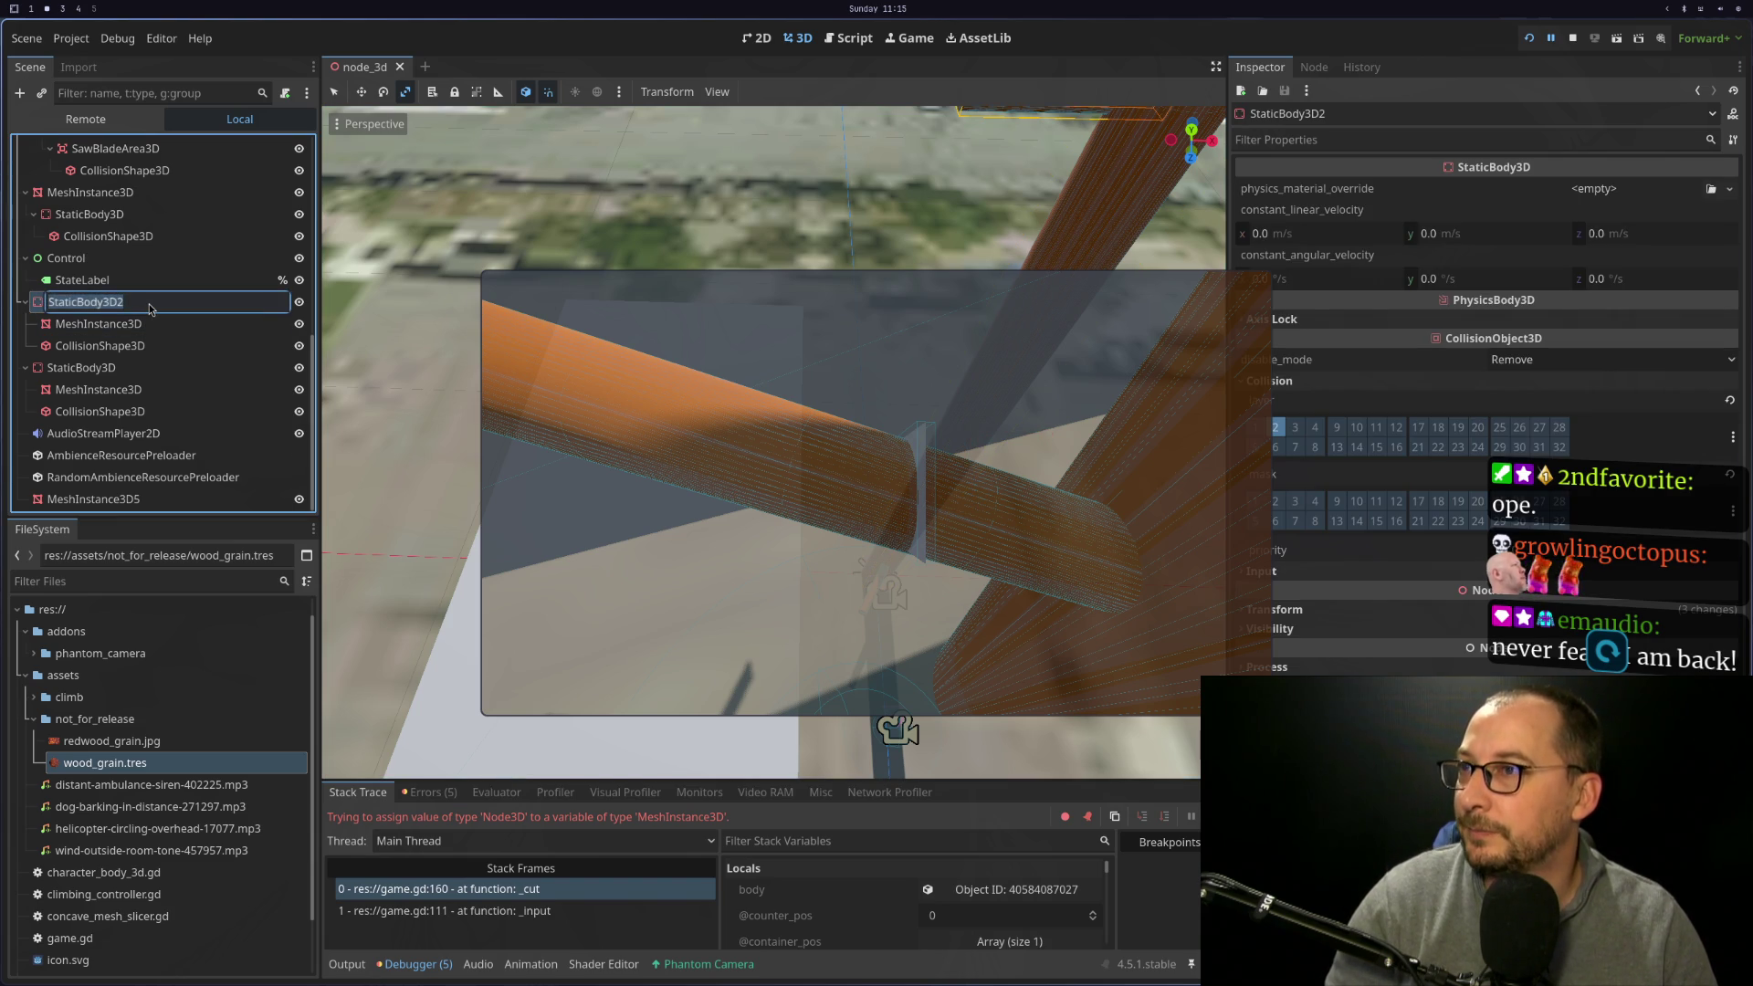
left_click(148, 302)
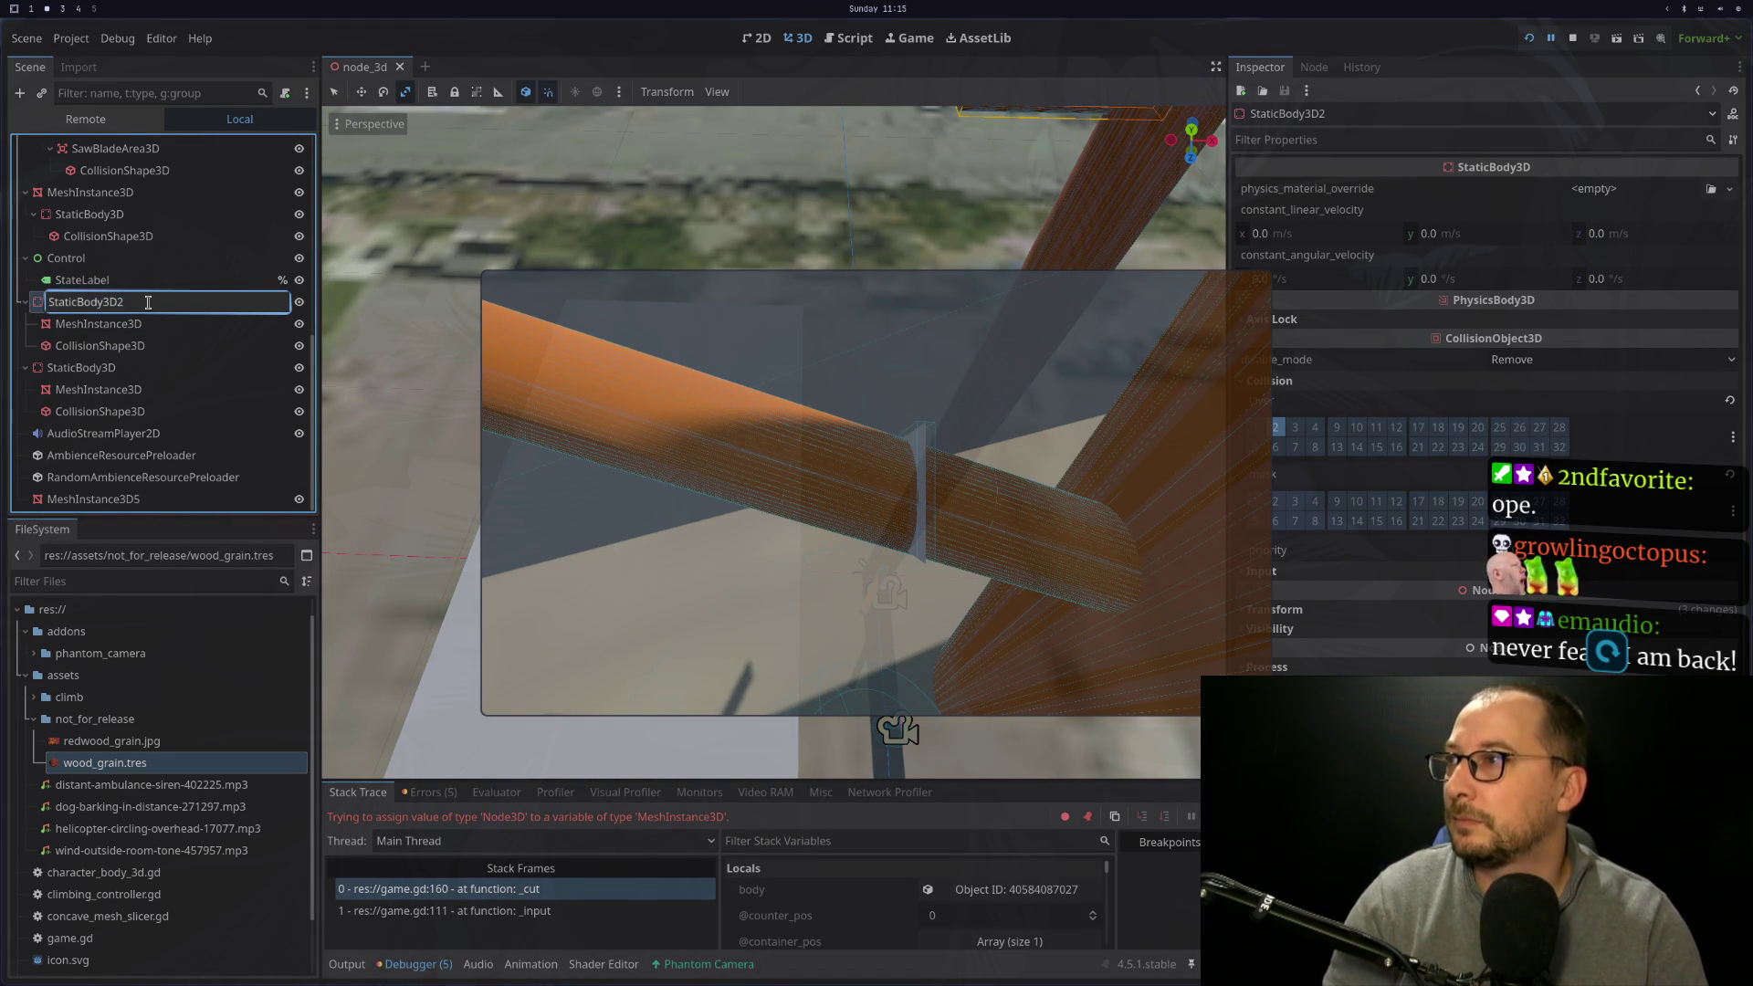
key("Return")
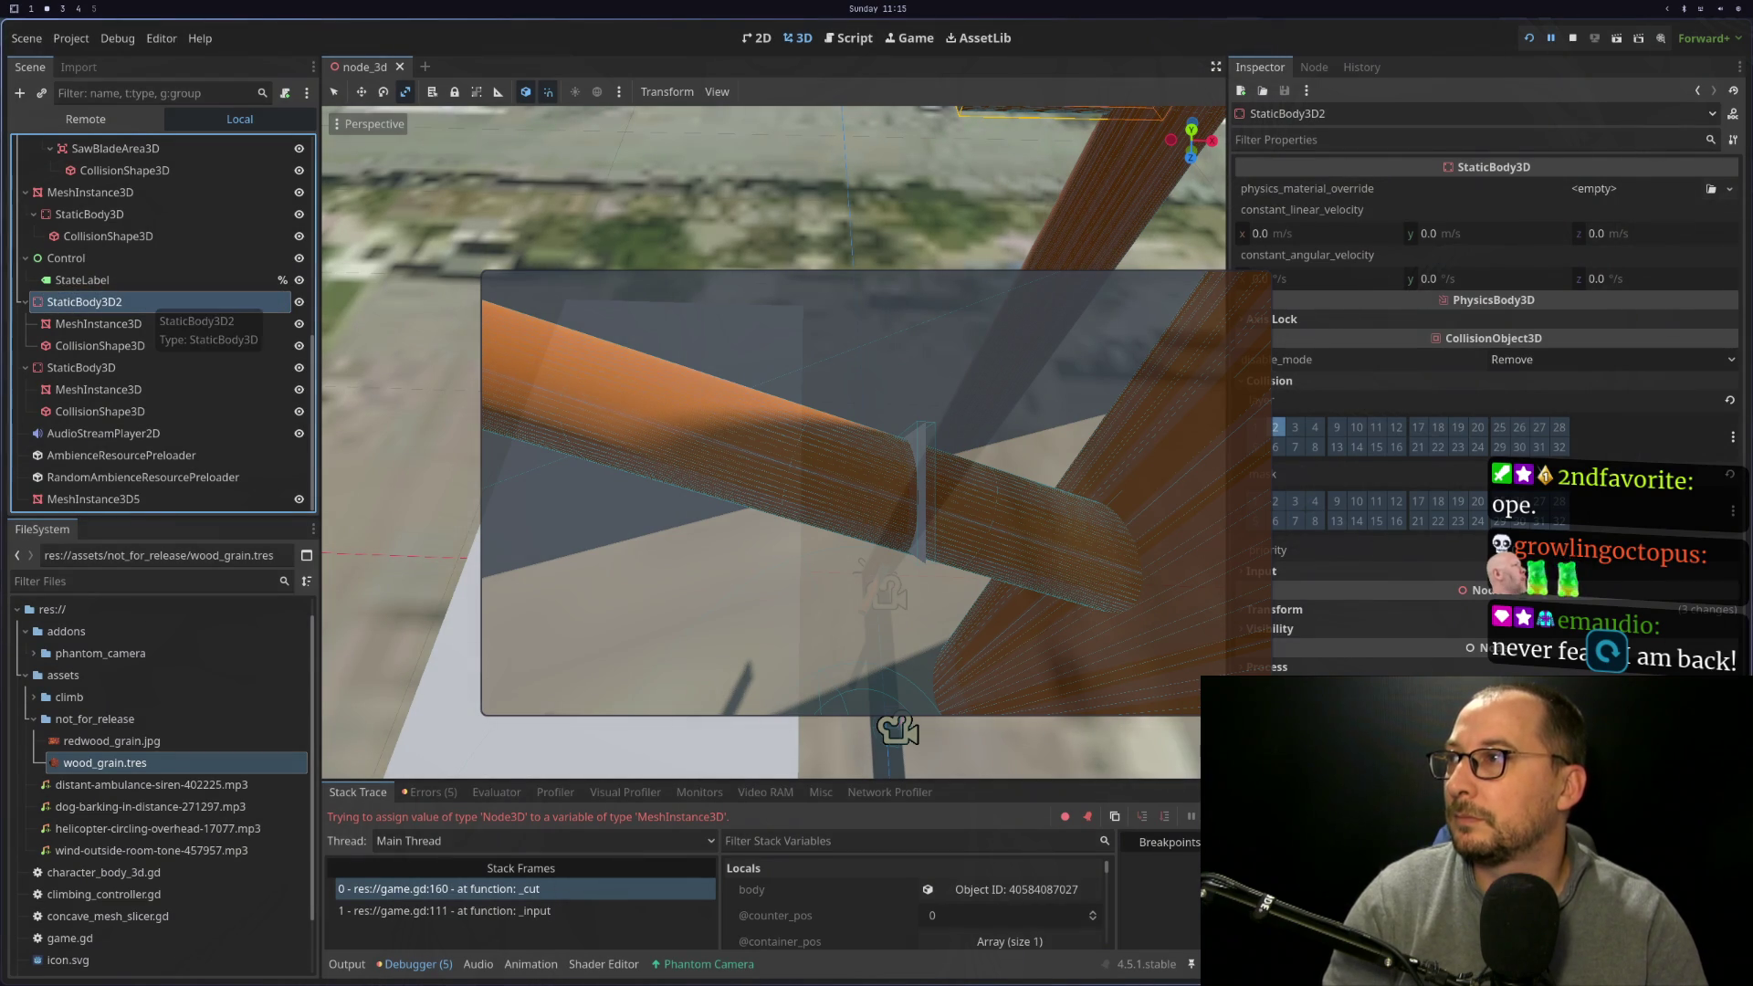
Search the Change Type picker for 'Treeob' on StaticBody3D2, then cancel without changing anything
right_click(151, 308)
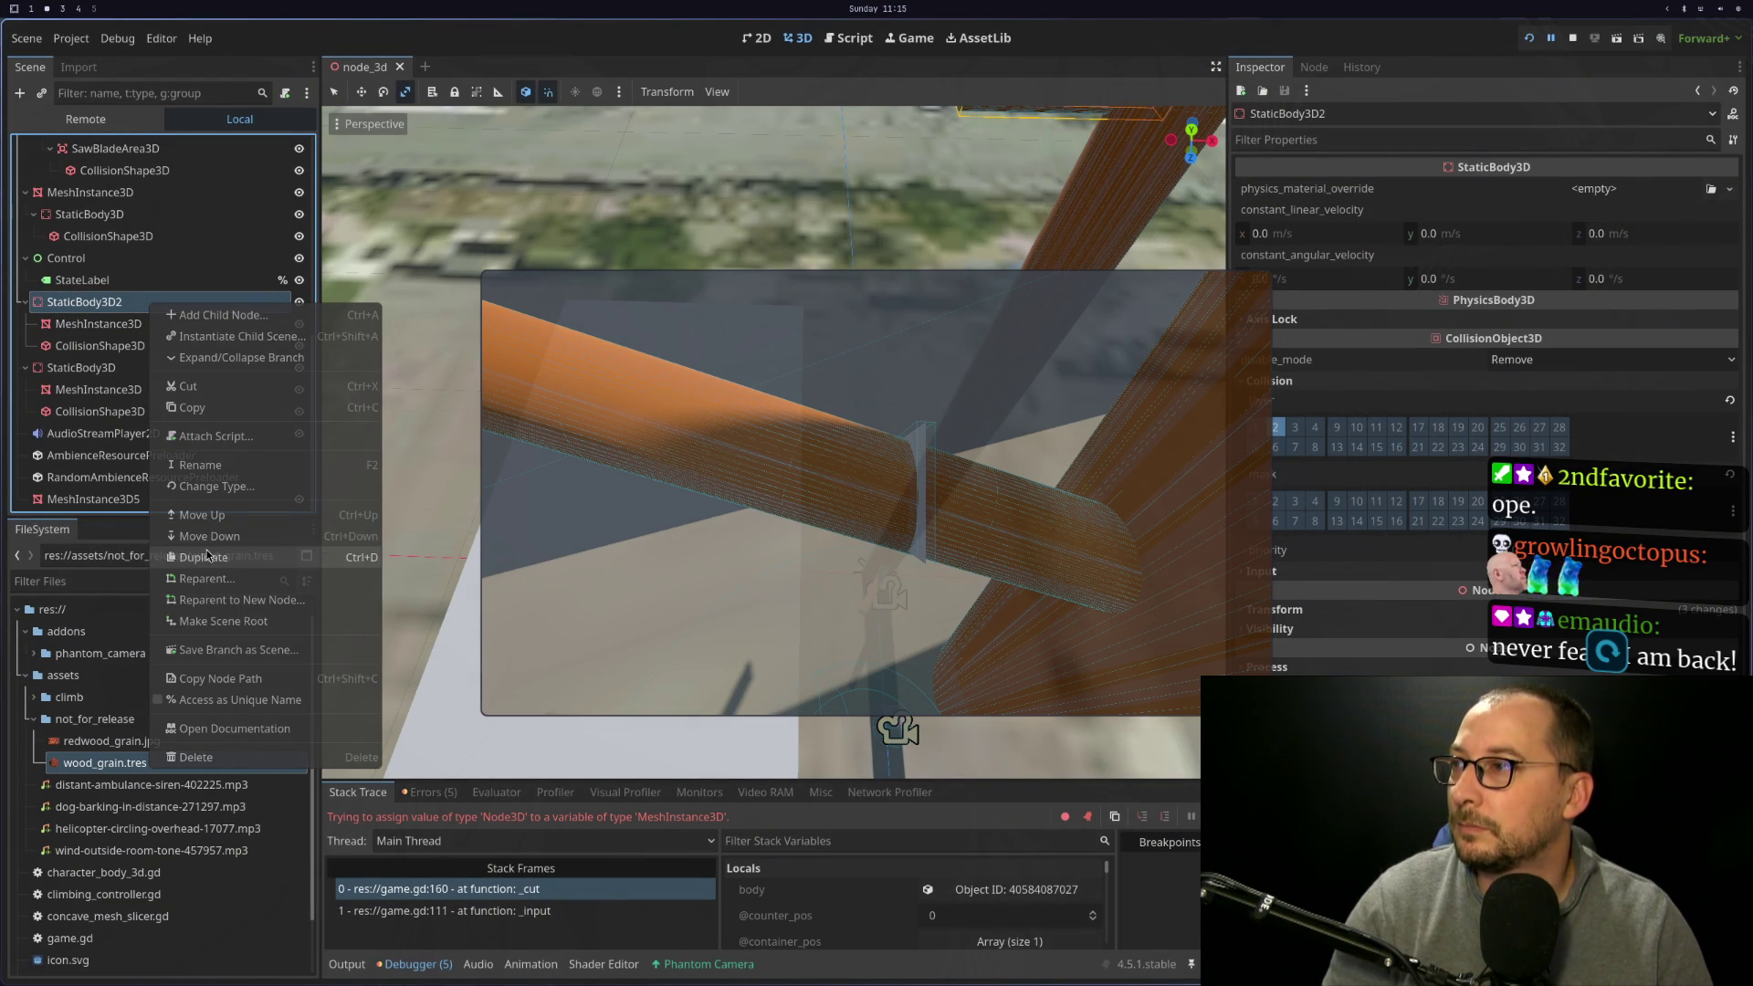
left_click(266, 496)
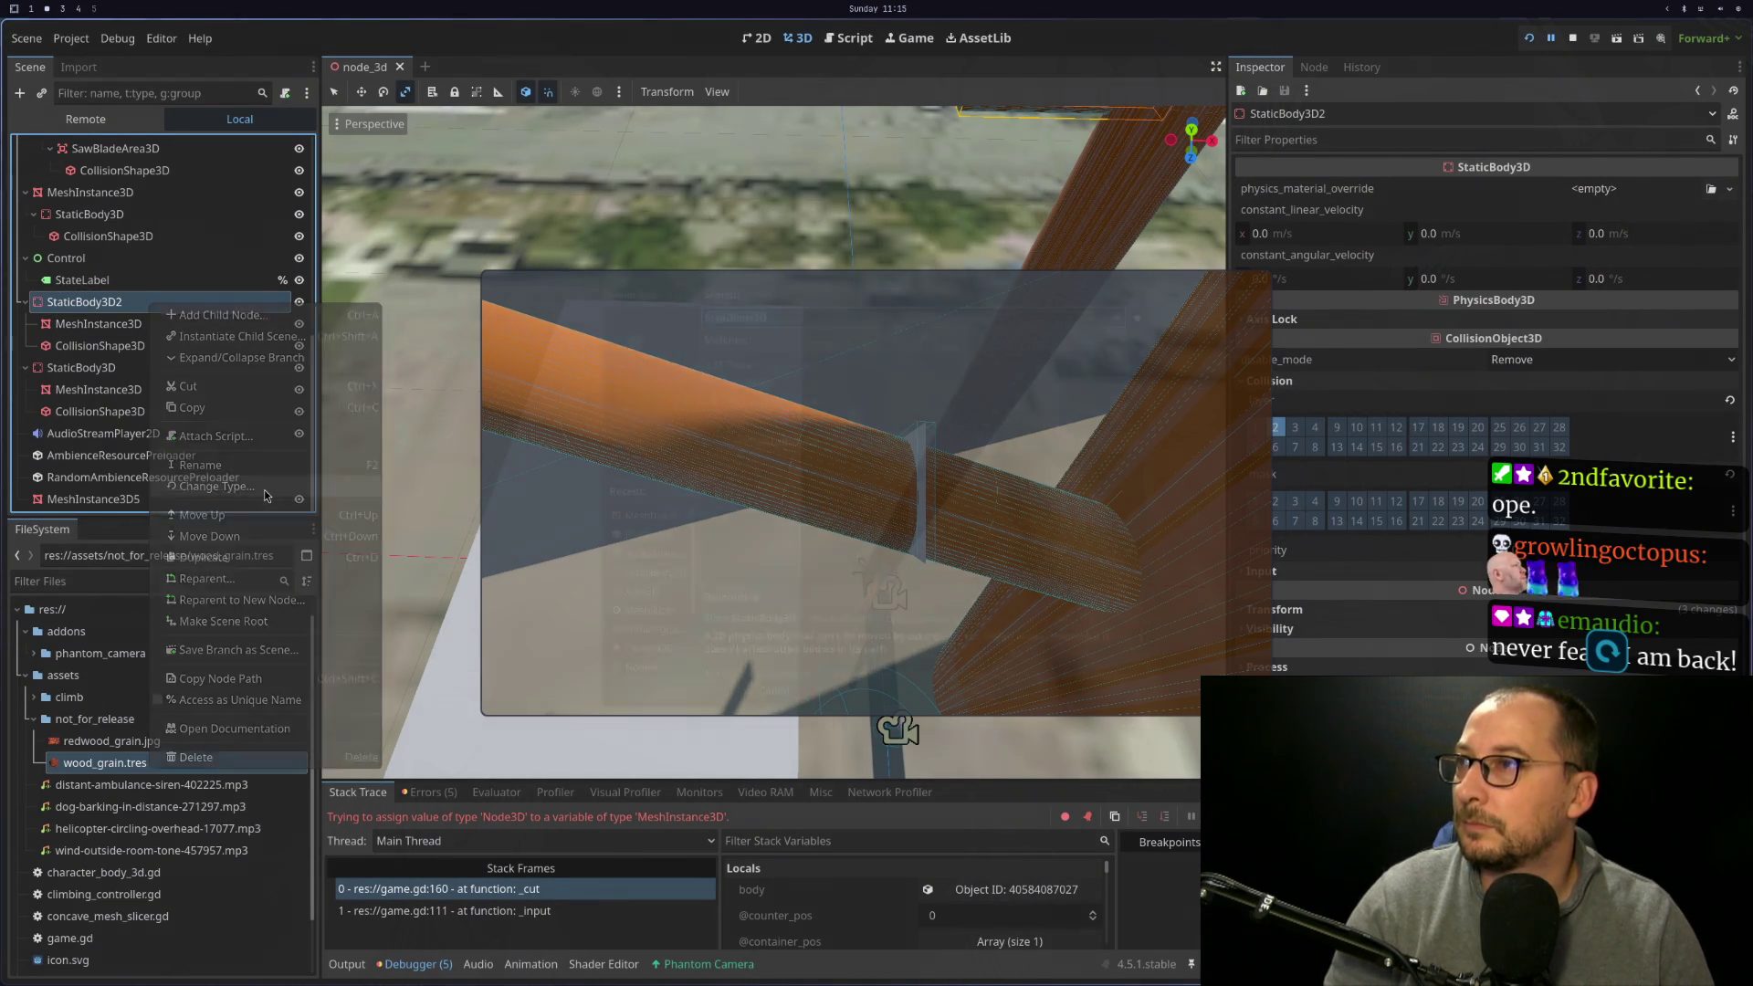
type("Tree")
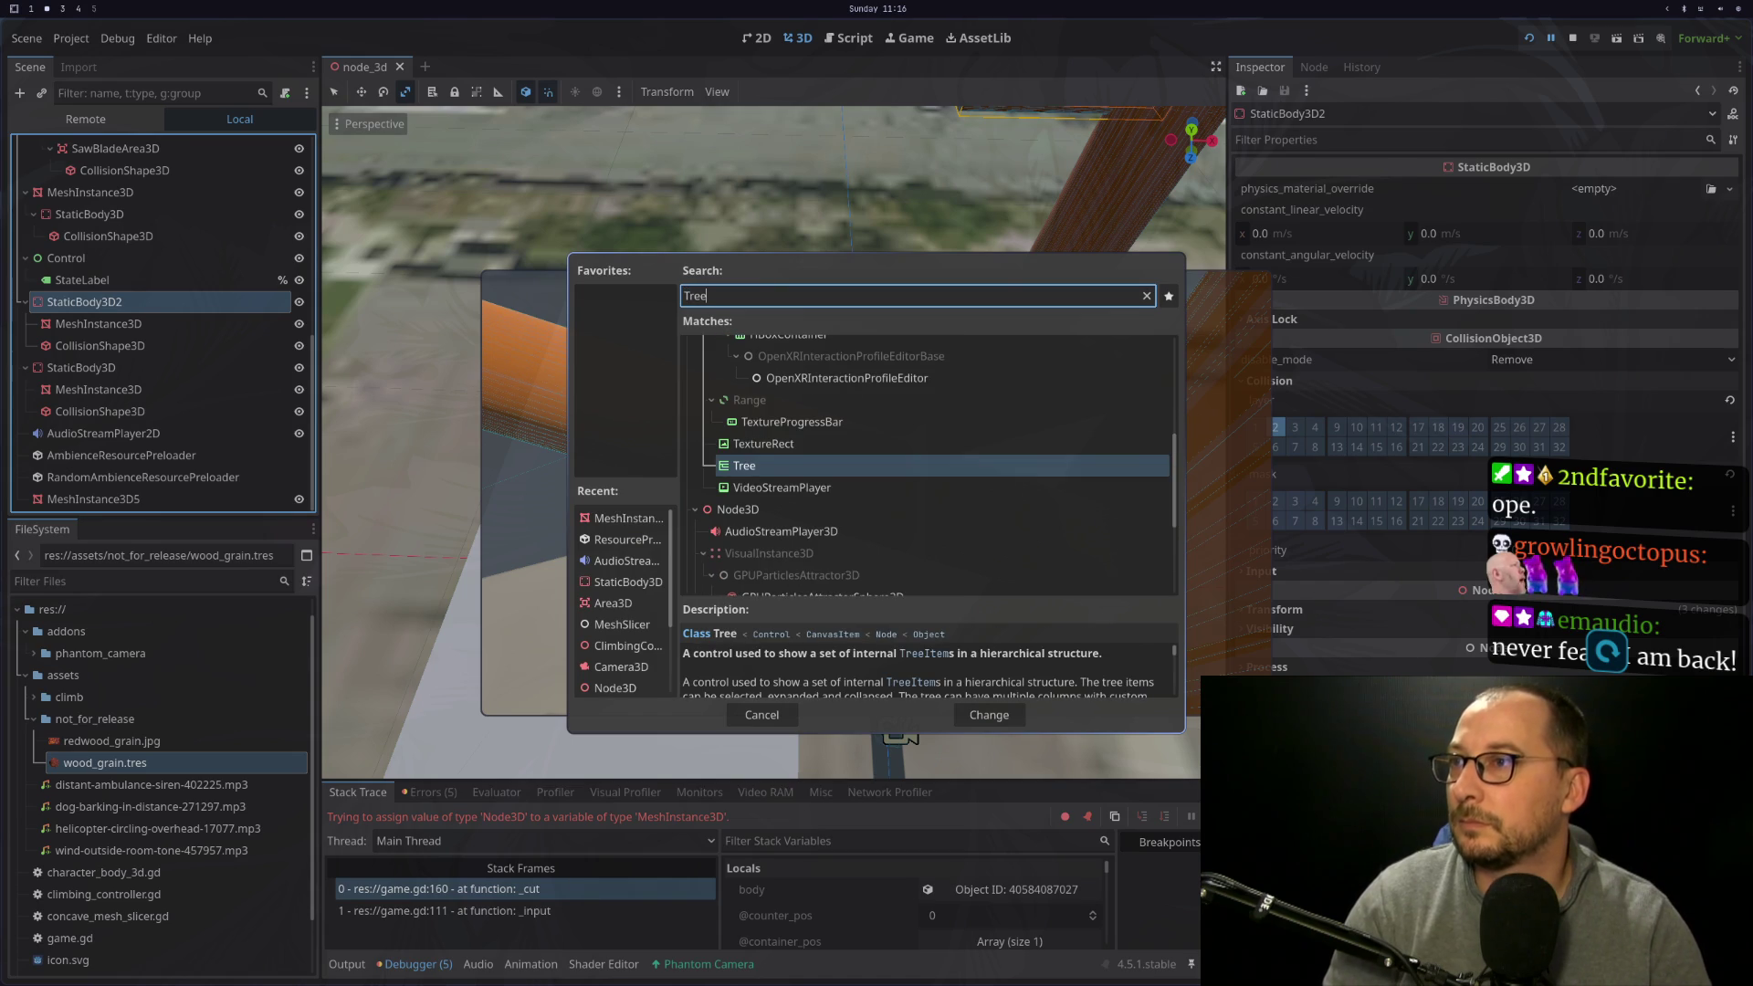
type("ob")
key("BackSpace")
key("BackSpace")
key("BackSpace")
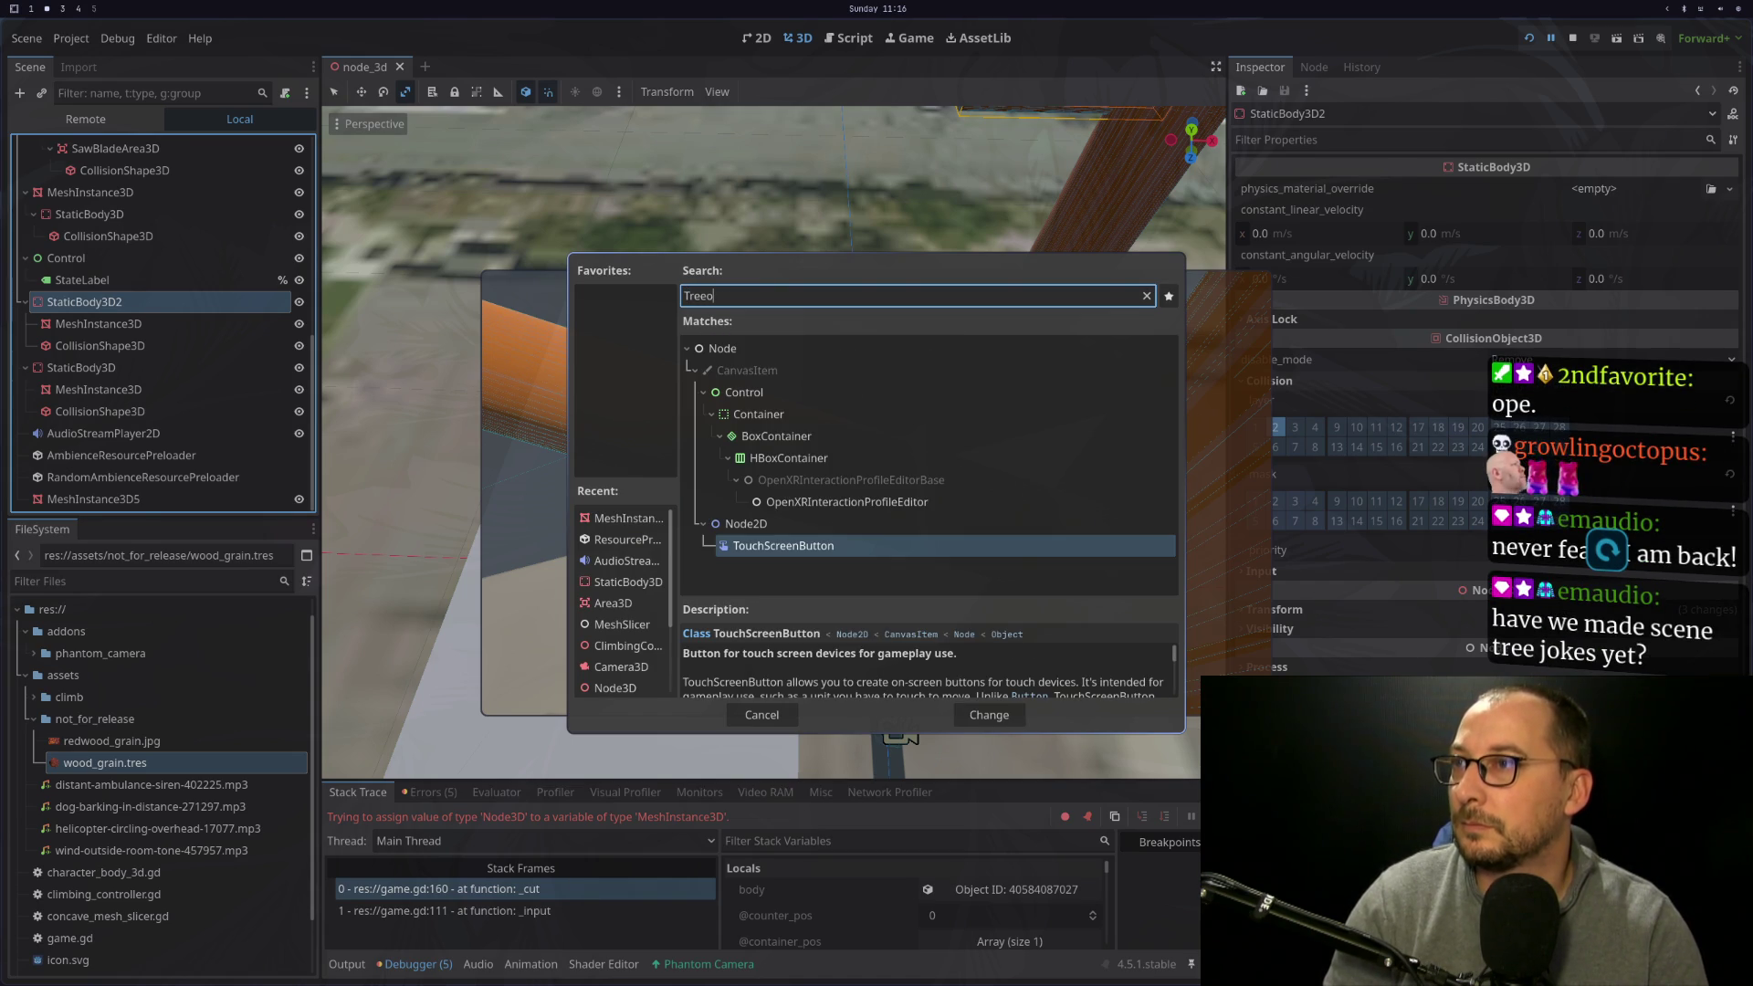
key("Escape")
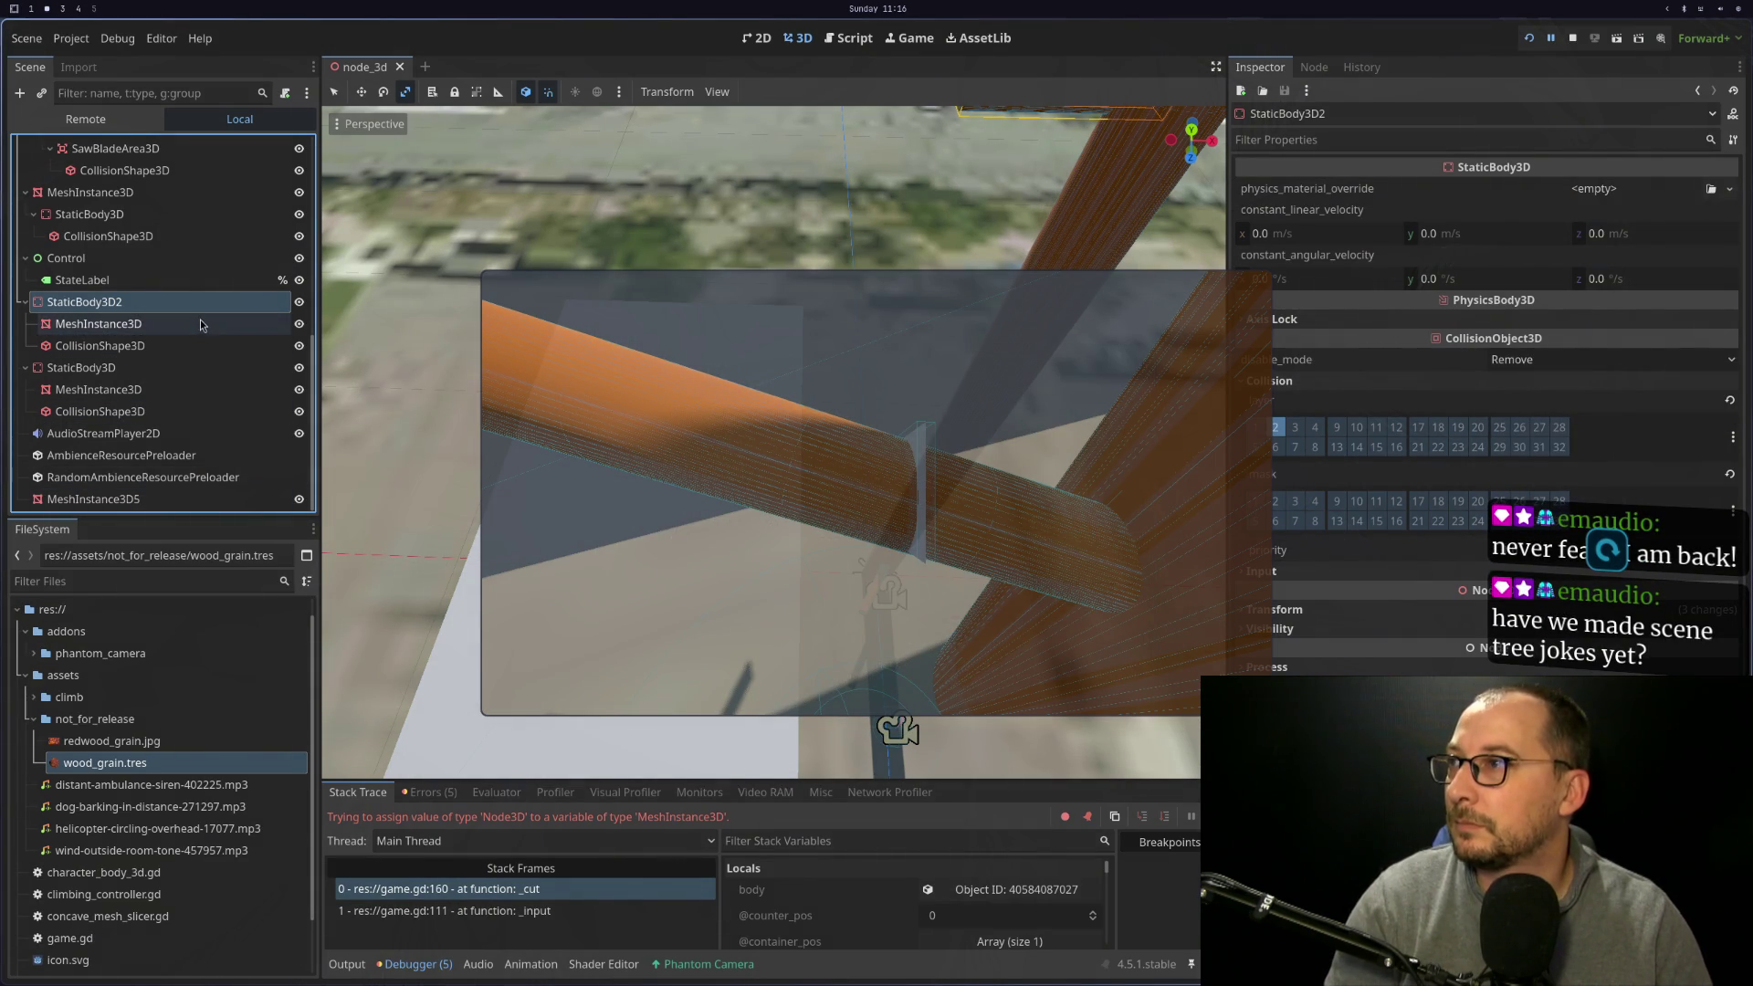
Attach the existing tree.gd script to StaticBody3D2
right_click(194, 302)
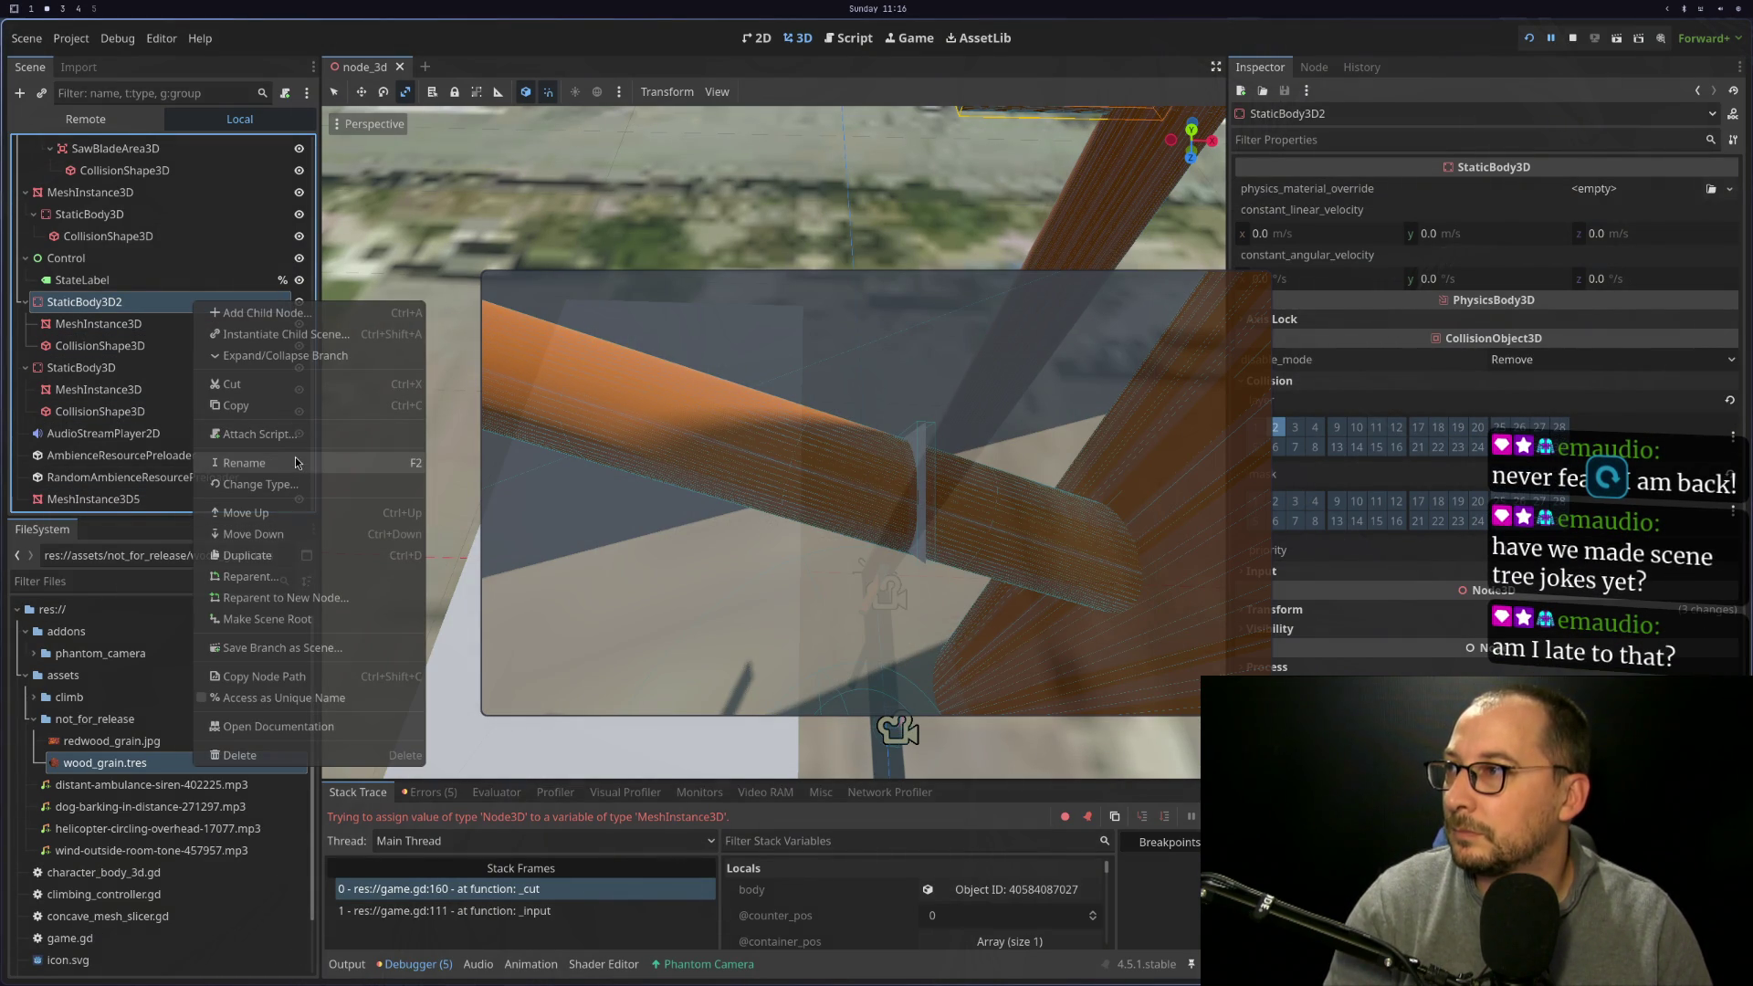
left_click(260, 434)
type("res://re.gd")
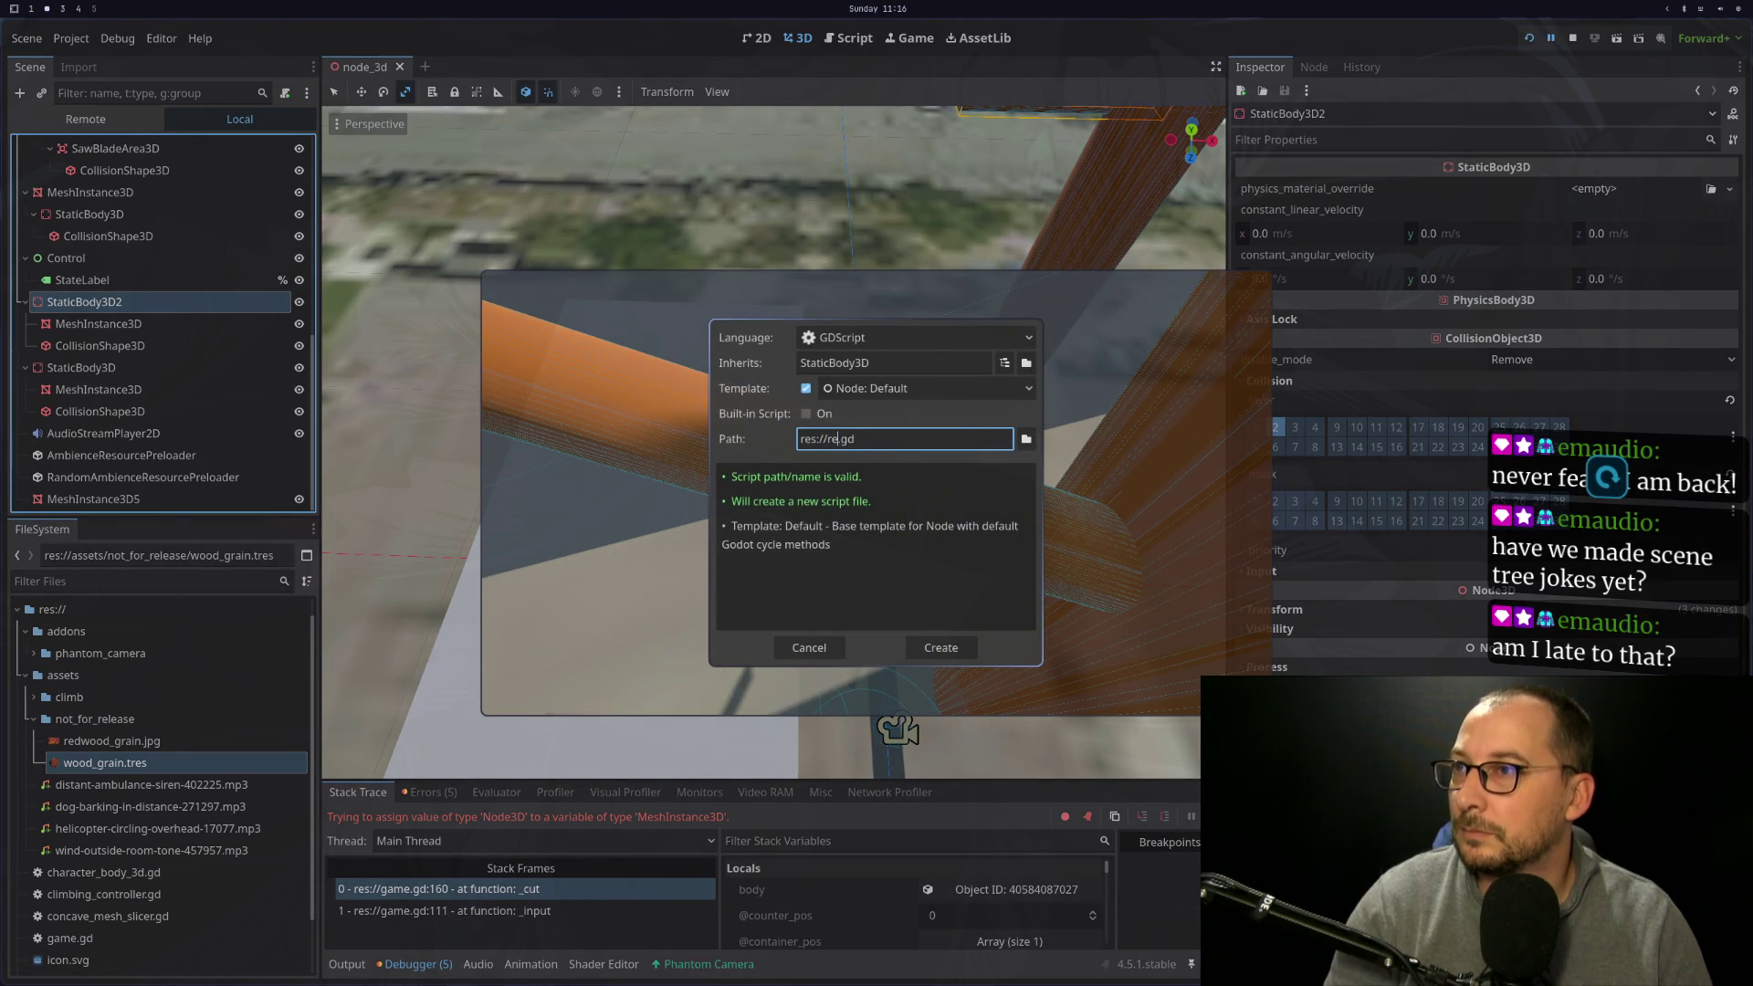
key("BackSpace")
key("BackSpace")
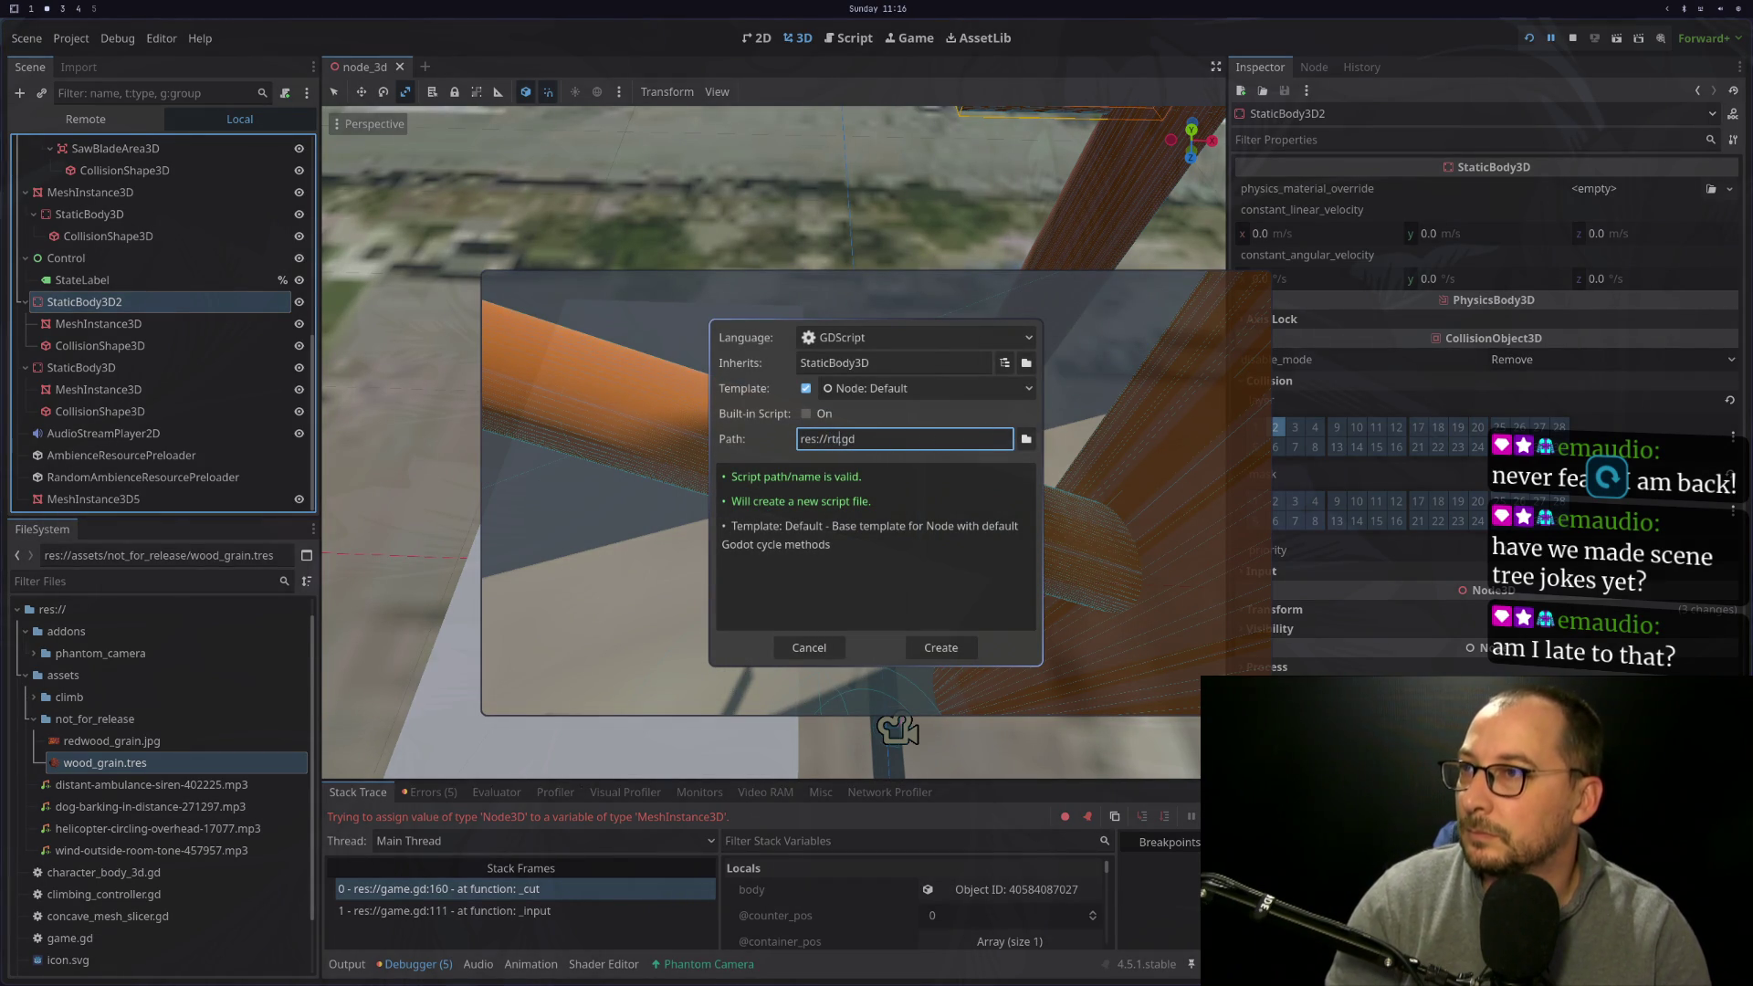
type("tree")
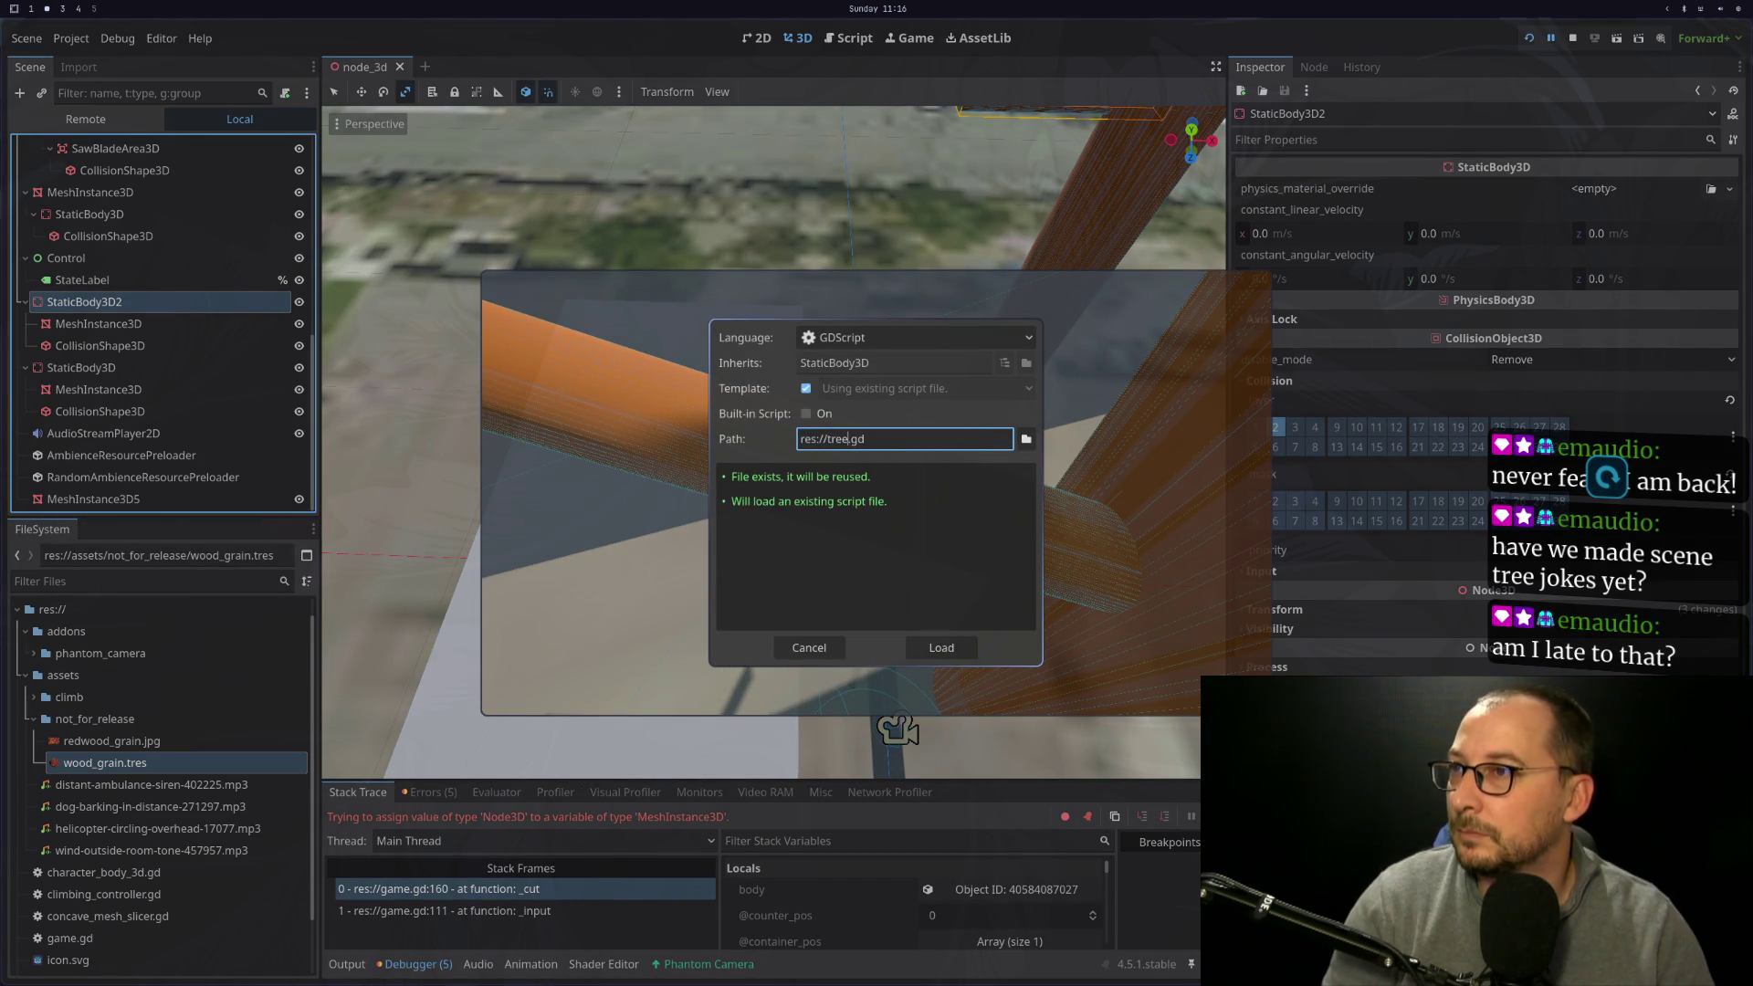
left_click(929, 644)
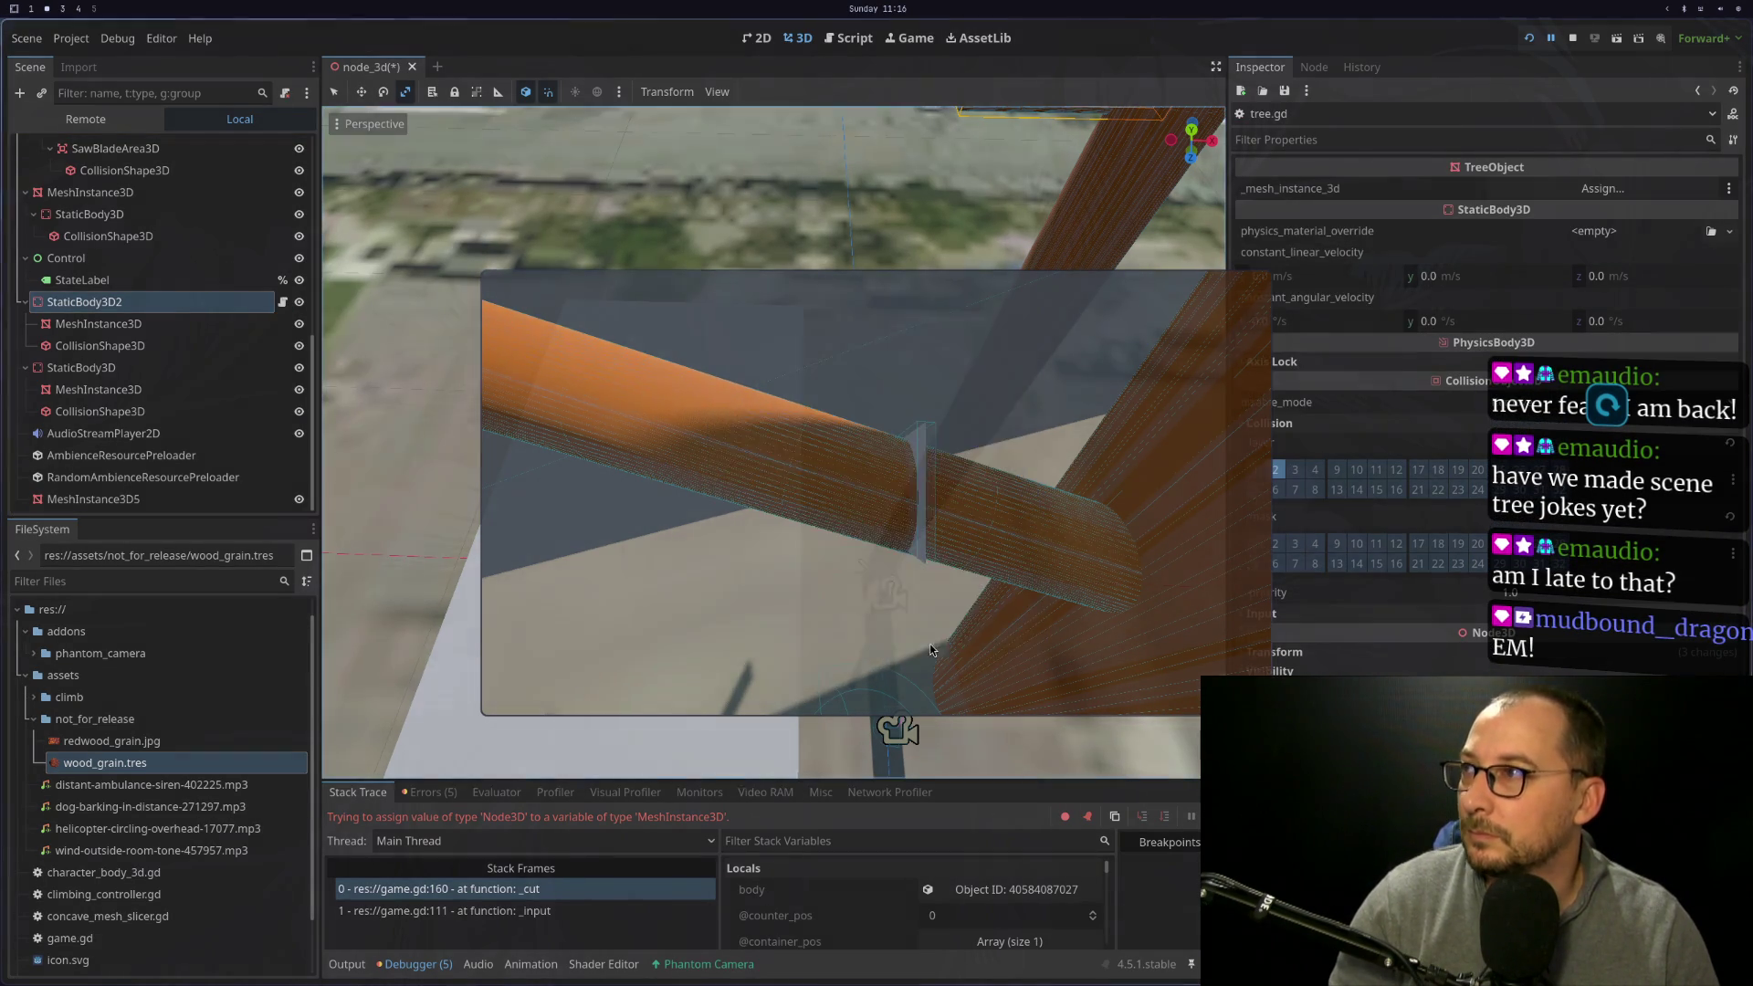
Load the existing res://tree.gd script onto StaticBody3D, after cancelling a mistaken Change Type dialog
right_click(111, 367)
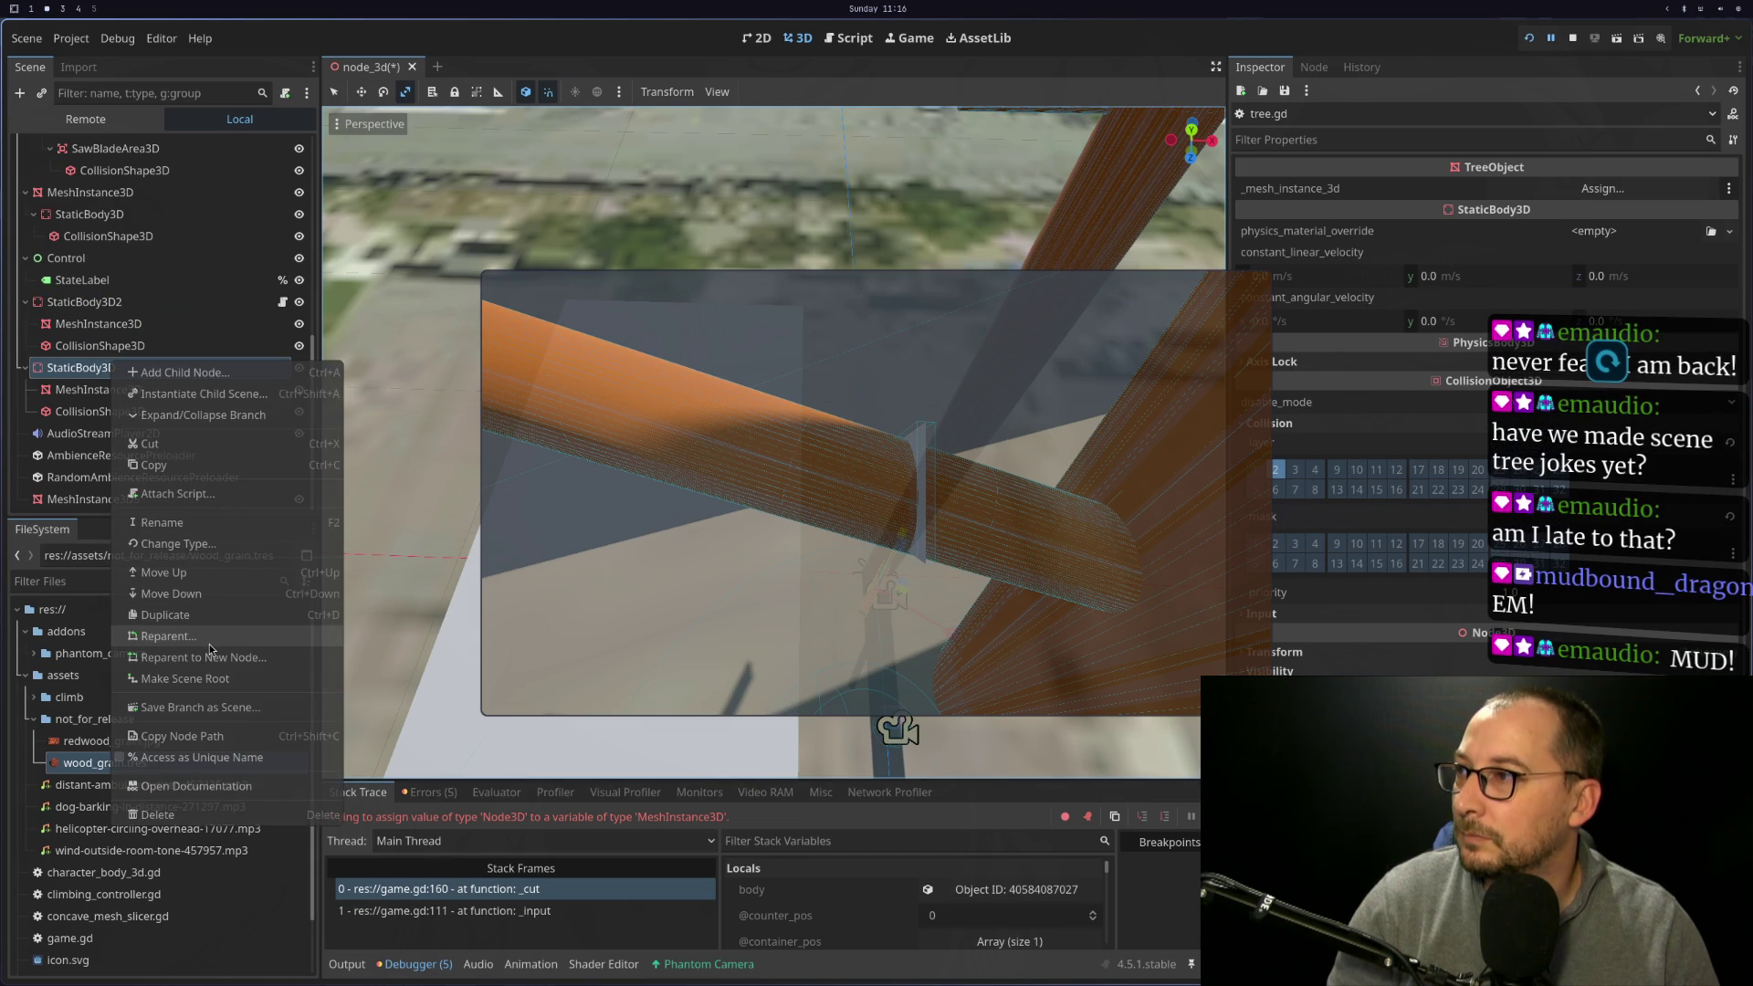
left_click(175, 544)
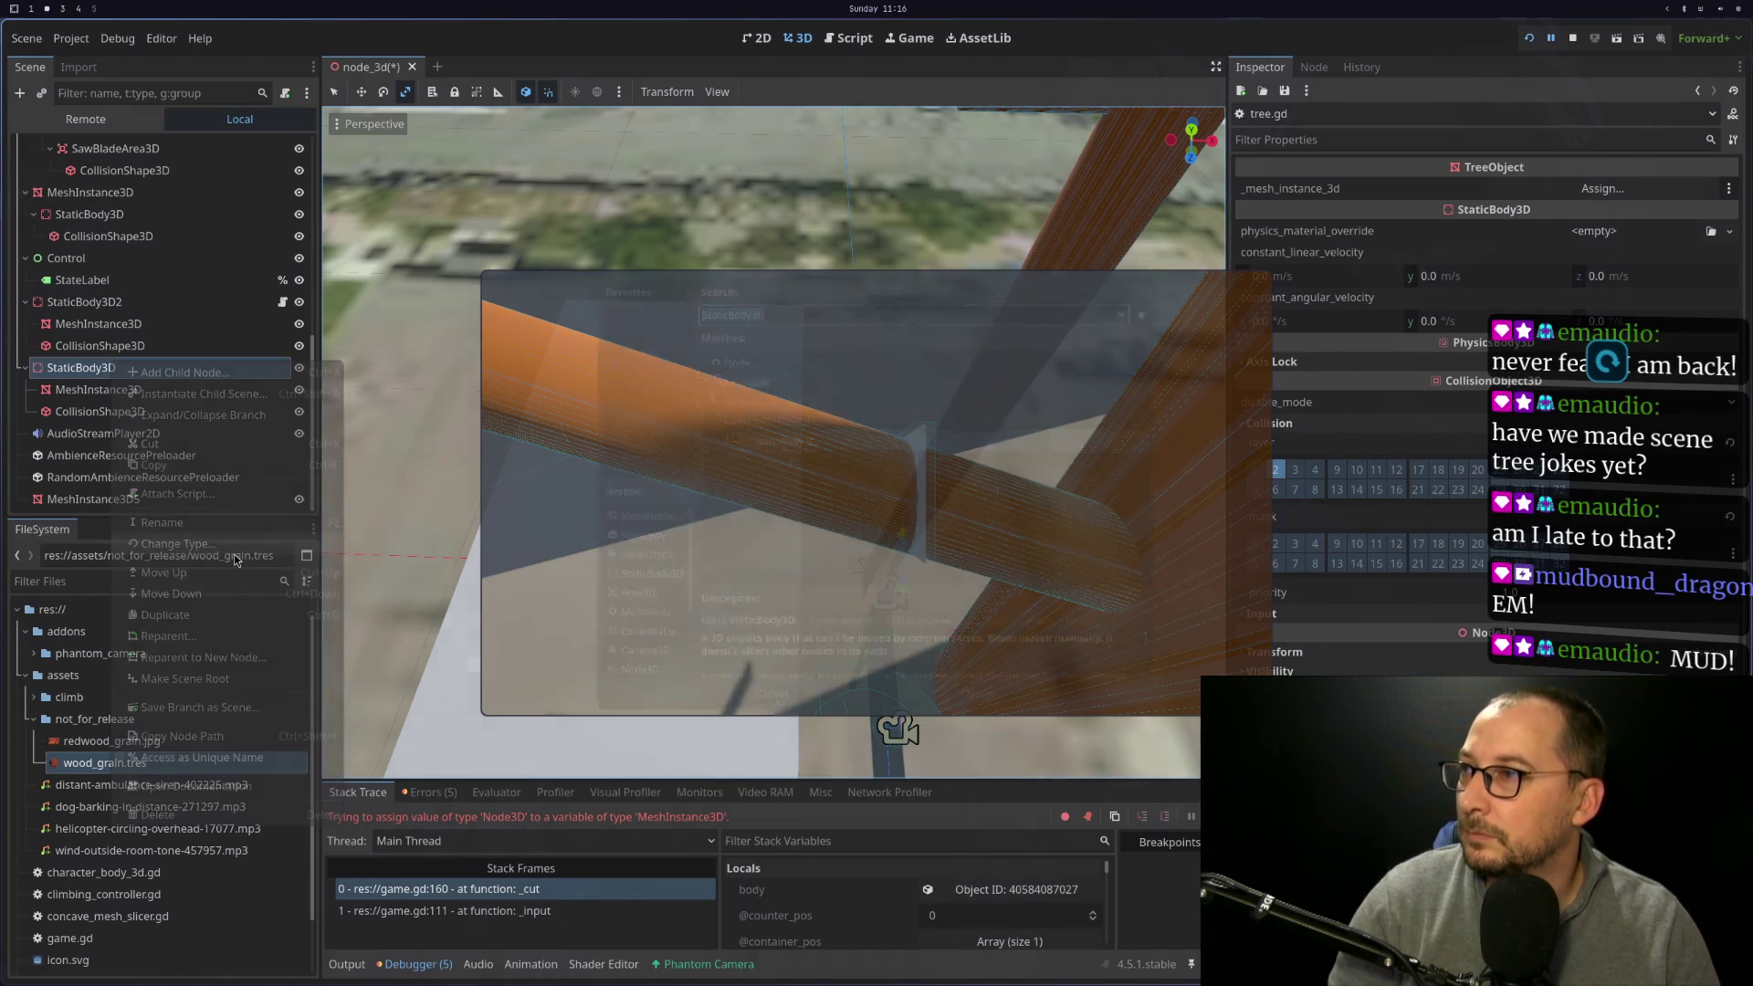
type("res://tree.gd")
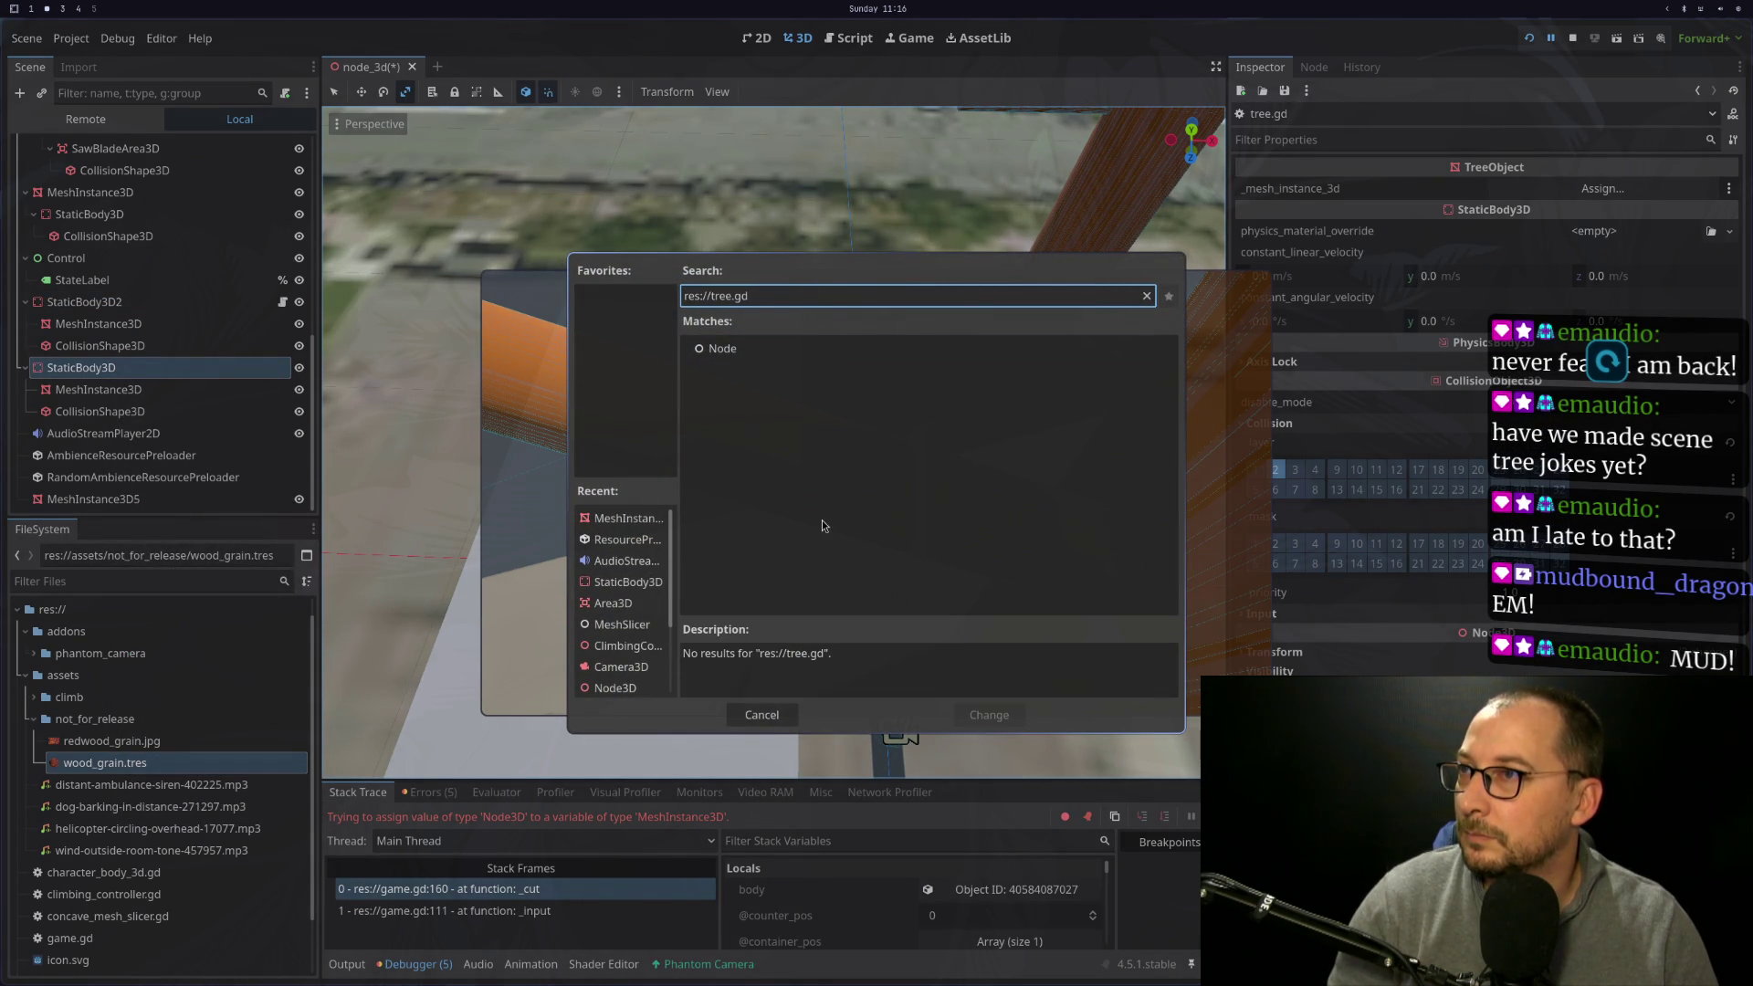
left_click(765, 723)
right_click(128, 368)
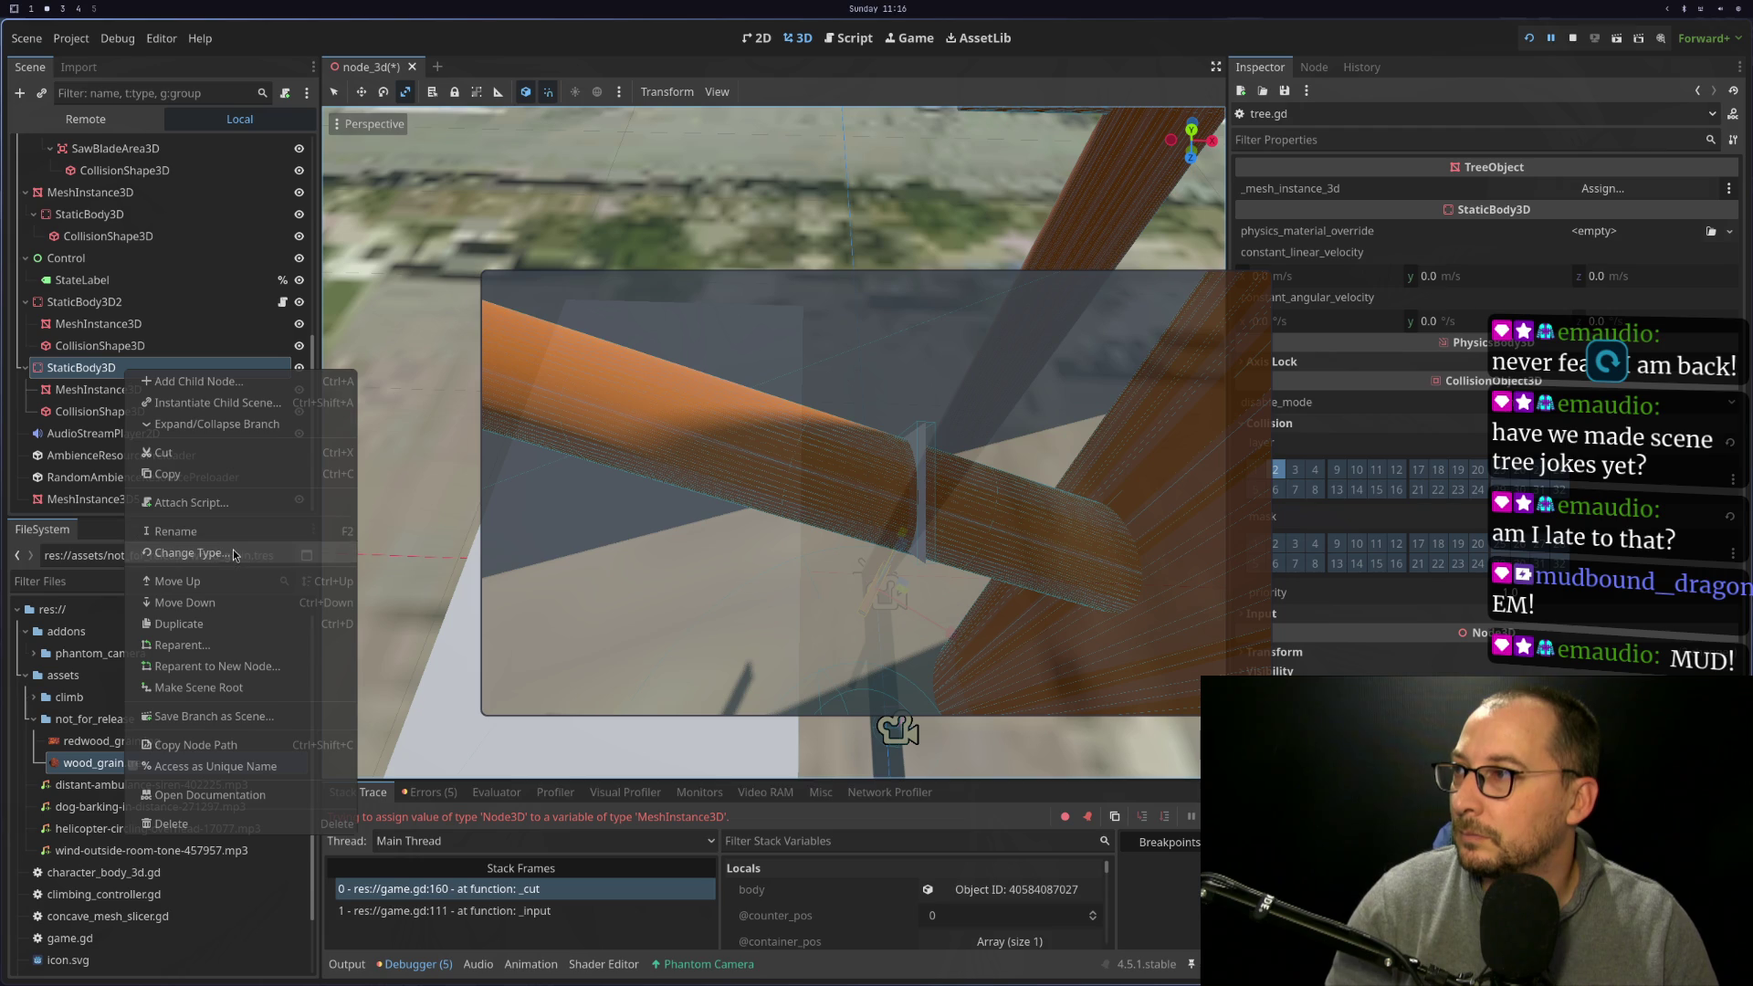
left_click(247, 504)
type("res://tree.gd")
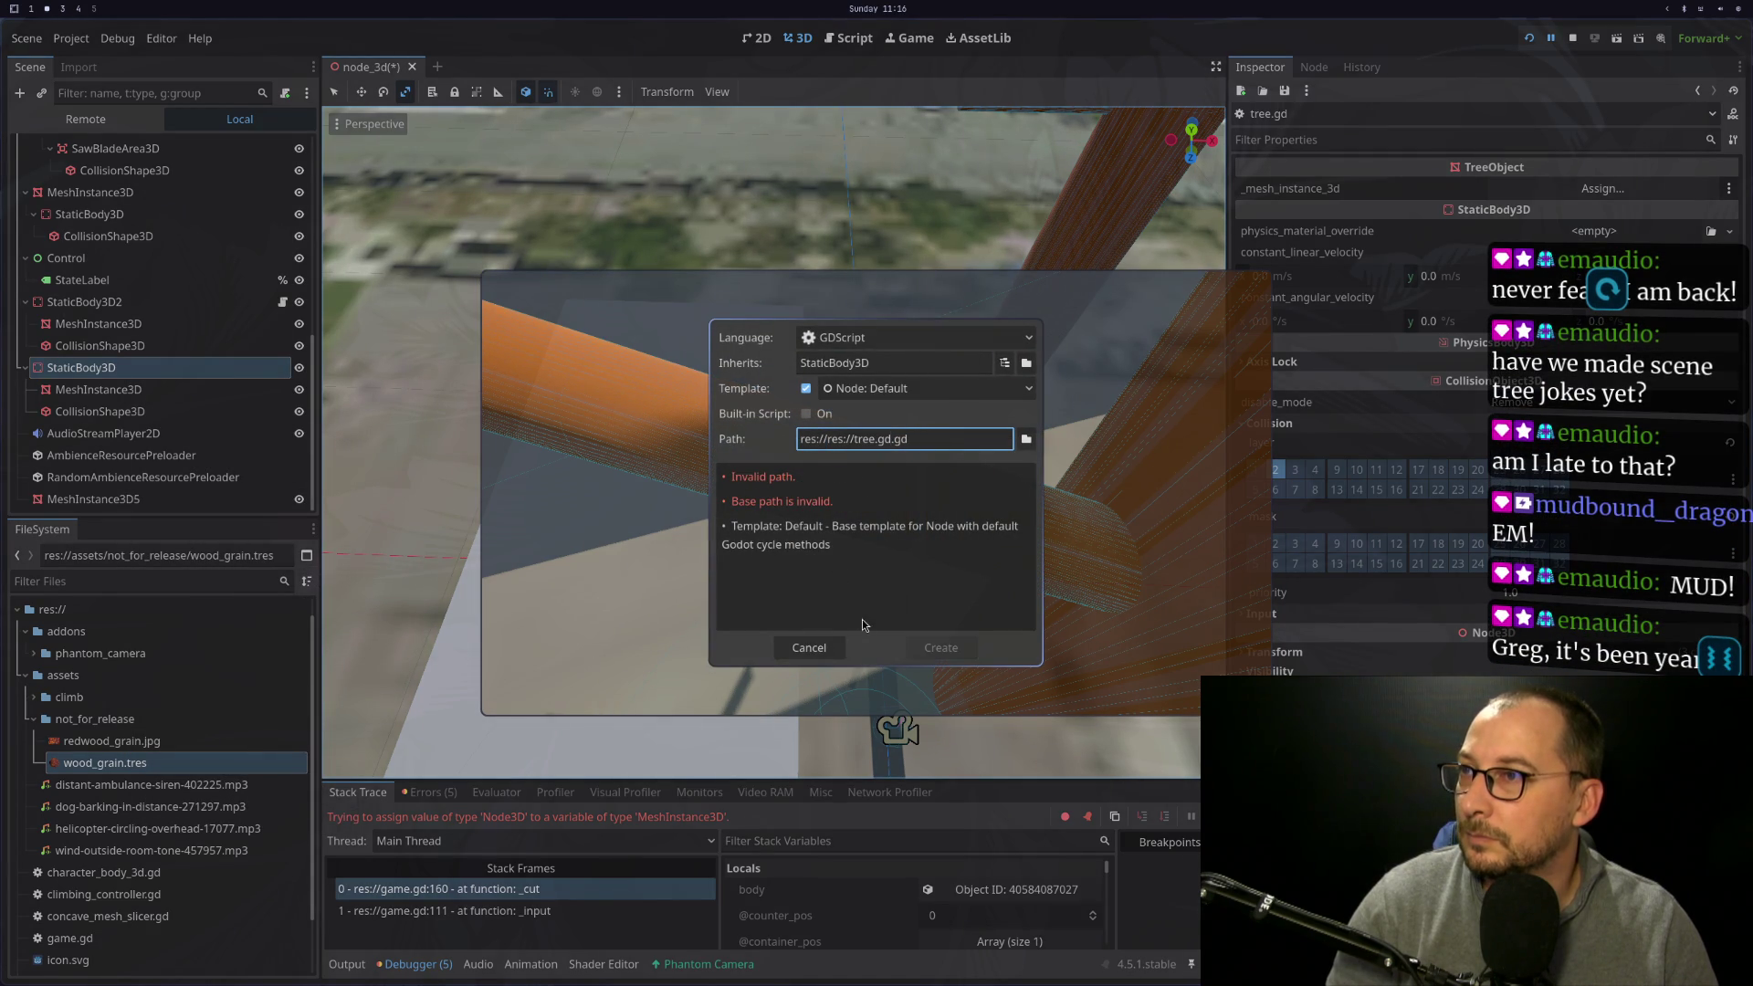
key("ctrl+a")
type("res://tree.gd")
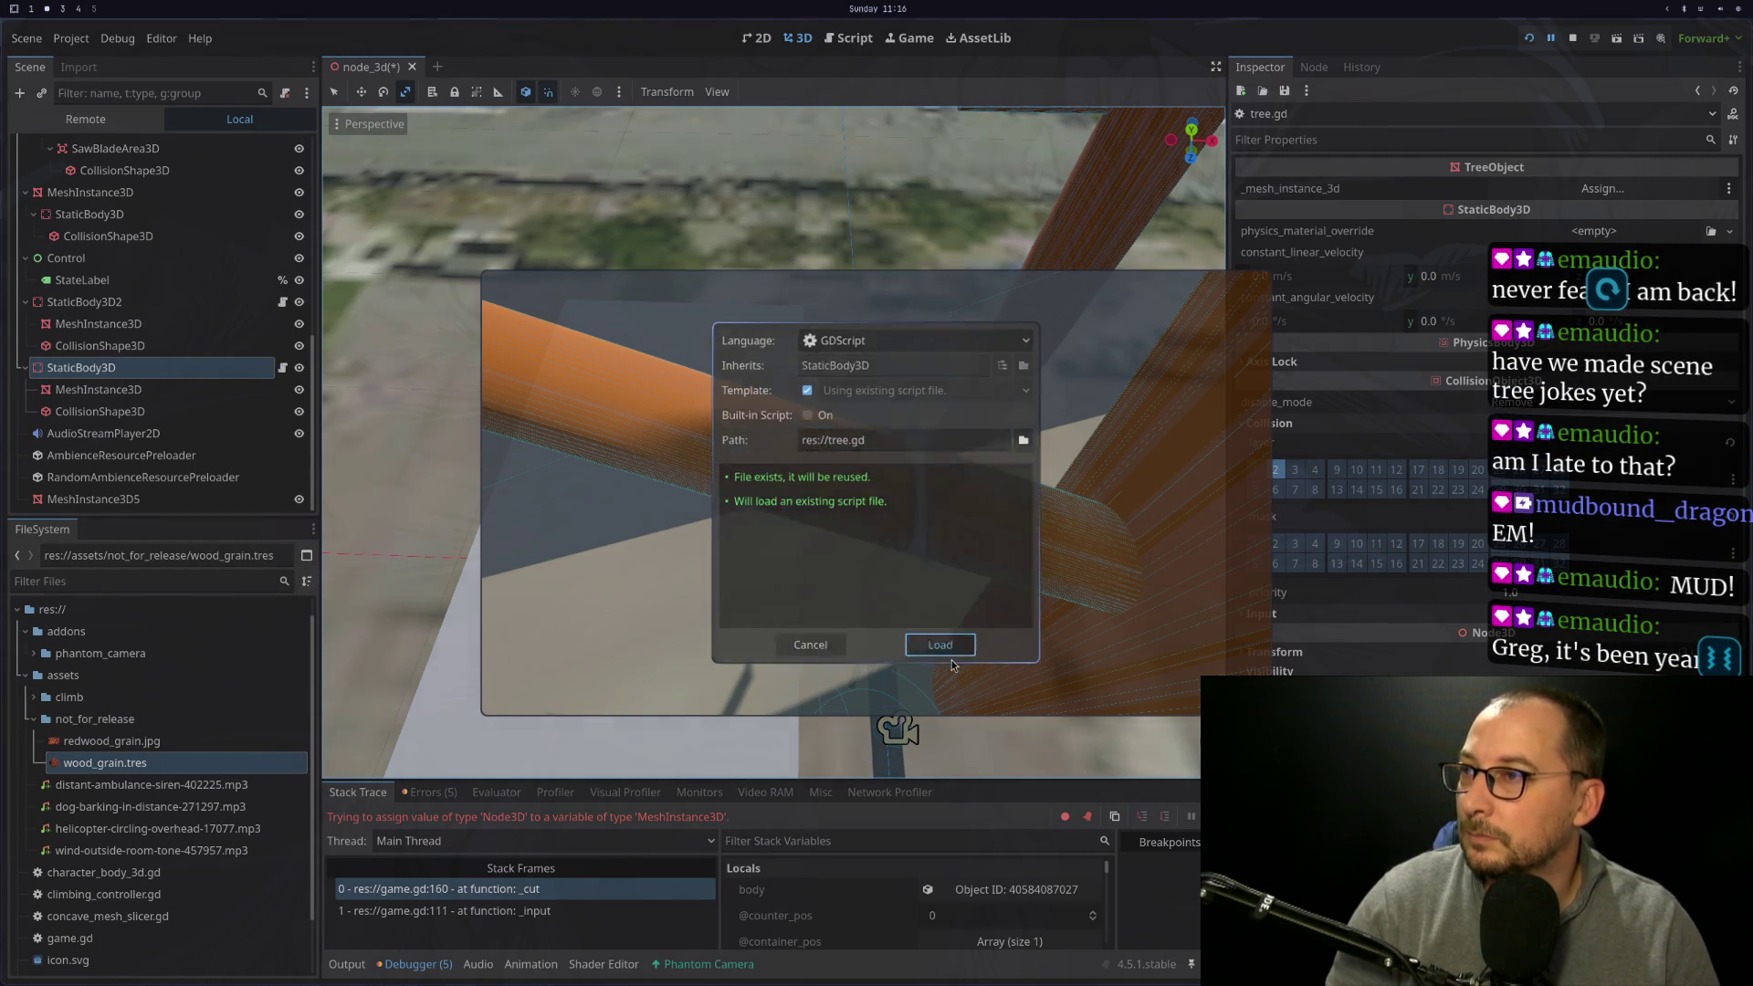
key("Return")
left_click(91, 303)
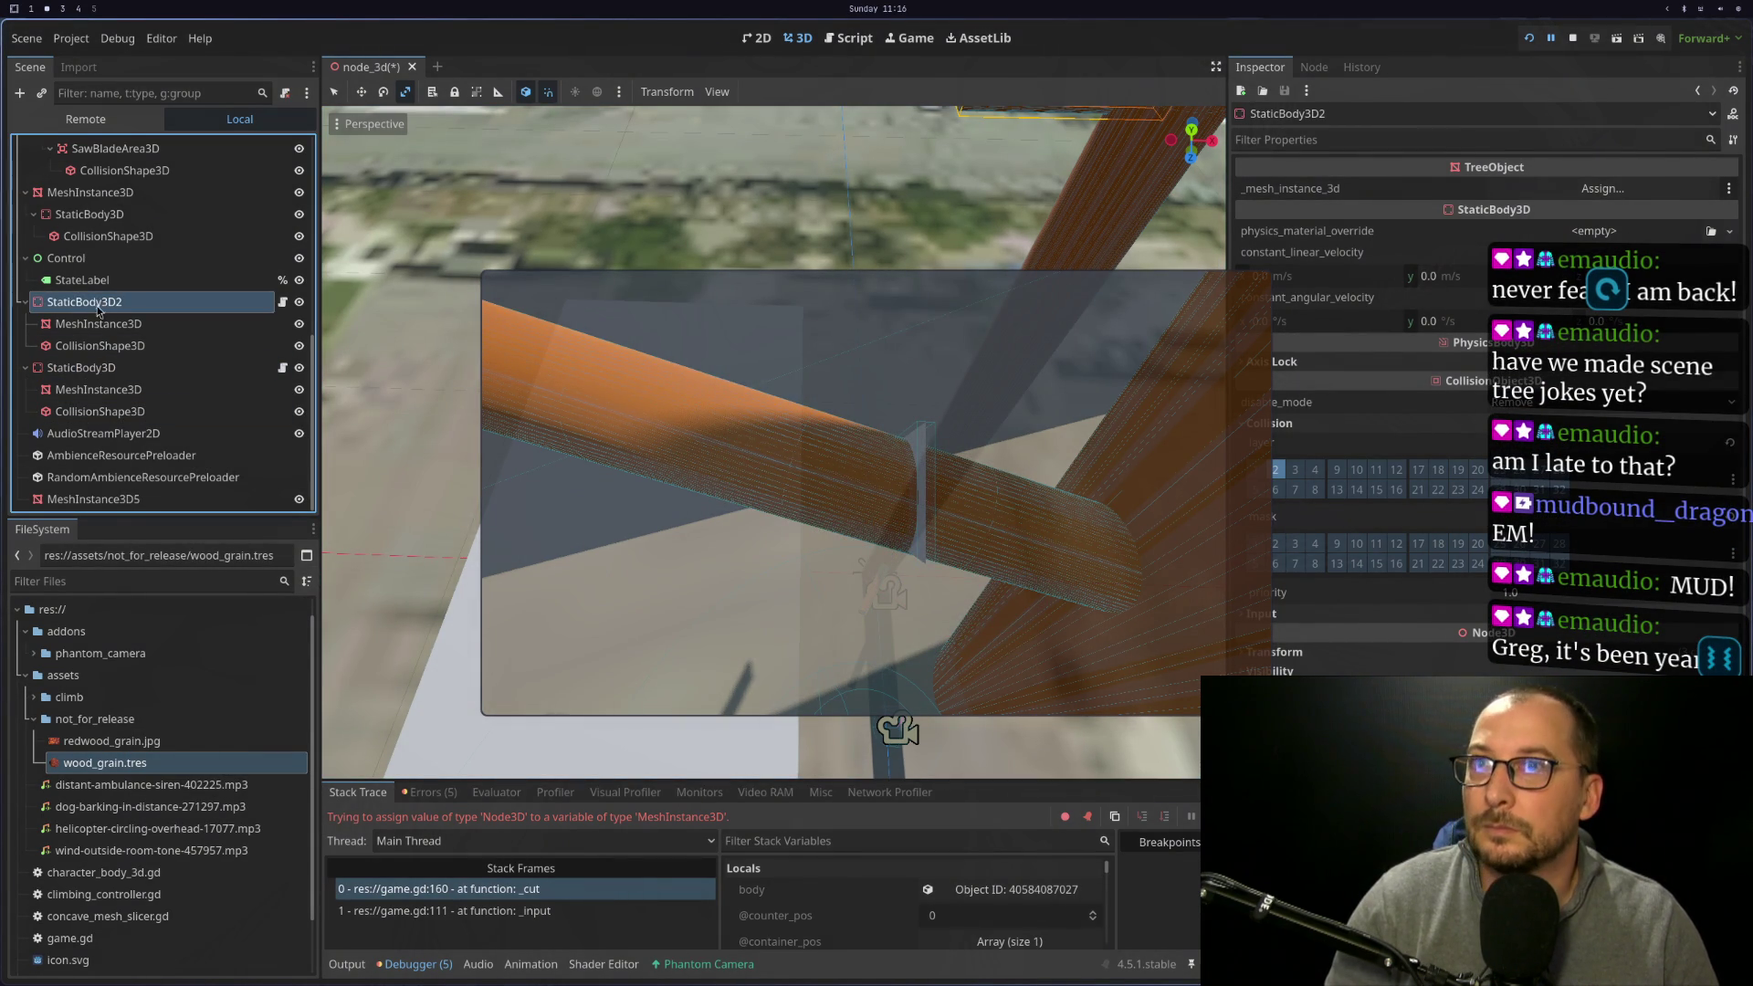
Drag each static body's child MeshInstance3D into its _mesh_instance_3d slot, then run and try a cut
mouse_move(98, 325)
left_mouse_down()
mouse_move(1279, 240)
mouse_move(1571, 188)
left_mouse_up()
left_click(173, 368)
left_click_drag(178, 393, 1570, 188)
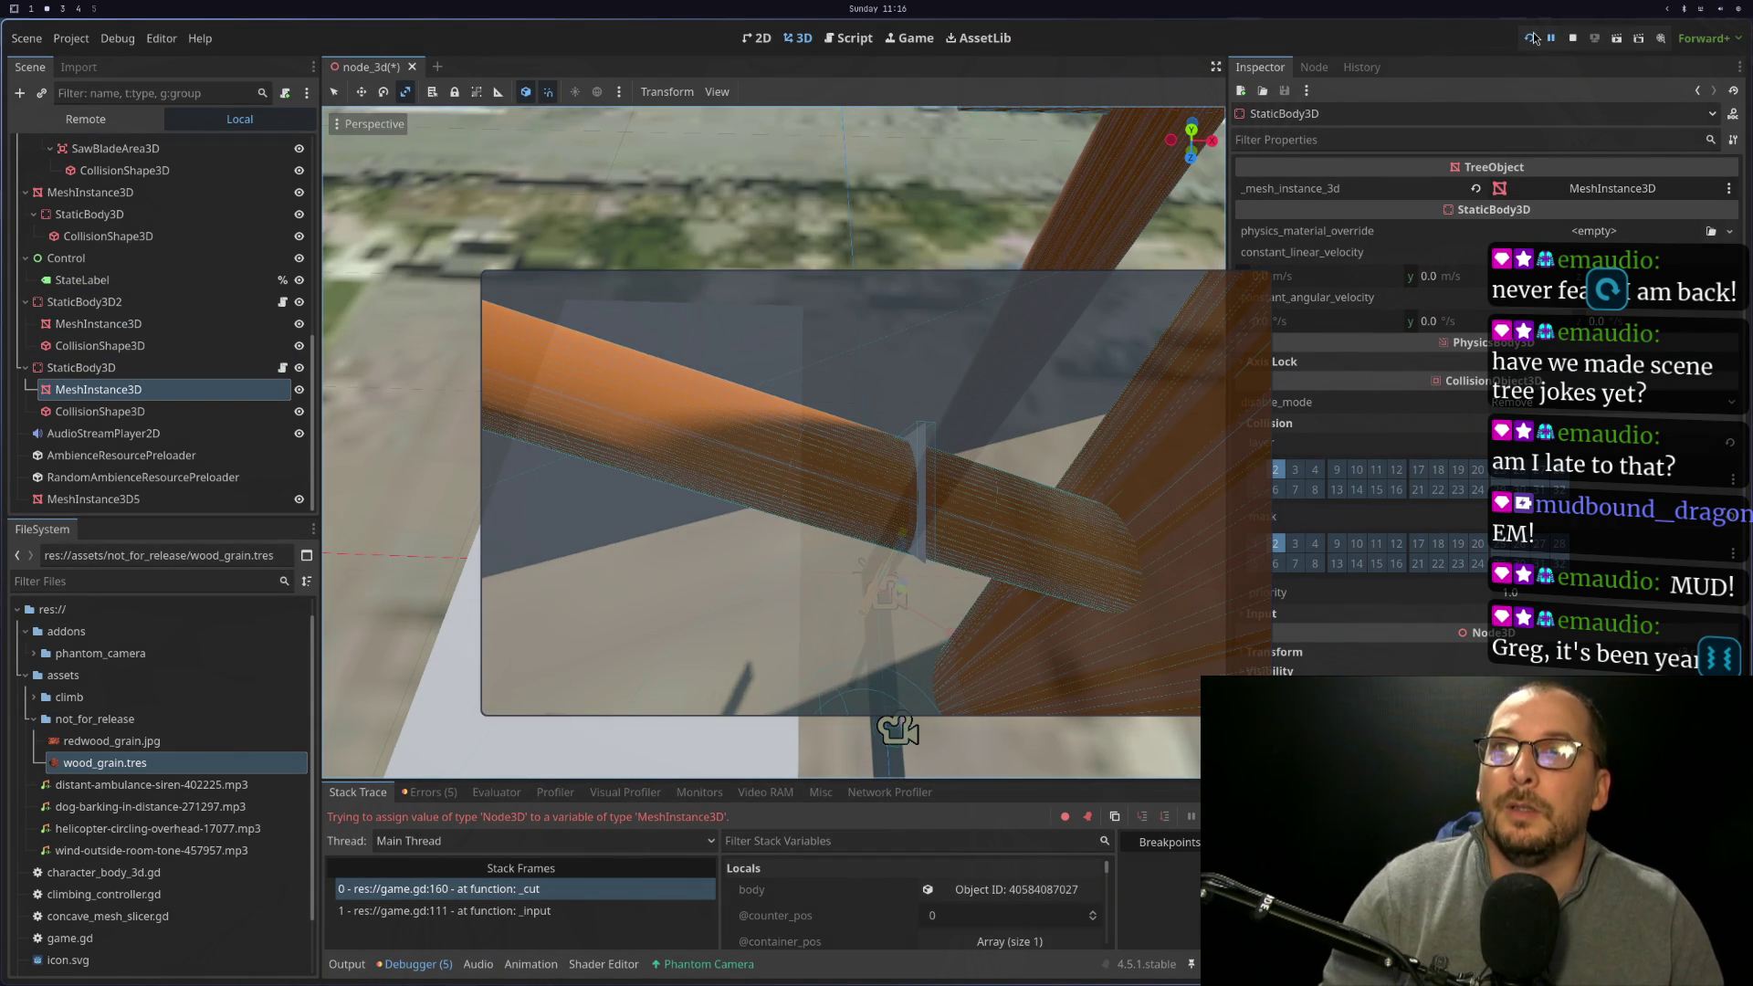
key("F5")
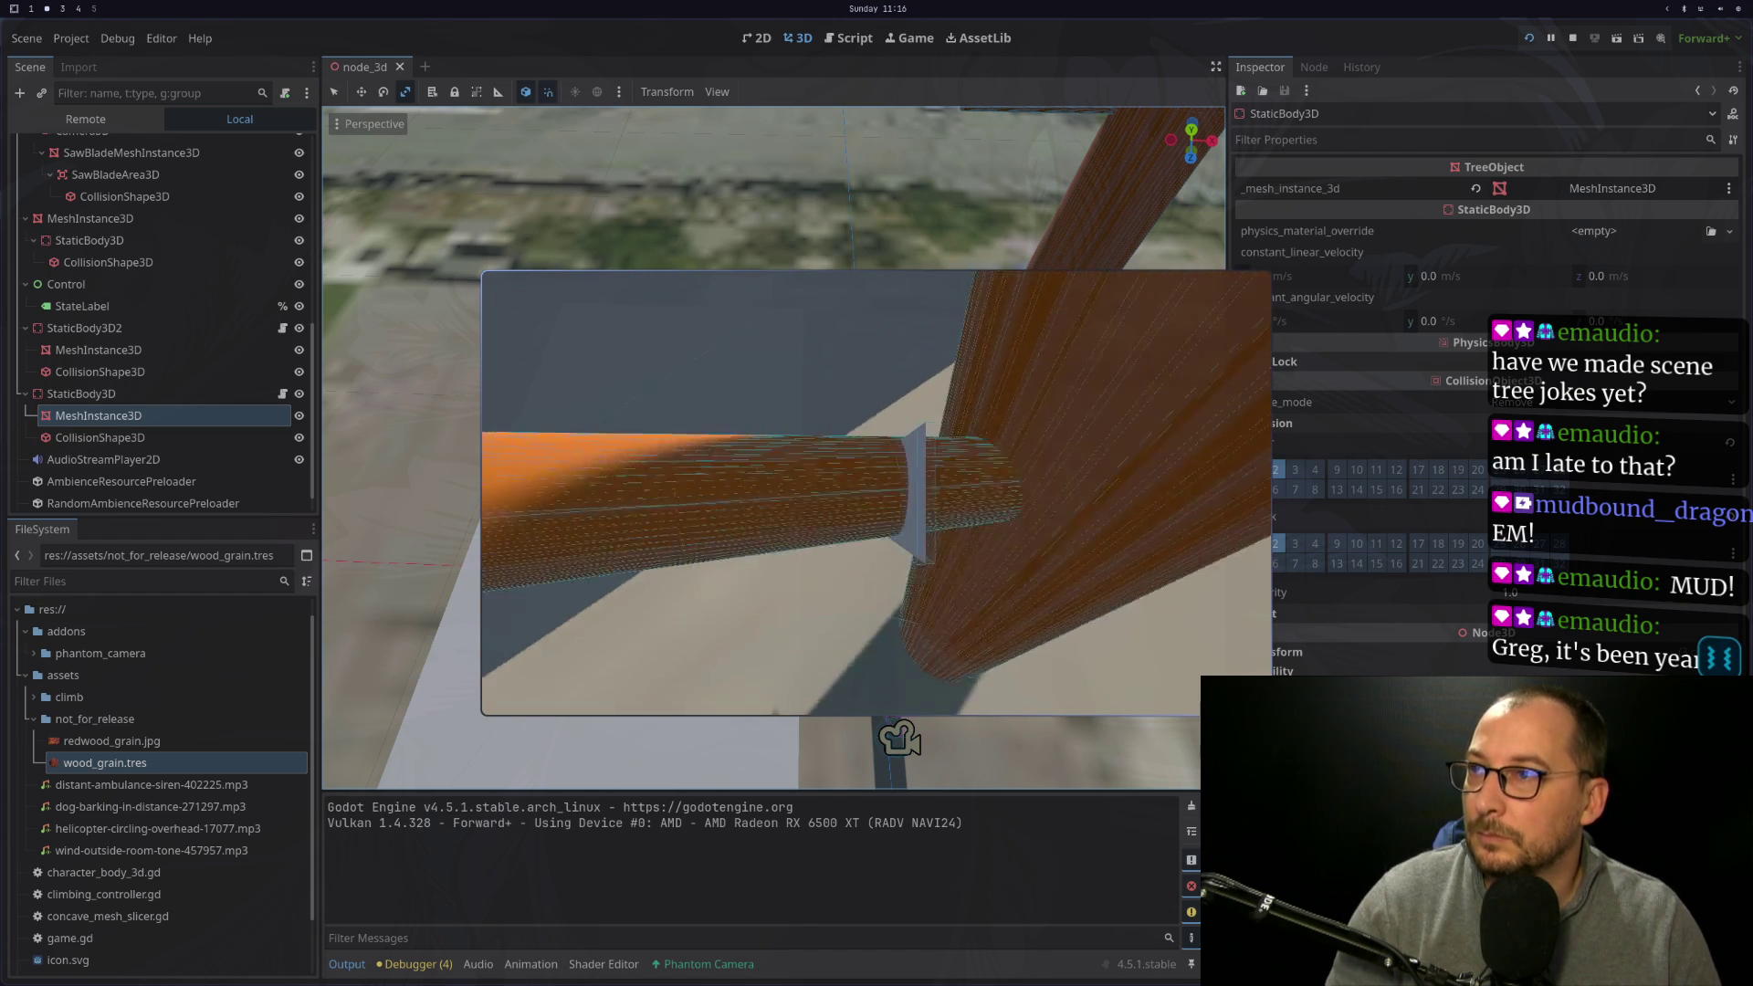
left_click(877, 502)
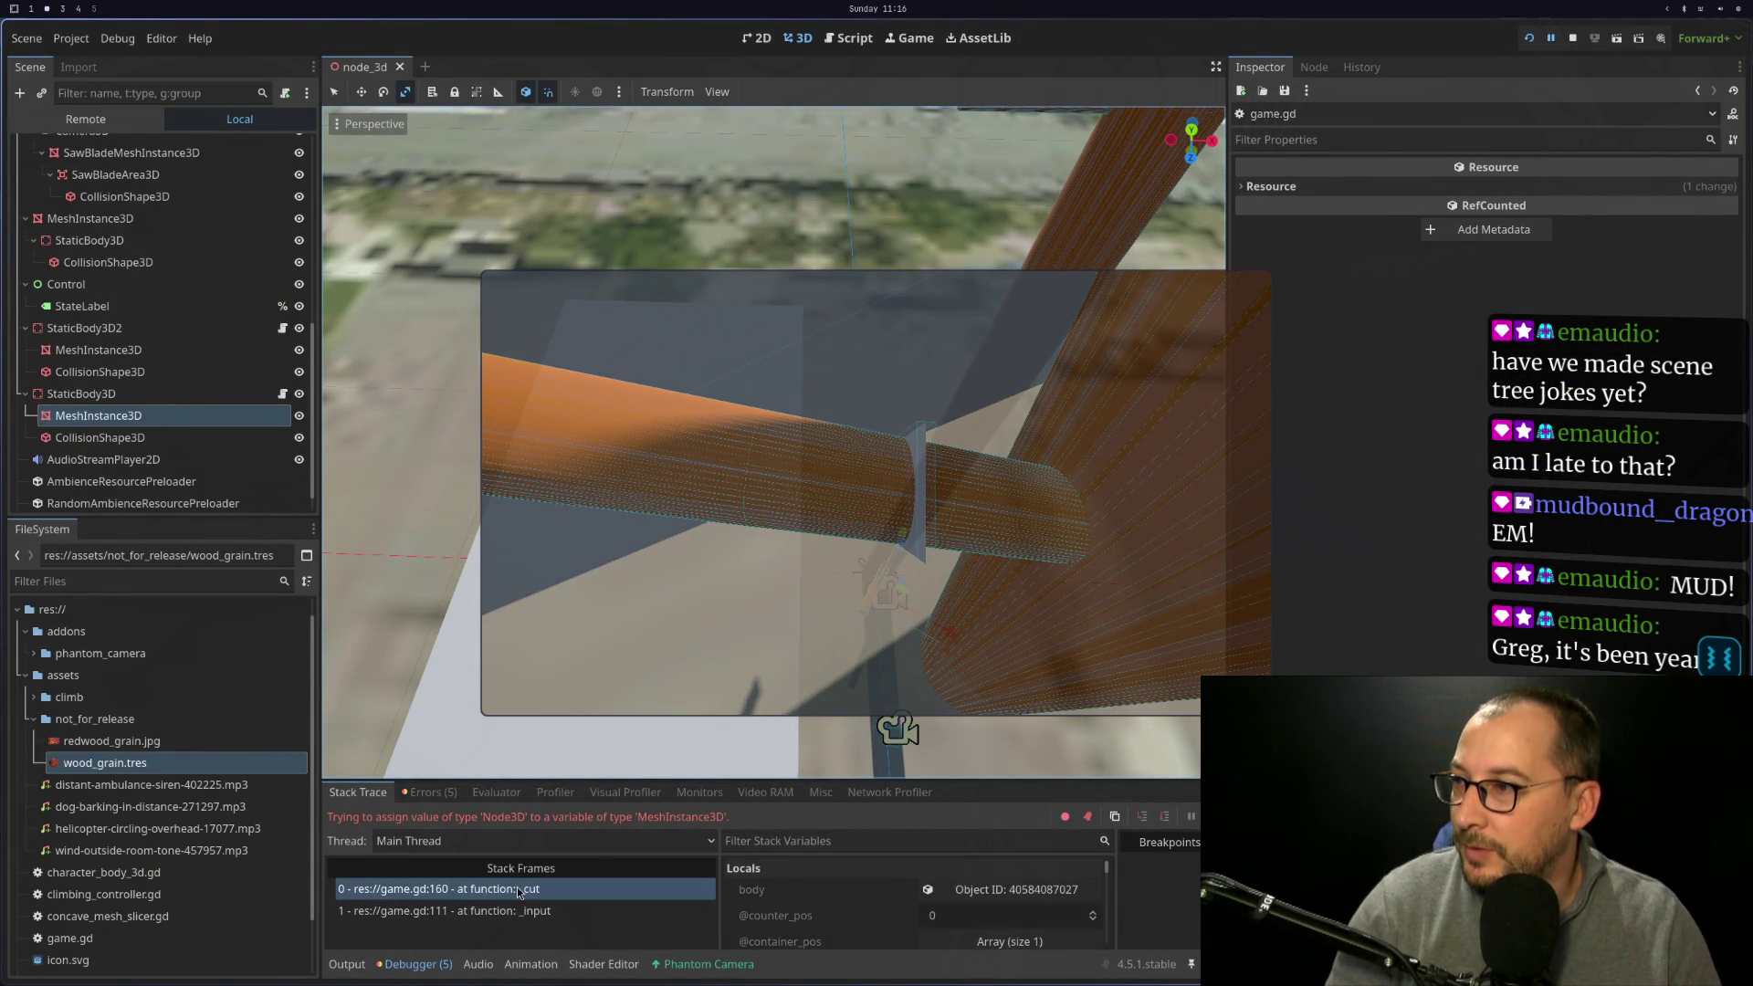
left_click(79, 398)
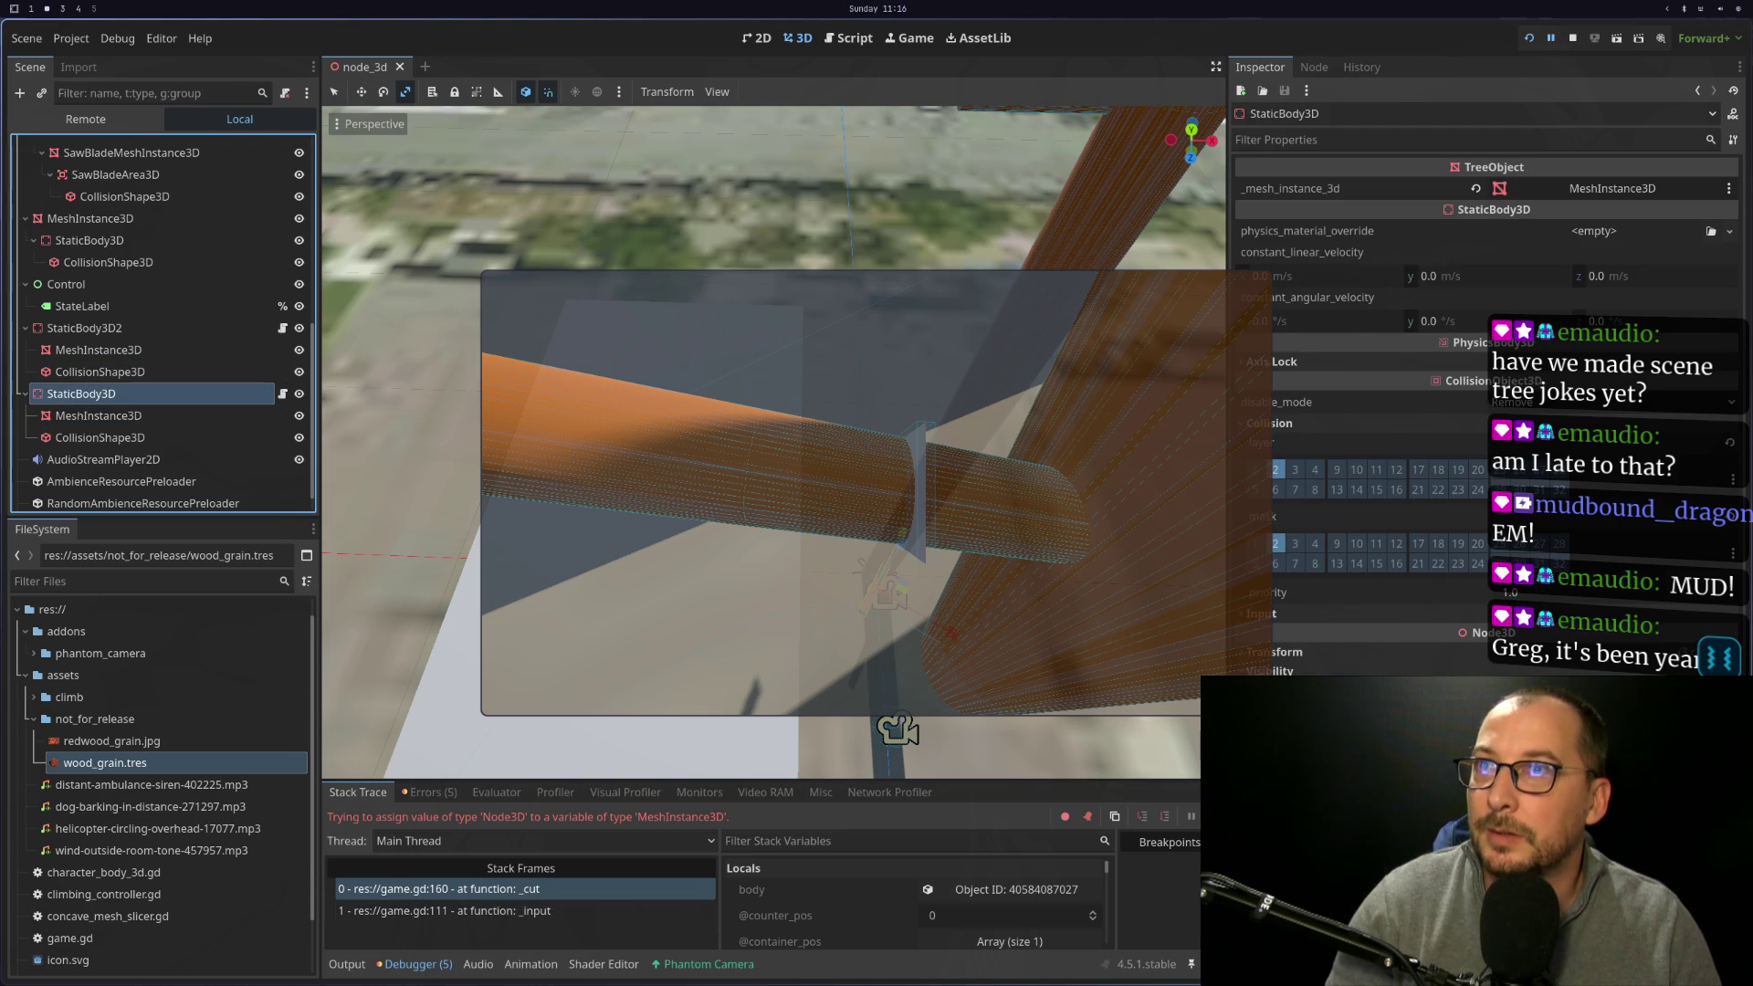
left_click(283, 394)
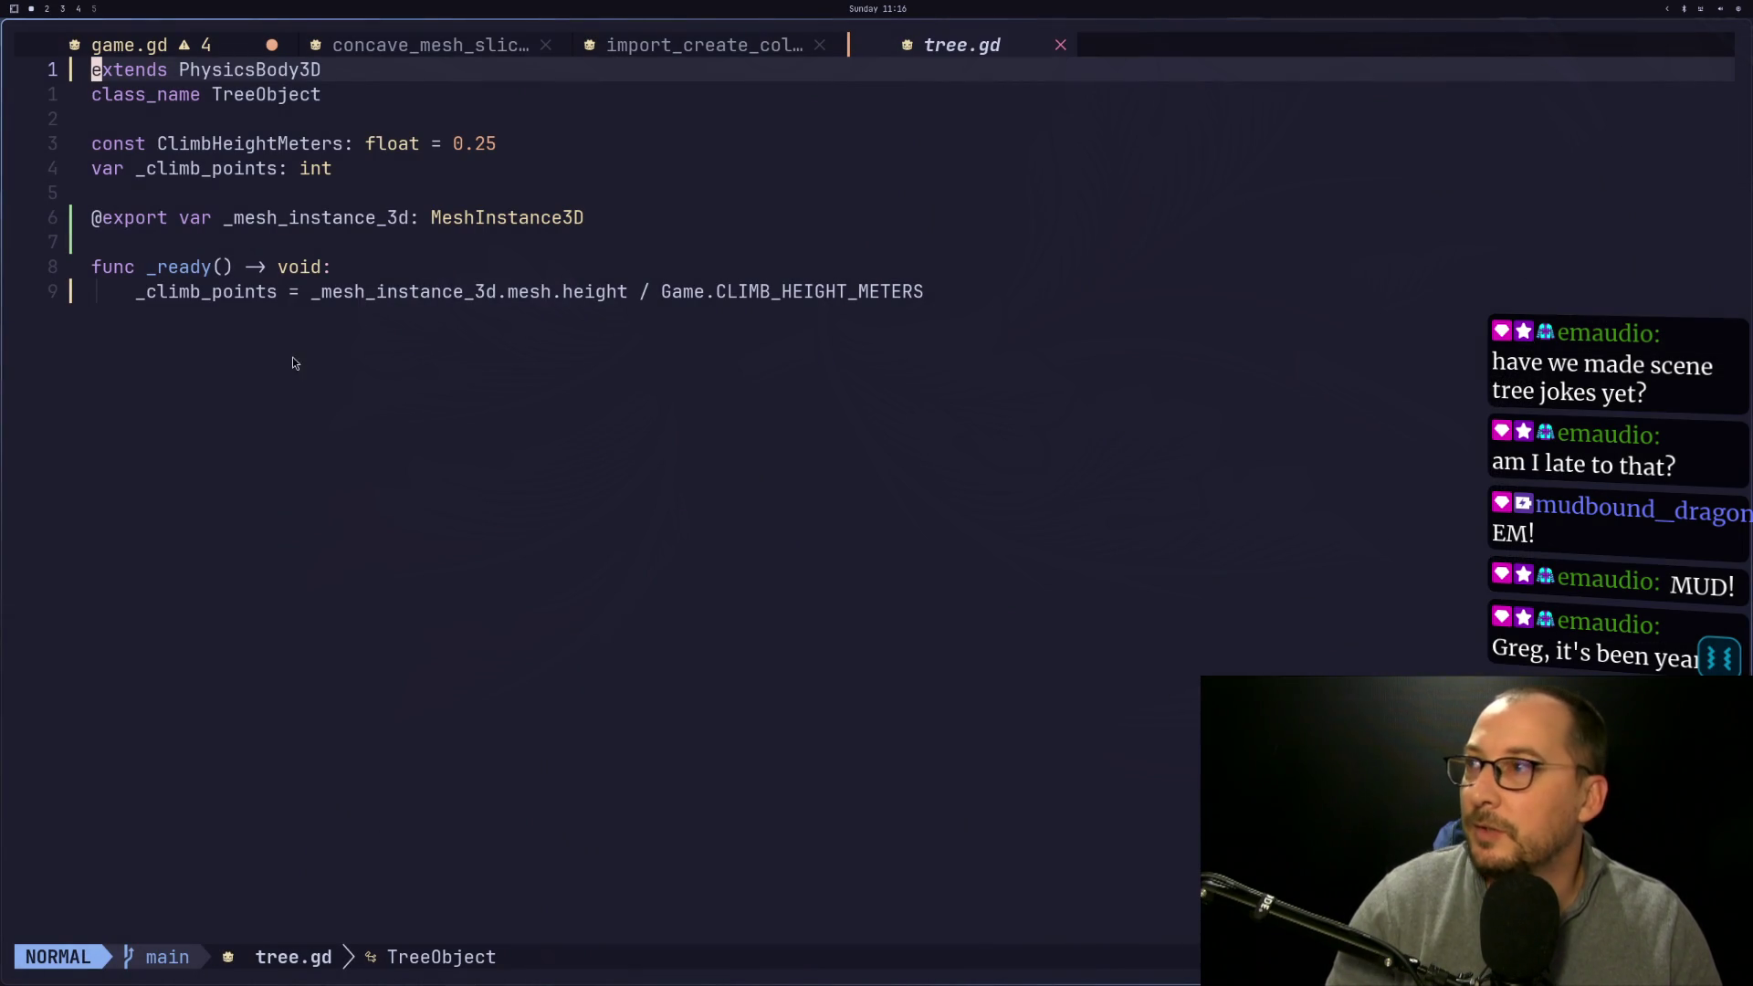
Append _mesh_instance_3d to line 160 in game.gd's _cut and save with :w
left_click(172, 48)
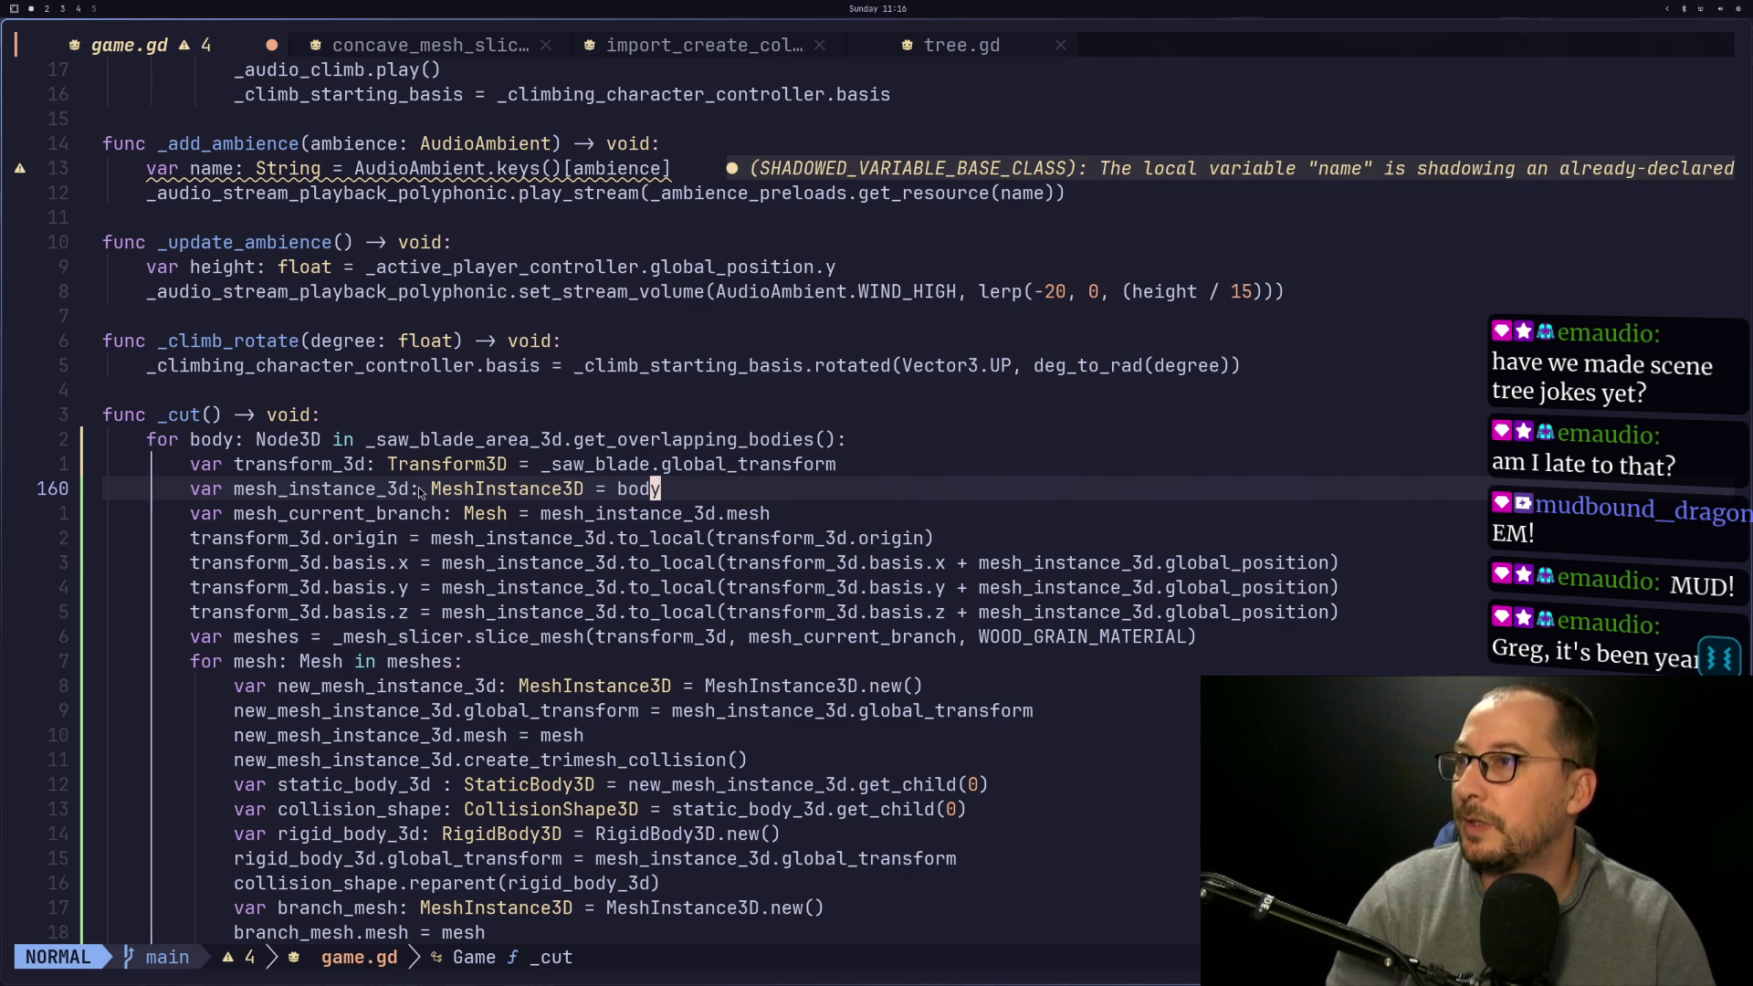
type("a.g")
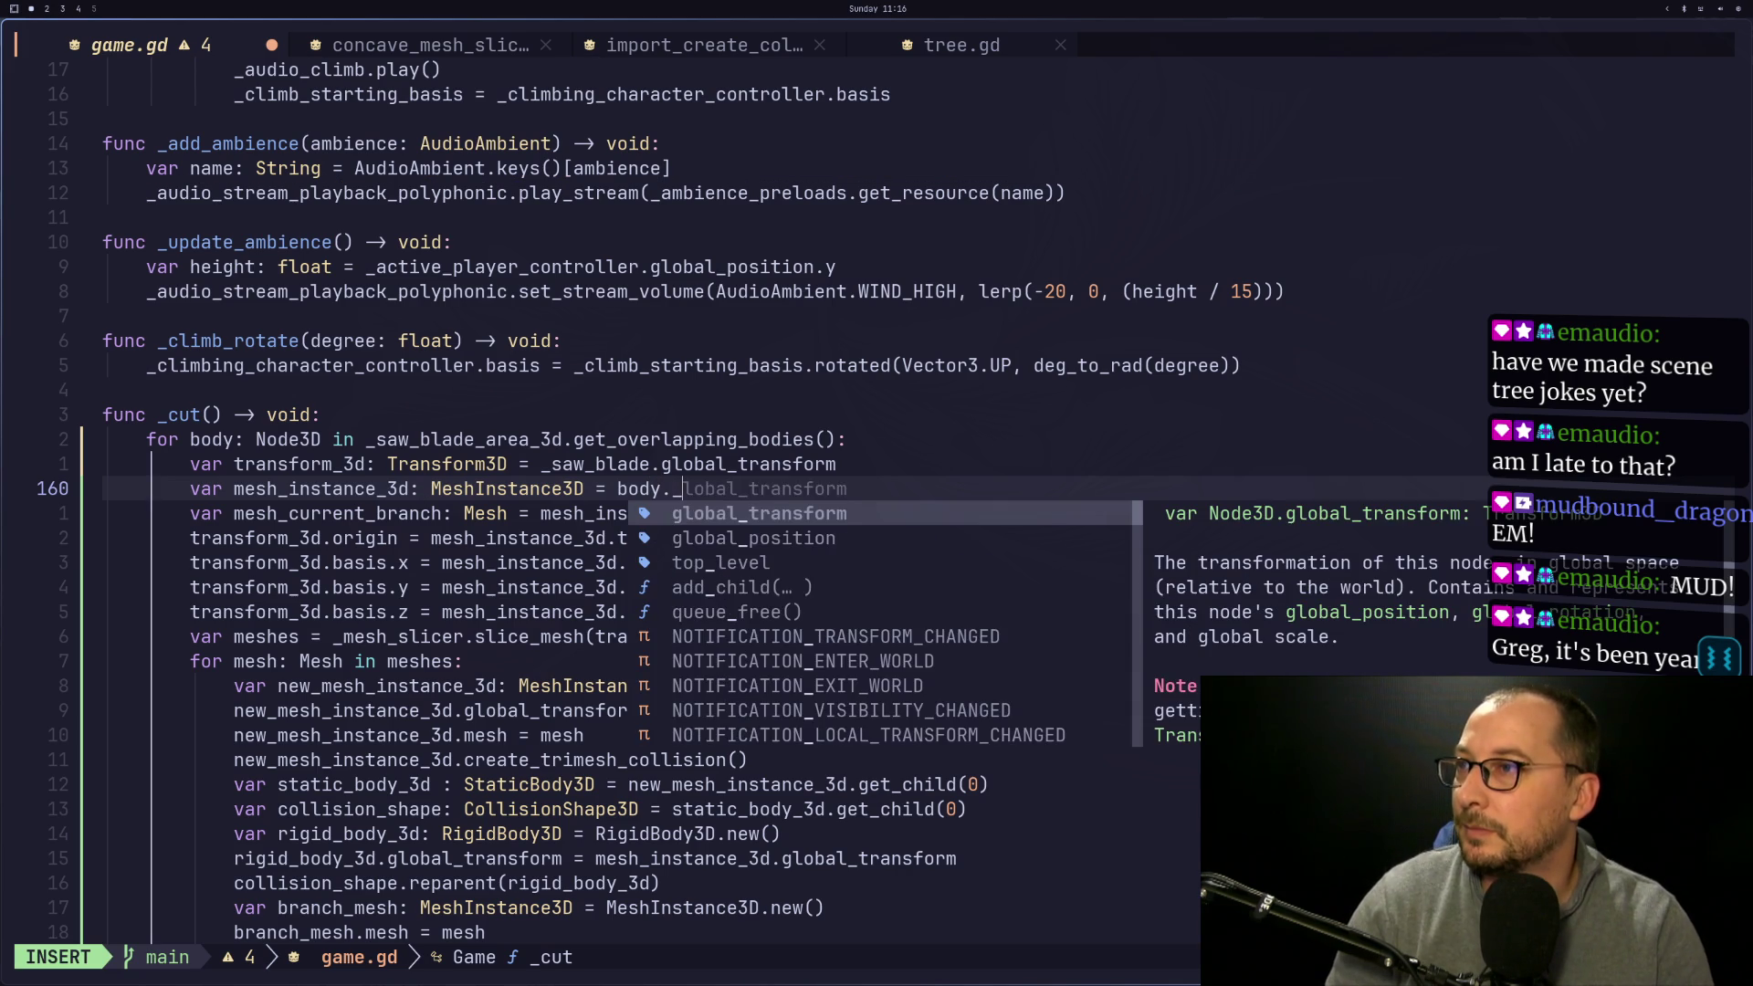
type("mesh_insta")
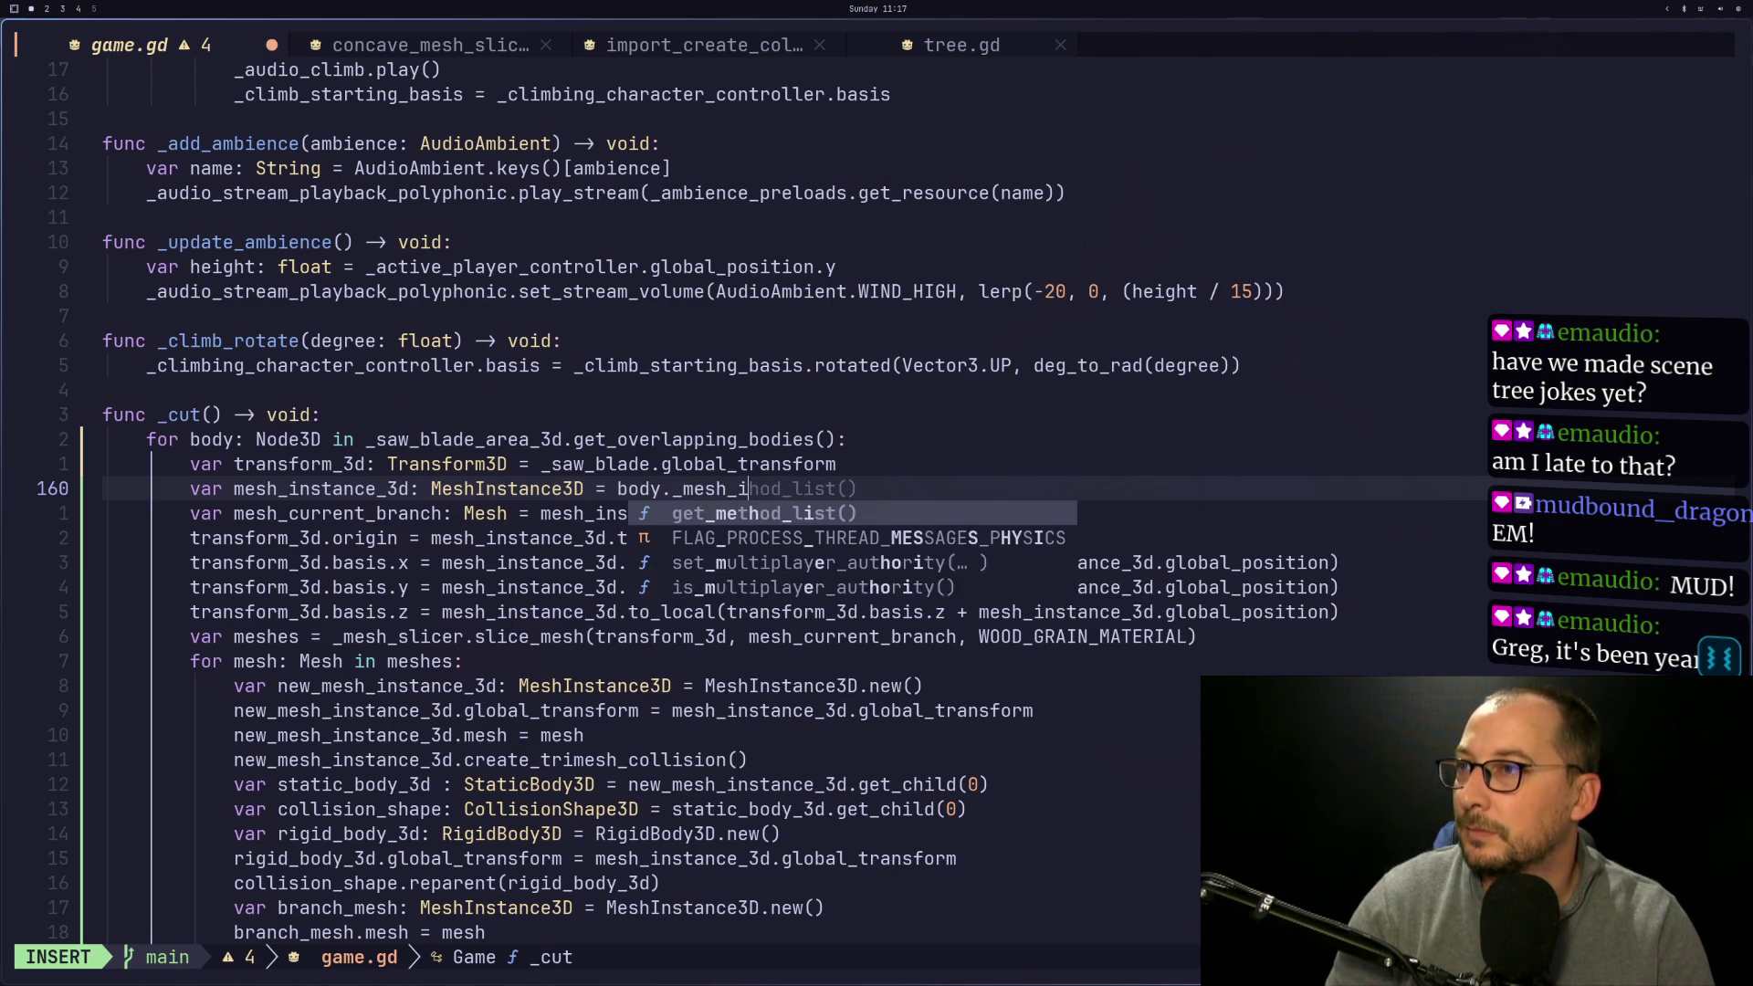
type("nce_3d")
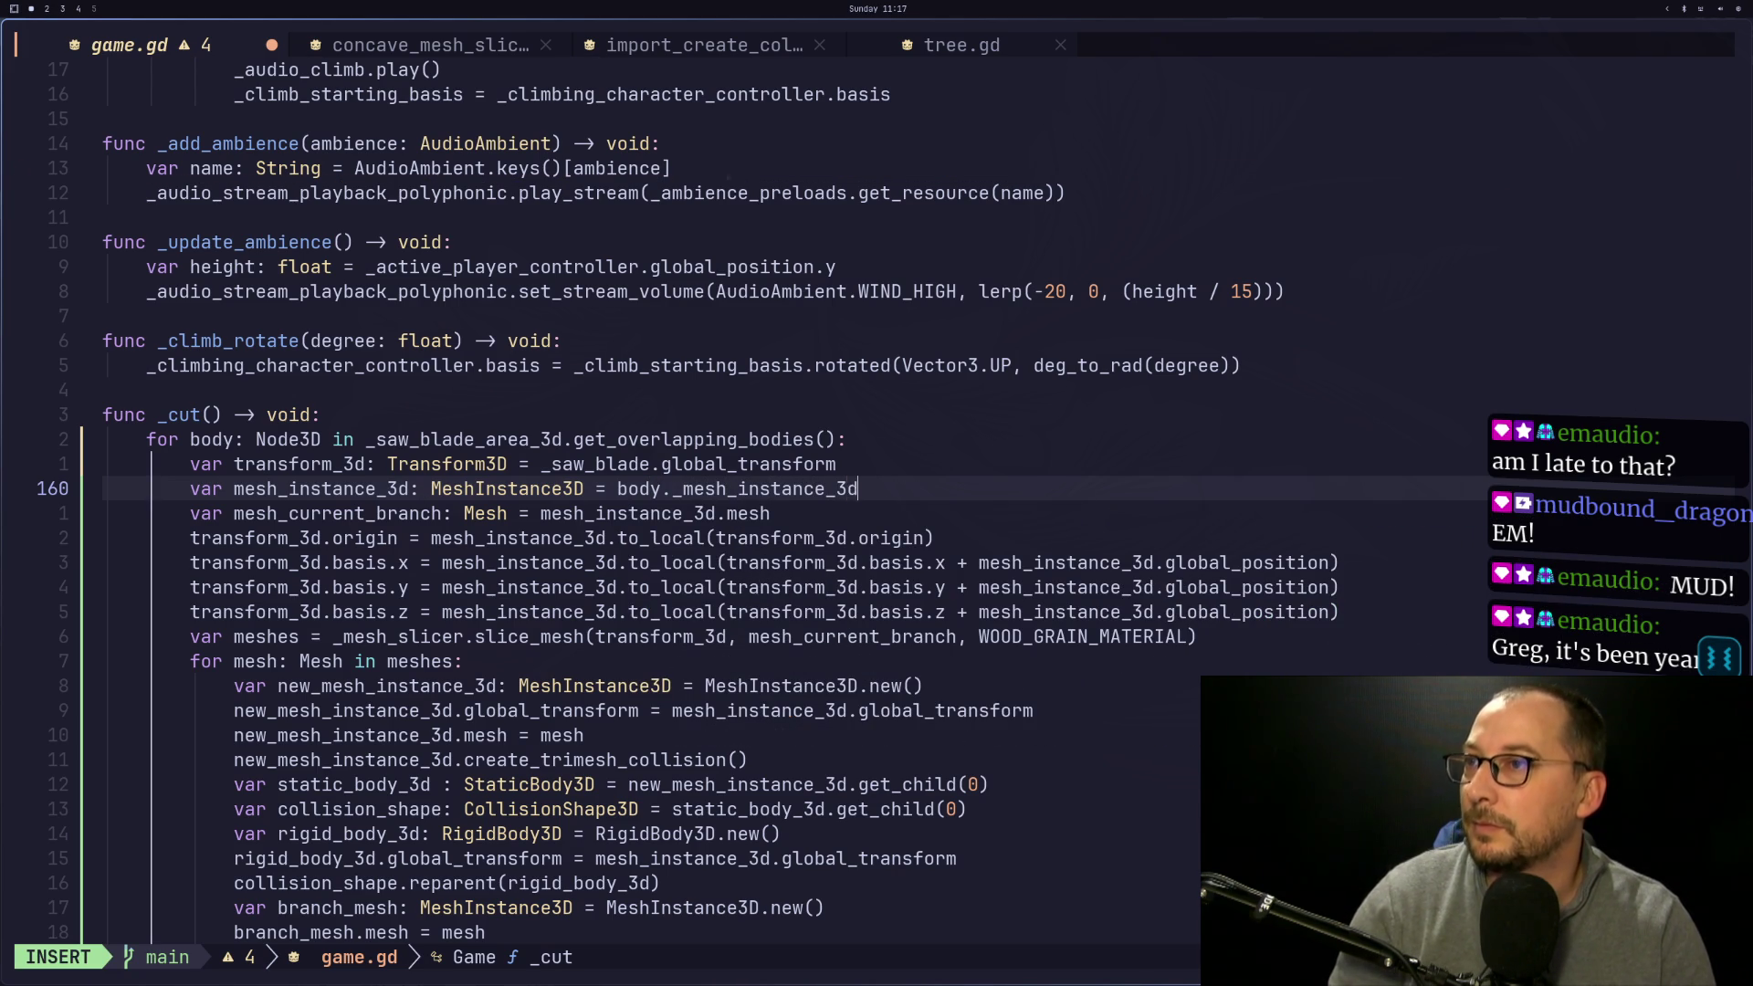
key("Escape")
key("colon")
type("w")
key("Return")
Change the loop variable body's type from Node3D to TreeObject
key("b")
key("b")
key("b")
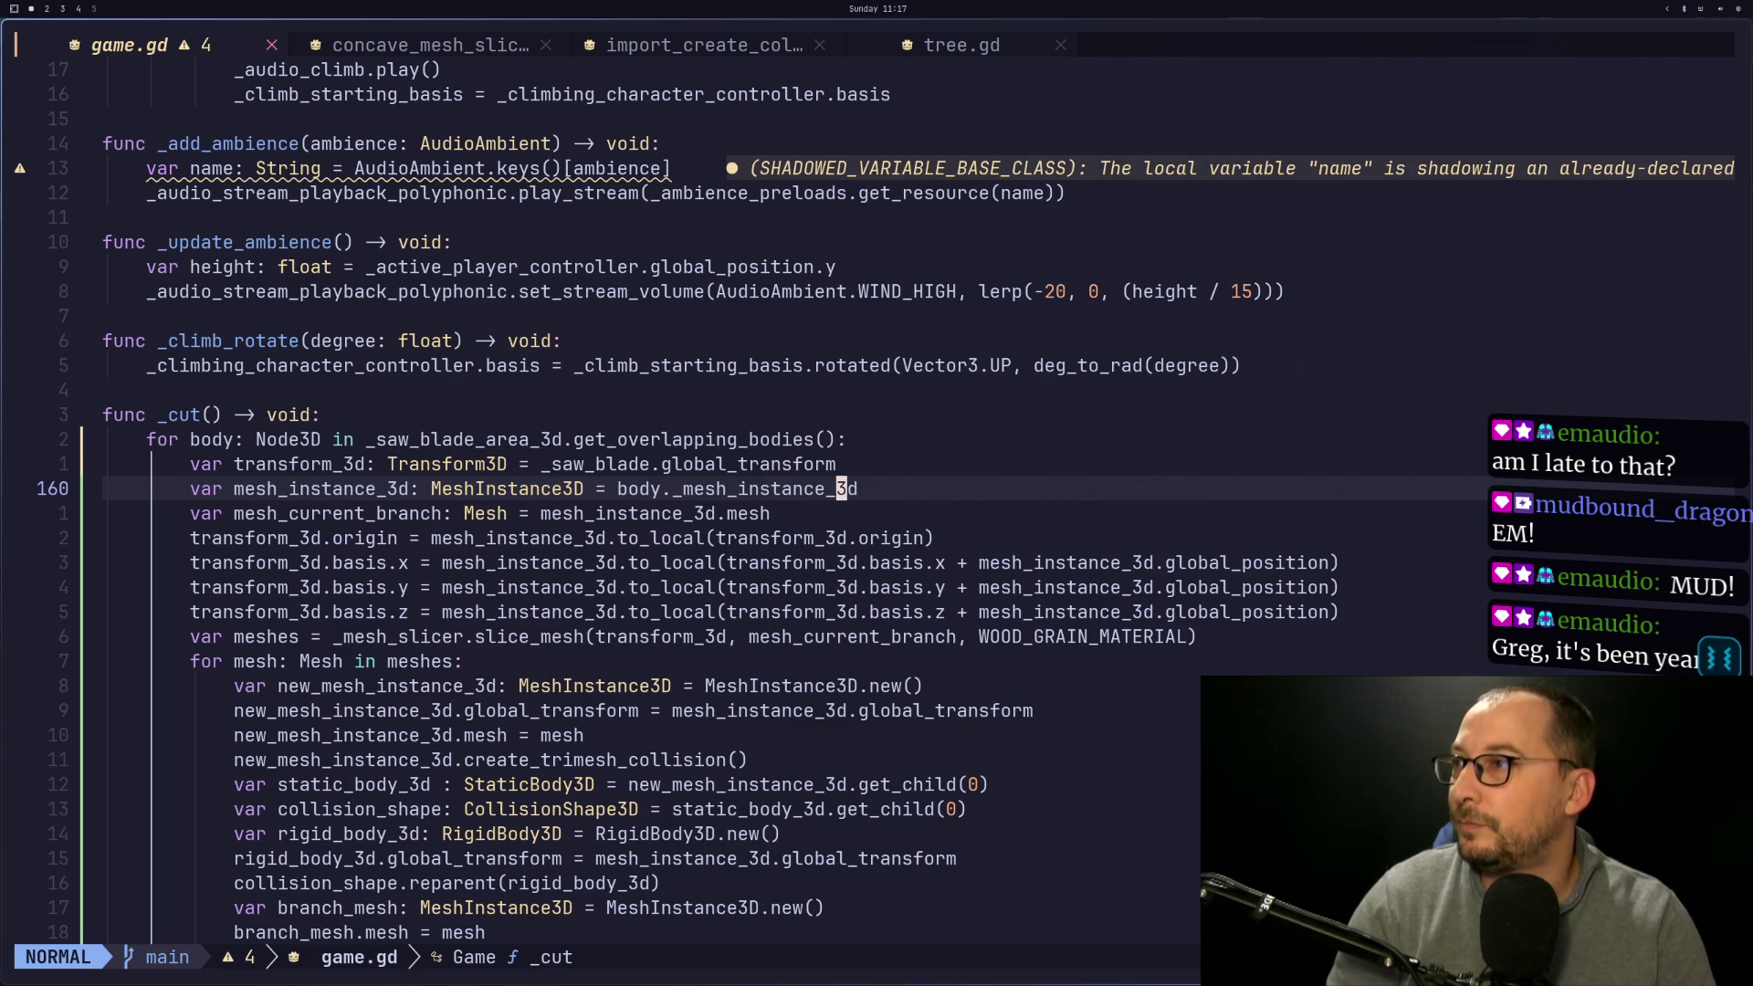
key("k")
key("k")
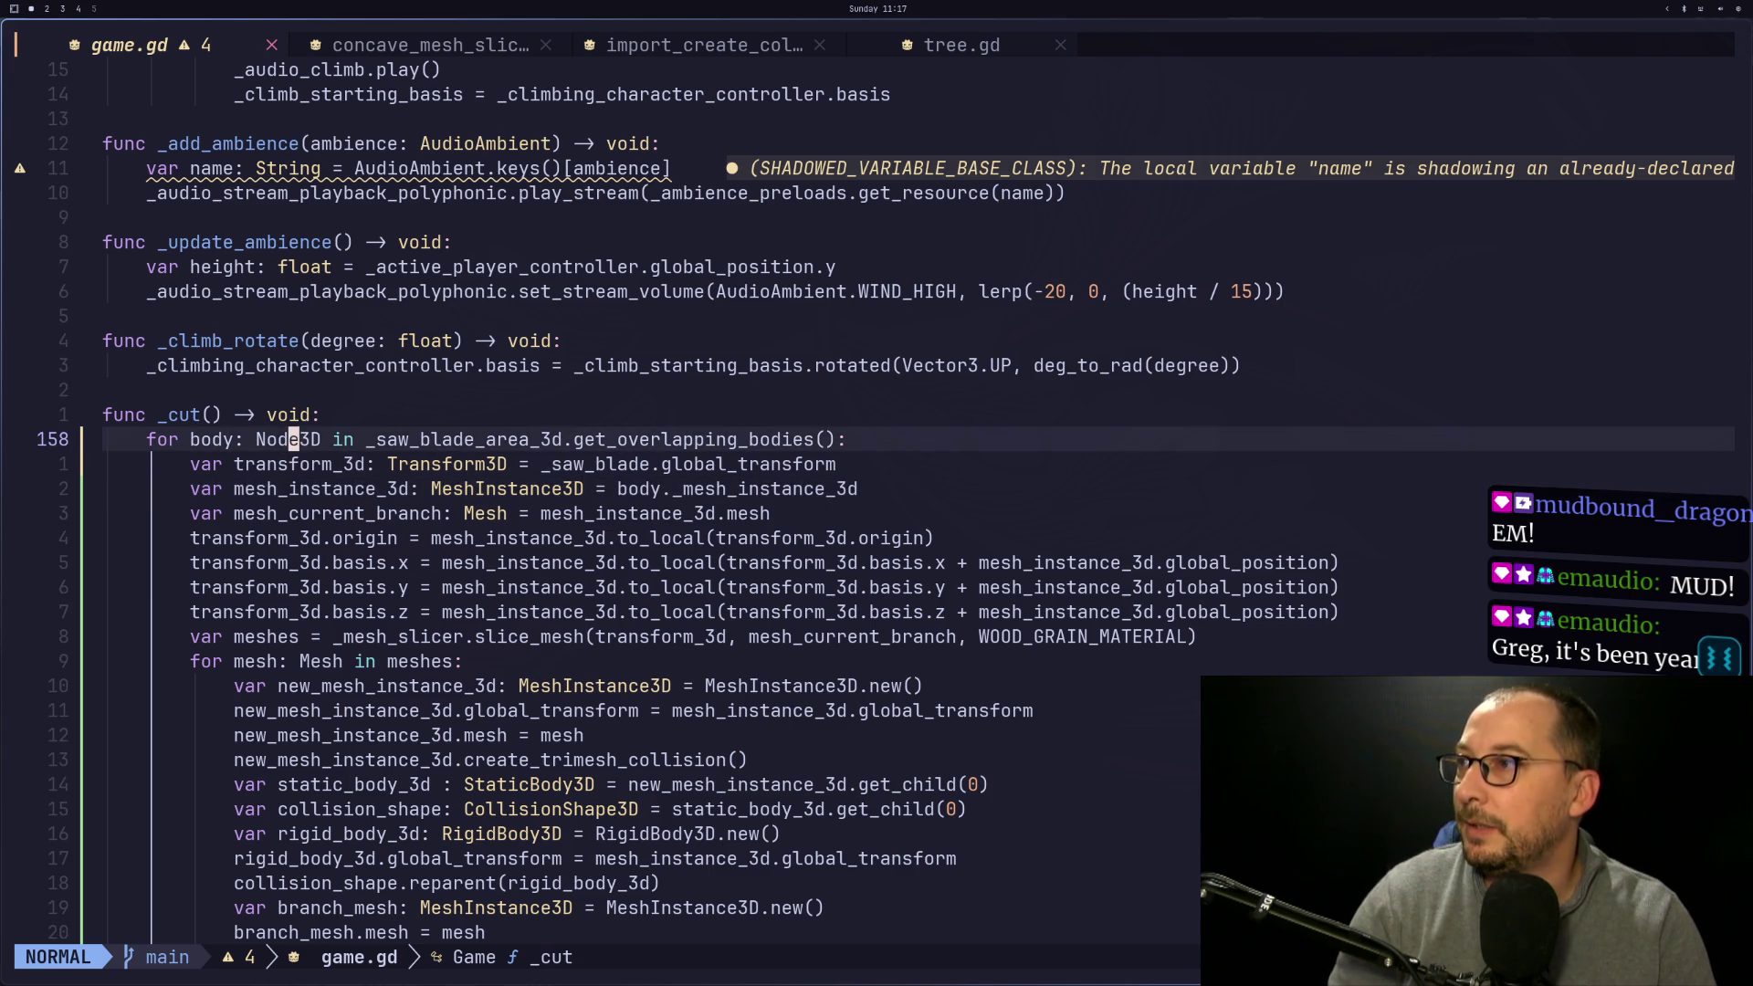
key("b")
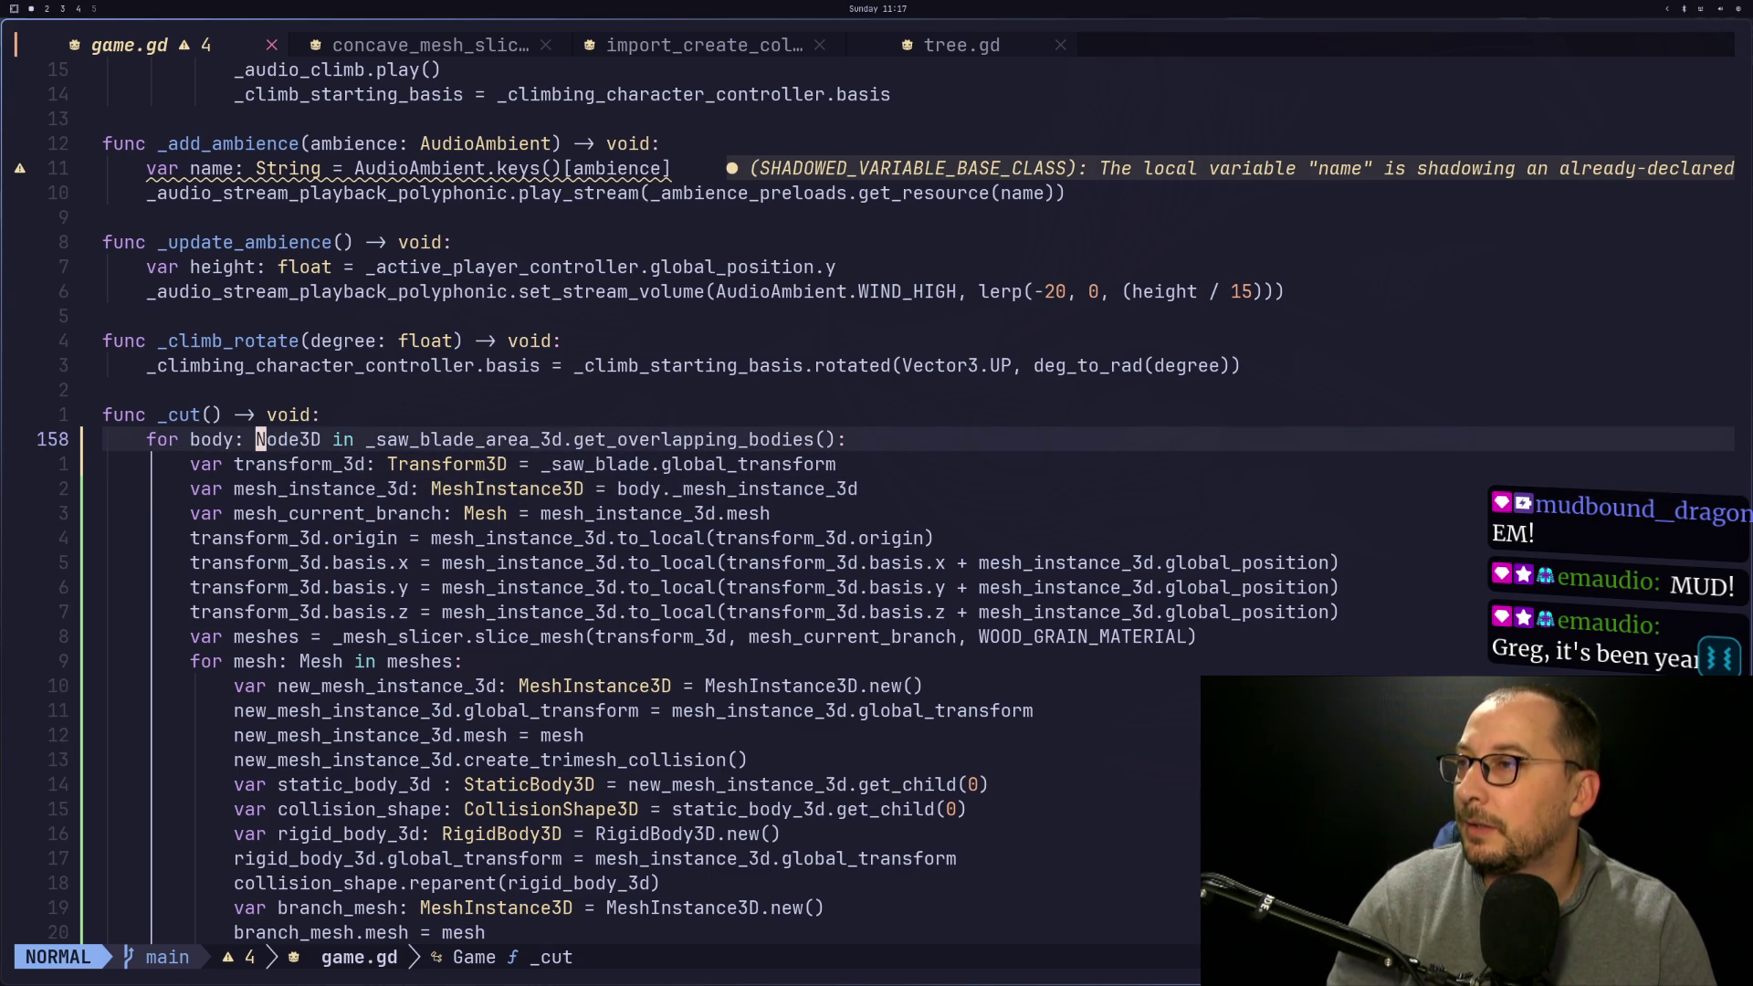
type("dw")
type("iTr")
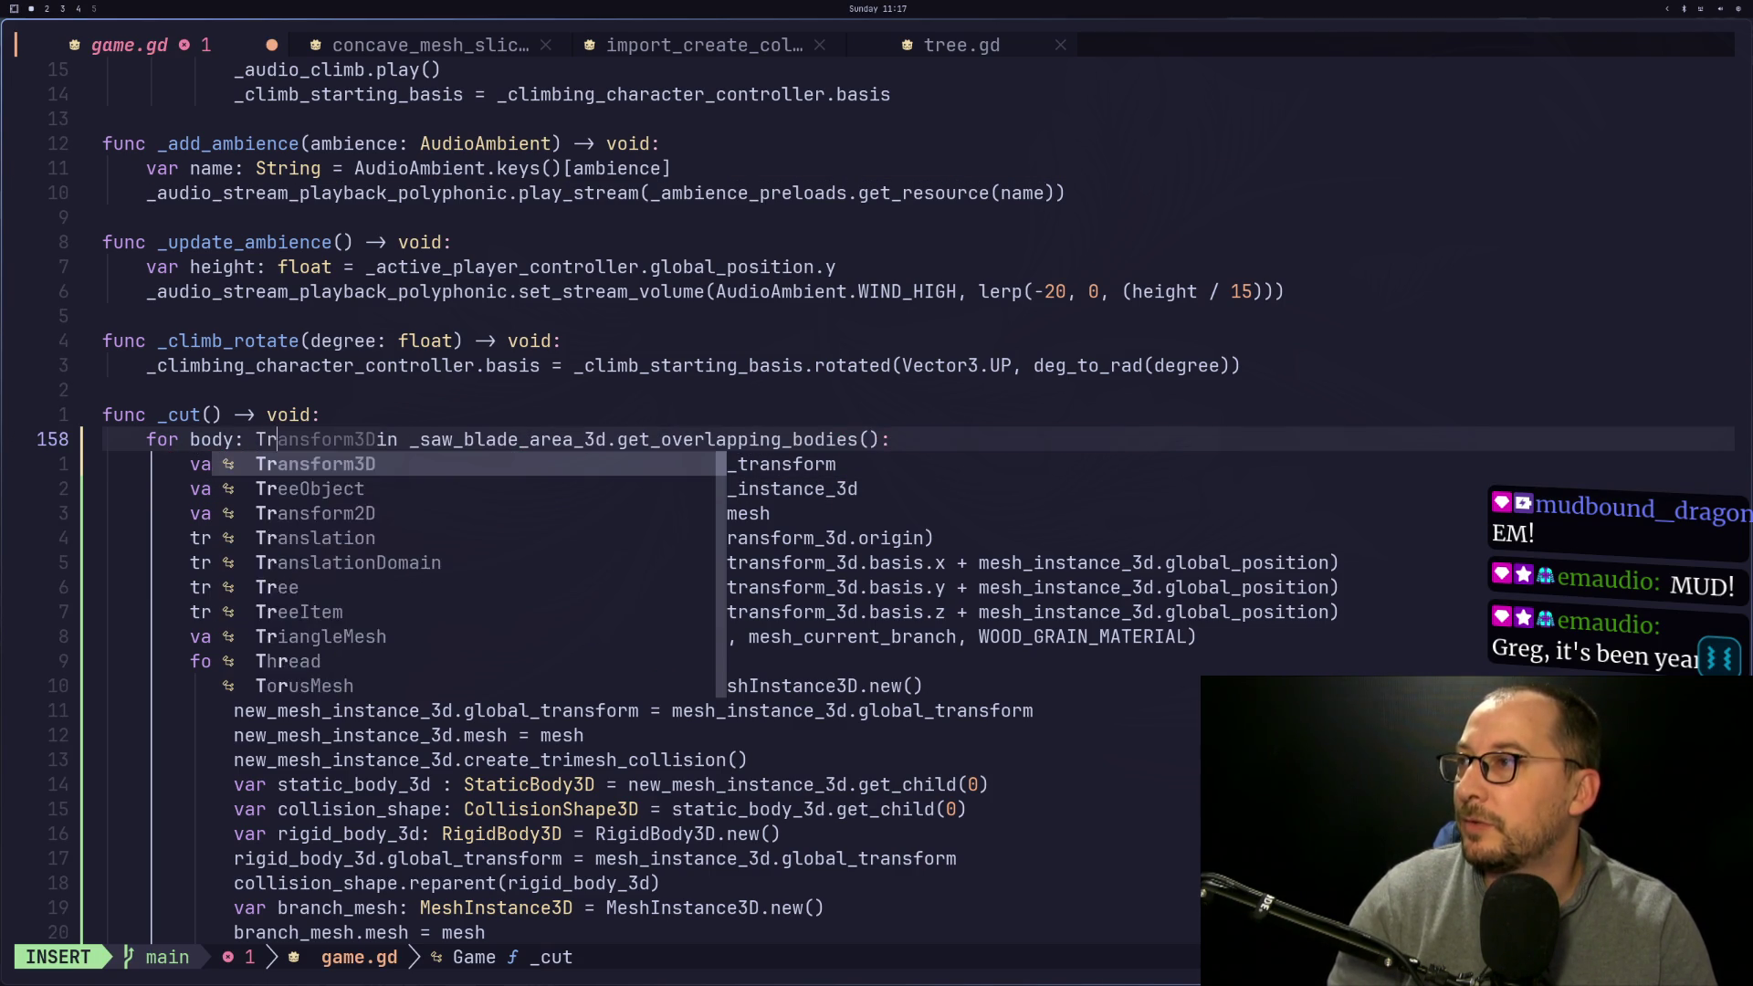
type("eeObjec t")
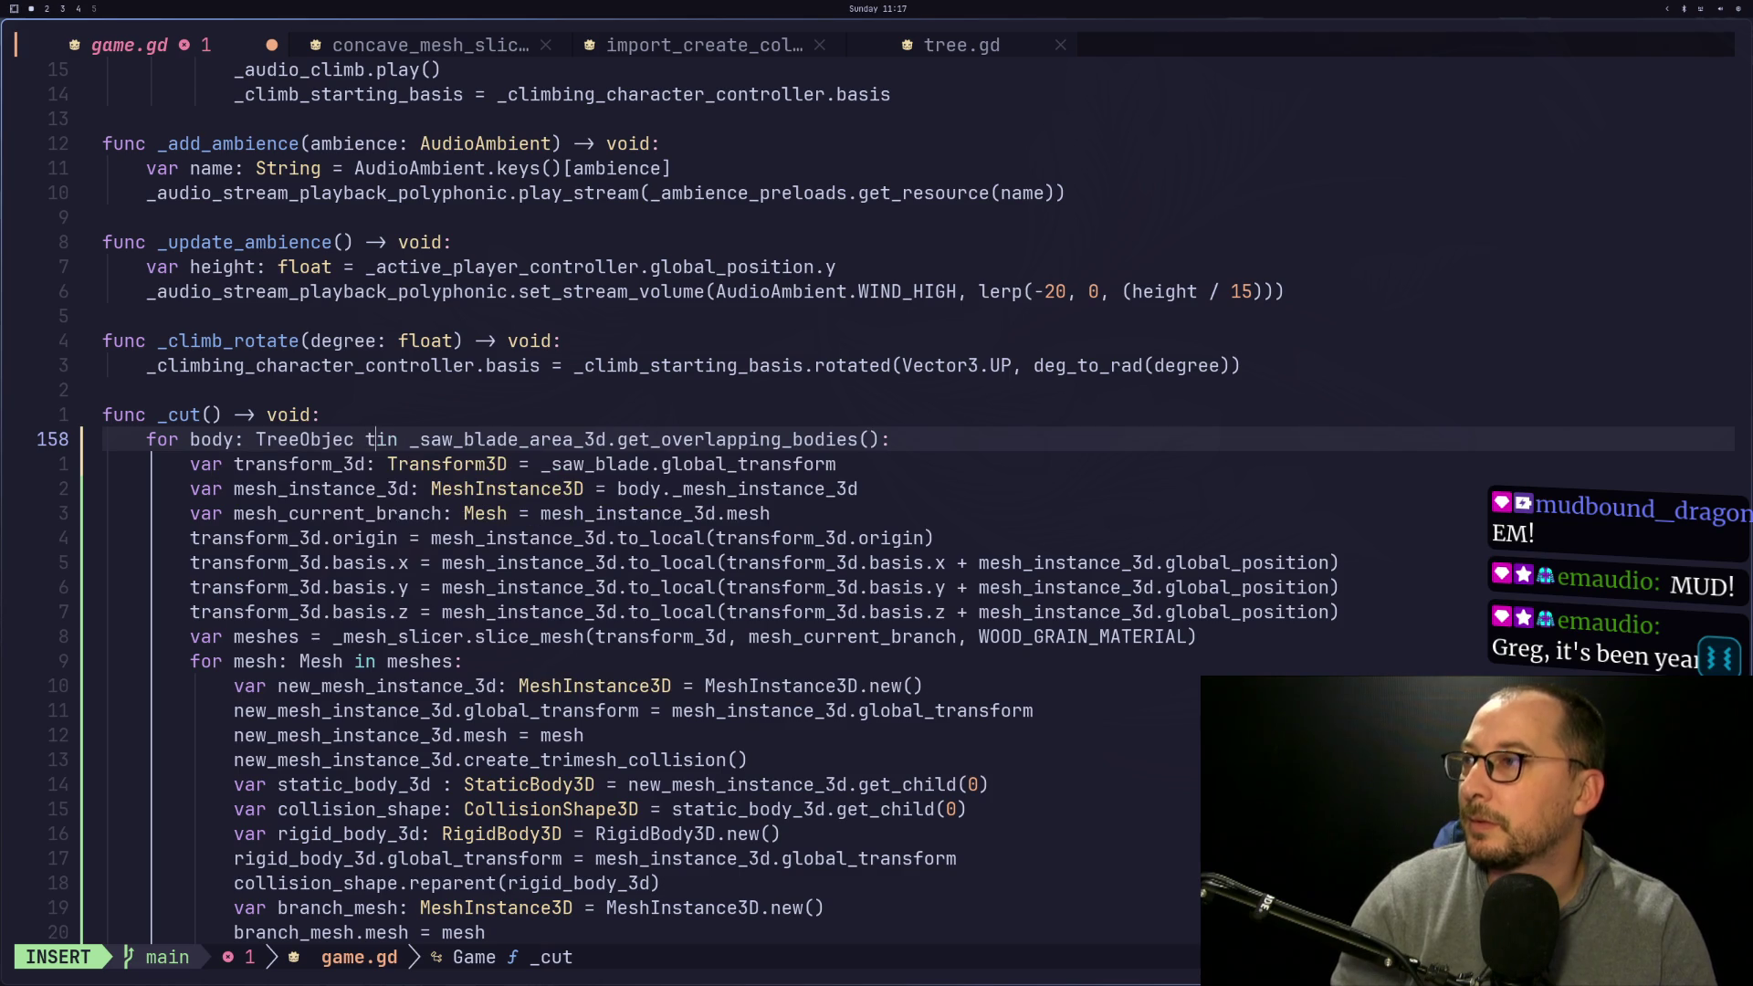
key("BackSpace")
key("BackSpace")
type("t")
key("Escape")
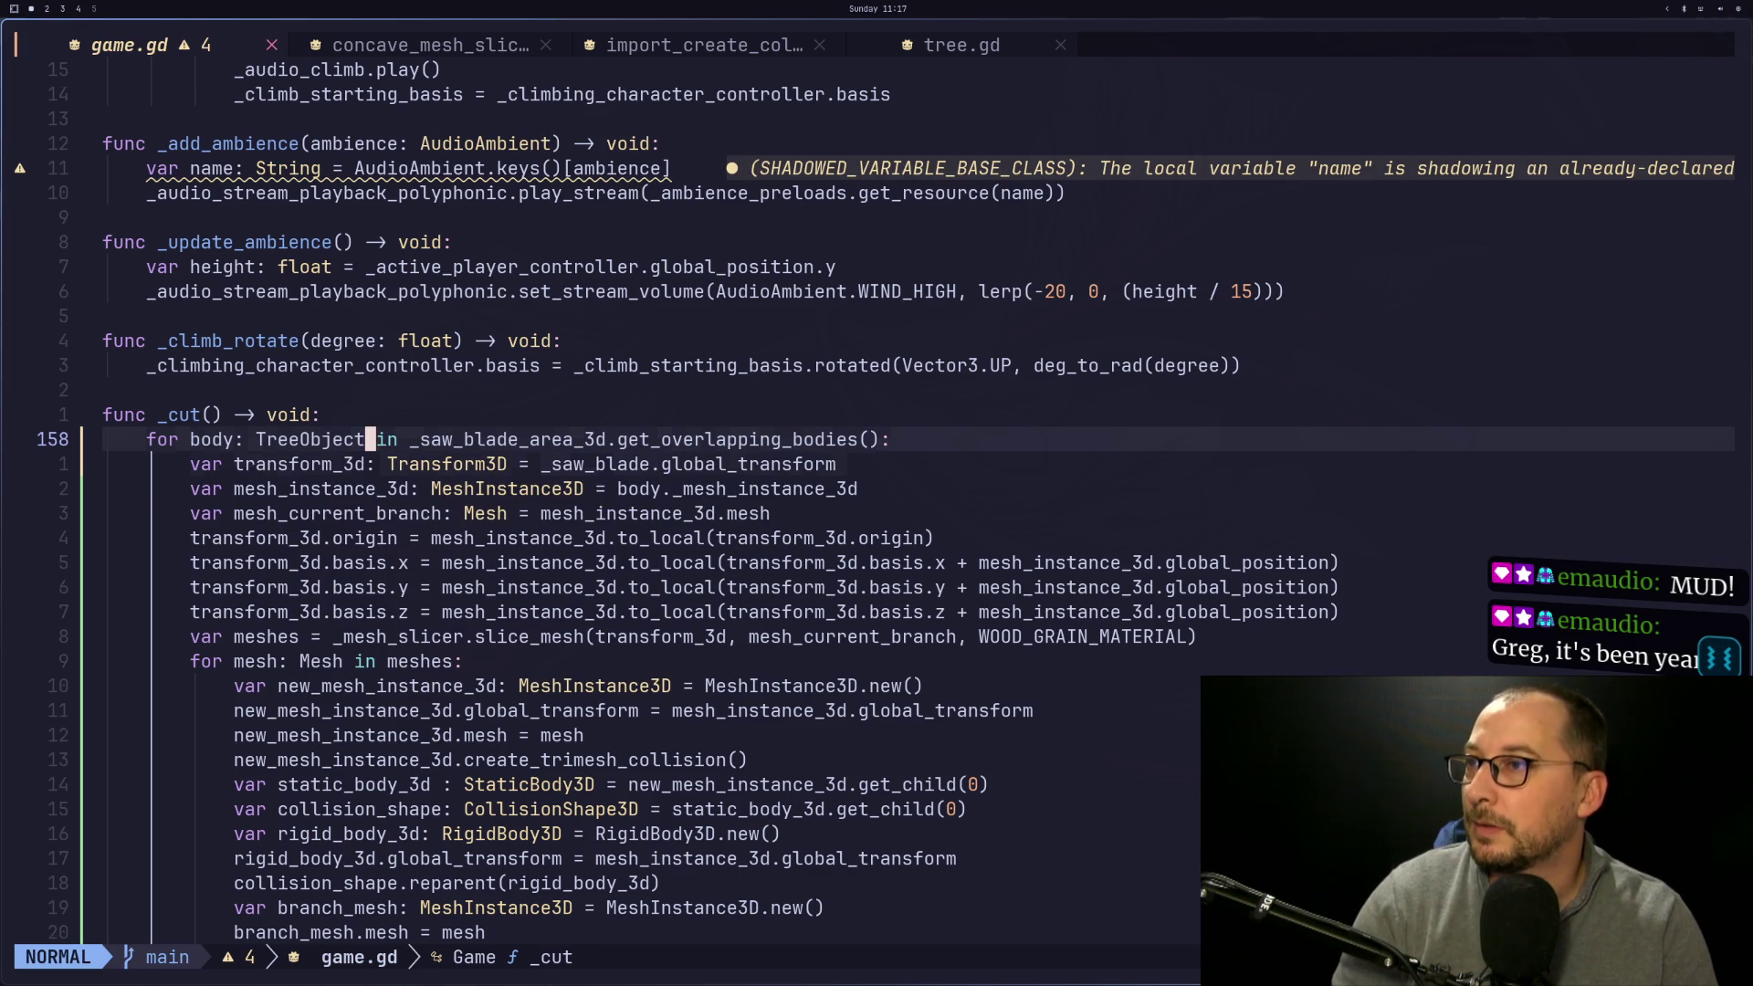
Correct line 160 to read mesh_instance_3d = body._mesh_instance_3d
key("j")
key("j")
key("W")
key("f")
key("s")
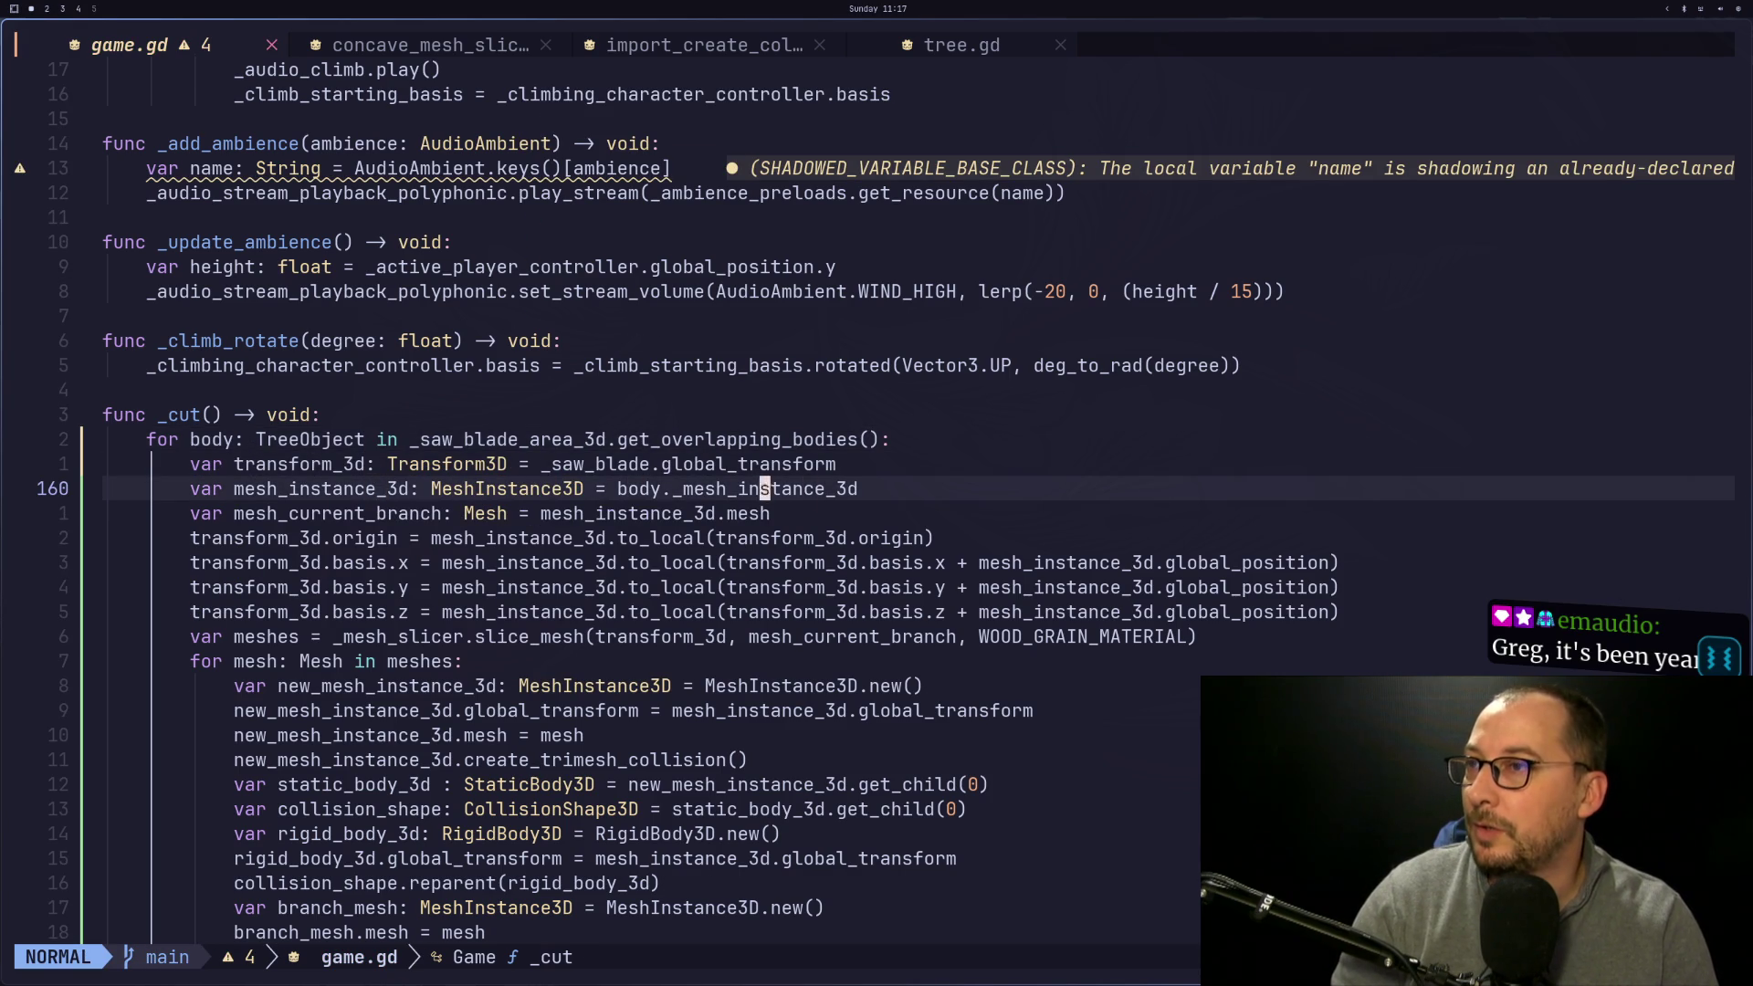
key("A")
key("BackSpace")
type("d")
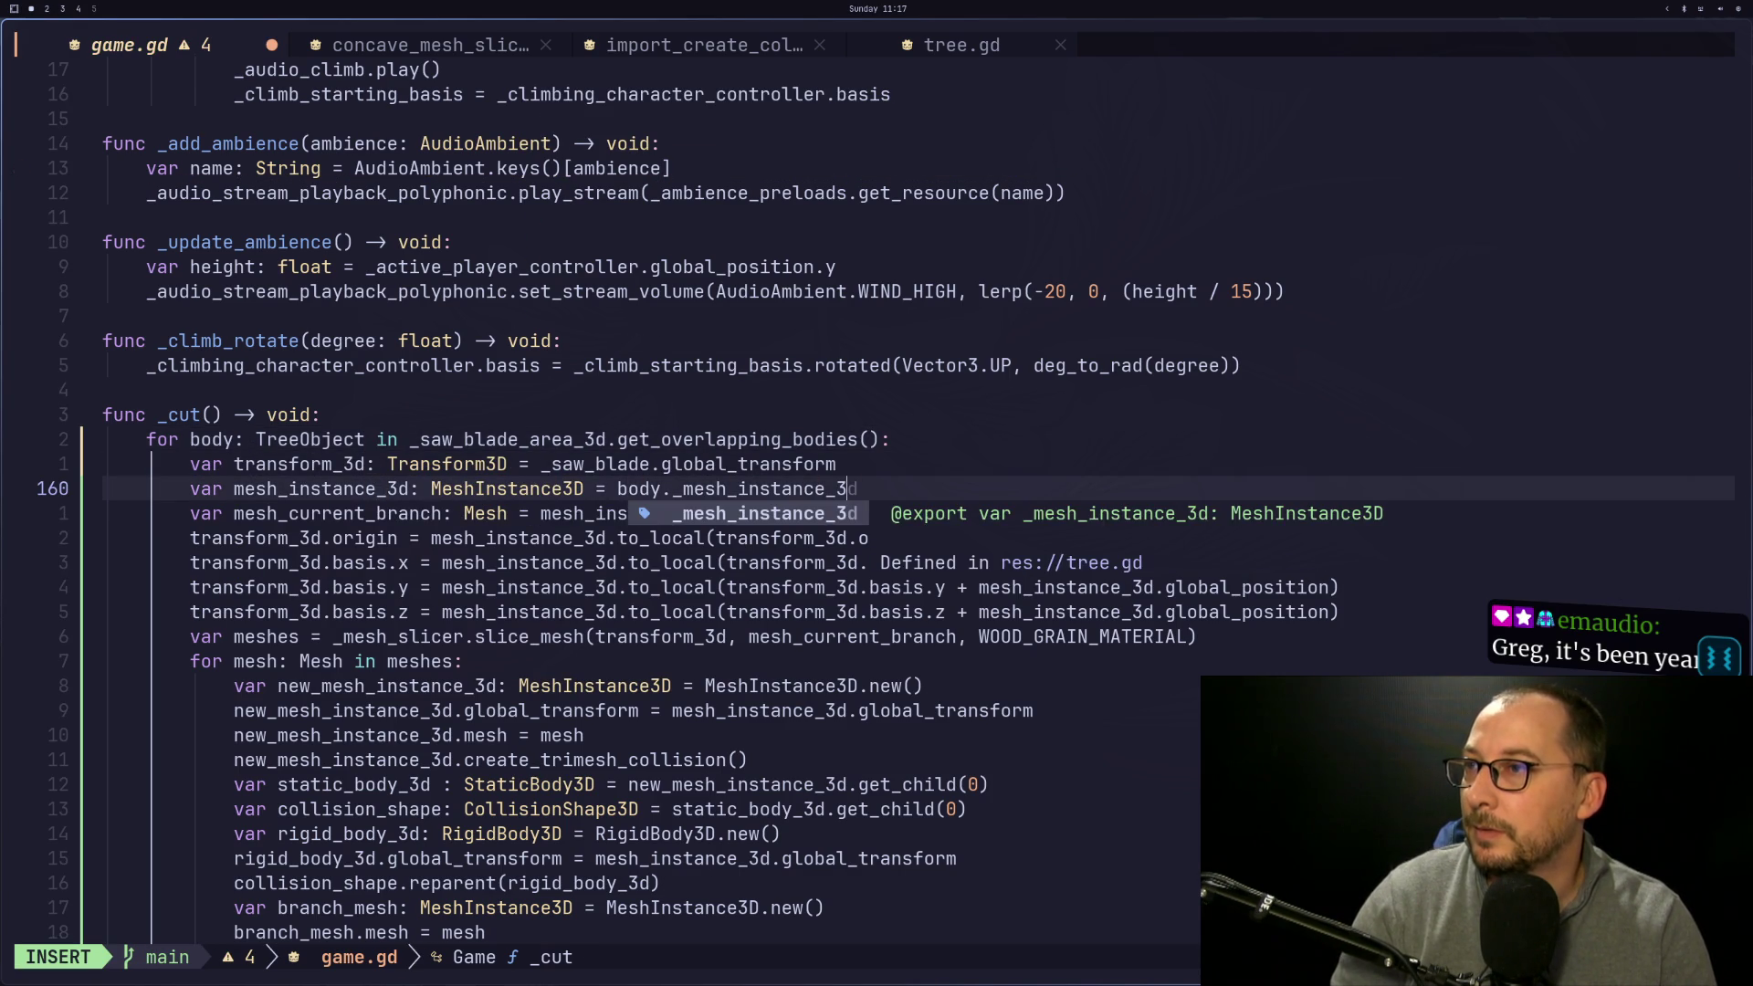
key("Escape")
key("L")
key("H")
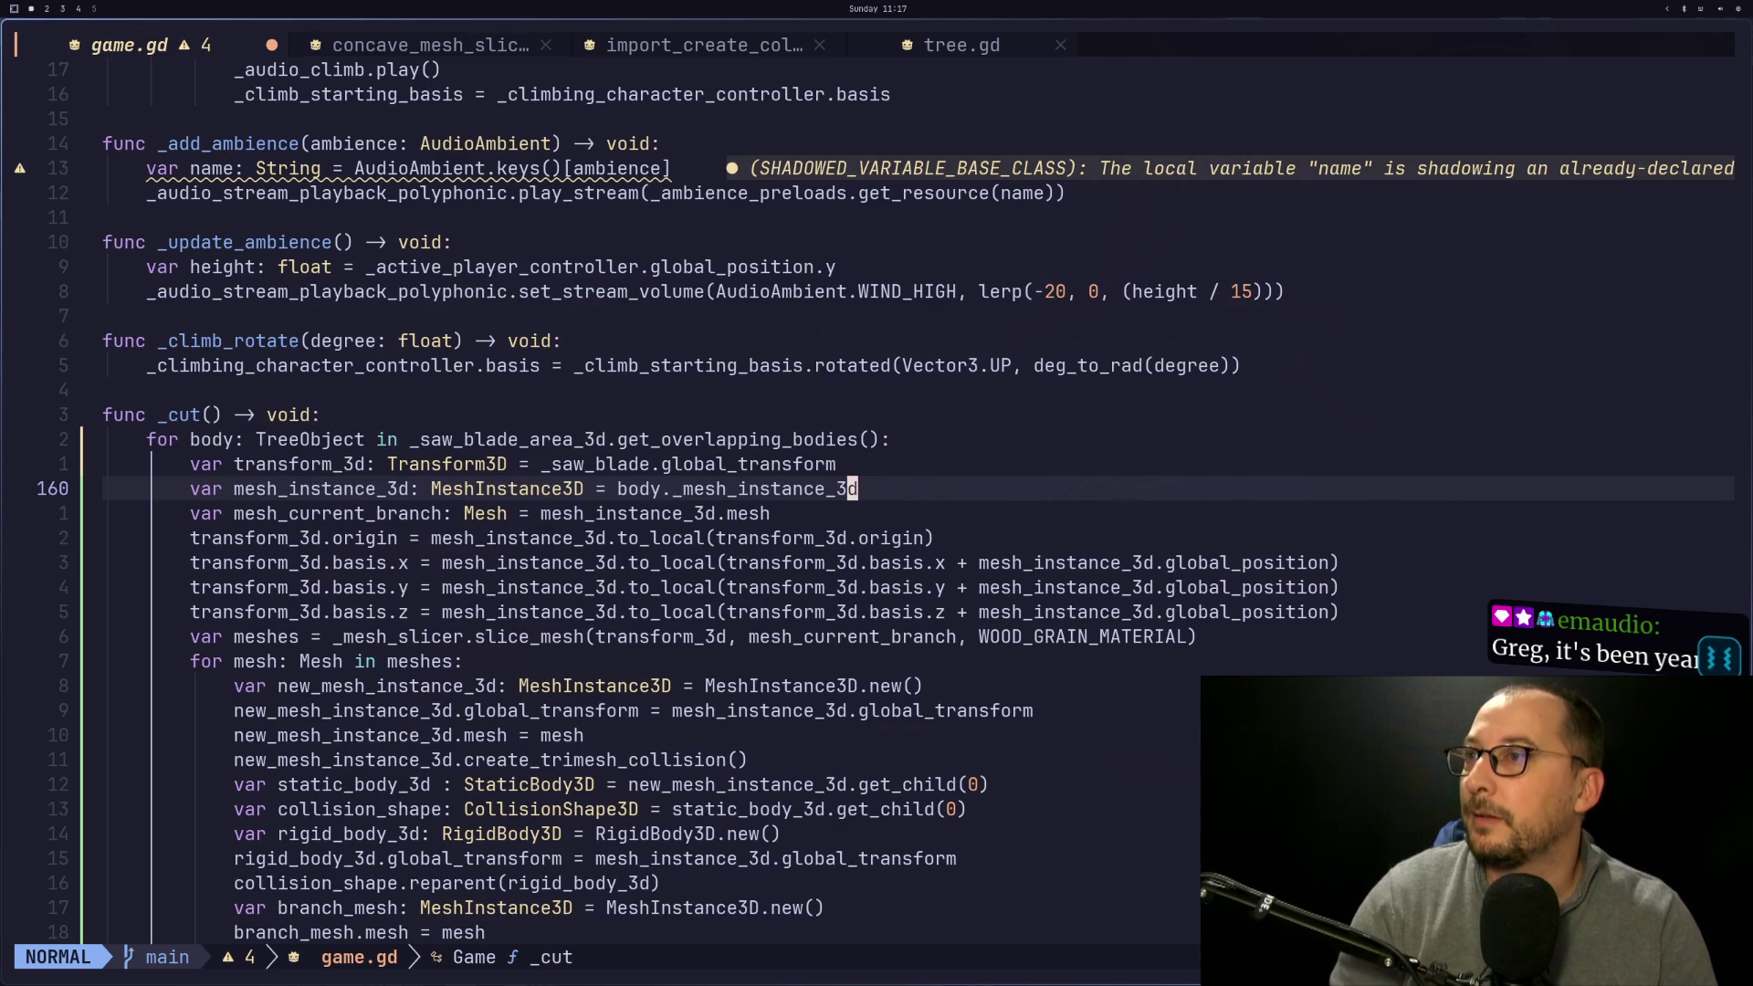
key("super+2")
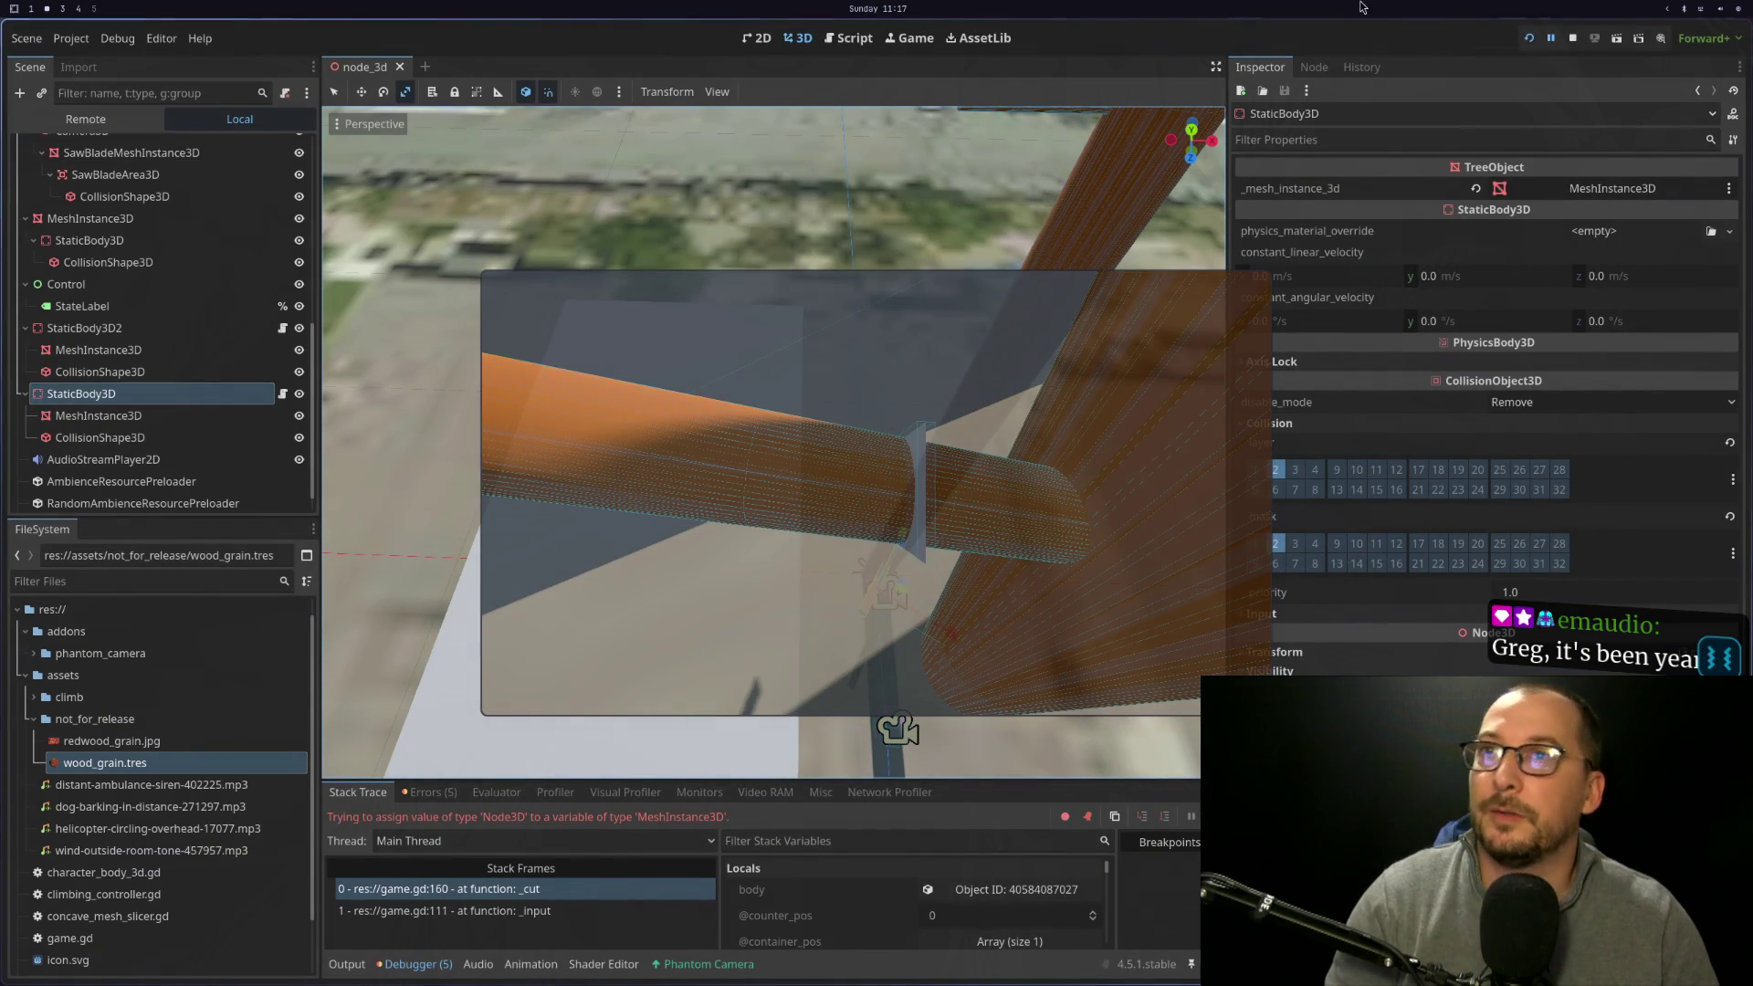
Relaunch the game to test sawing a branch, then stop it
left_click(1533, 39)
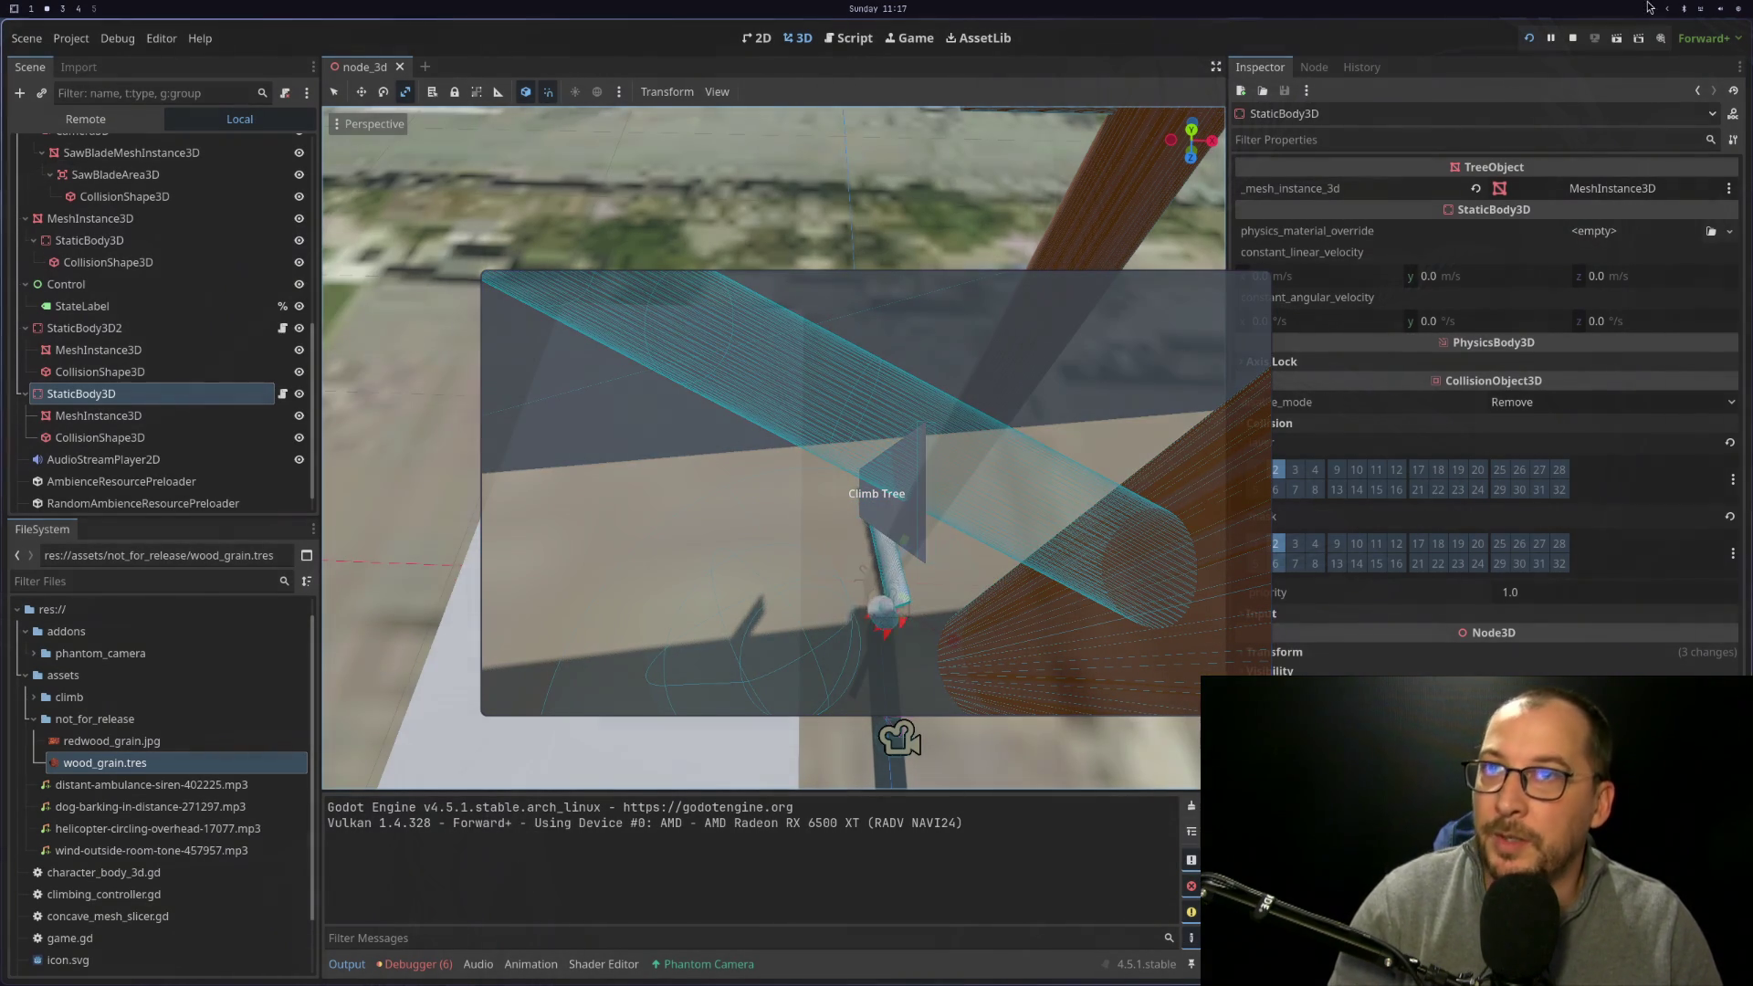
left_click(1570, 39)
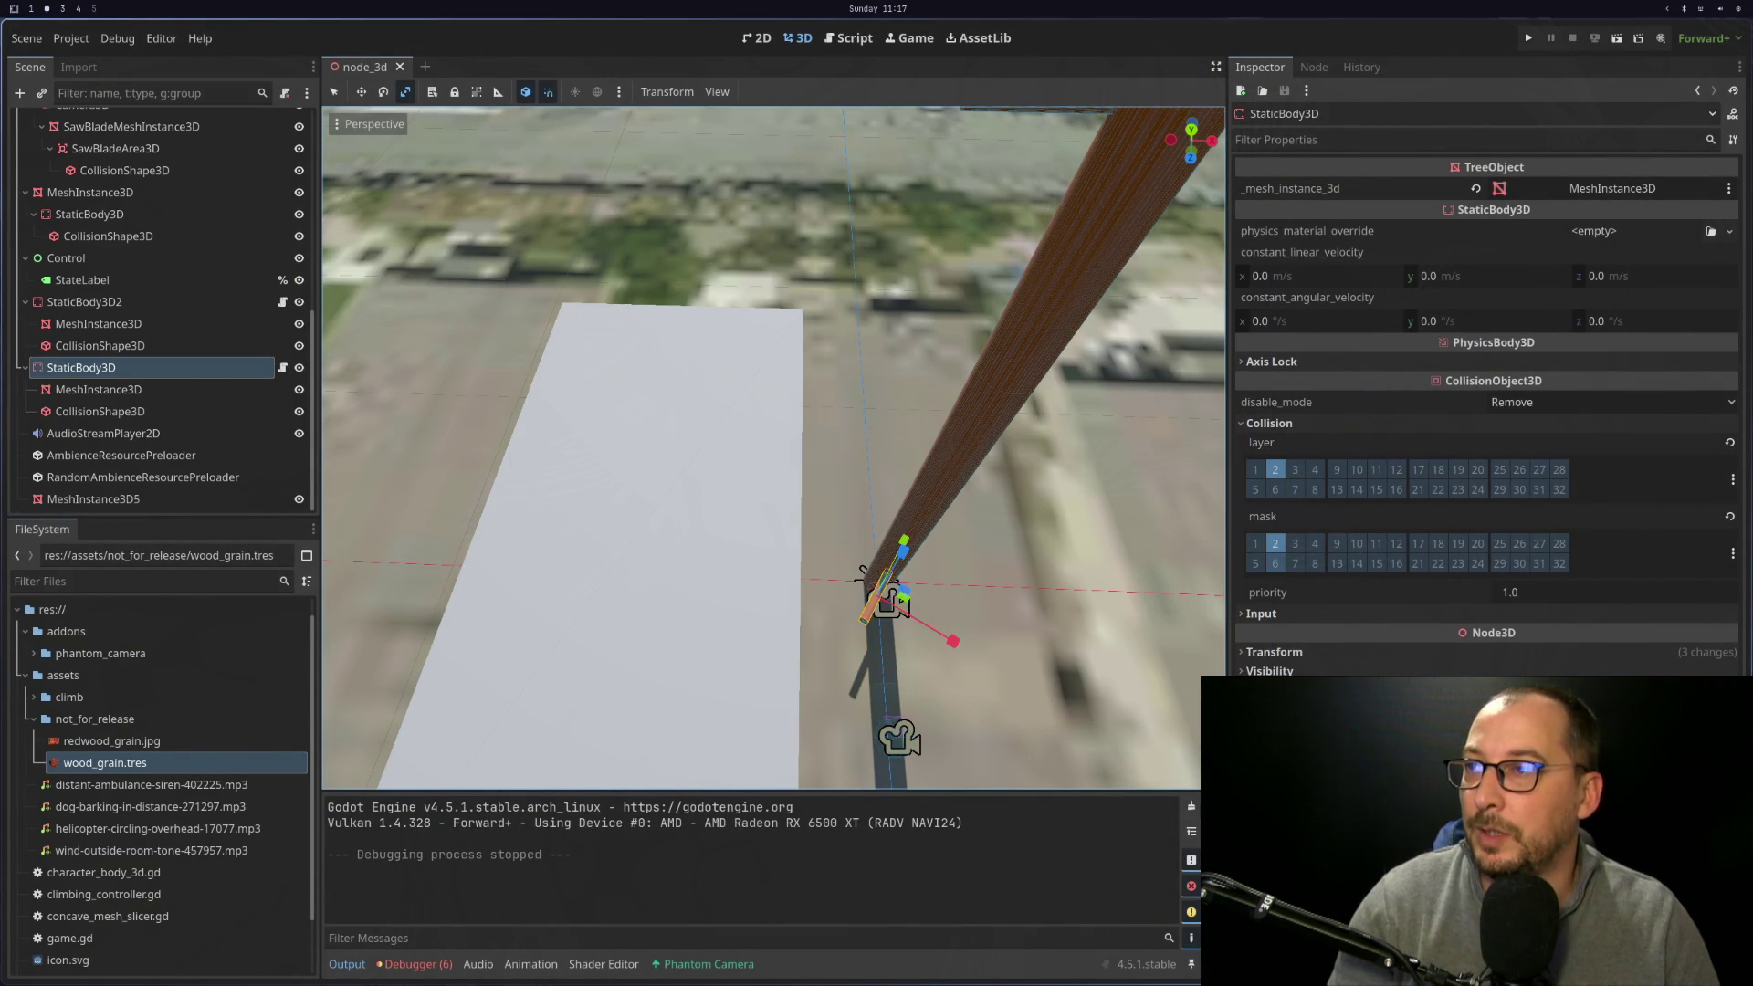
Return to the Neovim workspace showing game.gd's _cut loop over TreeObject bodies
key("super+1")
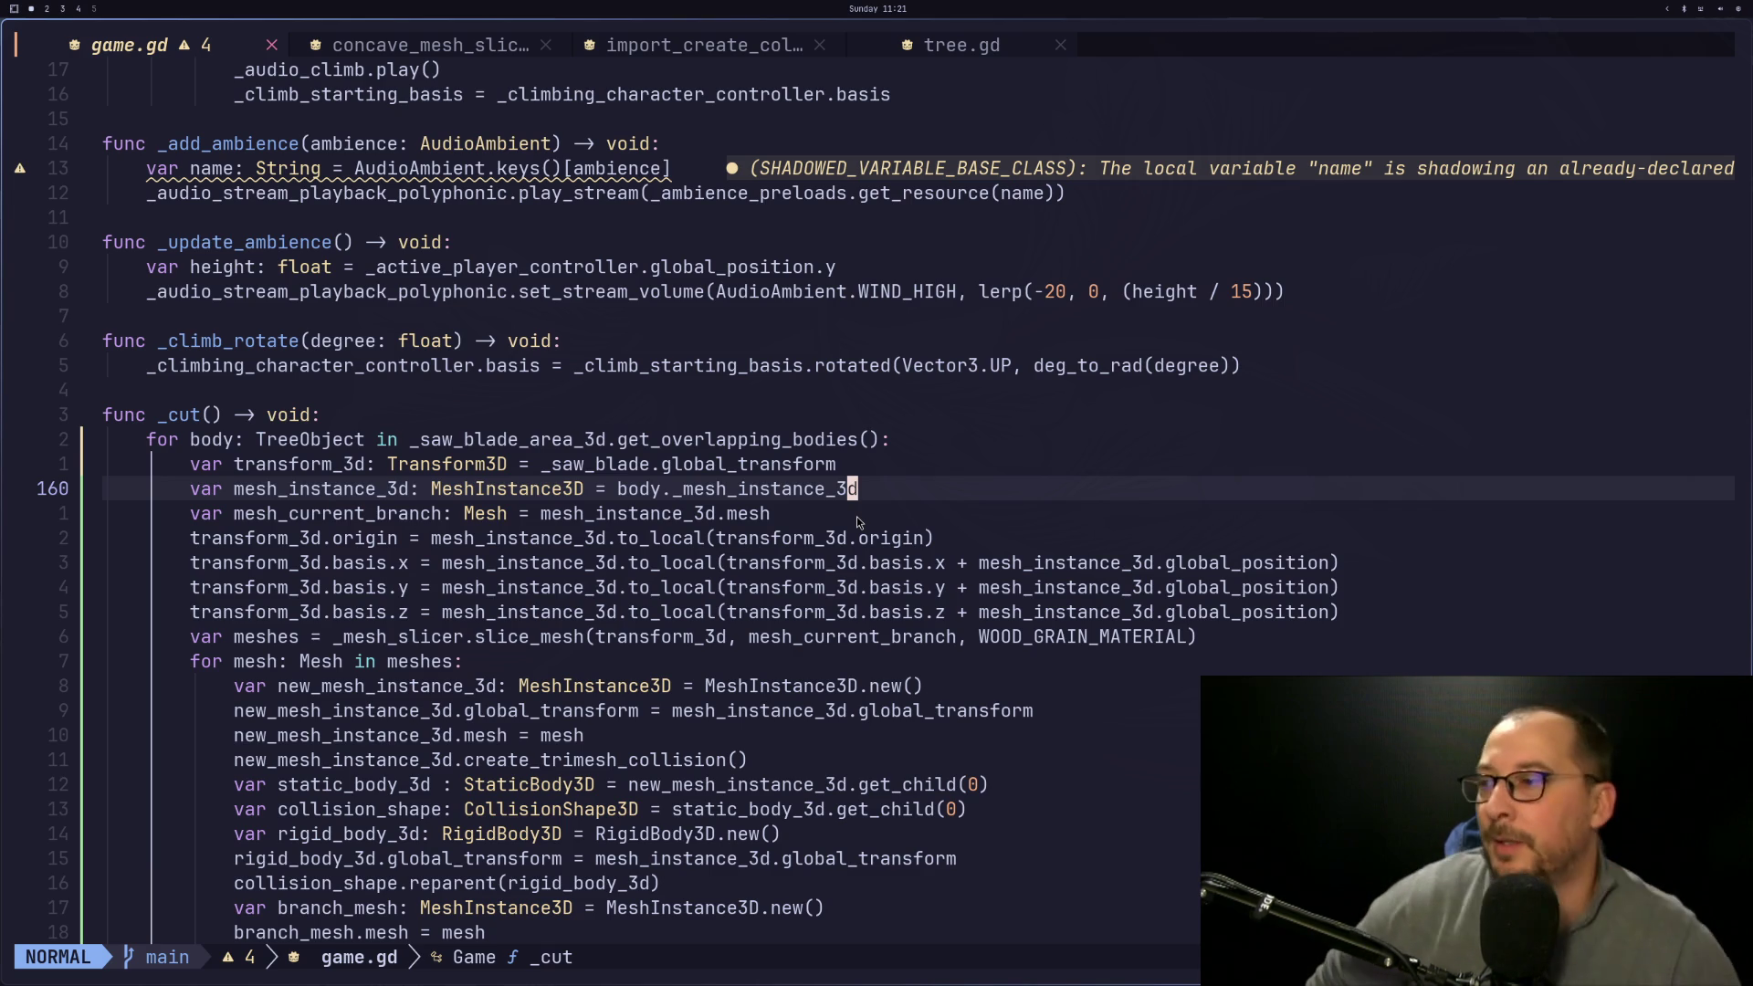
Place the caret on the static_body_3d.queue_free() line, then switch to the Godot editor
scroll(957, 513, "down", 7)
scroll(942, 507, "up", 2)
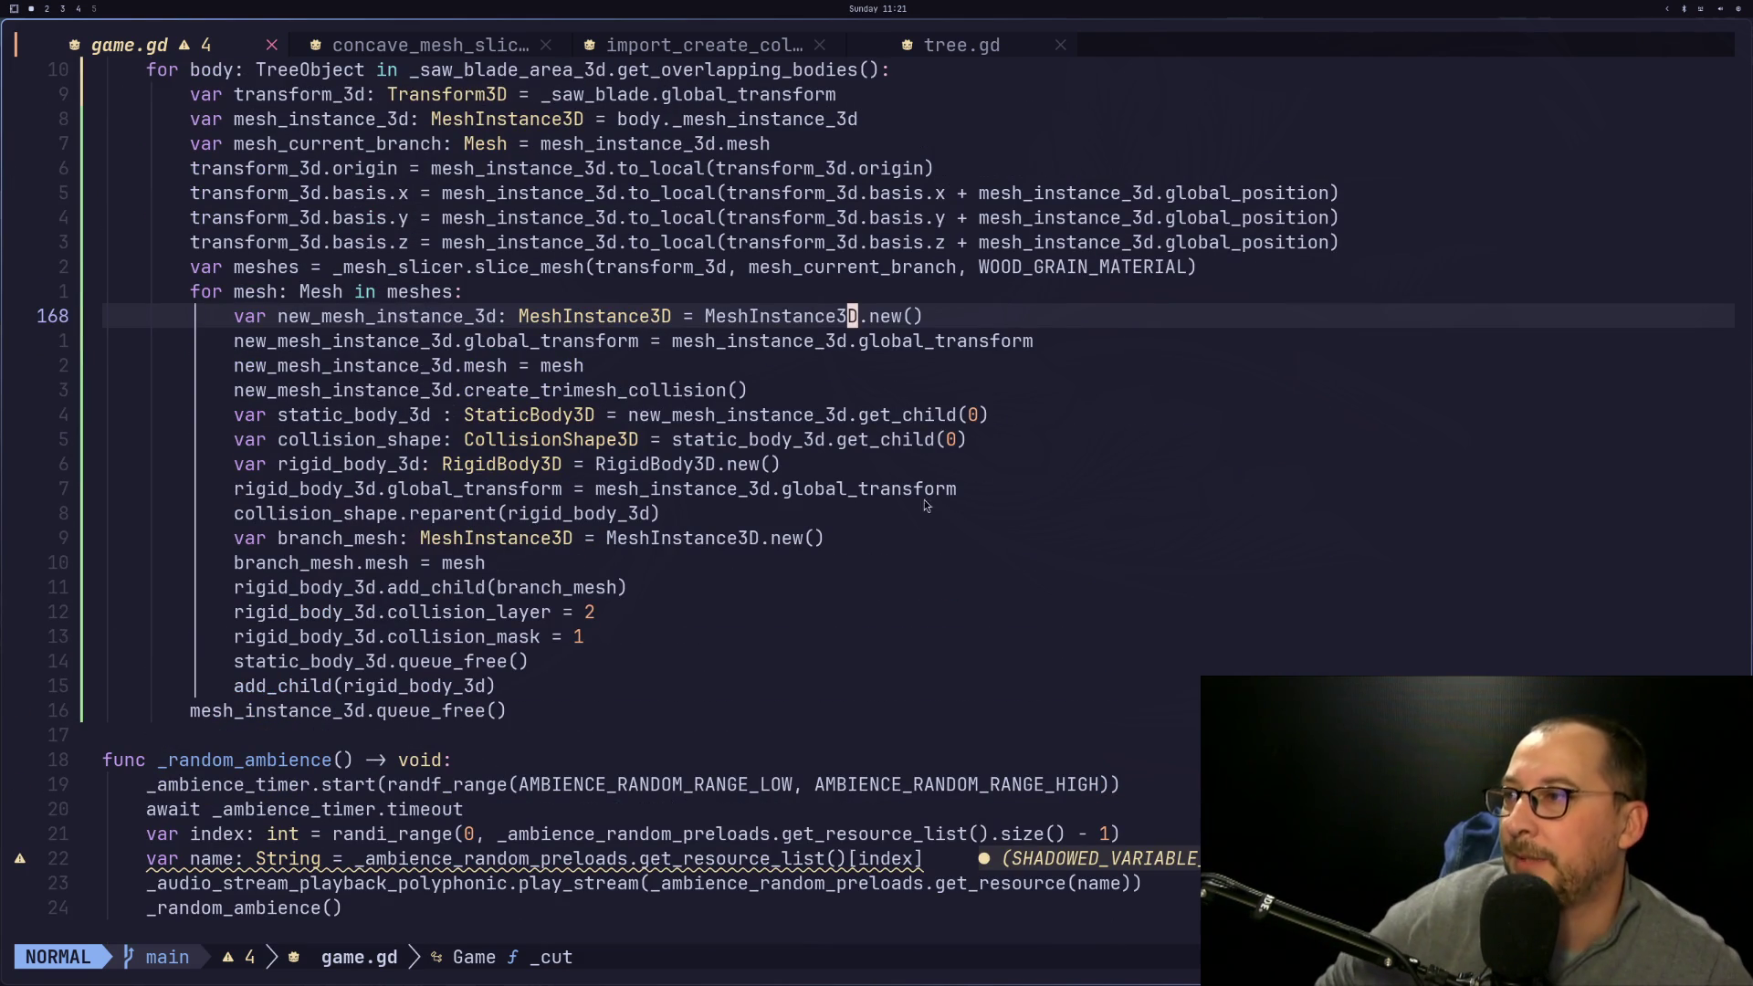
left_click(358, 664)
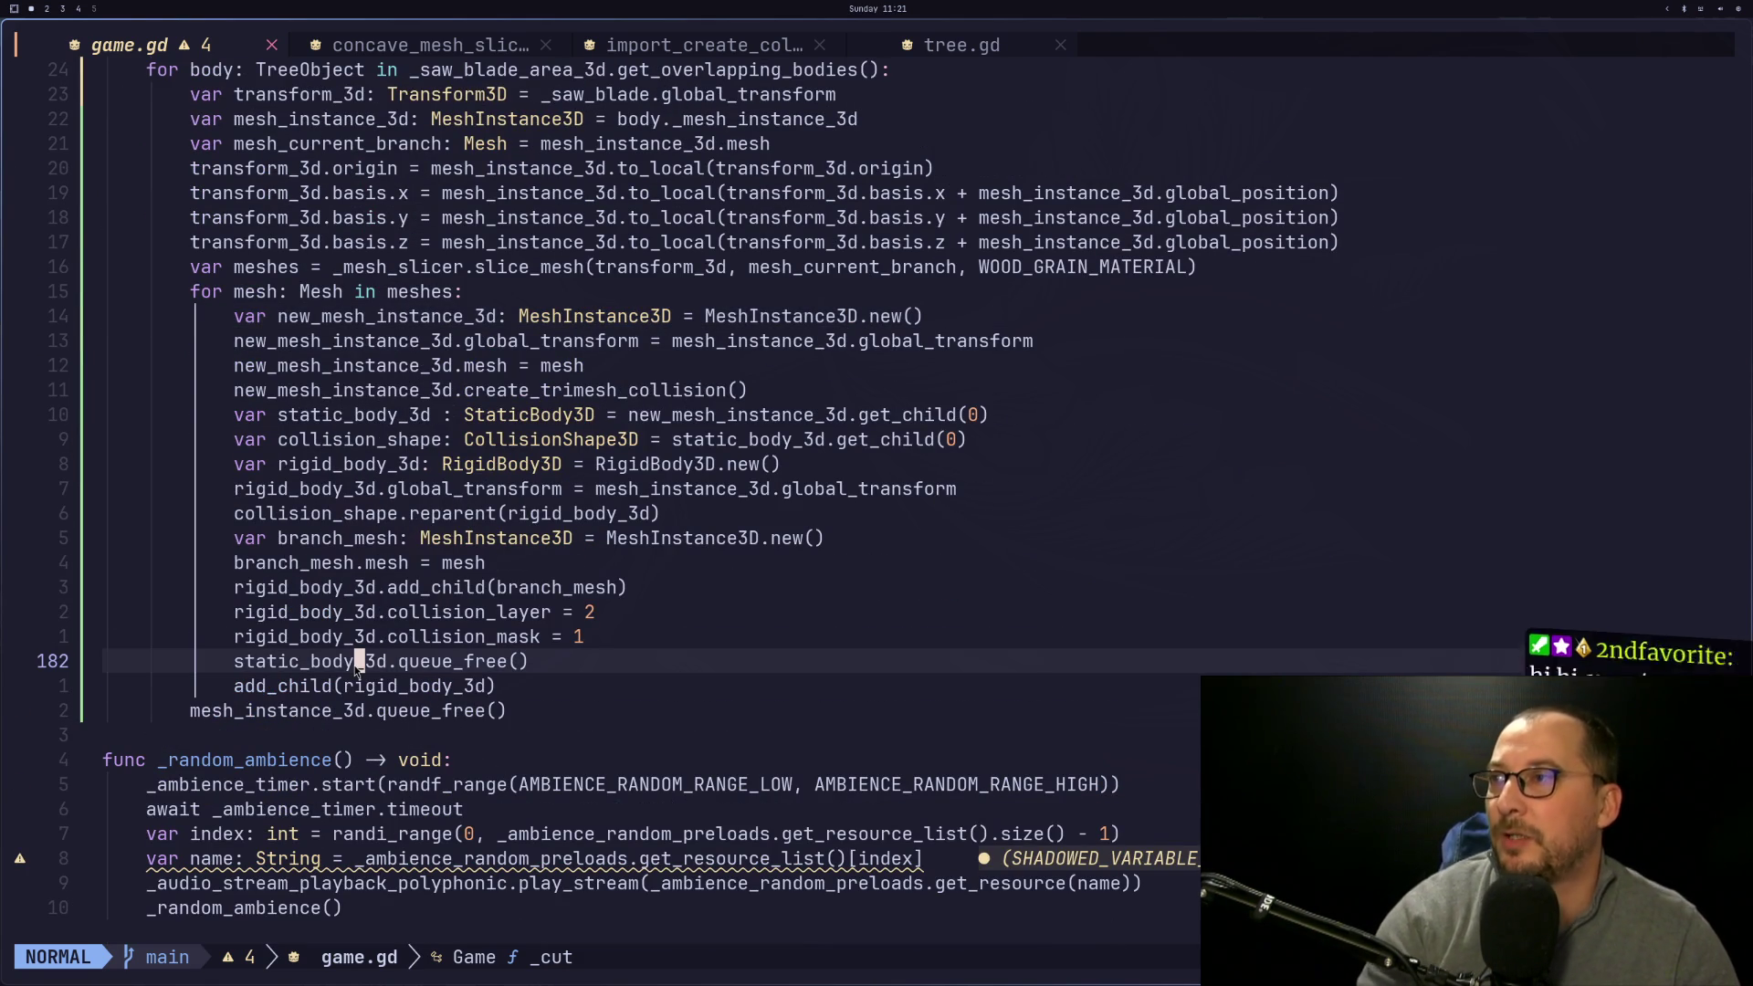
key("super+2")
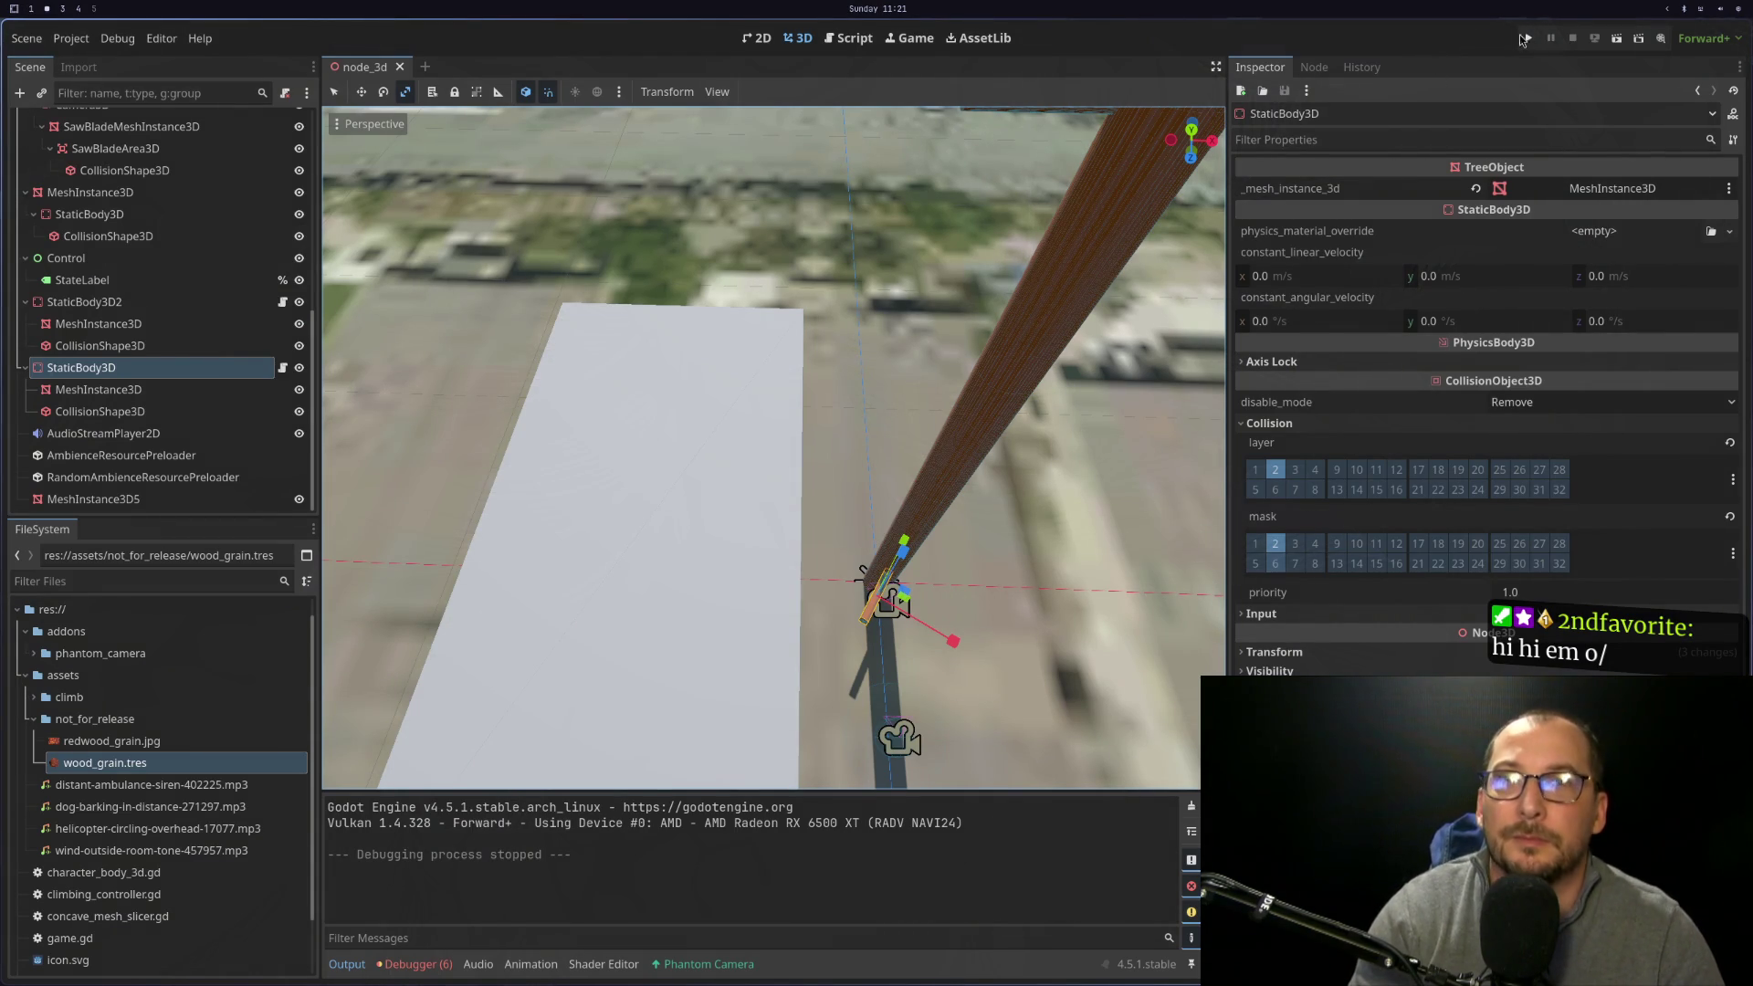
left_click(1525, 39)
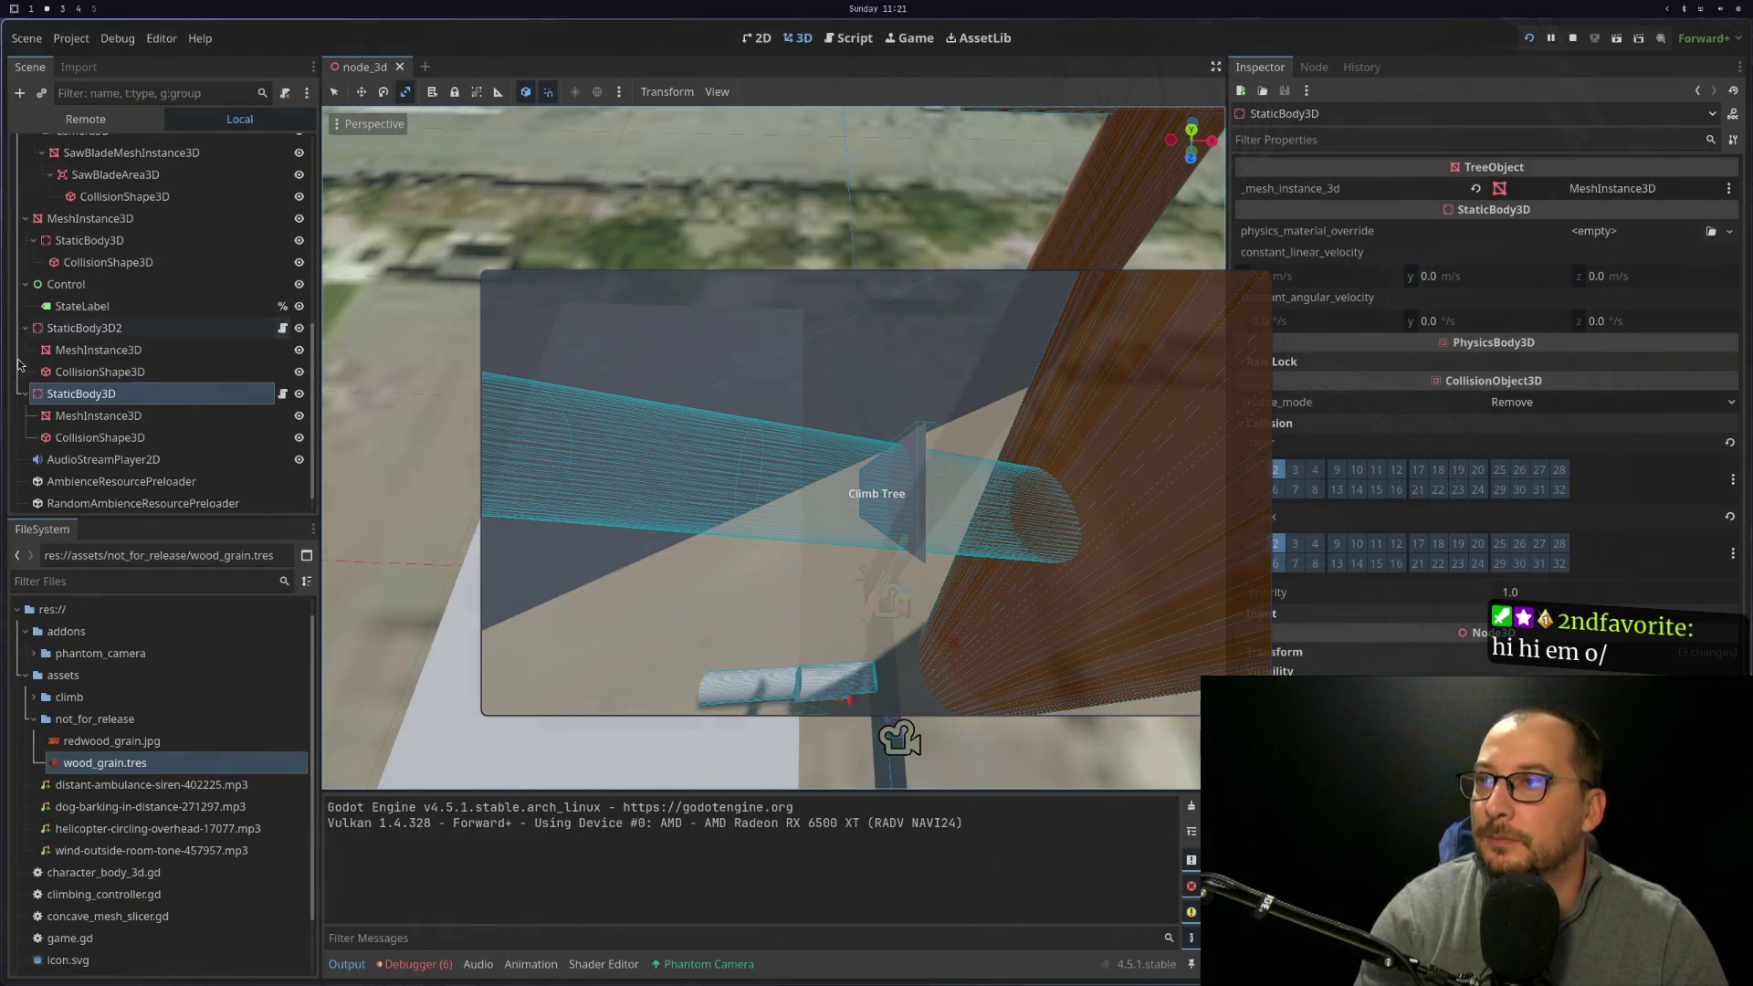
left_click(85, 119)
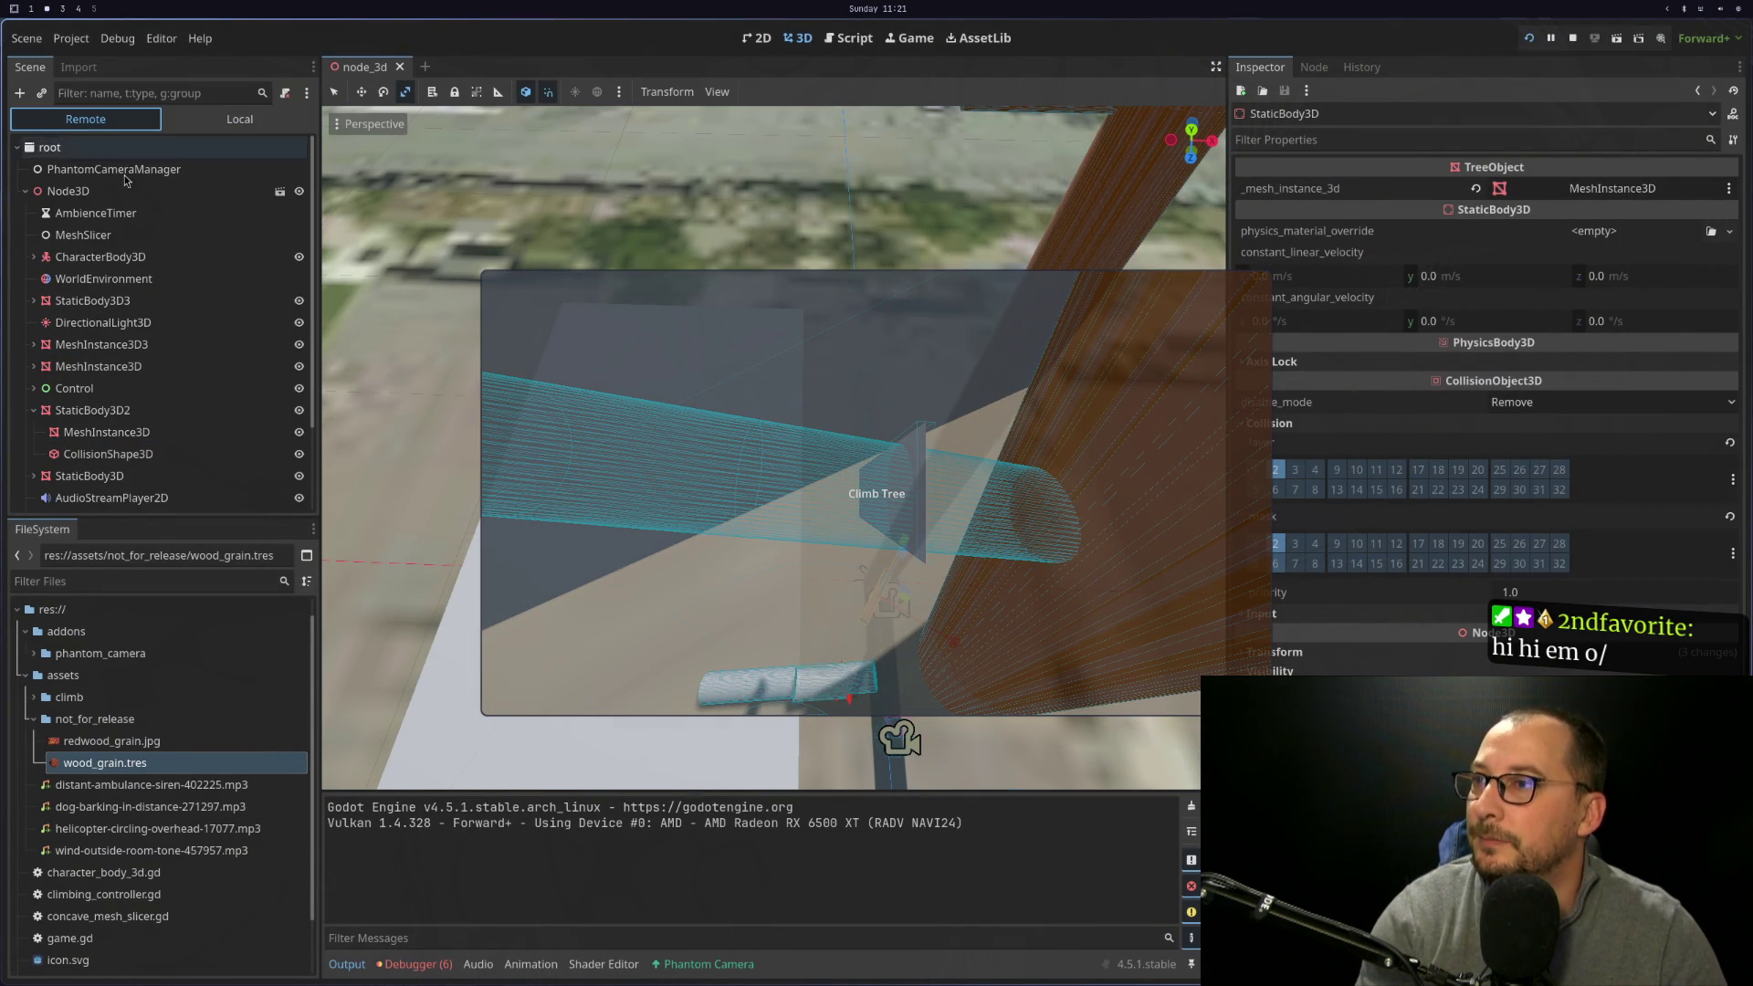
scroll(132, 274, "down", 2)
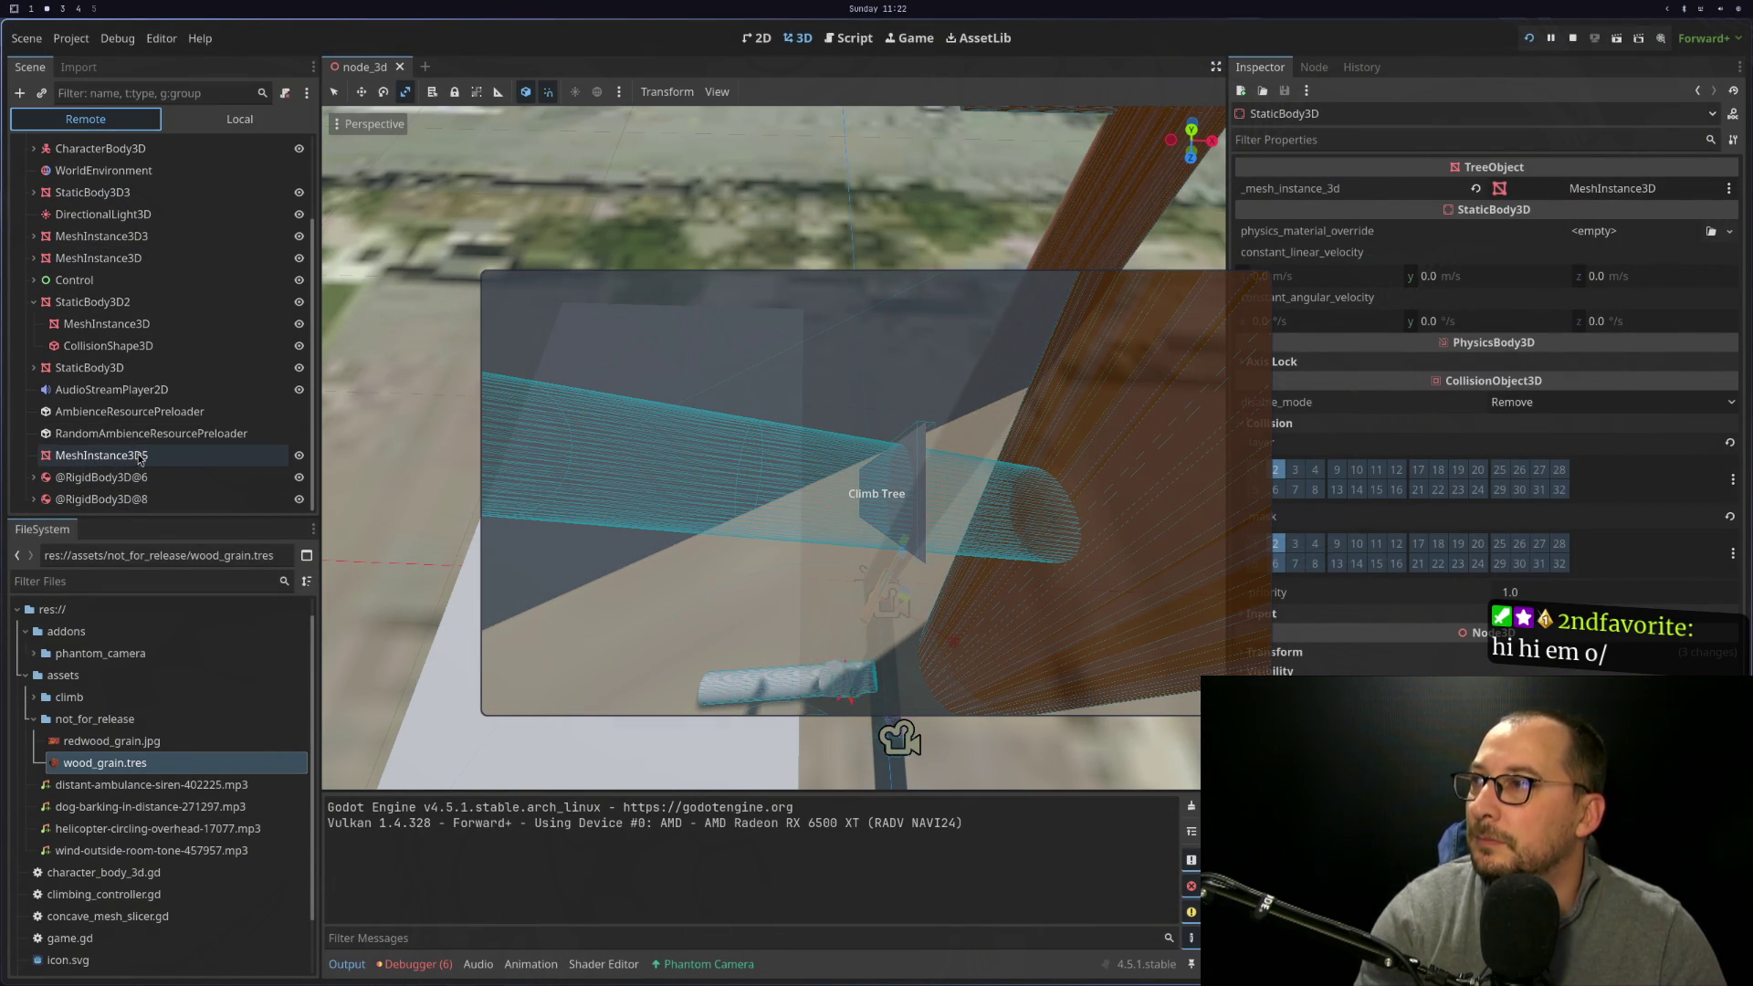
left_click(142, 477)
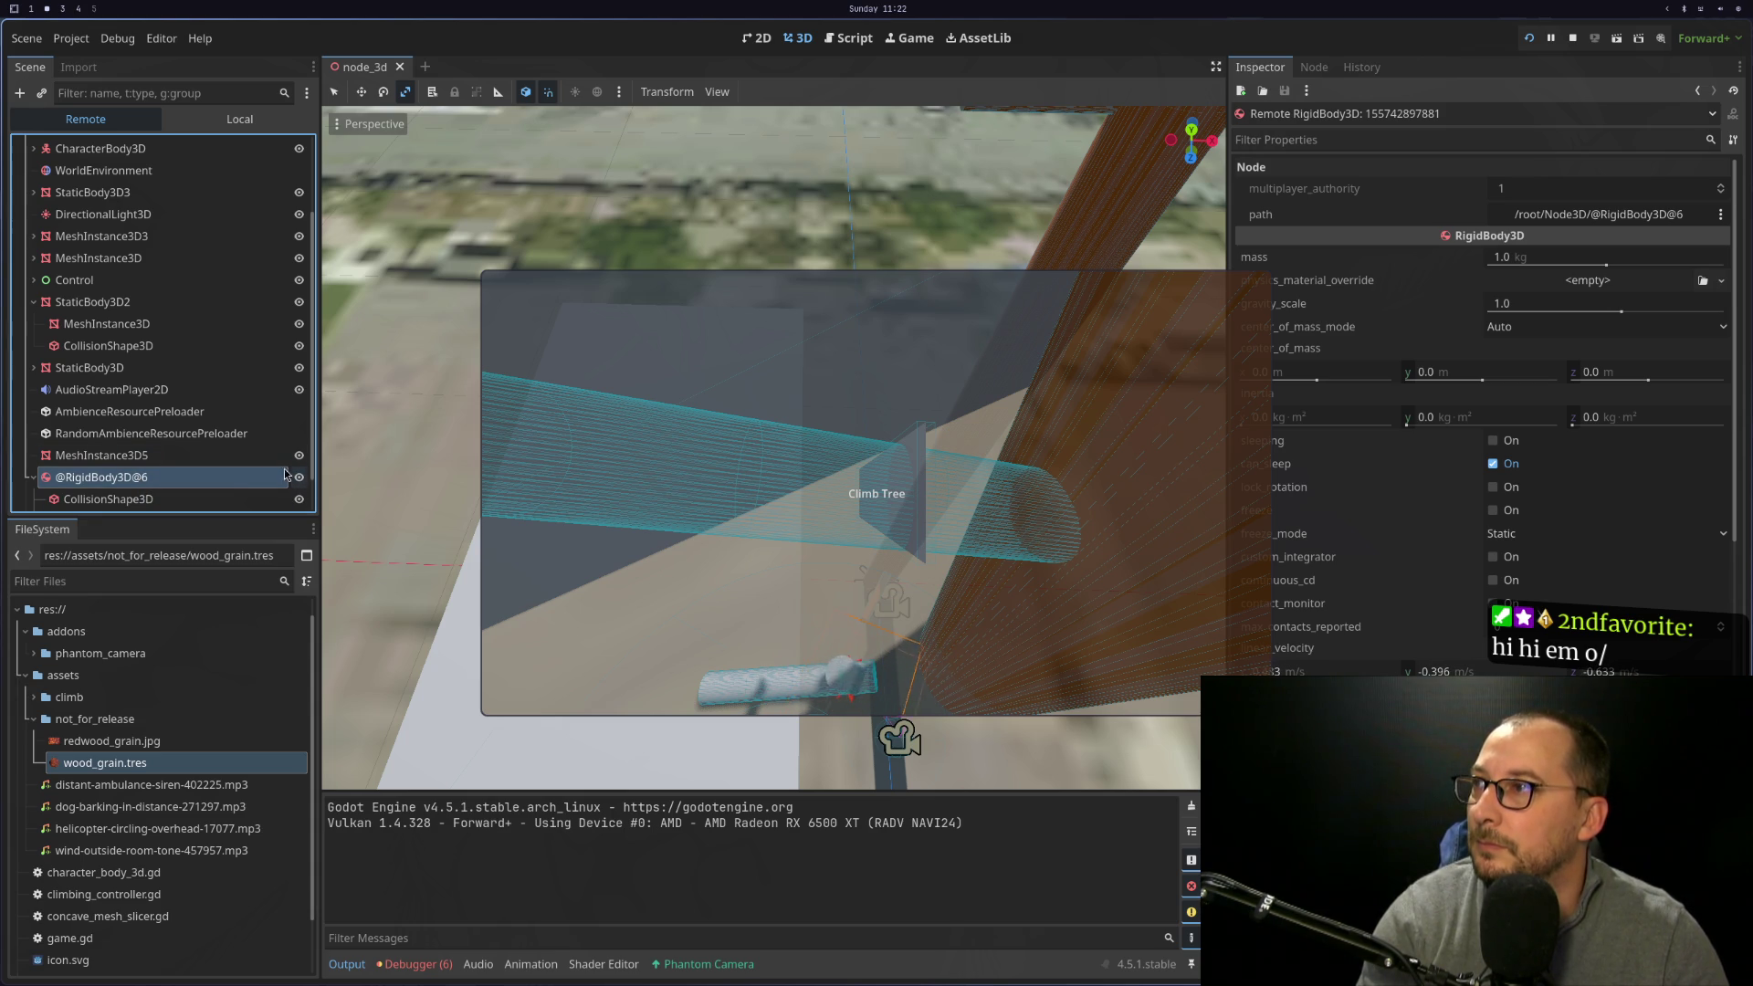
Inspect the leftover StaticBody3D and its CollisionShape3D, checking game.gd in between
left_click(101, 325)
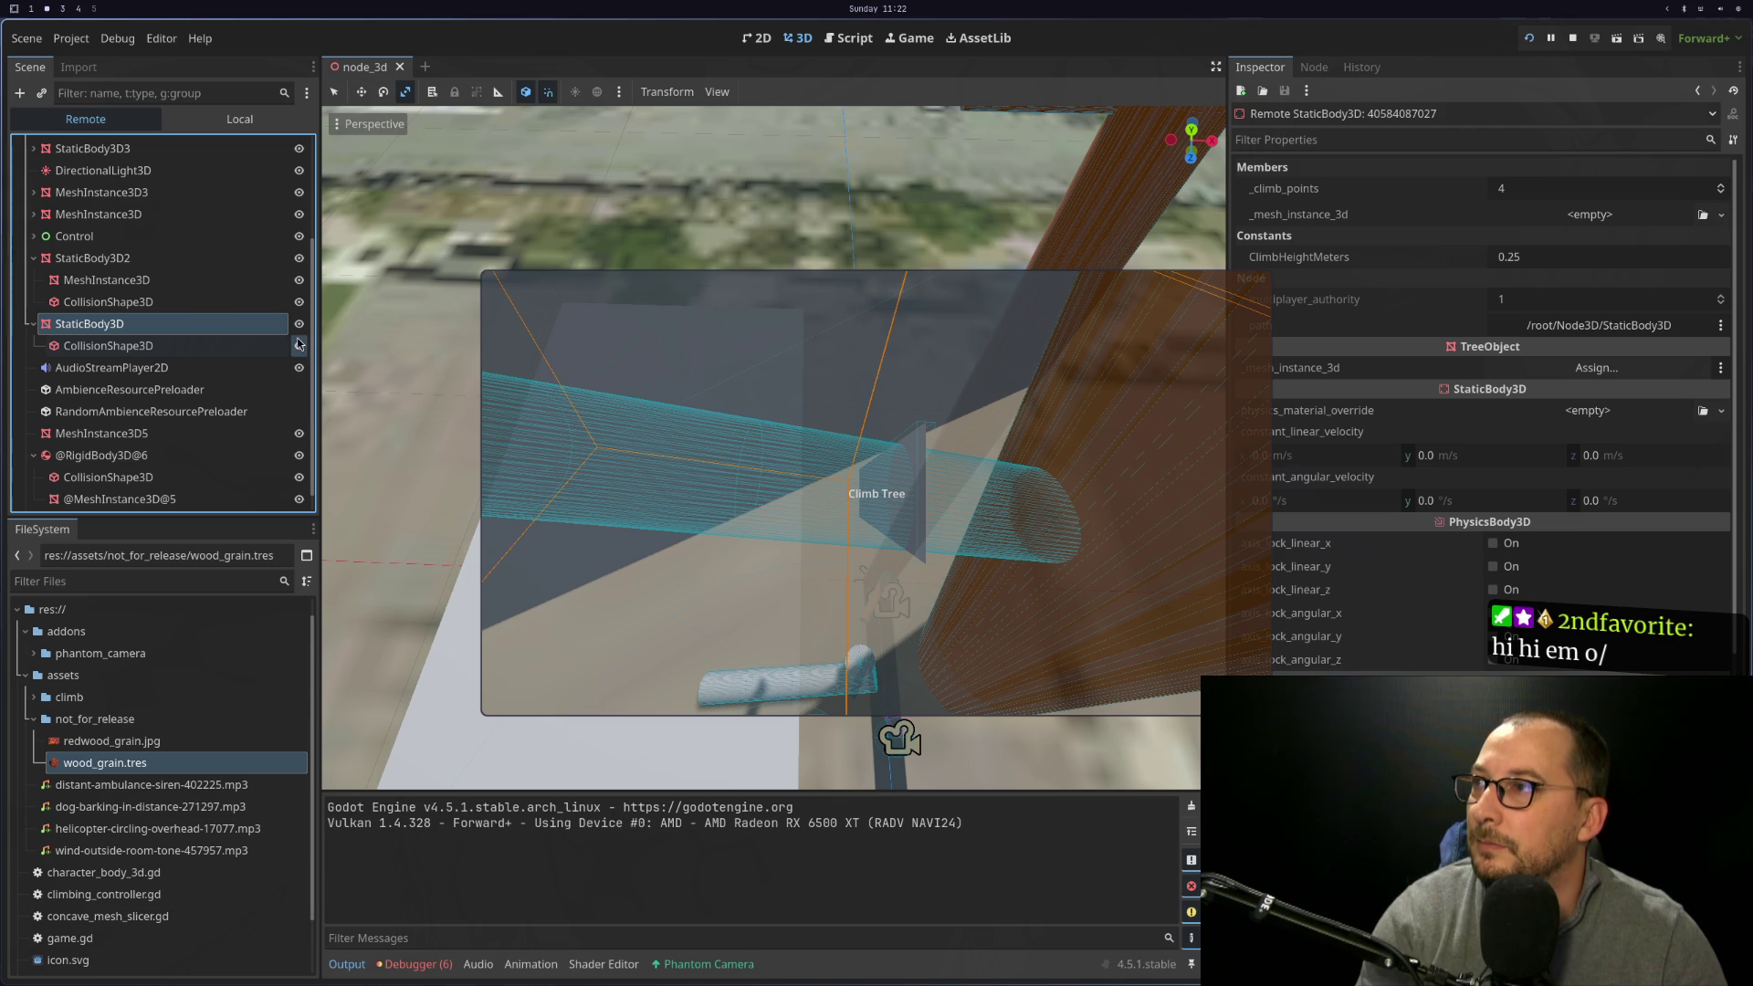
left_click(259, 347)
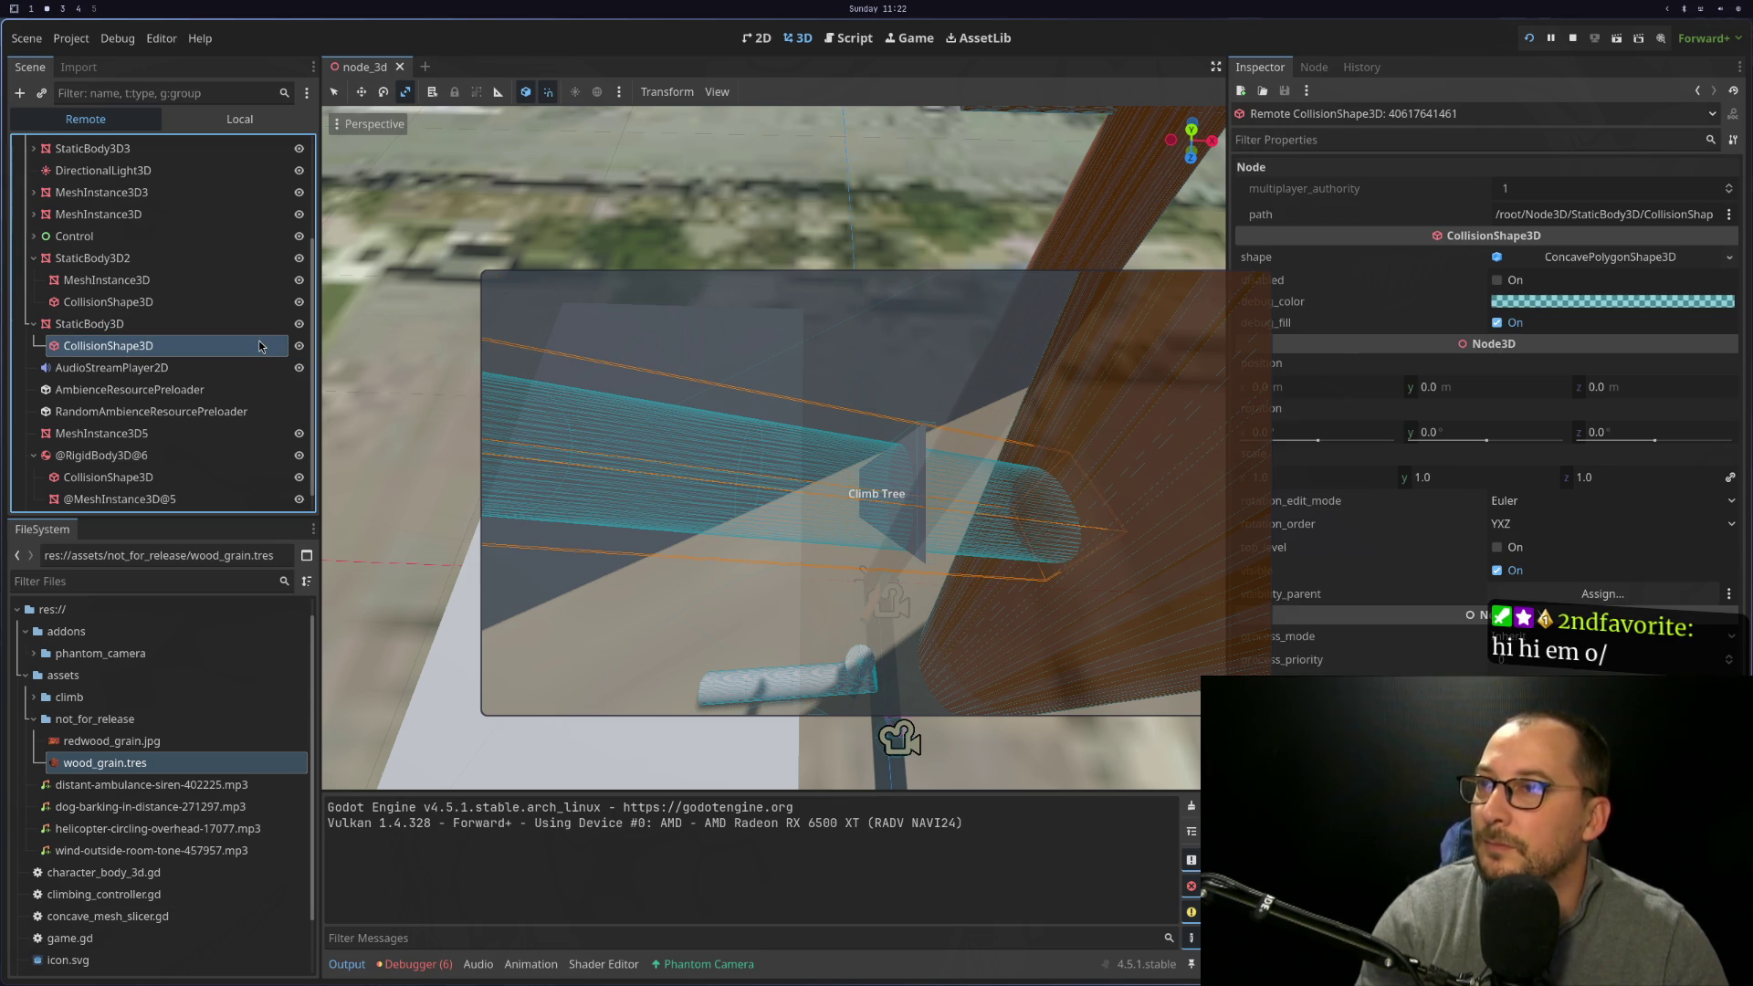
left_click(214, 329)
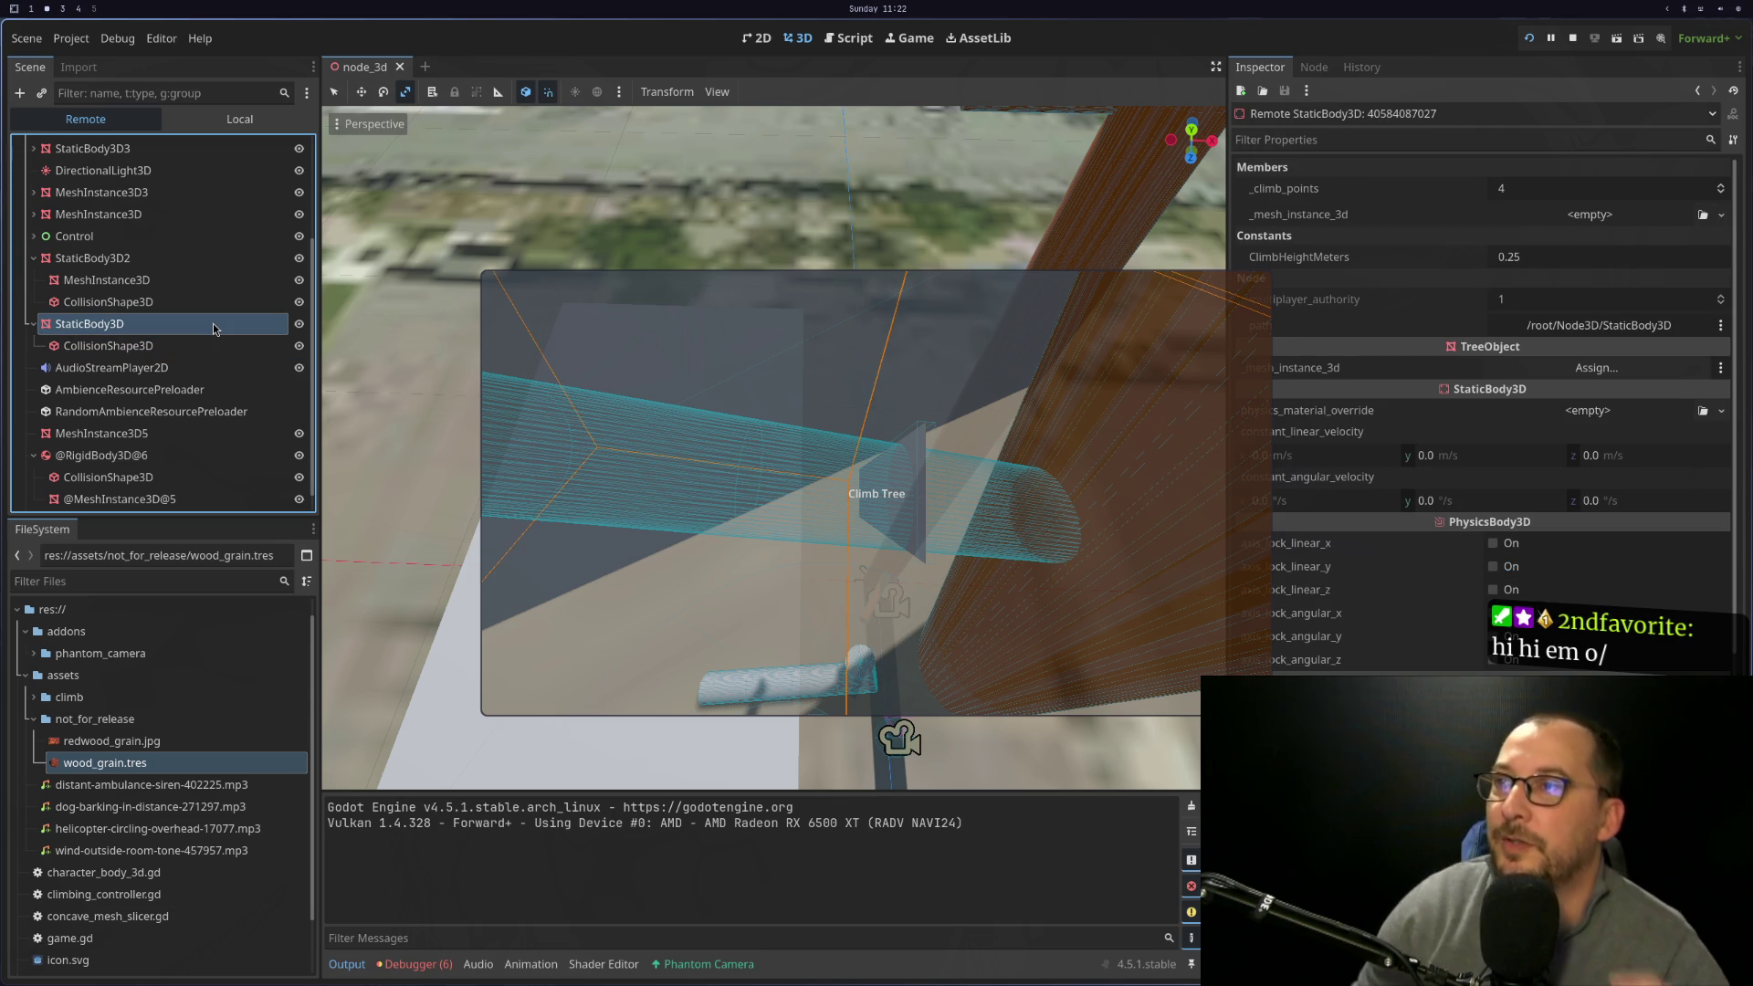
key("super+1")
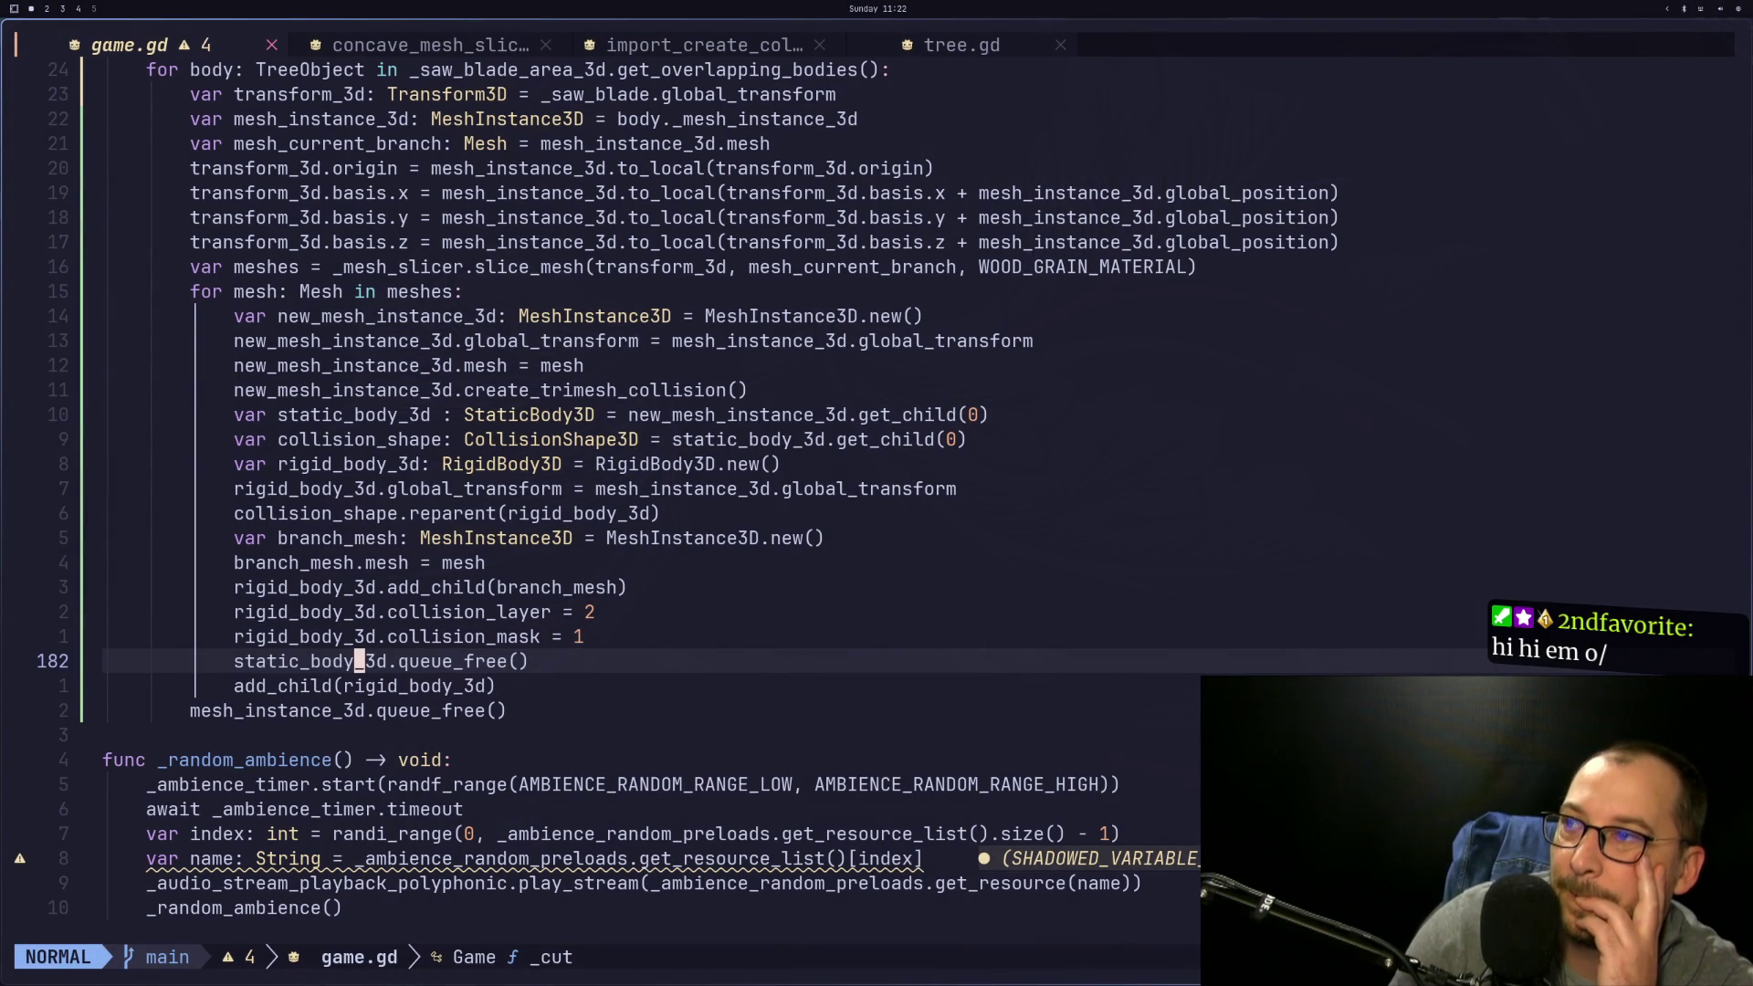
key("super+2")
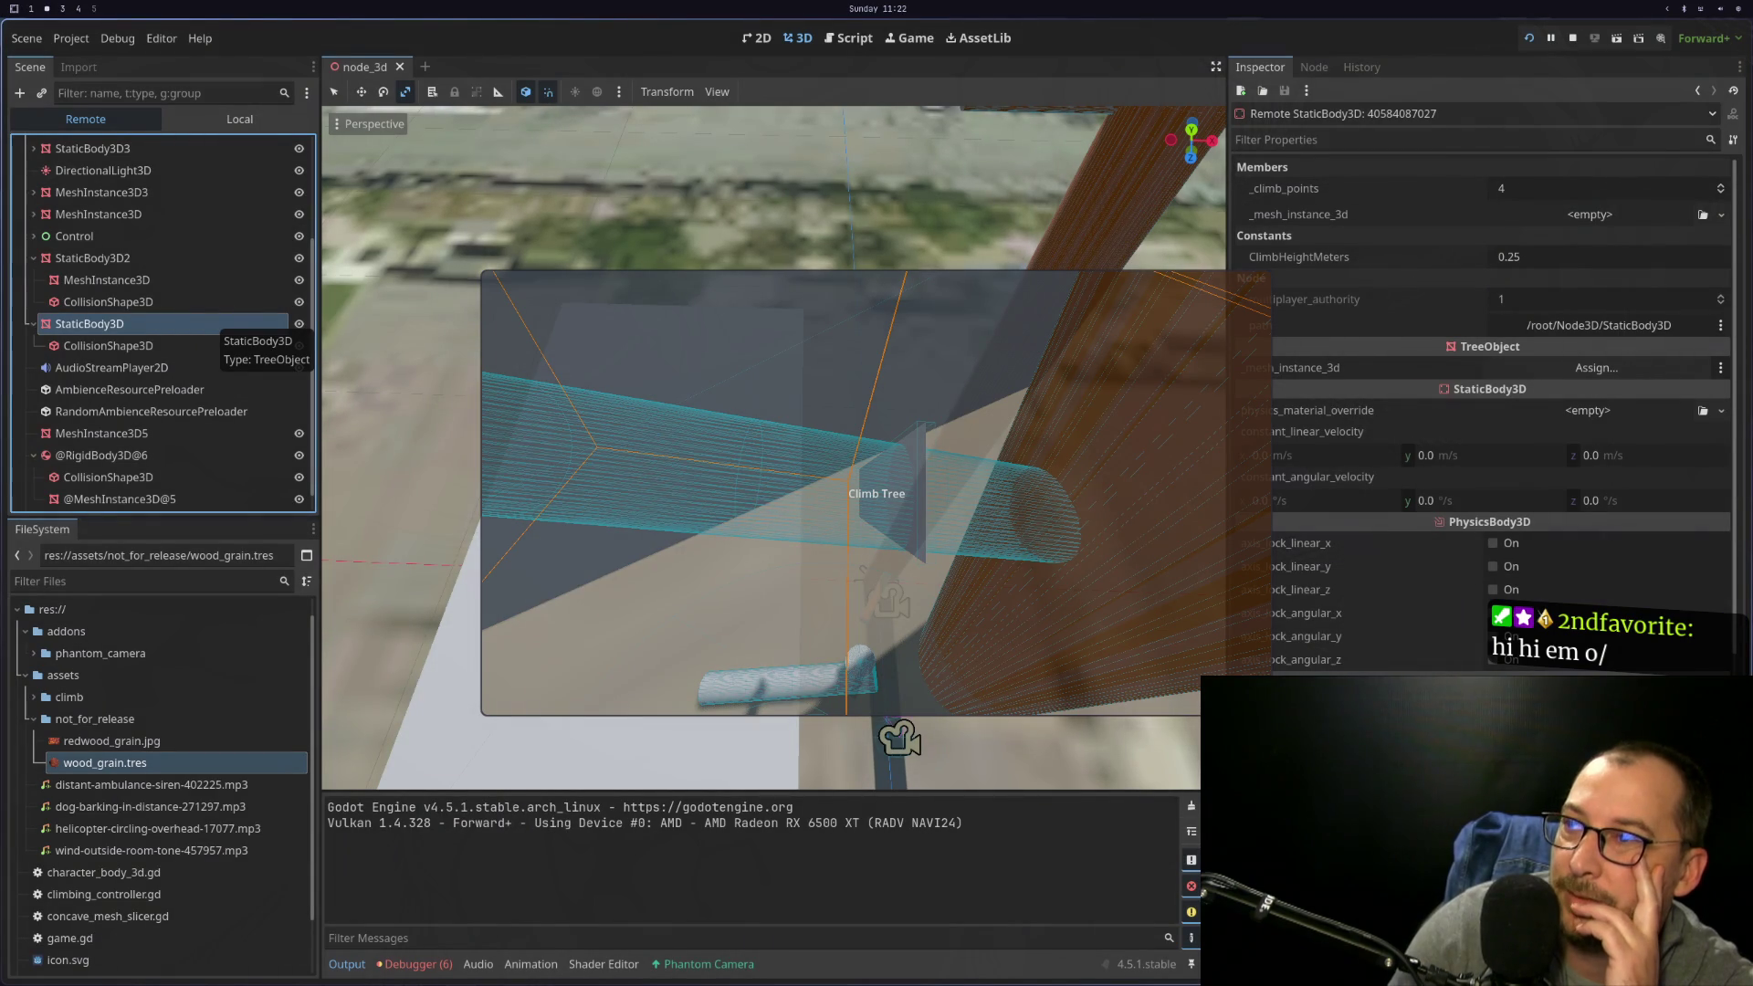
Recheck the remote StaticBody3D and its collision shape, then return to game.gd in Neovim
key("super+1")
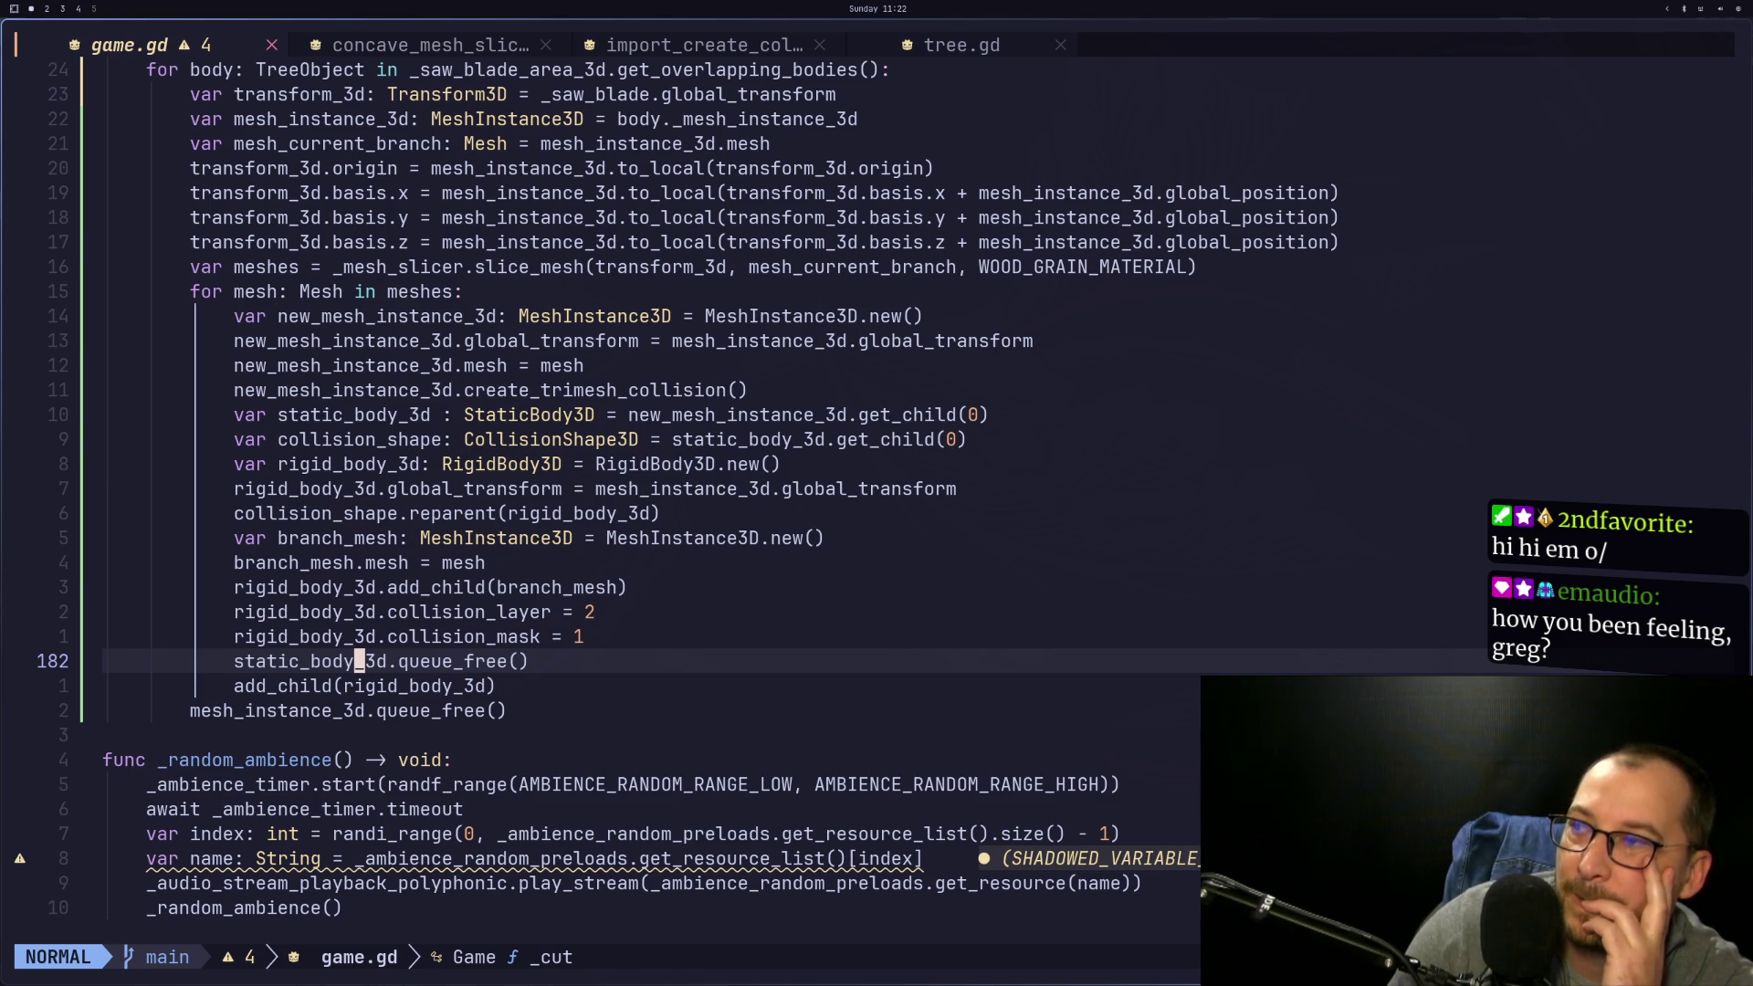
key("super+2")
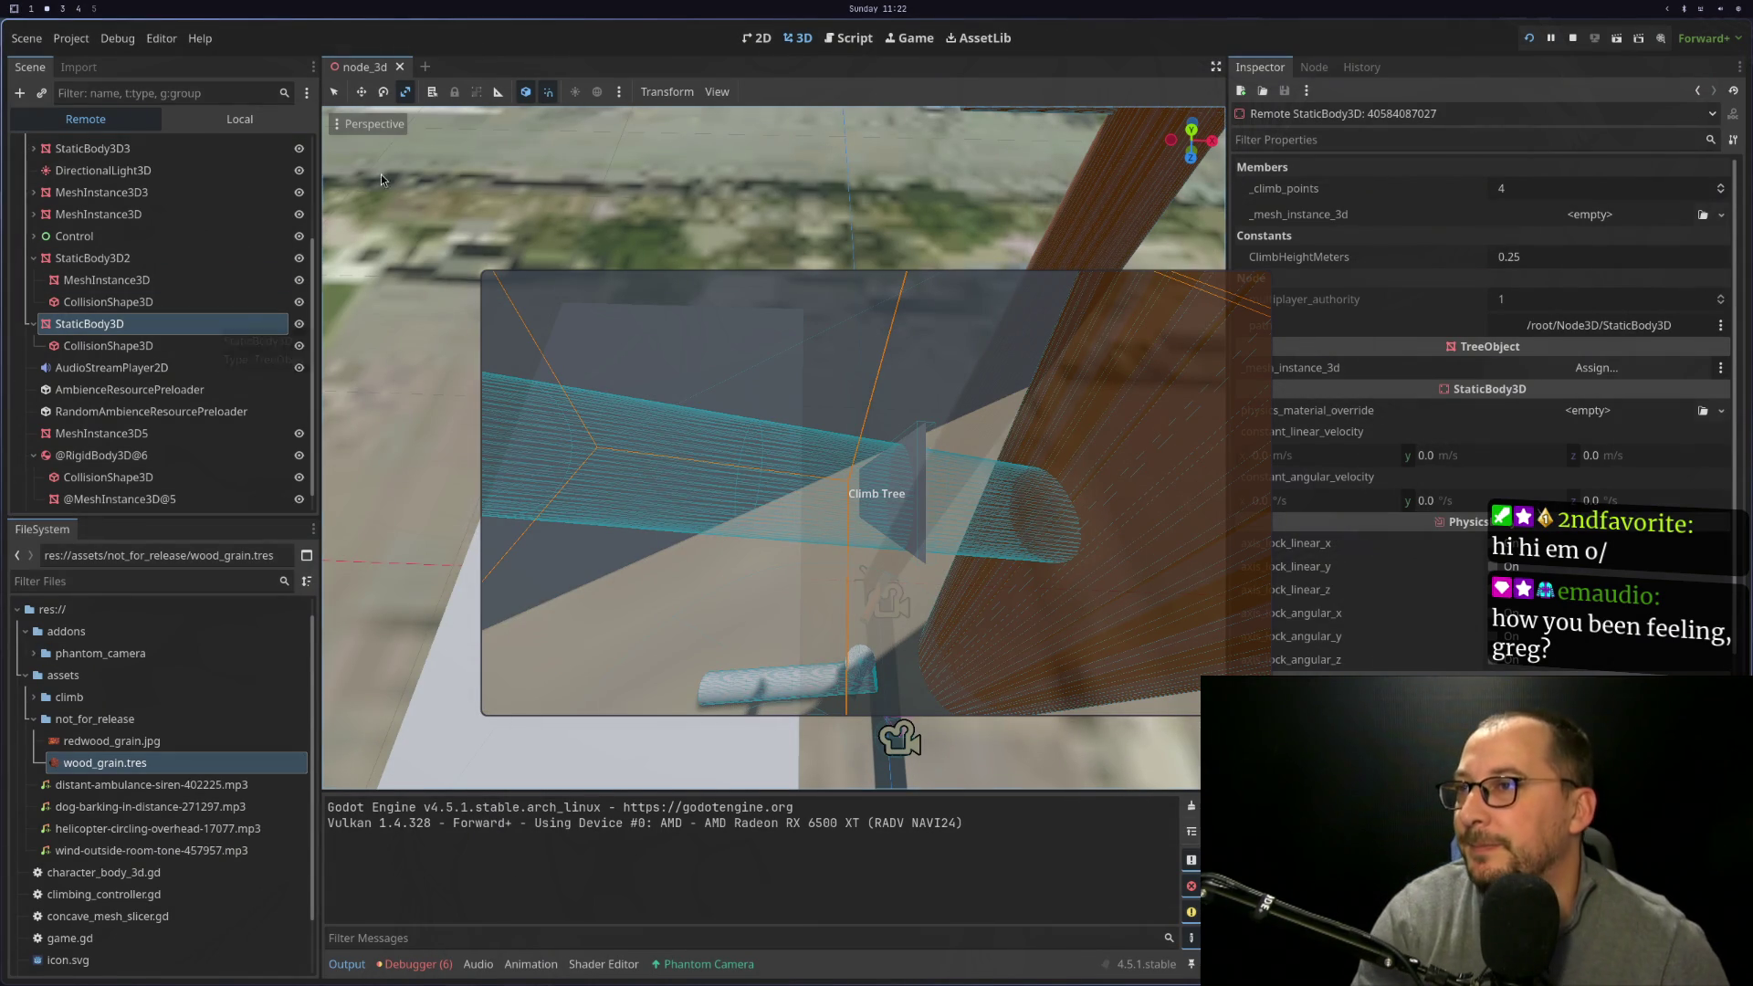
left_click(212, 346)
left_click(211, 326)
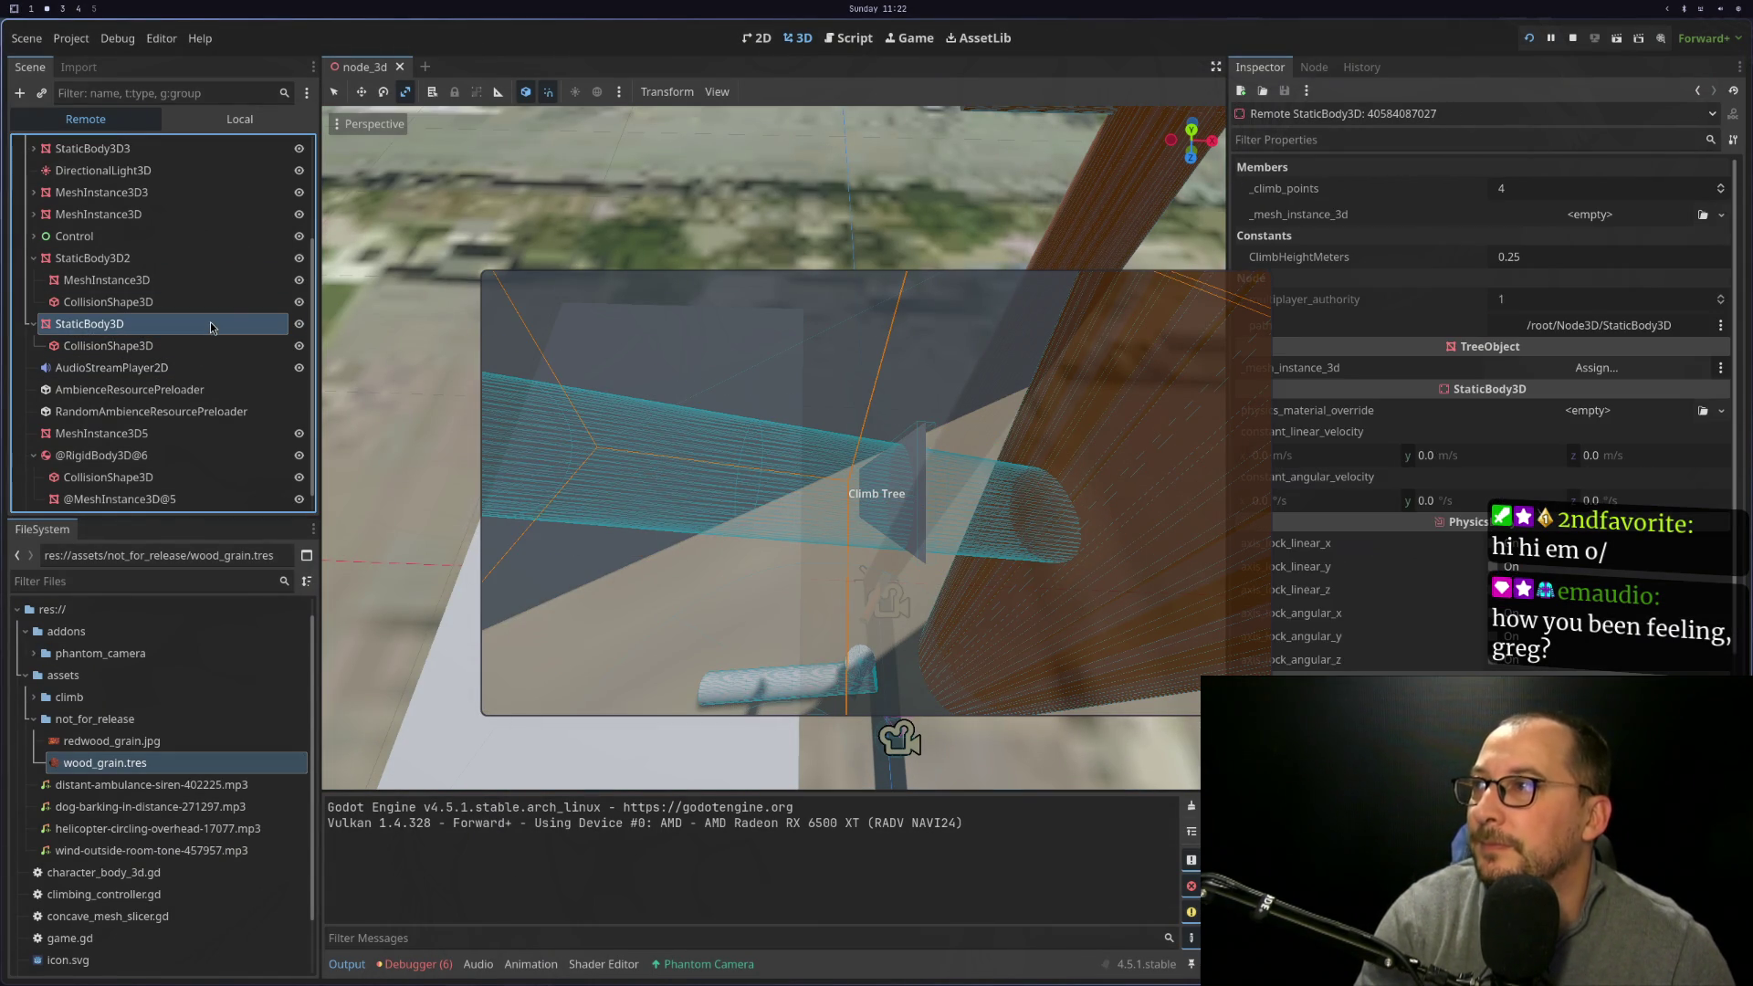
key("super+1")
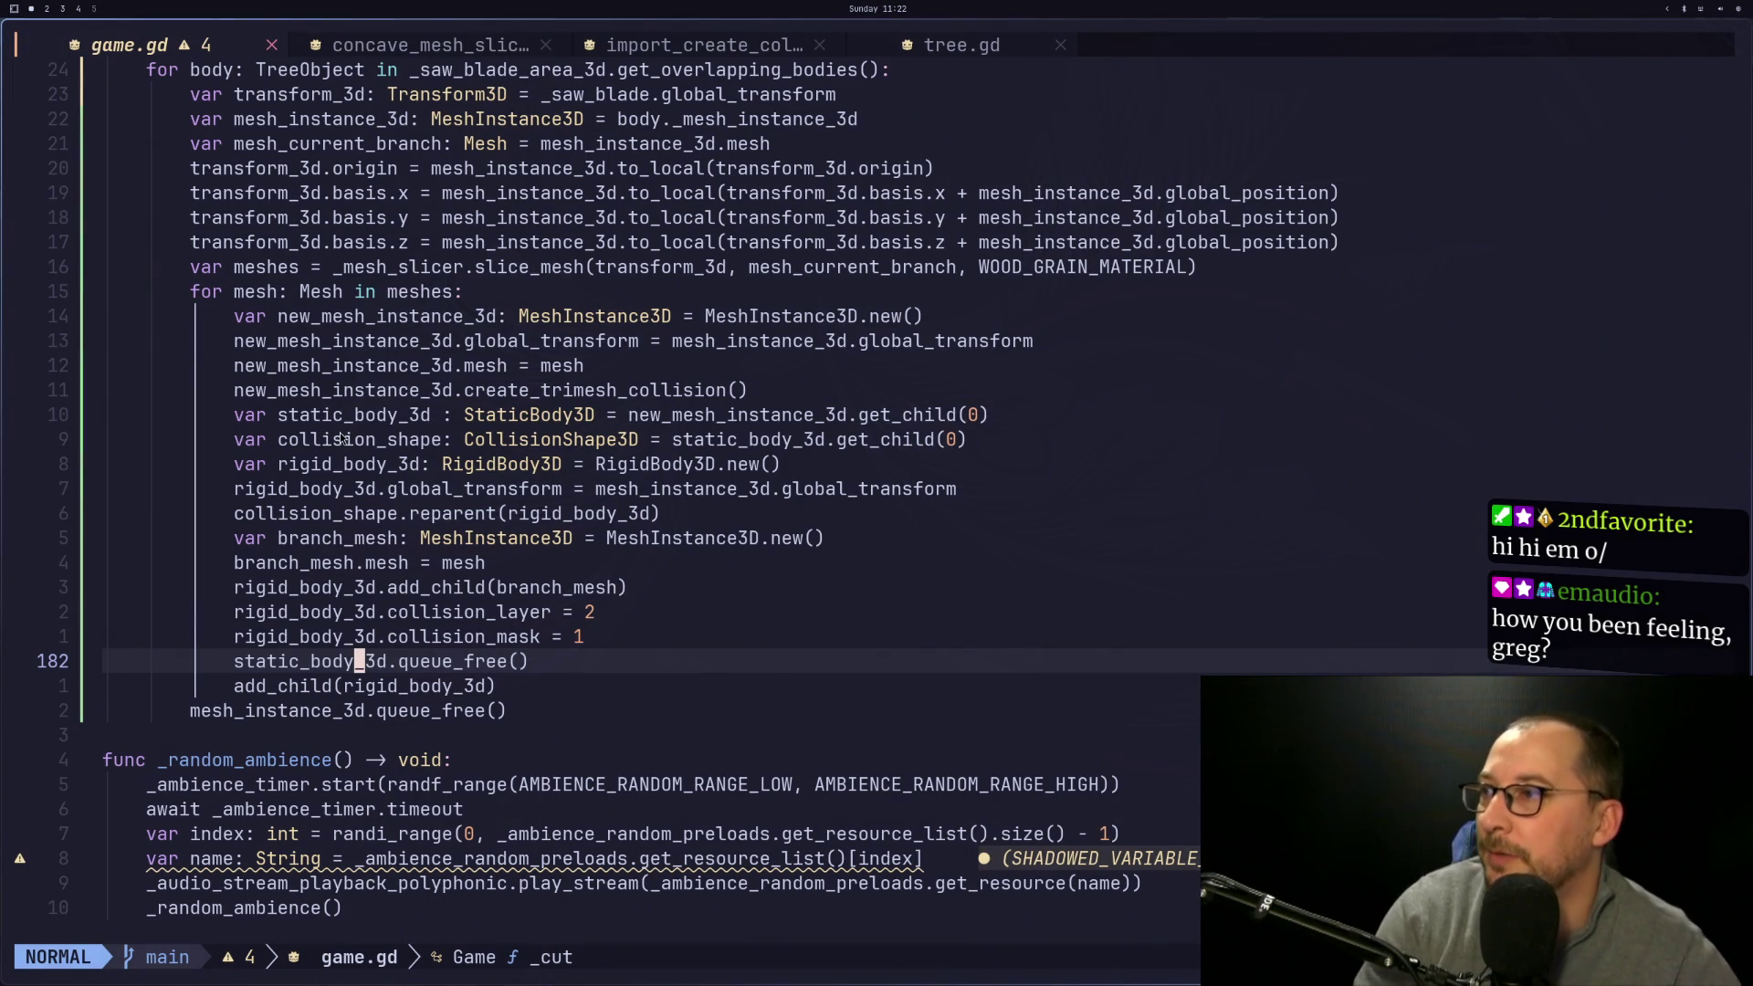
key("k")
key("k")
key("k")
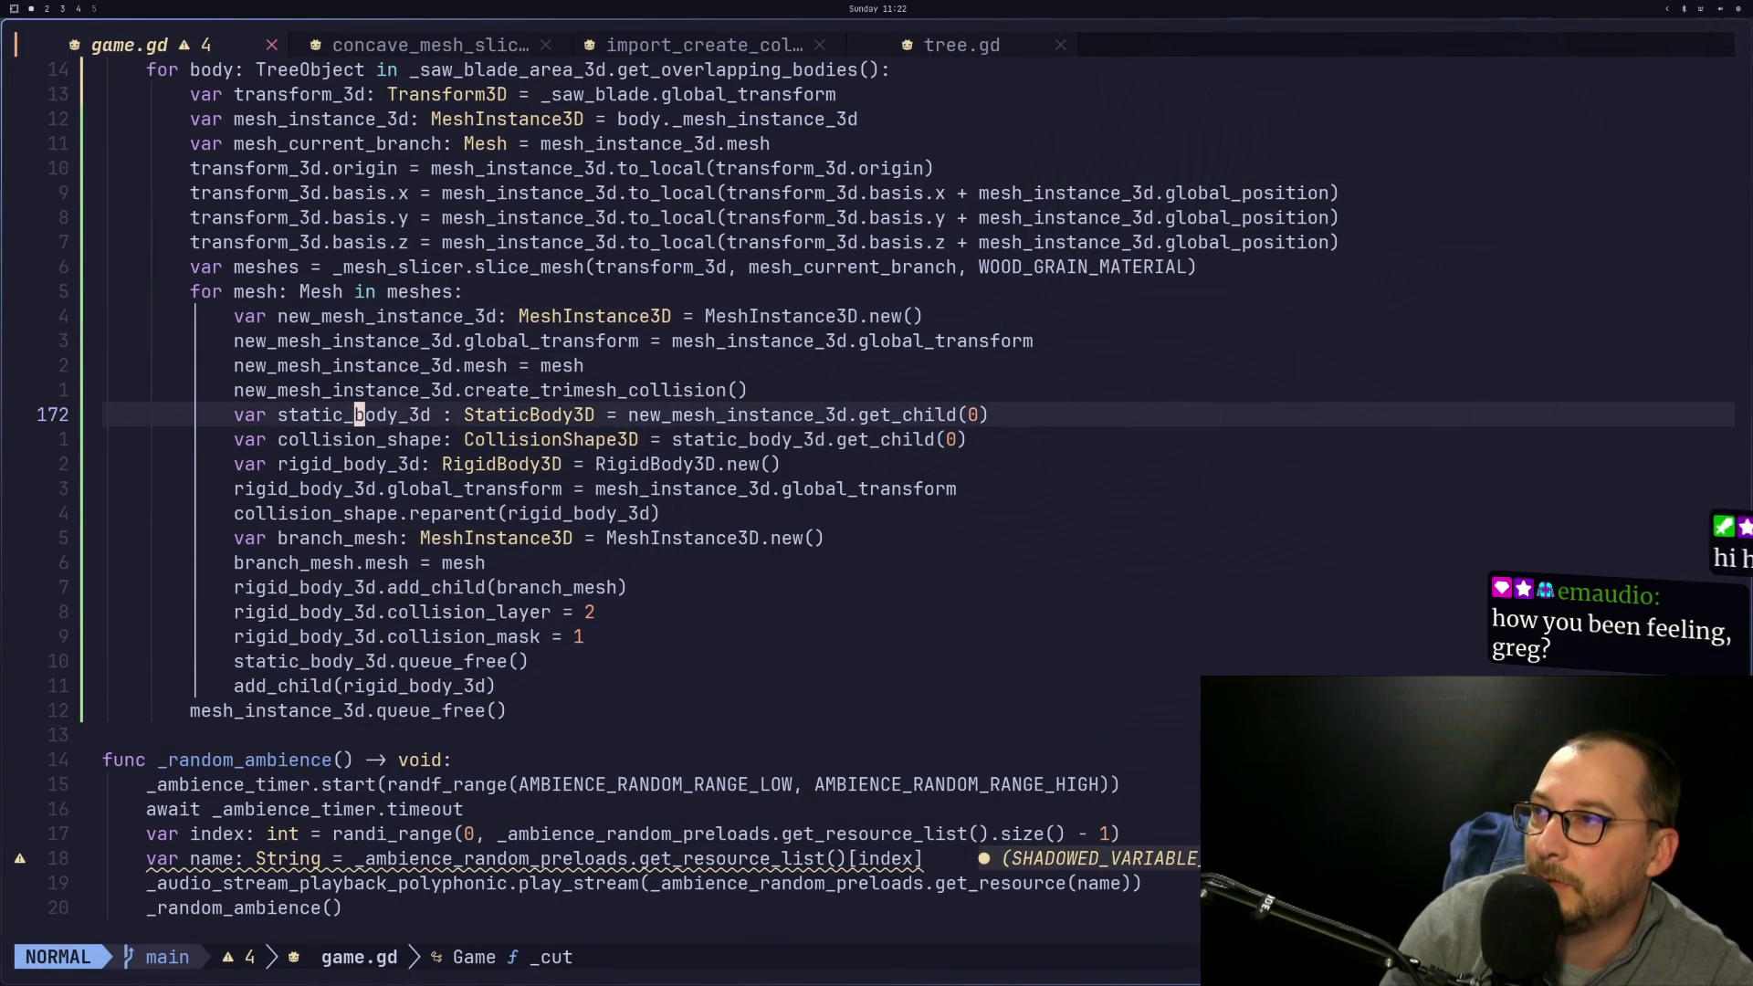
key("j")
key("j")
key("j")
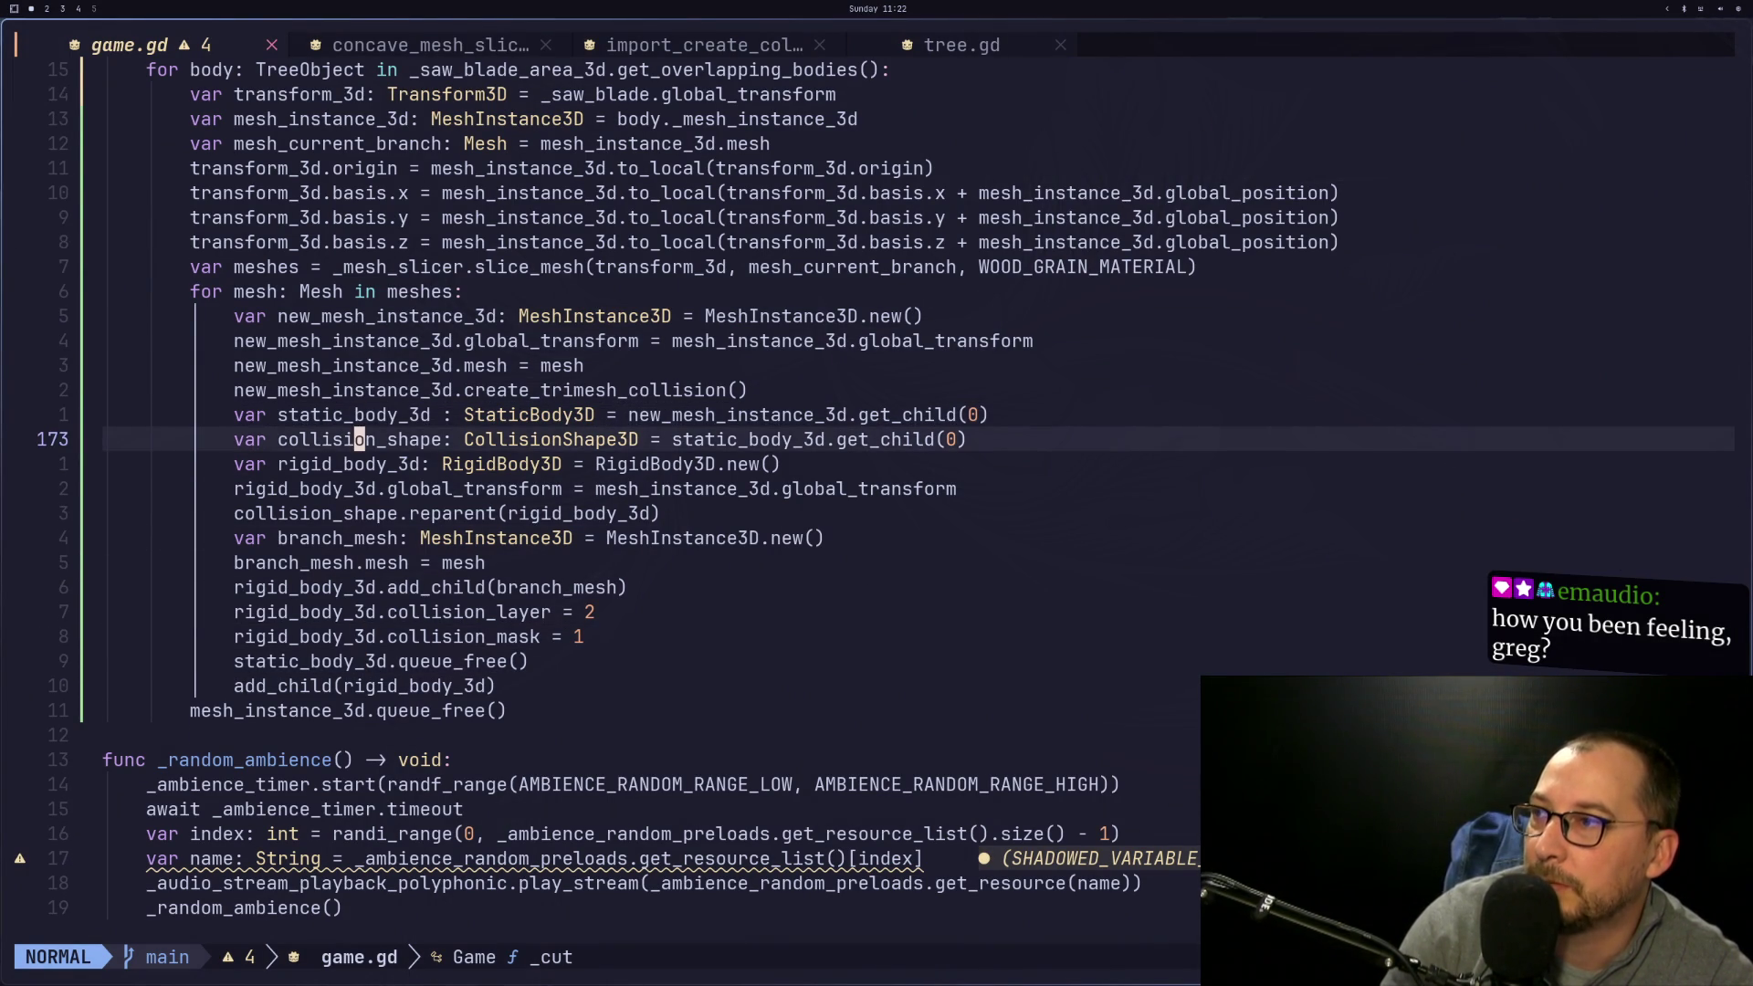
key("k")
key("k")
key("k")
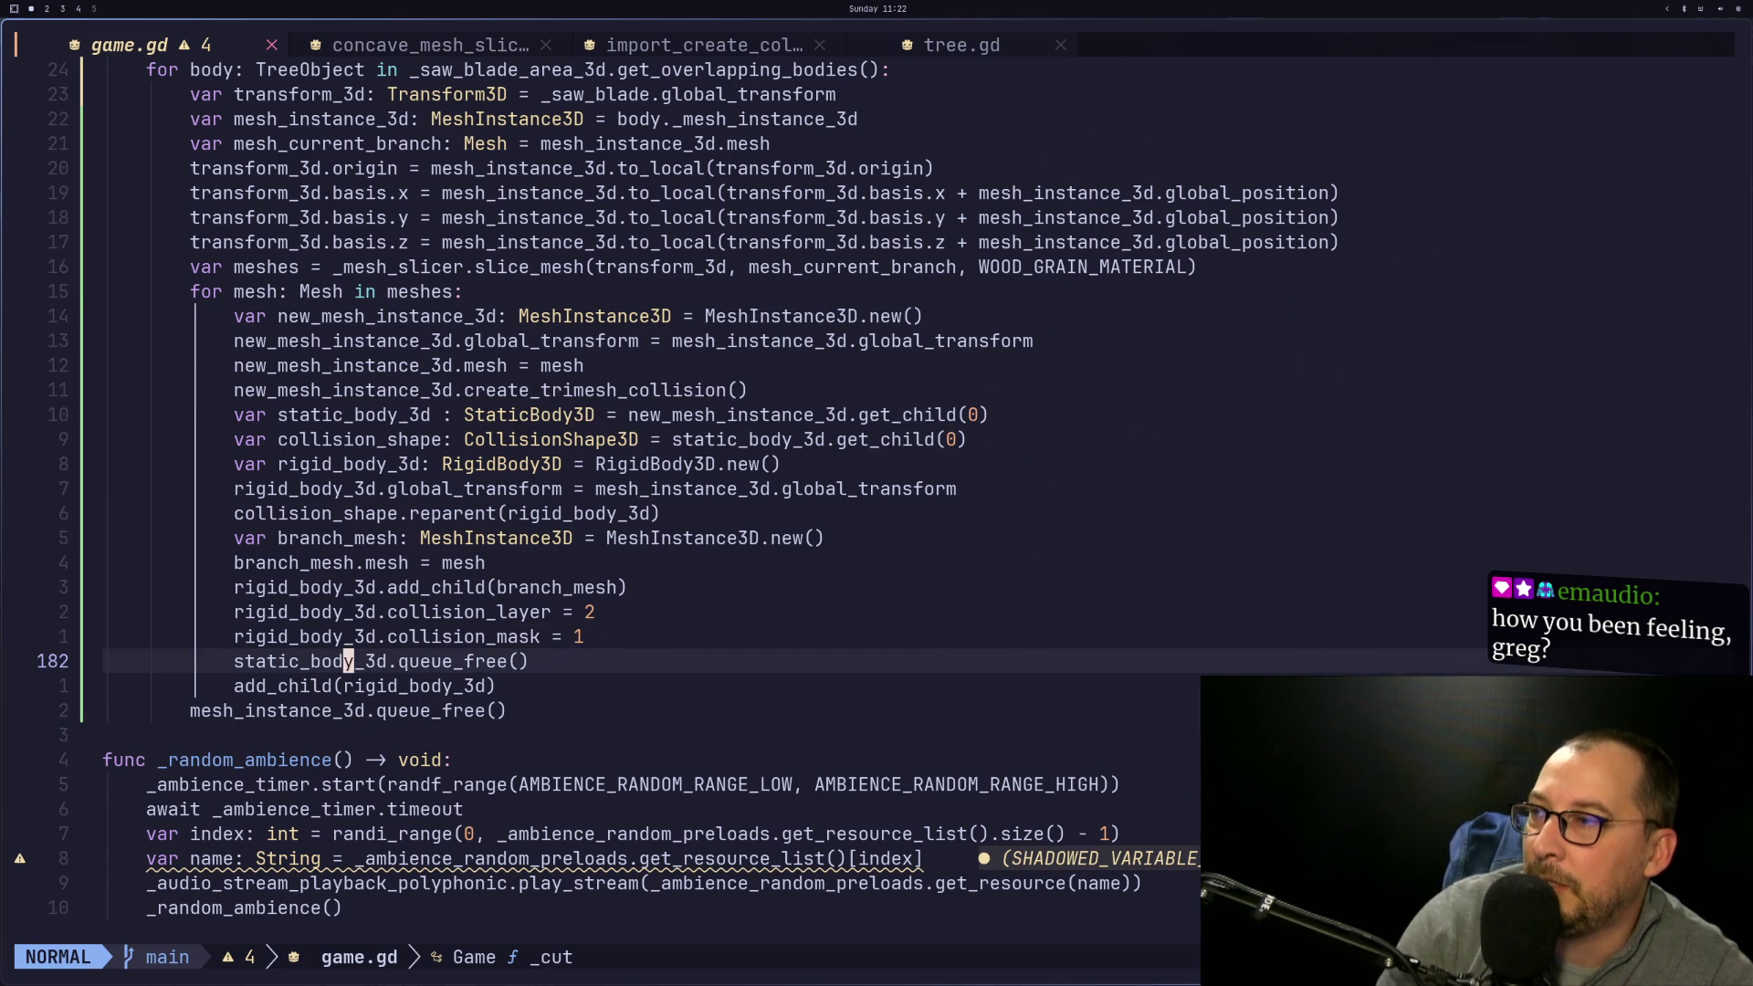
key("h")
key("h")
key("h")
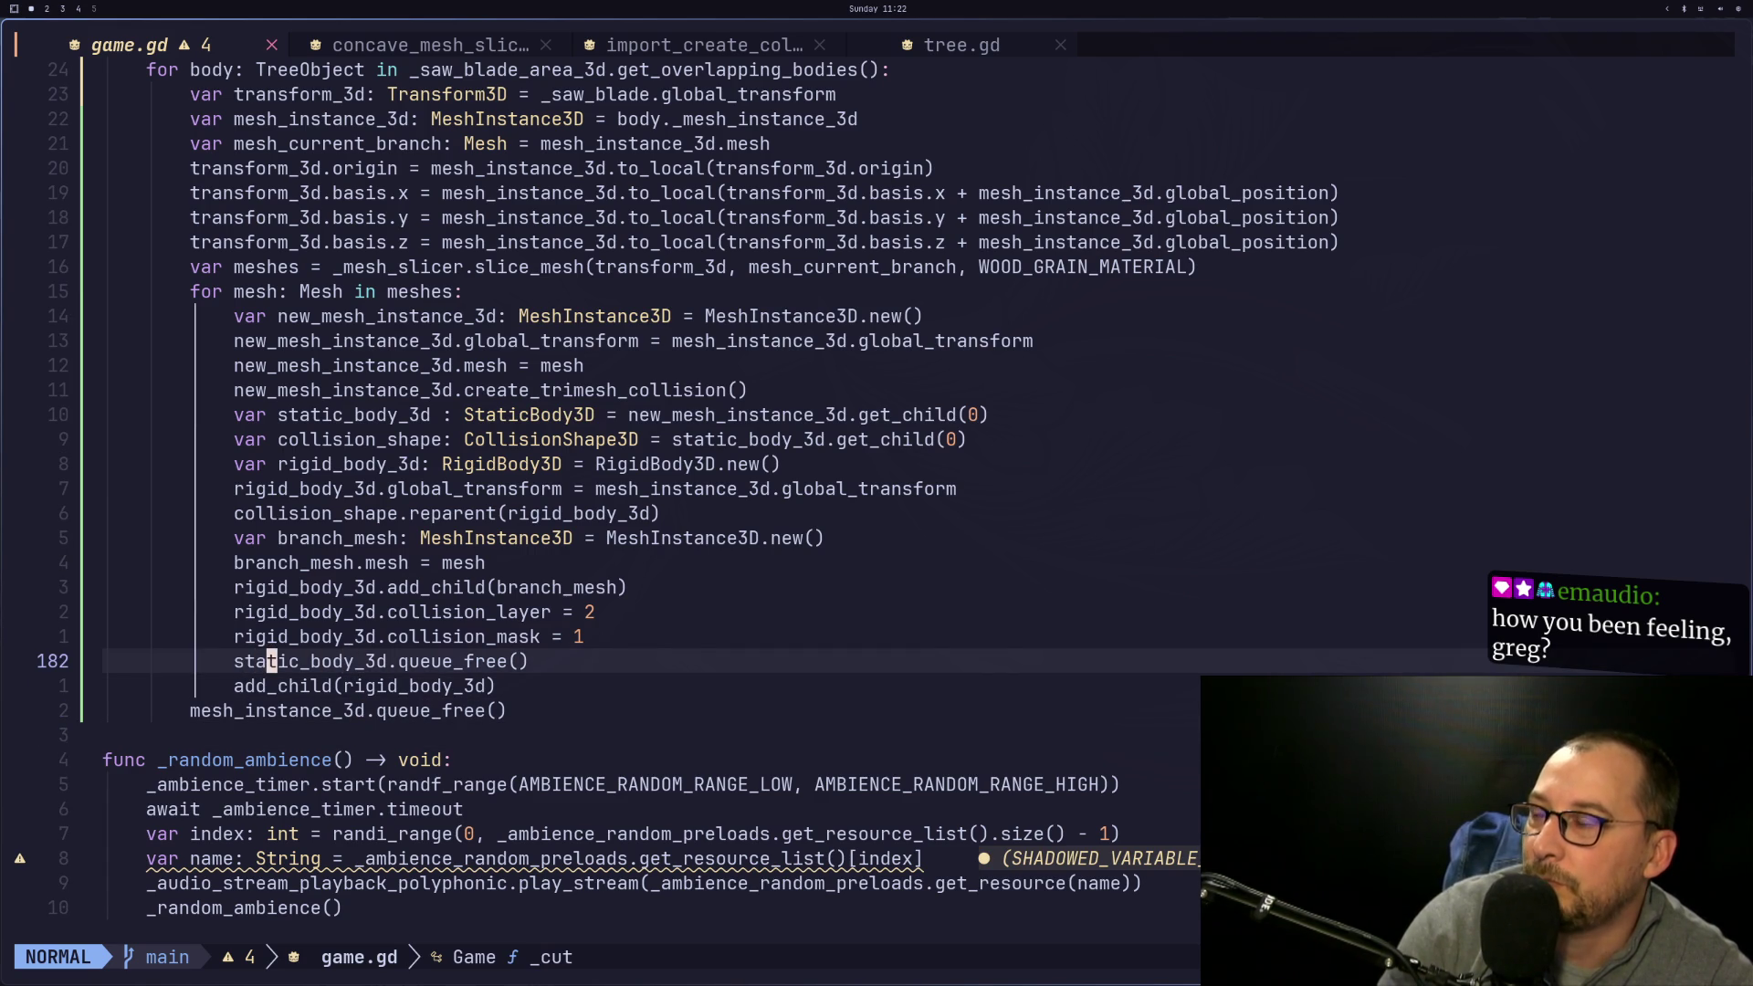
key("l")
key("l")
key("l")
key("l")
key("l")
key("l")
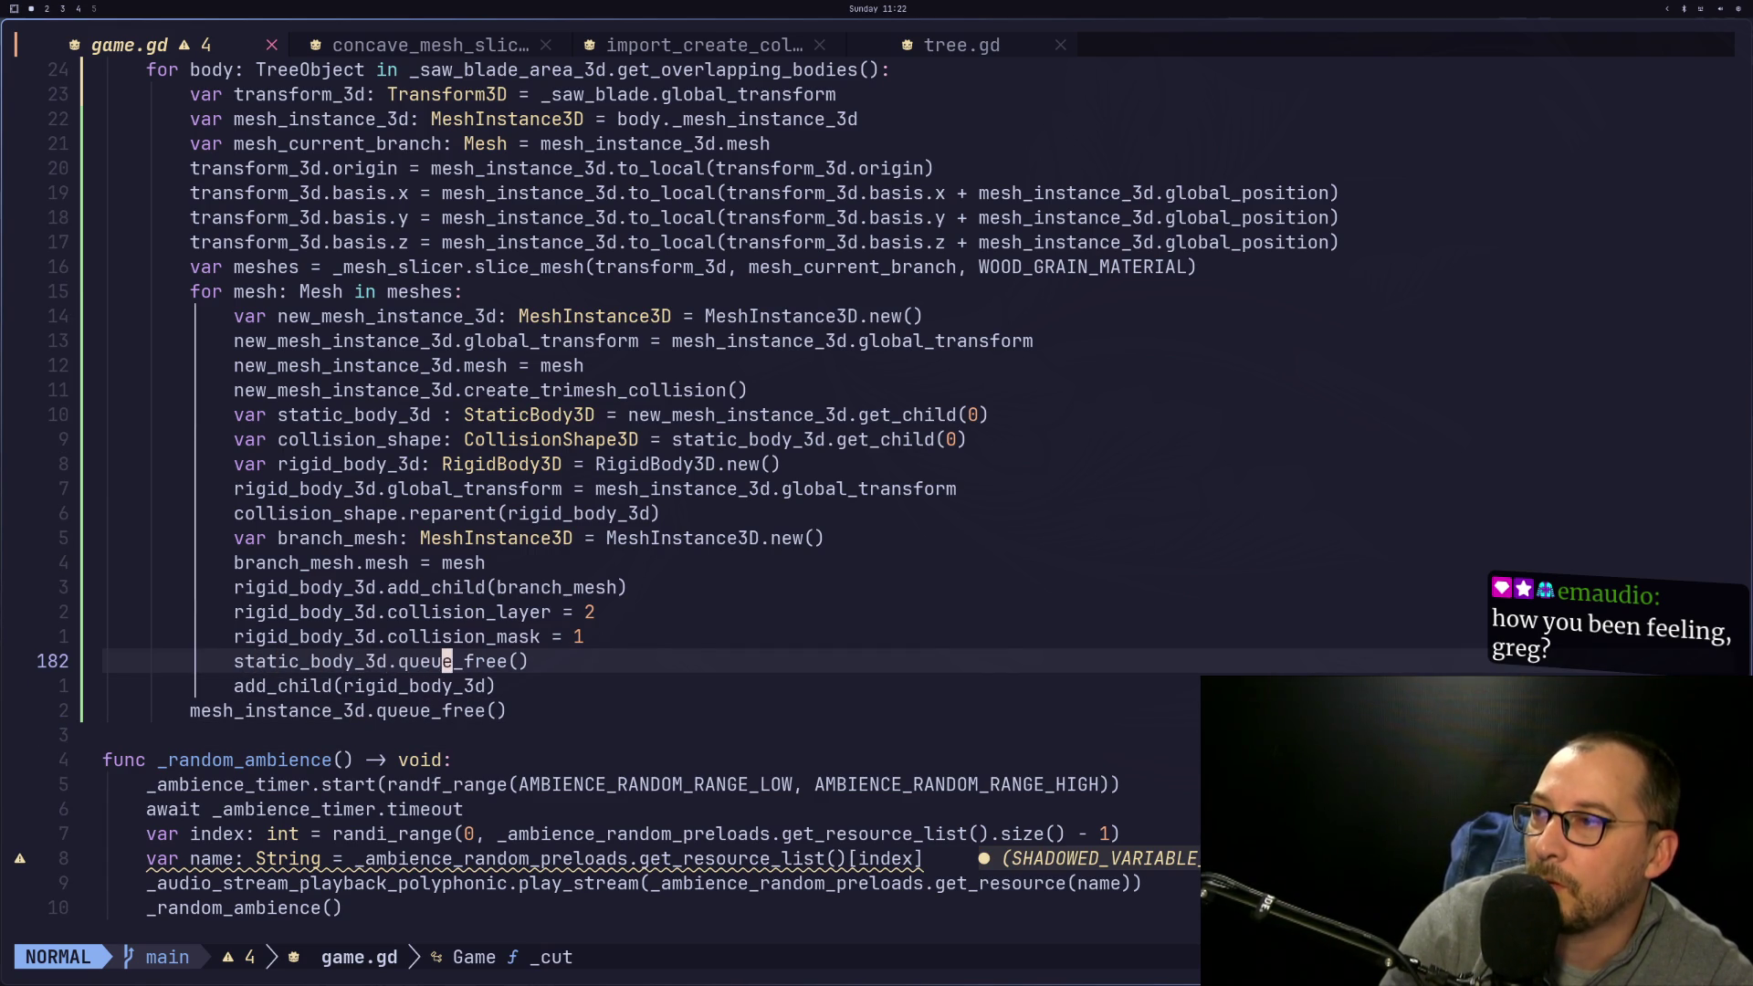
key("h")
key("h")
key("h")
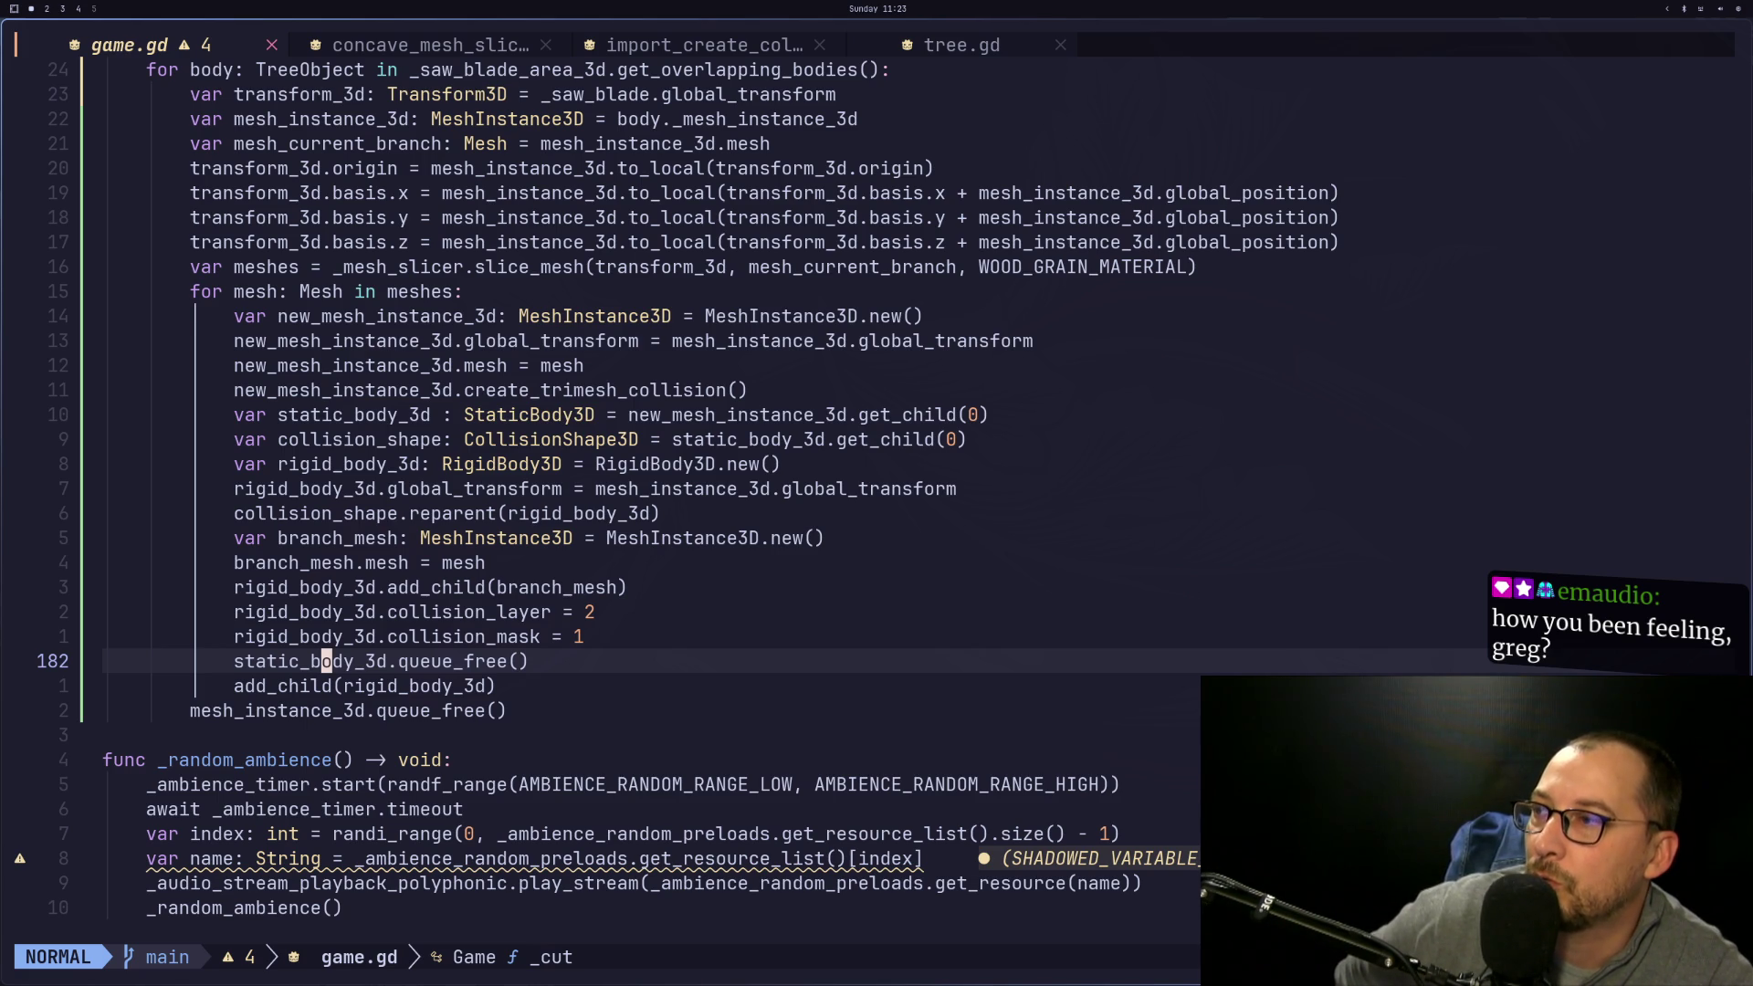
key("k")
key("k")
key("k")
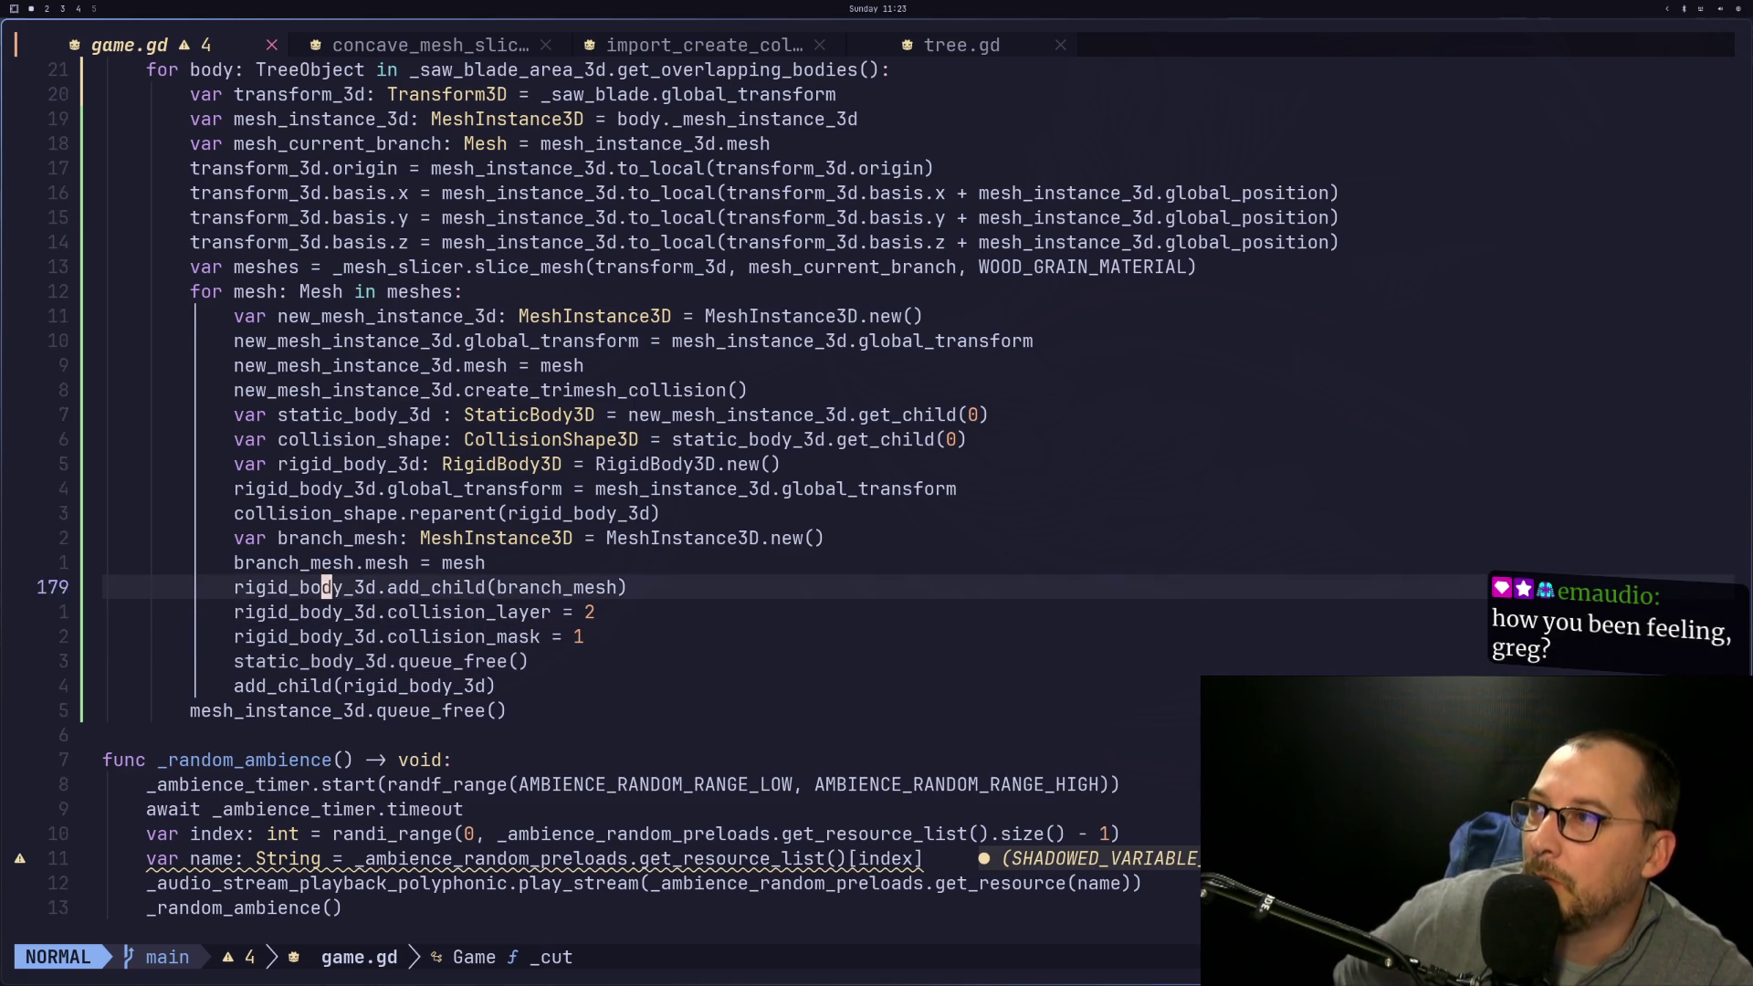
key("k")
key("k")
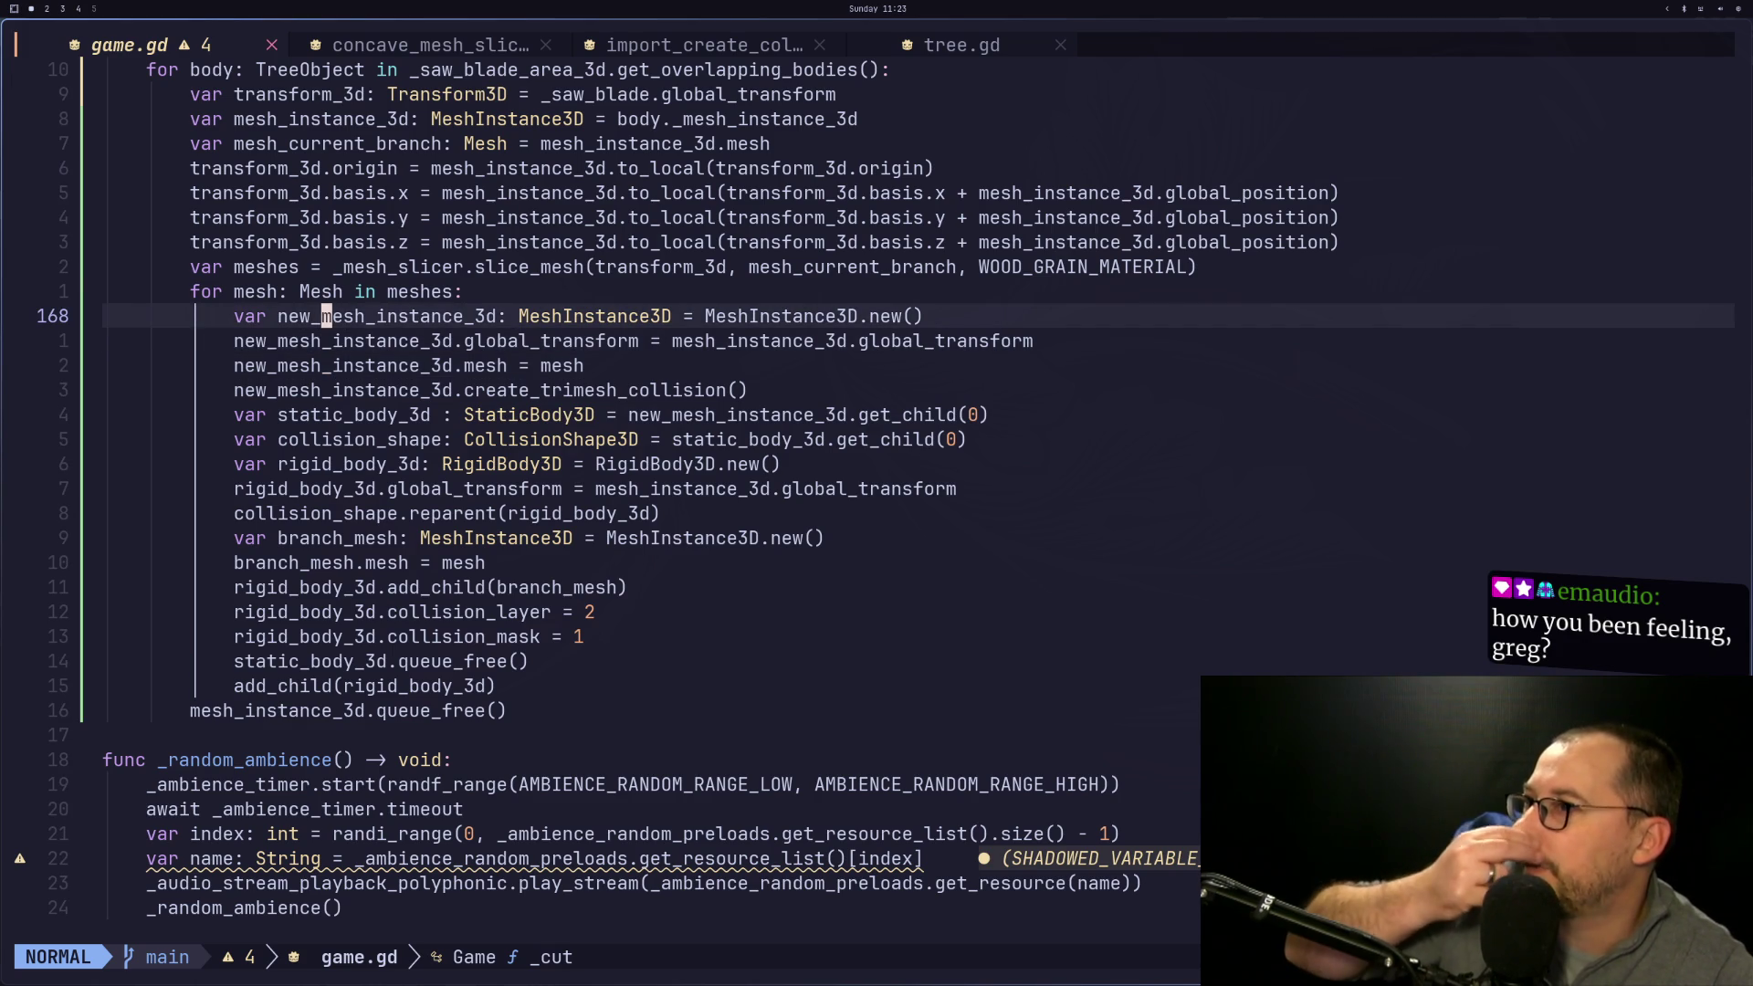
key("j")
key("j")
key("l")
key("asterisk")
key("asterisk")
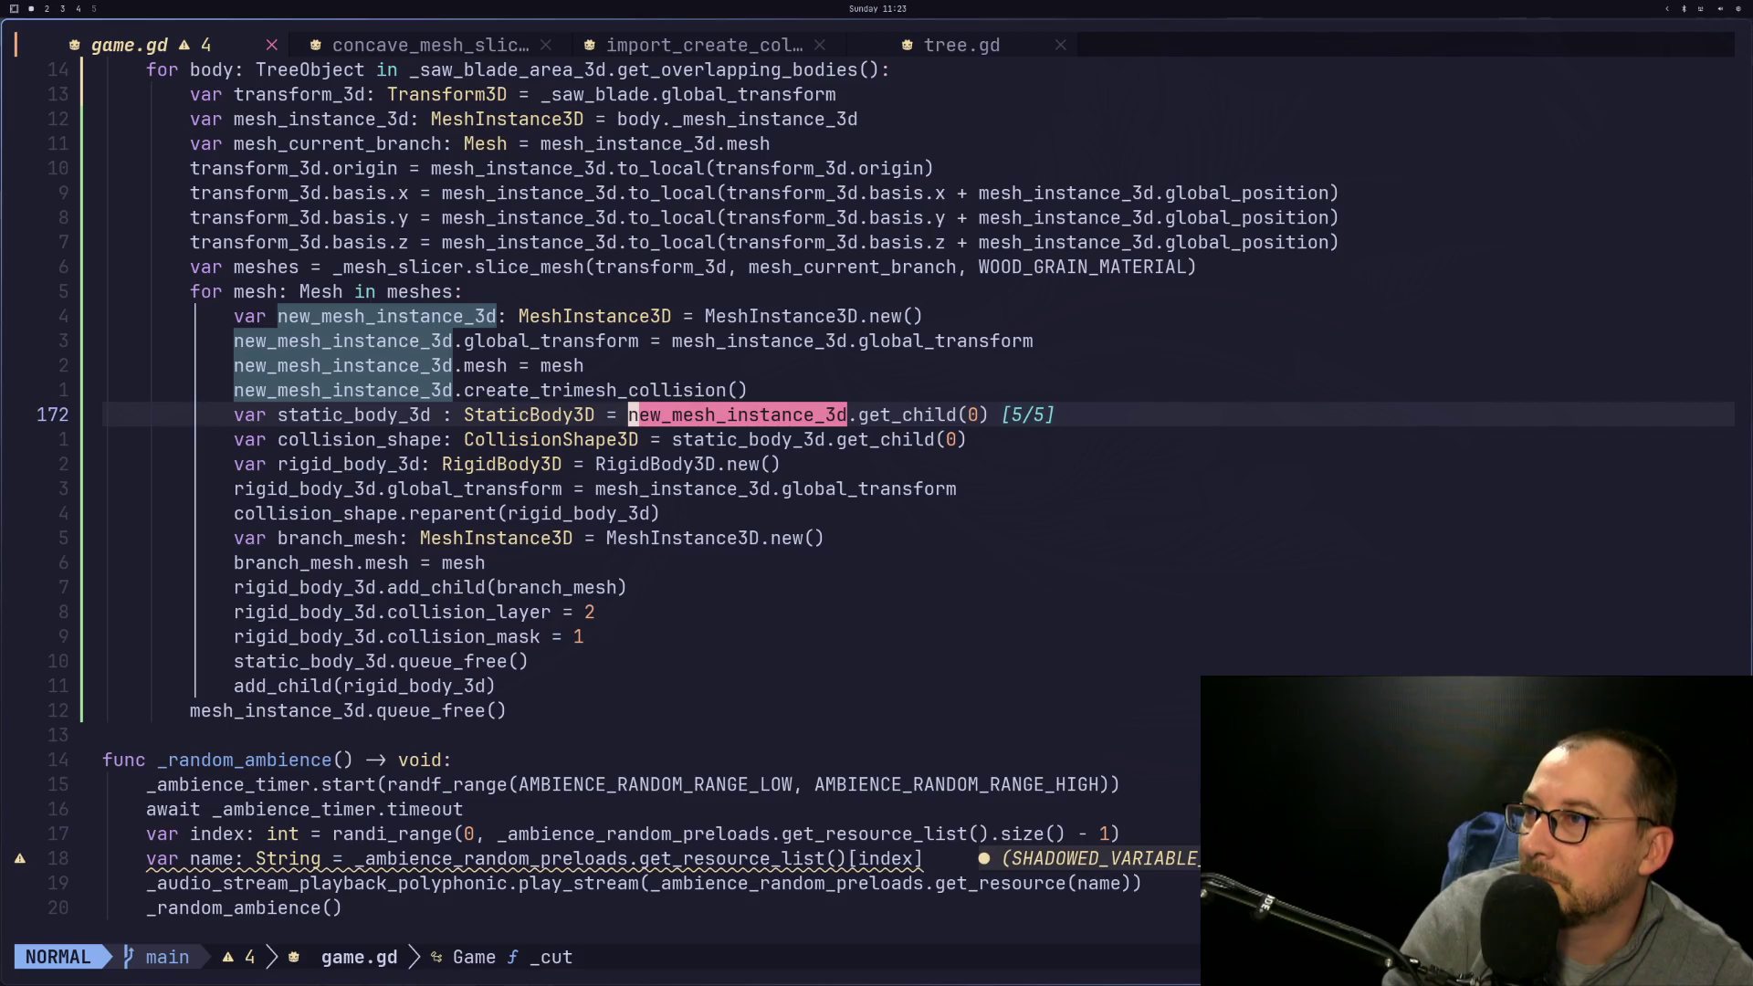
key("n")
key("n")
key("n")
key("n")
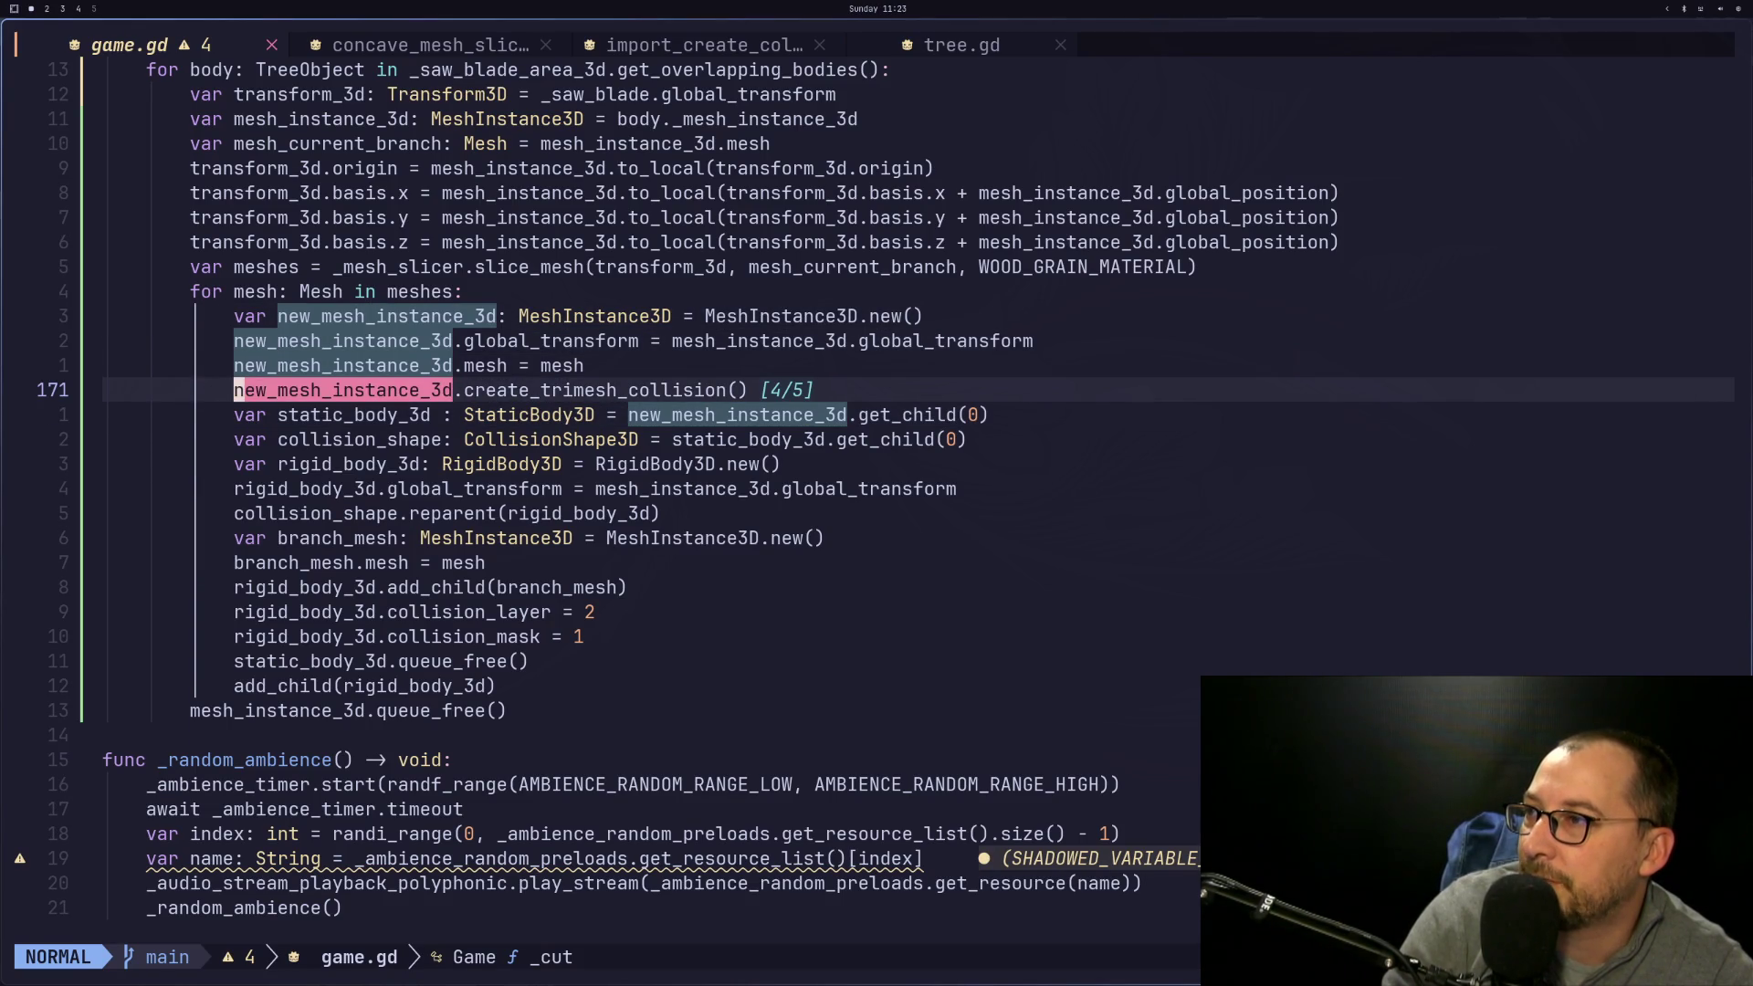
key("n")
key("n")
key("n")
key("n")
key("n")
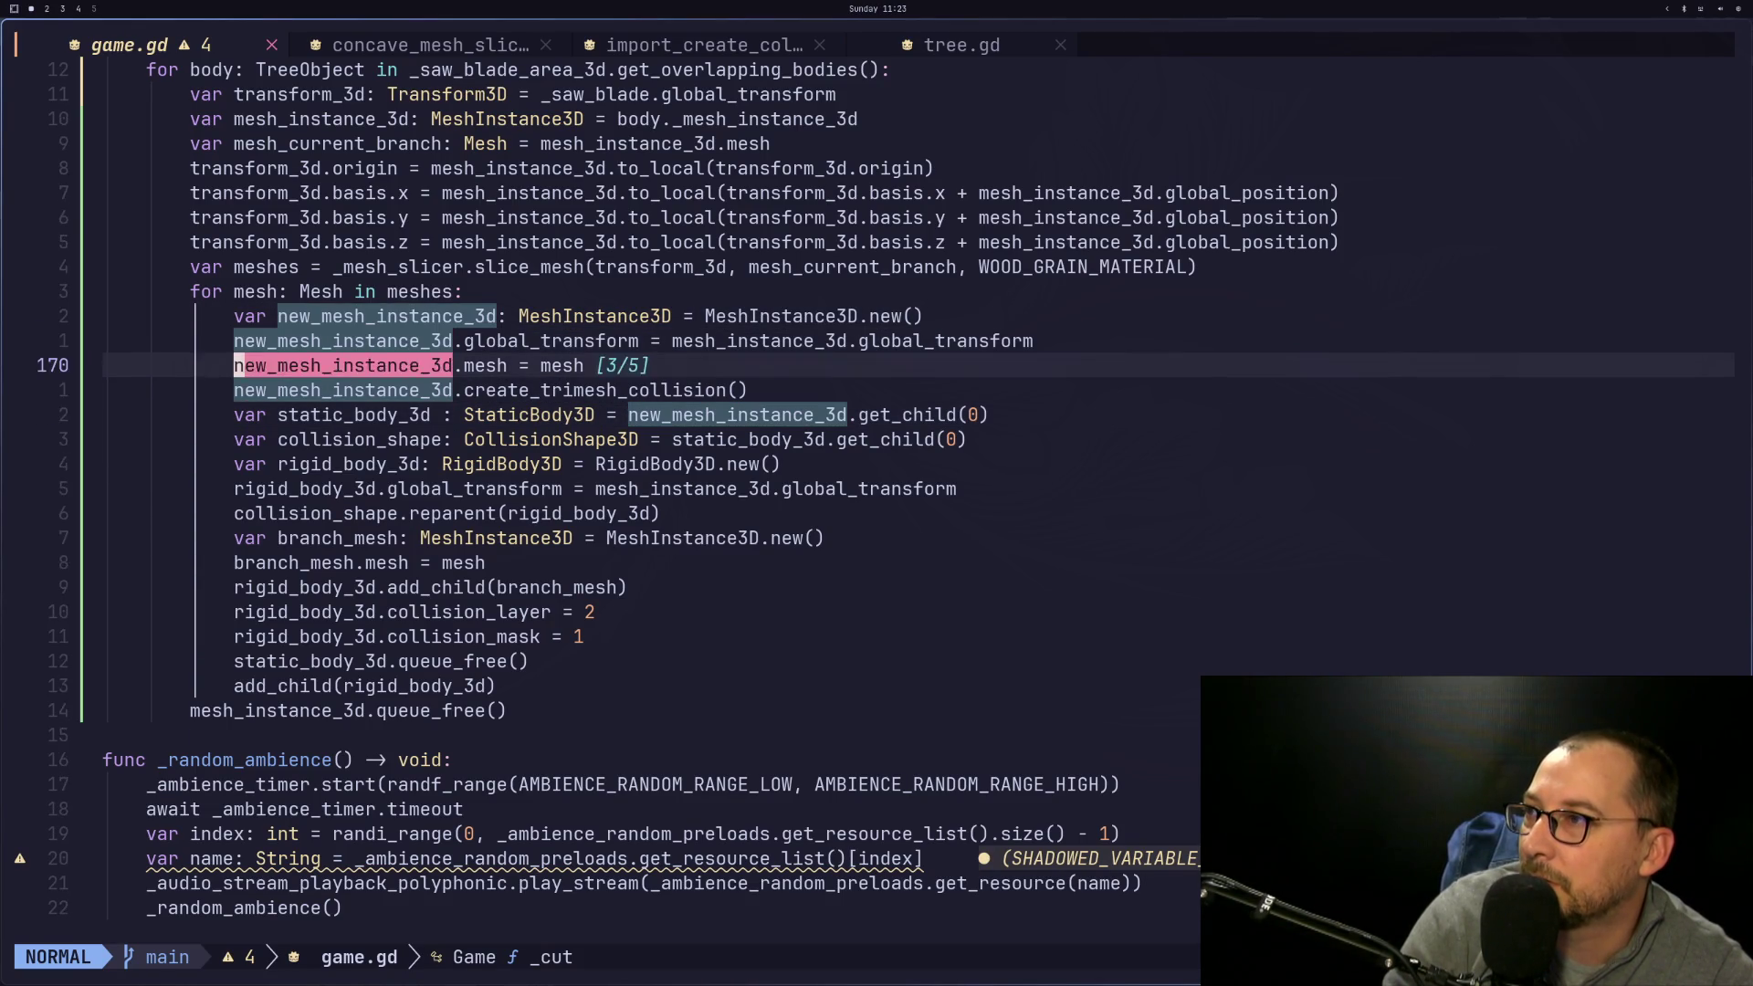
key("Escape")
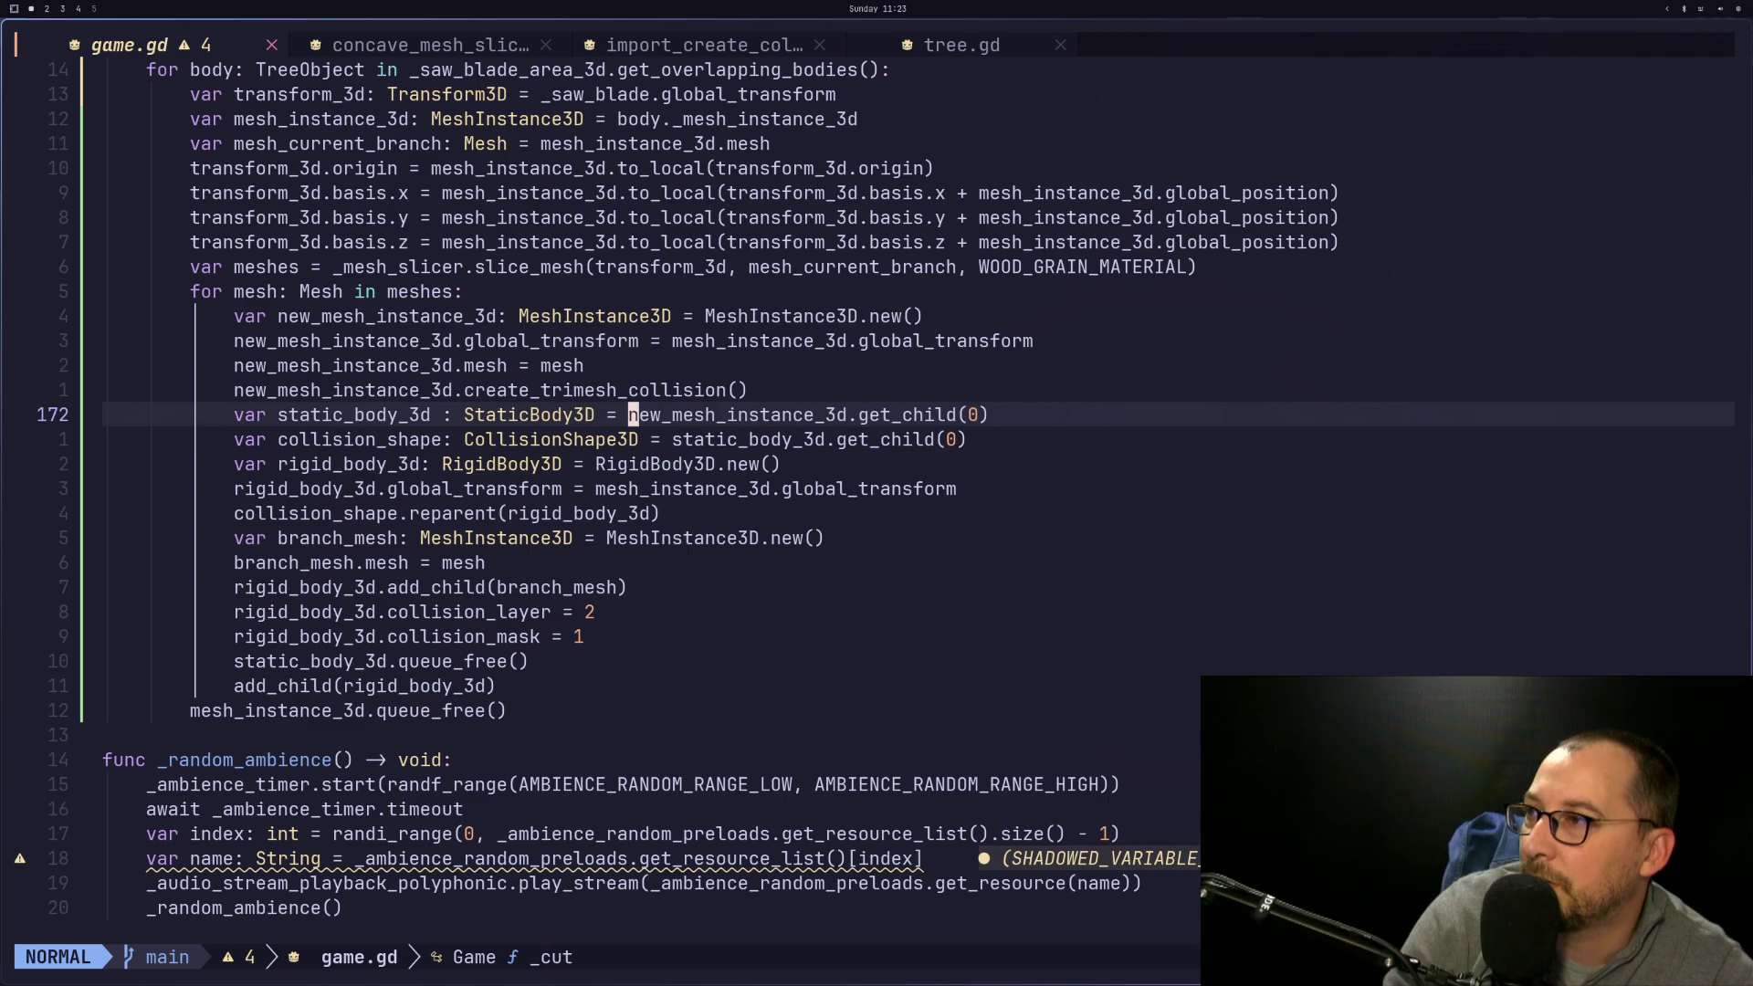
key("j")
key("j")
key("j")
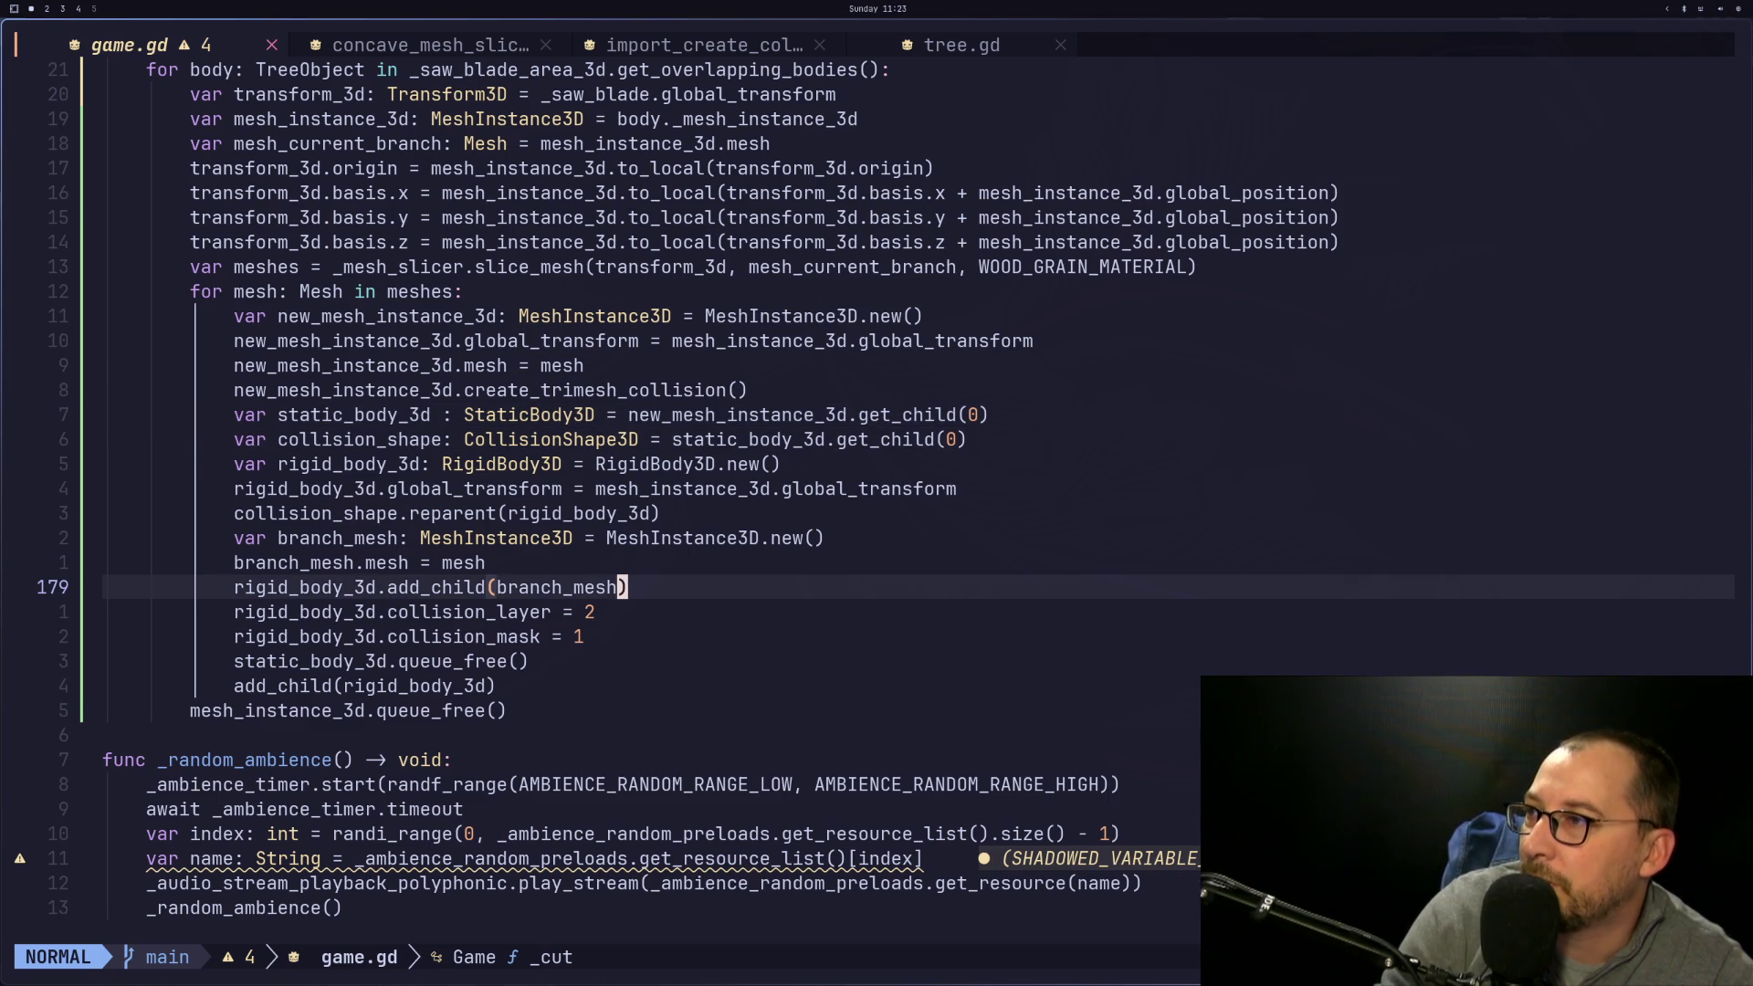
key("h")
key("h")
key("h")
key("k")
key("k")
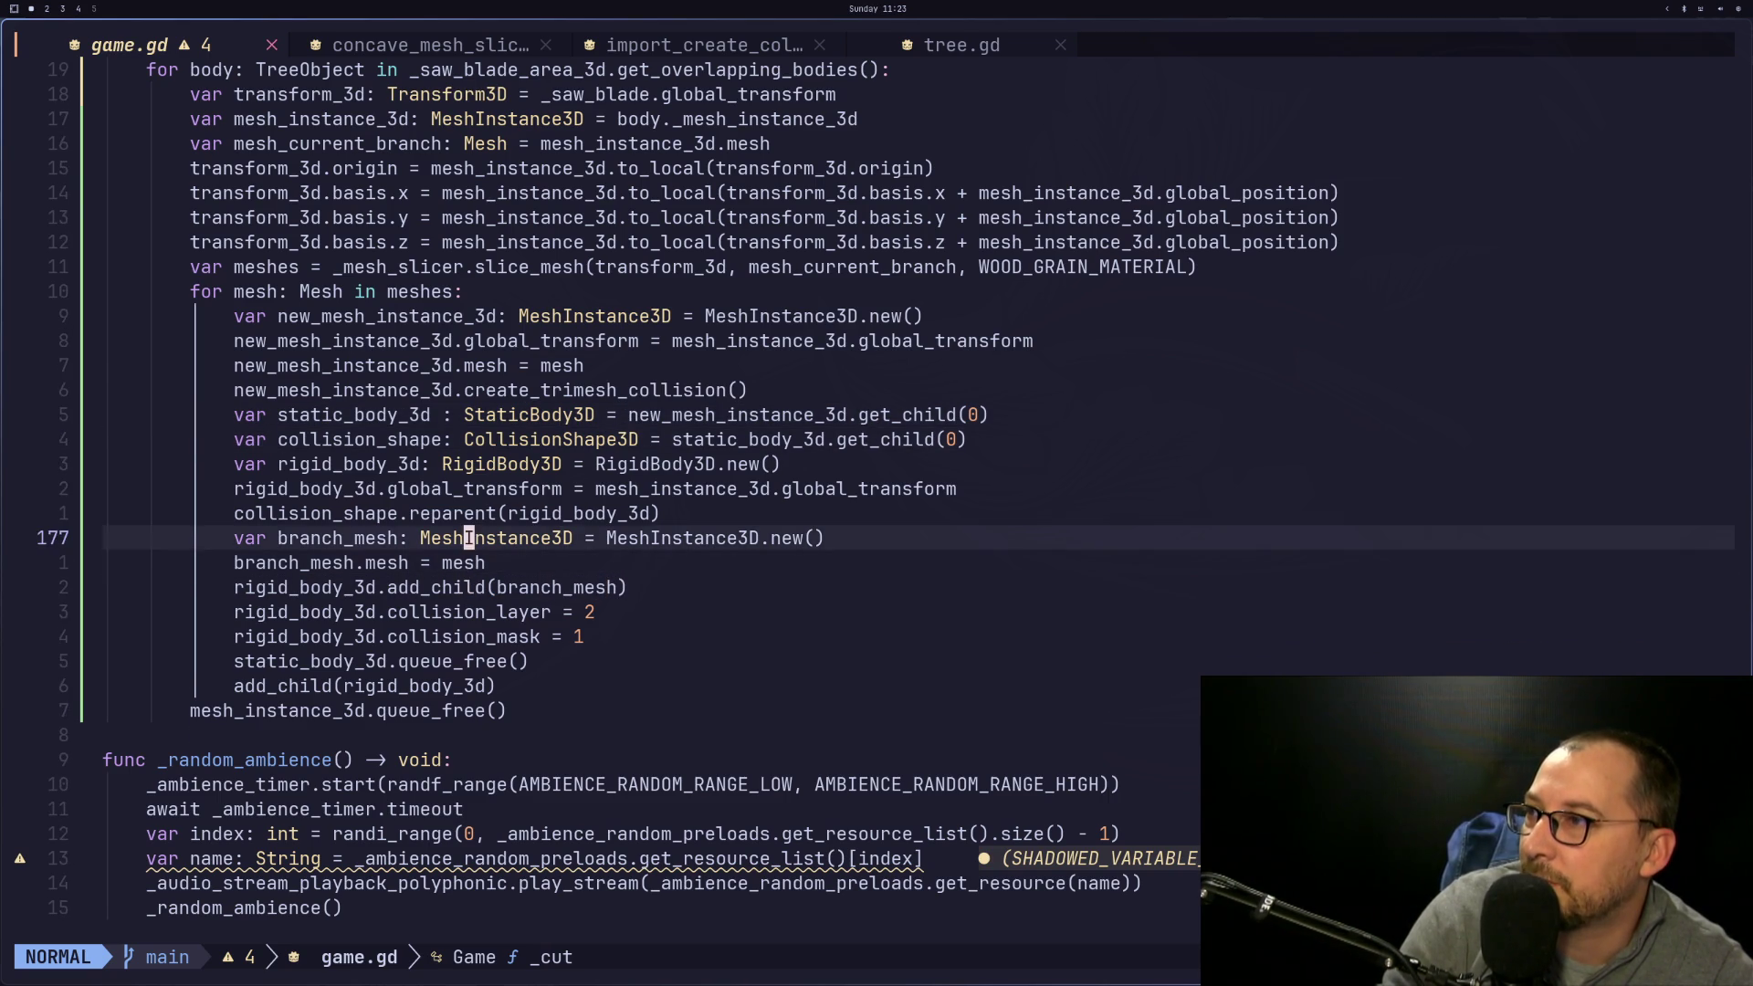
key("j")
key("h")
key("j")
key("j")
key("j")
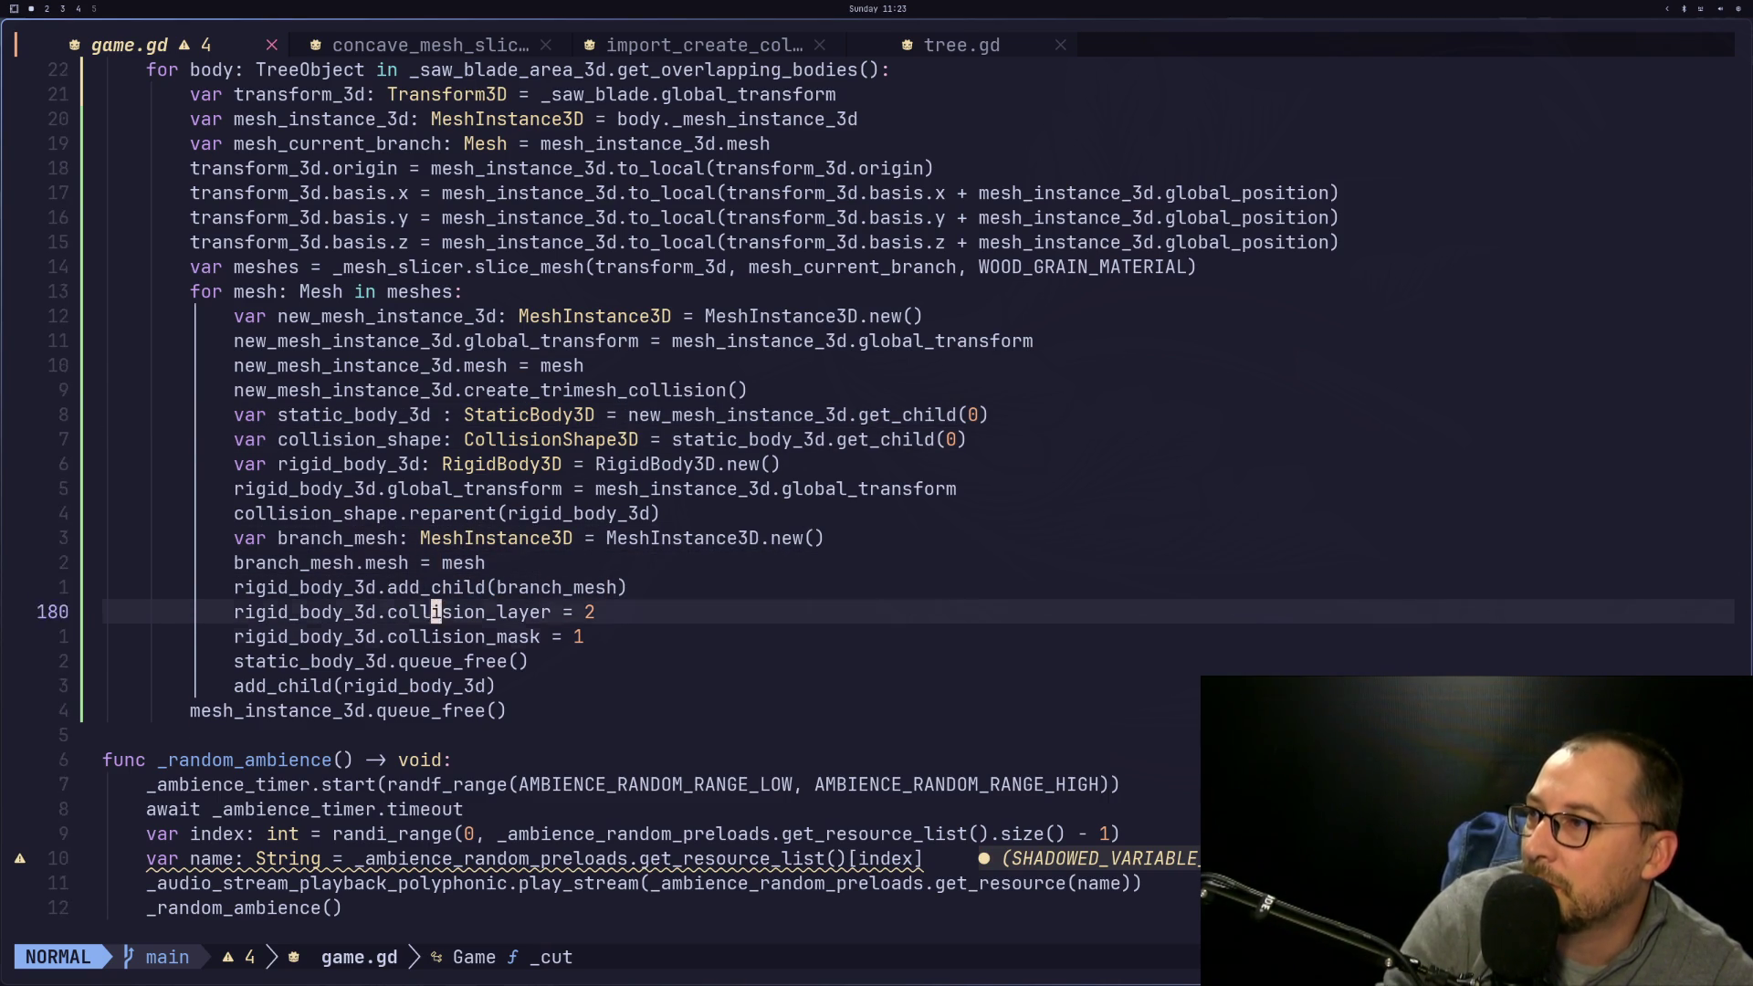
key("h")
key("h")
key("h")
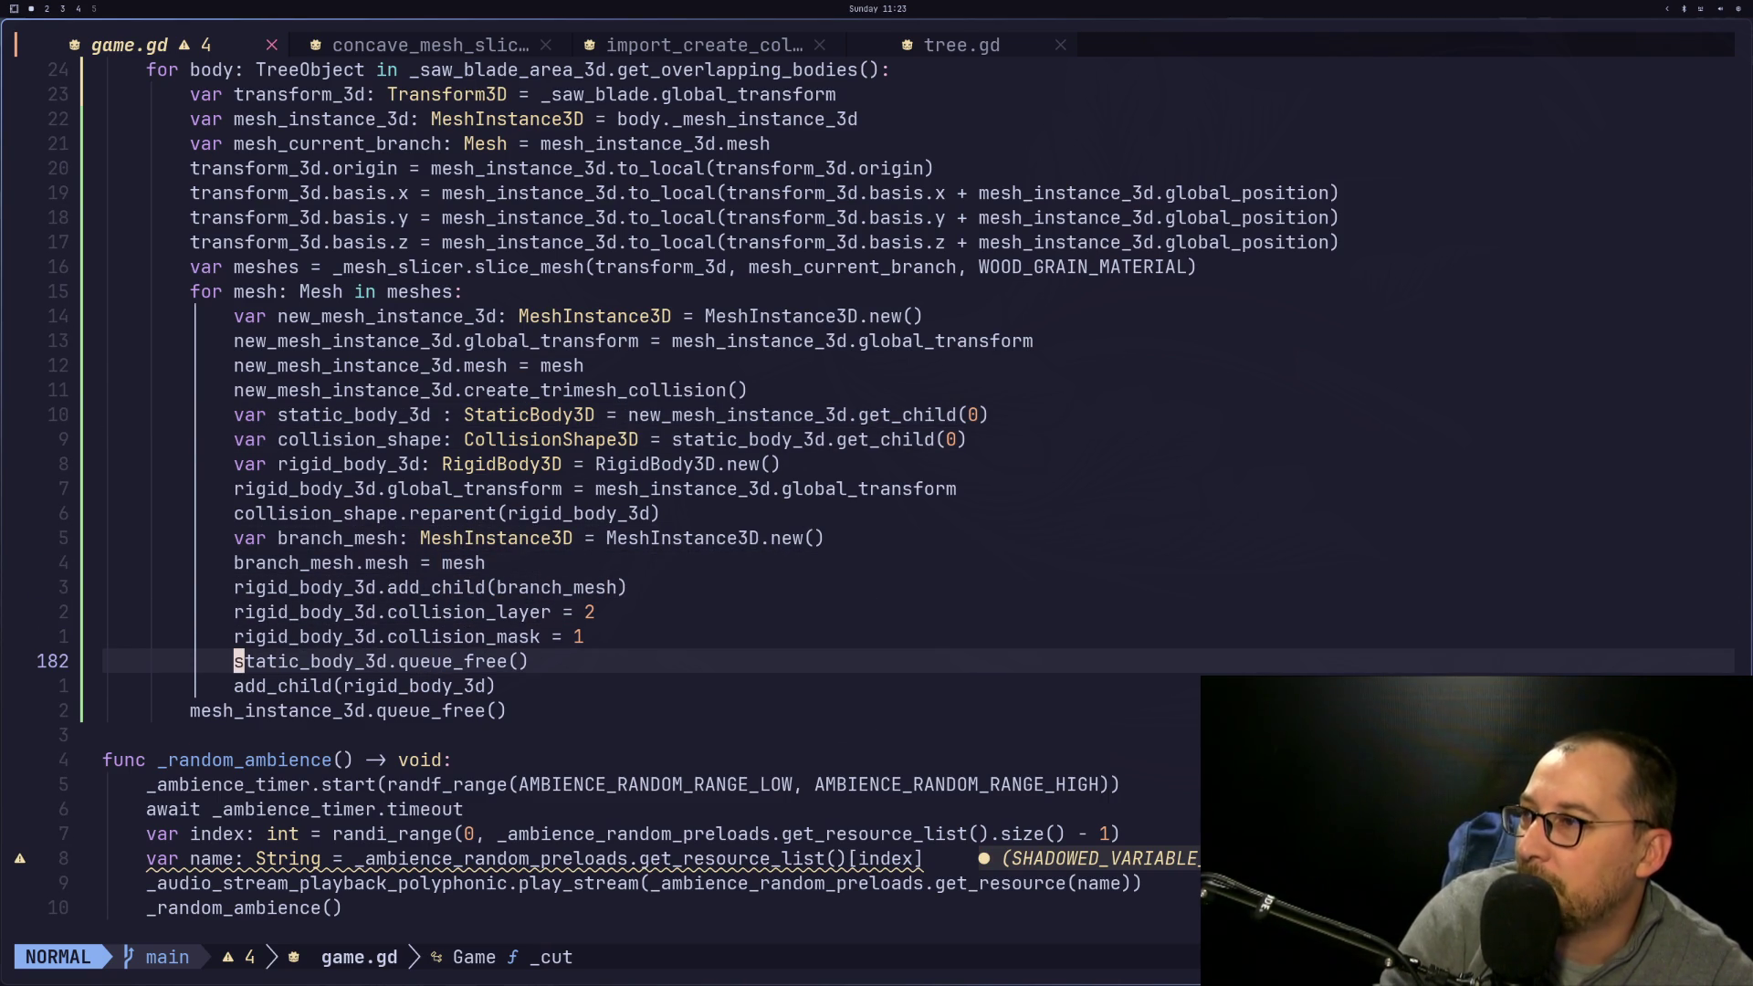
key("l")
key("l")
key("l")
key("e")
key("k")
key("k")
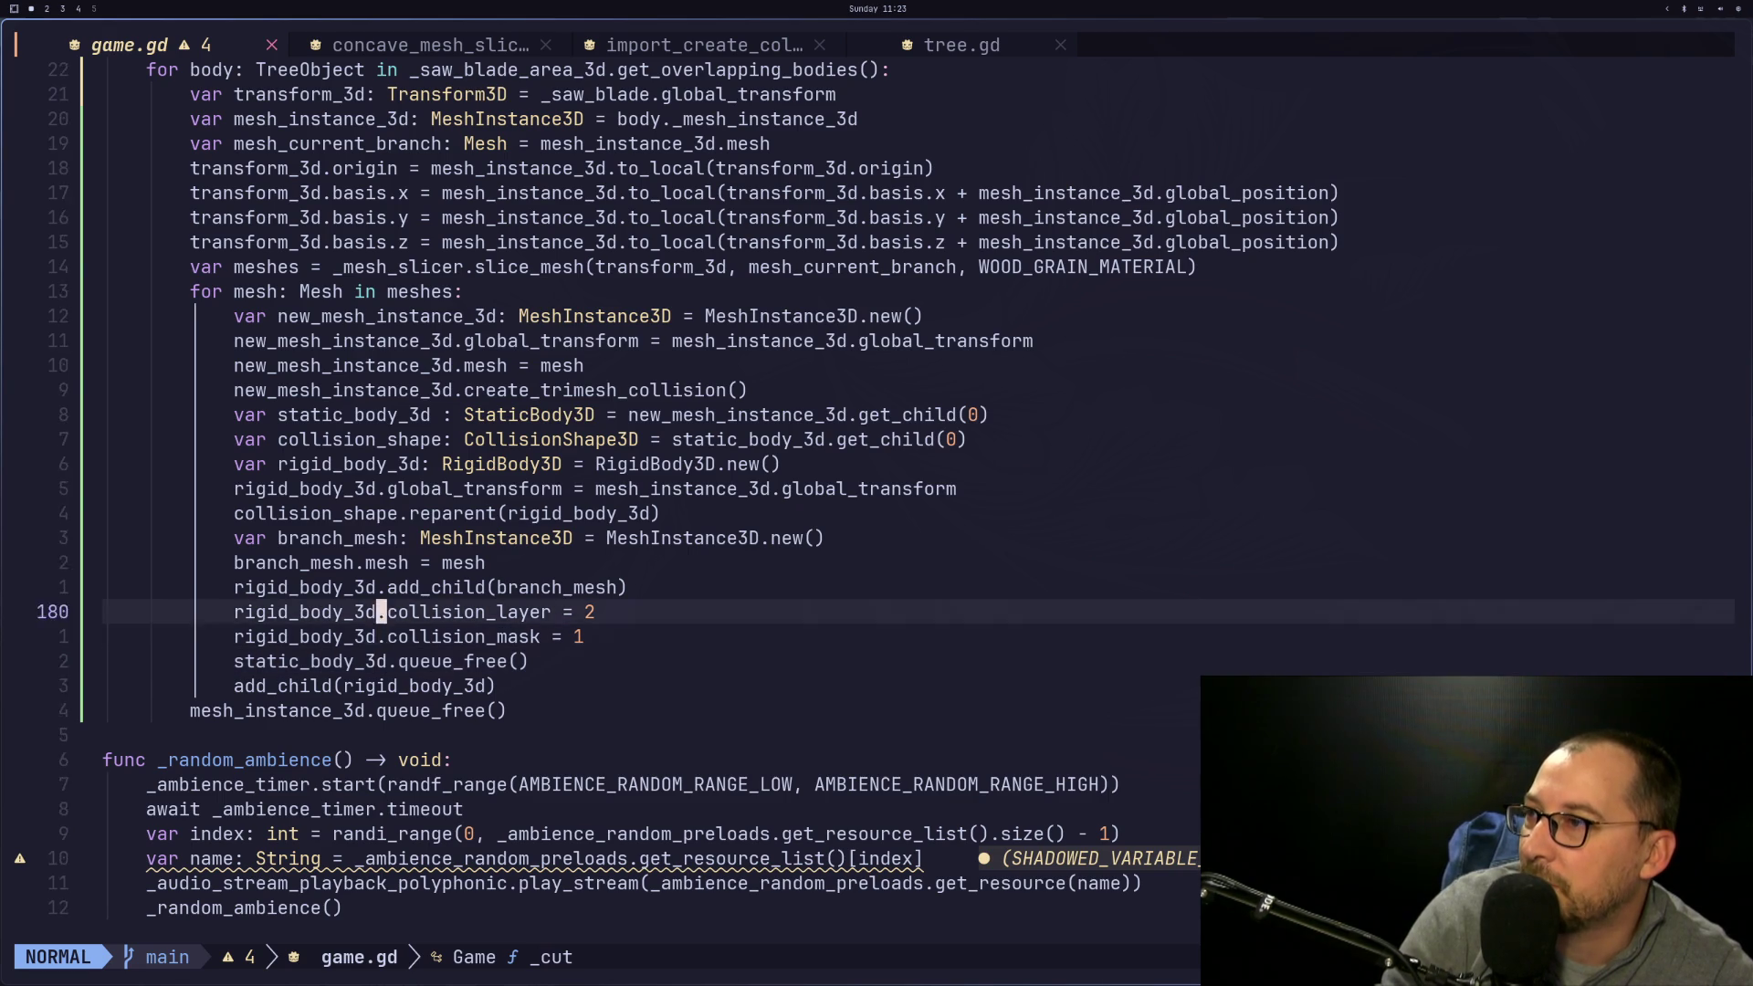
key("j")
key("j")
key("k")
key("k")
key("k")
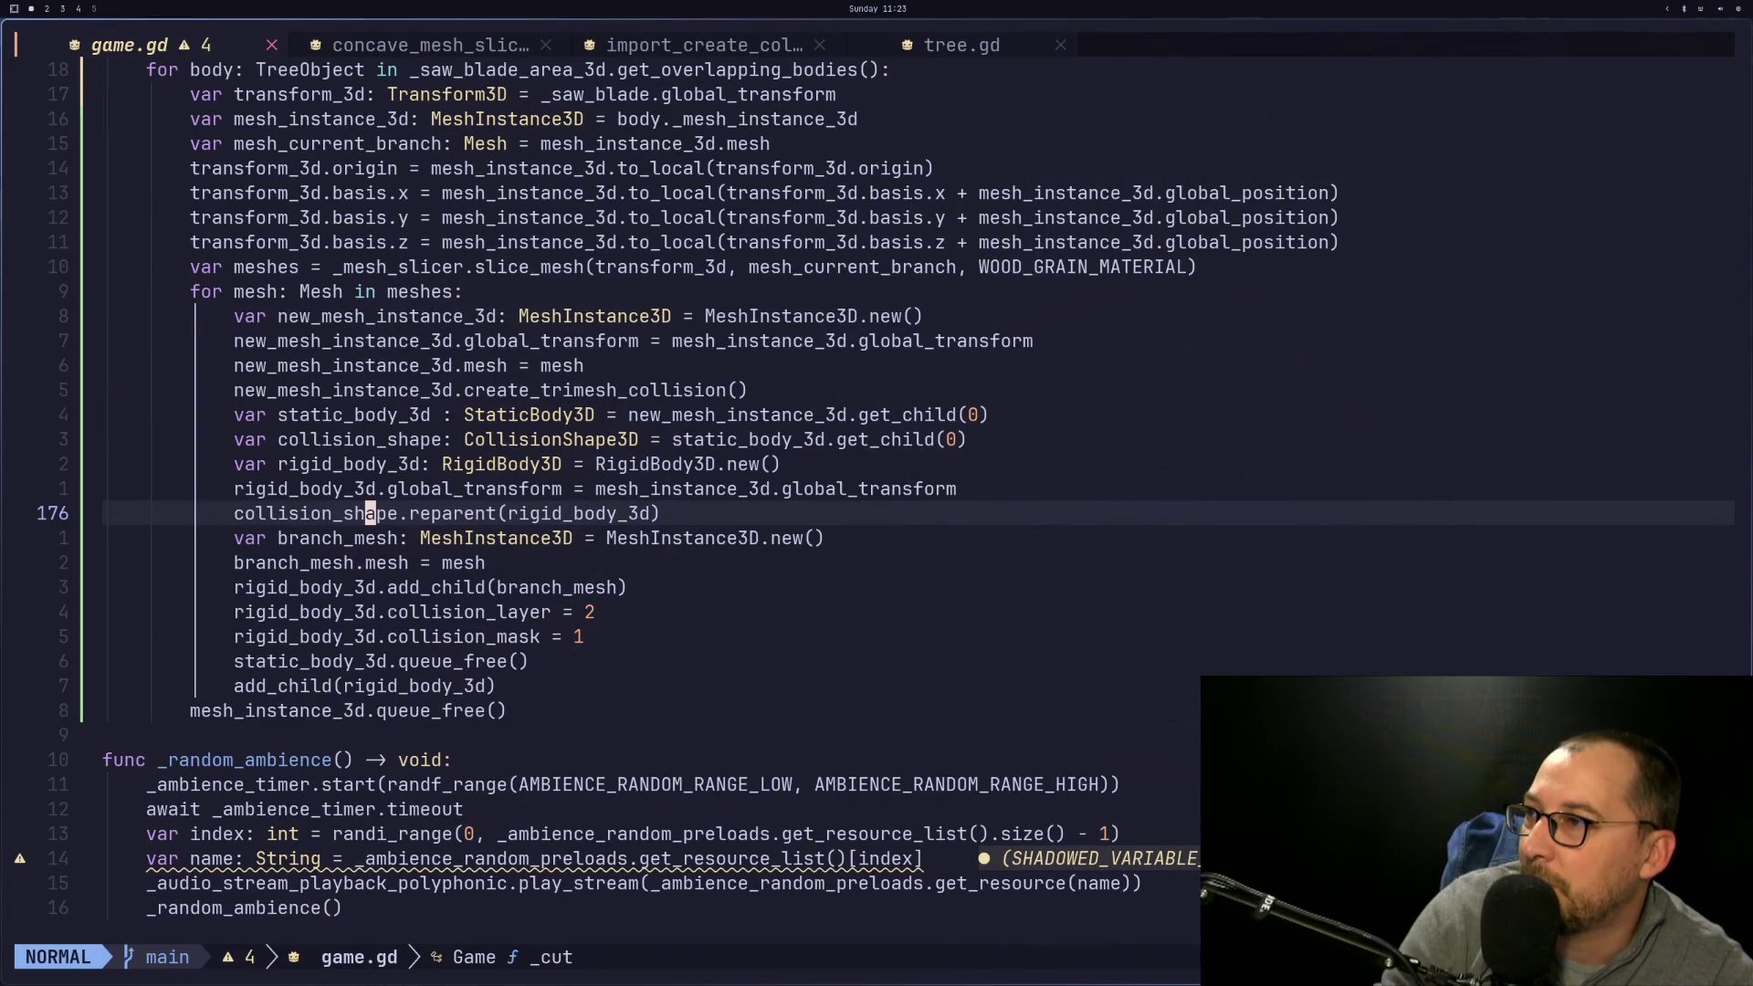
left_click(261, 513)
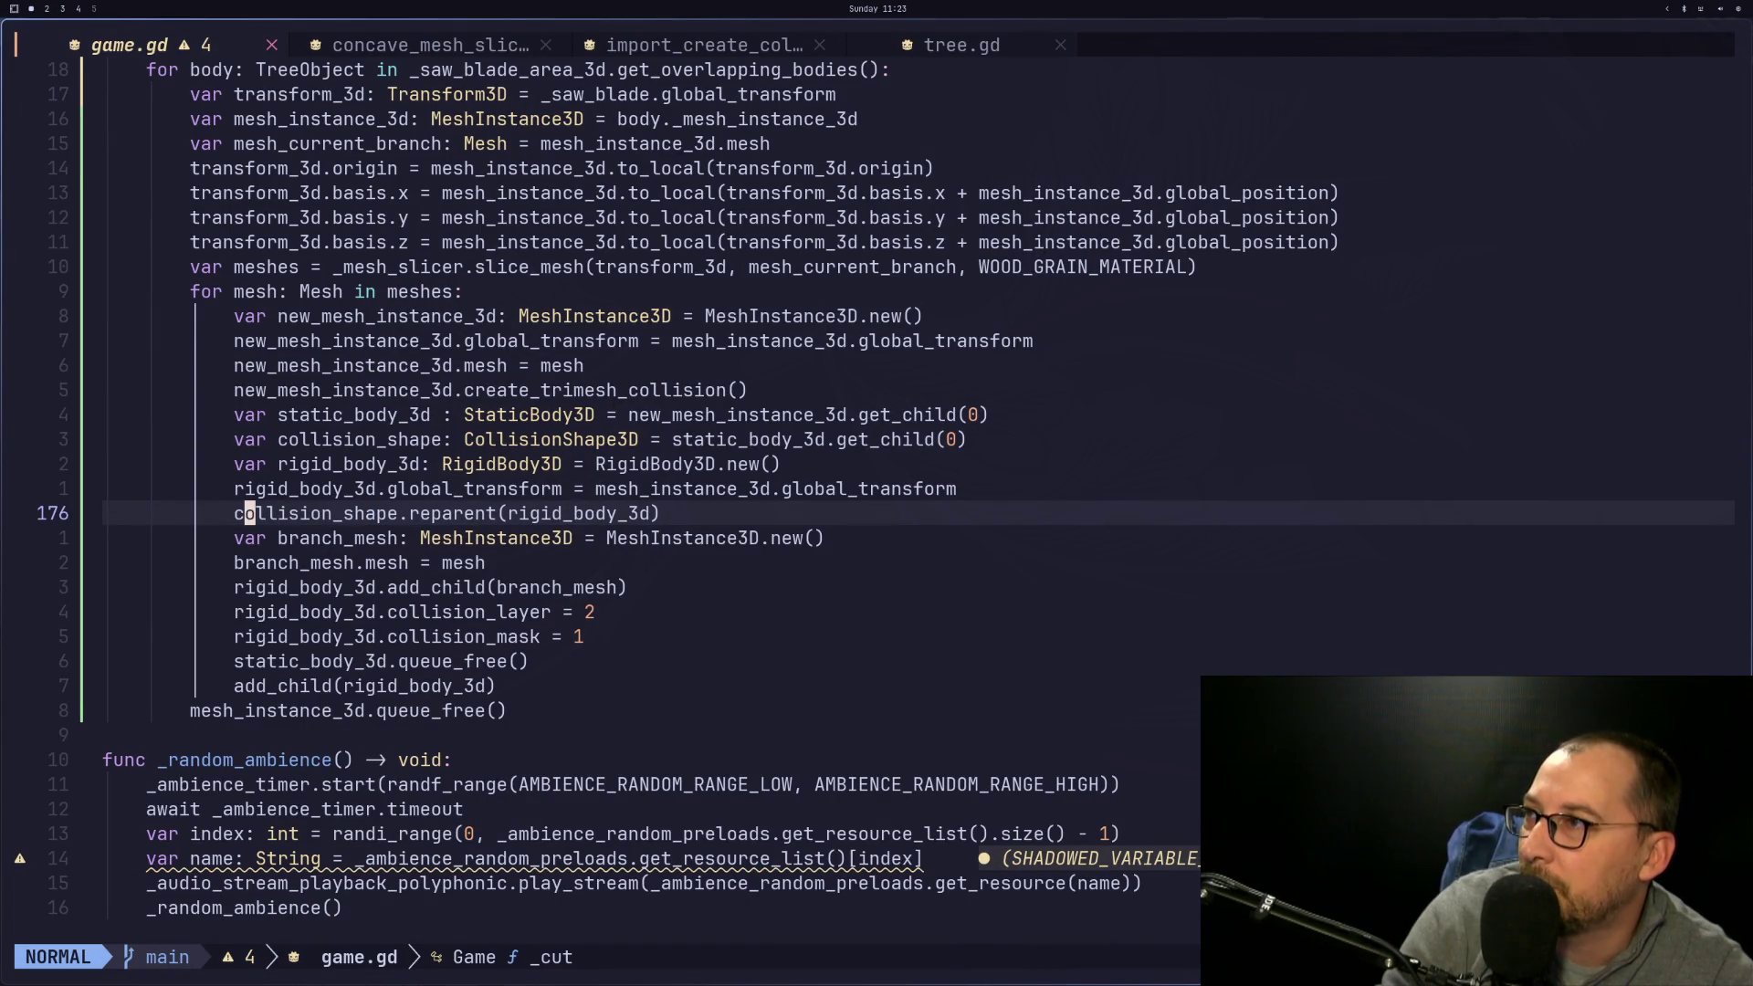
key("k")
key("k")
key("k")
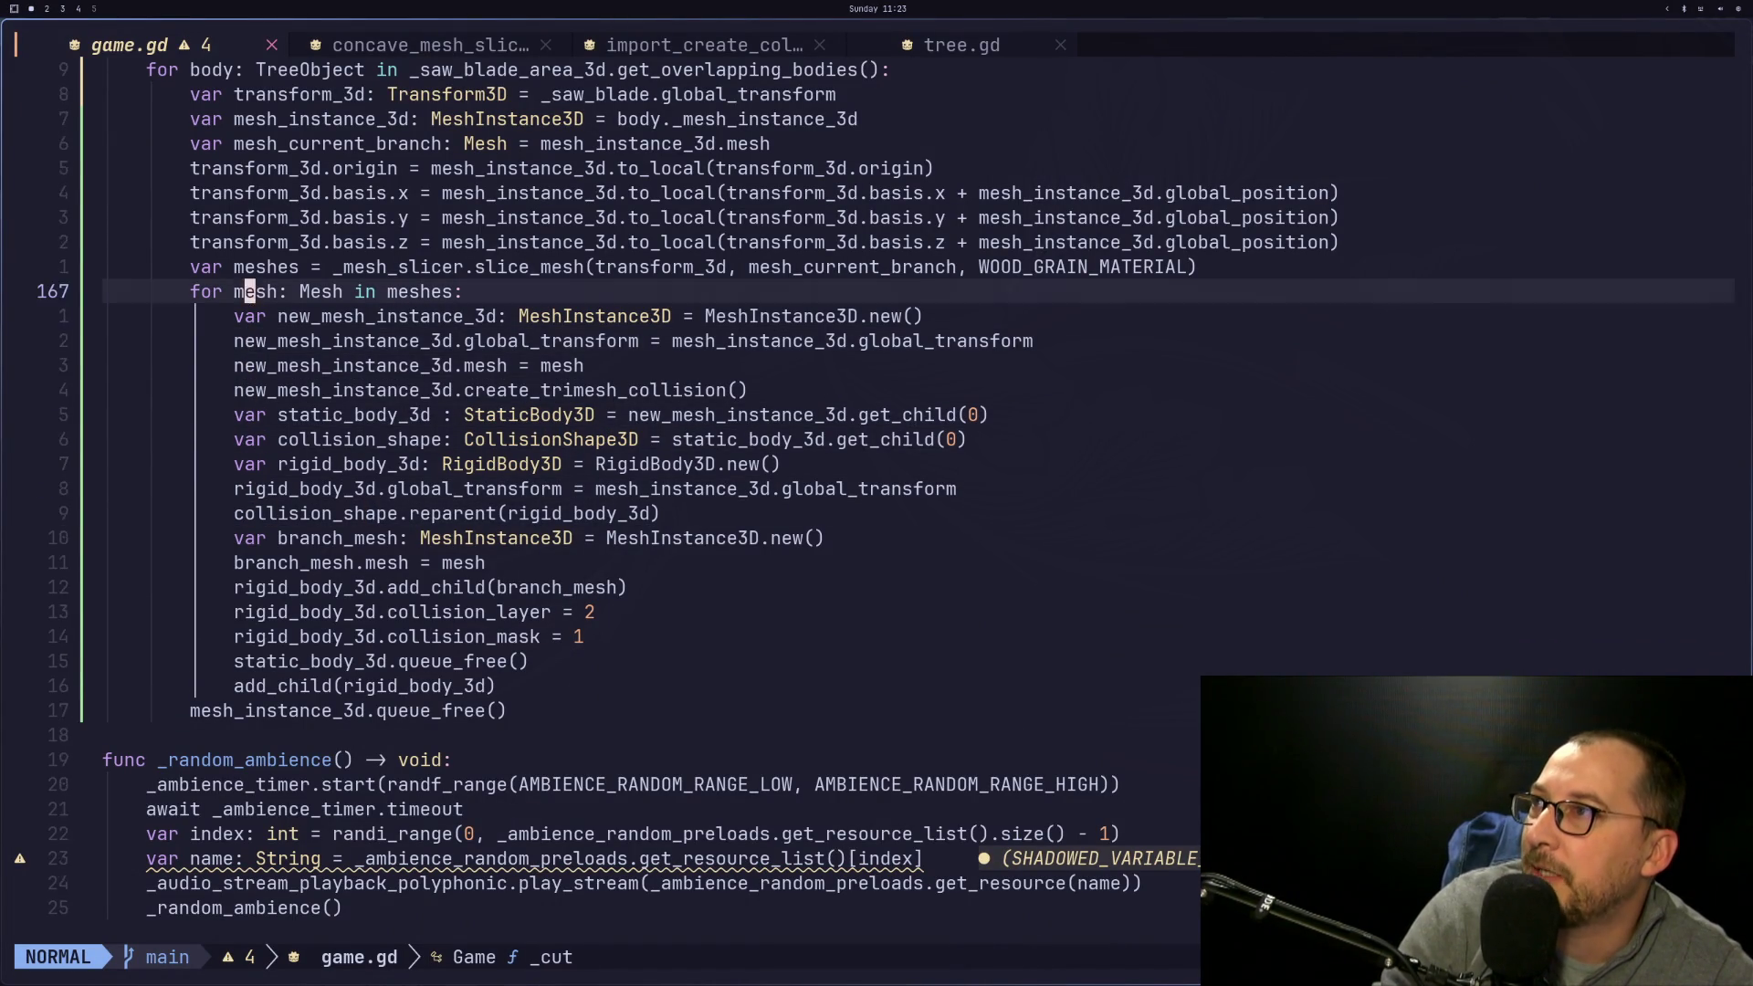
key("k")
key("k")
key("k")
key("j")
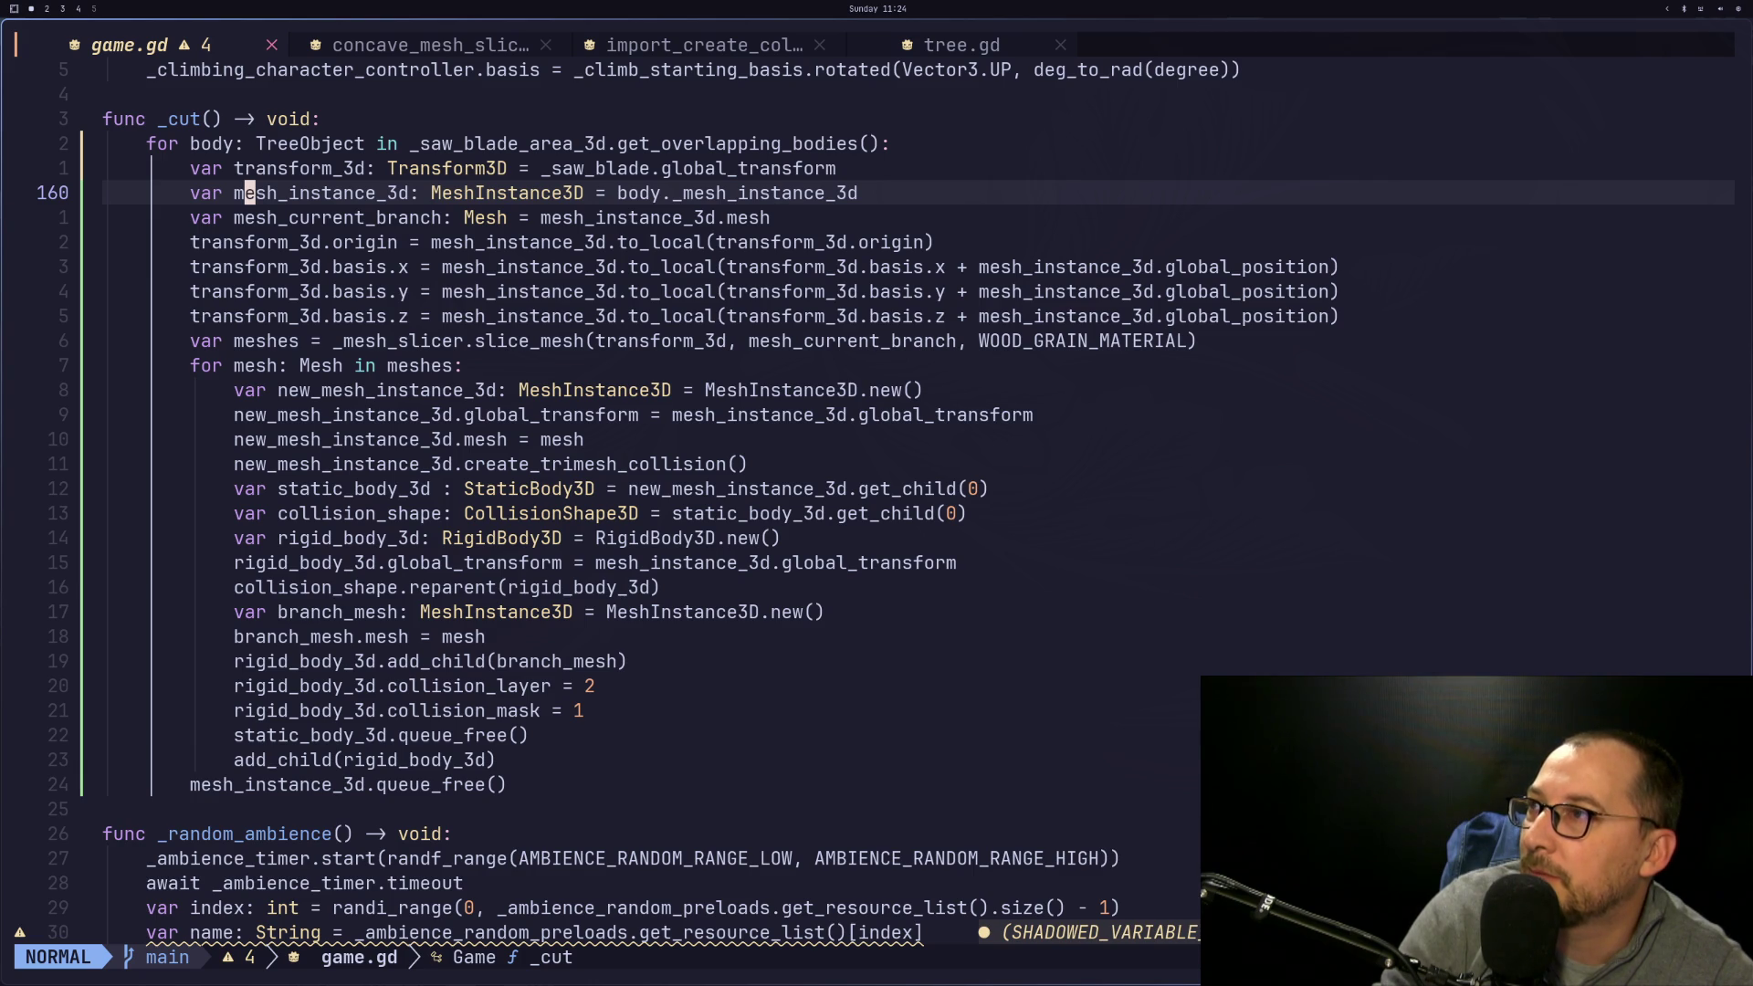
key("asterisk")
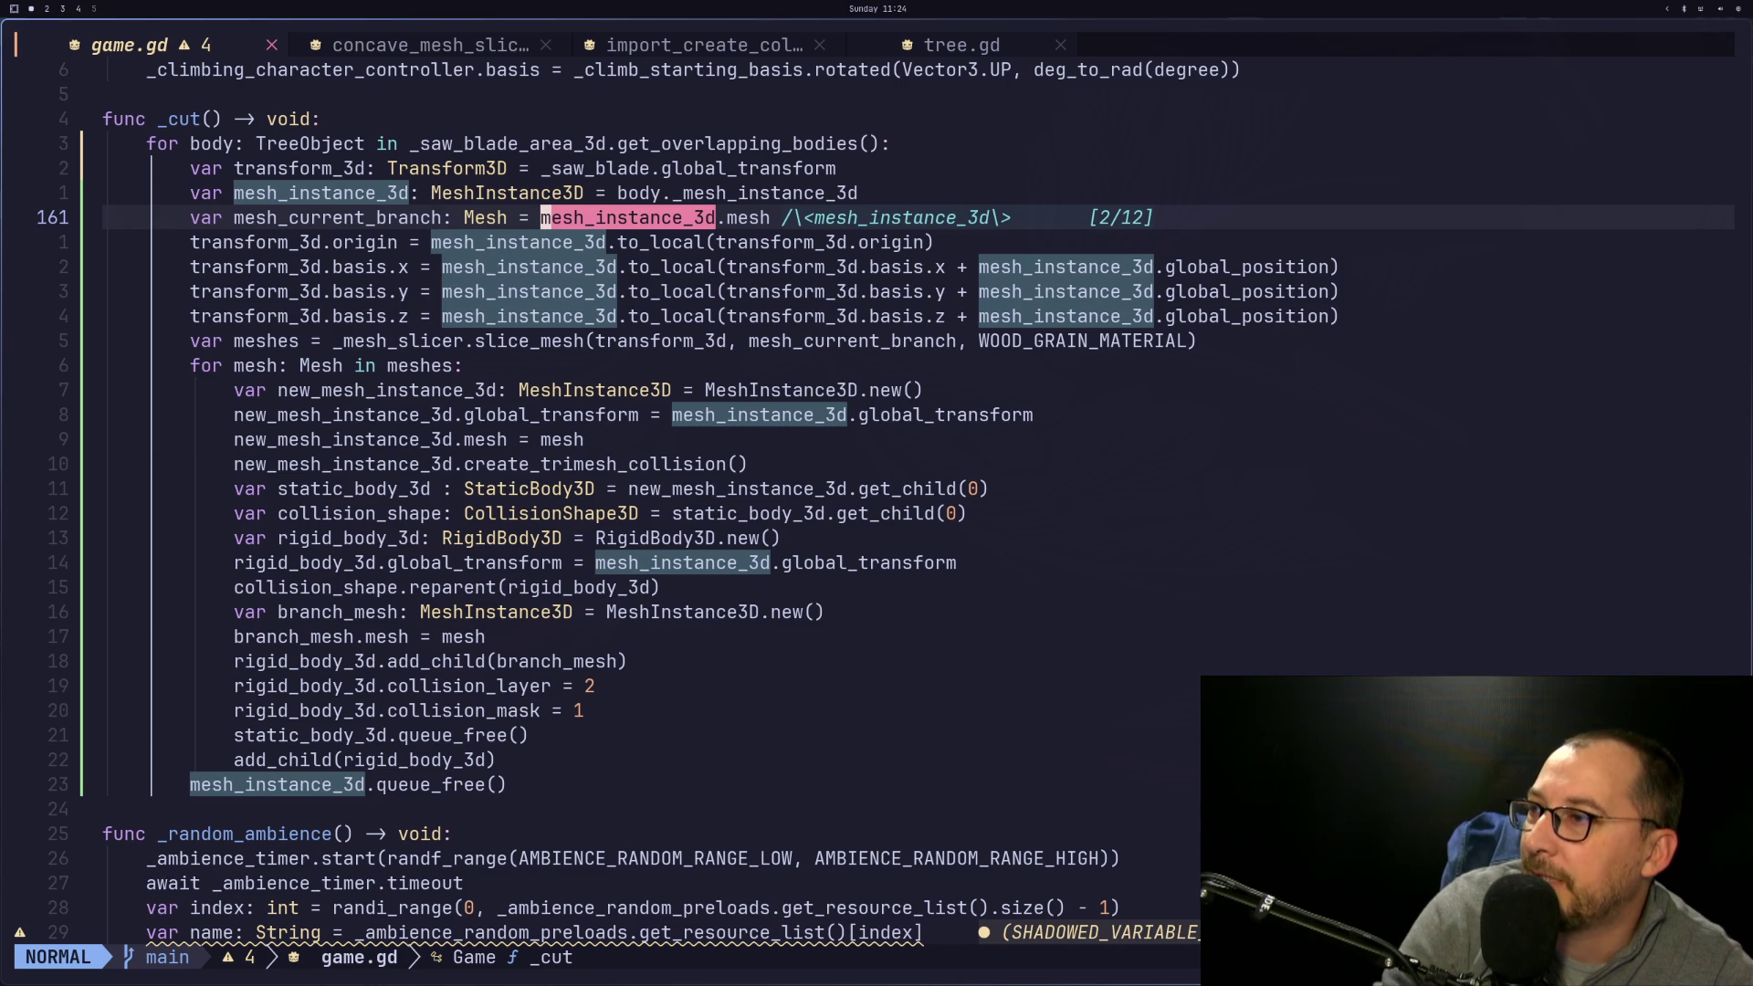
key("Escape")
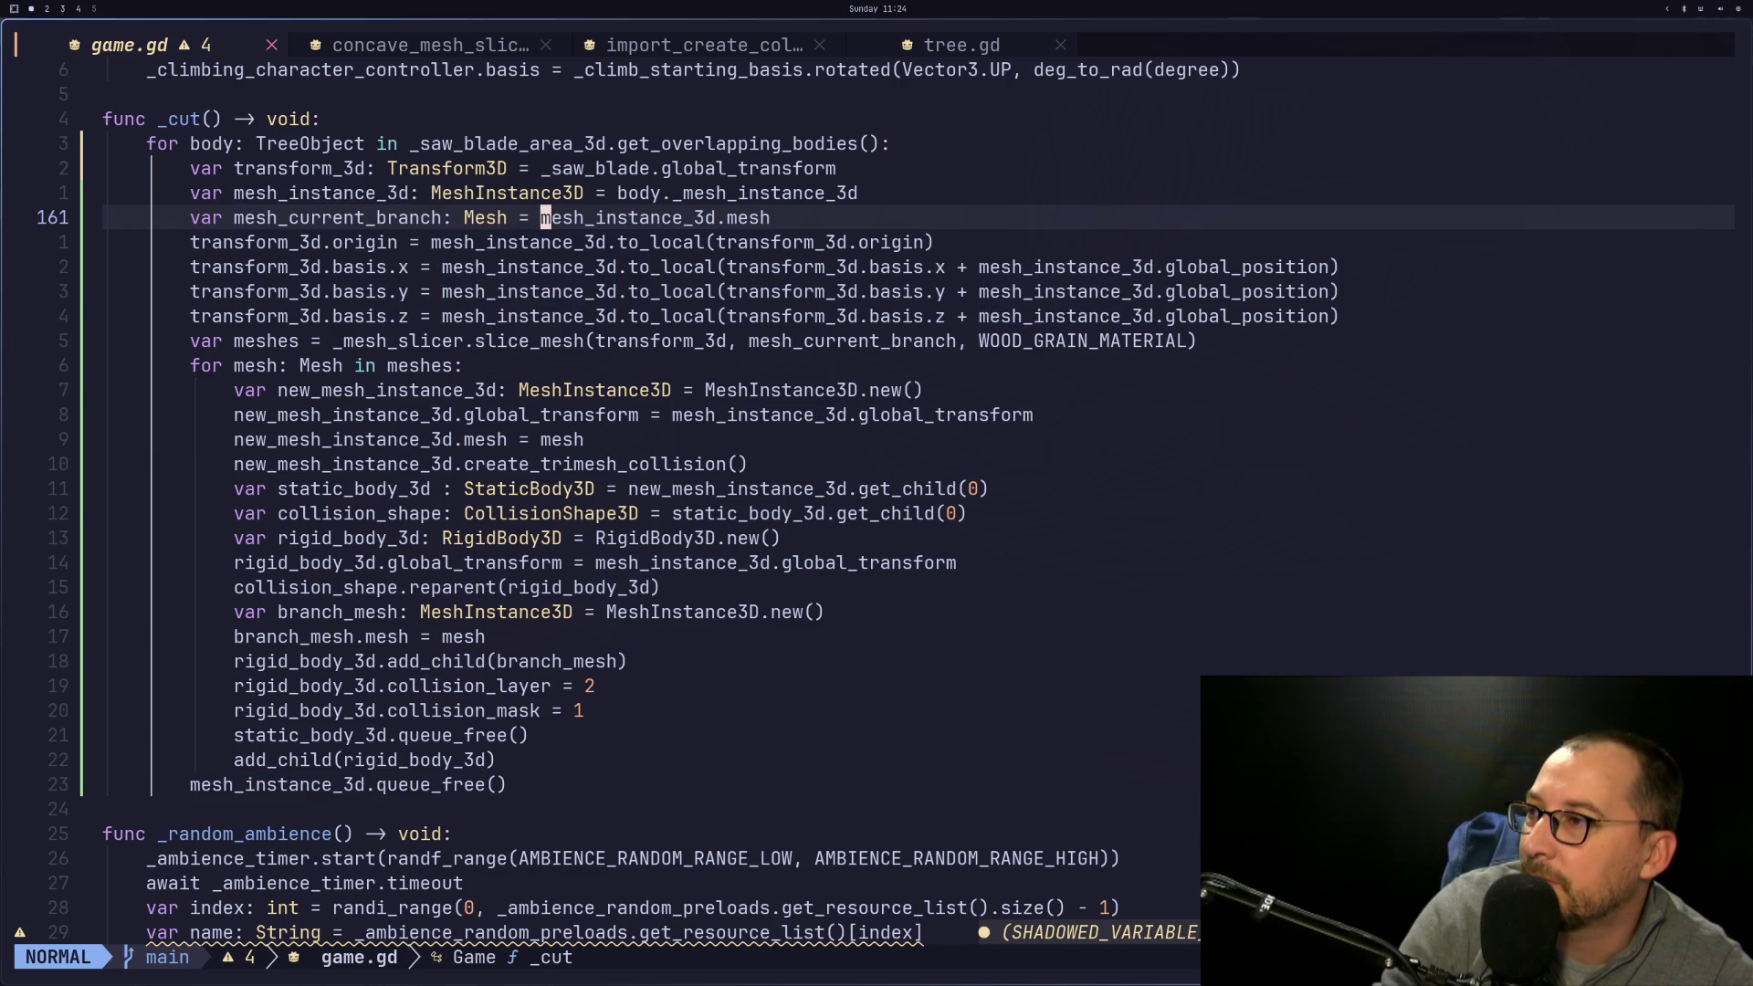
key("j")
key("j")
key("j")
key("k")
key("k")
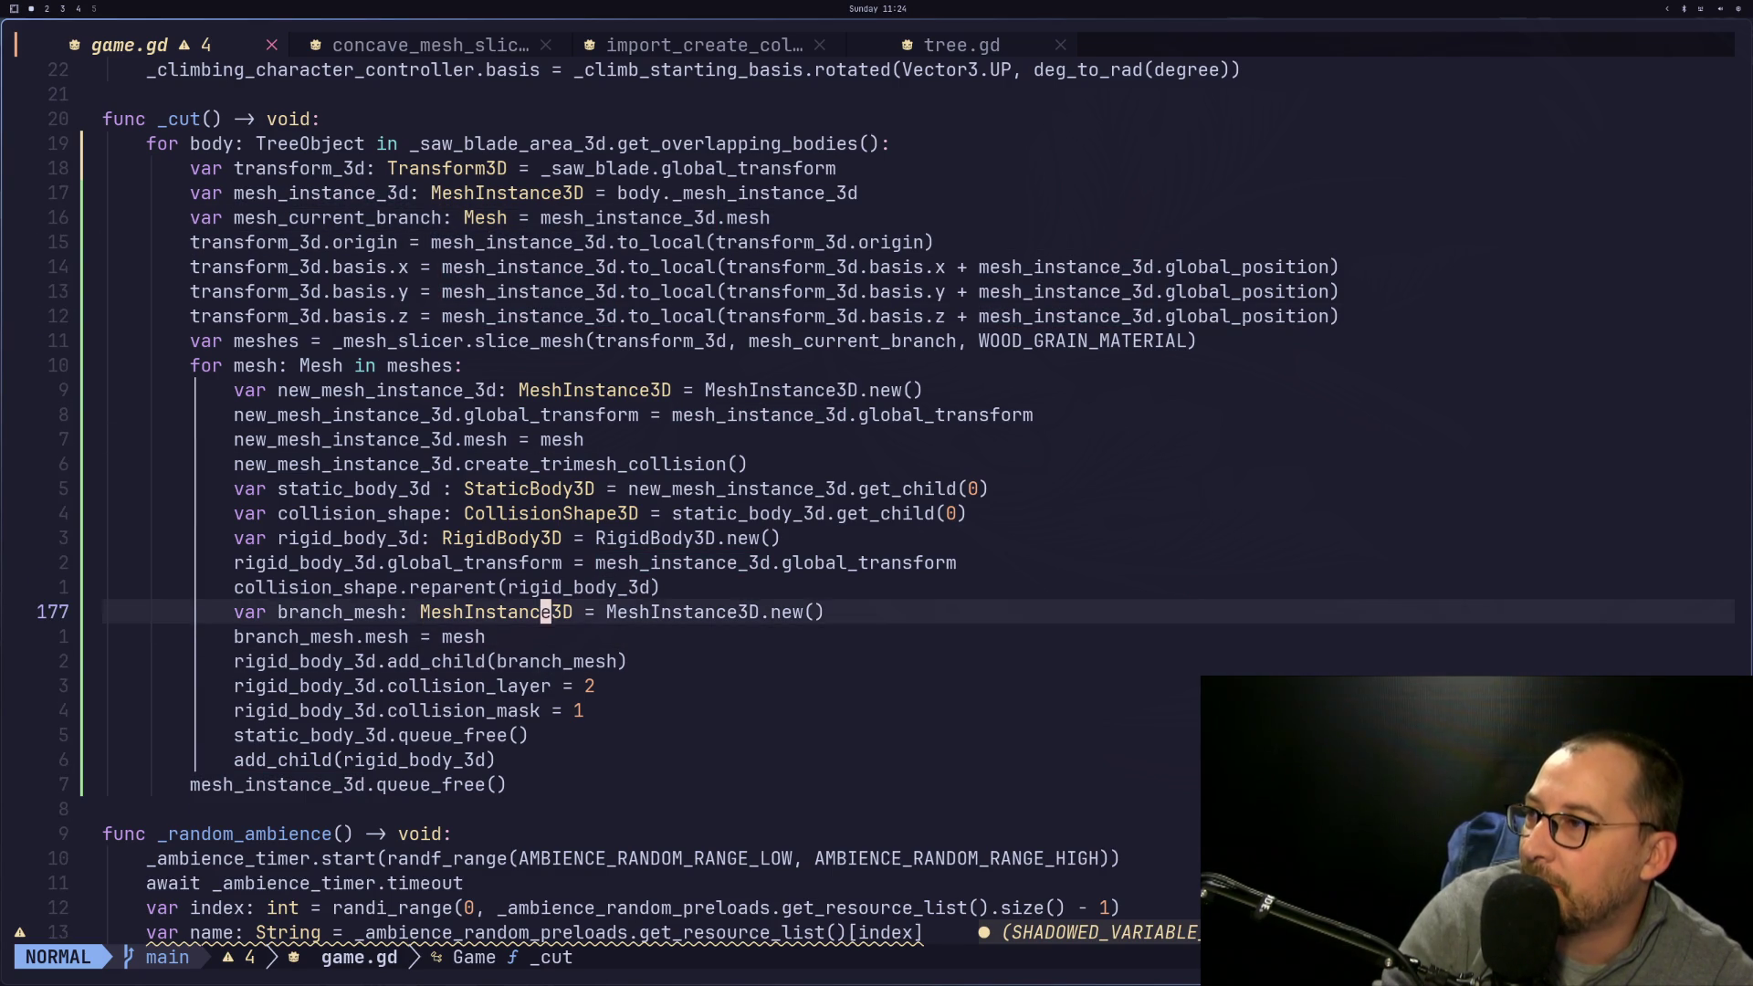
key("k")
key("j")
key("j")
key("j")
key("j")
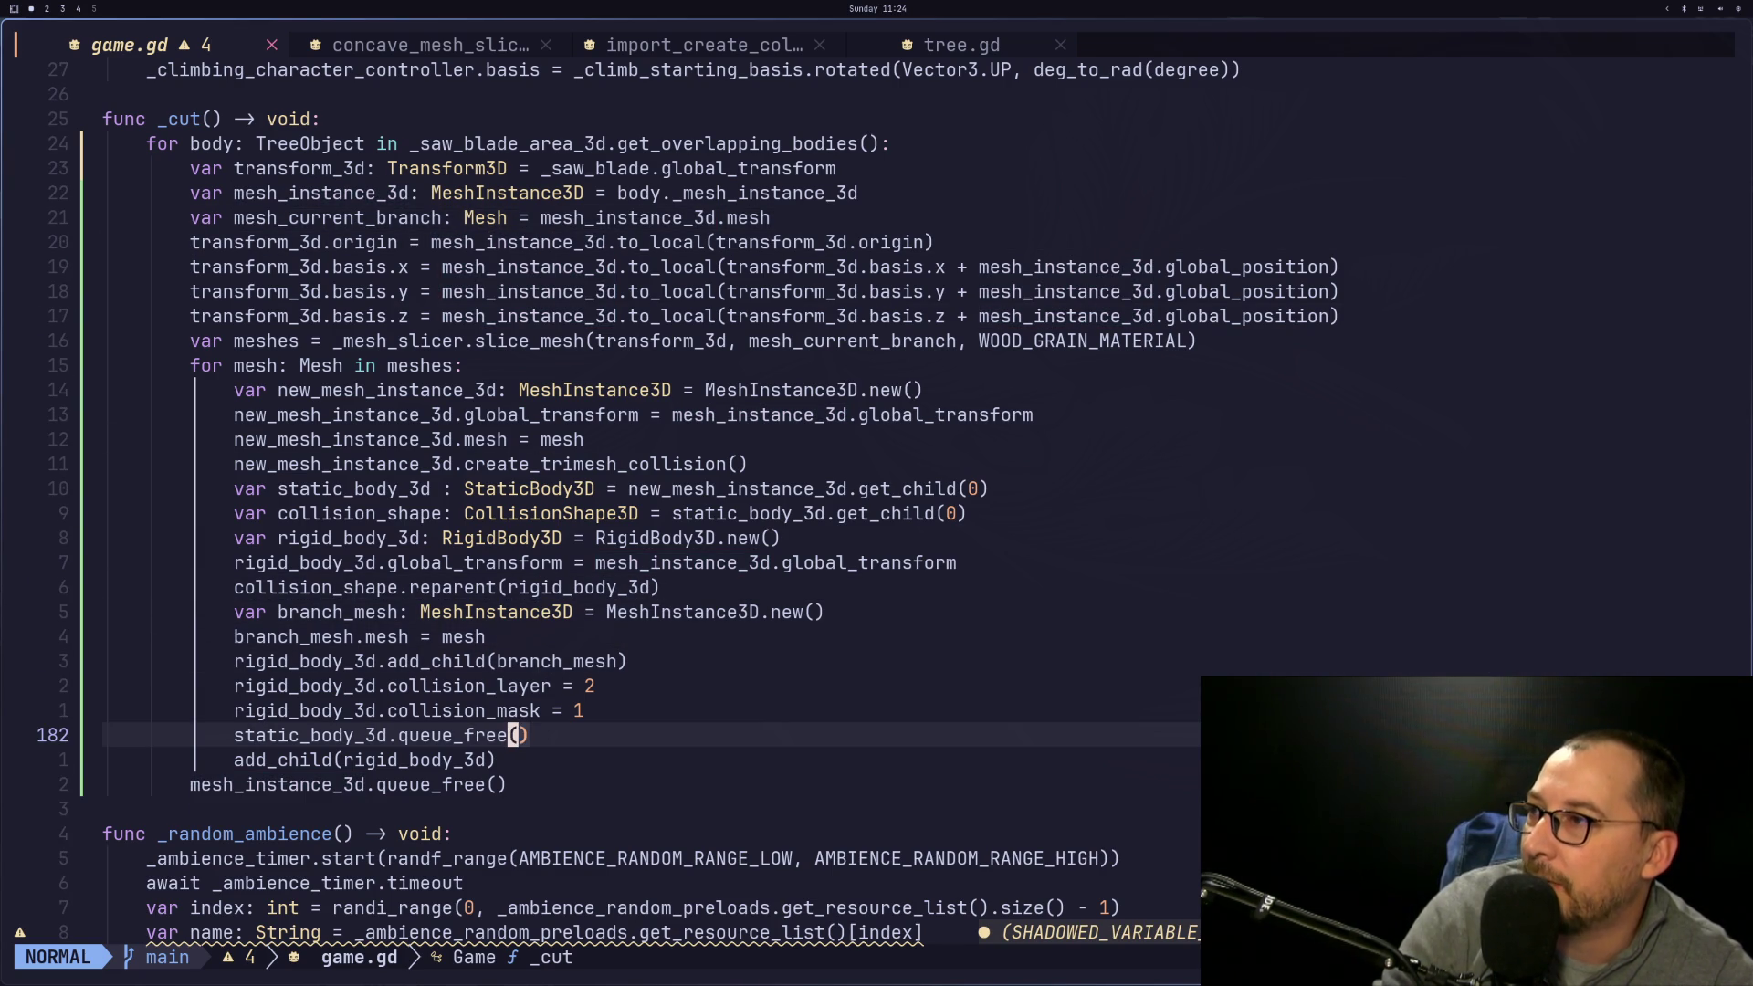
key("F_")
key(";")
key(";")
key("&")
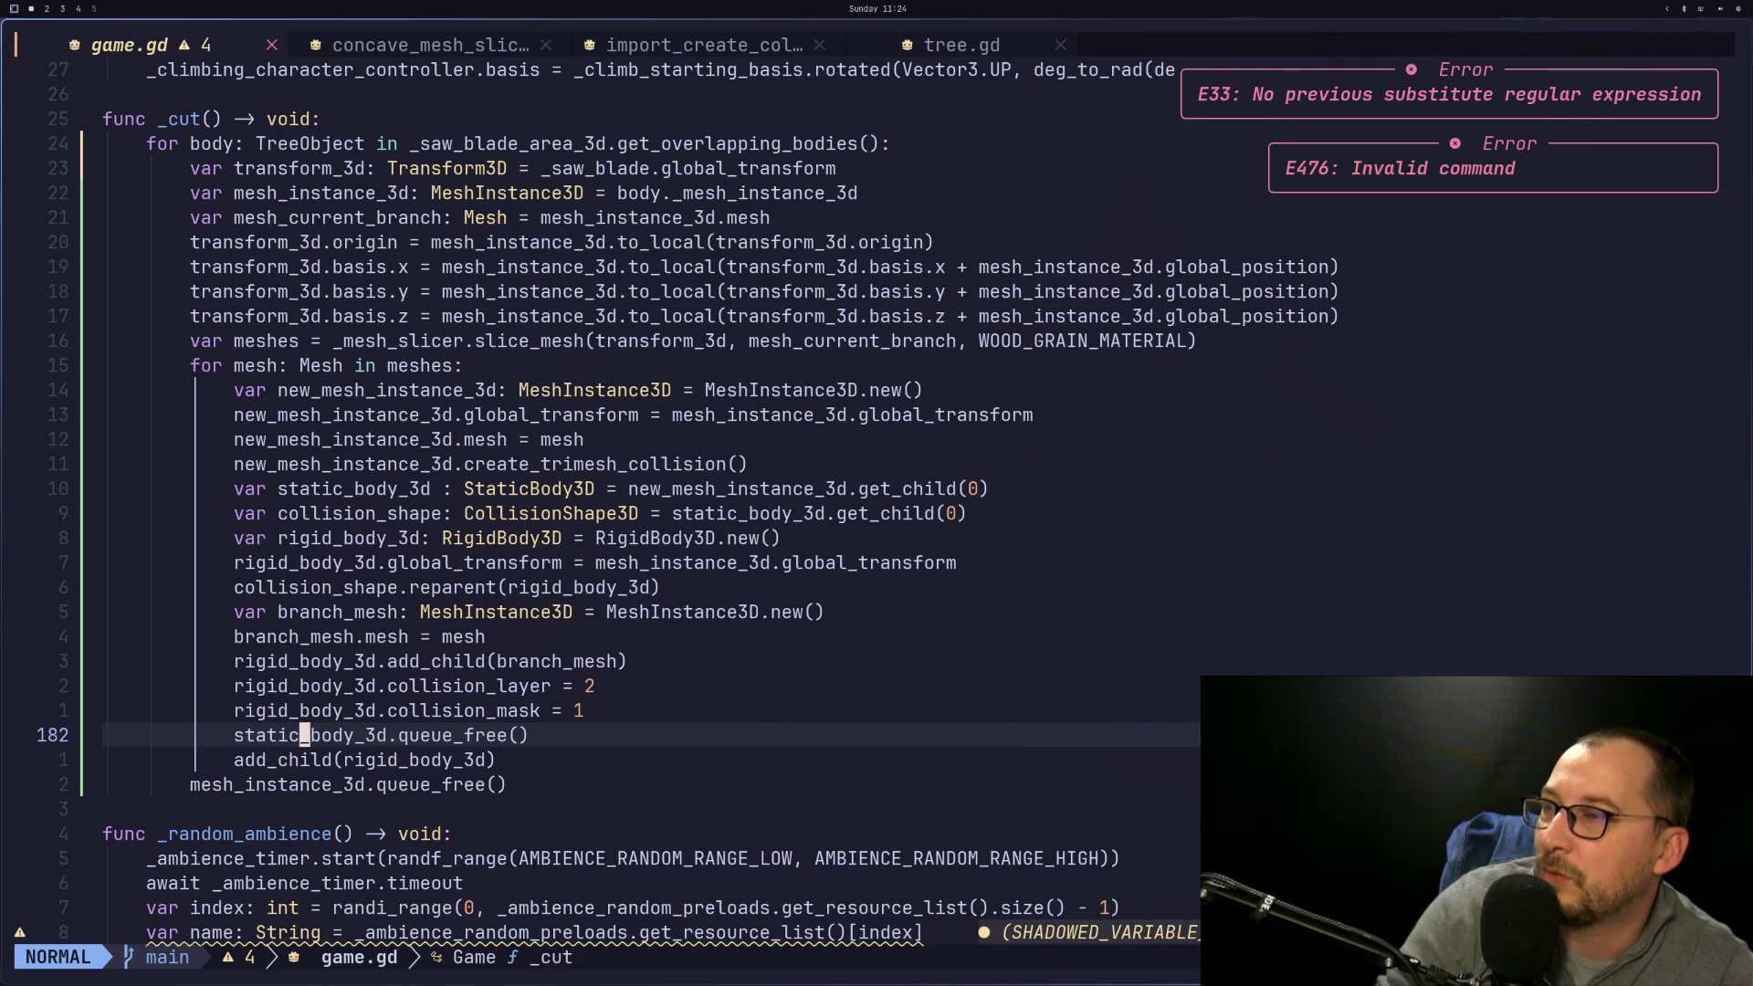
key("asterisk")
key("n")
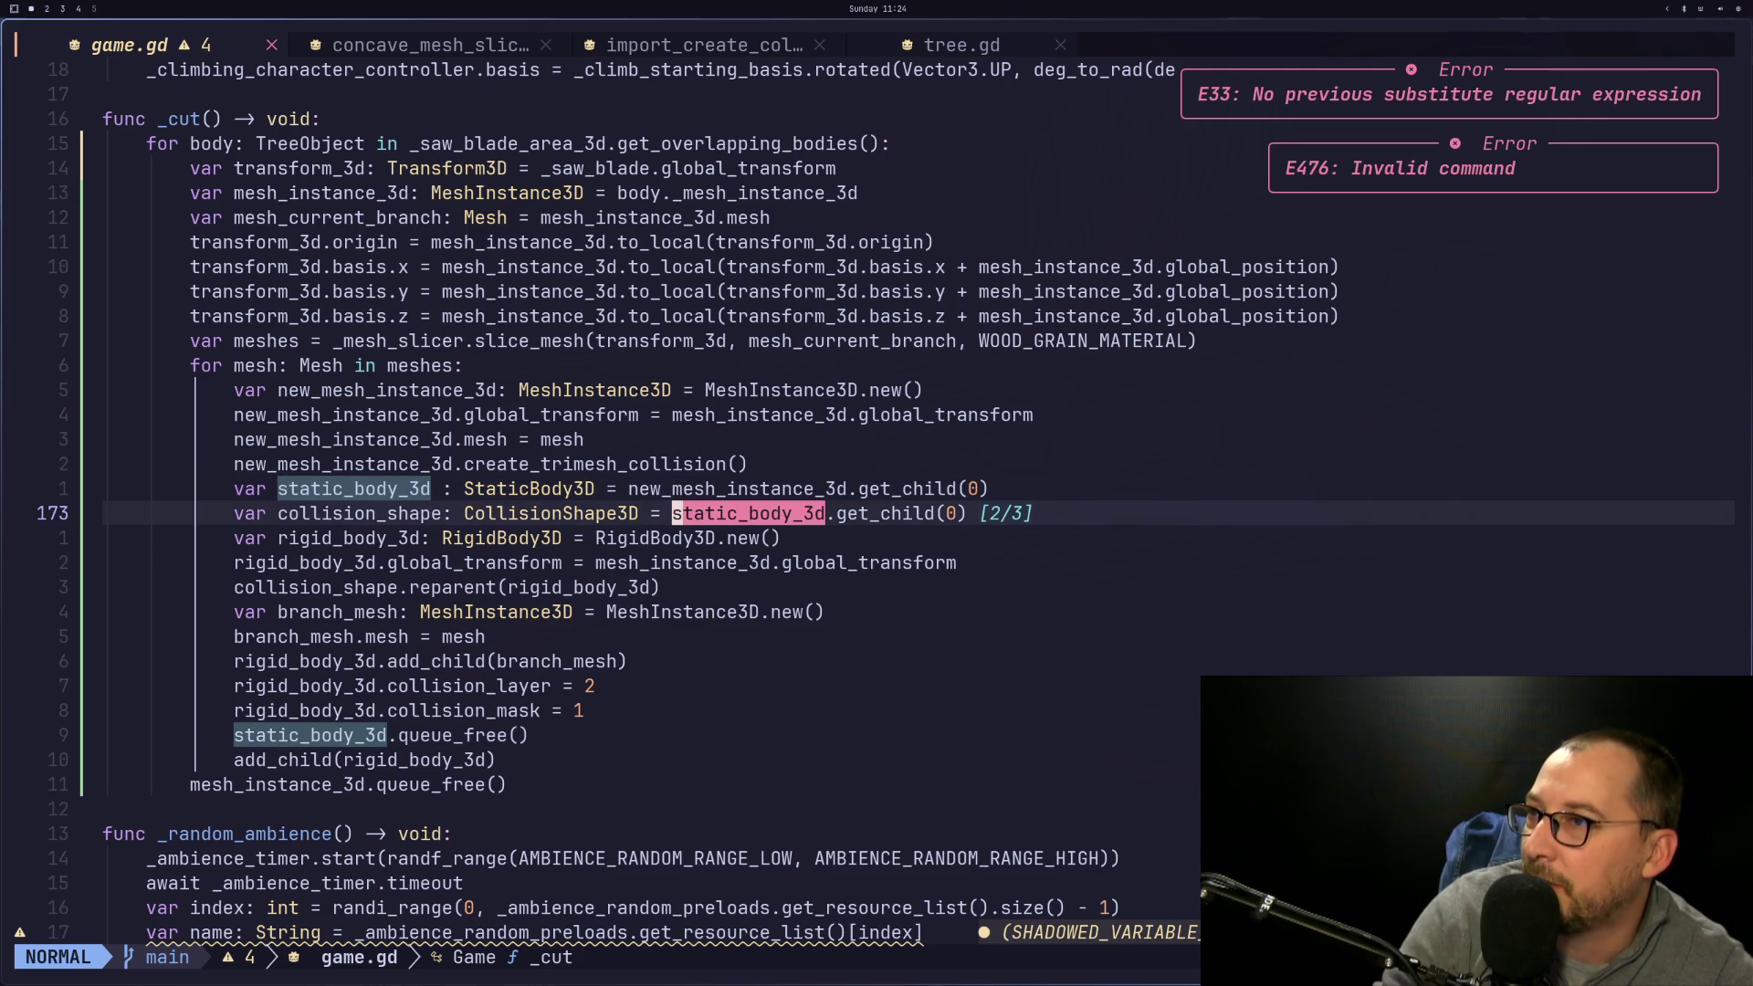
key("h")
key("F")
key("S")
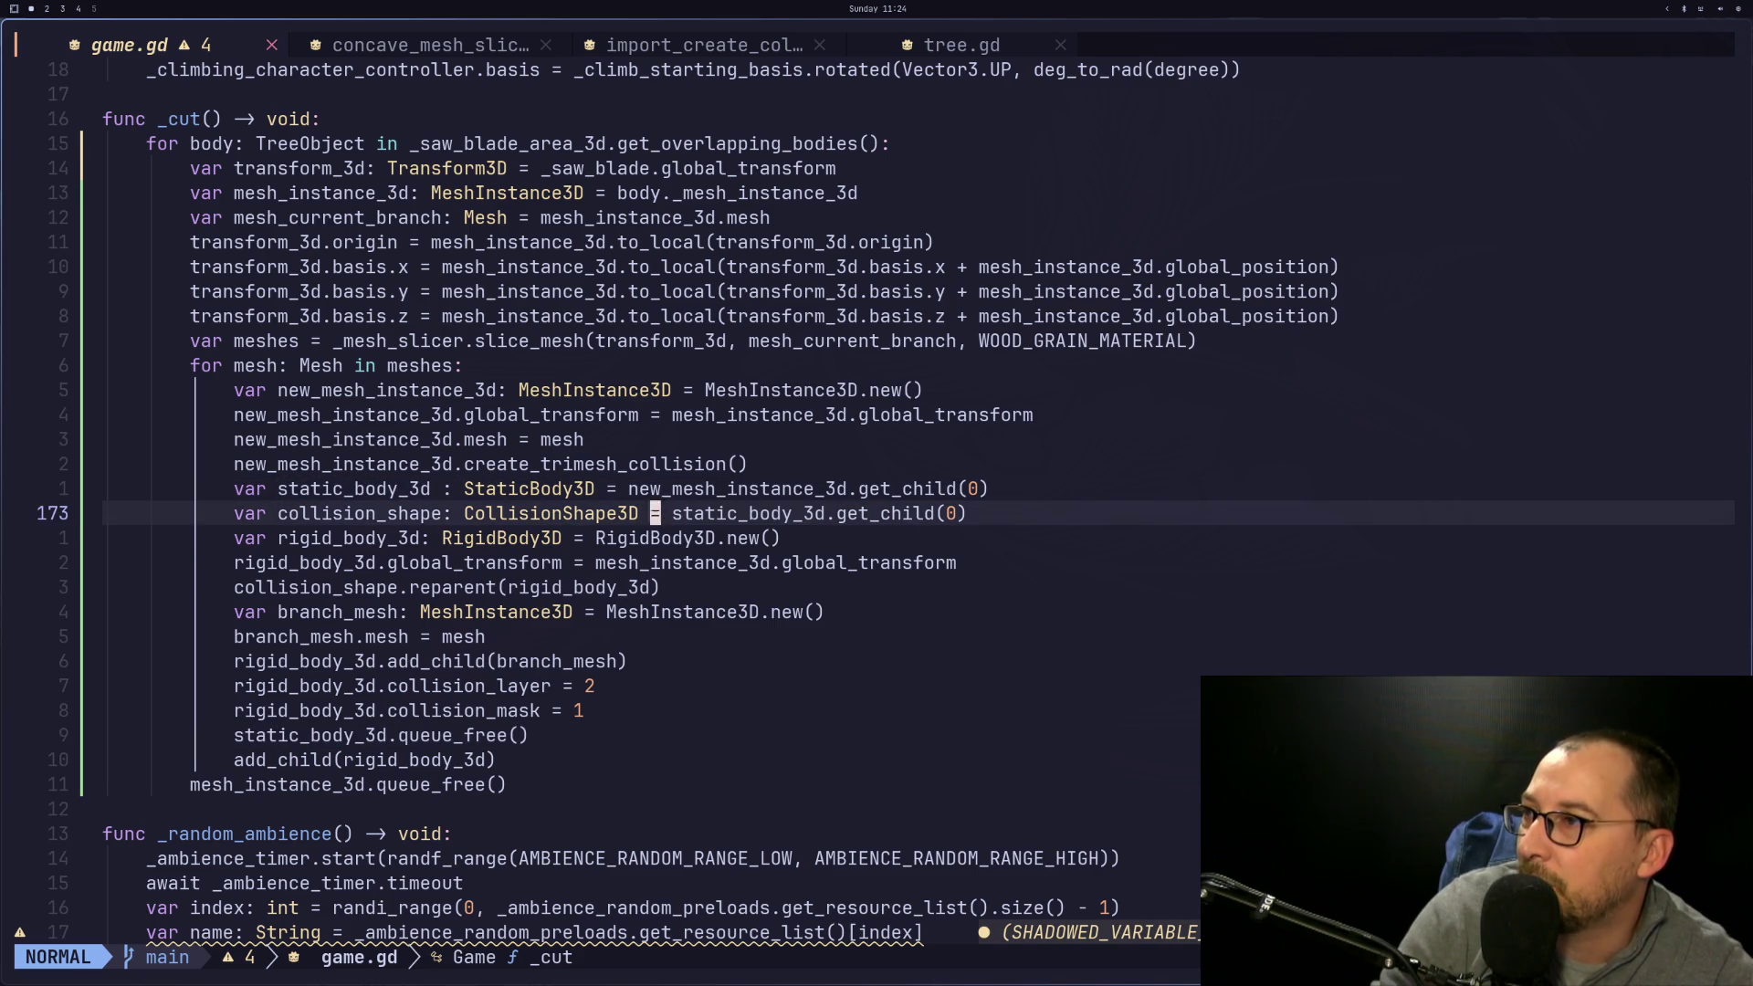
key("F")
key("e")
key("F")
key("h")
key("asterisk")
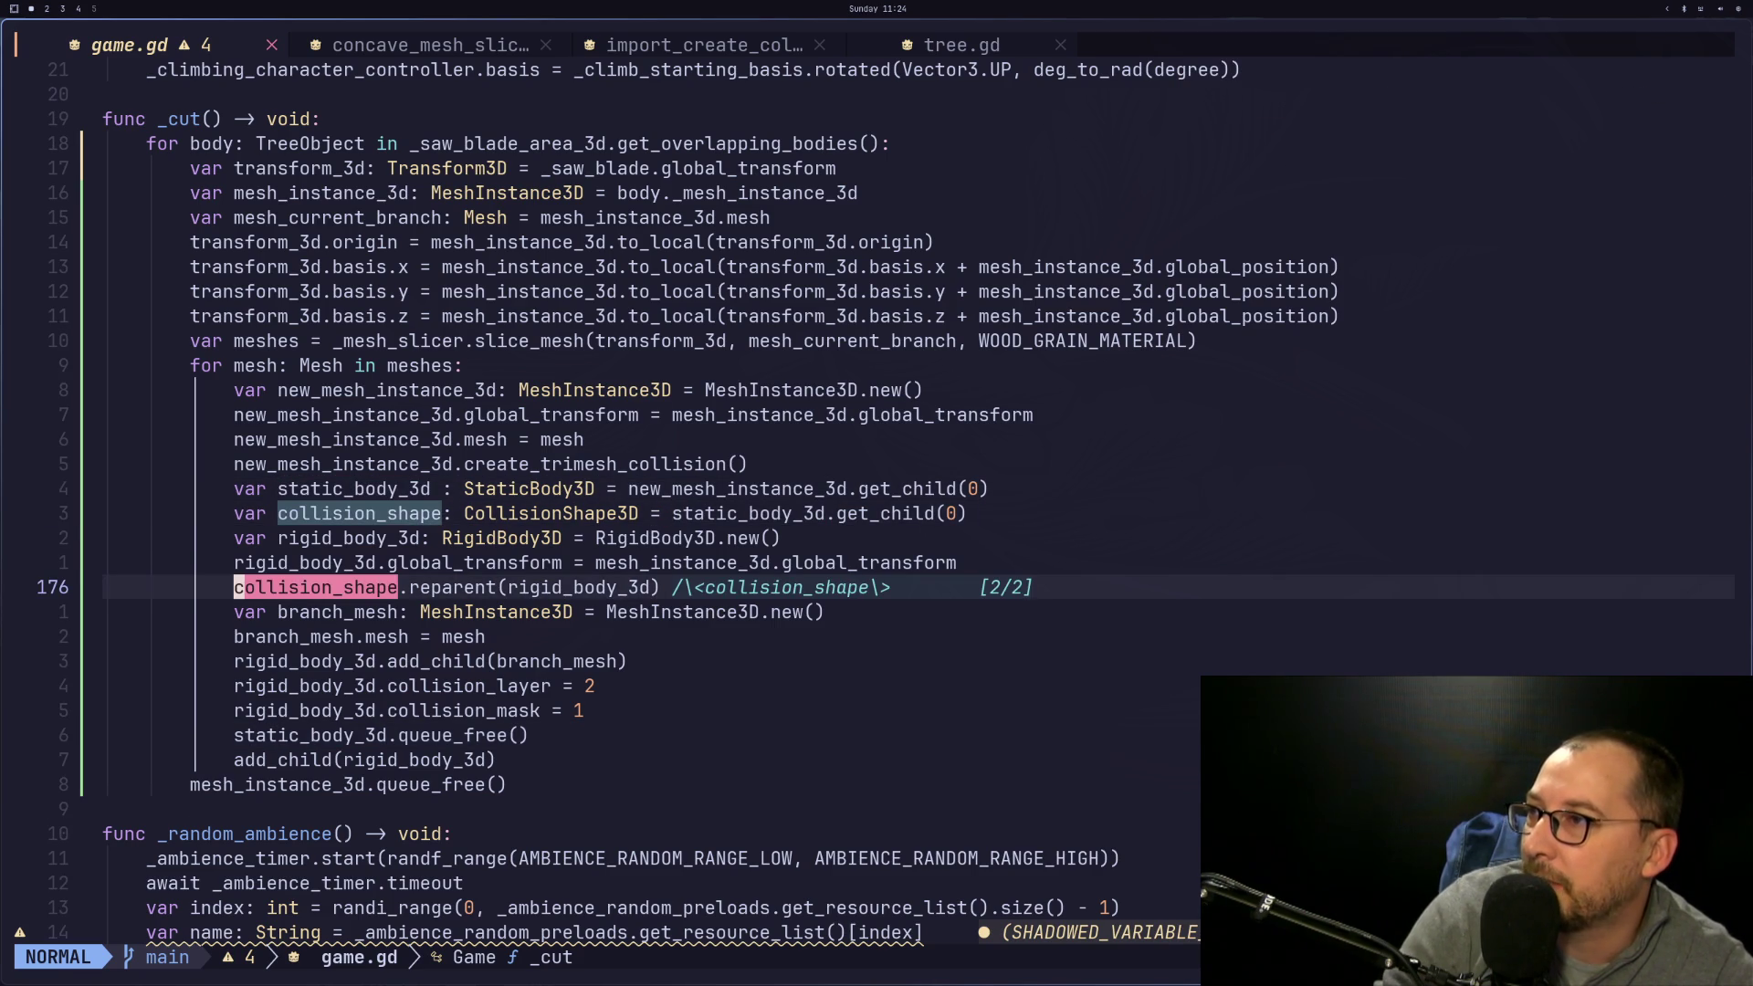
key("k")
key("k")
key("k")
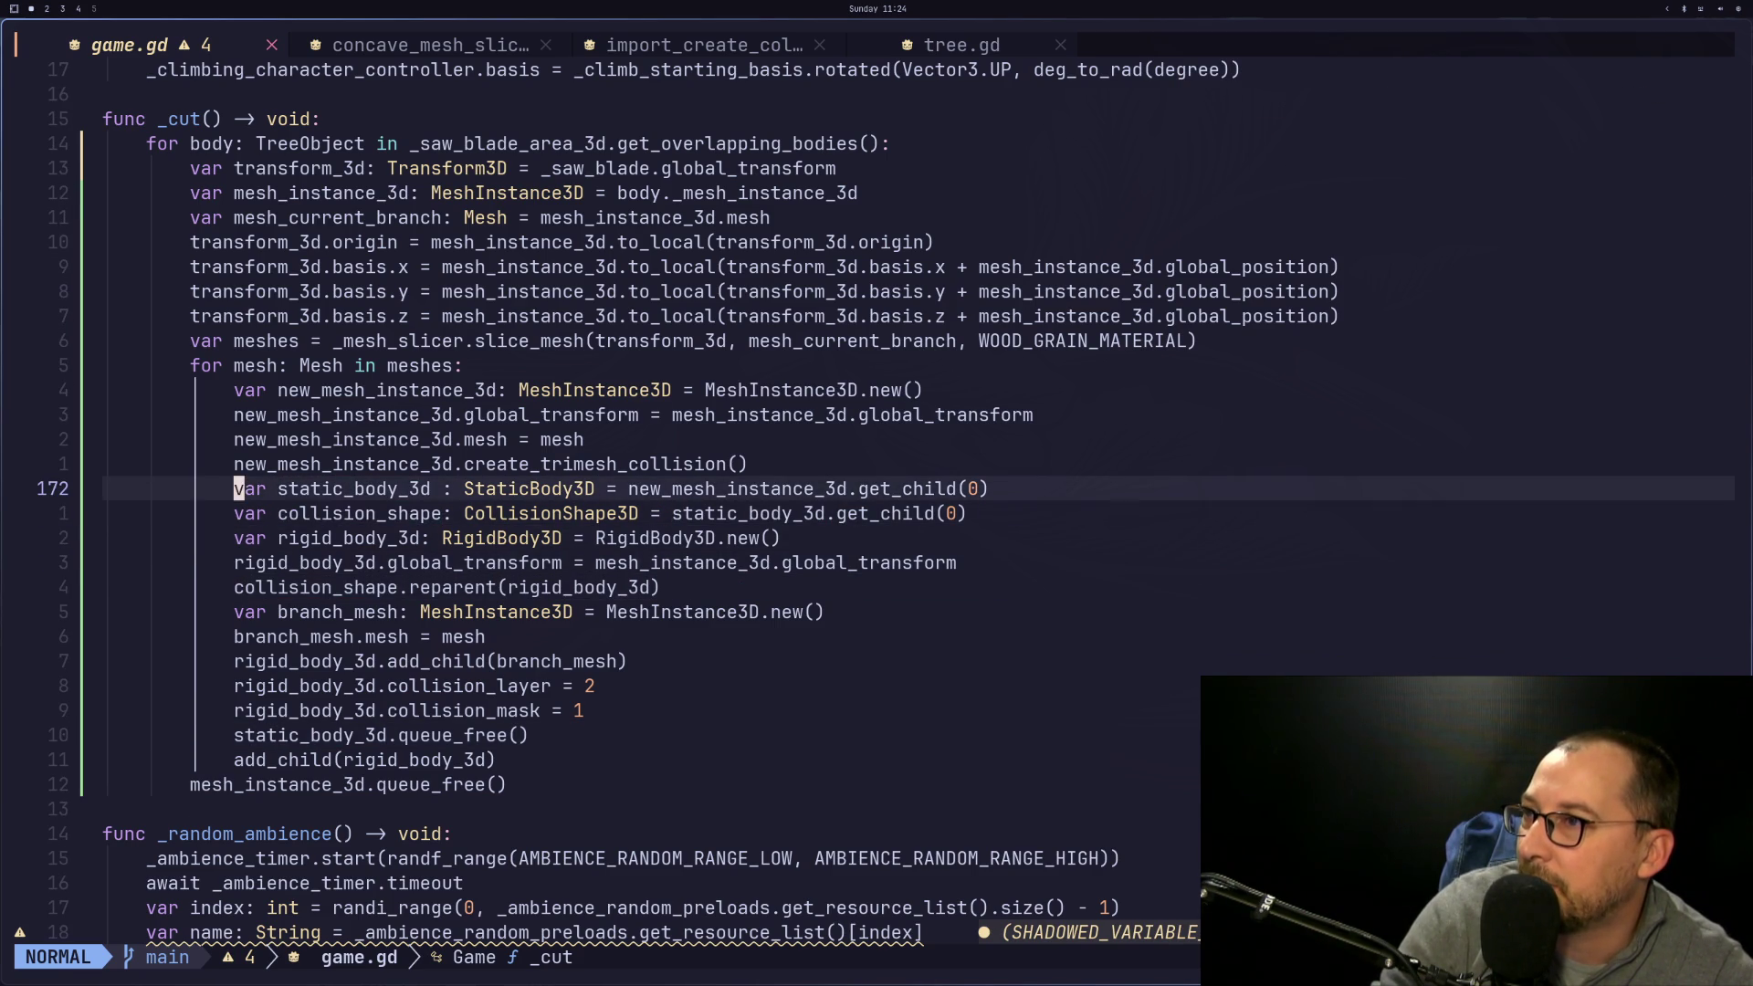
key("t")
key("i")
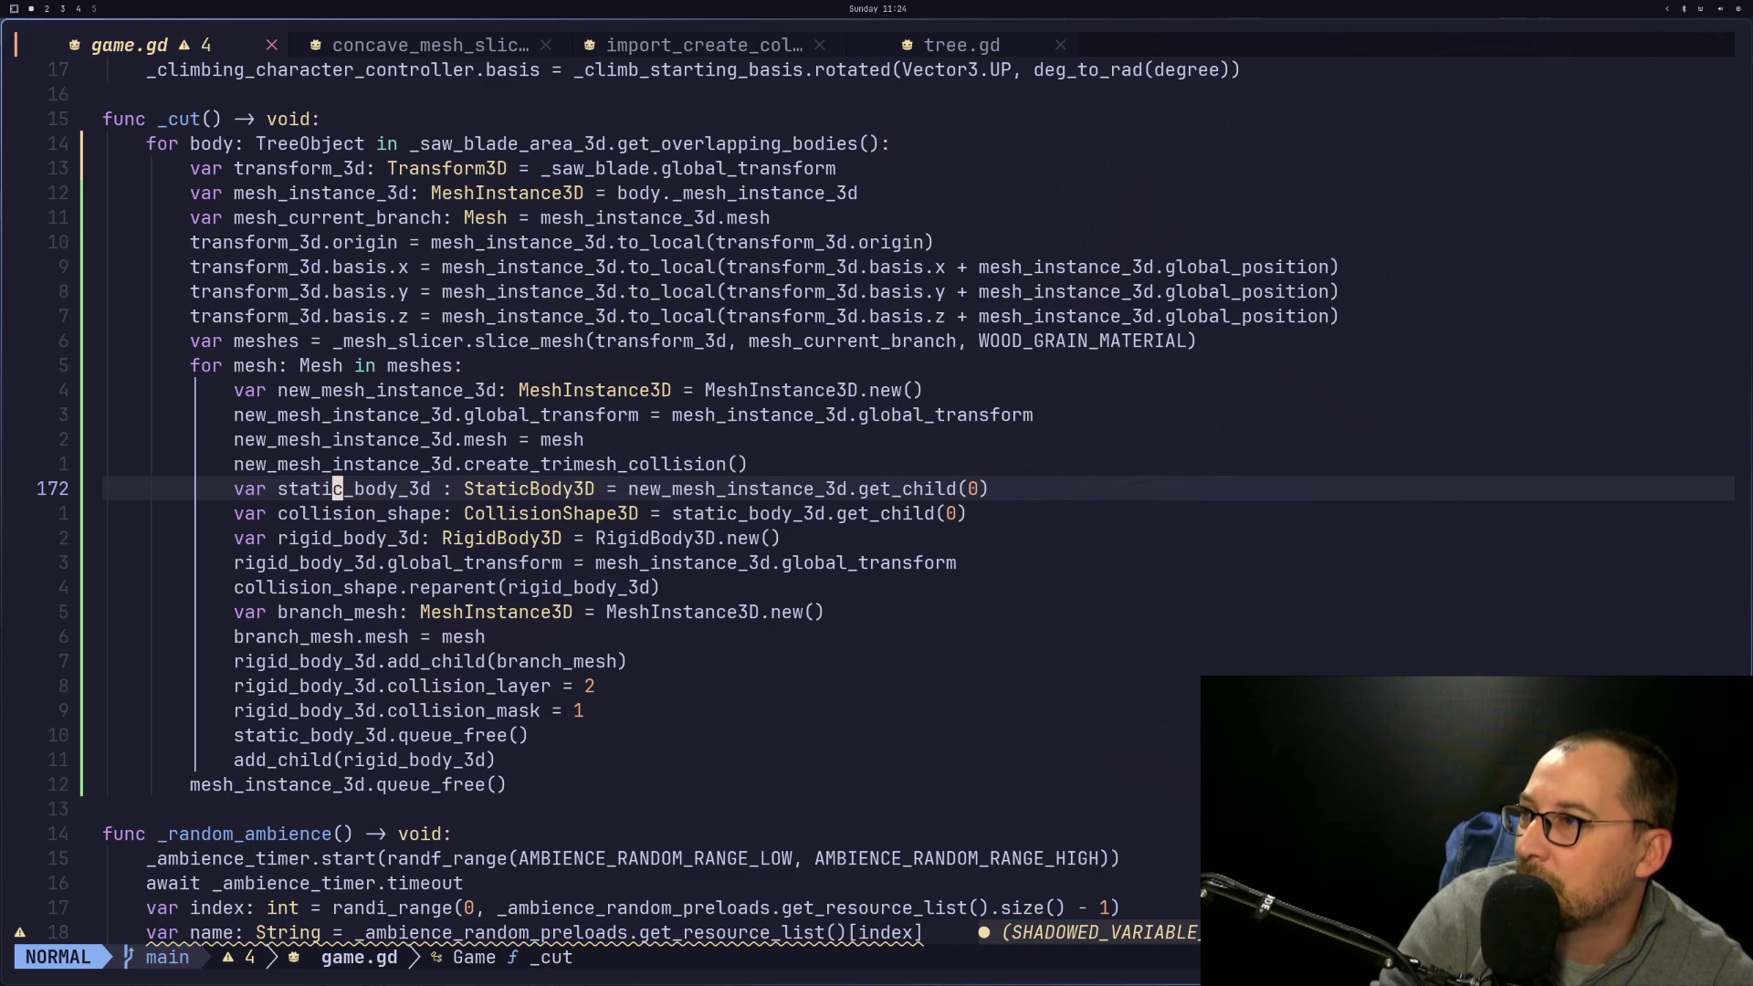
key("asterisk")
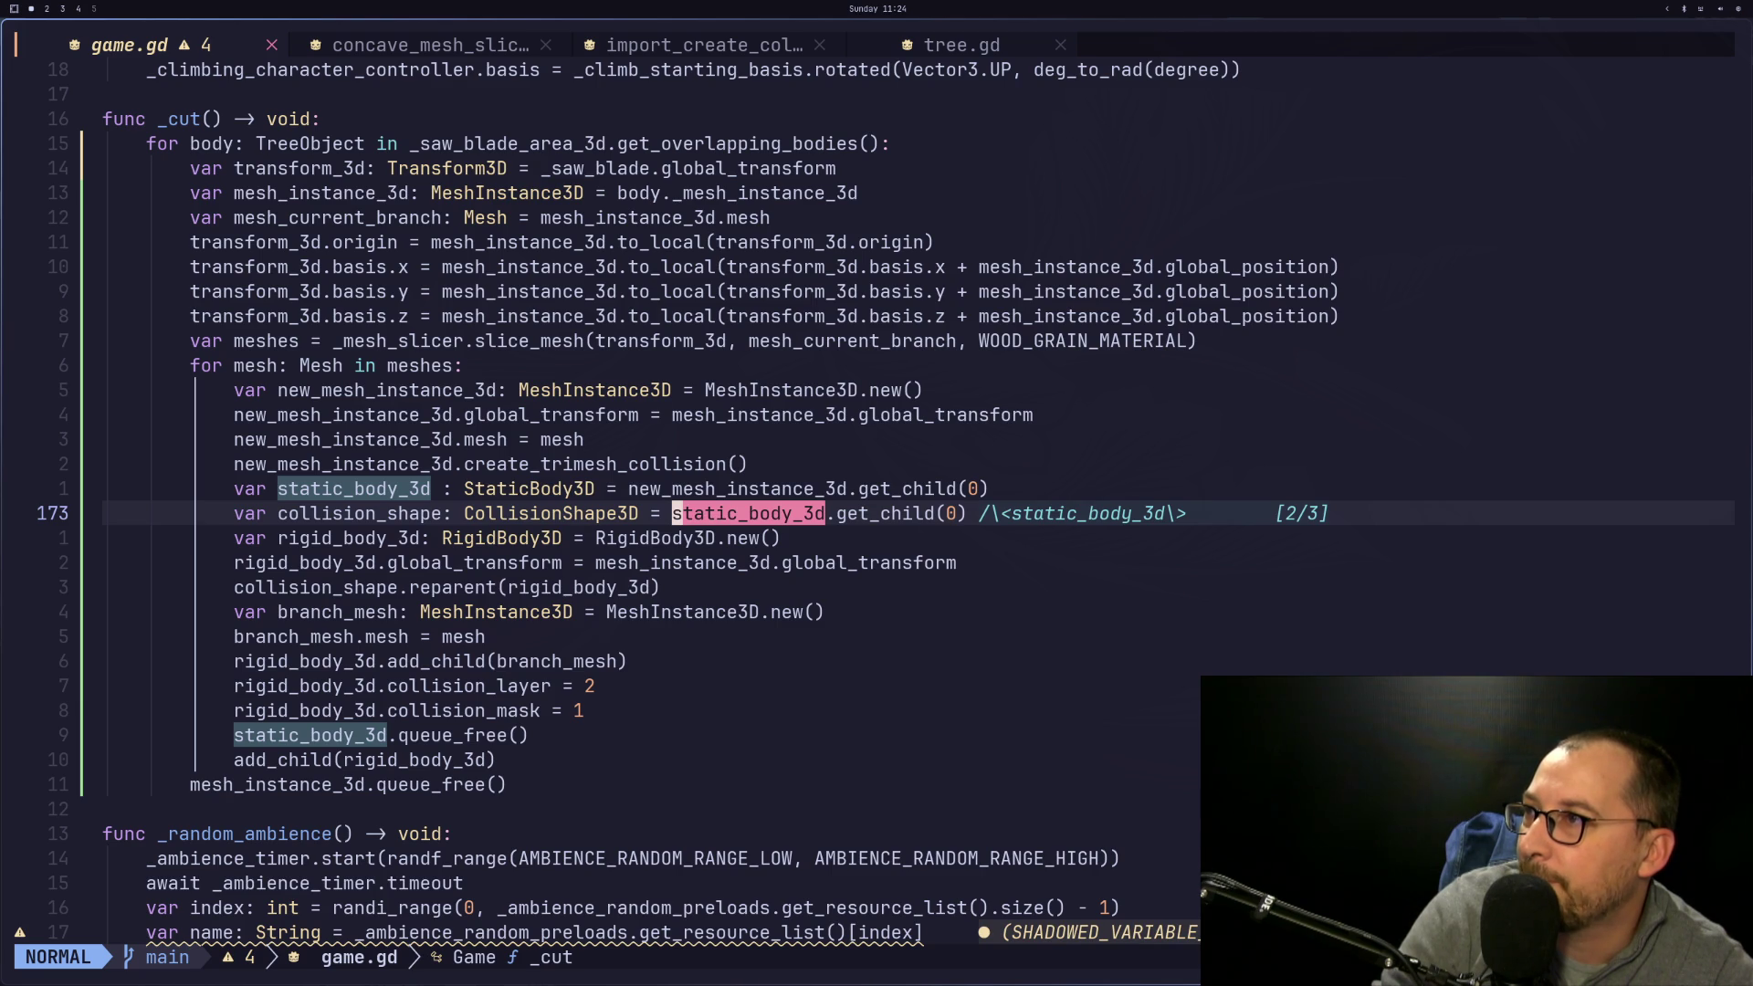
key("Escape")
key("j")
key("j")
key("j")
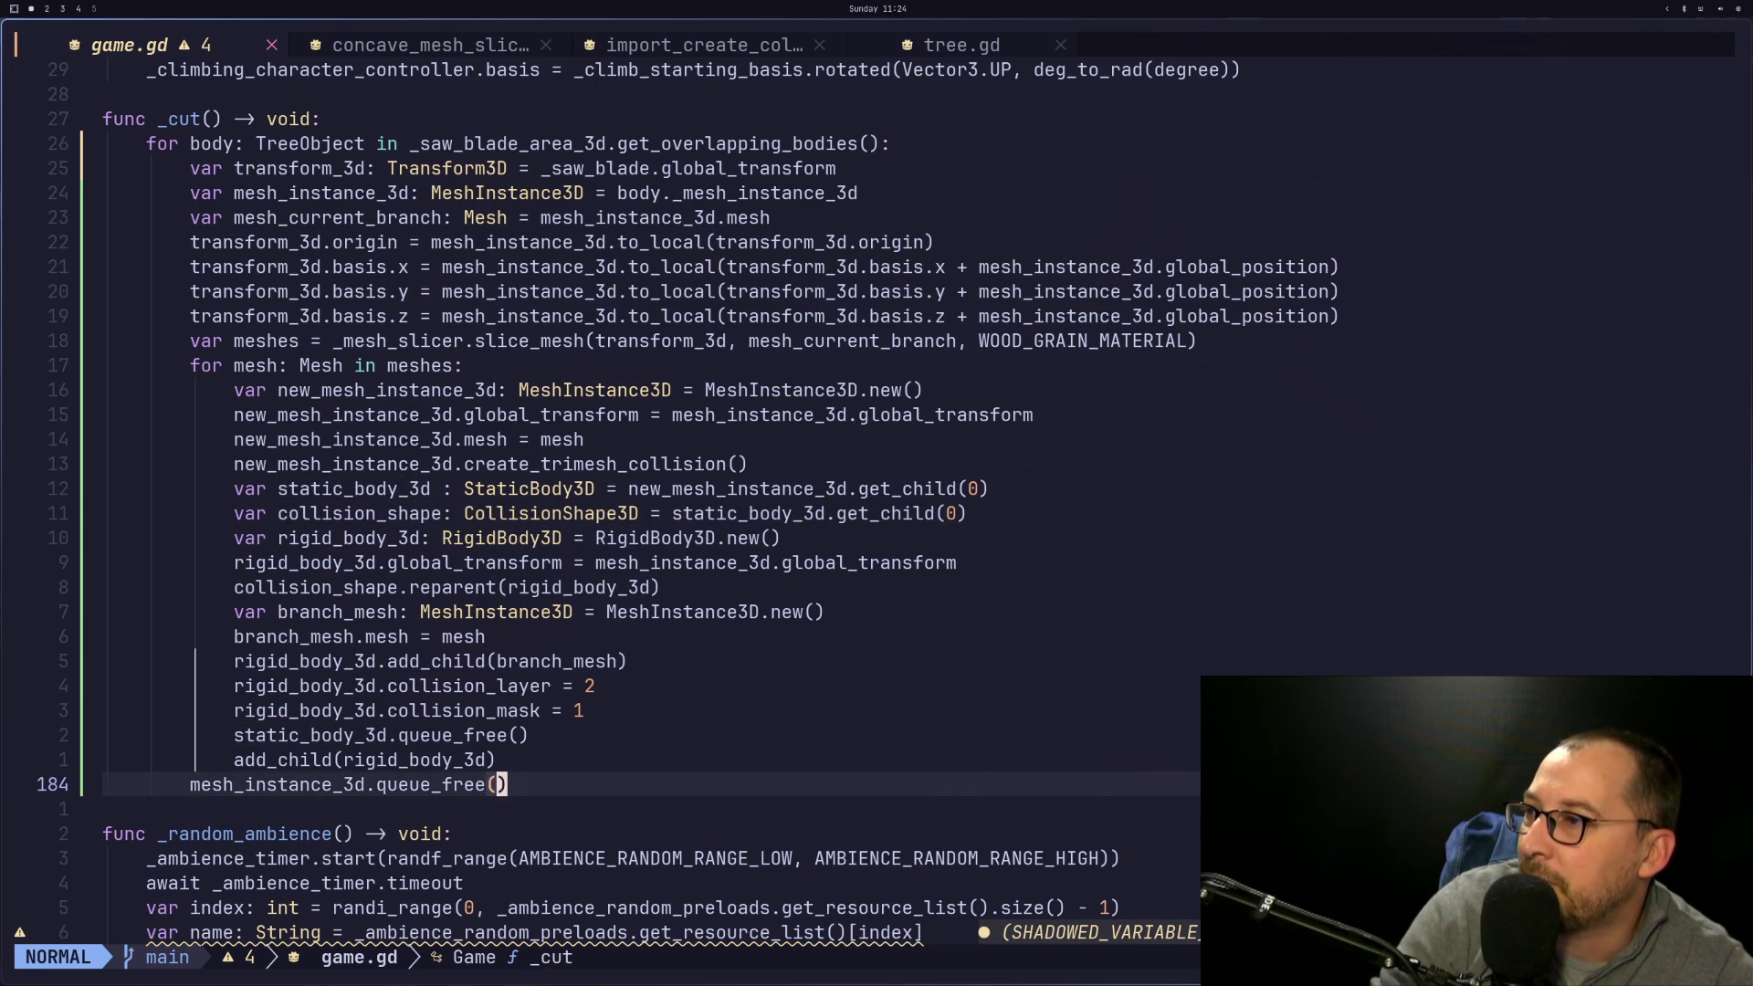
key("b")
key("b")
key("b")
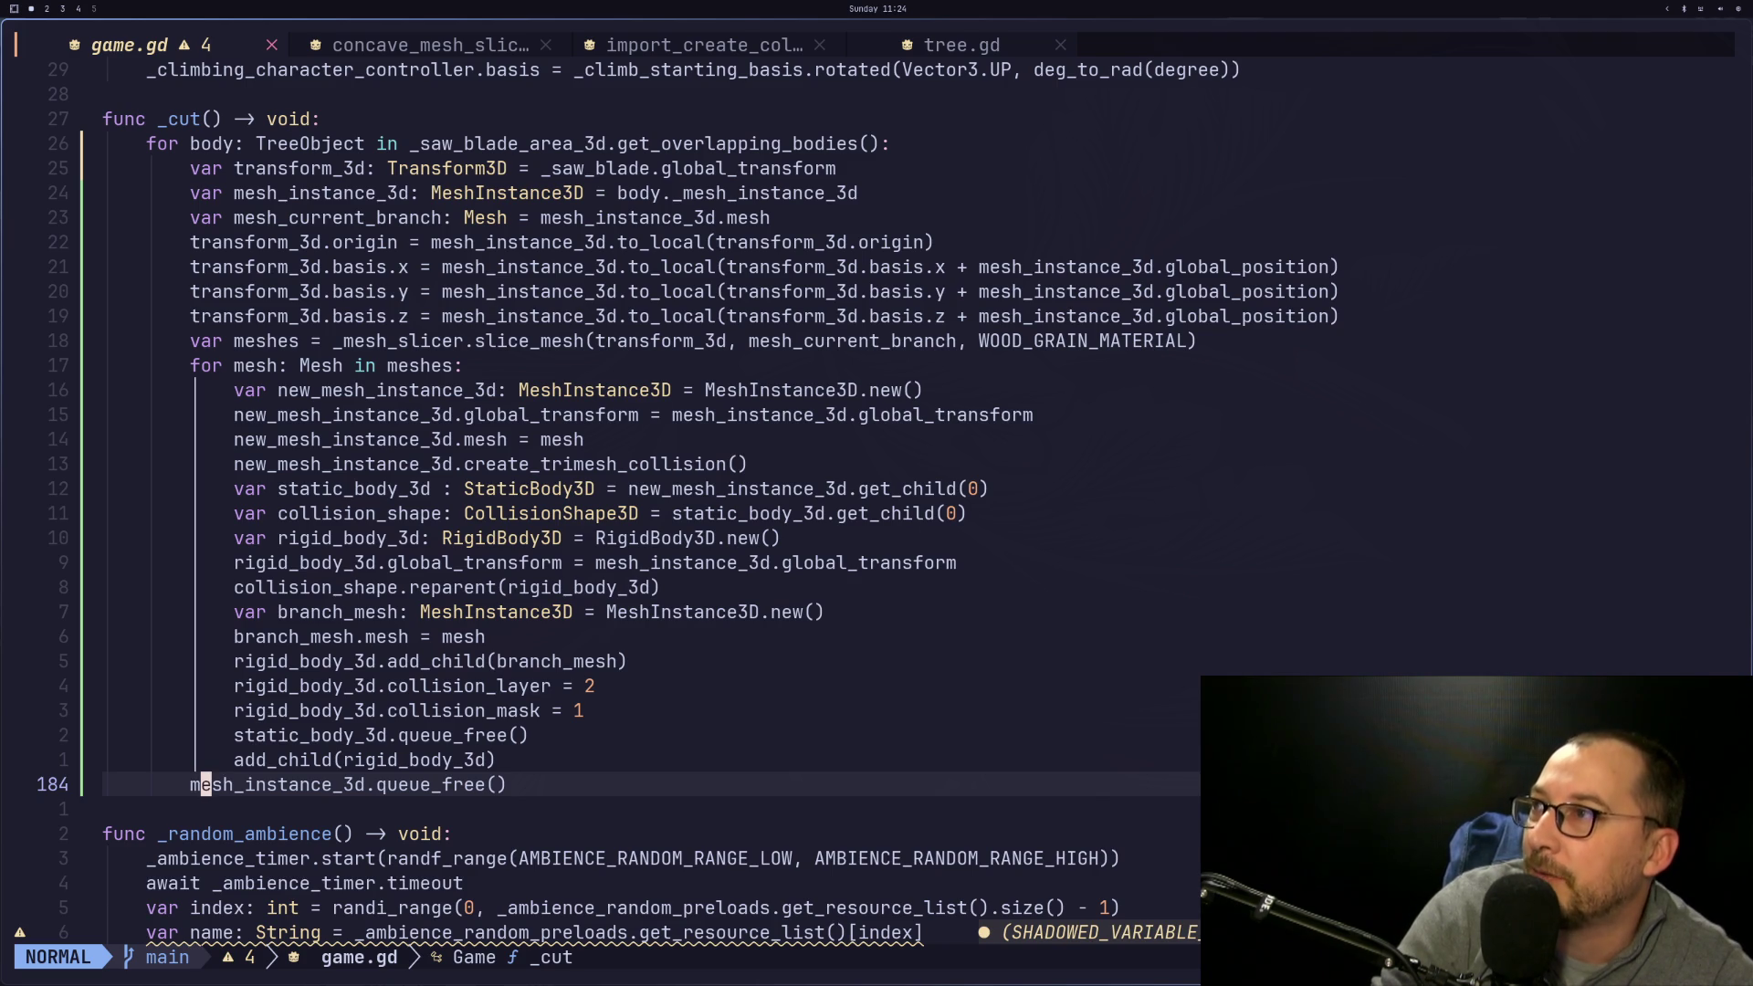
Change line 184 to get_parent().queue_free() and save game.gd with :w
key("w")
key("w")
type("ag")
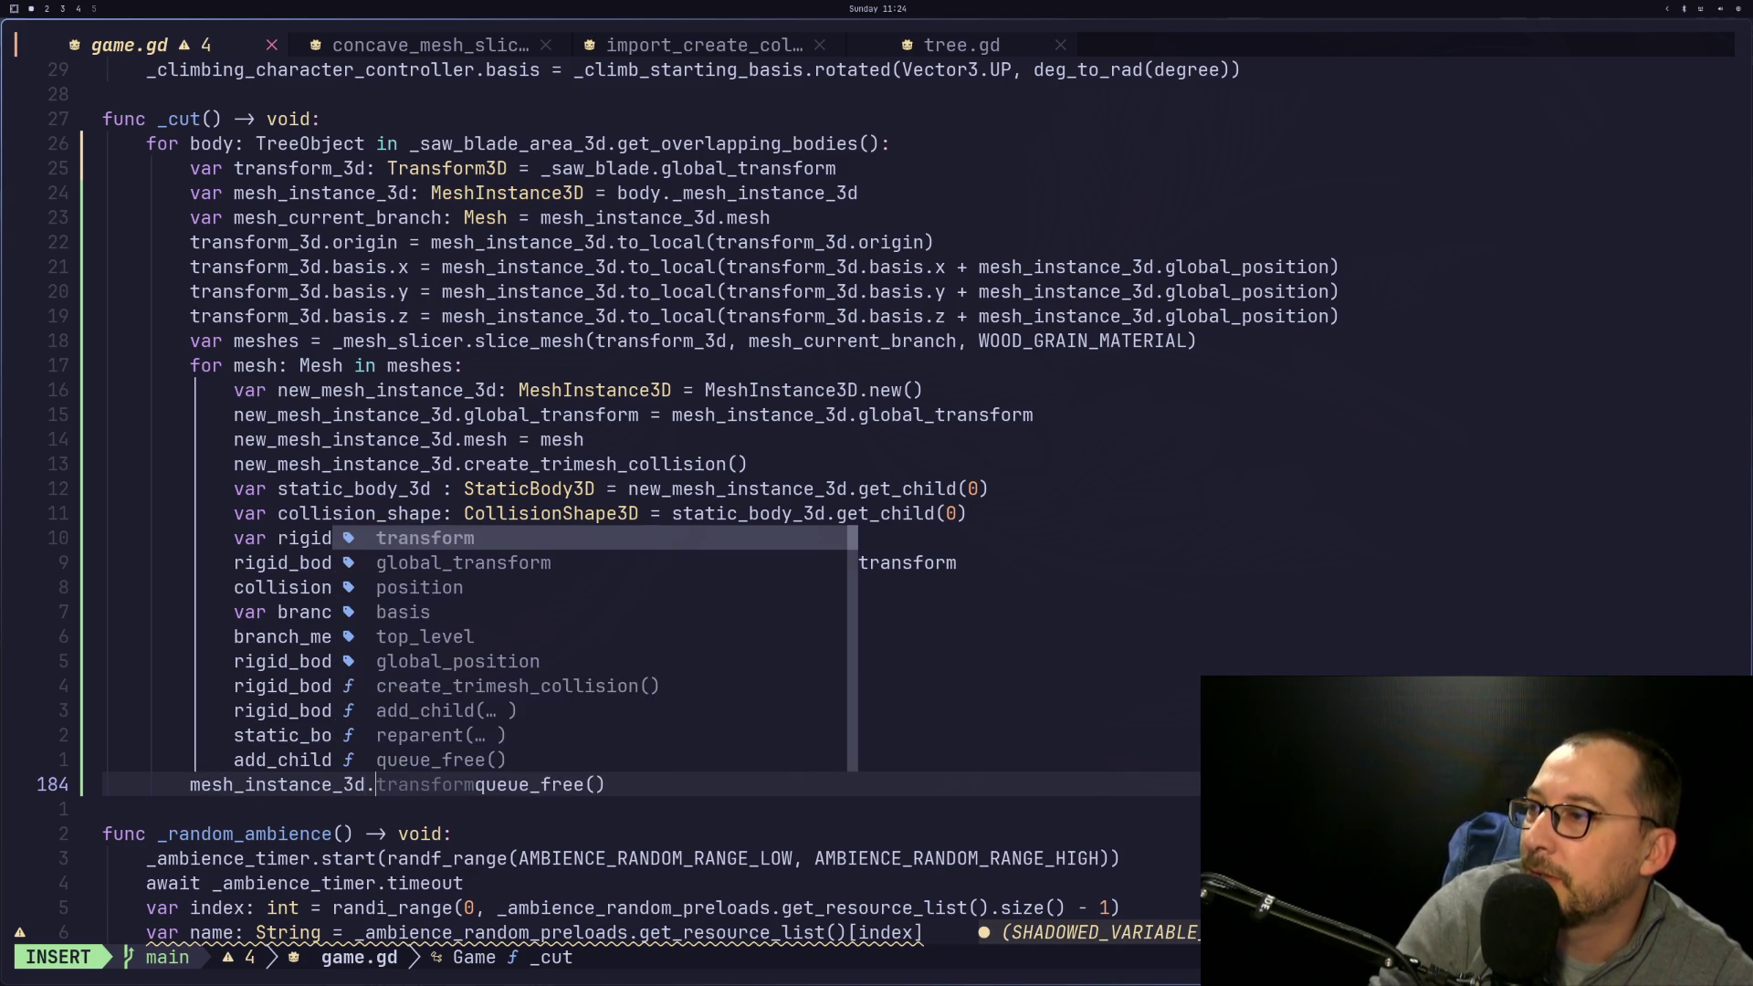
type("et_o")
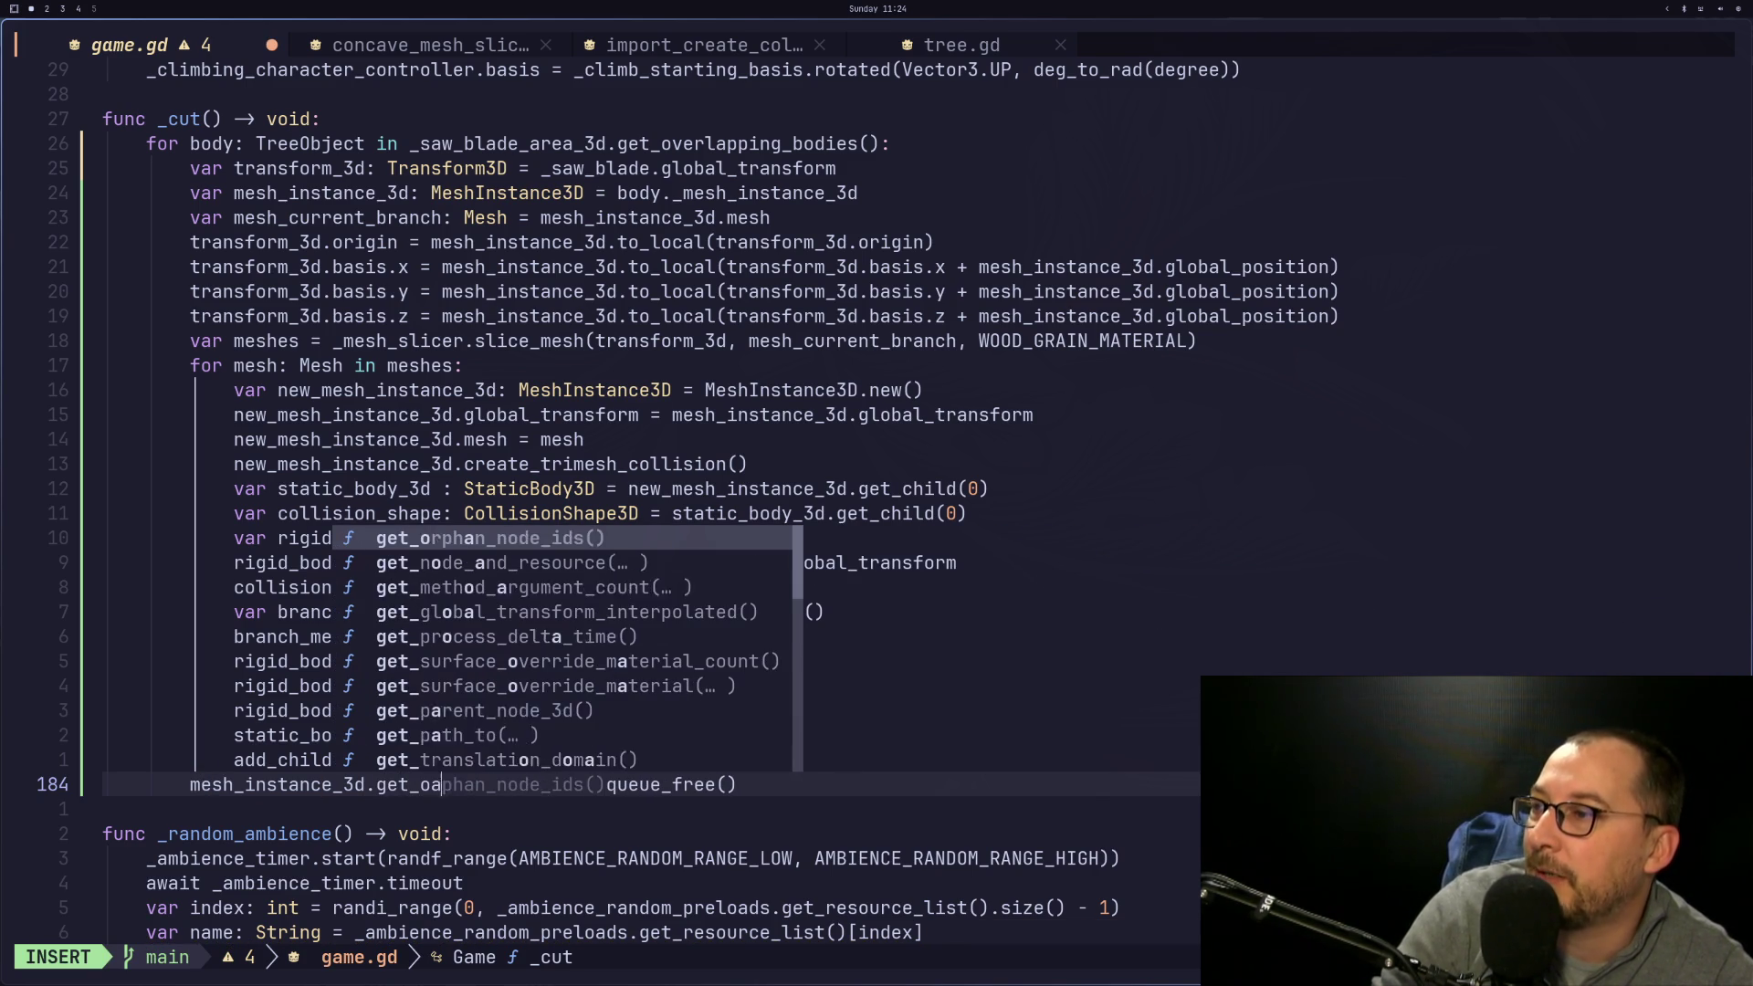
key("BackSpace")
type("parent")
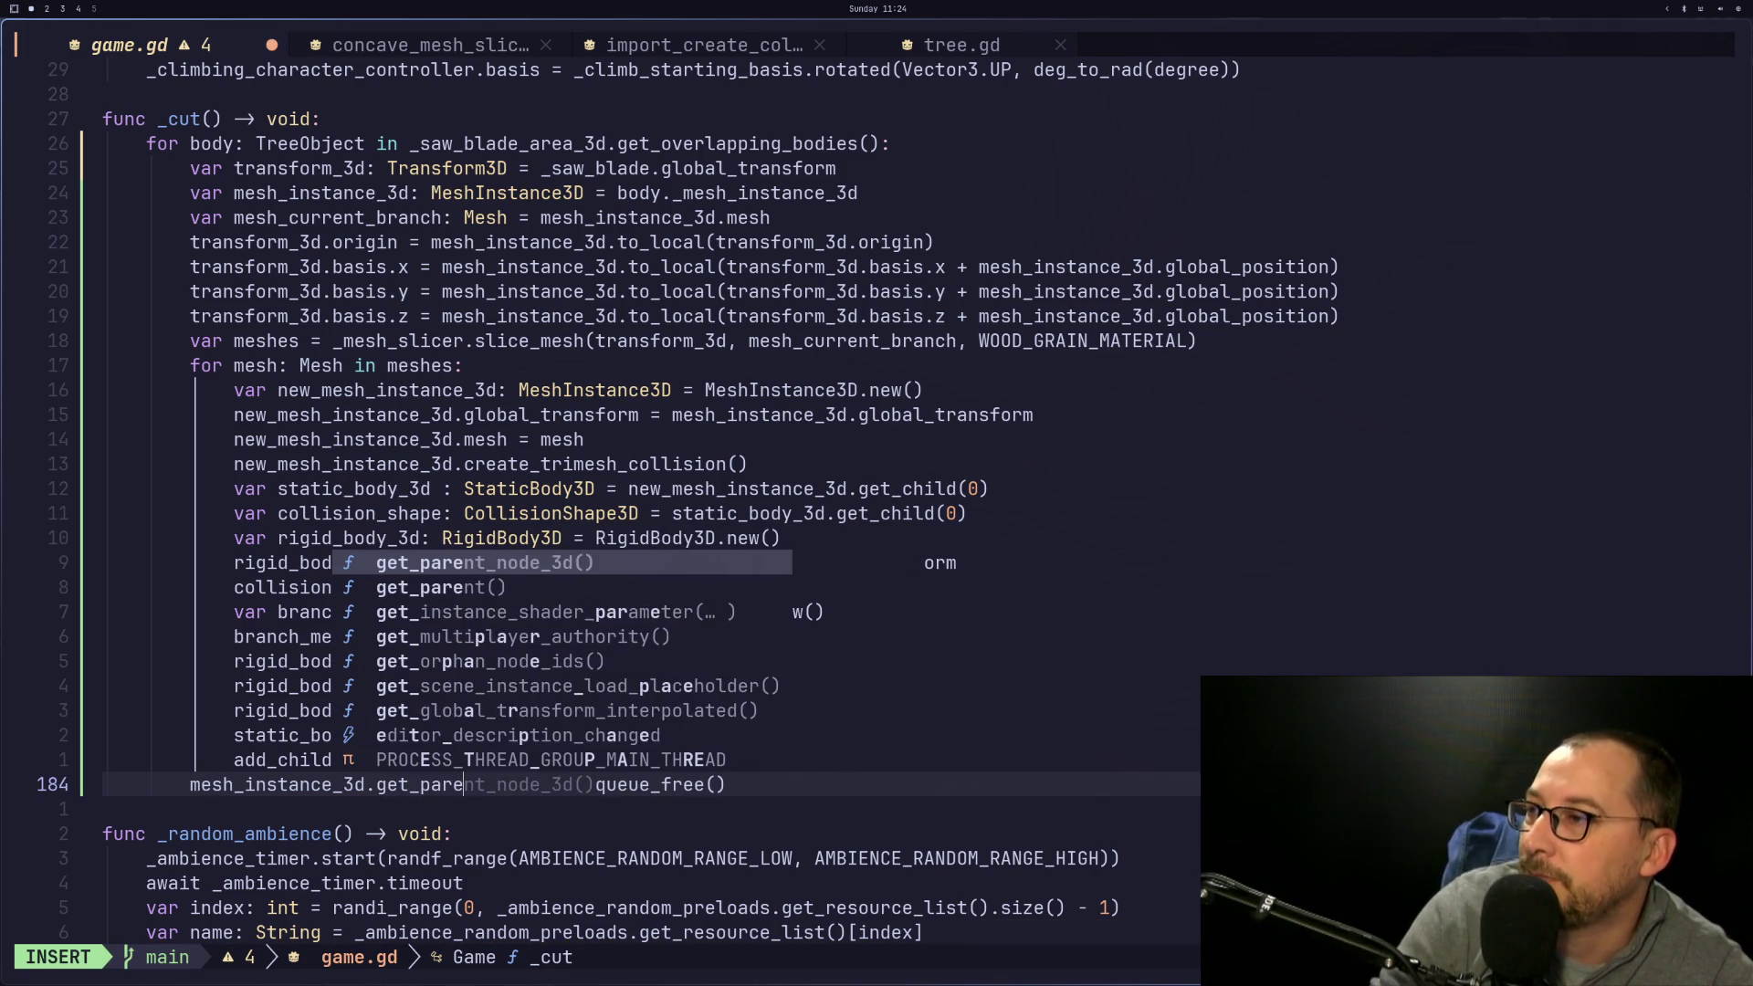
type("().")
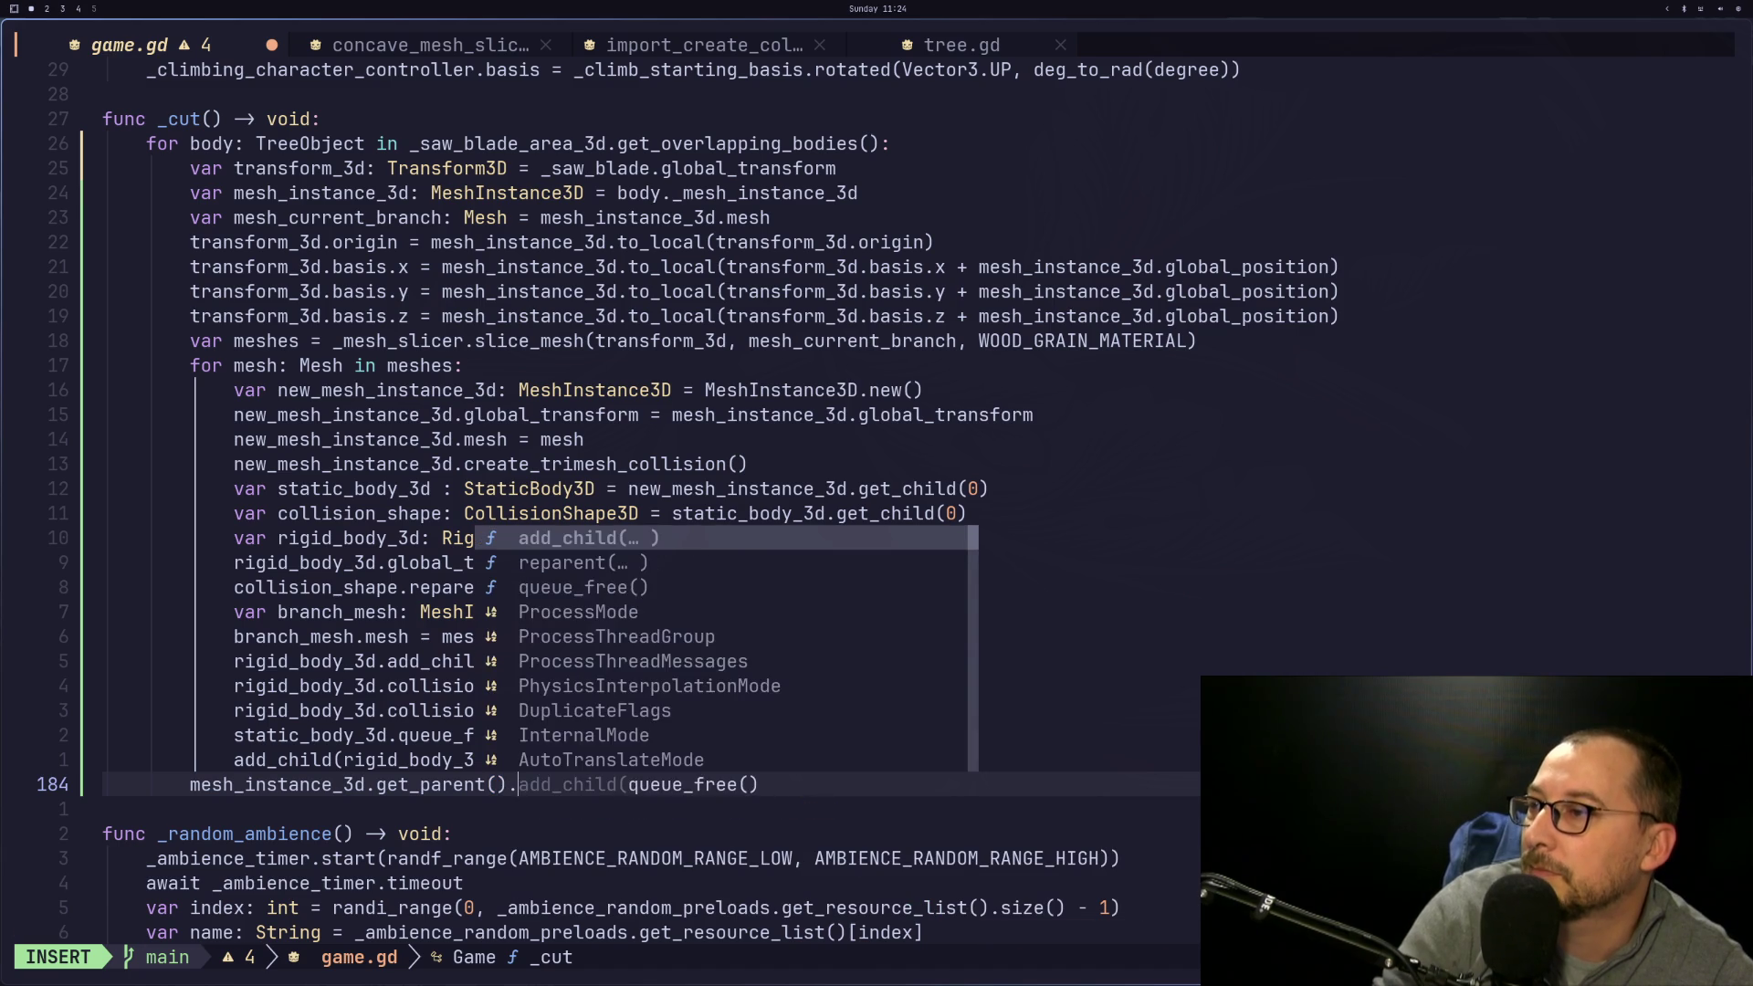
key("Escape")
type(":w")
key("Return")
key("super+2")
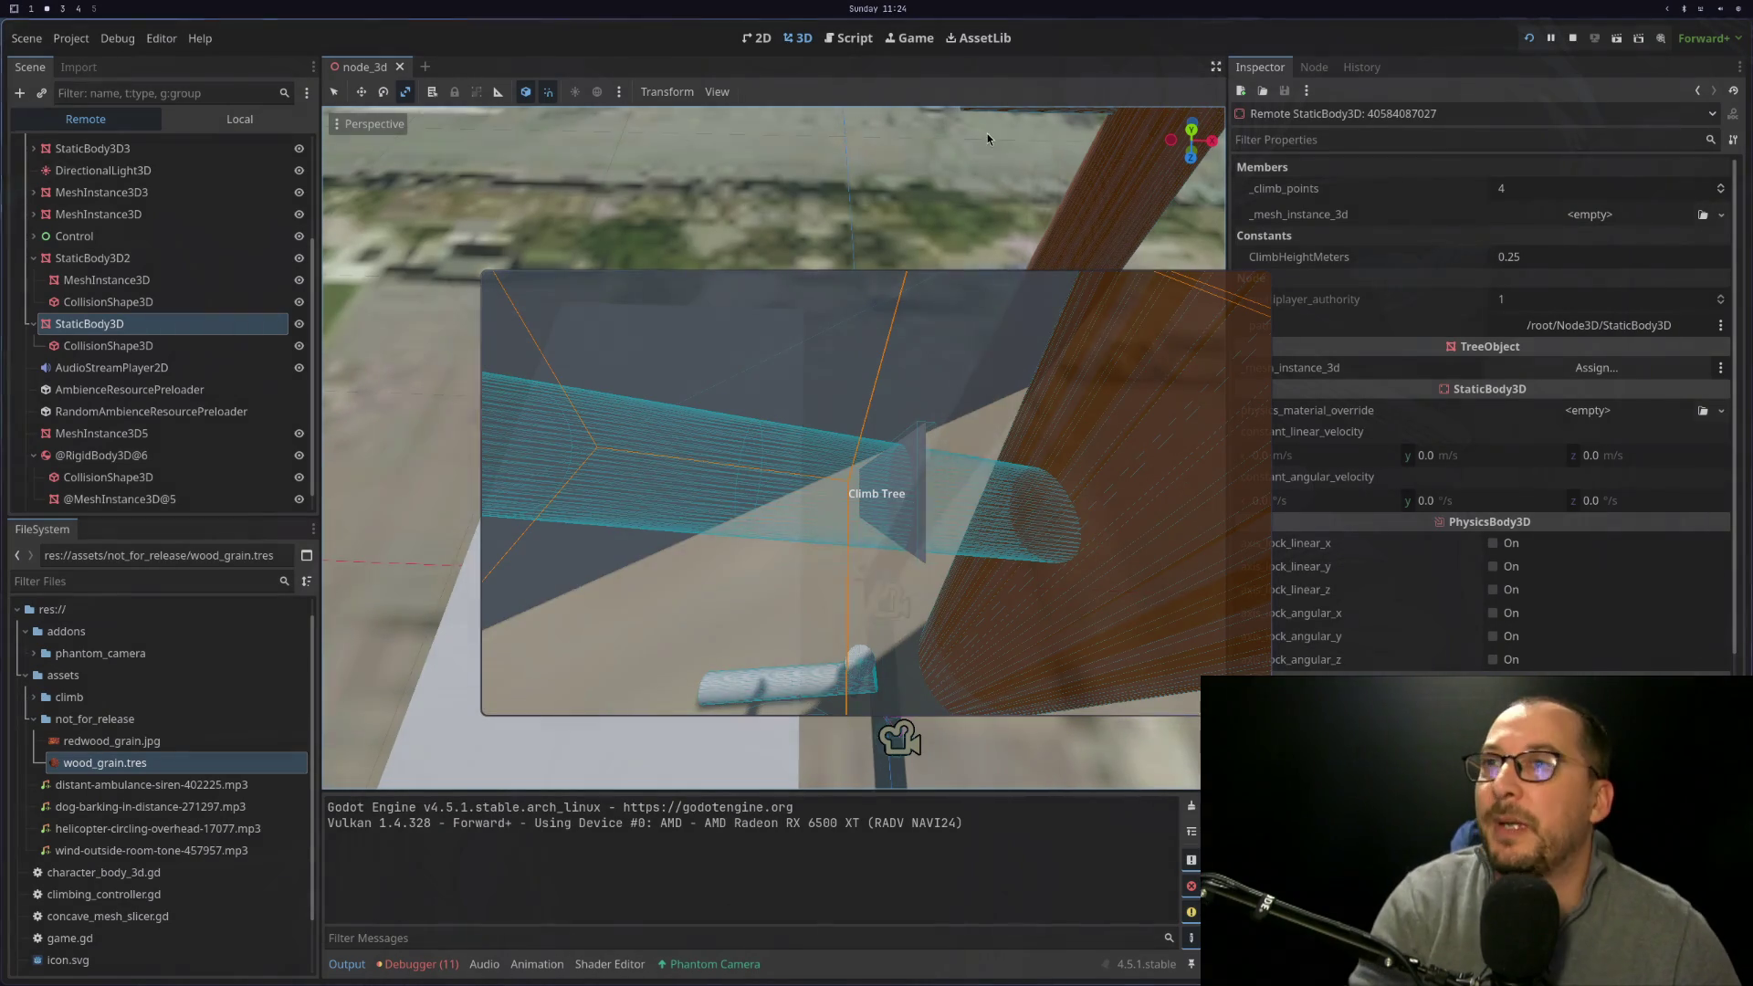
Restart the game with the new code and enlarge its window to nearly full screen with F11
left_click(1530, 41)
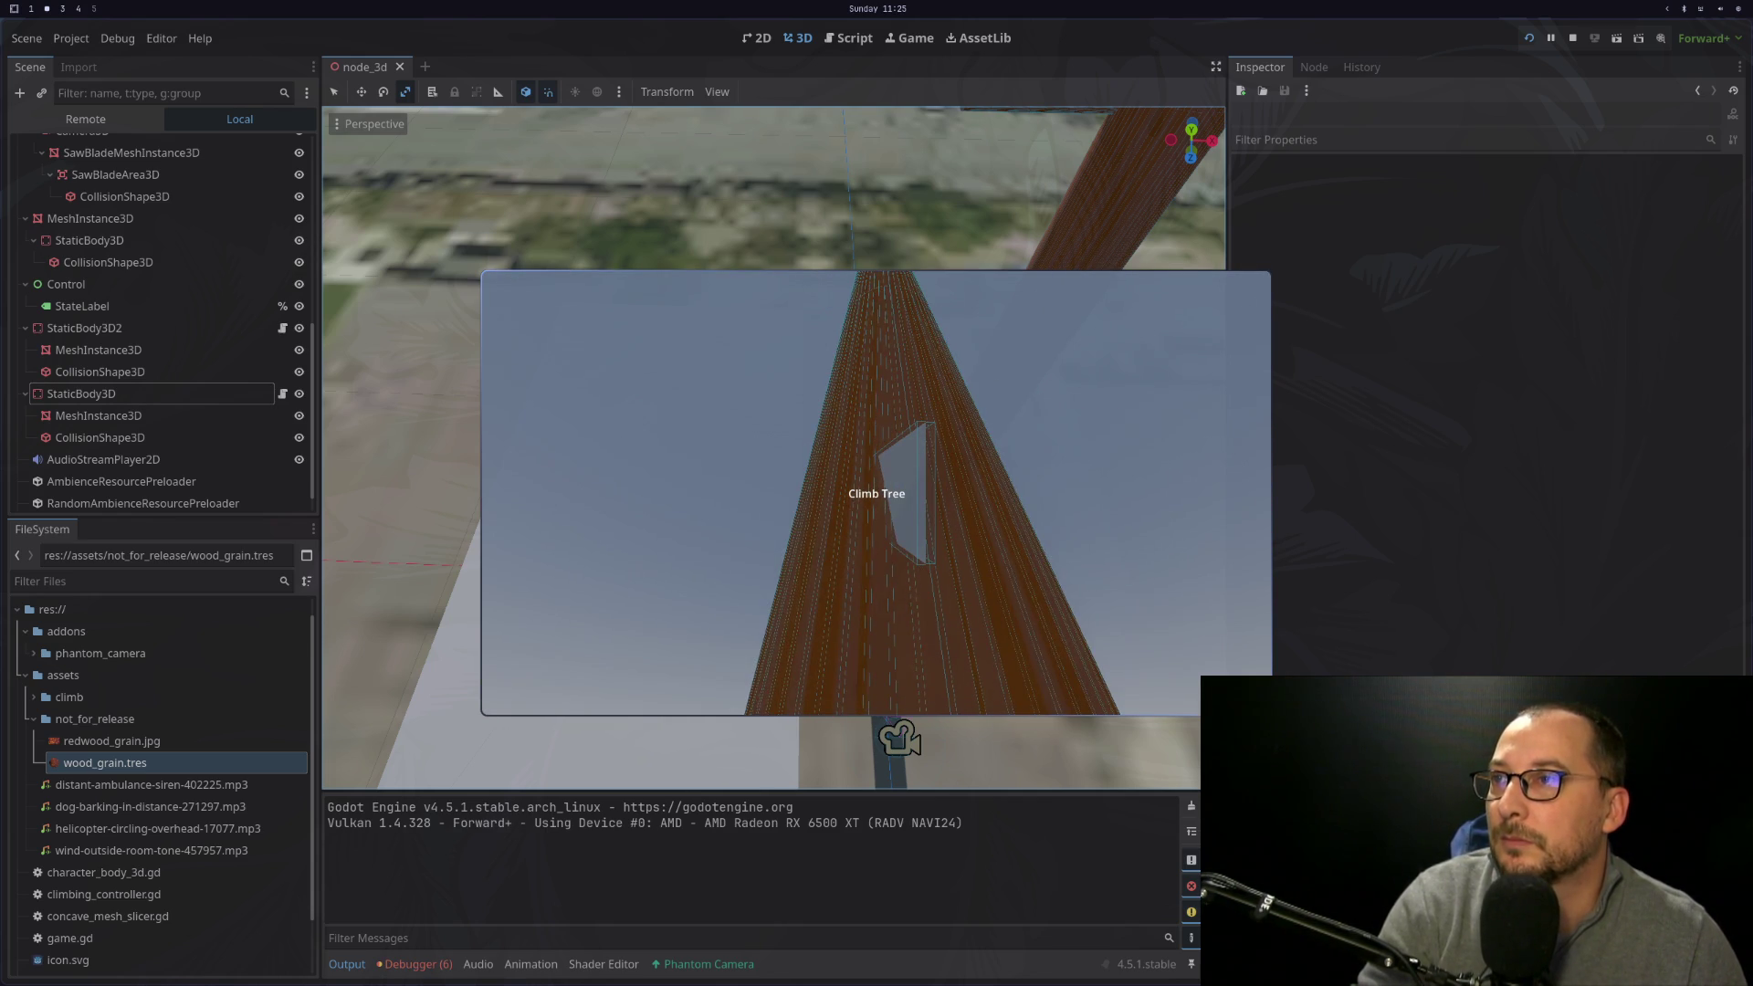
key("F11")
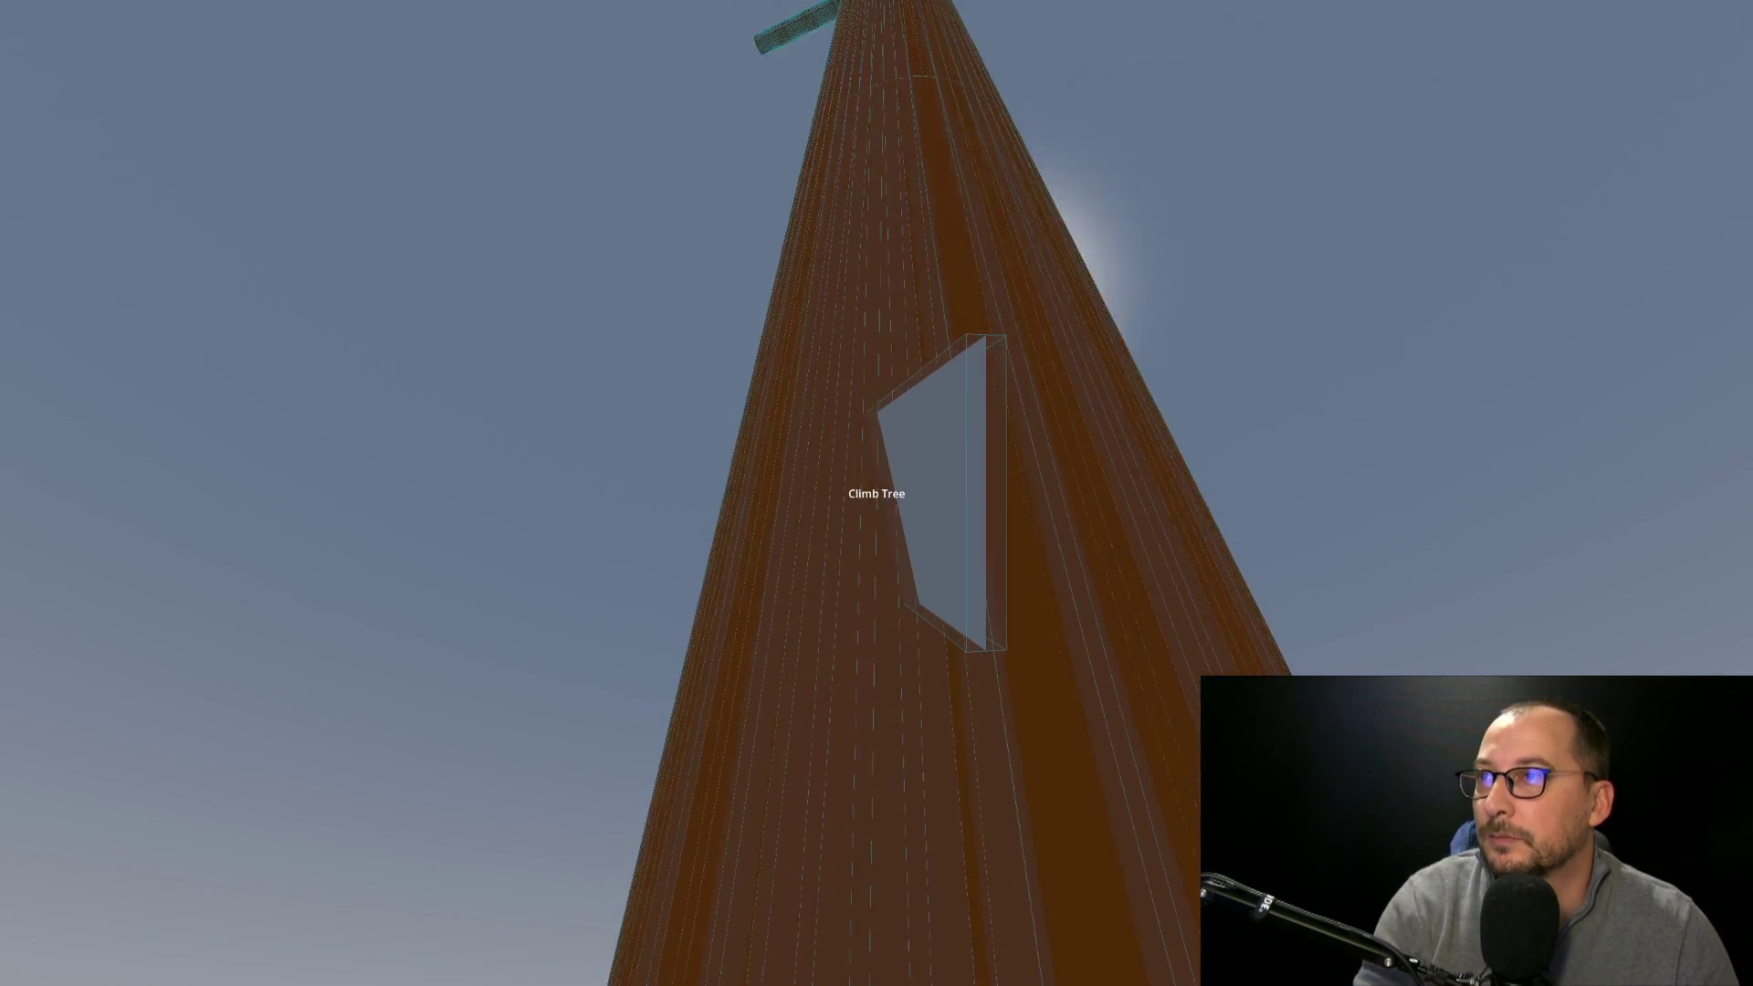
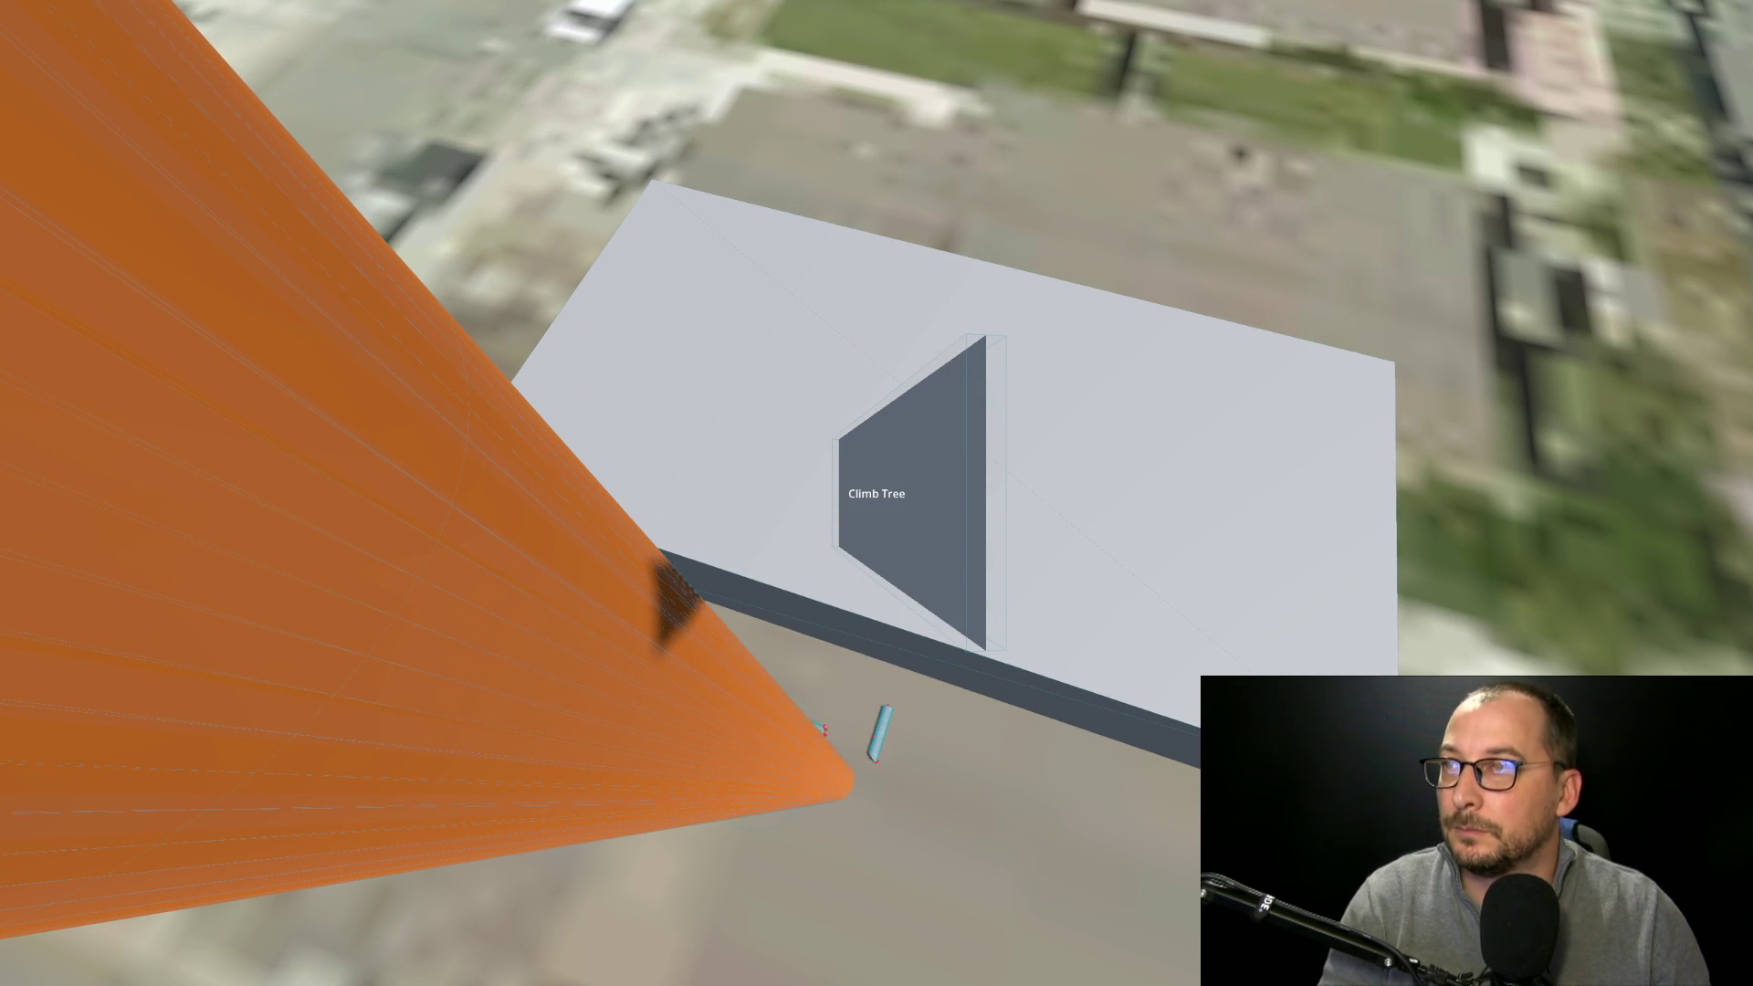
Quit the running test game and bring up game.gd's _cut function in Neovim
key("Escape")
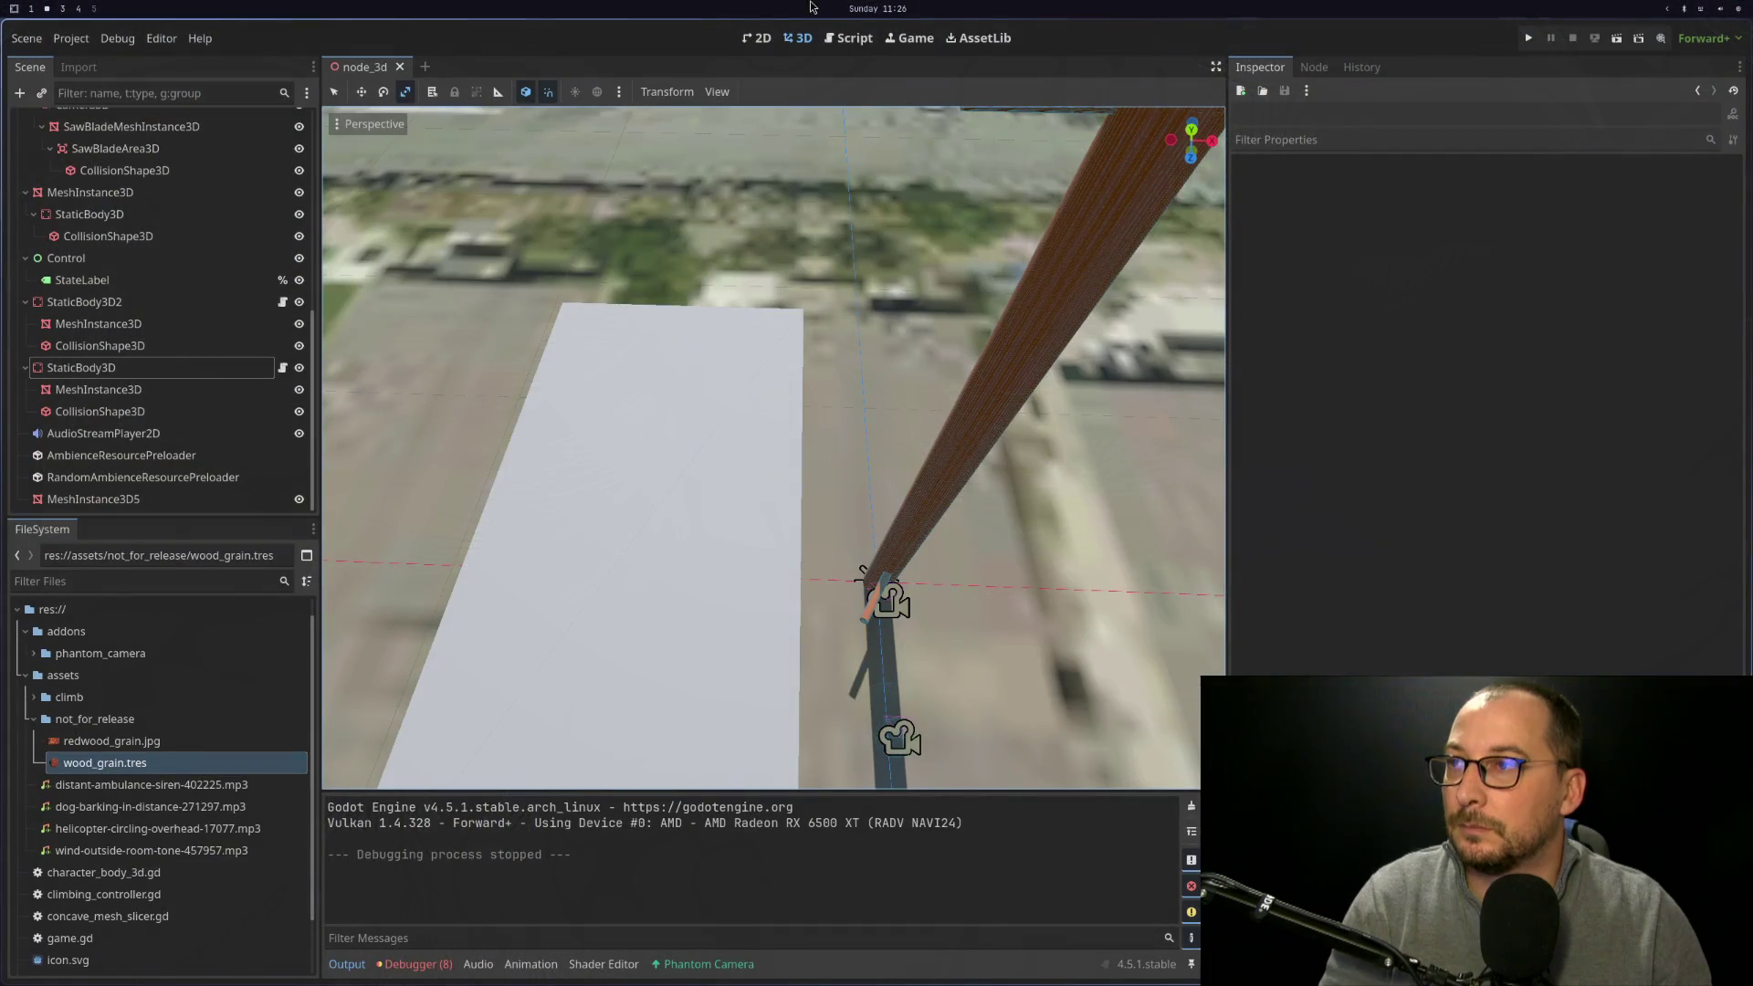
key("super+1")
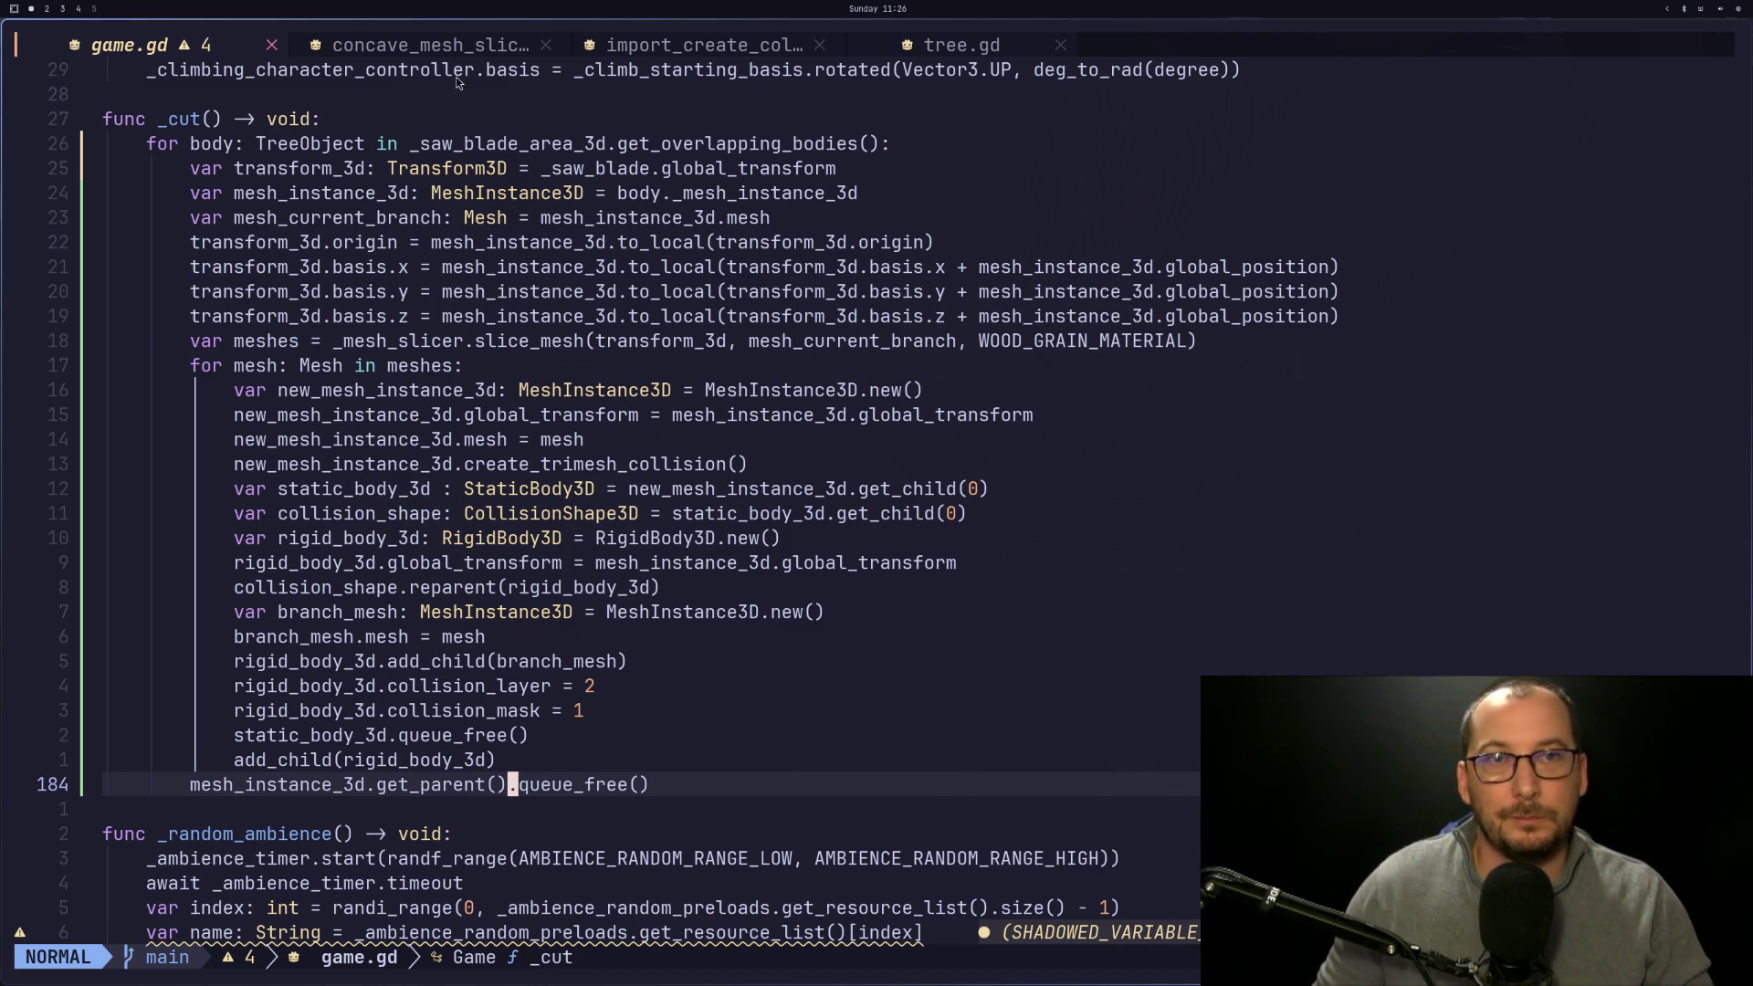
Read further down the _cut function in game.gd without editing, then return to Godot
scroll(743, 561, "down", 1)
scroll(743, 565, "down", 1)
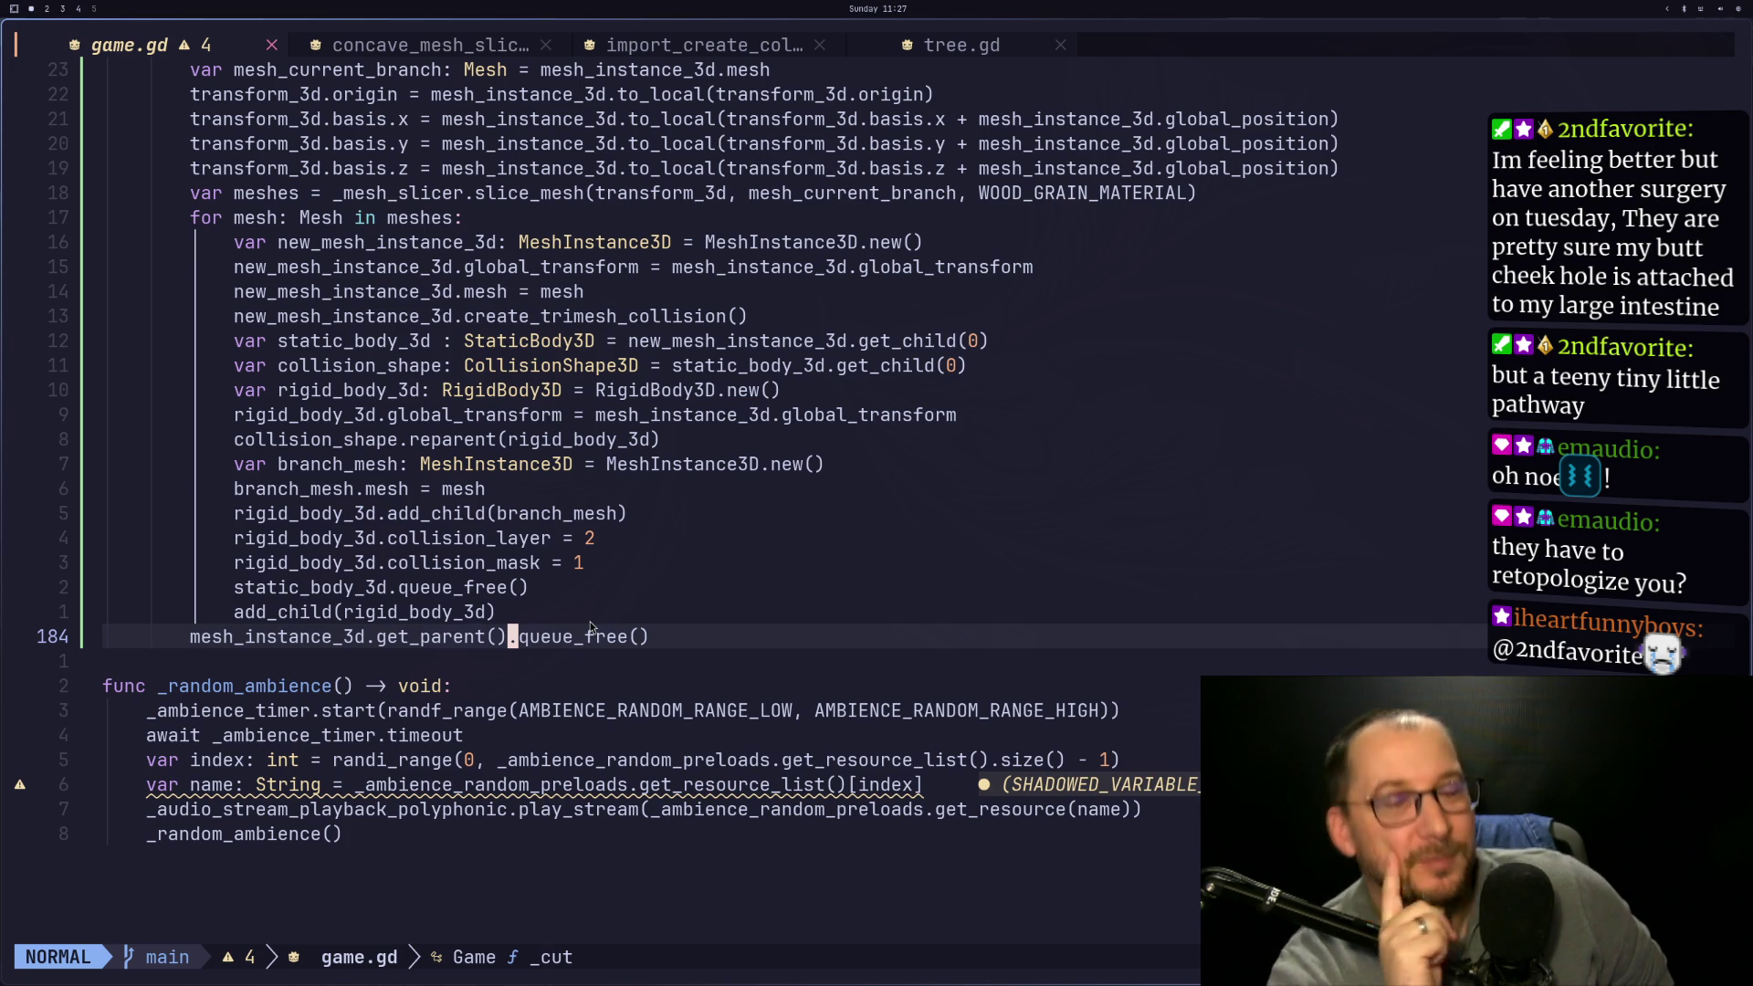
key("super+2")
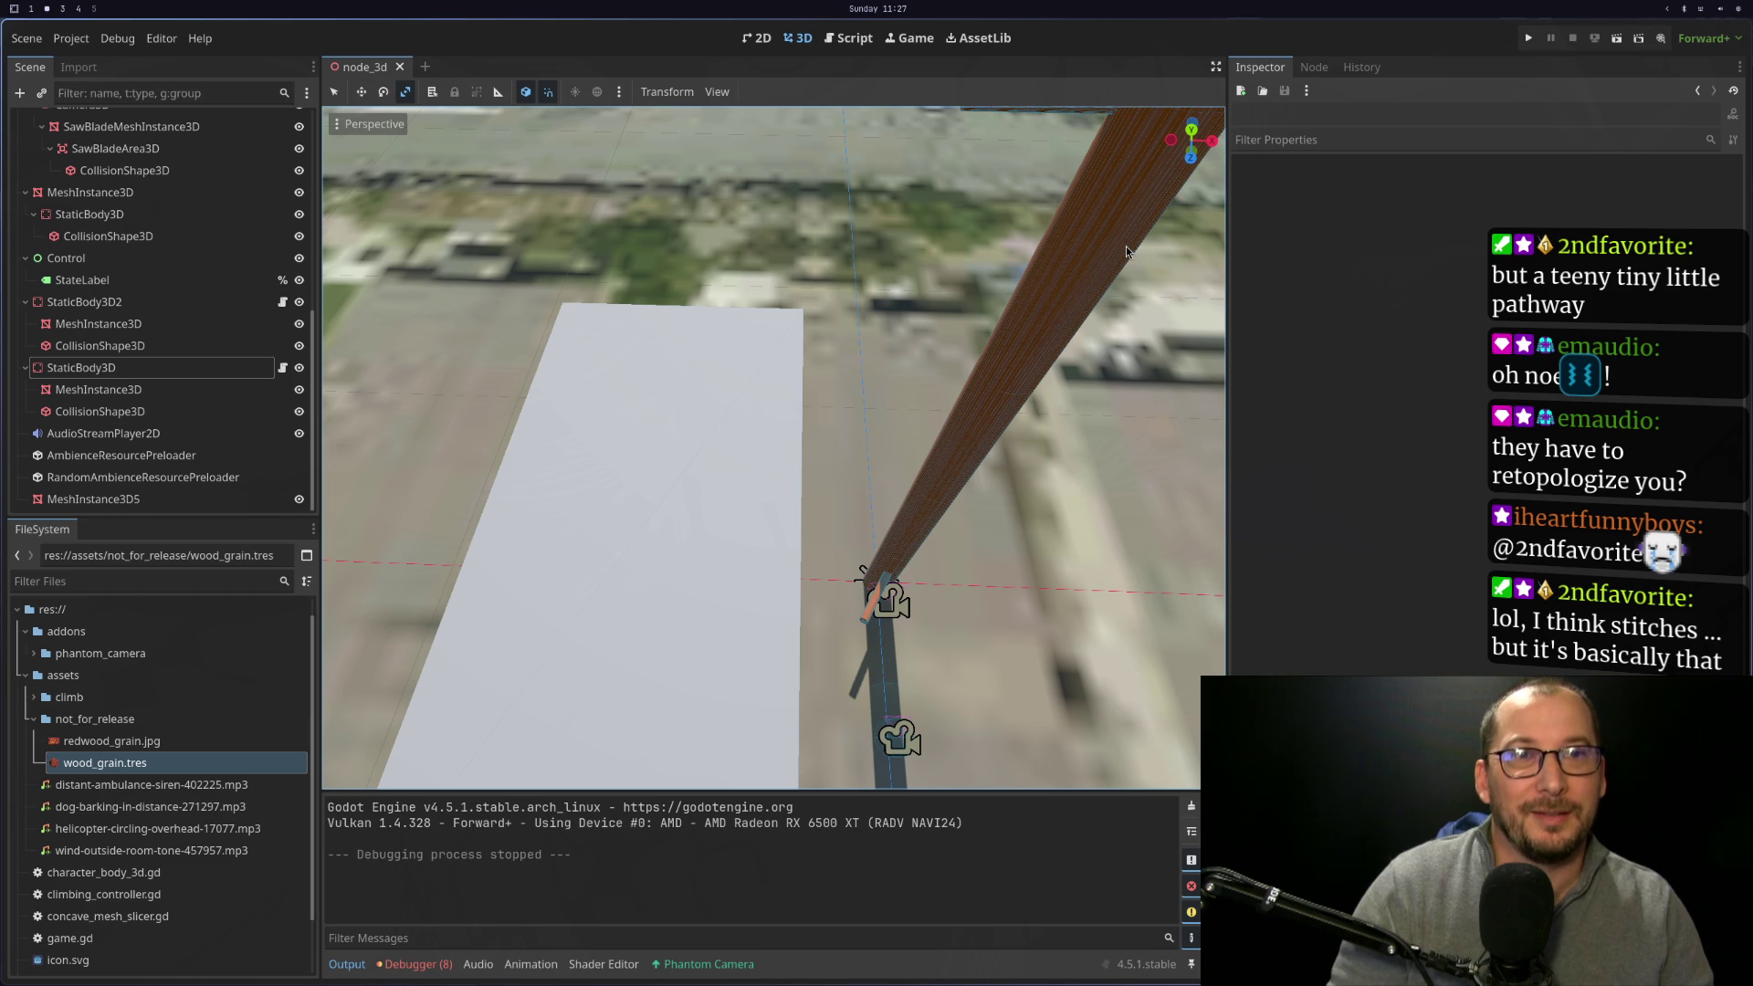
Orbit the 3D view level with the tree trunk and horizon
key("super+1")
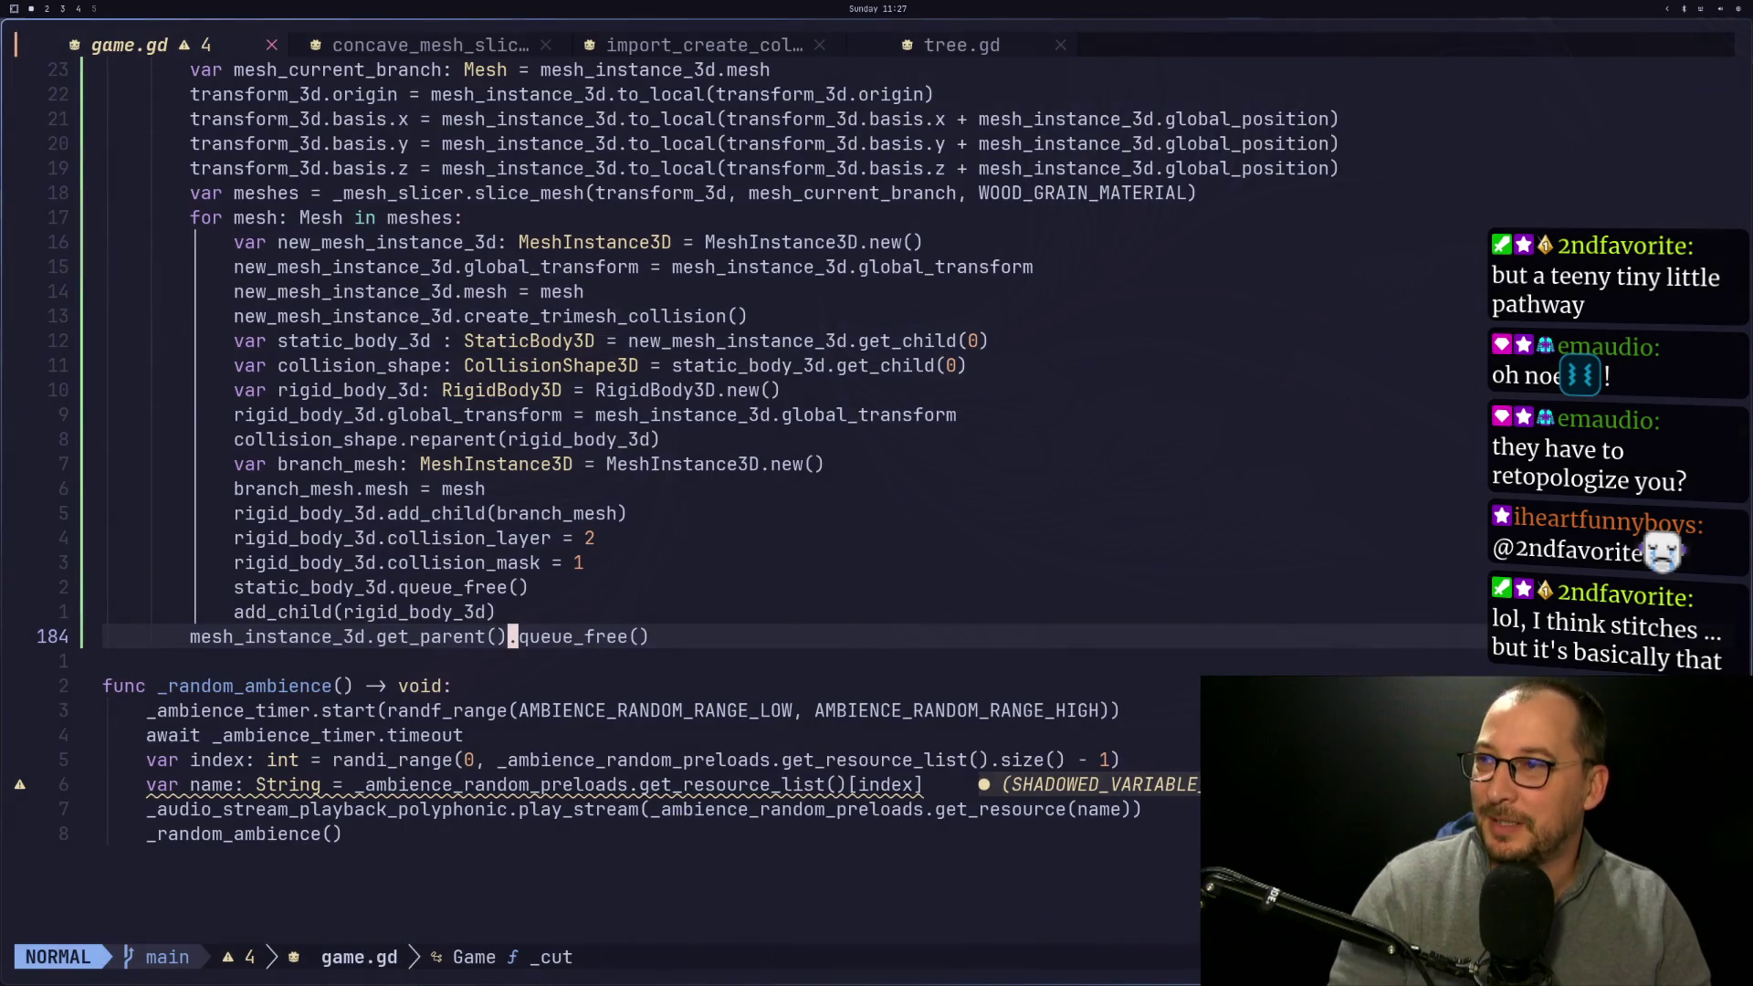
key("super+2")
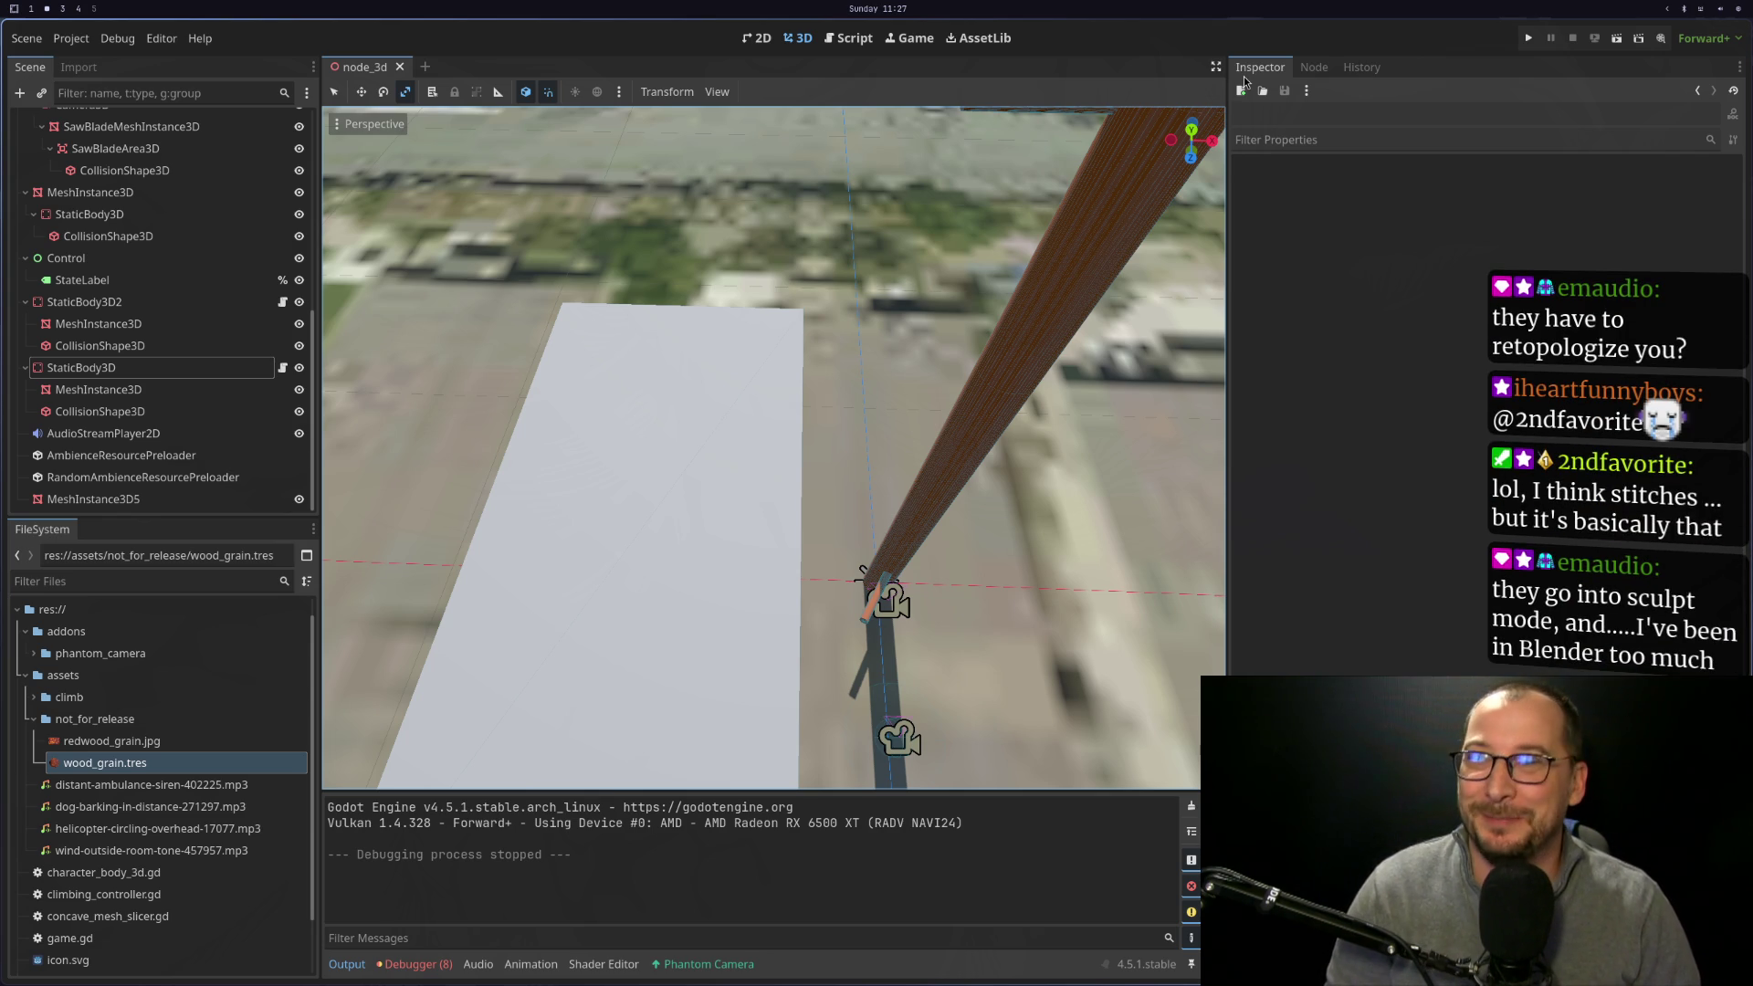
mouse_move(861, 572)
left_mouse_down()
mouse_move(930, 466)
mouse_move(1061, 360)
mouse_move(796, 387)
mouse_move(819, 489)
mouse_move(726, 389)
left_mouse_up()
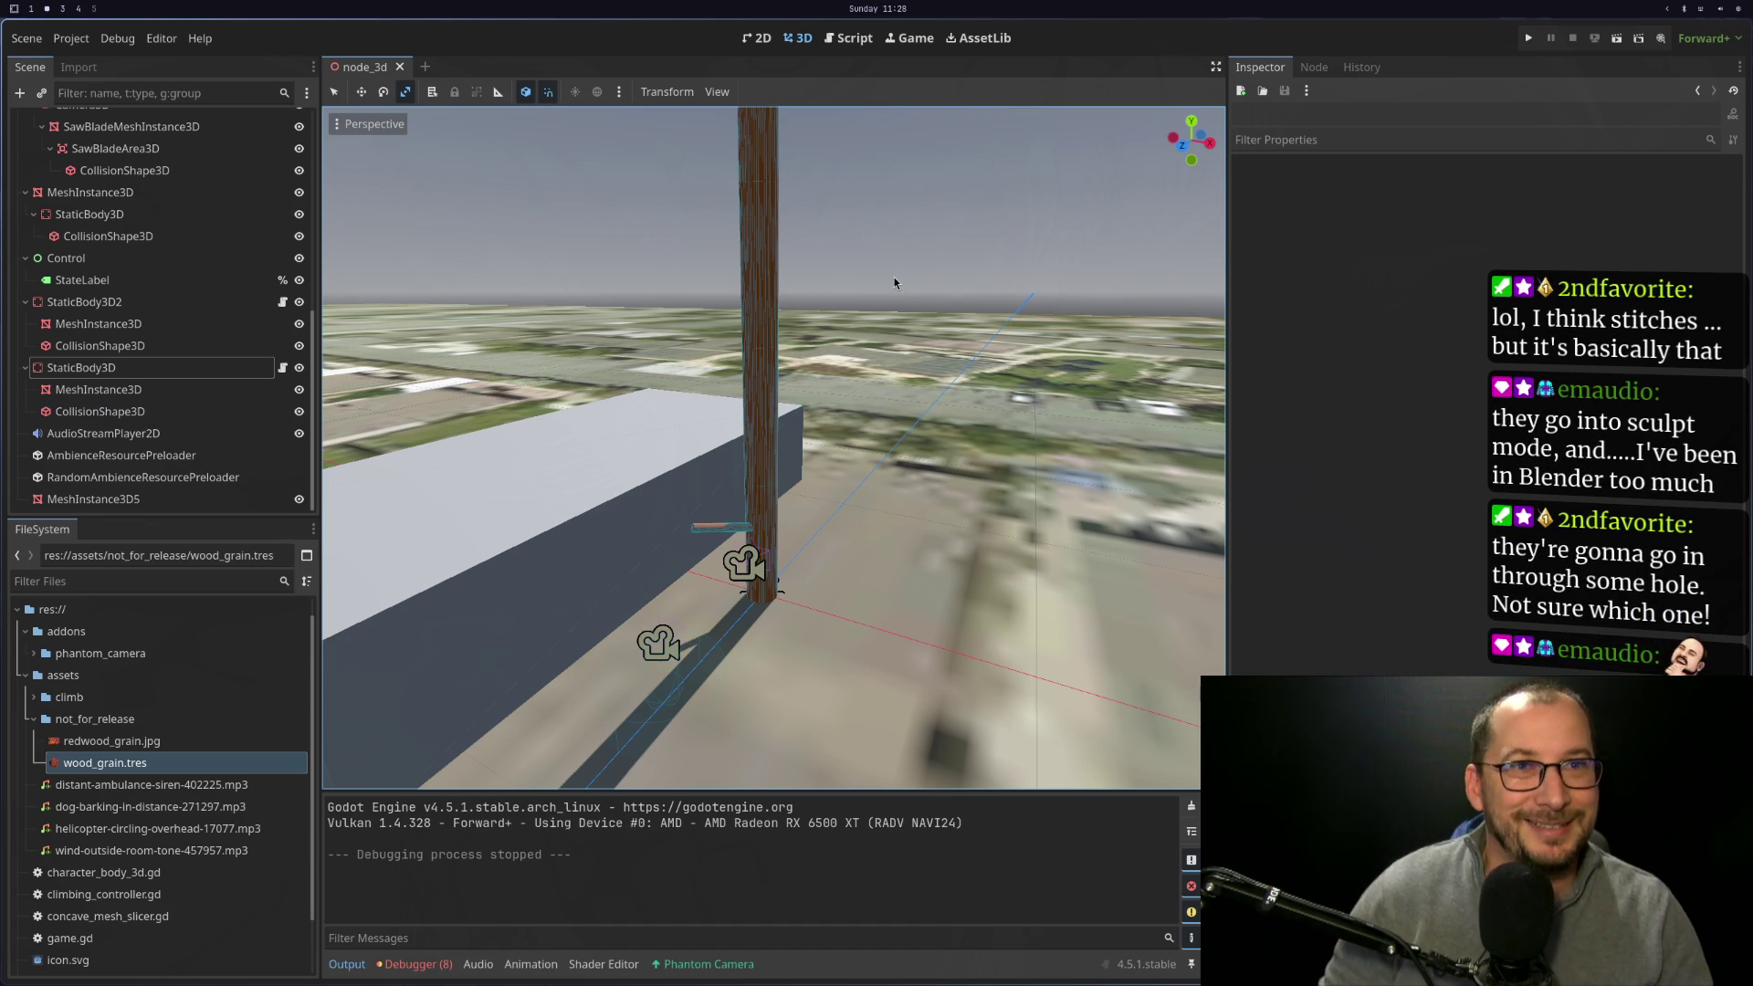
Review the Debugger's Errors (8) list and open the game.gd:176 is_inside_tree error in Neovim
left_click(441, 965)
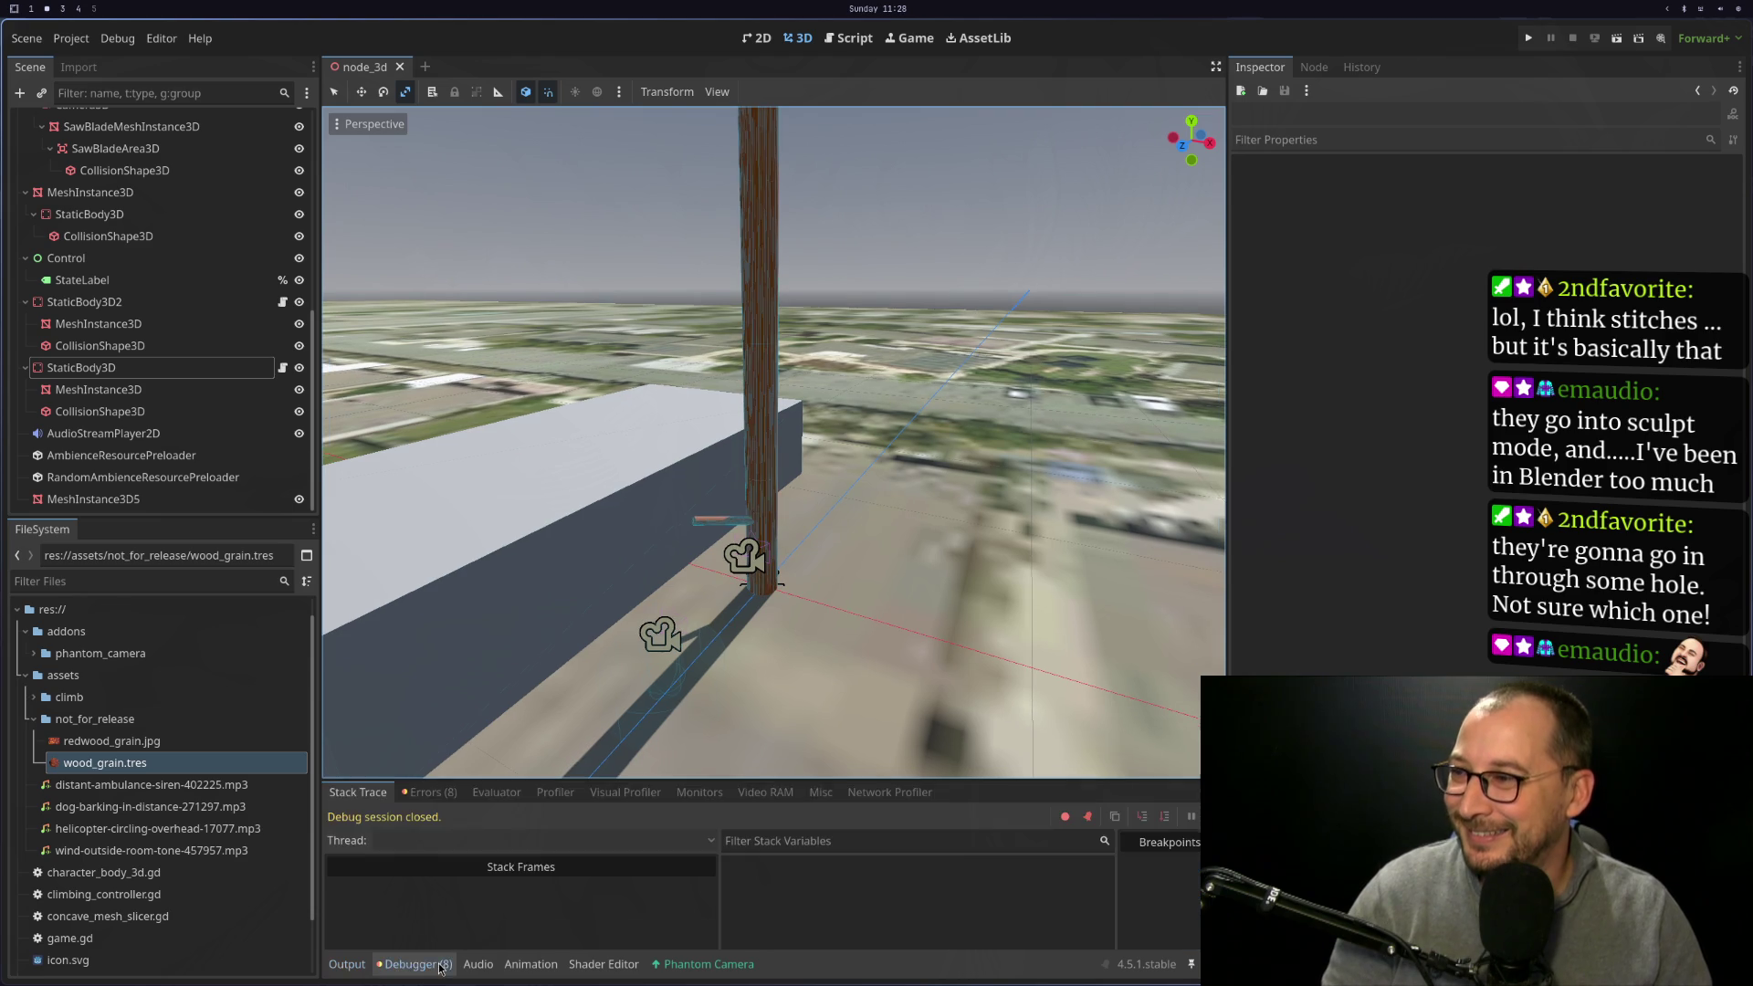
left_click(427, 791)
scroll(667, 920, "down", 1)
scroll(666, 919, "down", 1)
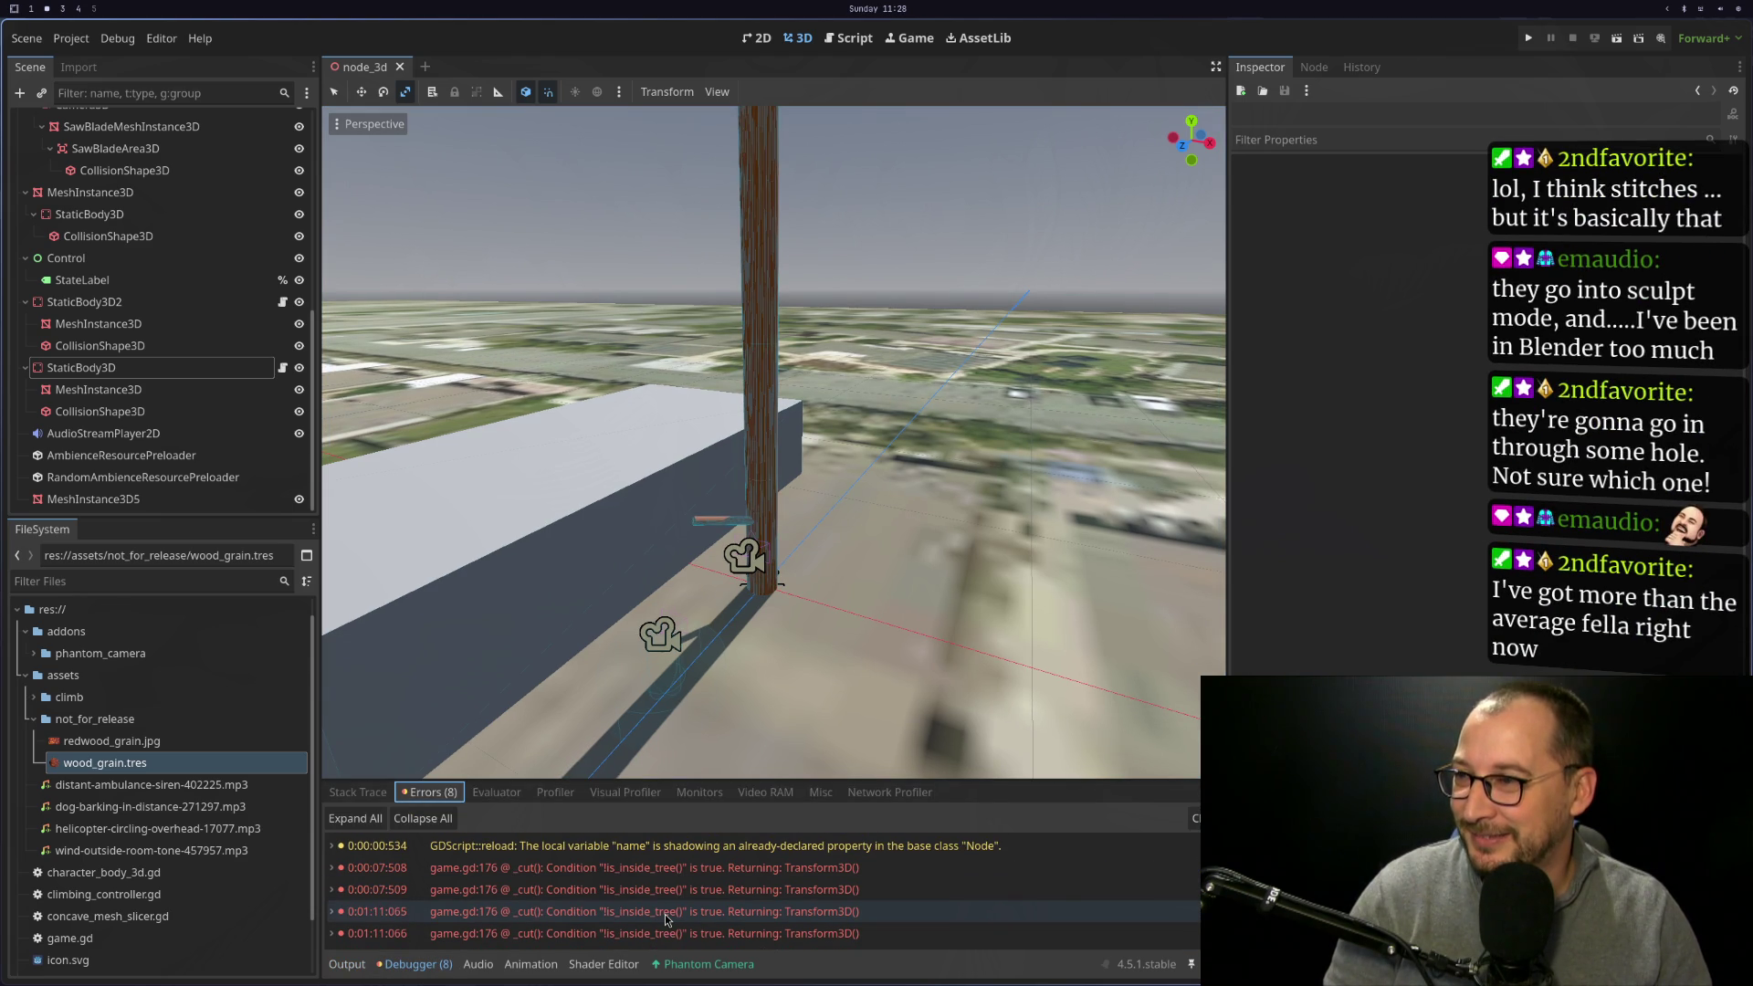
double_click(676, 845)
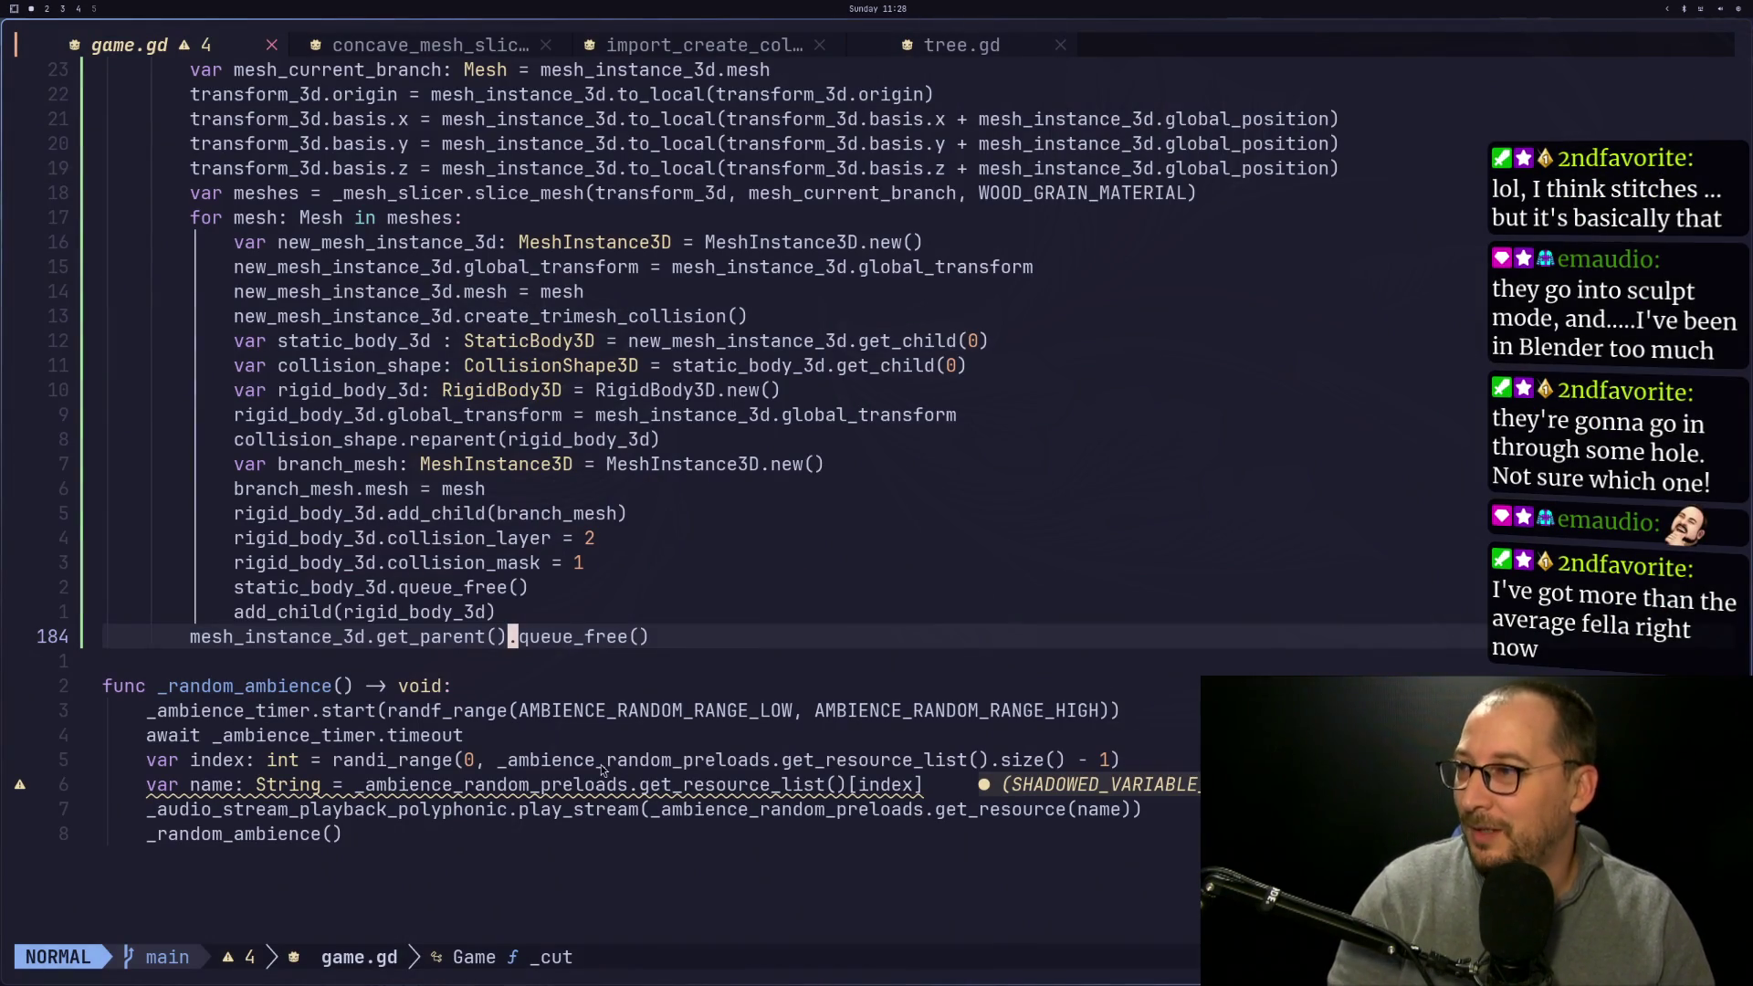
Comment out line 176's collision_shape.reparent(rigid_body_3d) and run the game to test it
key("k")
key("k")
key("k")
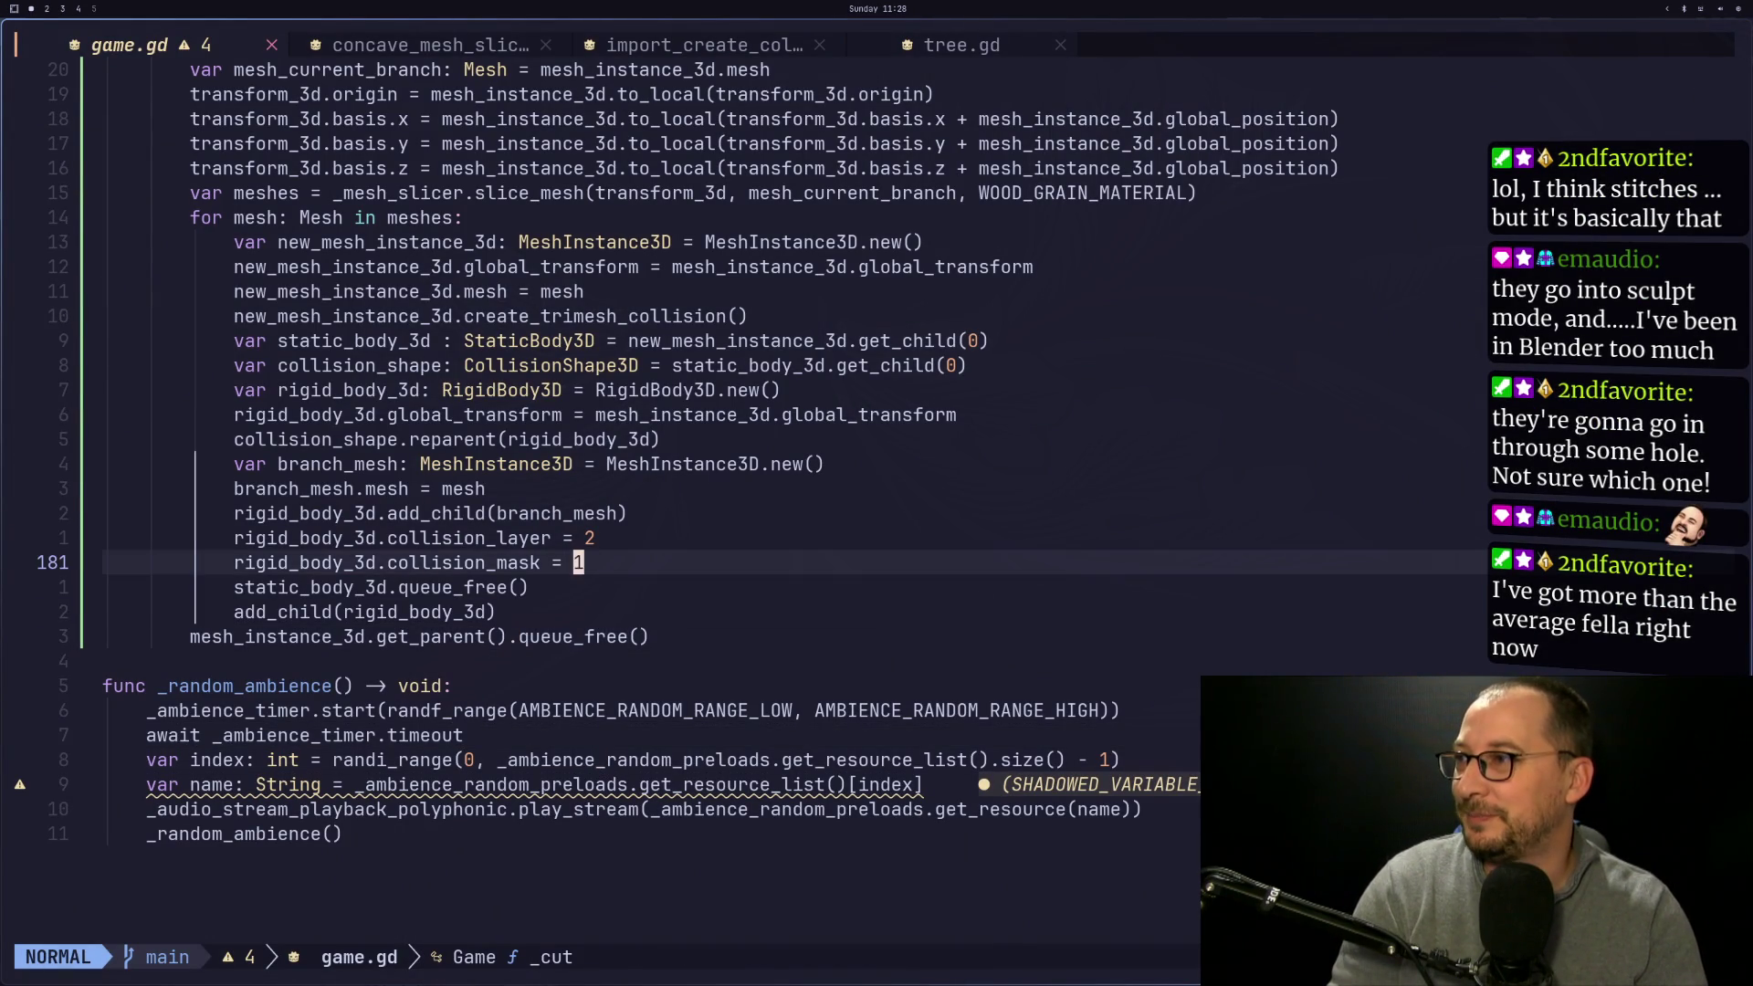
key("k")
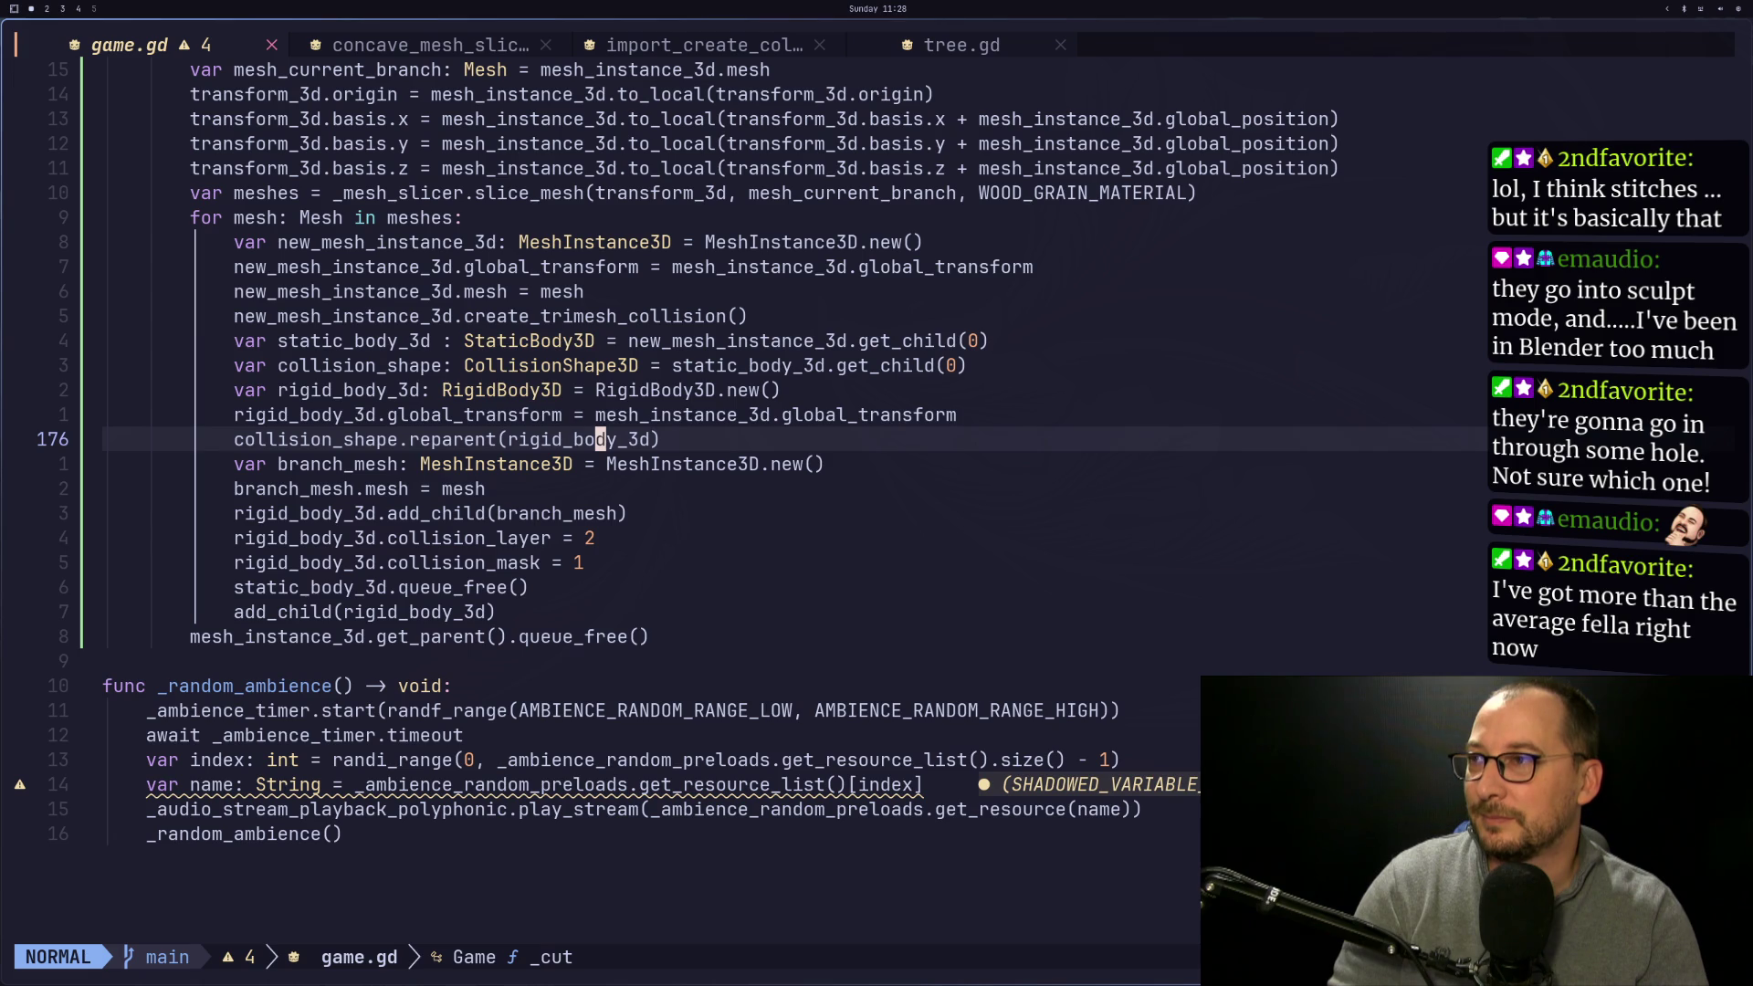
key("h")
key("h")
key("h")
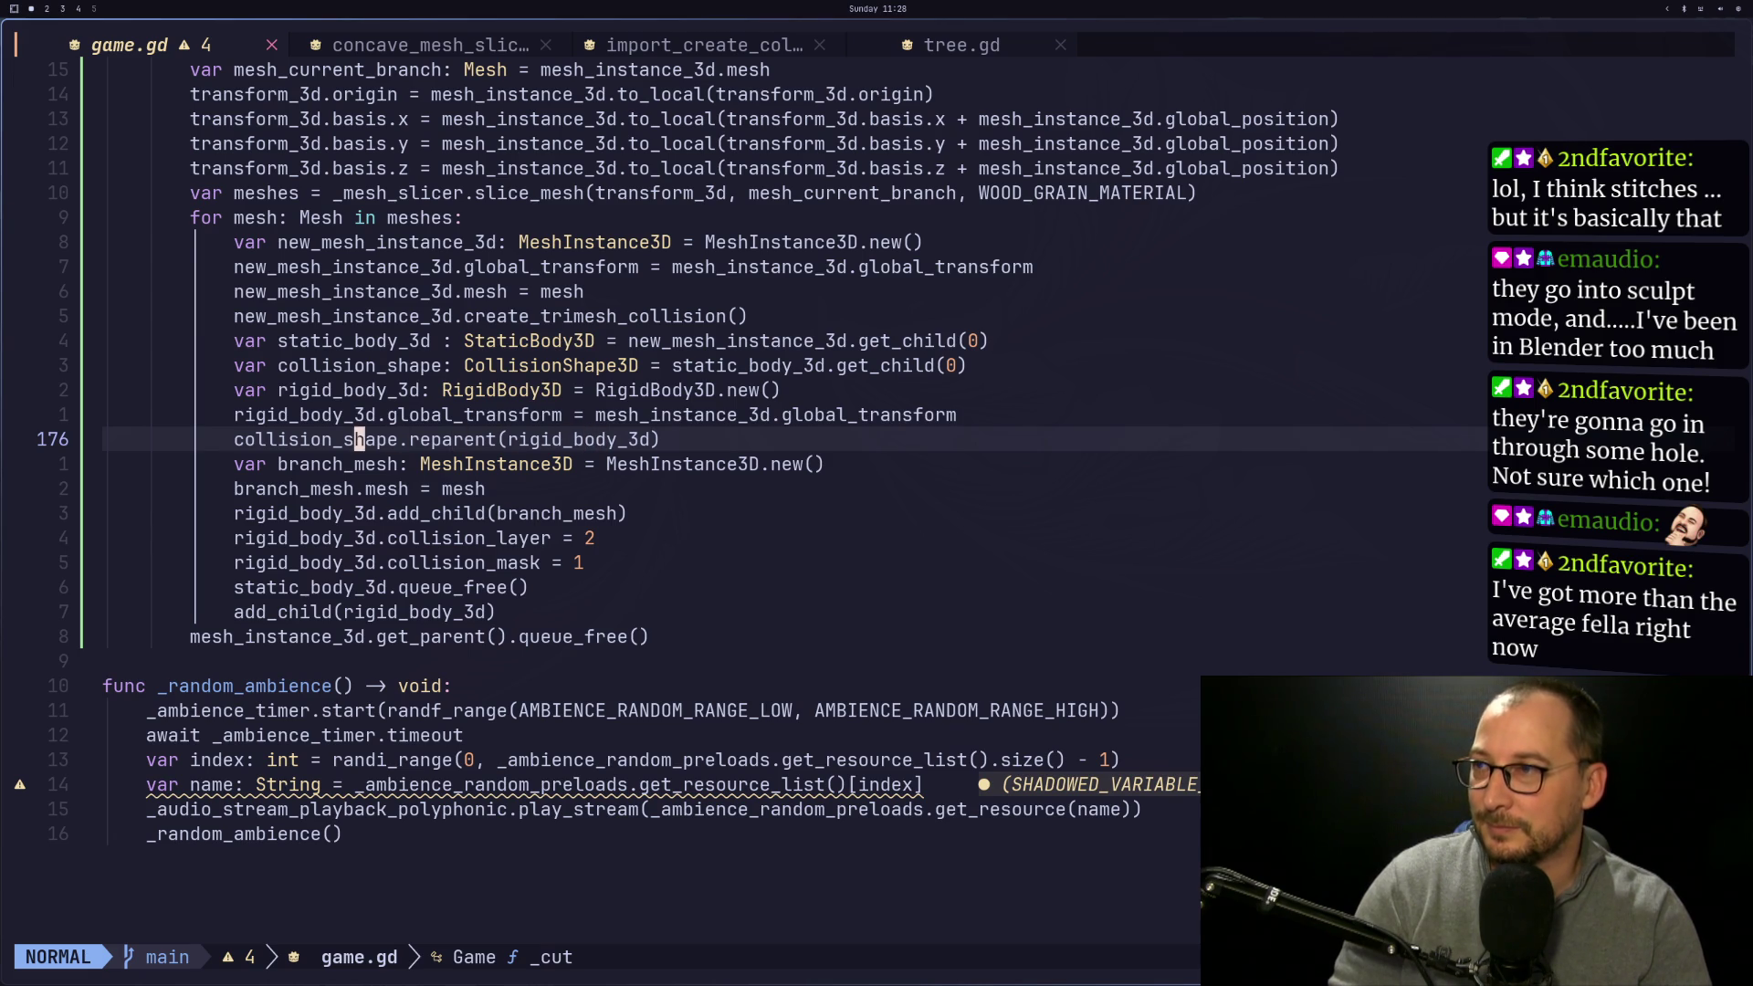
key("h")
key("h")
key("h")
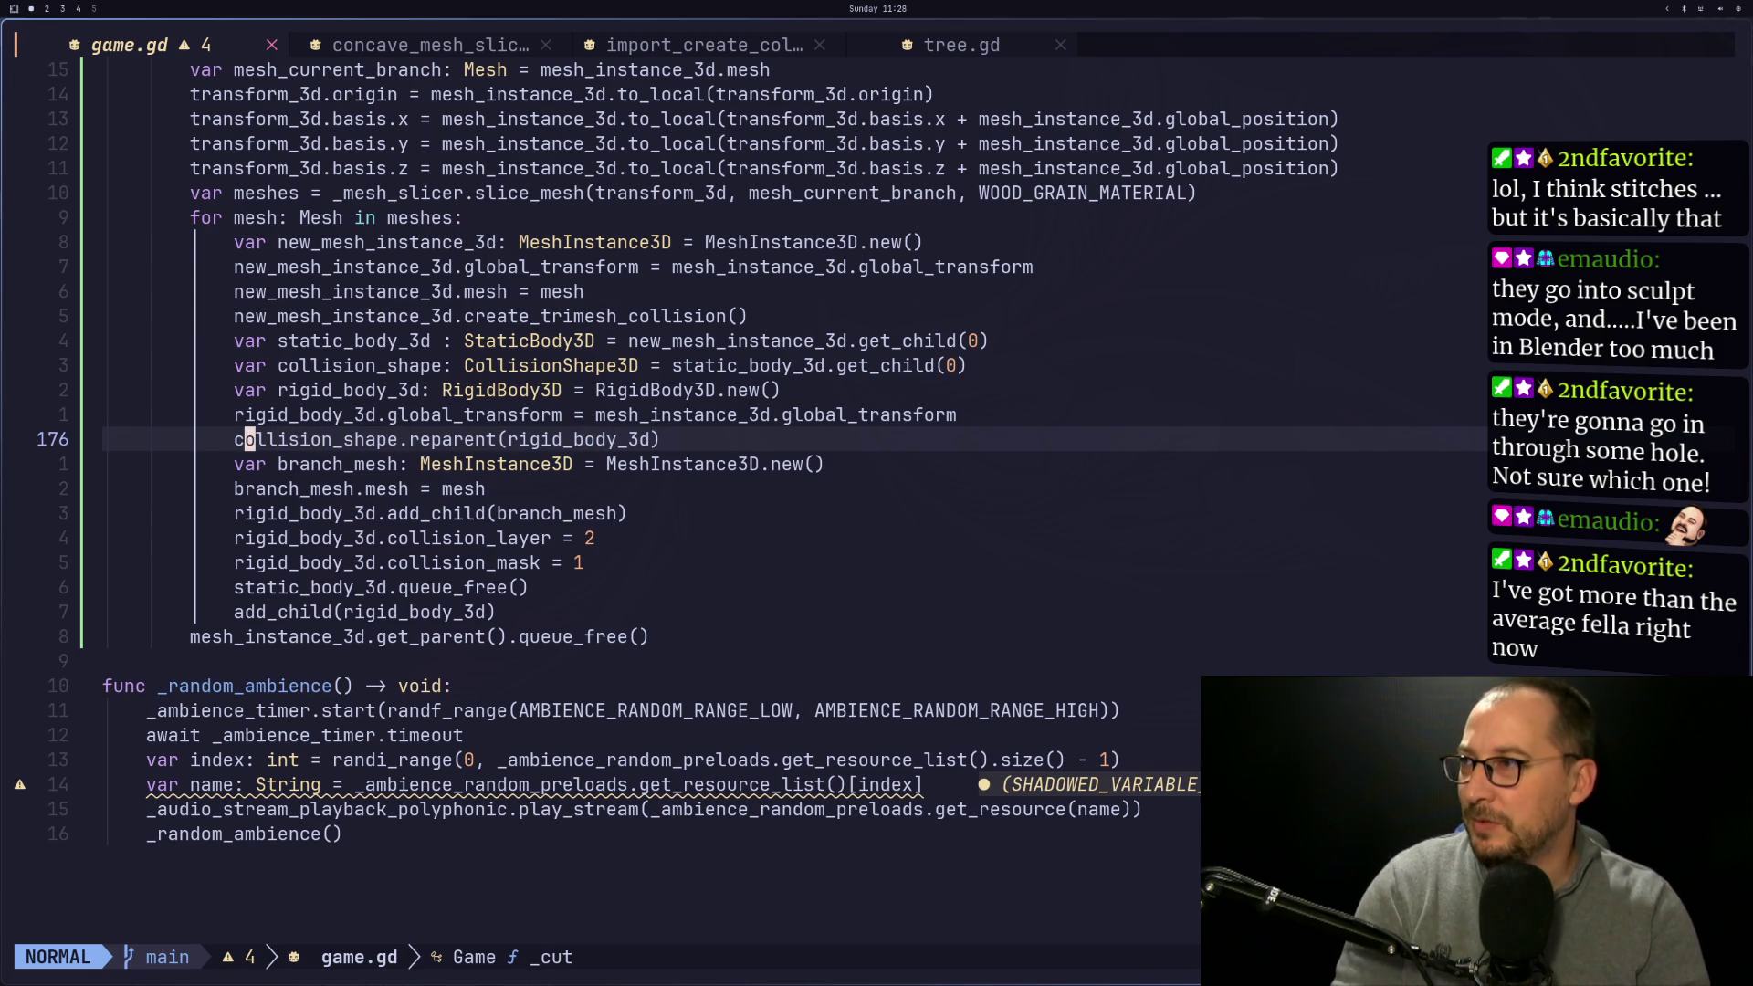
type("i#")
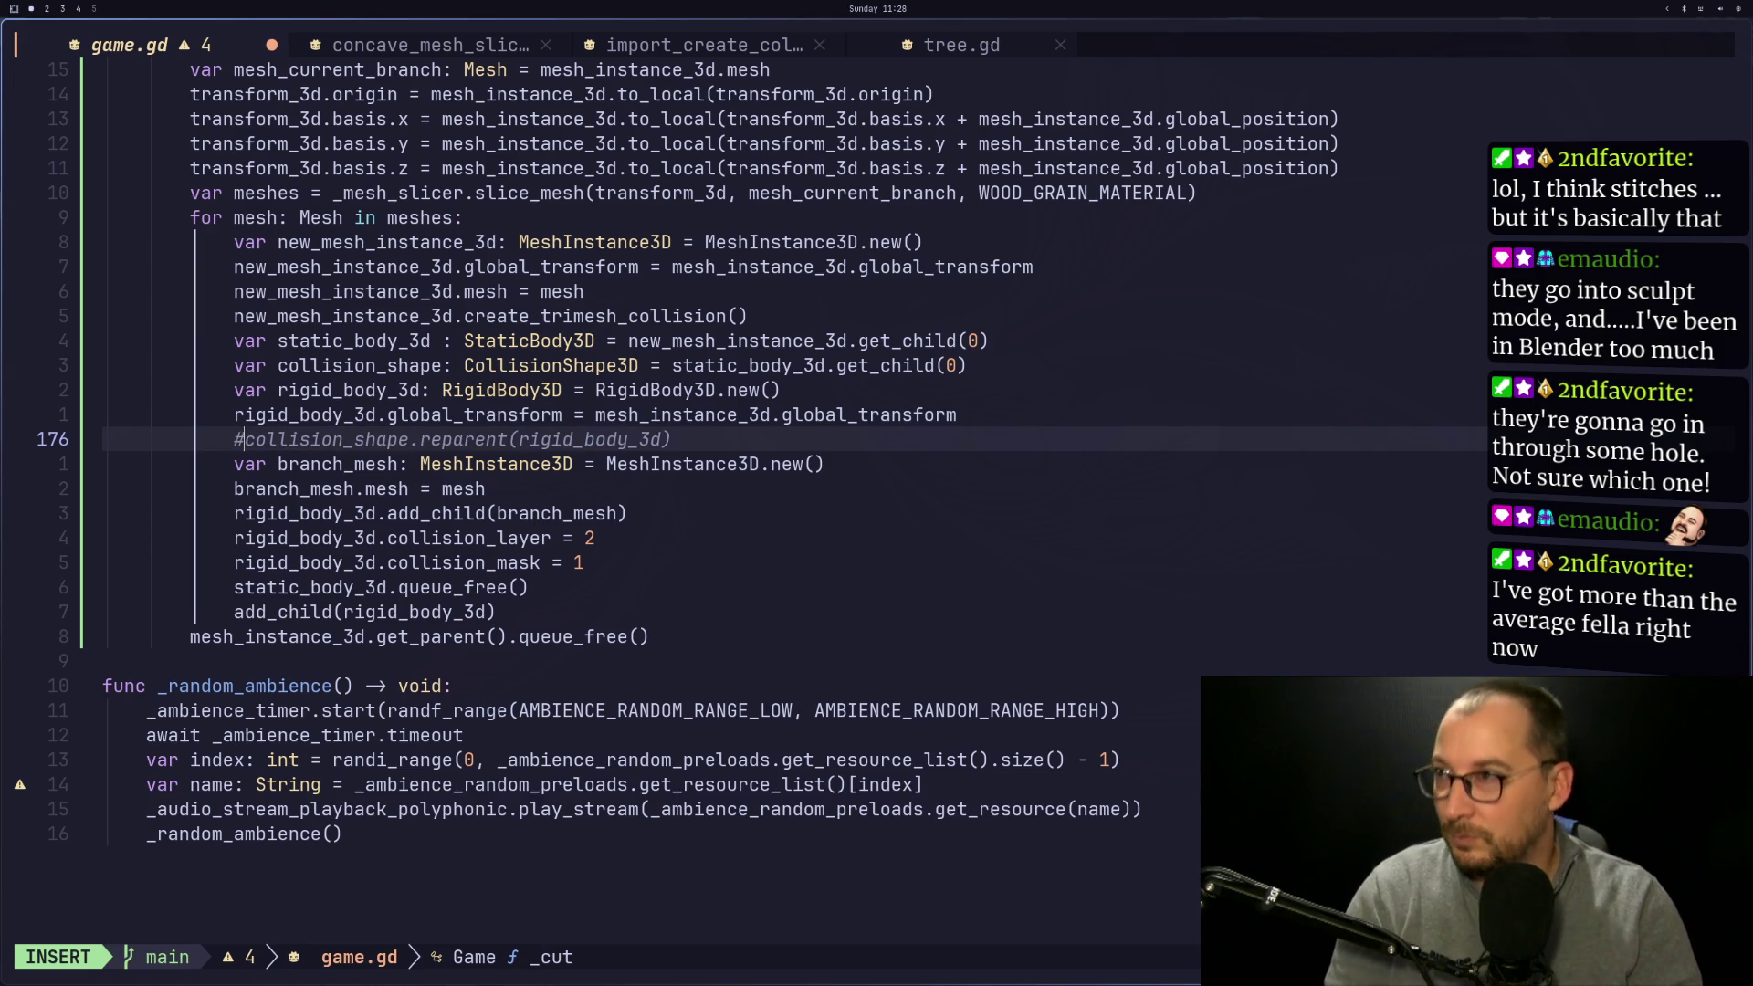
key("Escape")
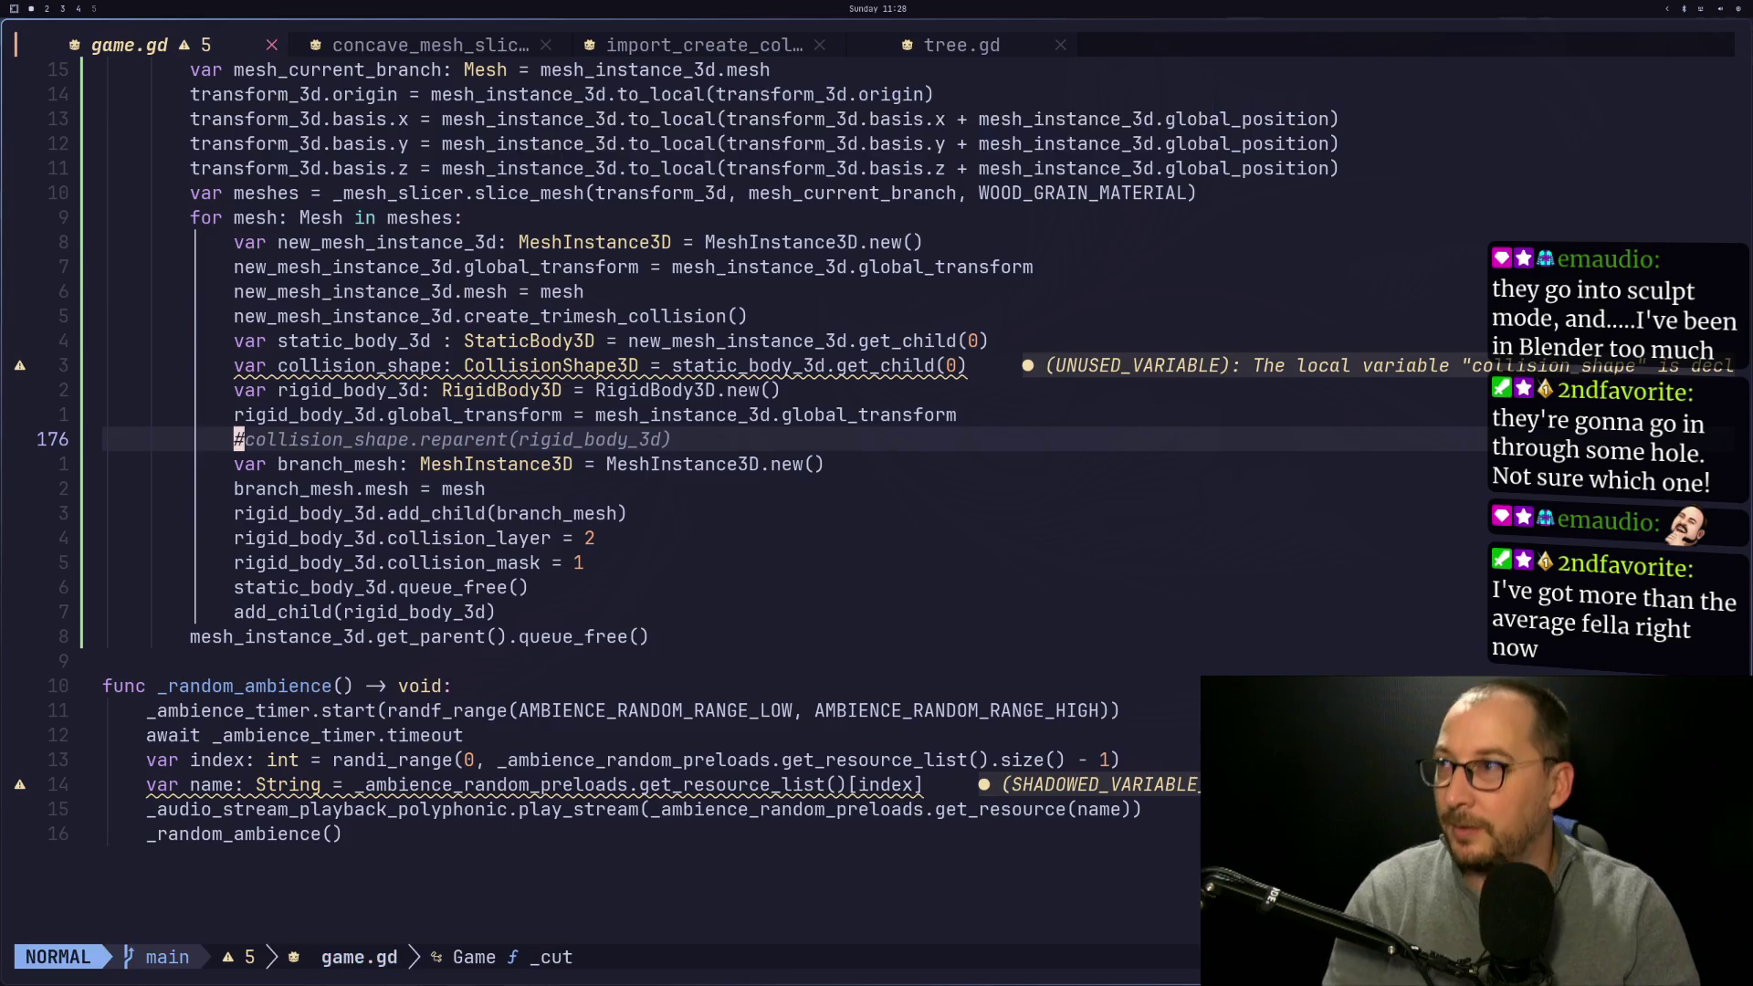
key("super+2")
left_click(1528, 38)
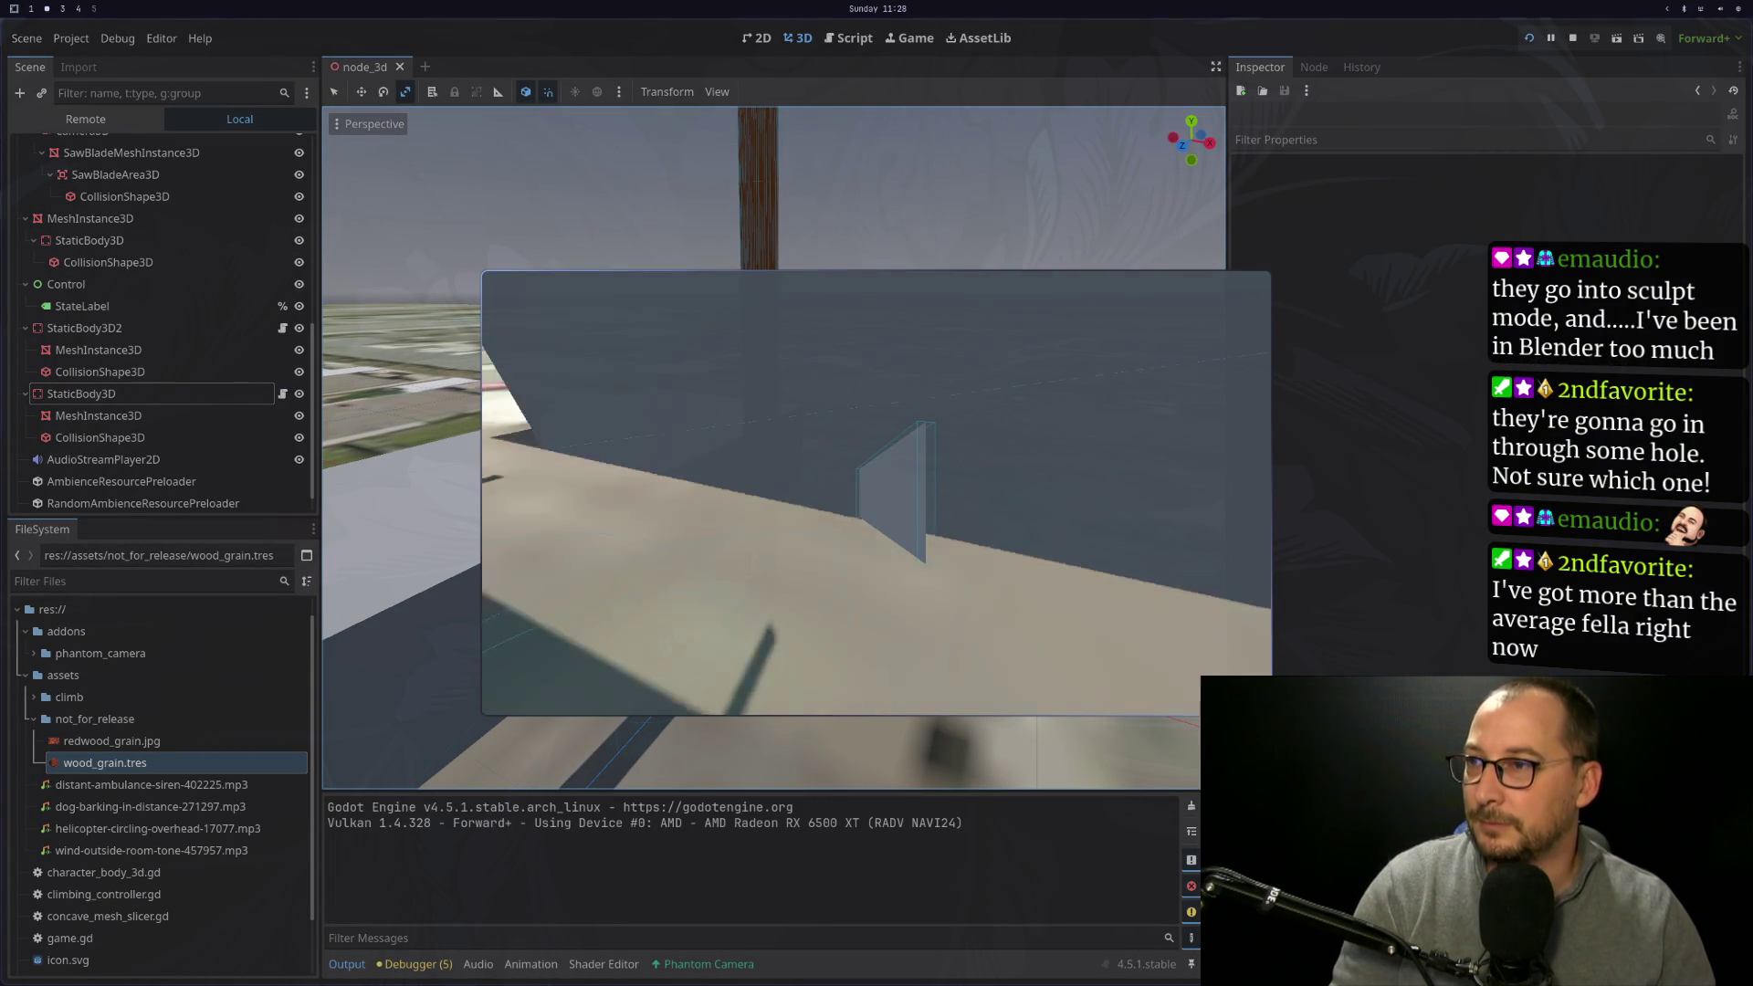
Restore line 176's reparent call, save game.gd with :w, and stop the test run
key("super+1")
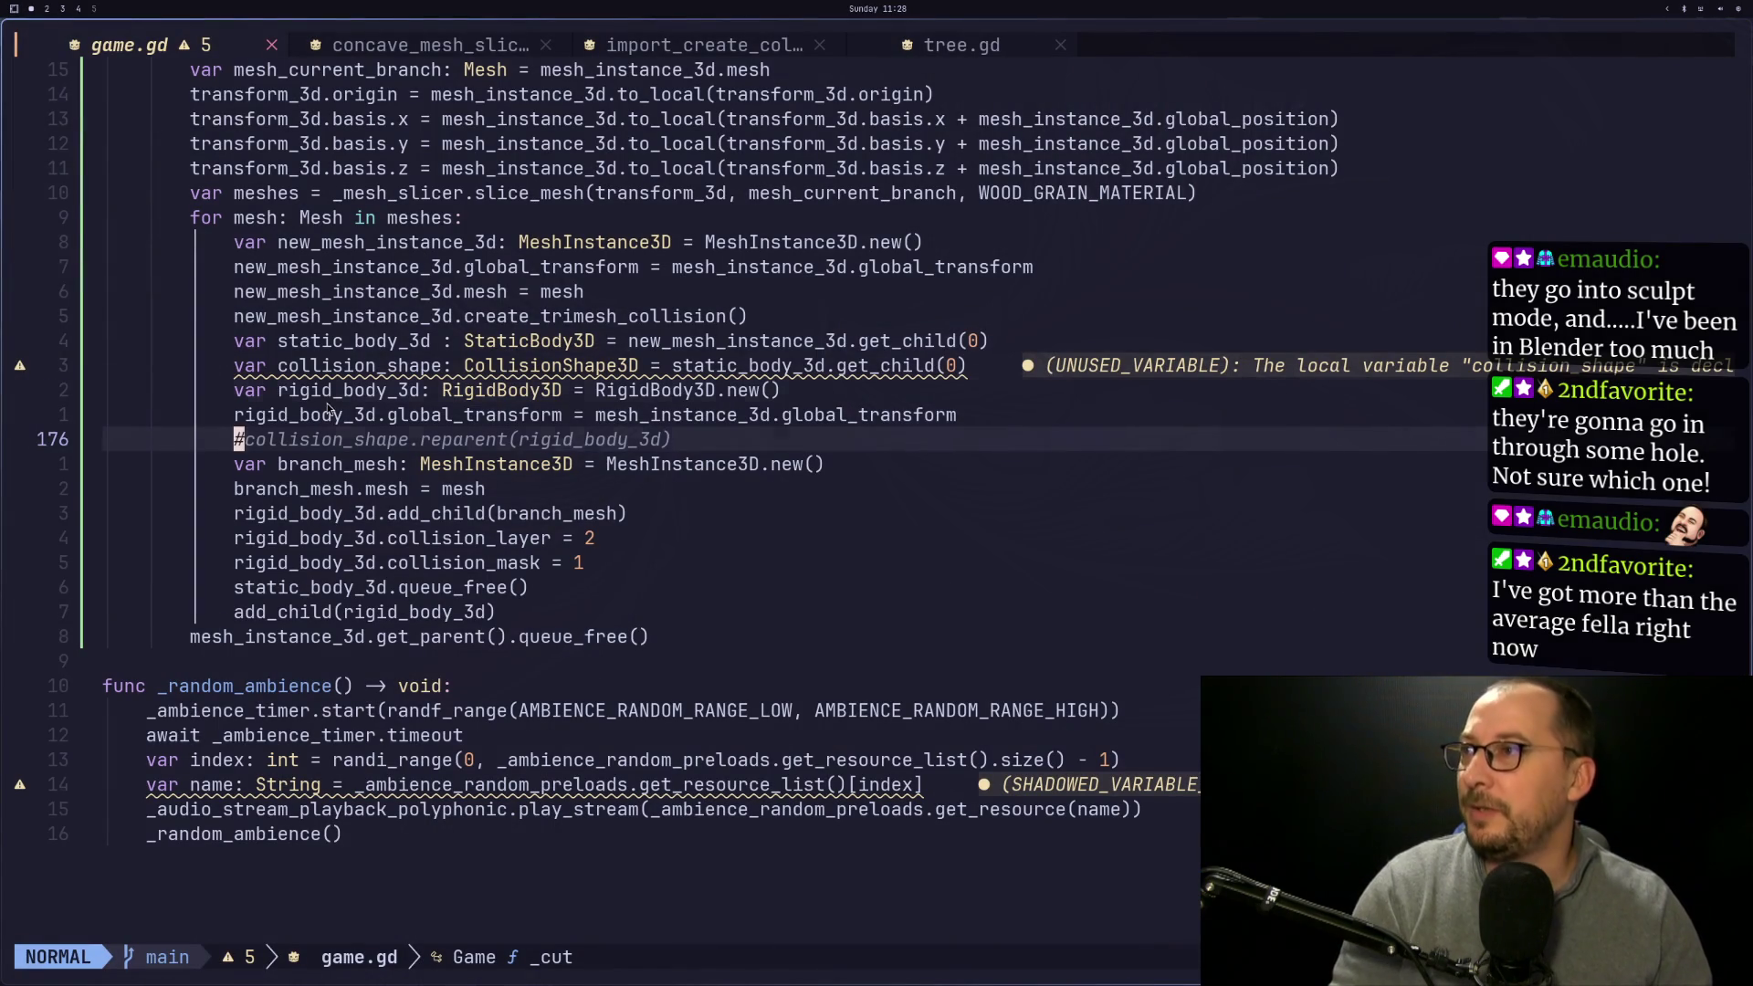
left_click(327, 392)
key("j")
key("j")
key("j")
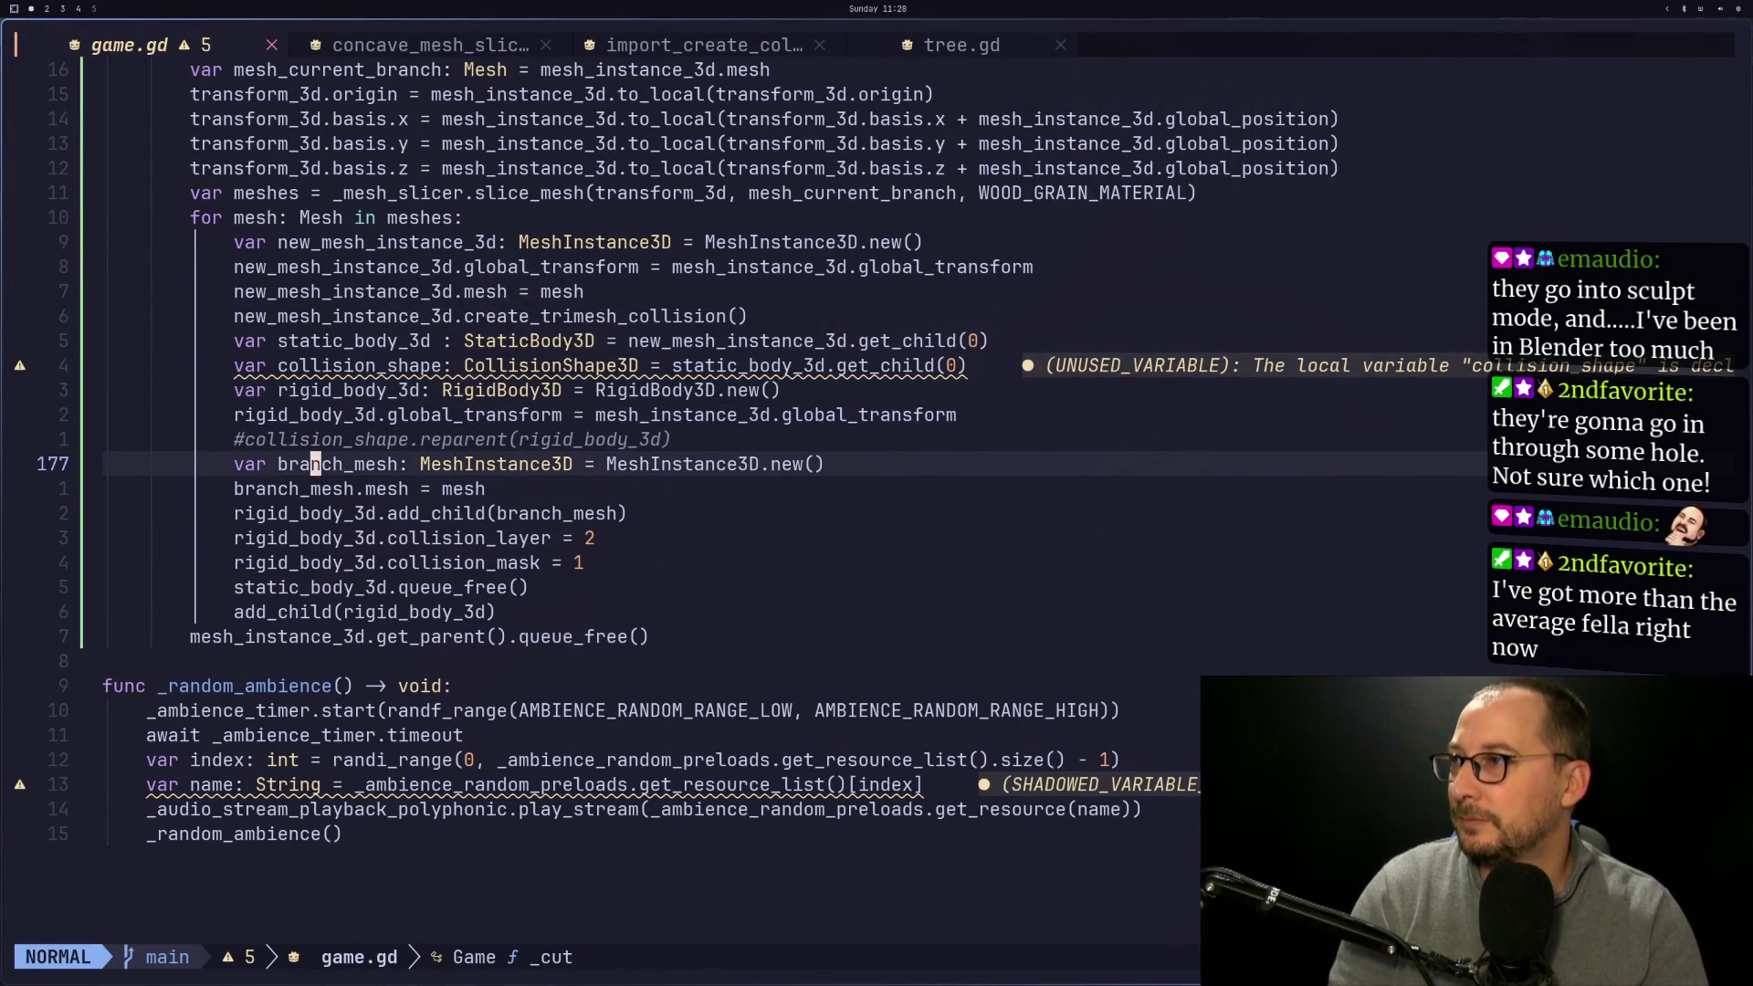
key("k")
key("g")
key("c")
key("c")
type(":w")
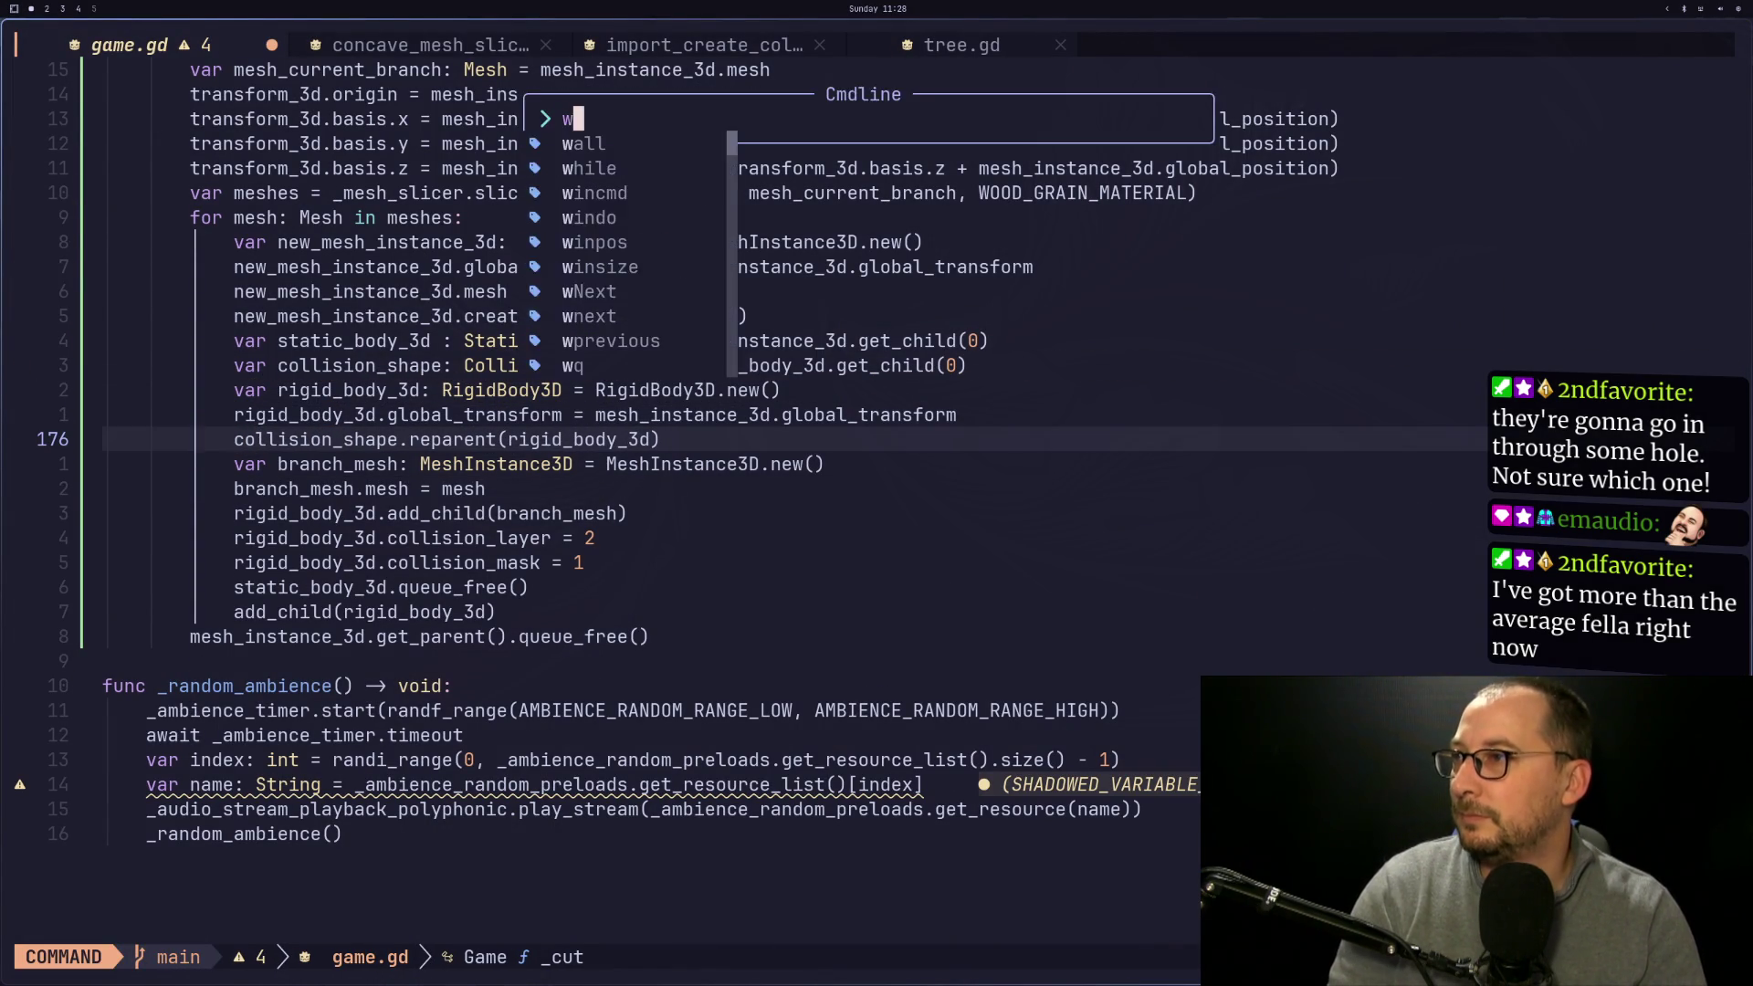
key("Return")
key("super+2")
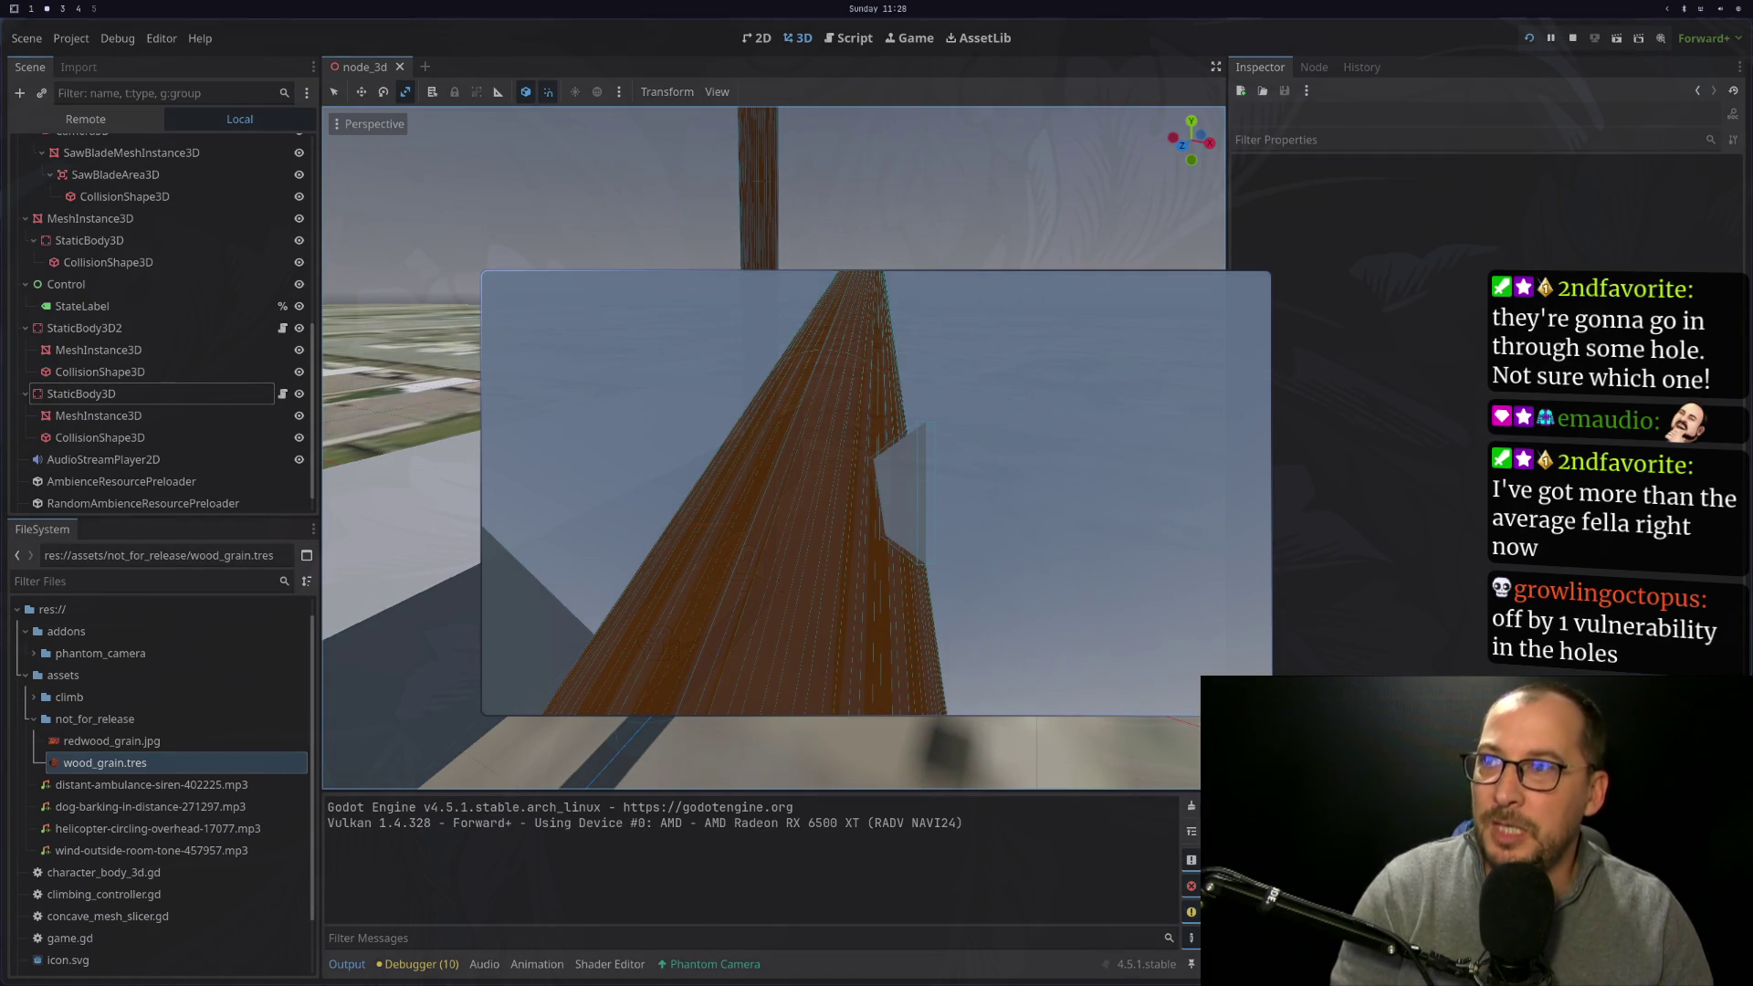
left_click(1572, 39)
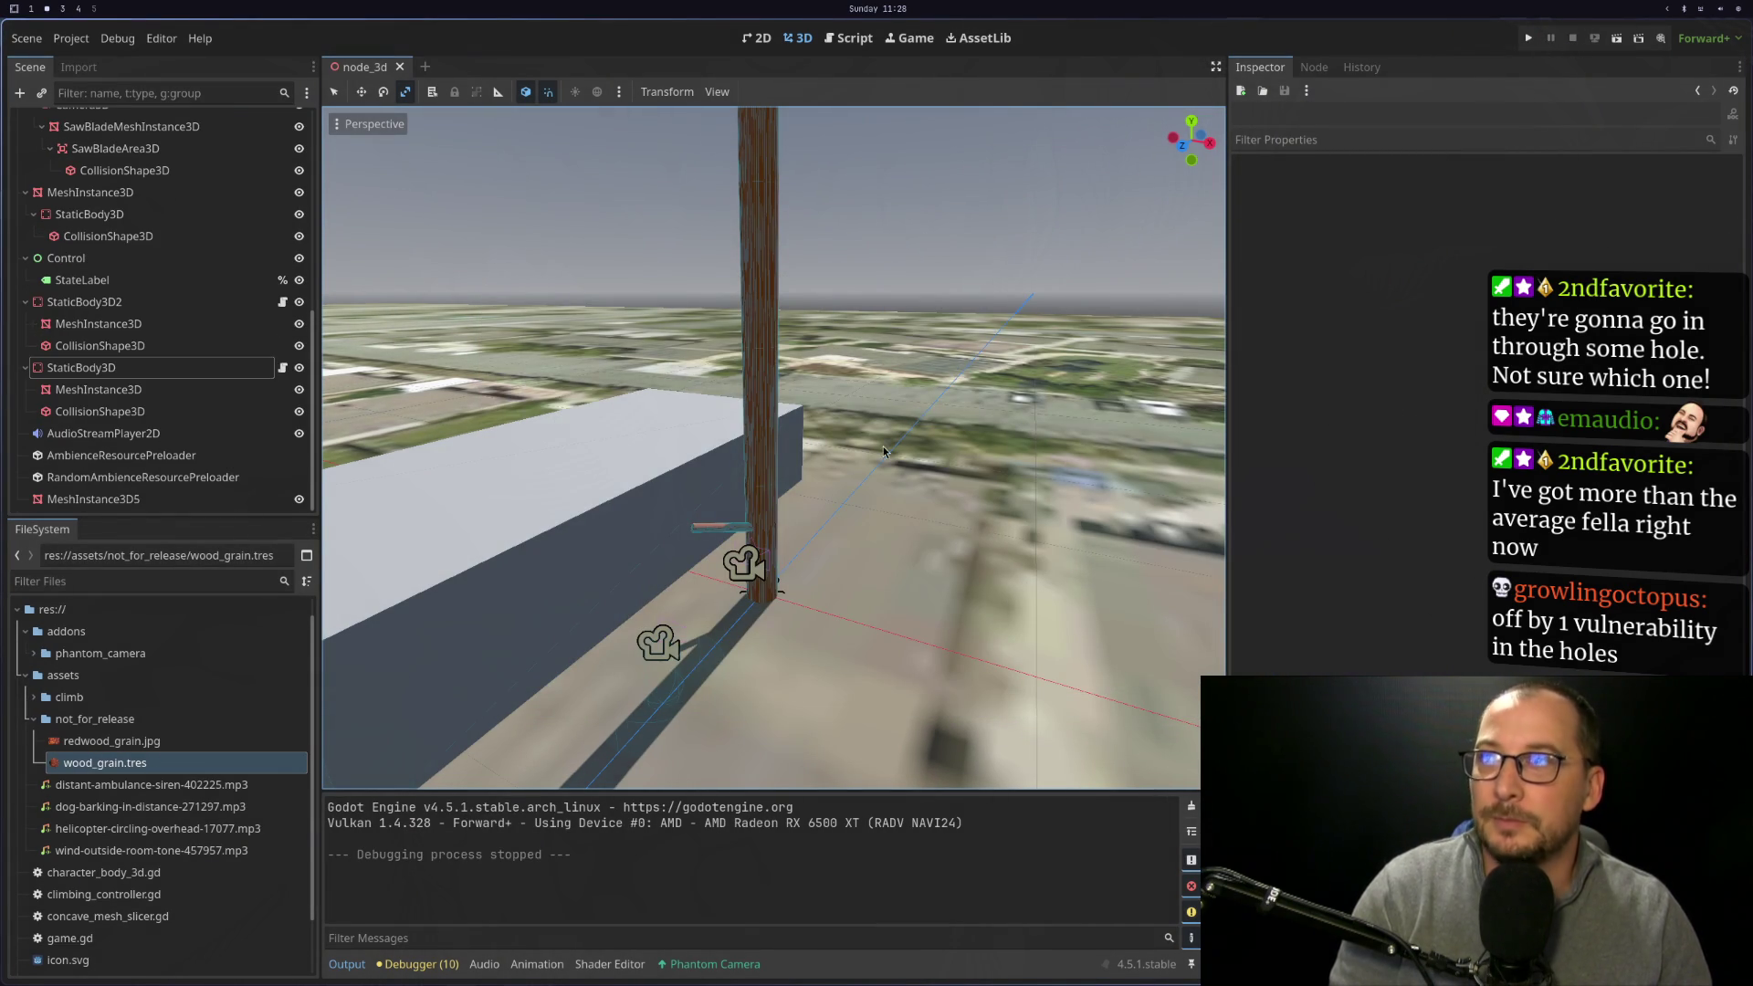
Lower the branch cylinder 9 m, tilt it 30° and slide it out so it juts from the trunk
scroll(758, 315, "down", 5)
left_click(732, 235)
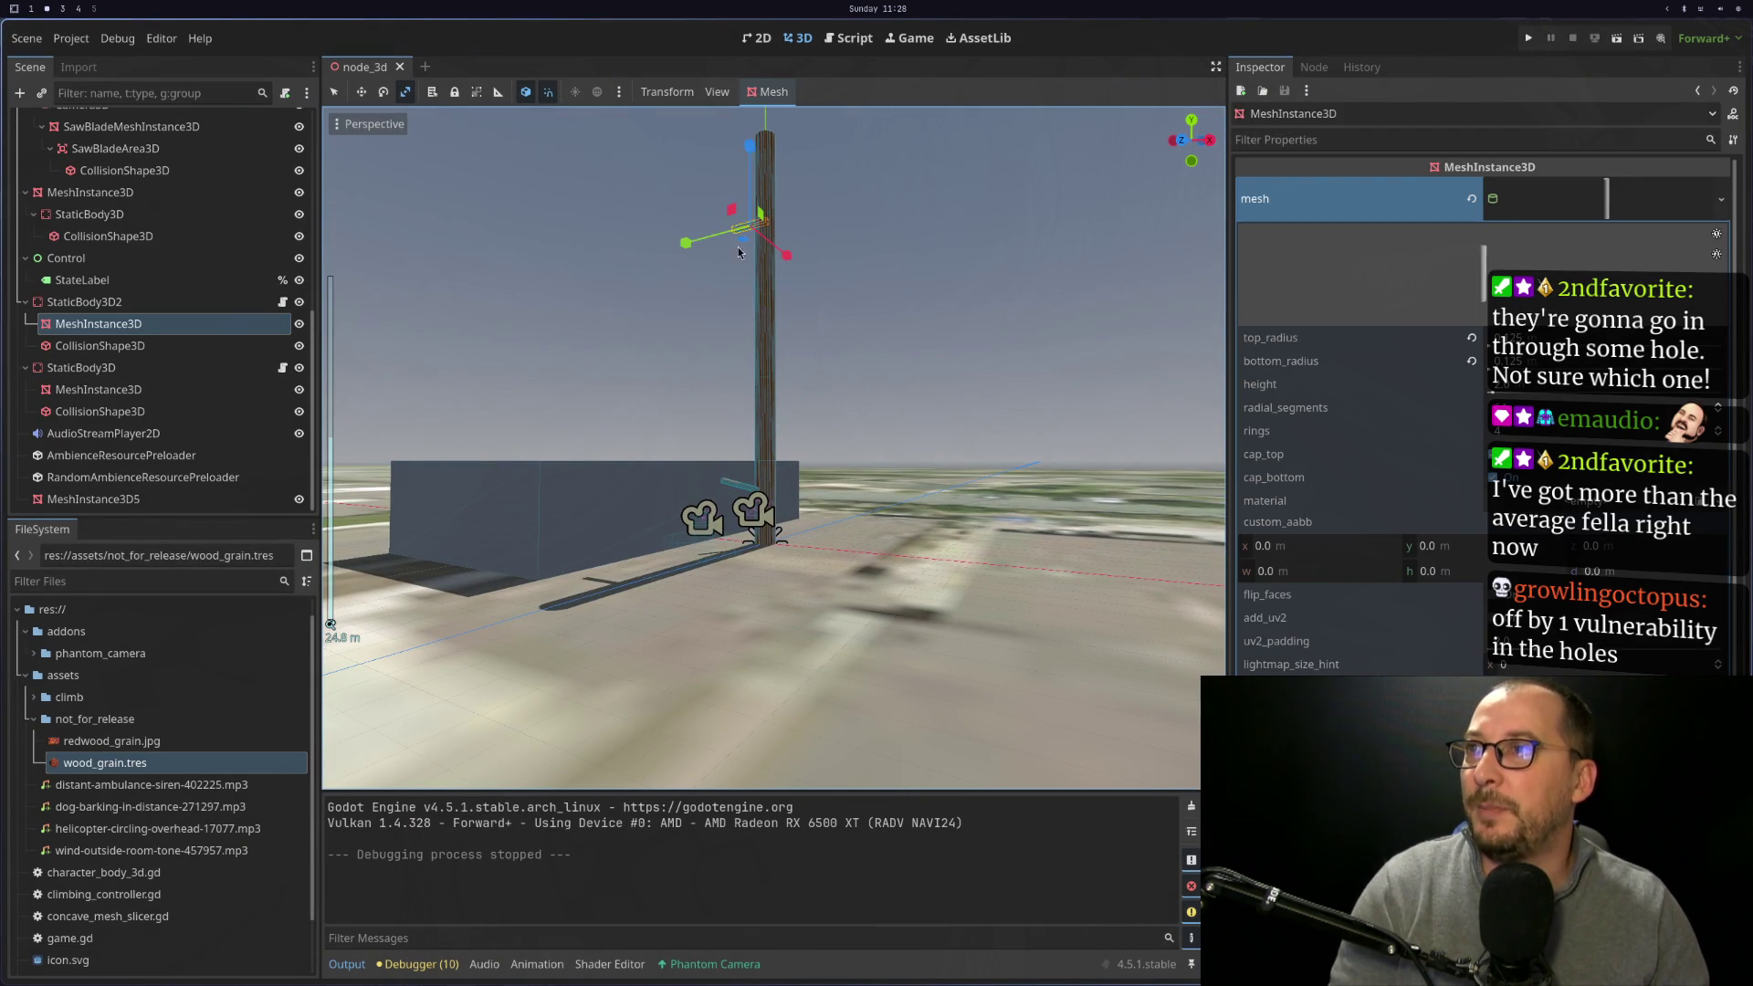
left_click_drag(757, 274, 829, 349)
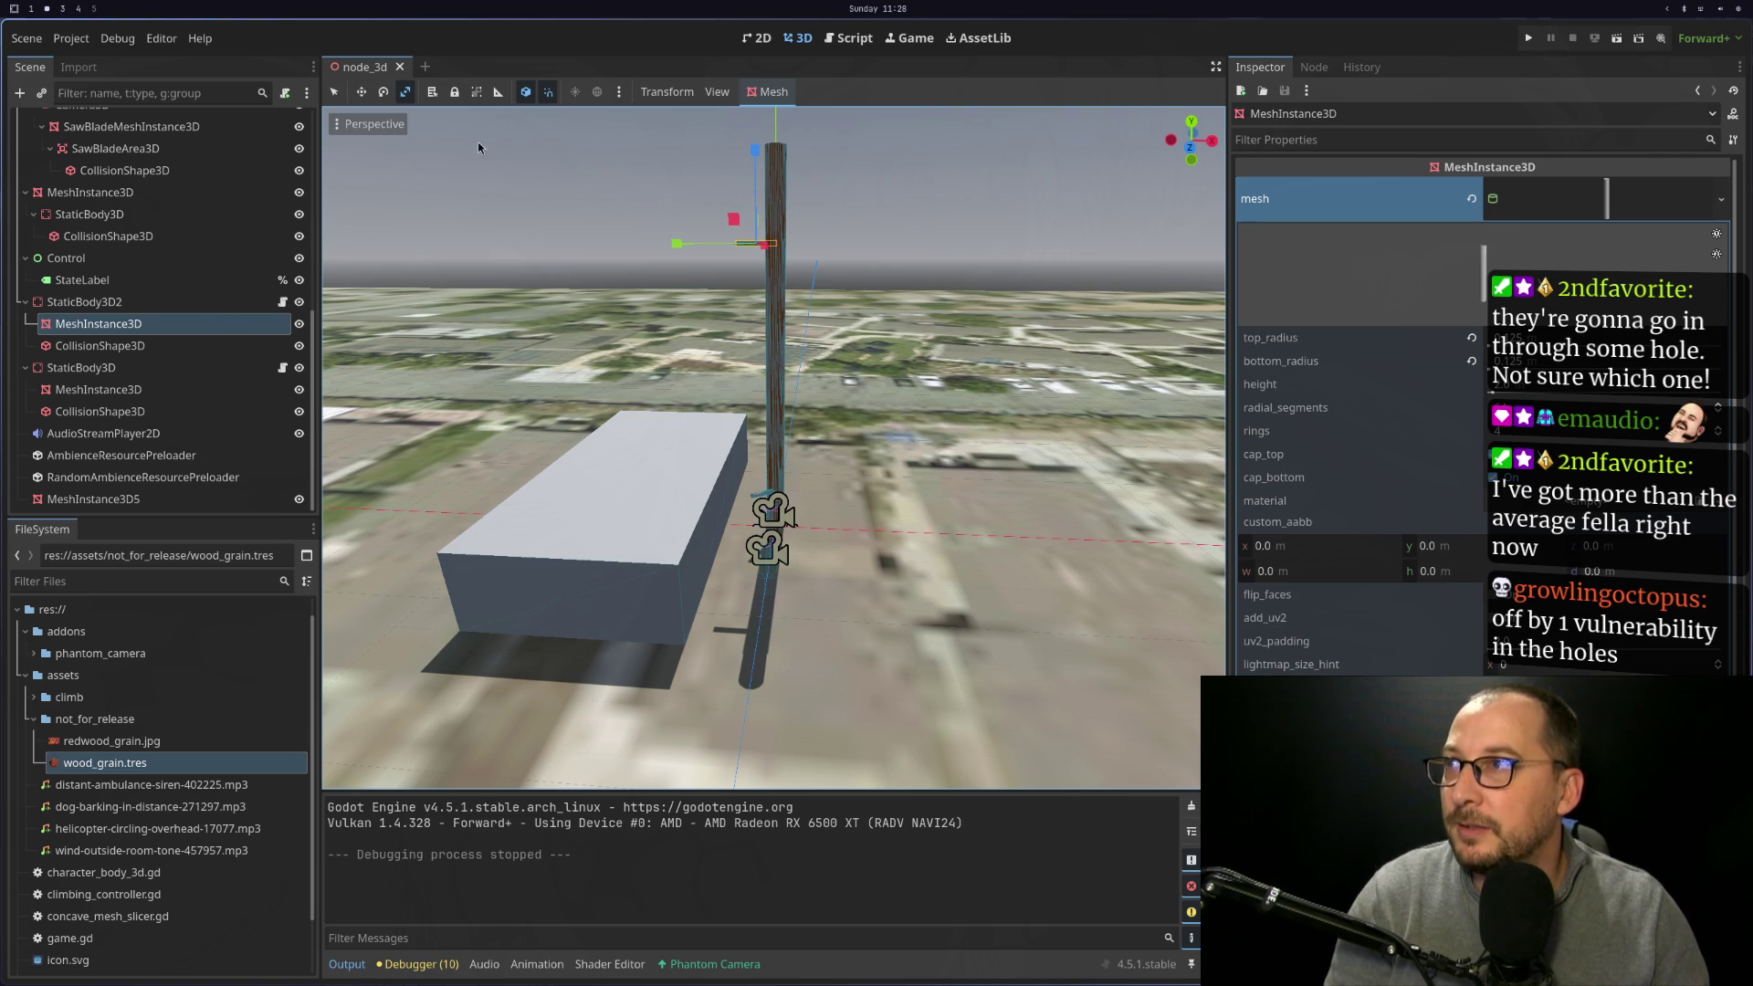
left_click(336, 94)
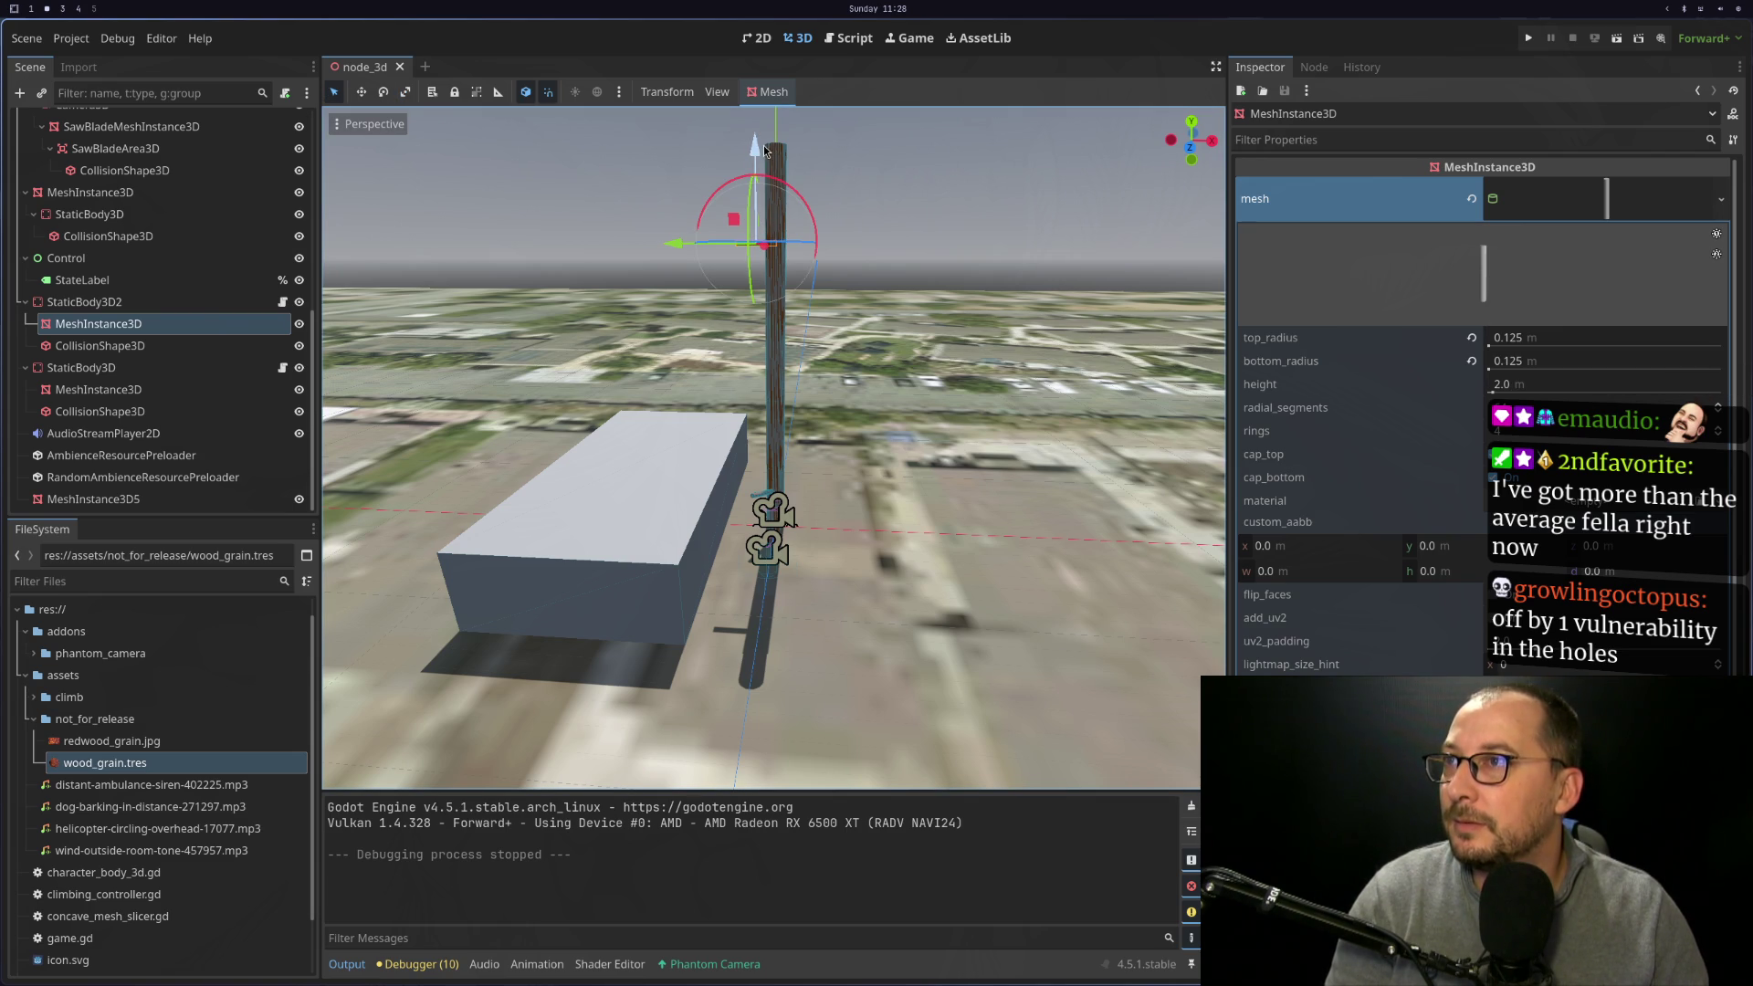
left_click_drag(756, 153, 754, 353)
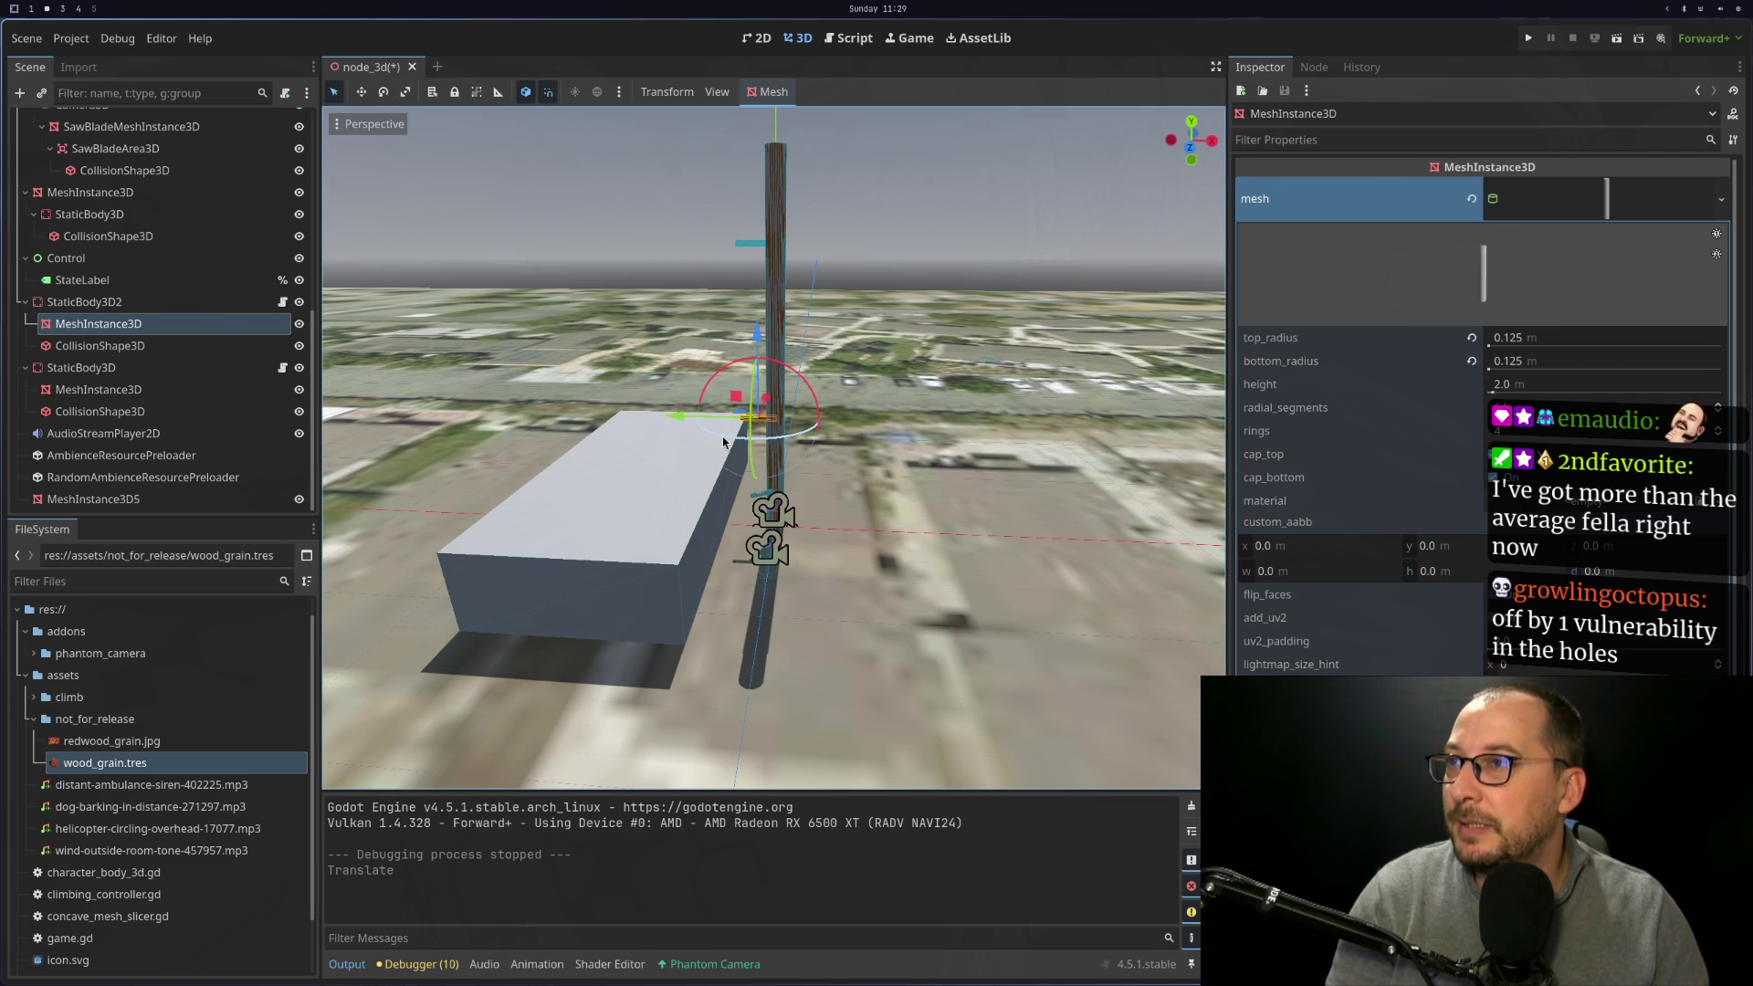
mouse_move(737, 444)
left_mouse_down()
mouse_move(883, 429)
mouse_move(1037, 475)
left_mouse_up()
scroll(755, 442, "up", 5)
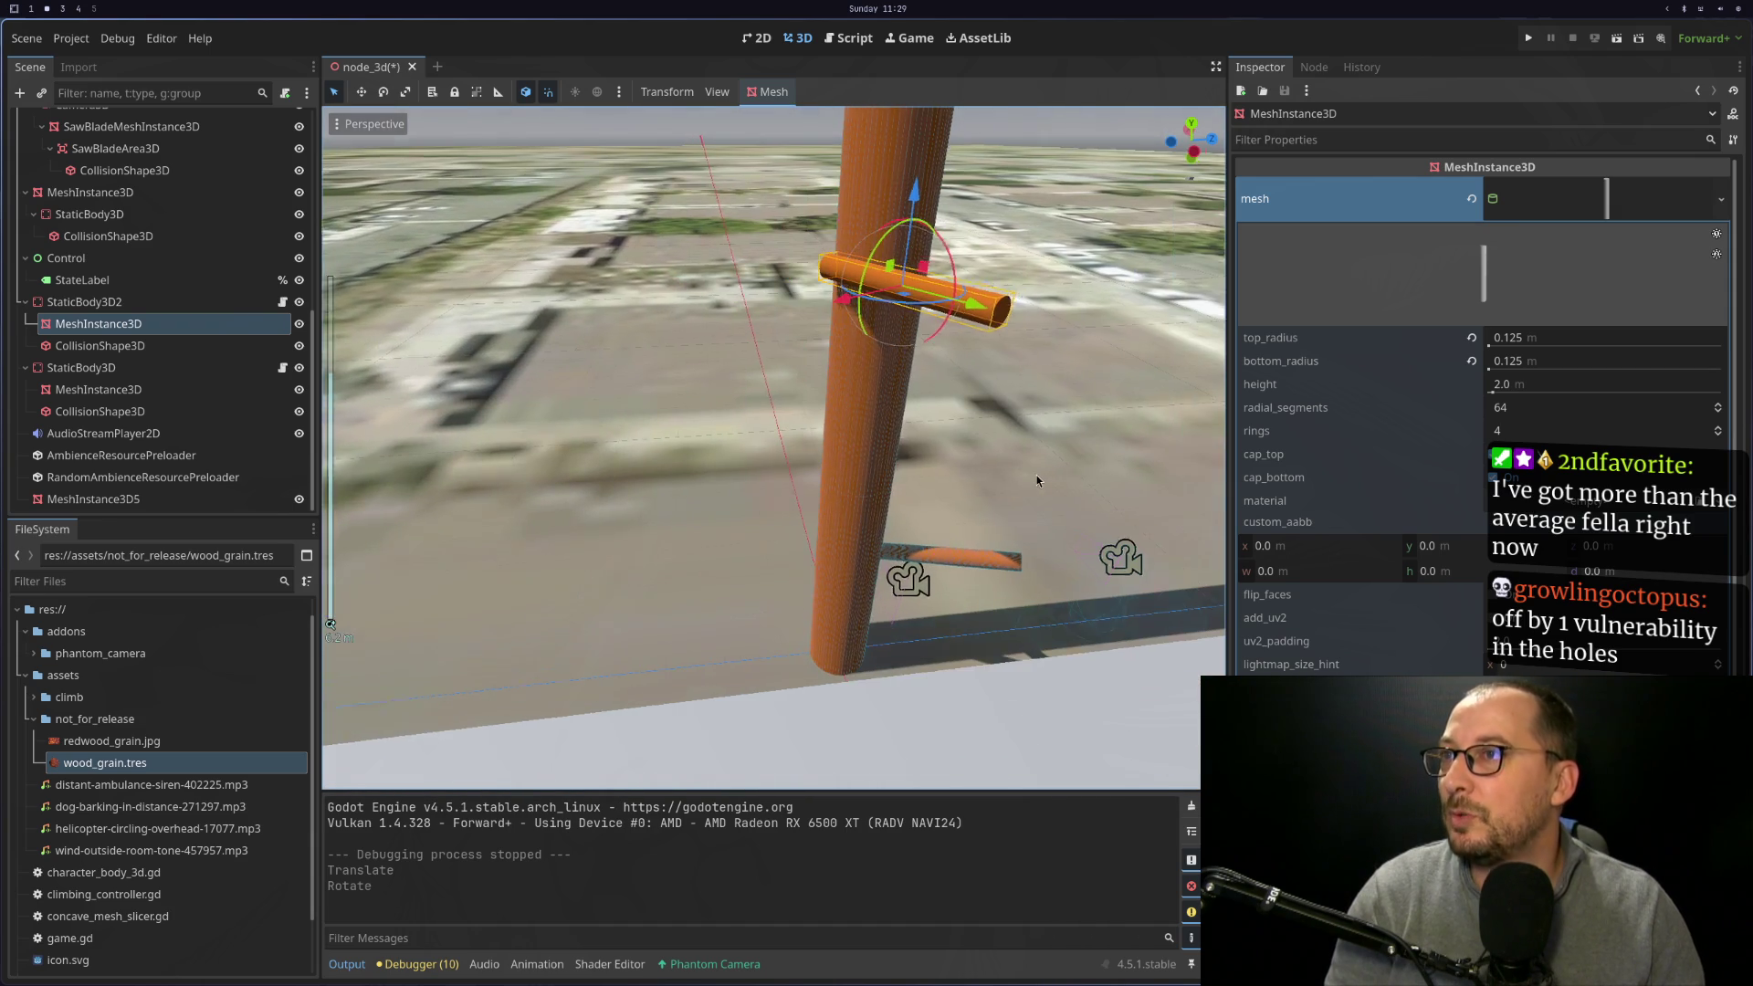
mouse_move(849, 302)
left_mouse_down()
mouse_move(899, 296)
mouse_move(722, 325)
mouse_move(831, 338)
mouse_move(940, 388)
left_mouse_up()
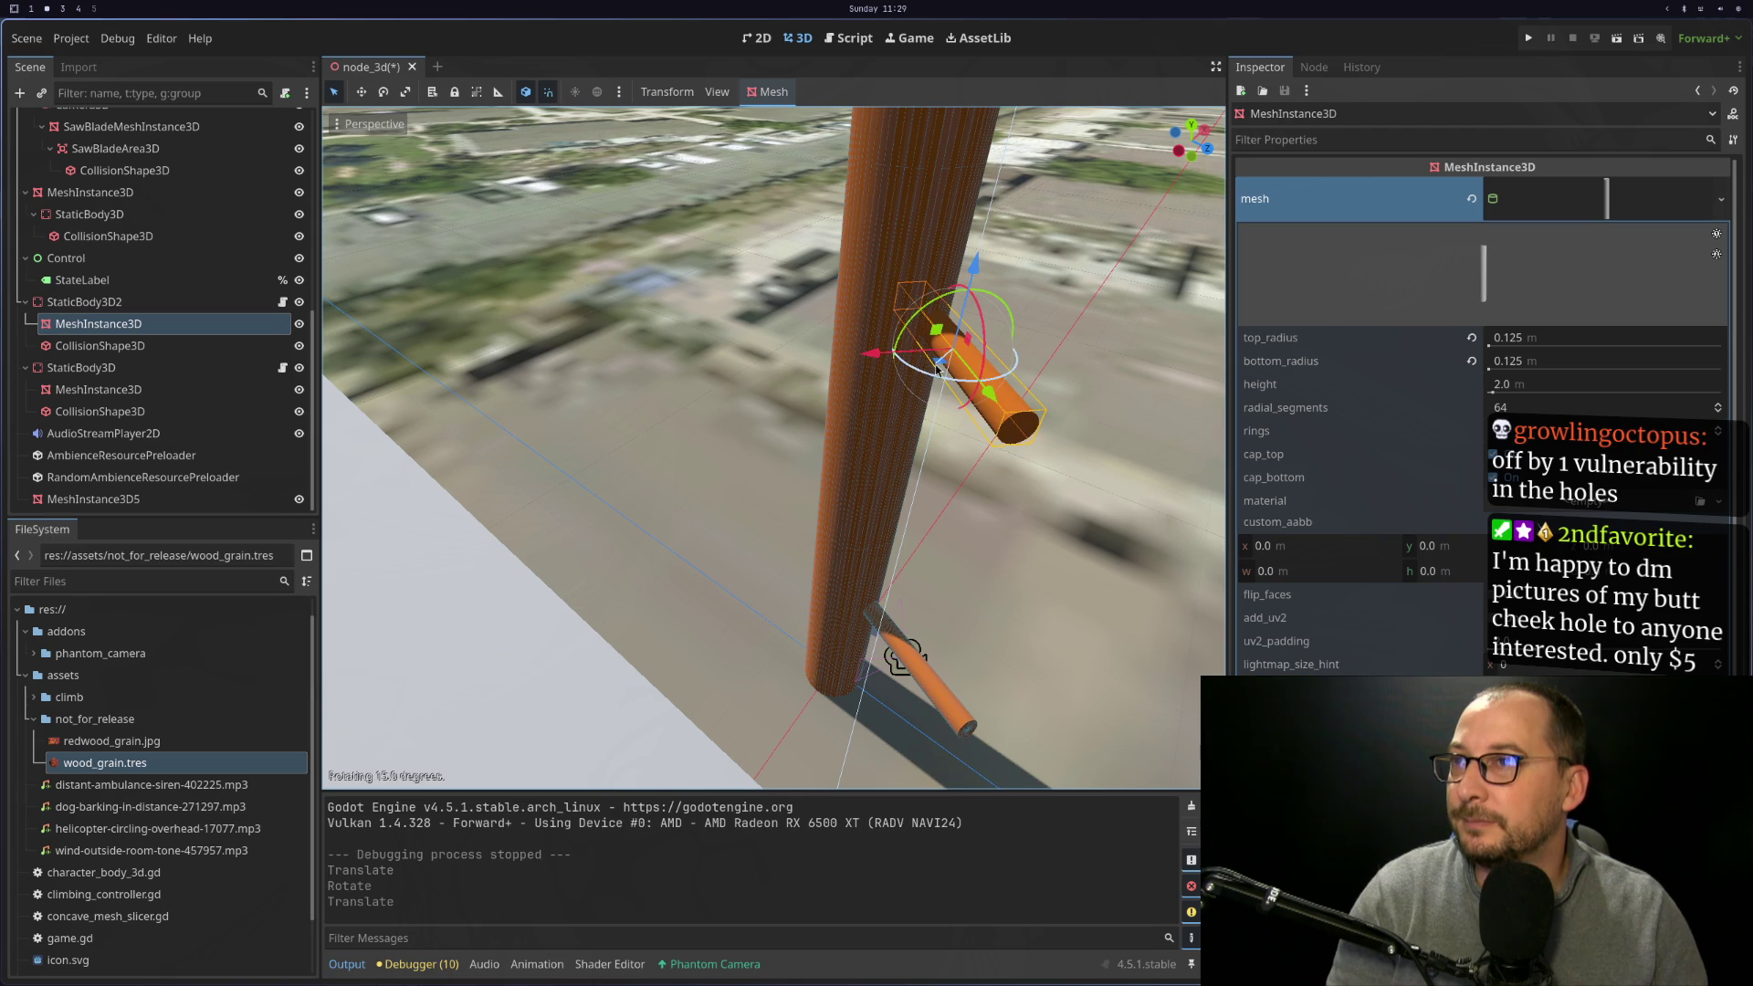
mouse_move(1165, 418)
left_mouse_down()
mouse_move(1033, 429)
mouse_move(1062, 431)
left_mouse_up()
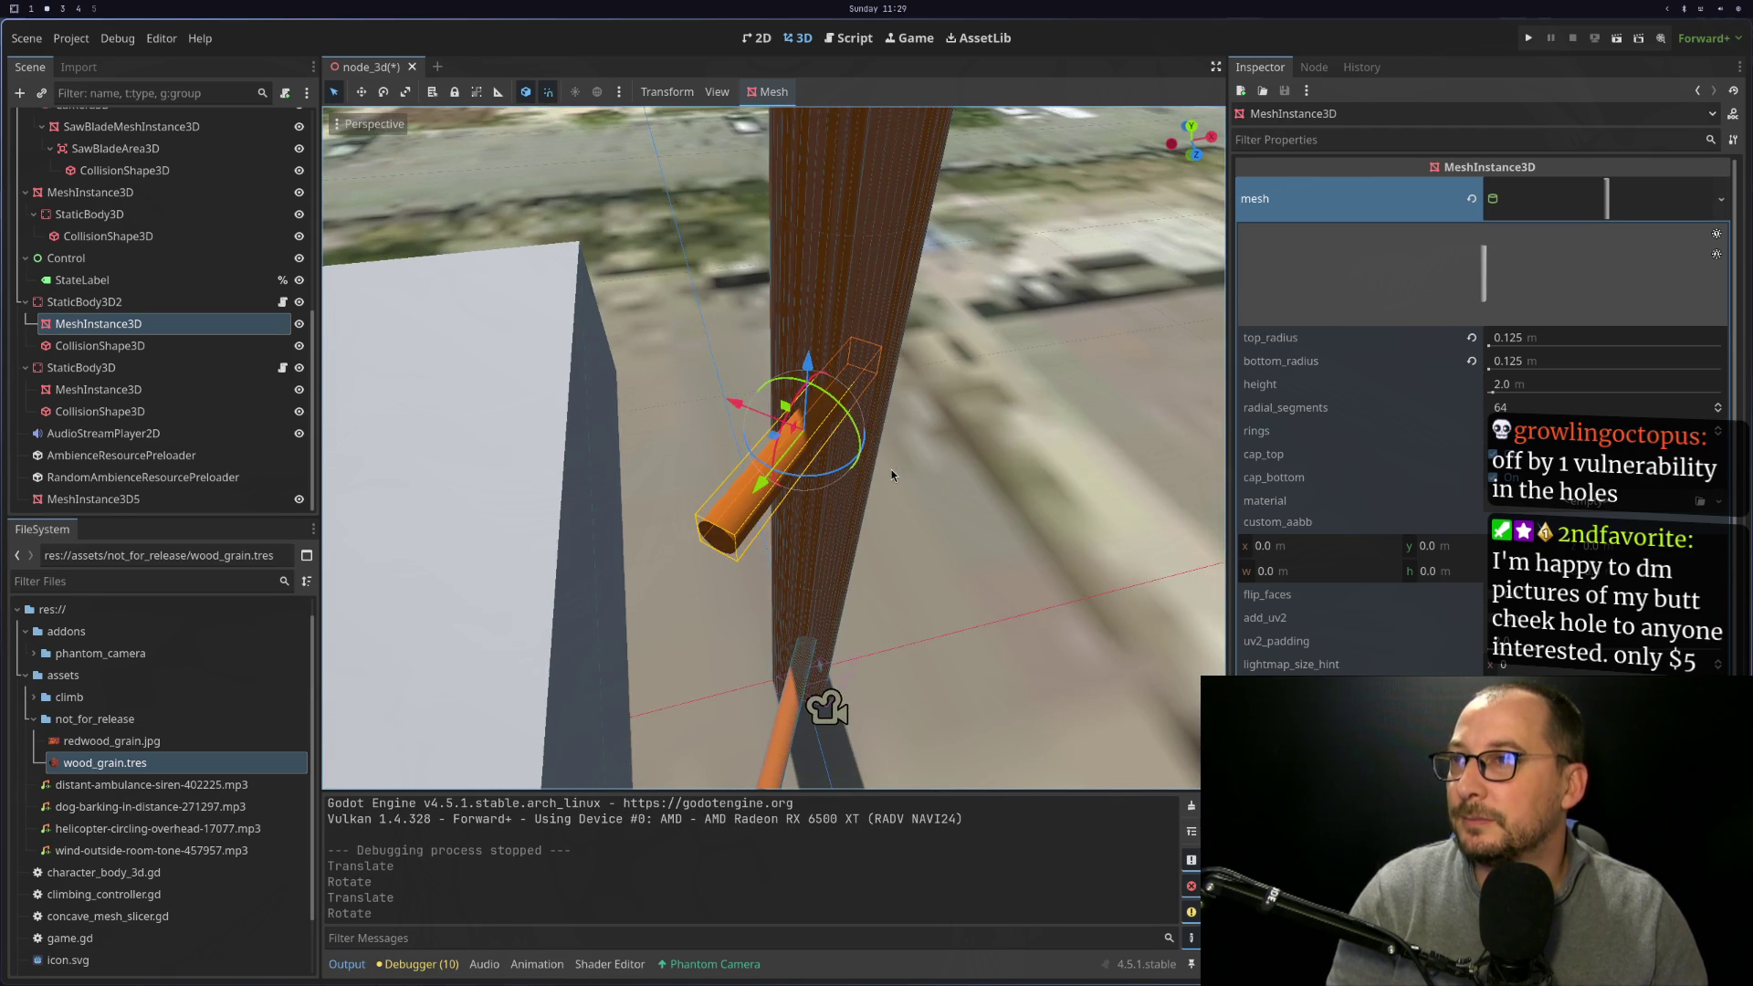
left_click_drag(891, 469, 805, 424)
Try tilting the lower branch closer to vertical, then undo that rotation
left_click(634, 711)
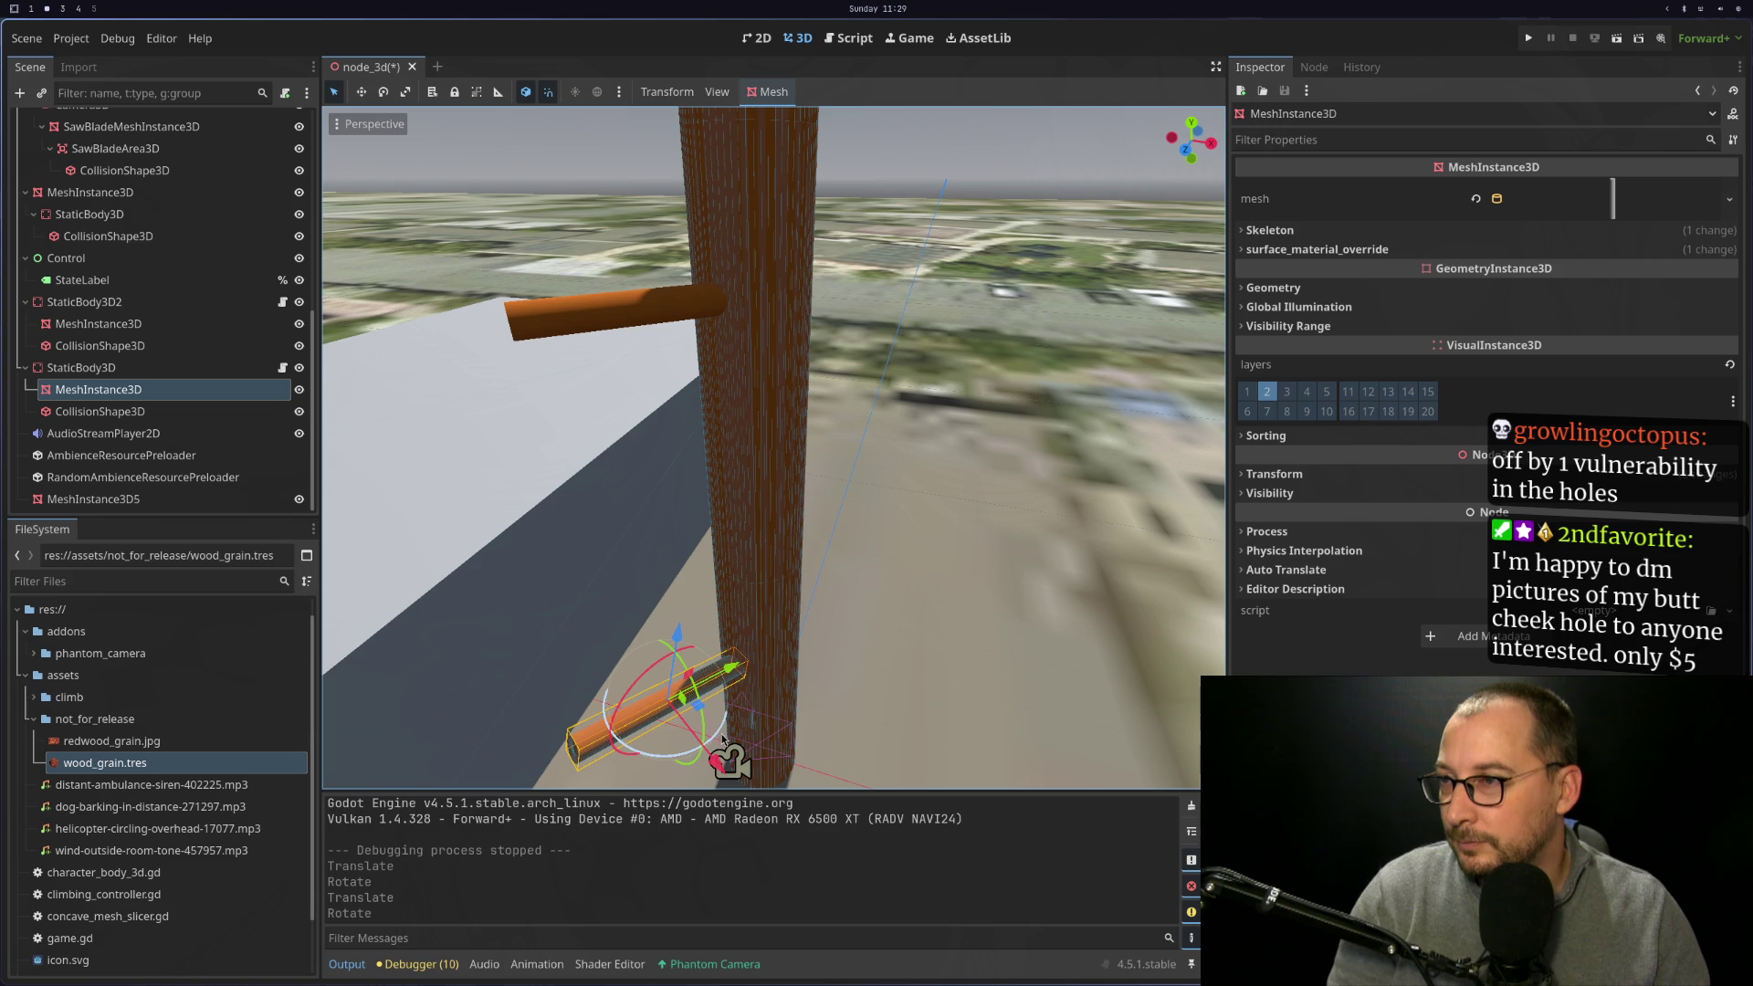
left_click_drag(722, 737, 775, 735)
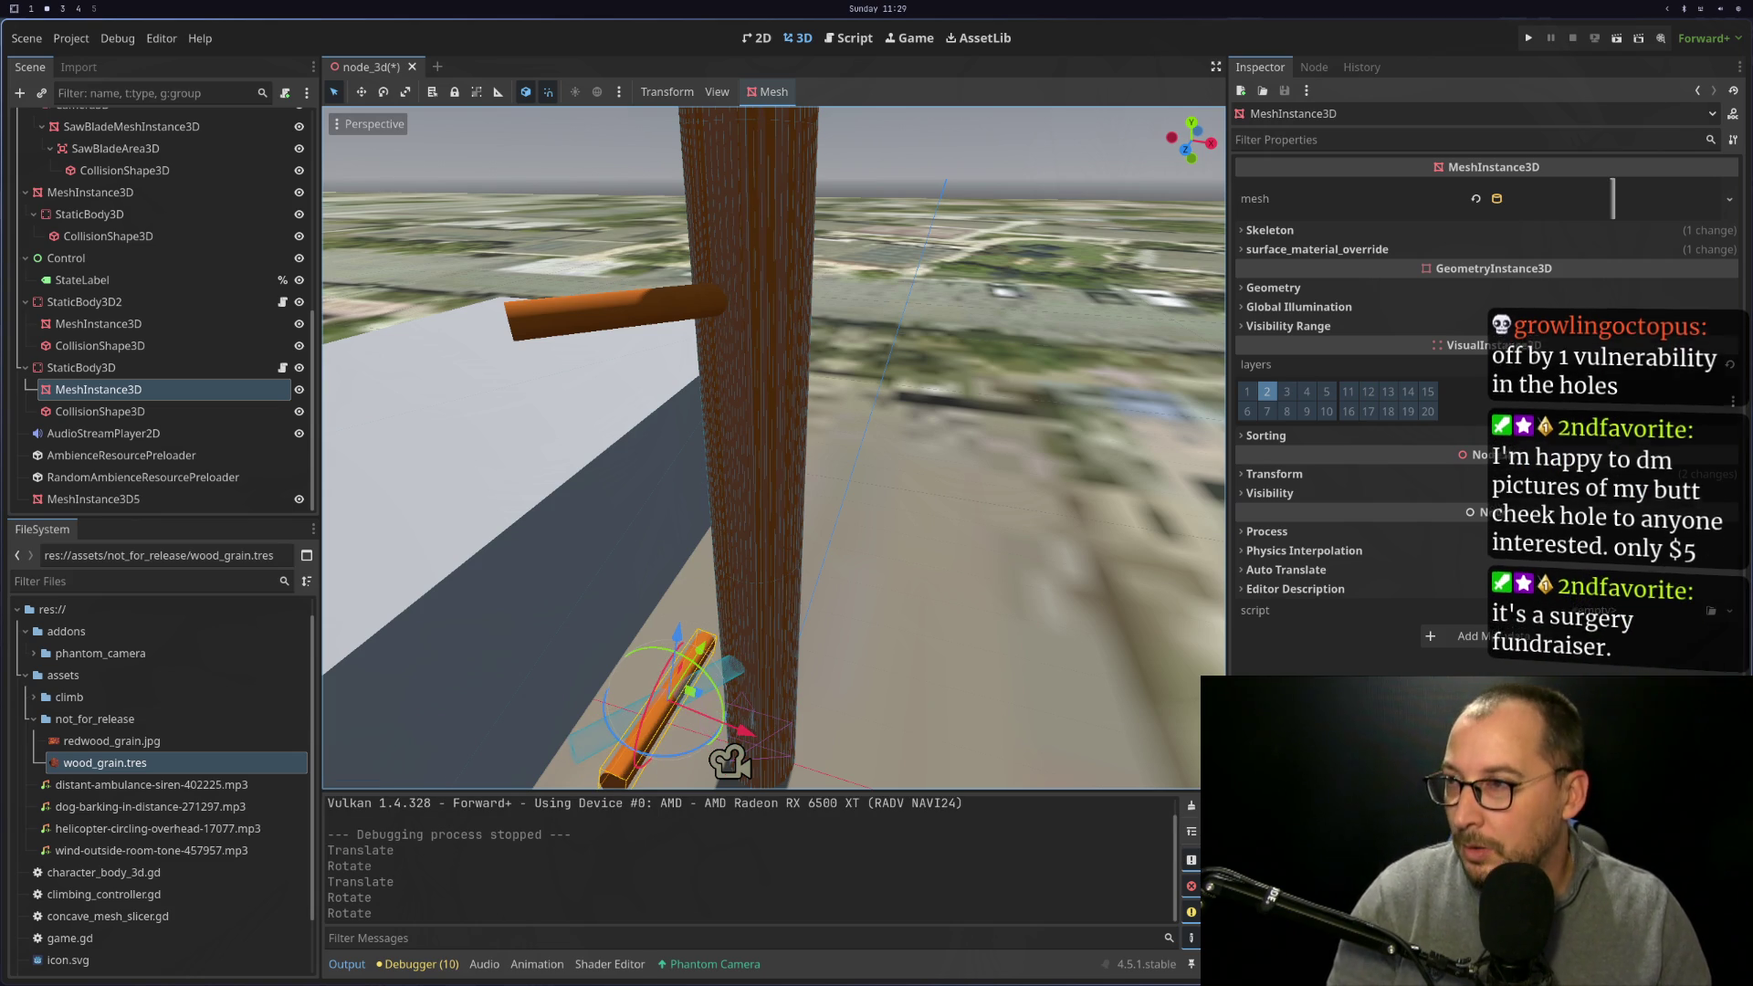
key("ctrl+z")
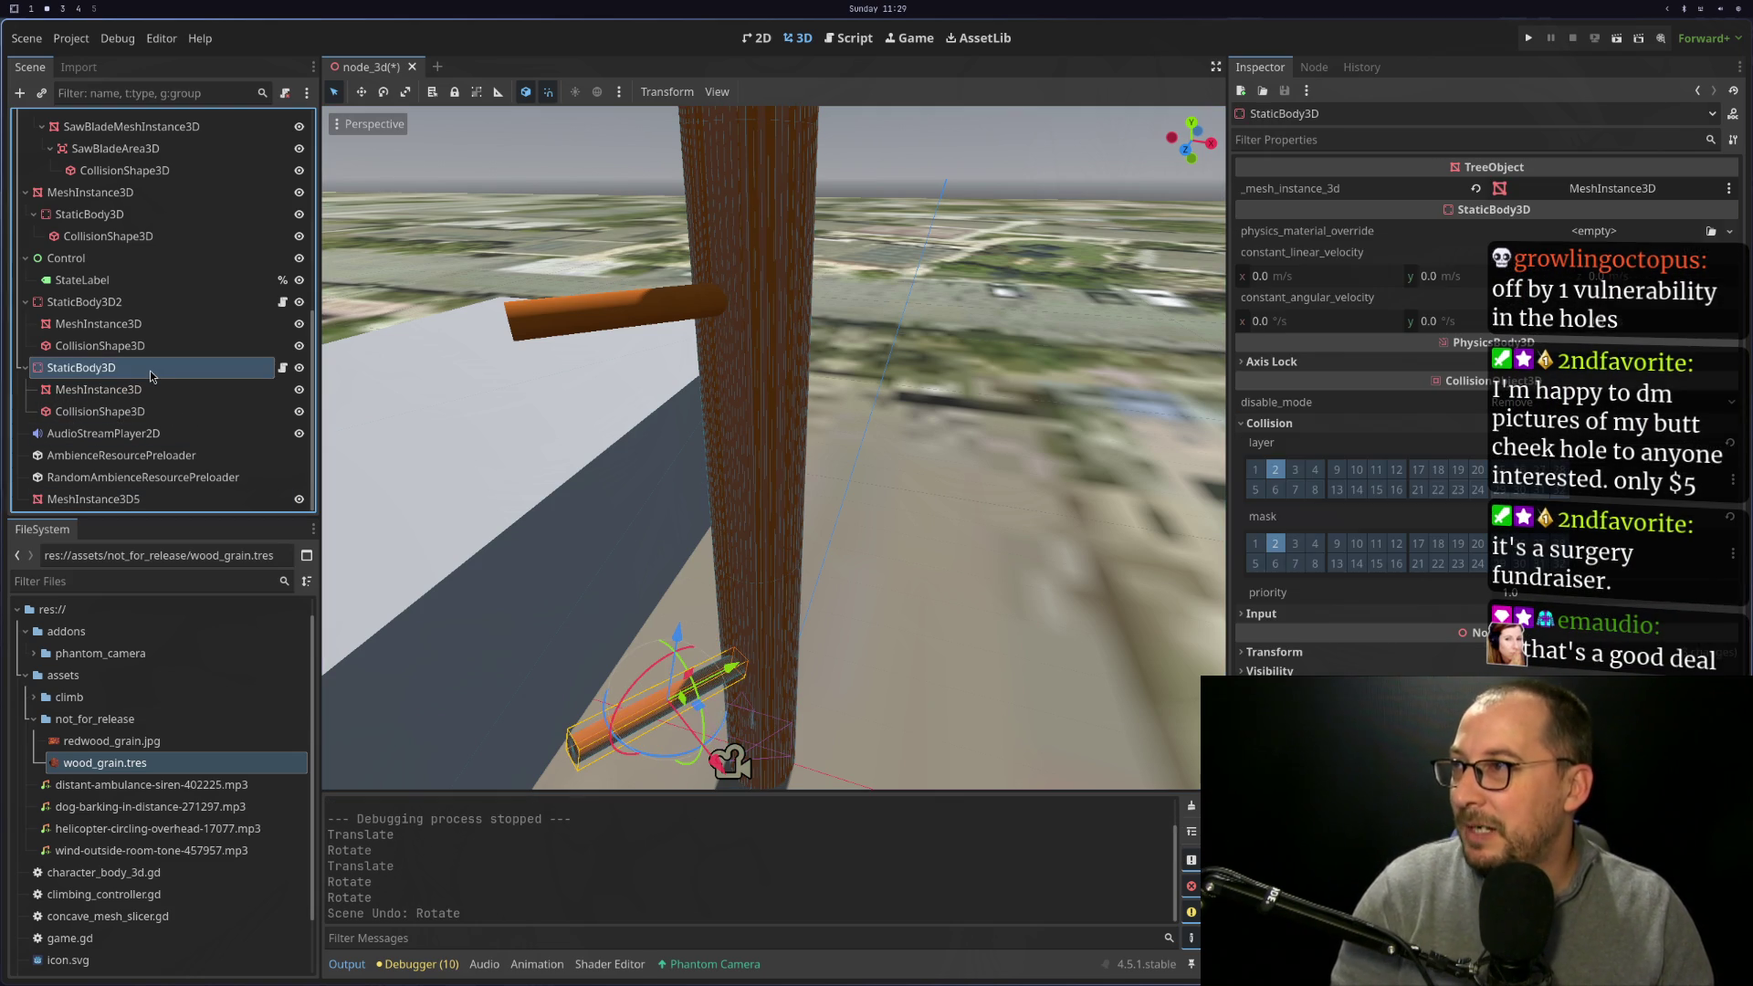
Undo the upper branch's rotation, then duplicate the lower branch, raising, shifting and rotating it -20°
left_click(536, 332)
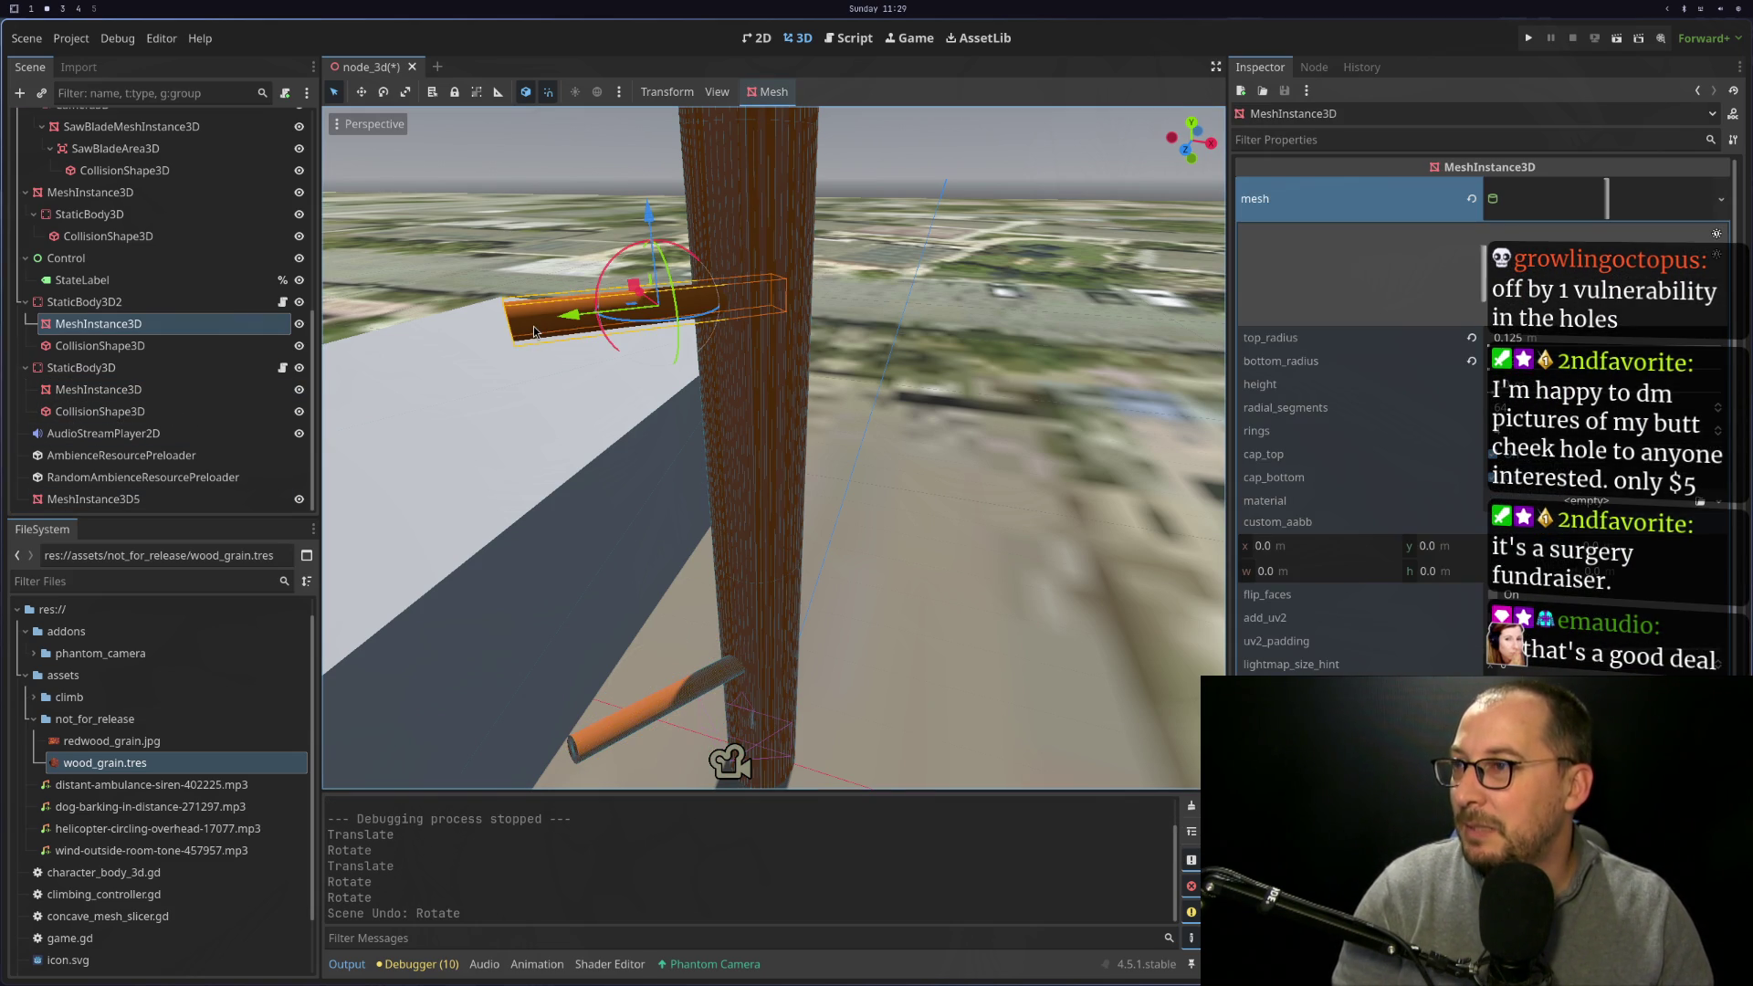
key("ctrl+z")
key("ctrl+z")
key("ctrl+z")
key("ctrl+z")
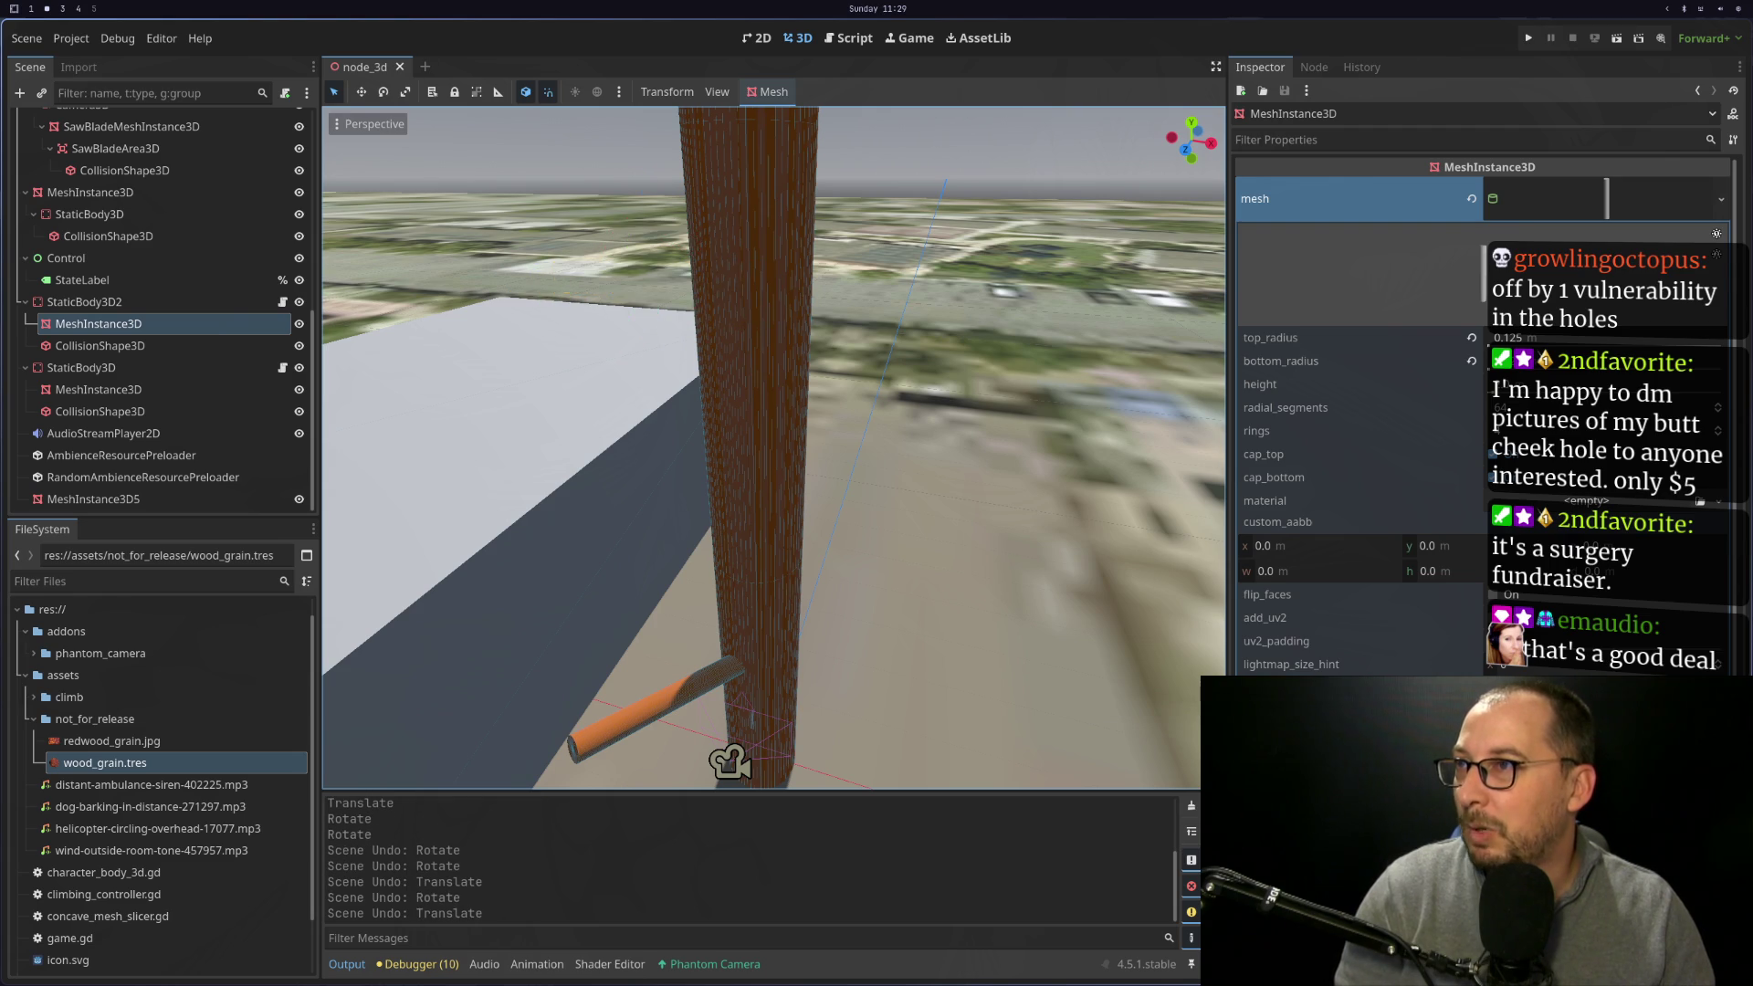
left_click(197, 369)
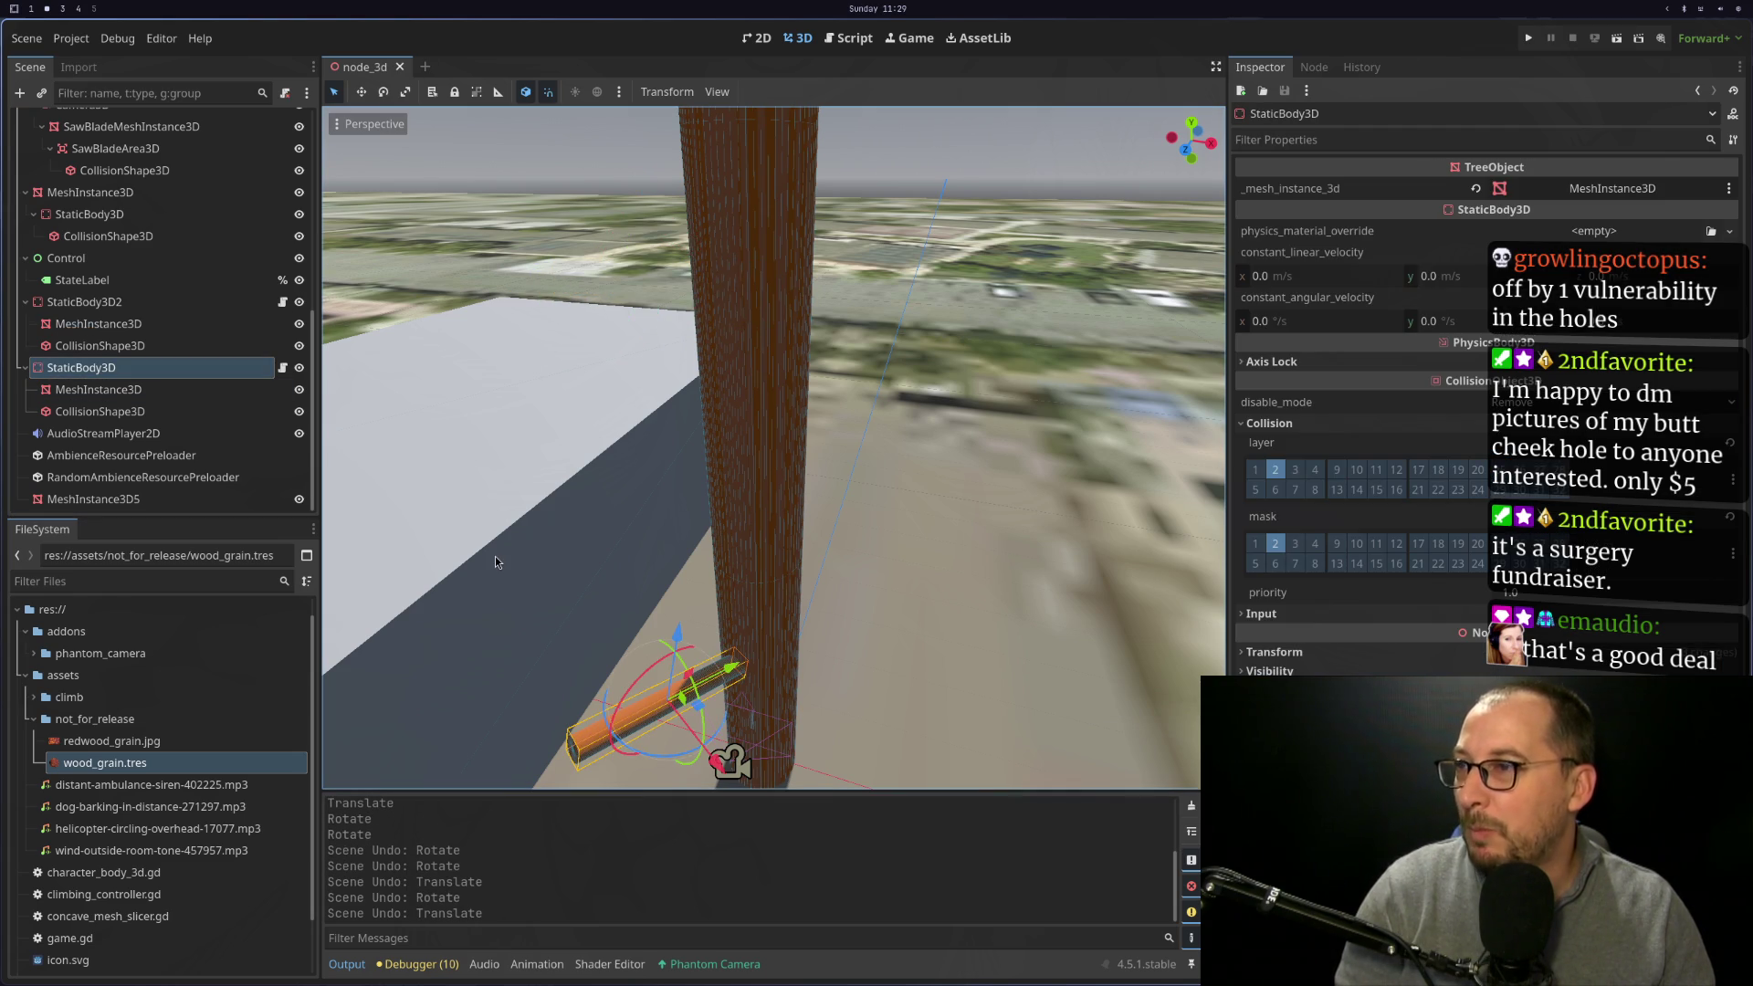
key("ctrl+d")
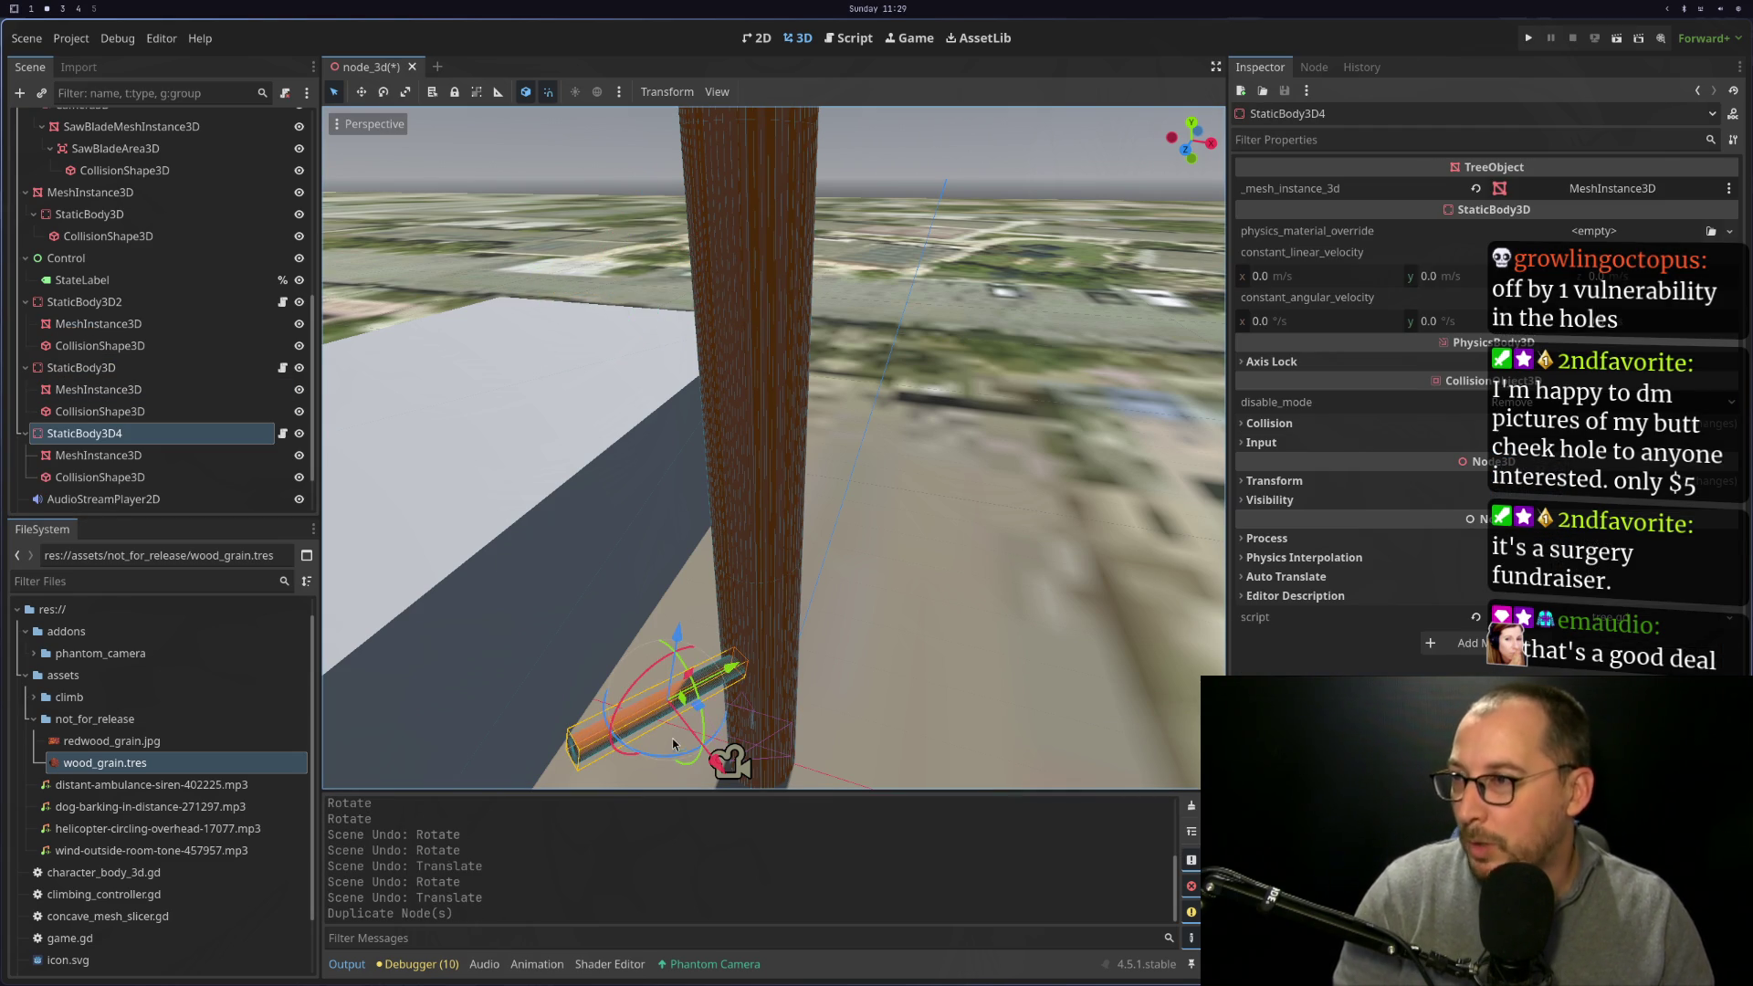
mouse_move(698, 751)
left_mouse_down()
mouse_move(714, 720)
mouse_move(841, 758)
left_mouse_up()
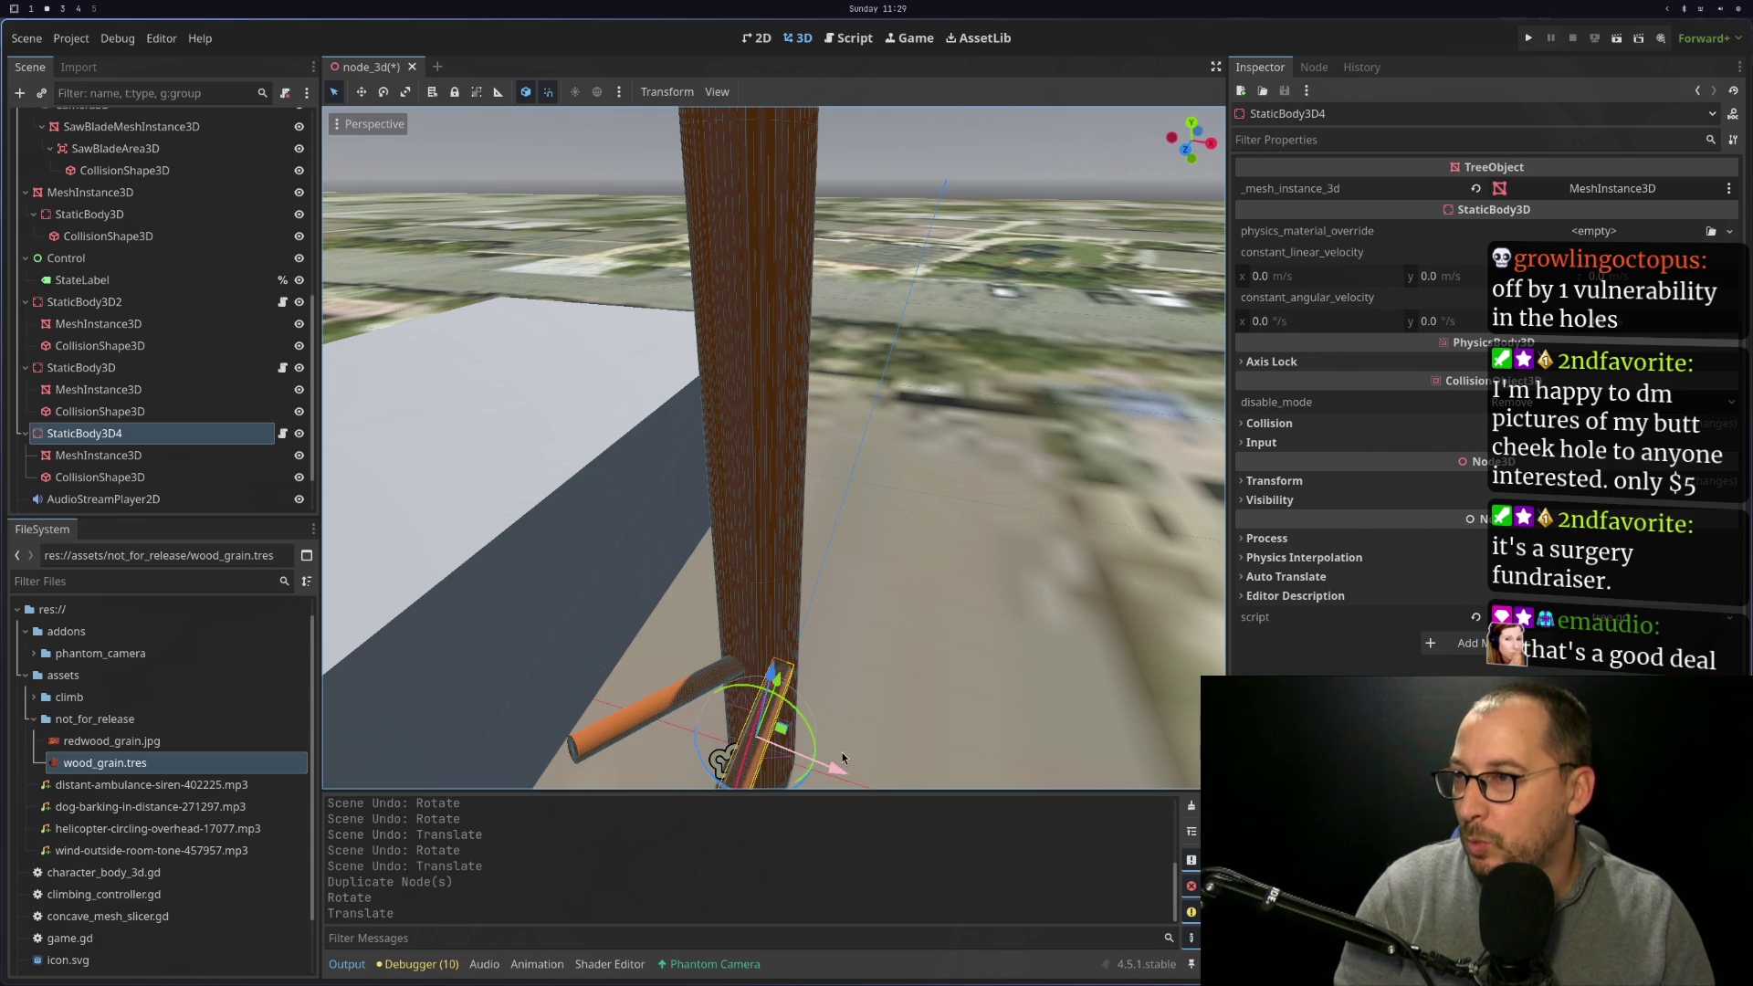
left_click_drag(628, 621, 630, 393)
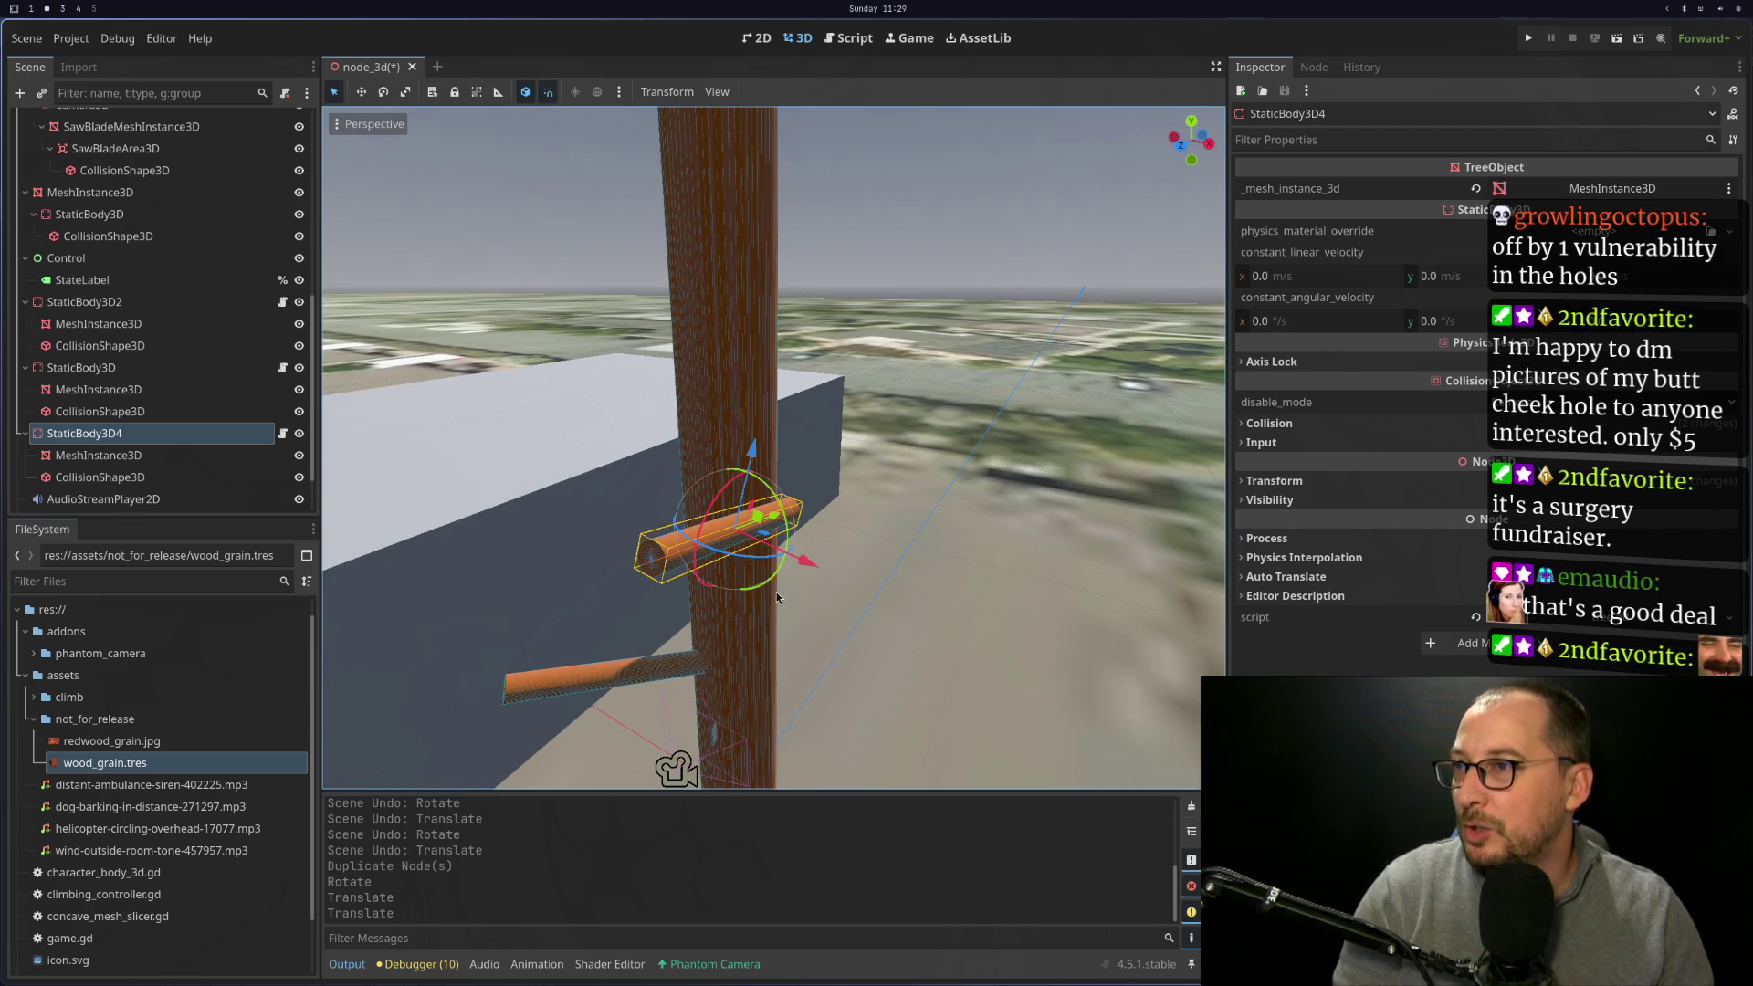
mouse_move(801, 577)
left_mouse_down()
mouse_move(734, 560)
mouse_move(870, 554)
left_mouse_up()
mouse_move(841, 518)
left_mouse_down()
mouse_move(764, 473)
mouse_move(722, 402)
left_mouse_up()
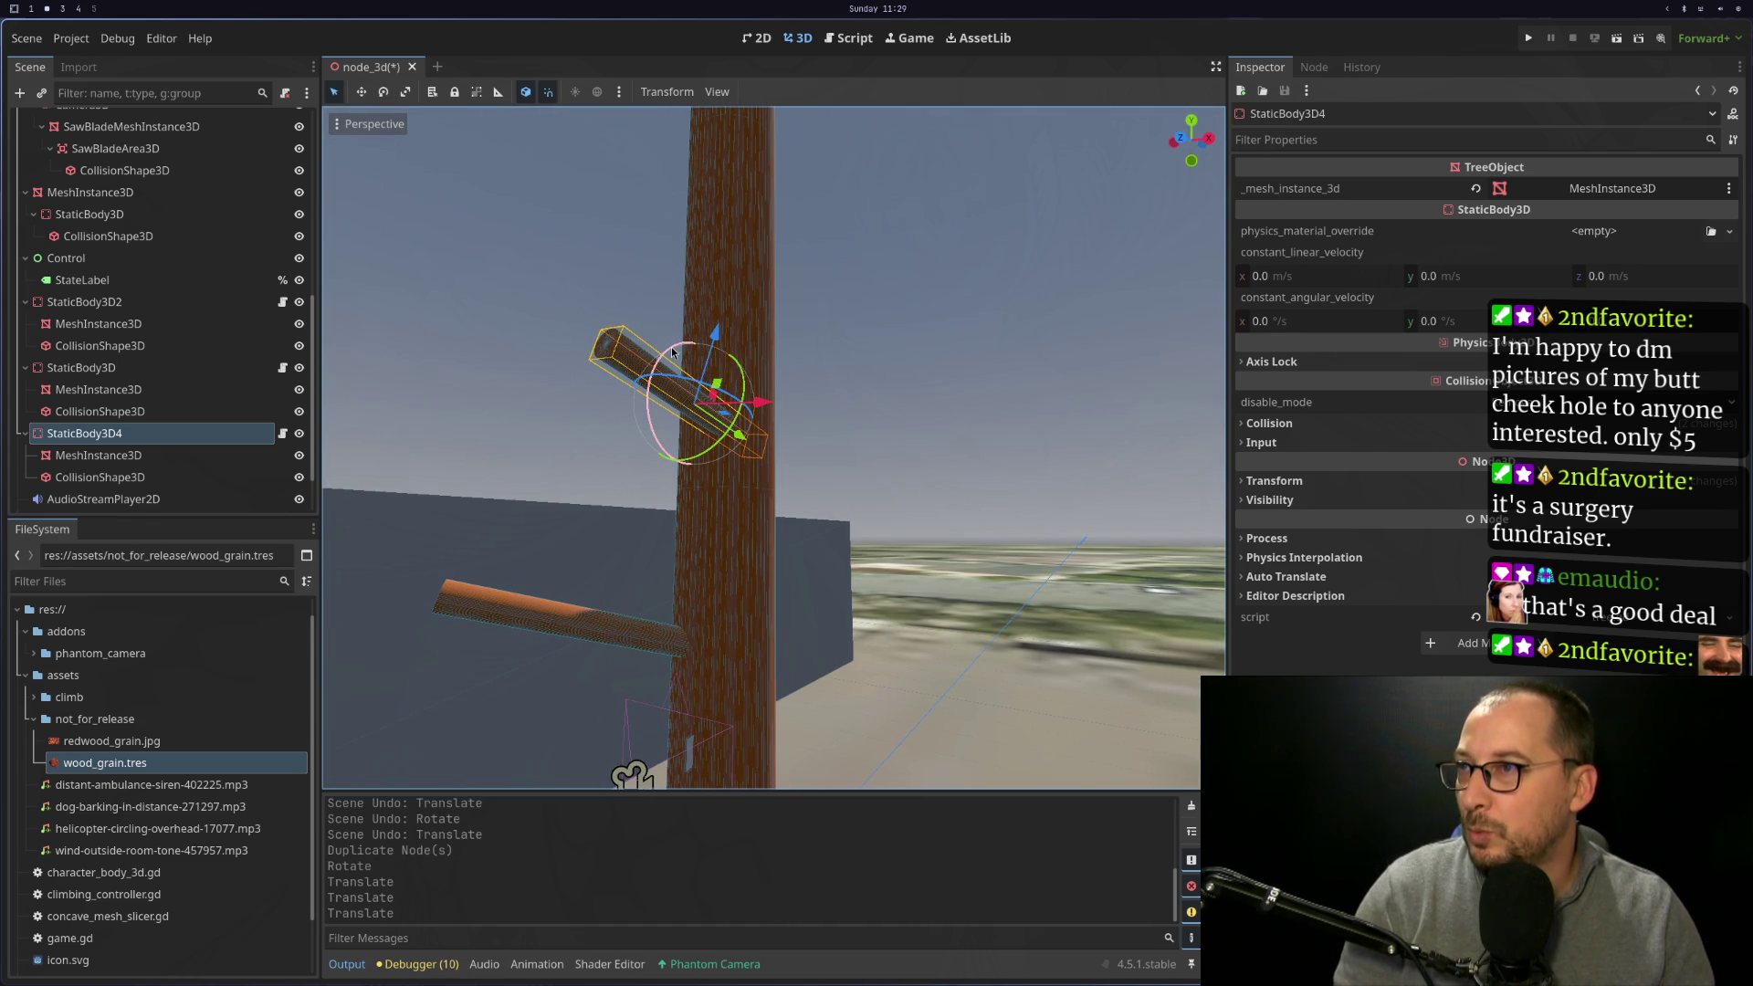
mouse_move(671, 350)
left_mouse_down()
mouse_move(673, 370)
mouse_move(688, 301)
mouse_move(590, 572)
left_mouse_up()
Remove the accidentally duplicated branch mesh, deleting the extra MeshInstance3D2
left_click(574, 601)
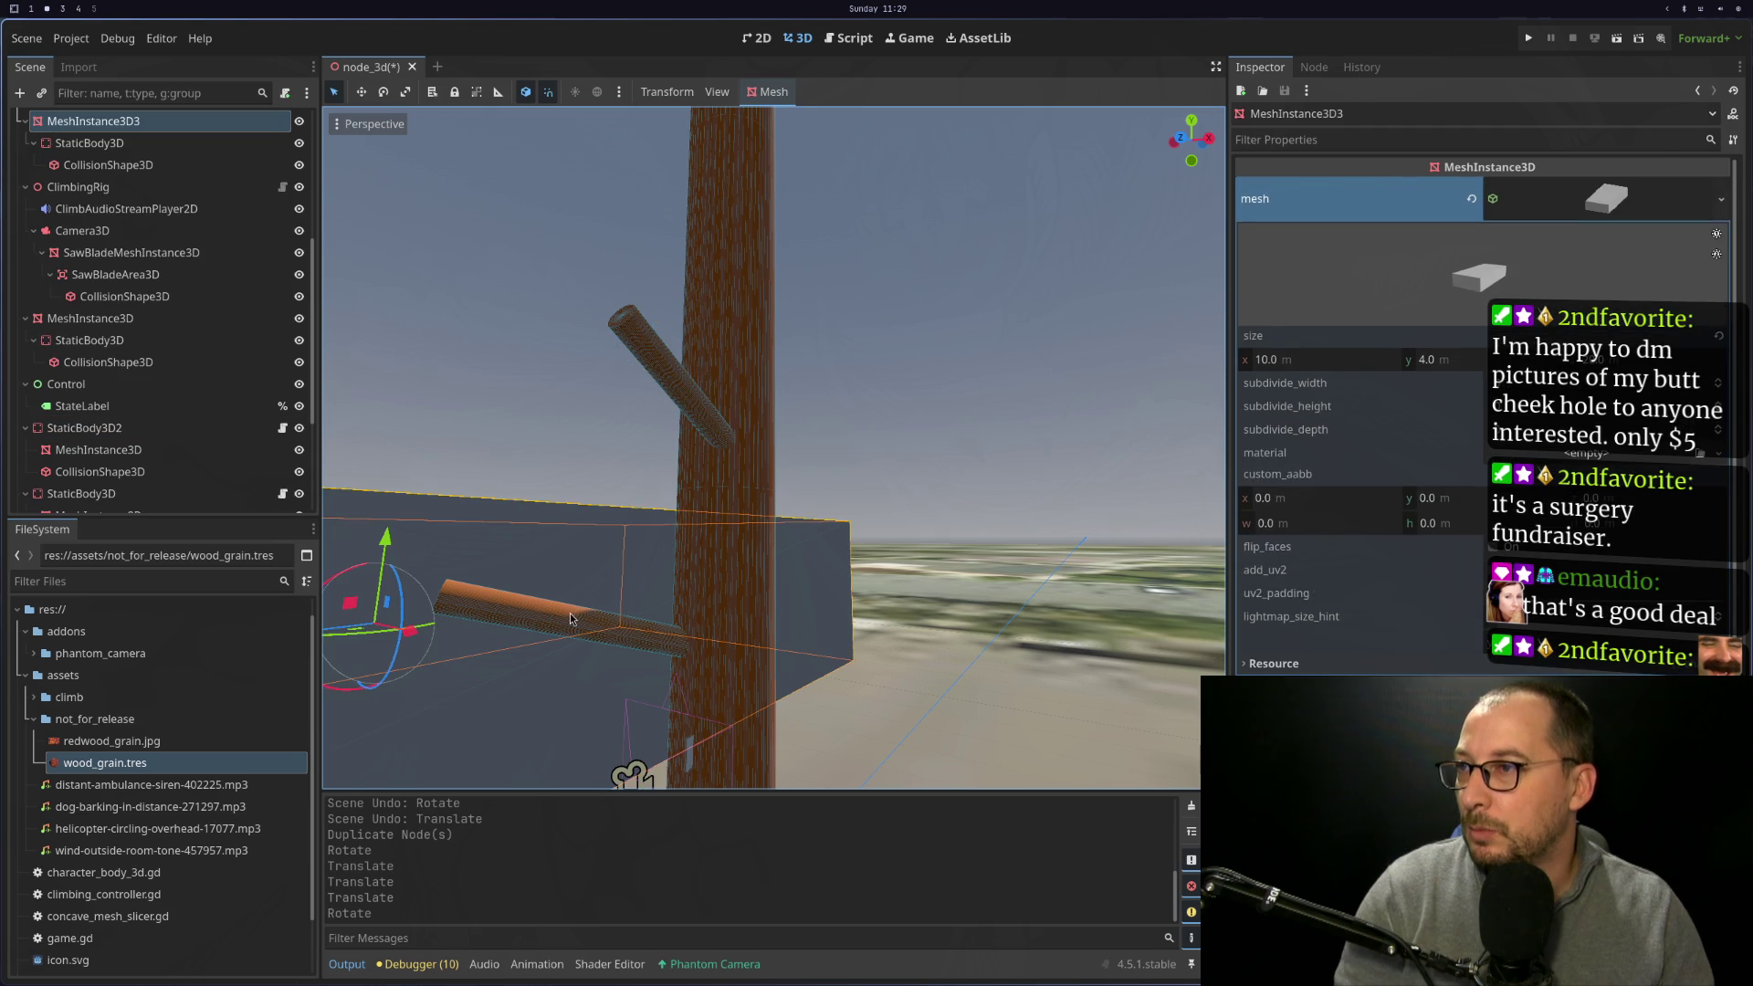
left_click(568, 614)
key("ctrl+d")
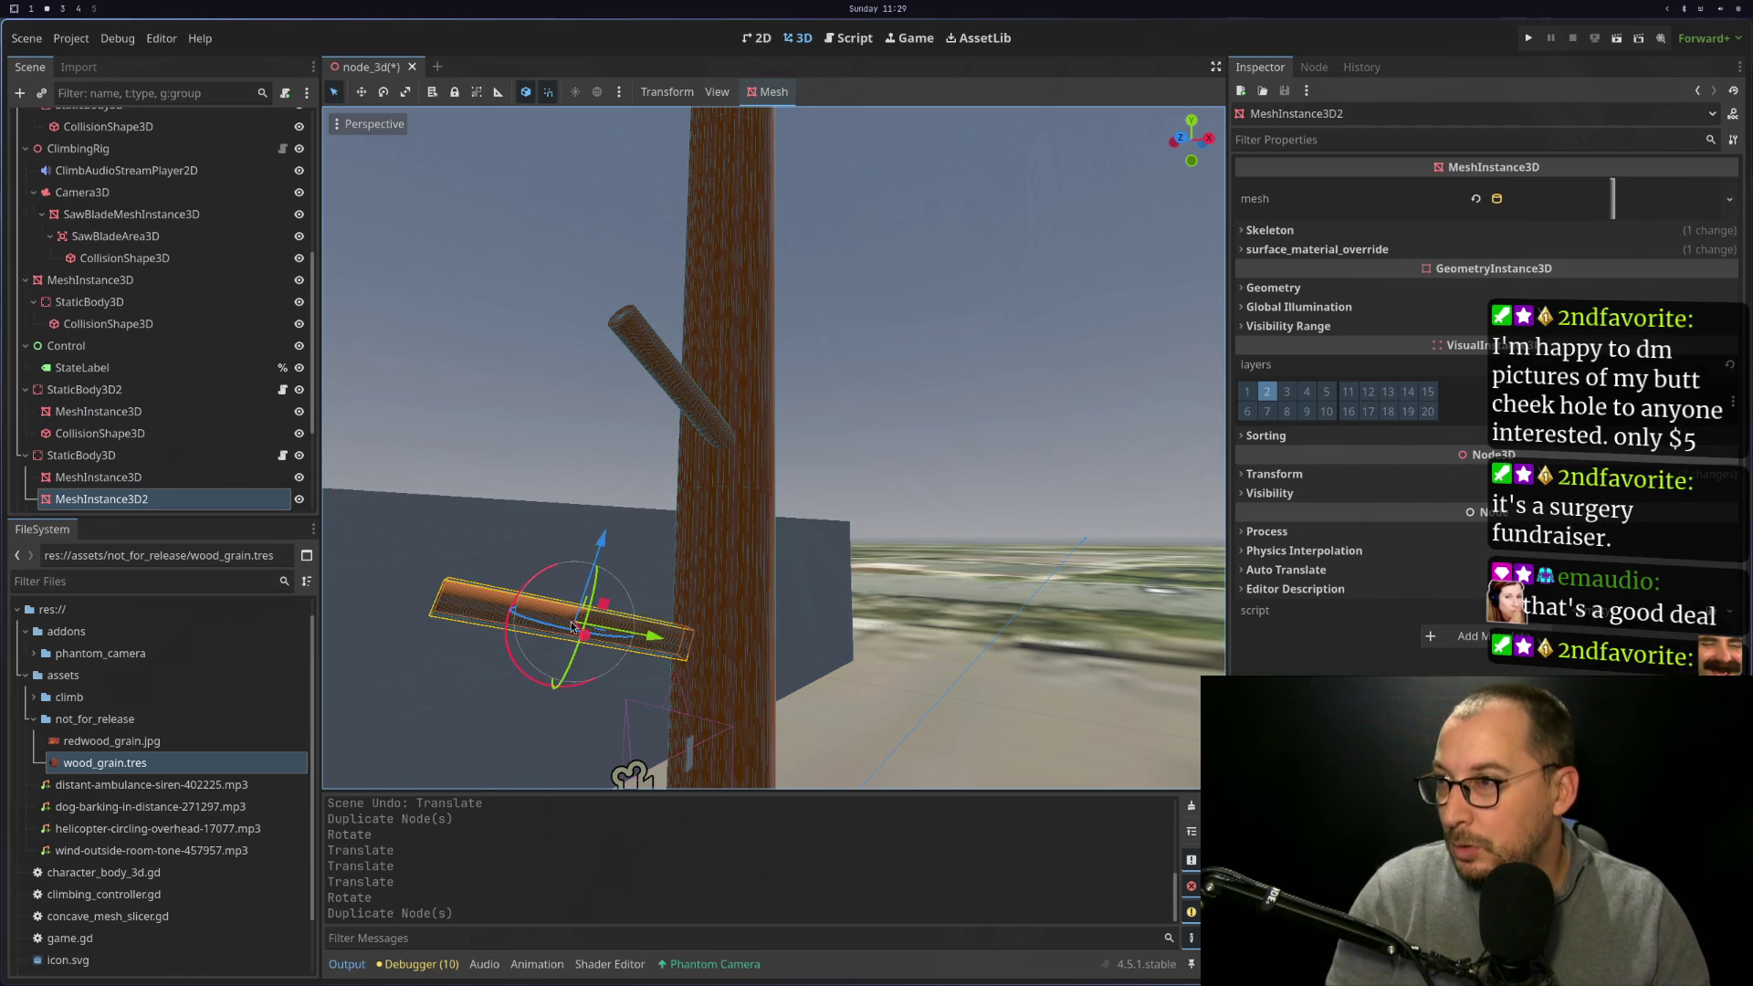
left_click_drag(540, 628, 577, 632)
key("ctrl+z")
left_click(183, 455)
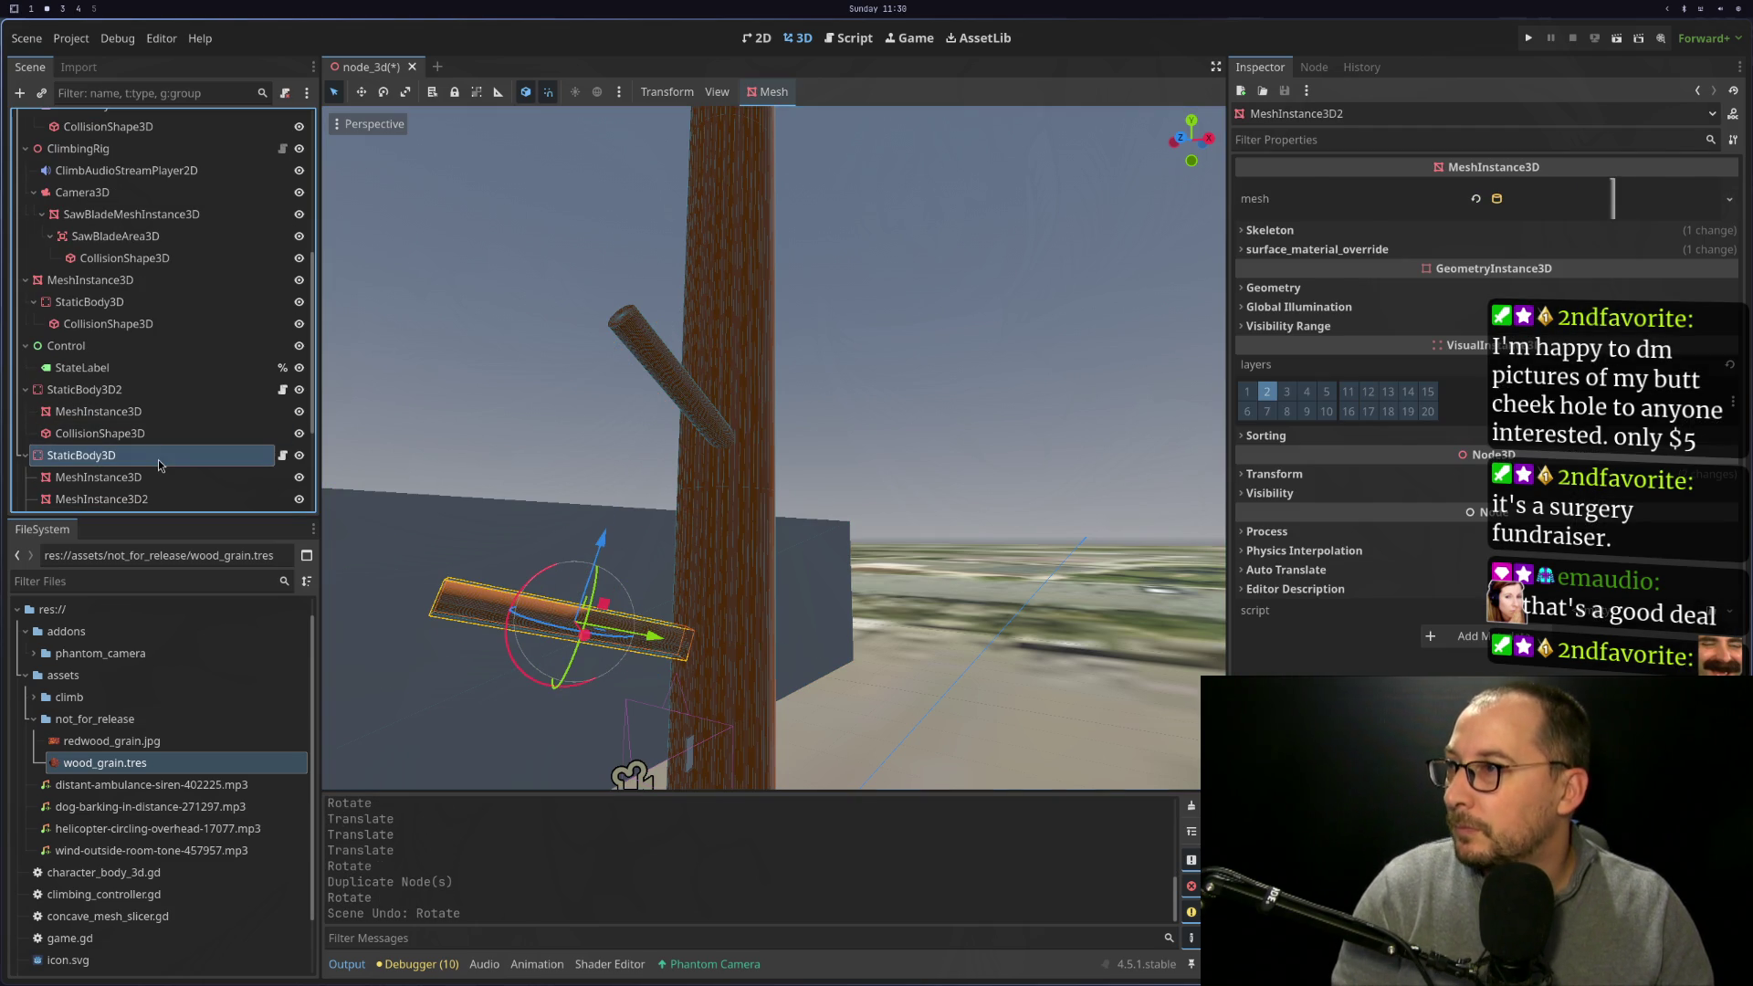
scroll(208, 489, "down", 3)
left_click(153, 355)
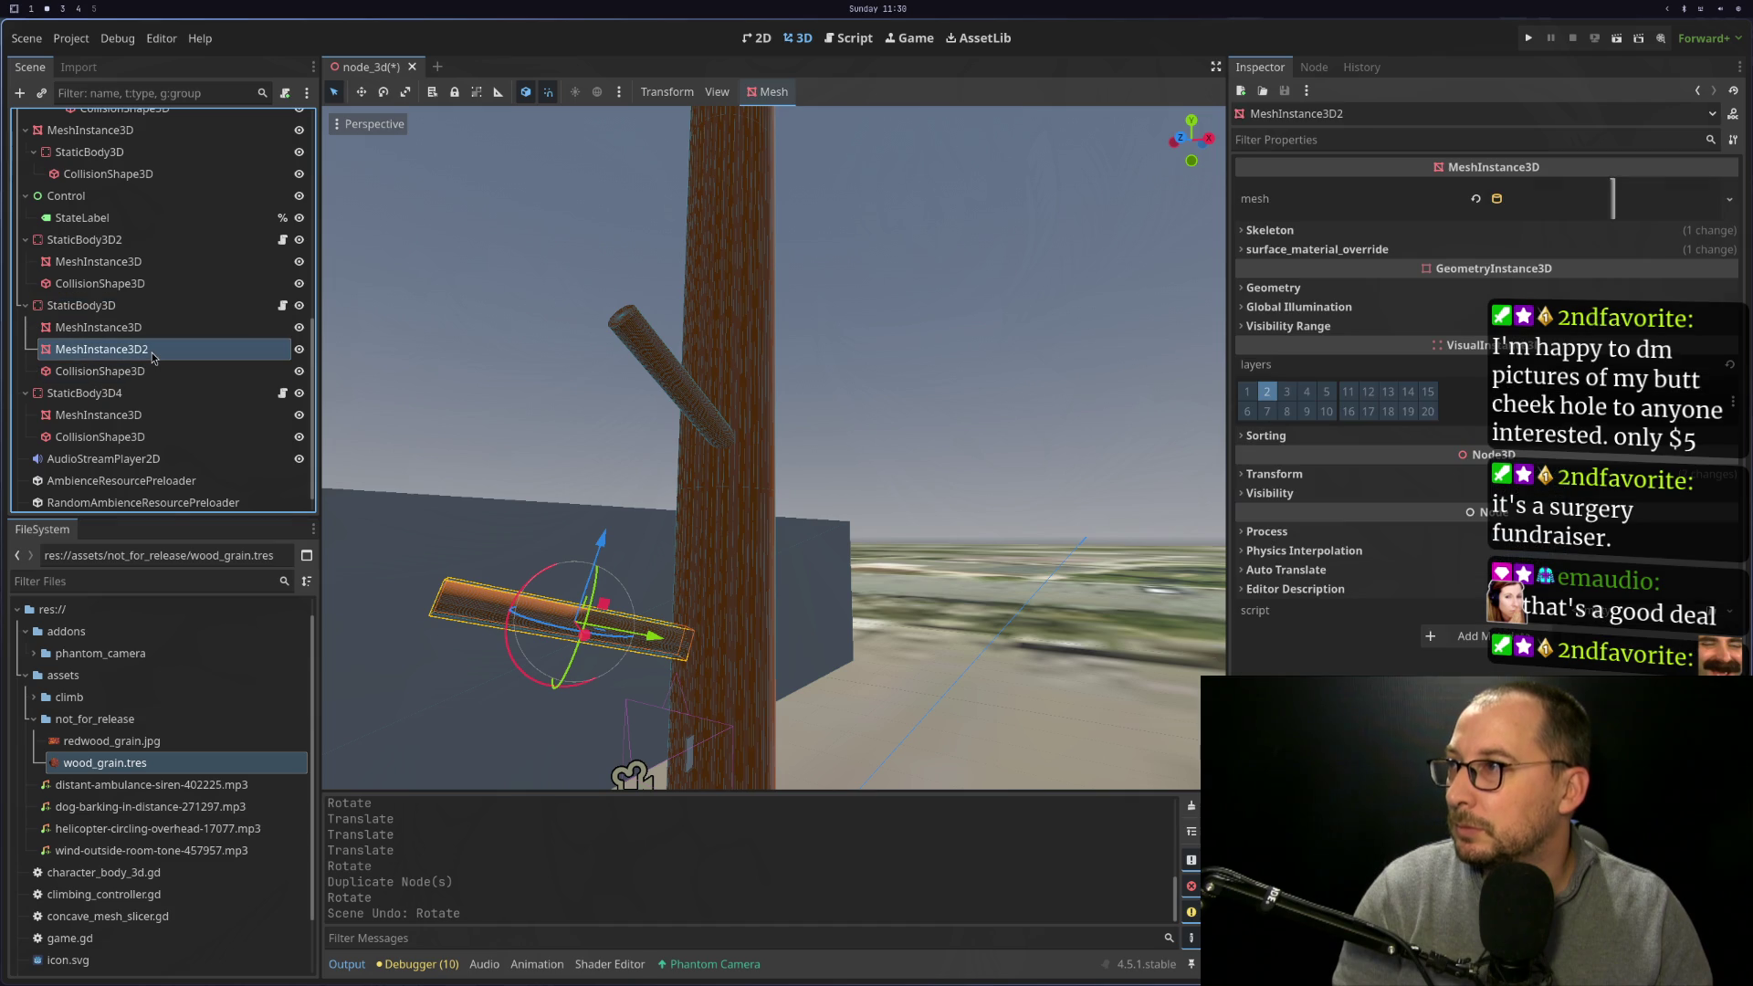
right_click(153, 356)
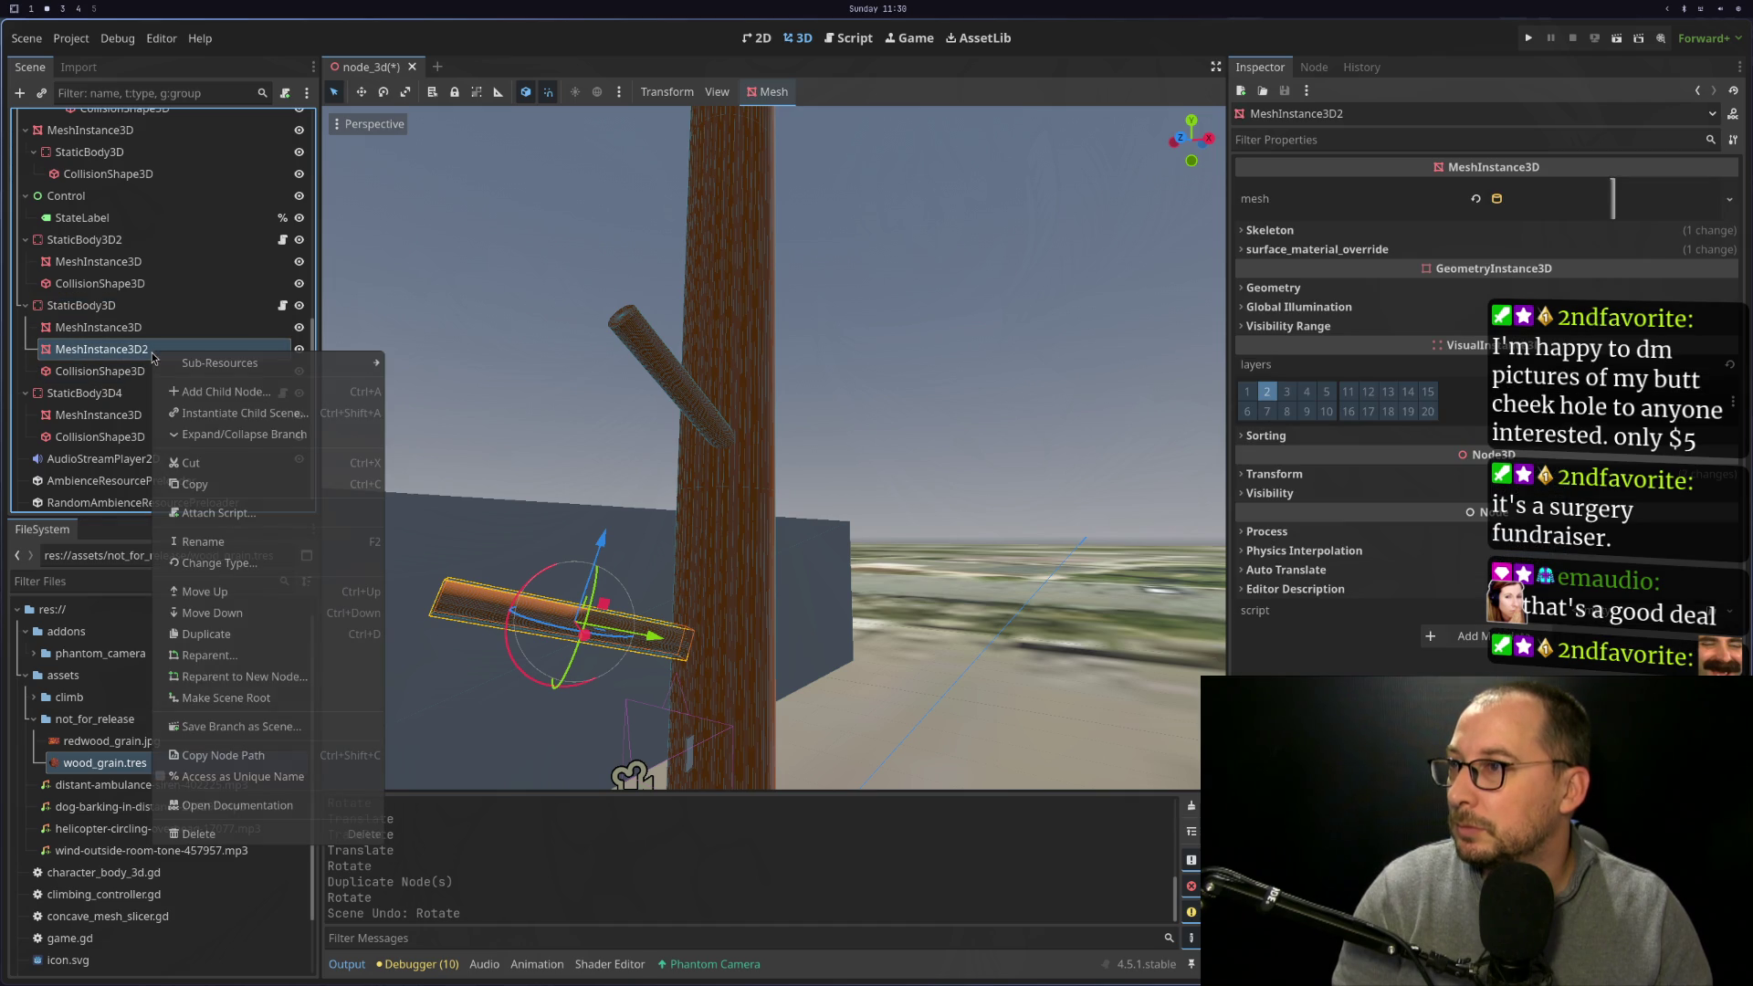
left_click(216, 832)
key("Return")
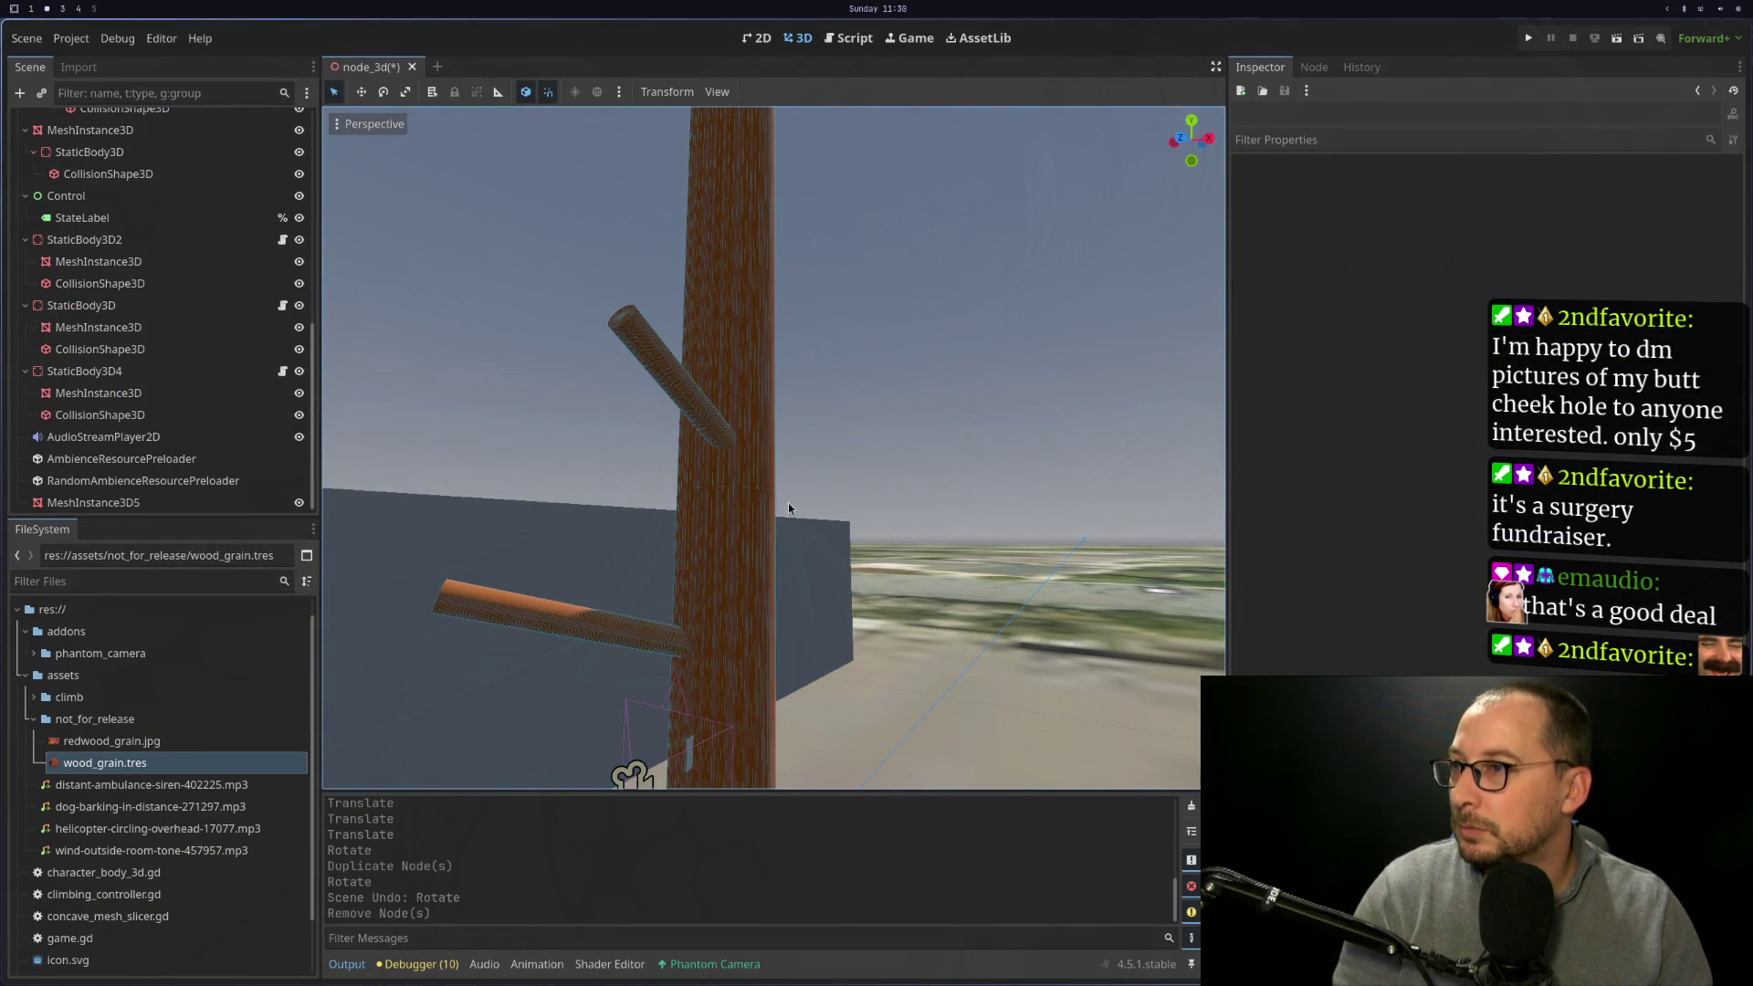
Duplicate the branch StaticBody3D again, rotate the copy 75° and move it up against the trunk
left_click(168, 372)
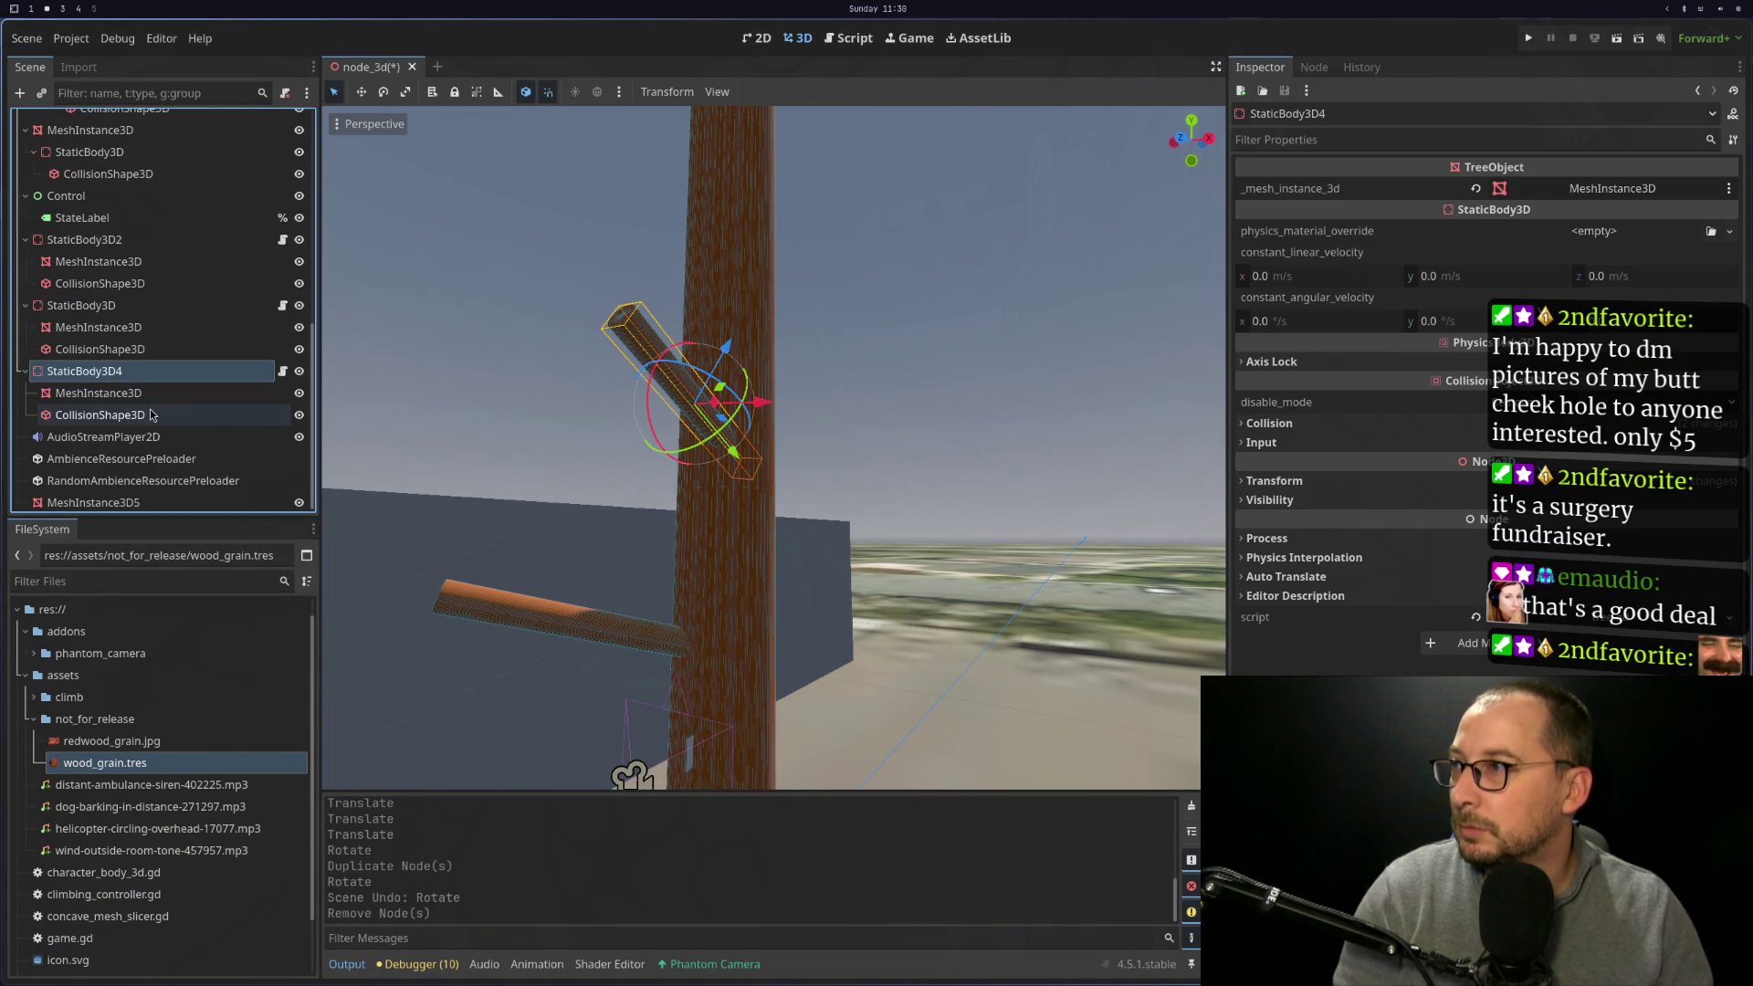
left_click(526, 641)
left_click(523, 623)
left_click(523, 624)
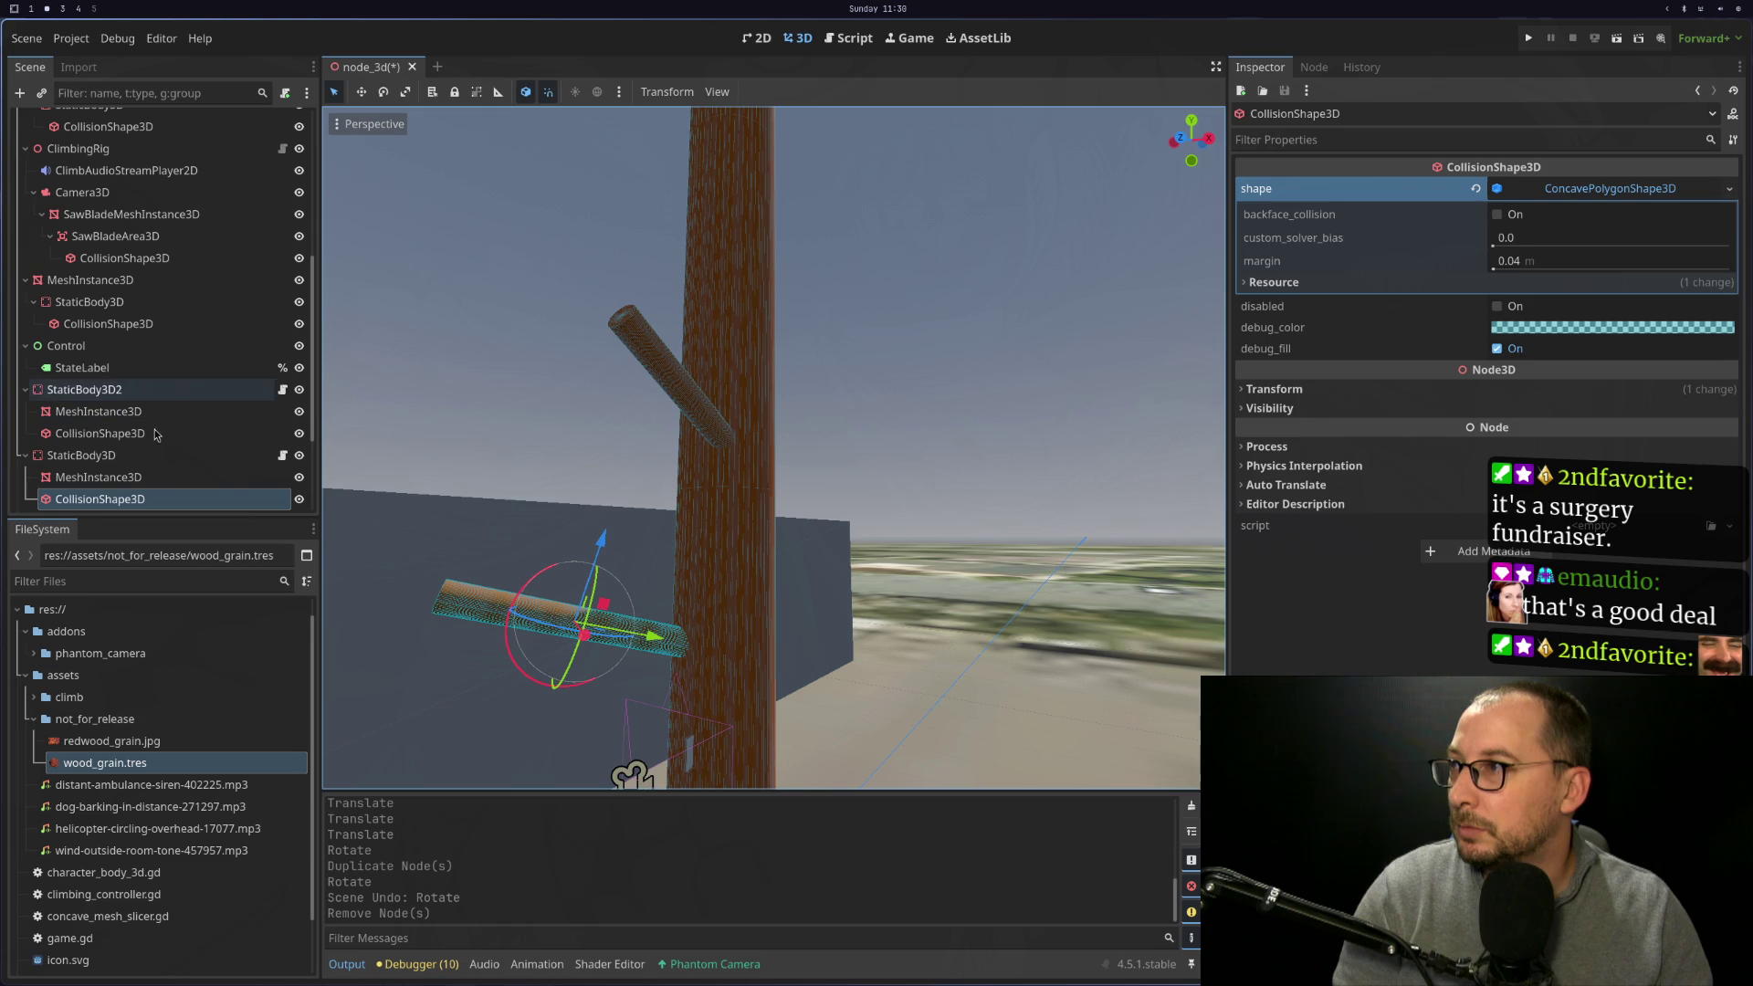
key("ctrl+d")
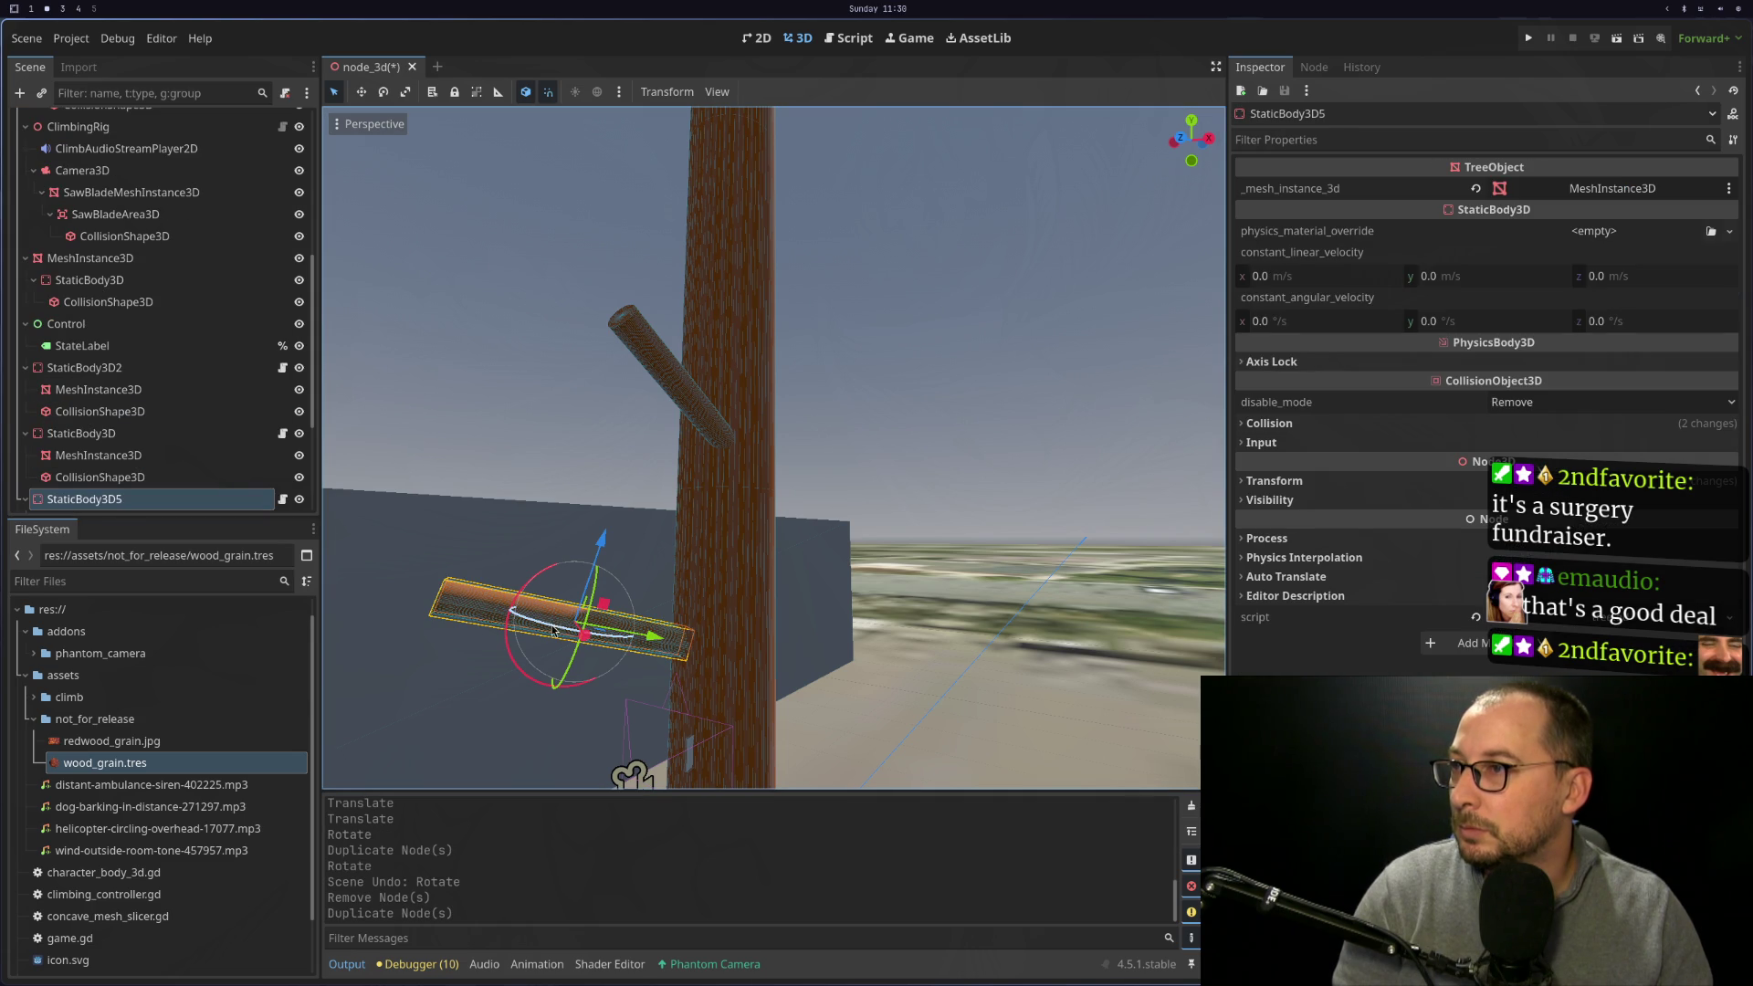
left_click_drag(573, 632, 591, 562)
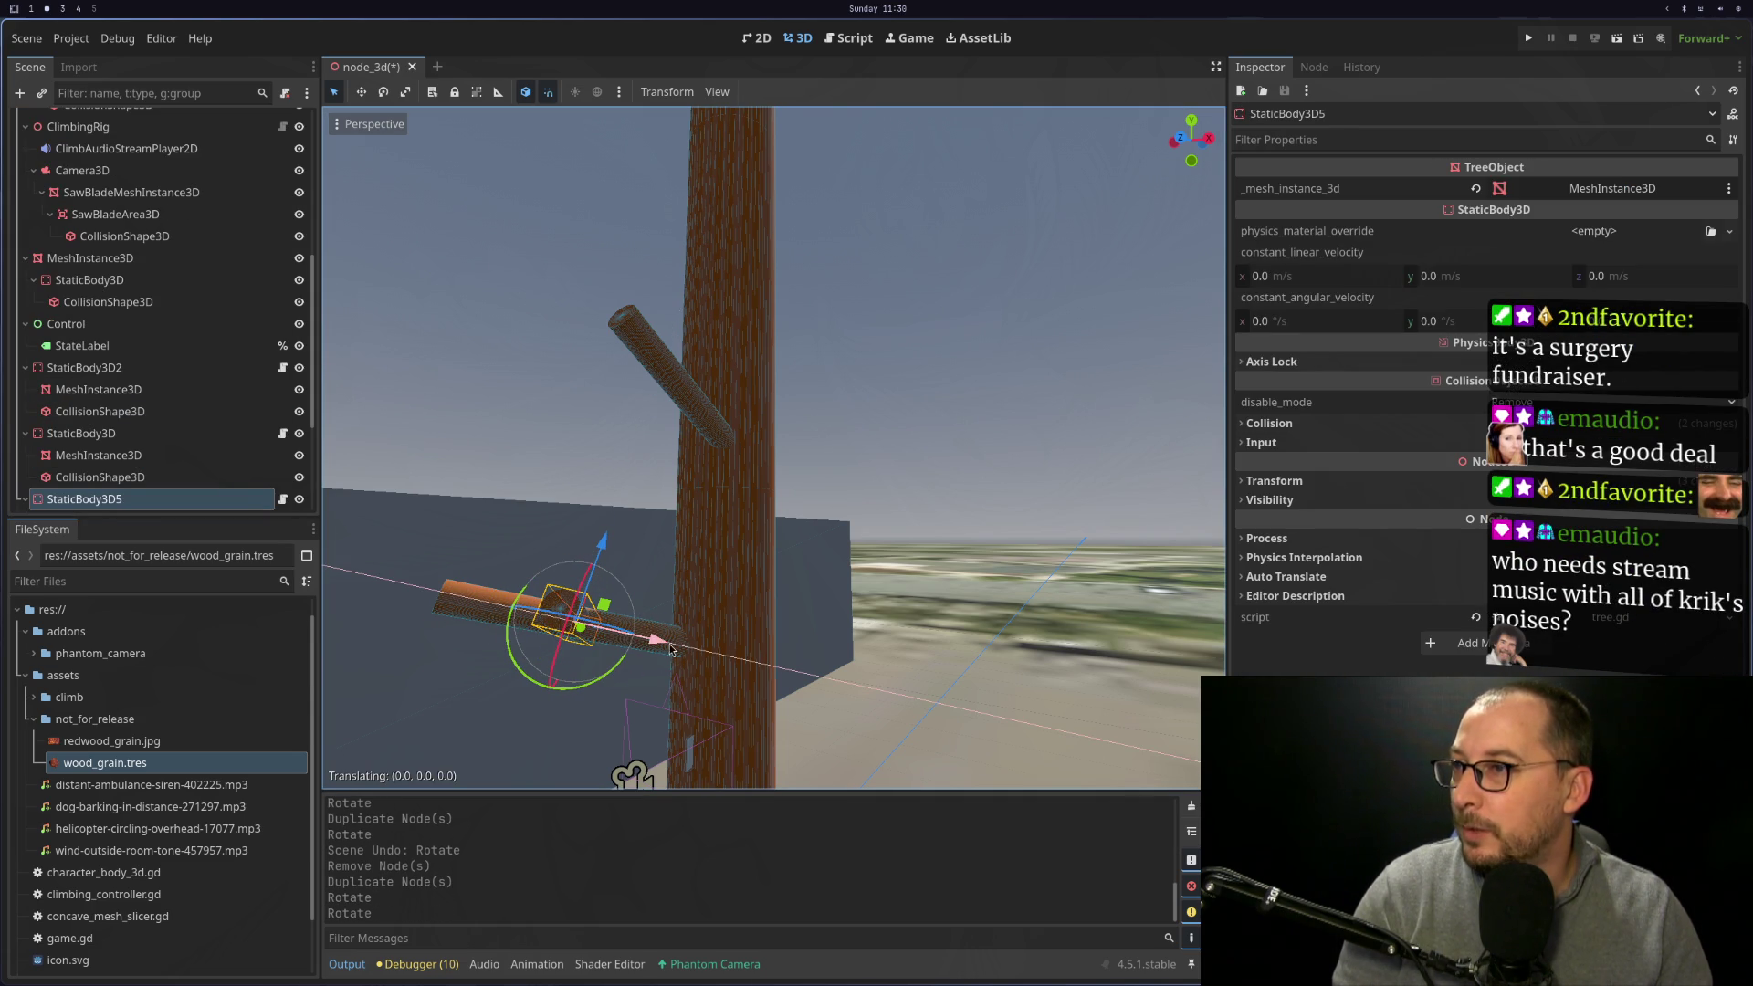
left_click_drag(671, 649, 789, 682)
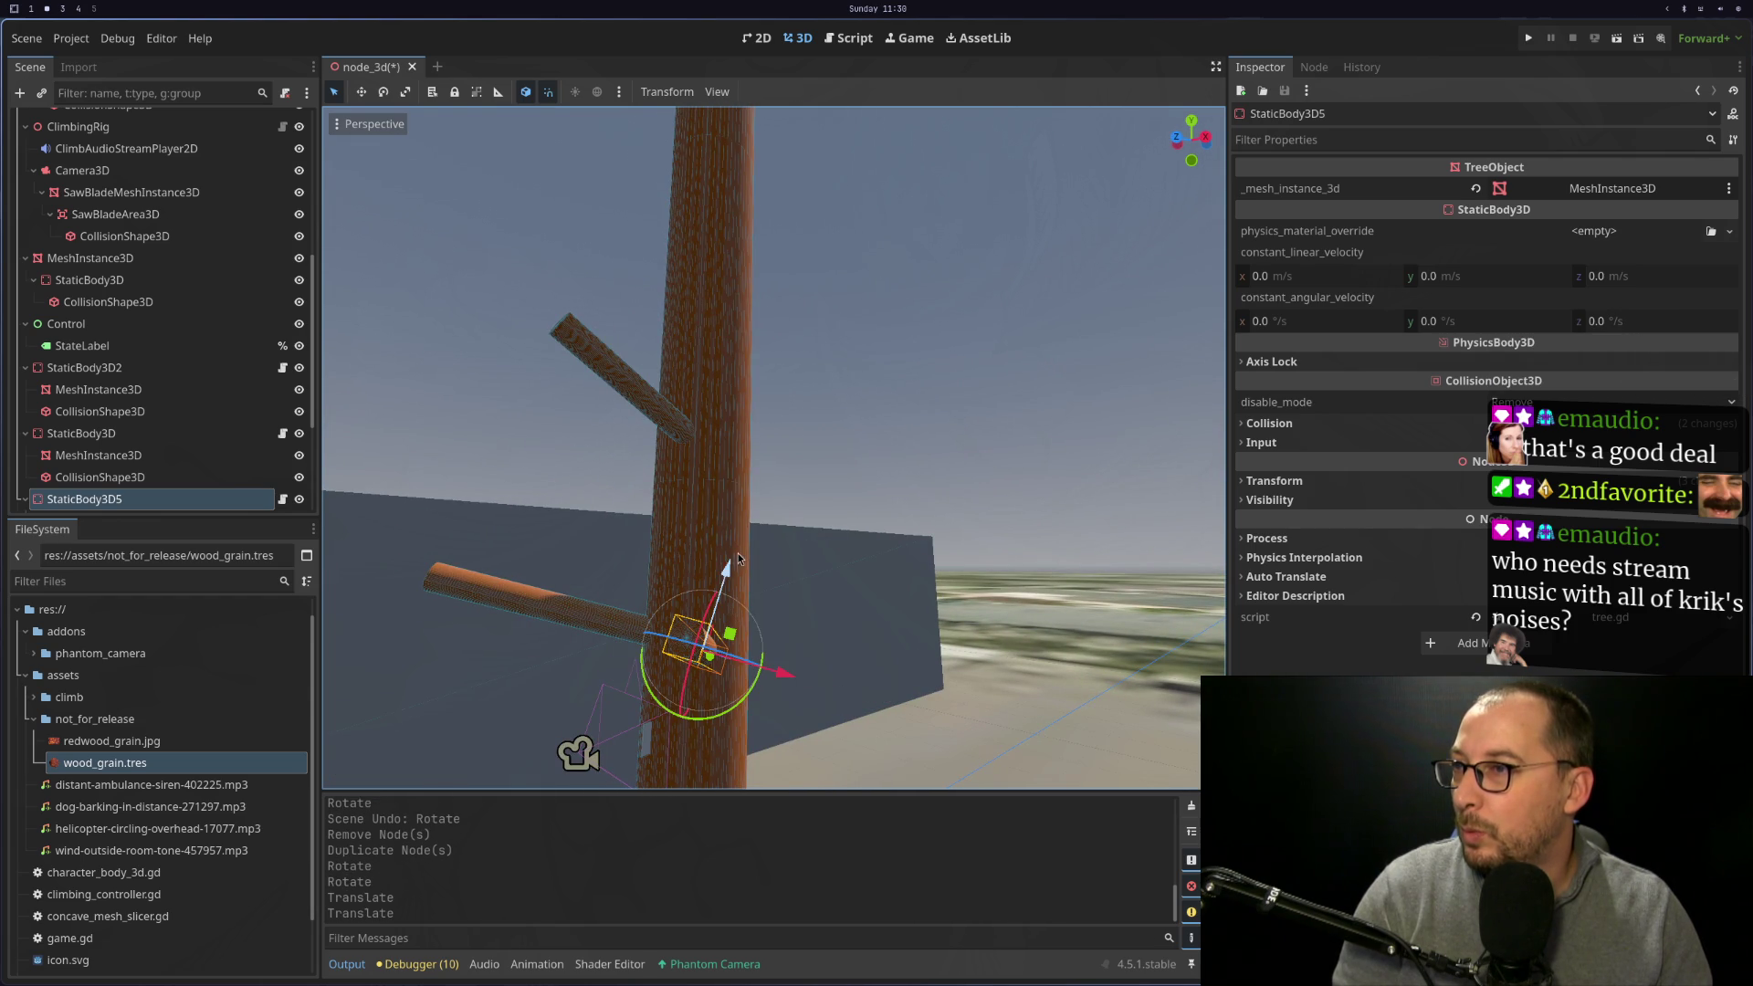
left_click_drag(740, 559, 738, 467)
mouse_move(812, 561)
left_mouse_down()
mouse_move(827, 566)
mouse_move(694, 552)
left_mouse_up()
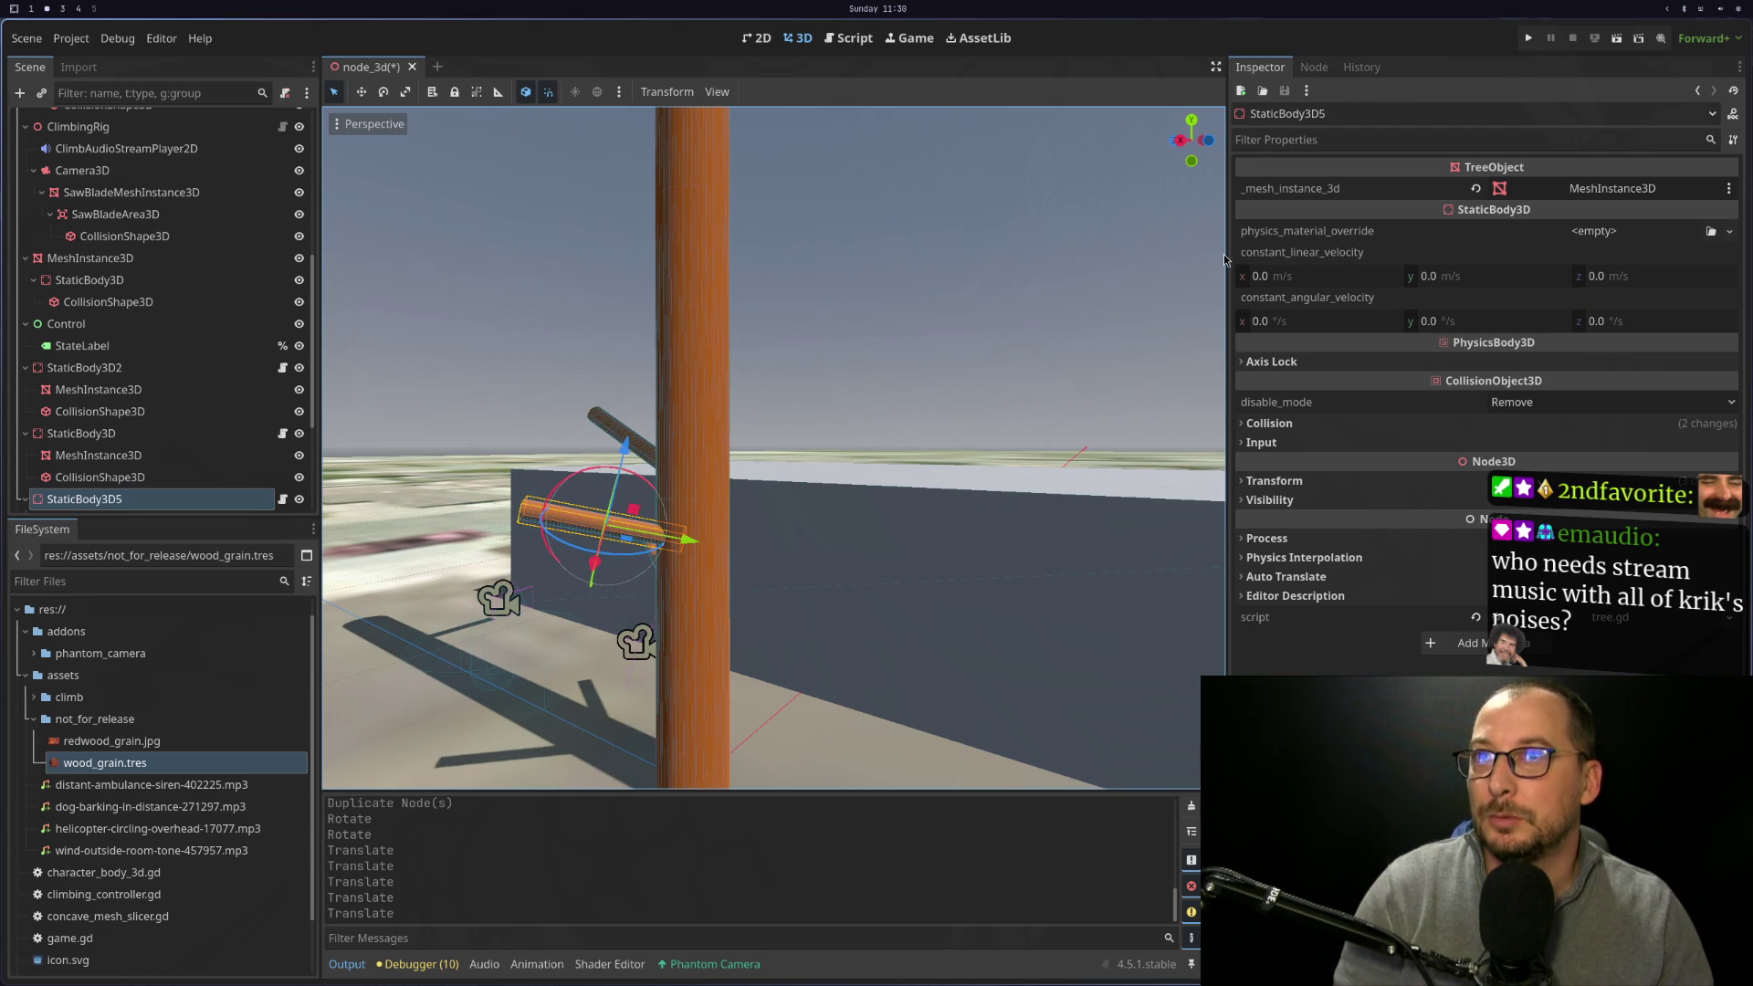
Point StaticBody3D5's _mesh_instance_3d at its own MeshInstance3D and run the game
left_click(1572, 186)
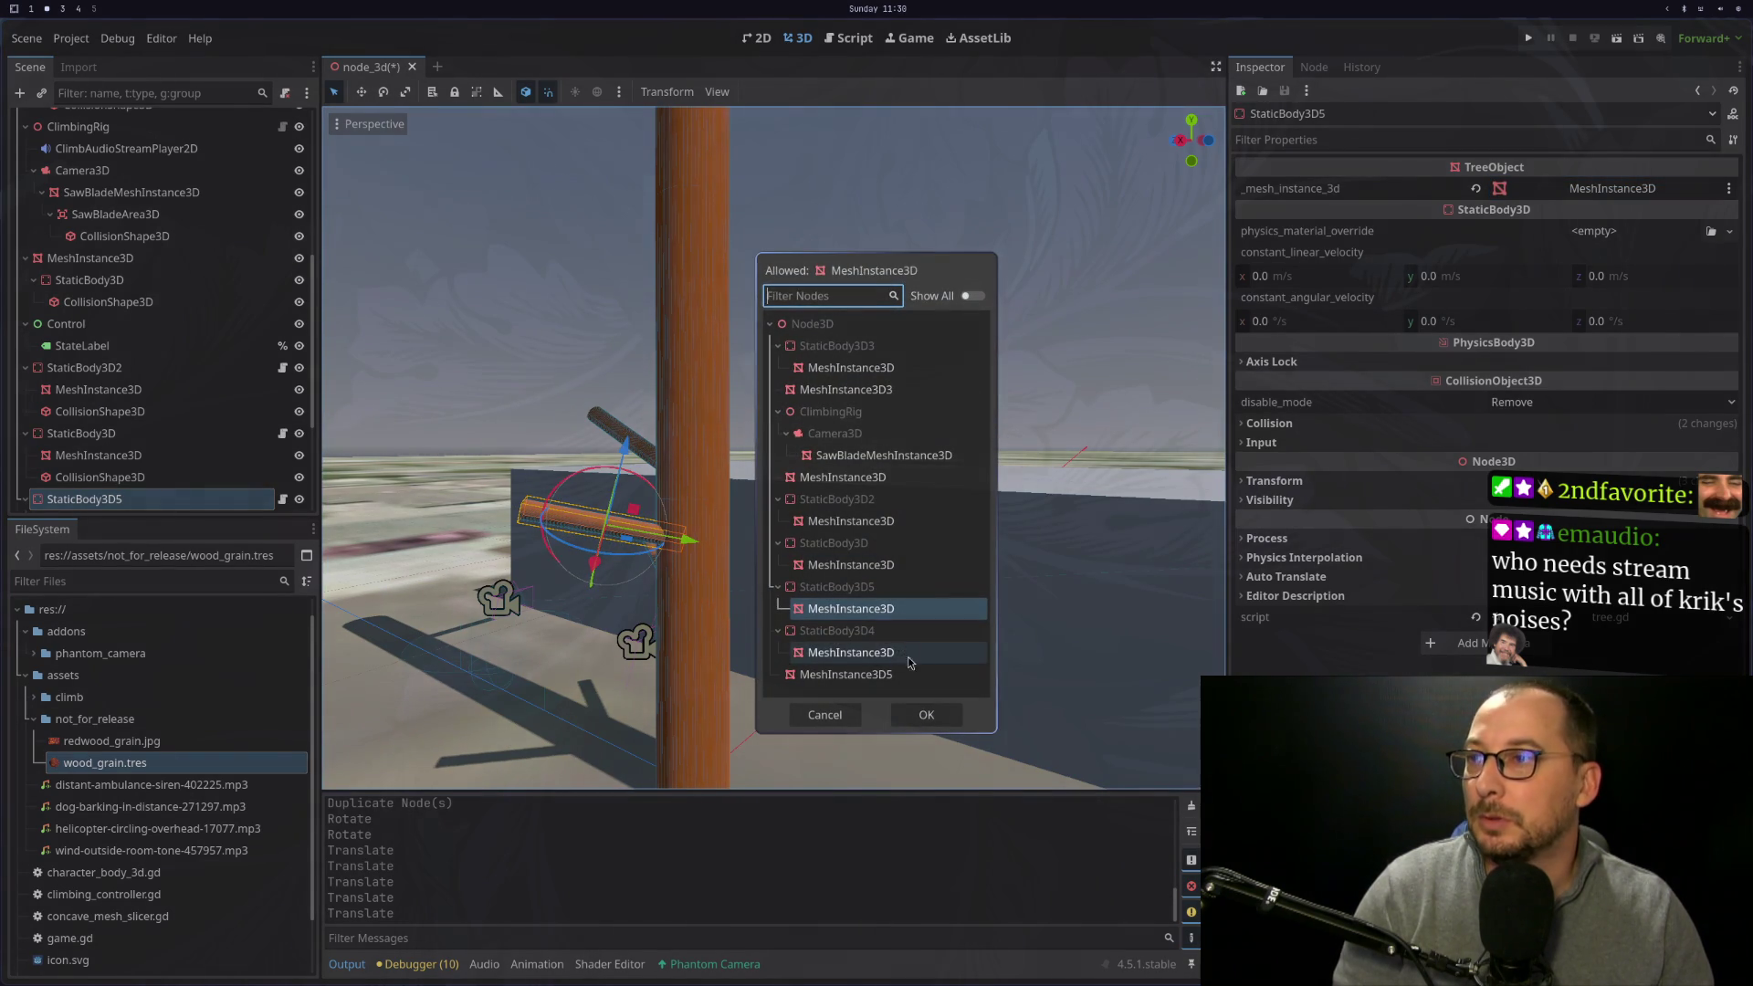
left_click(927, 715)
scroll(622, 507, "up", 5)
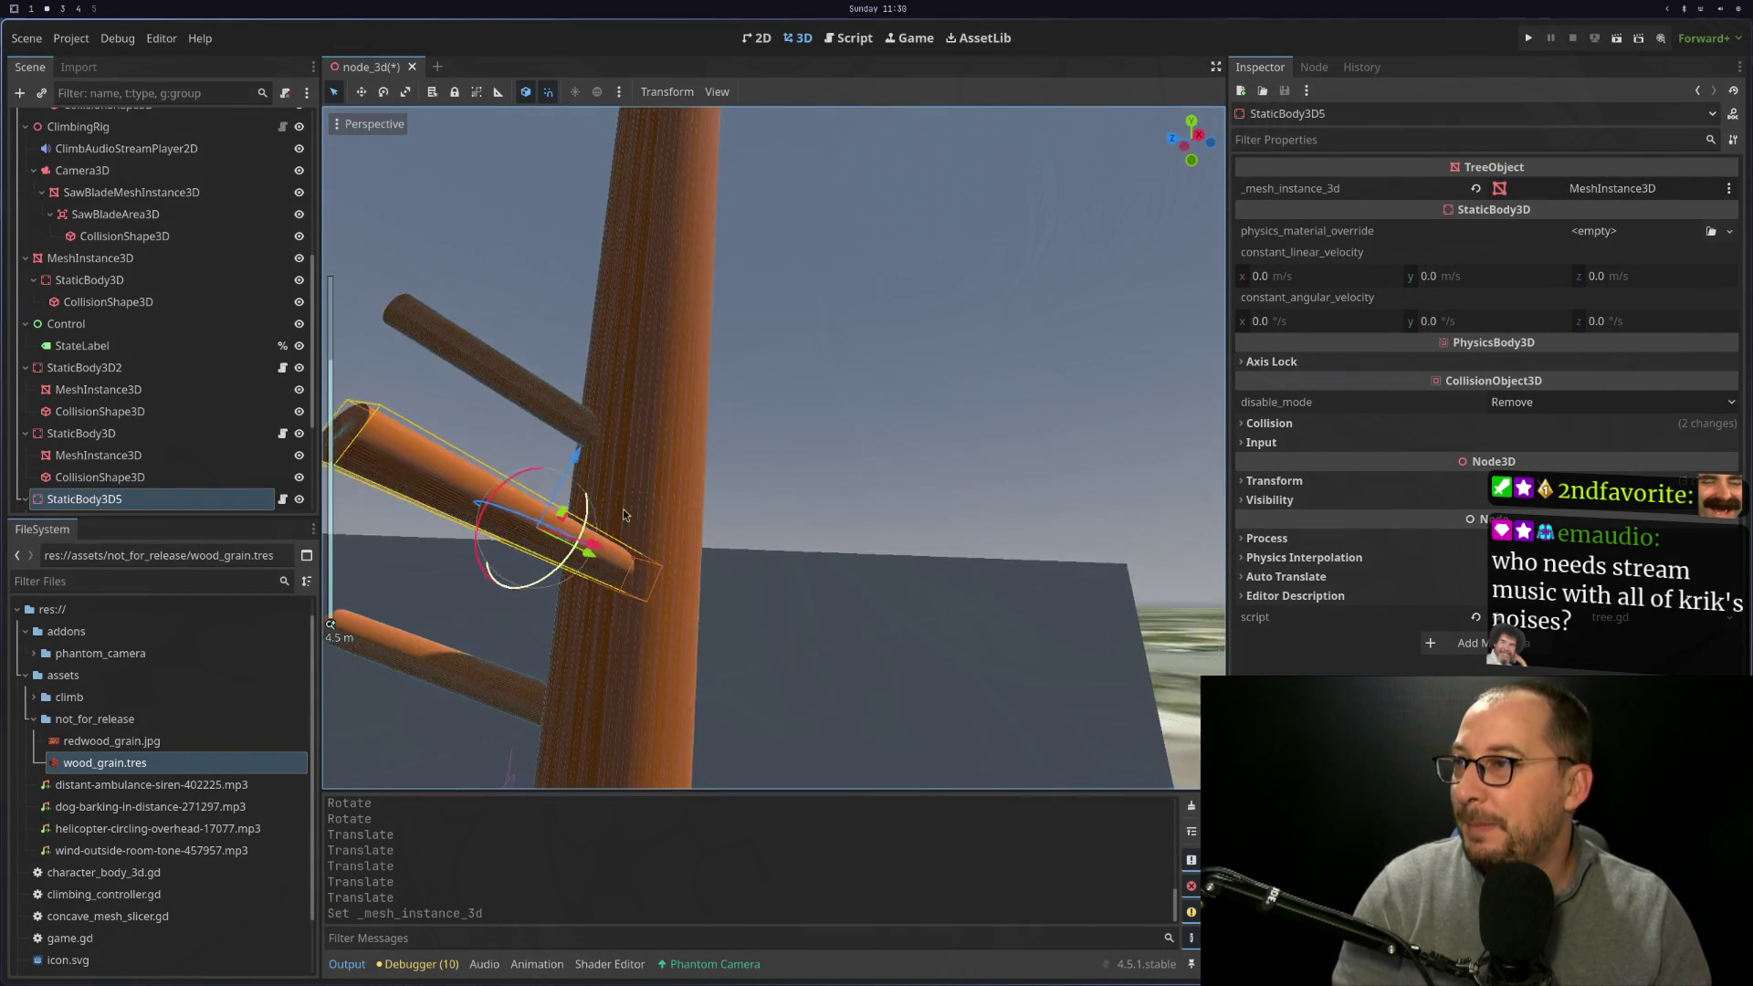
scroll(725, 545, "down", 4)
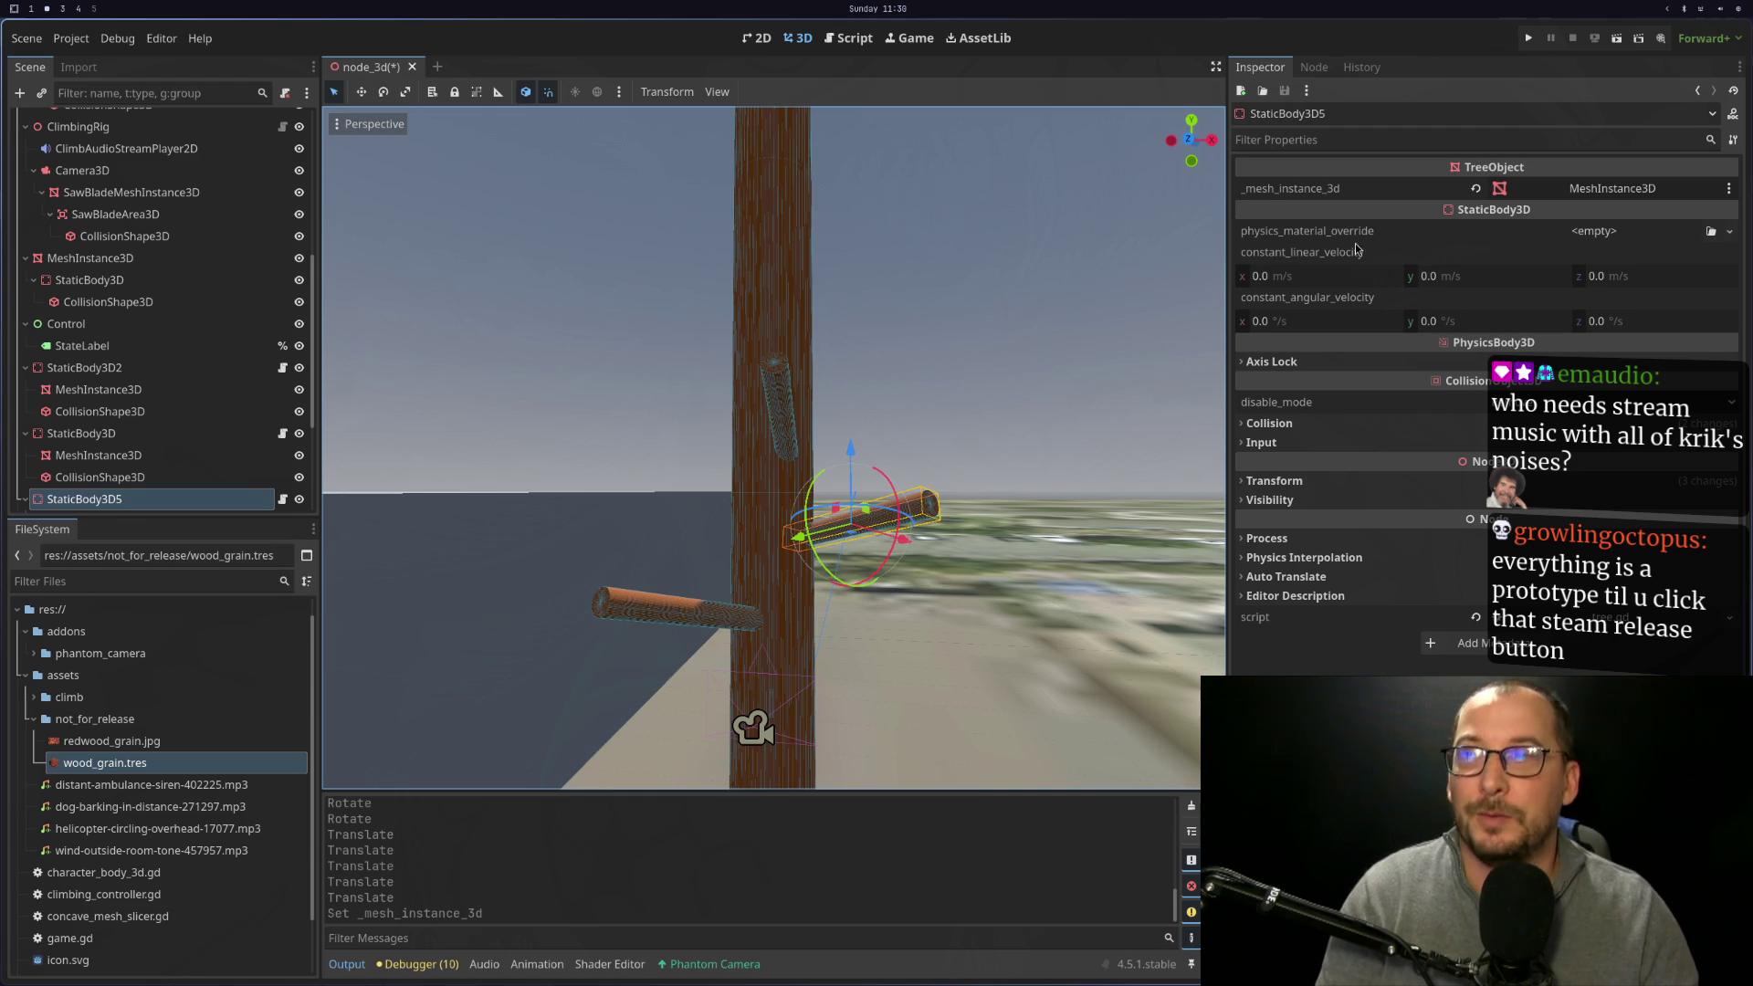
left_click(1528, 38)
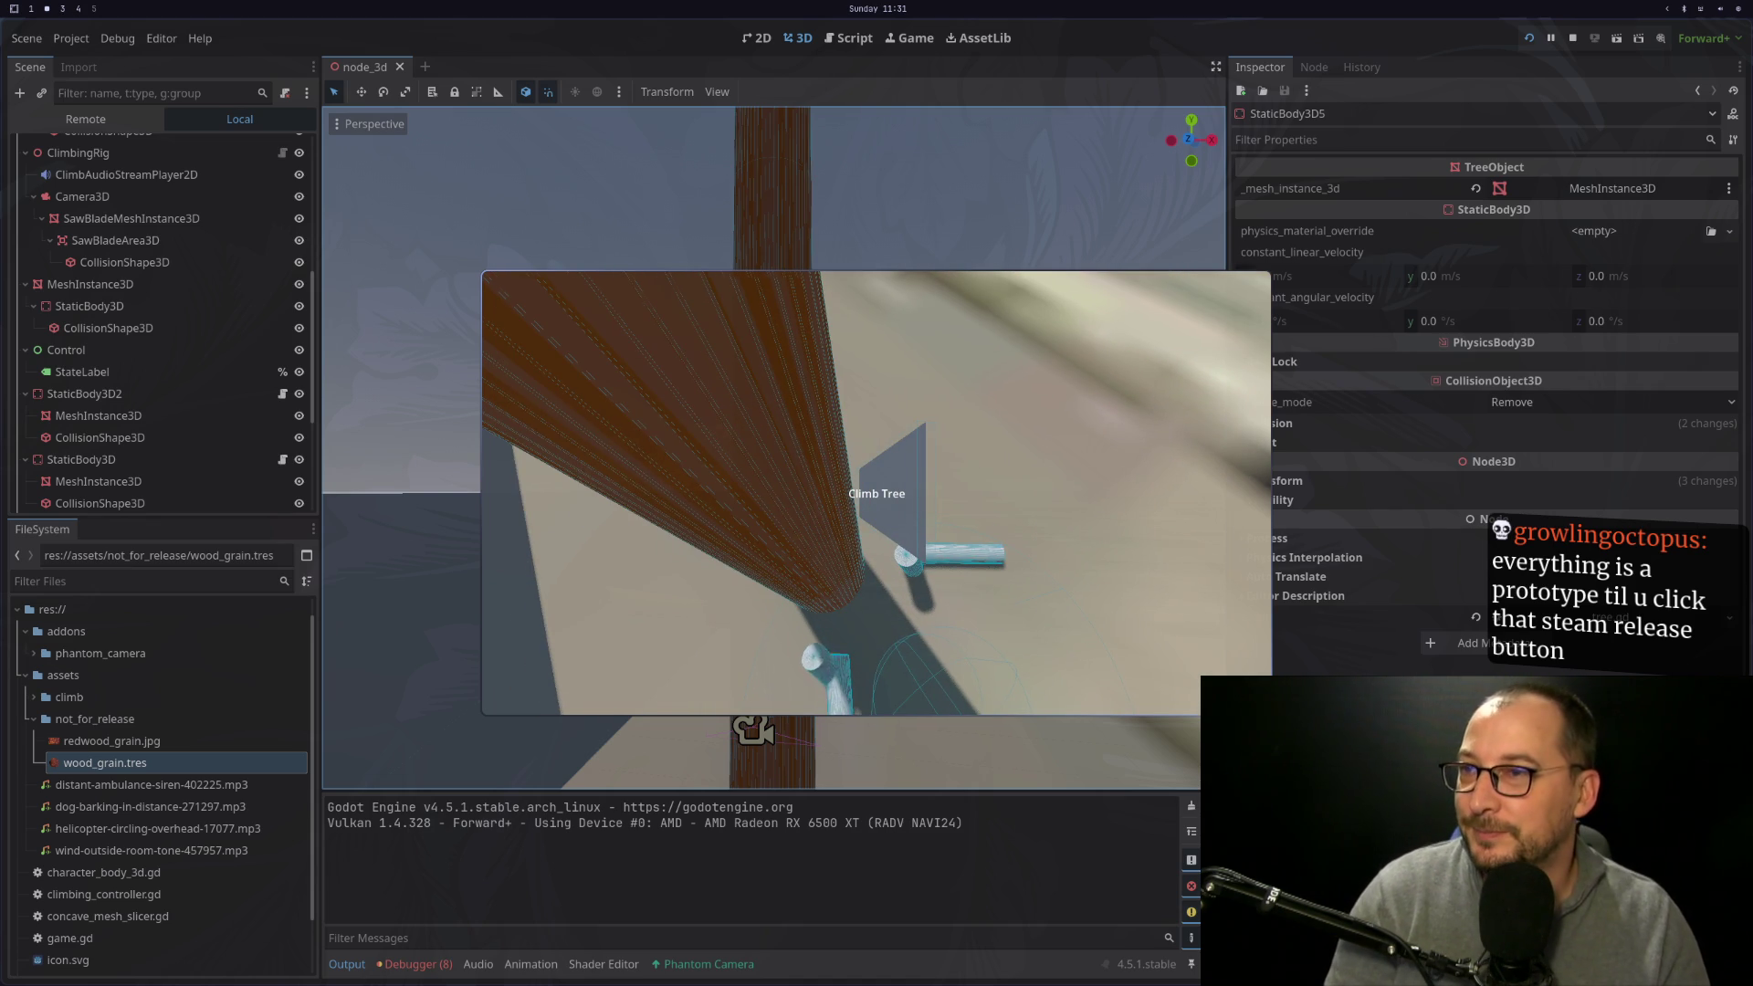
key("Escape")
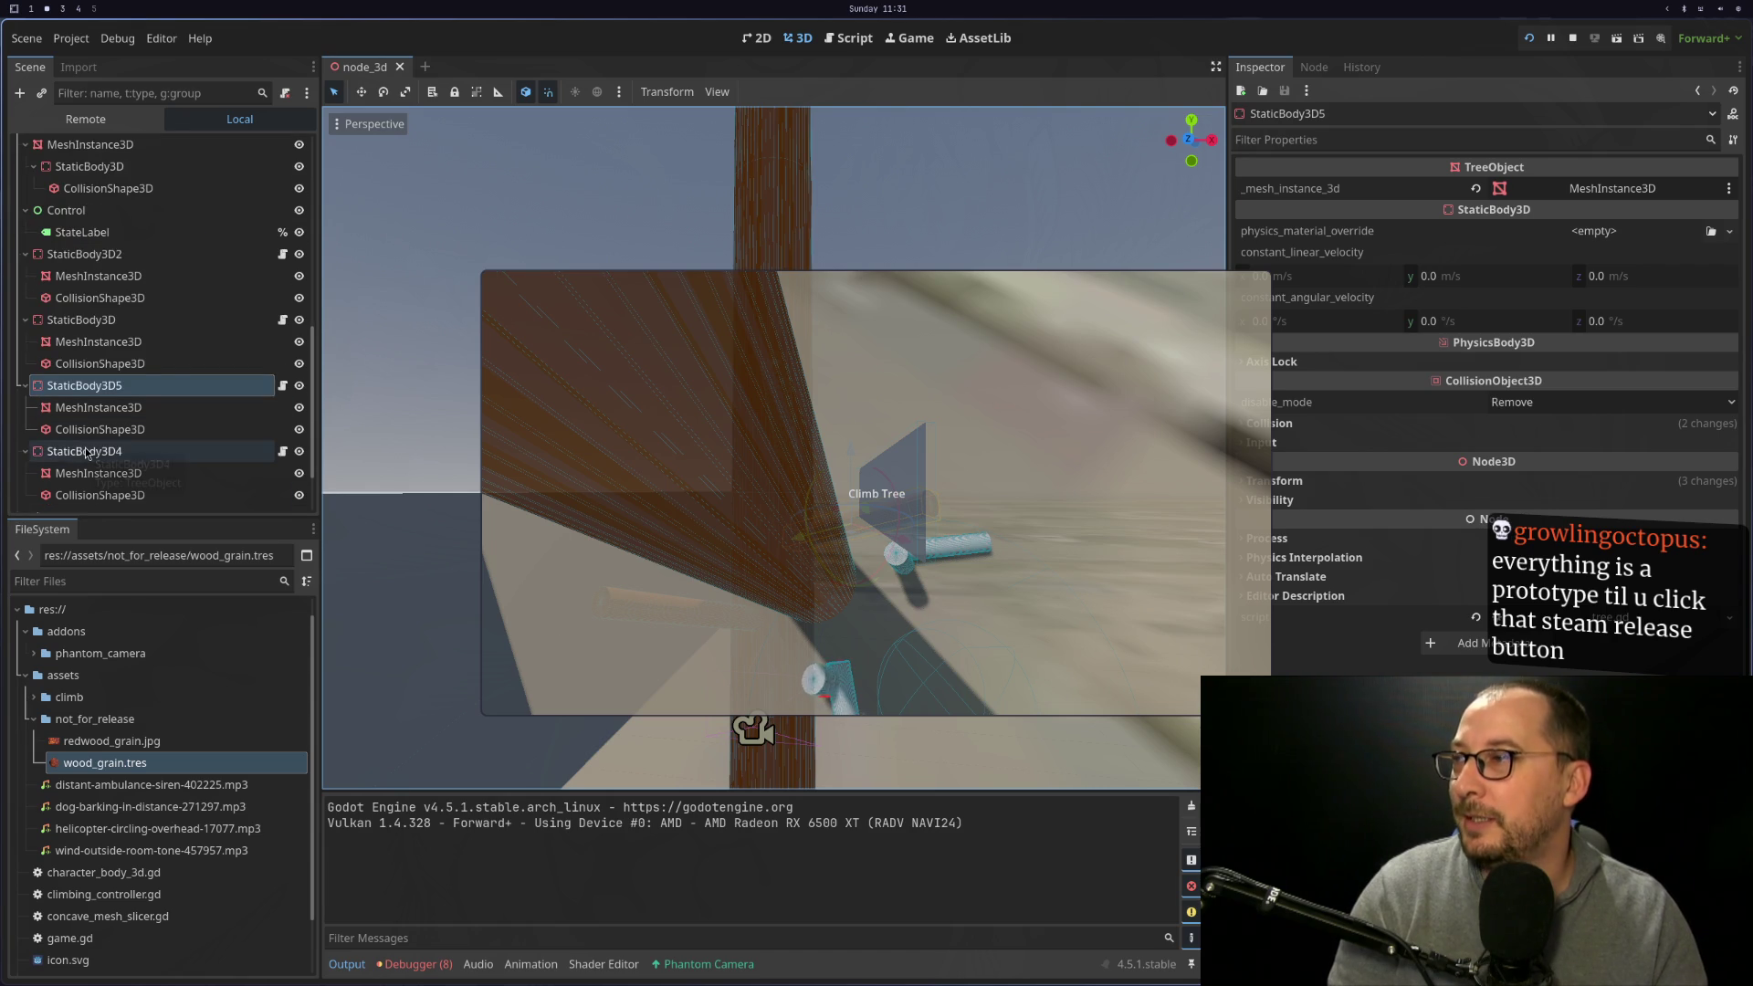
left_click(90, 119)
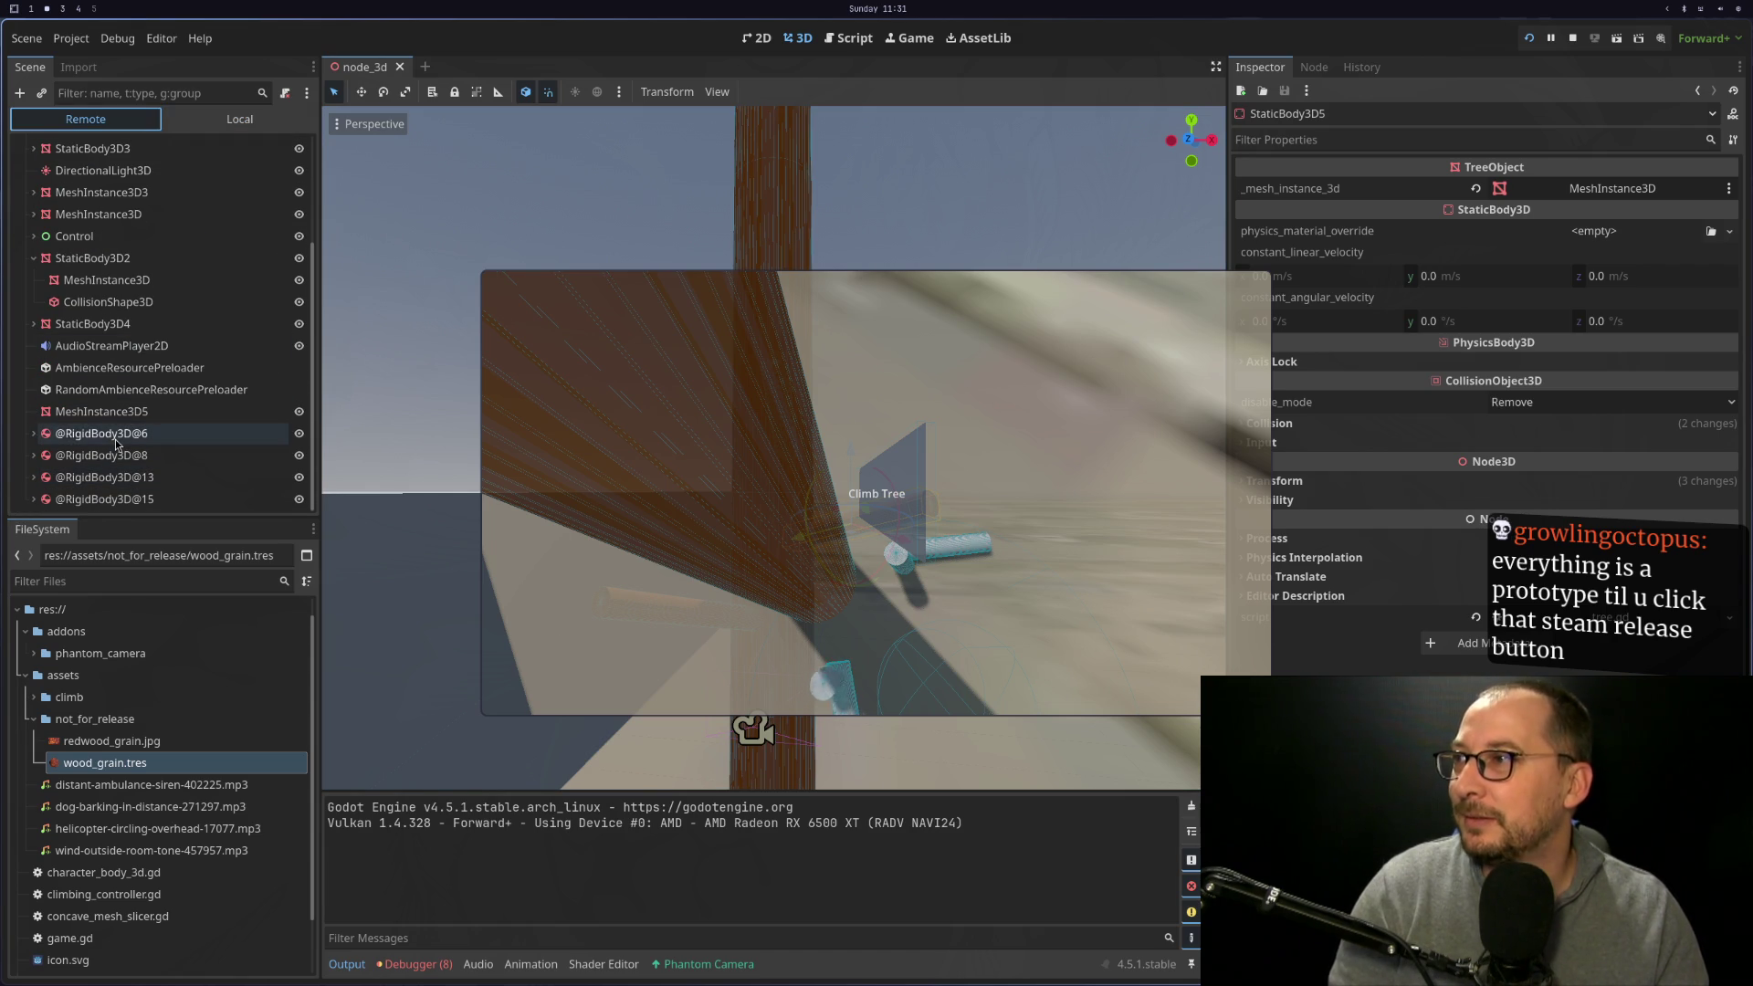
left_click(115, 440)
left_click(876, 493)
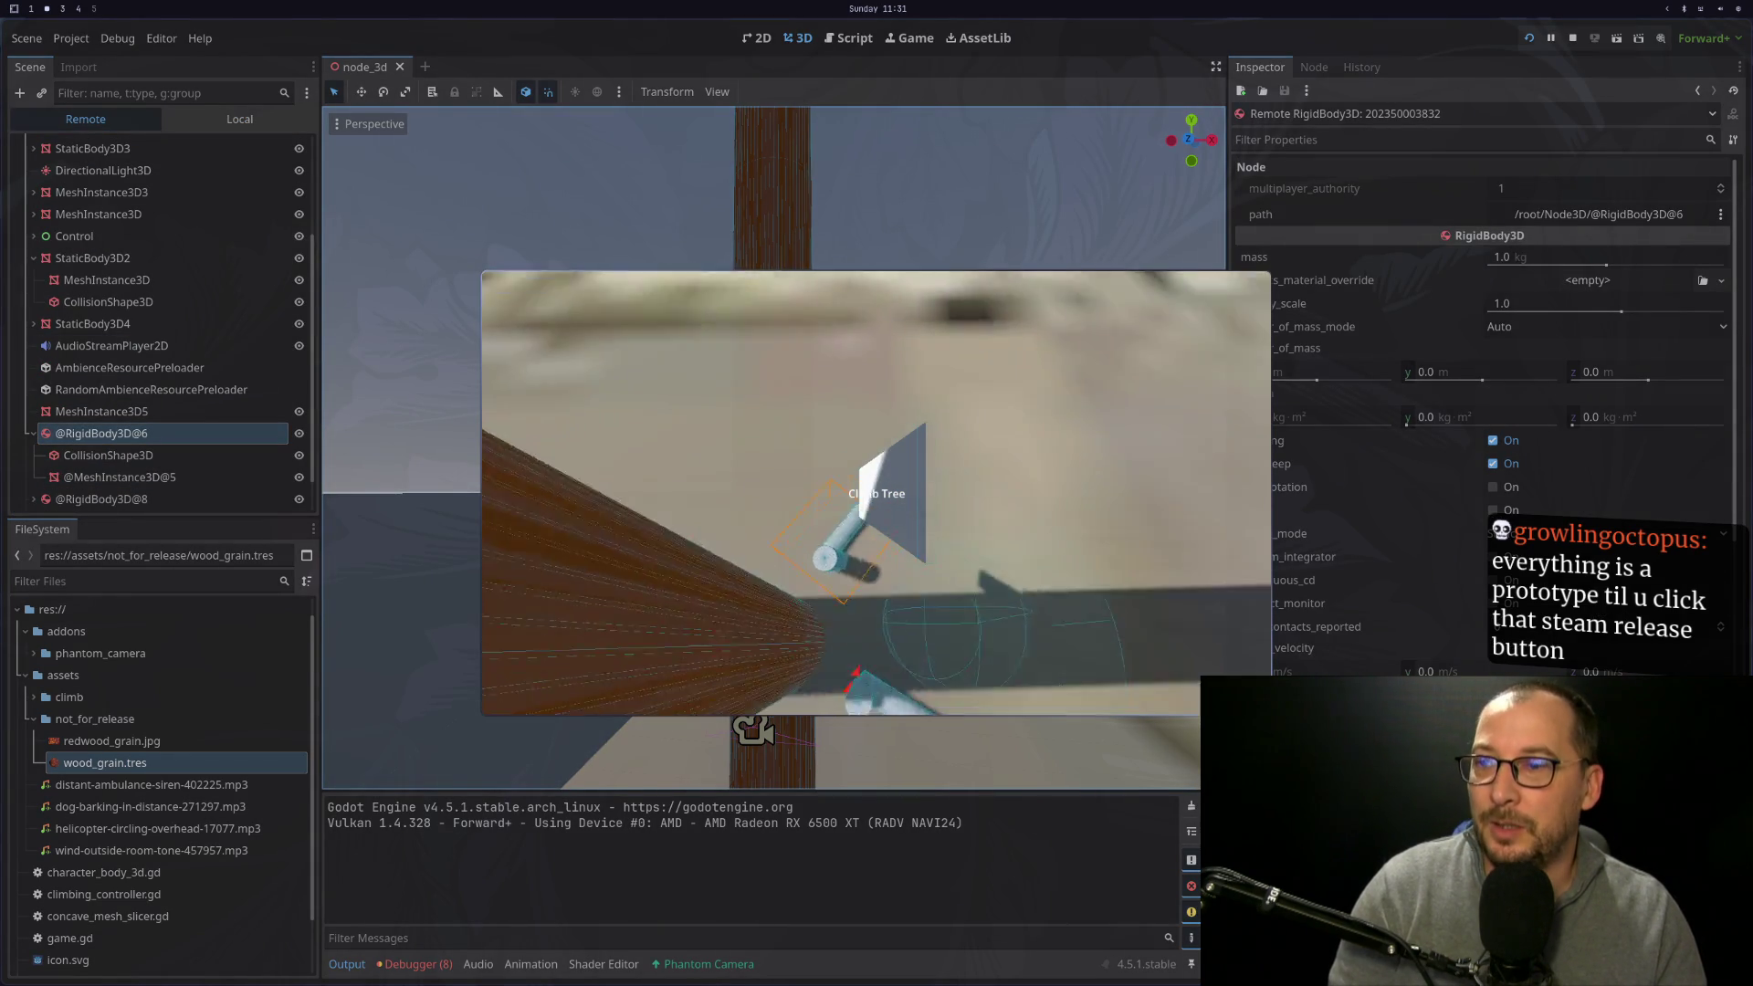
scroll(1479, 411, "down", 10)
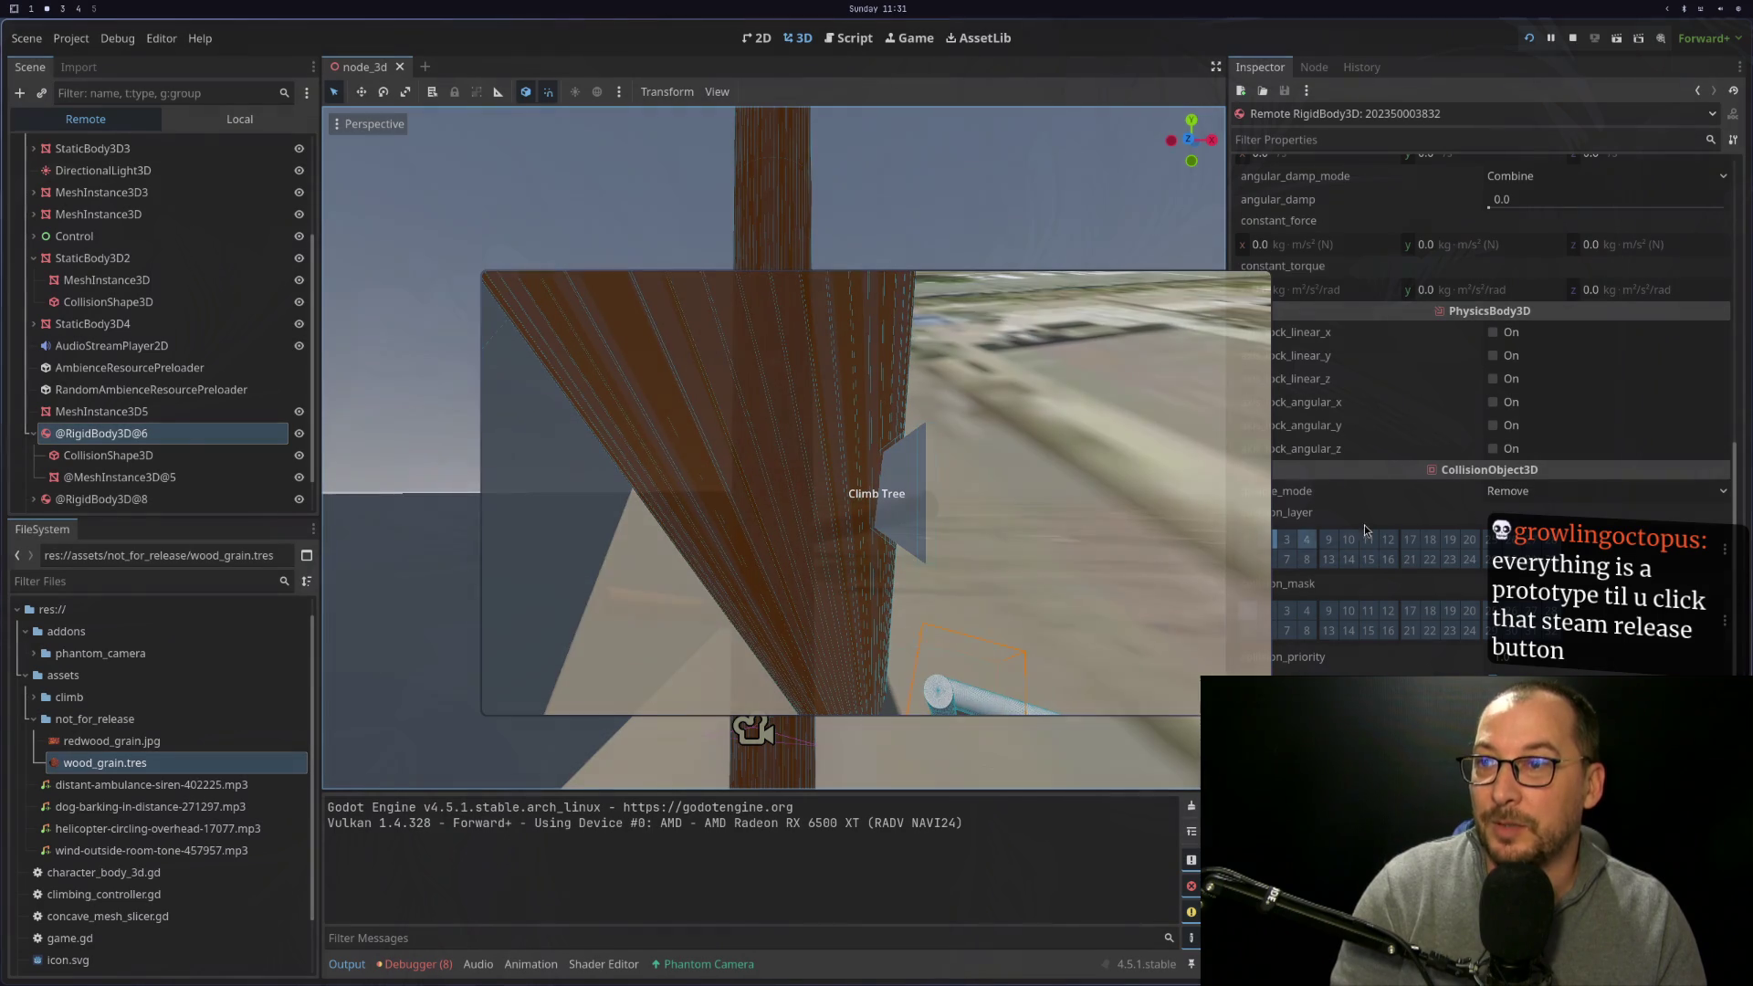
scroll(1339, 634, "up", 5)
key("Escape")
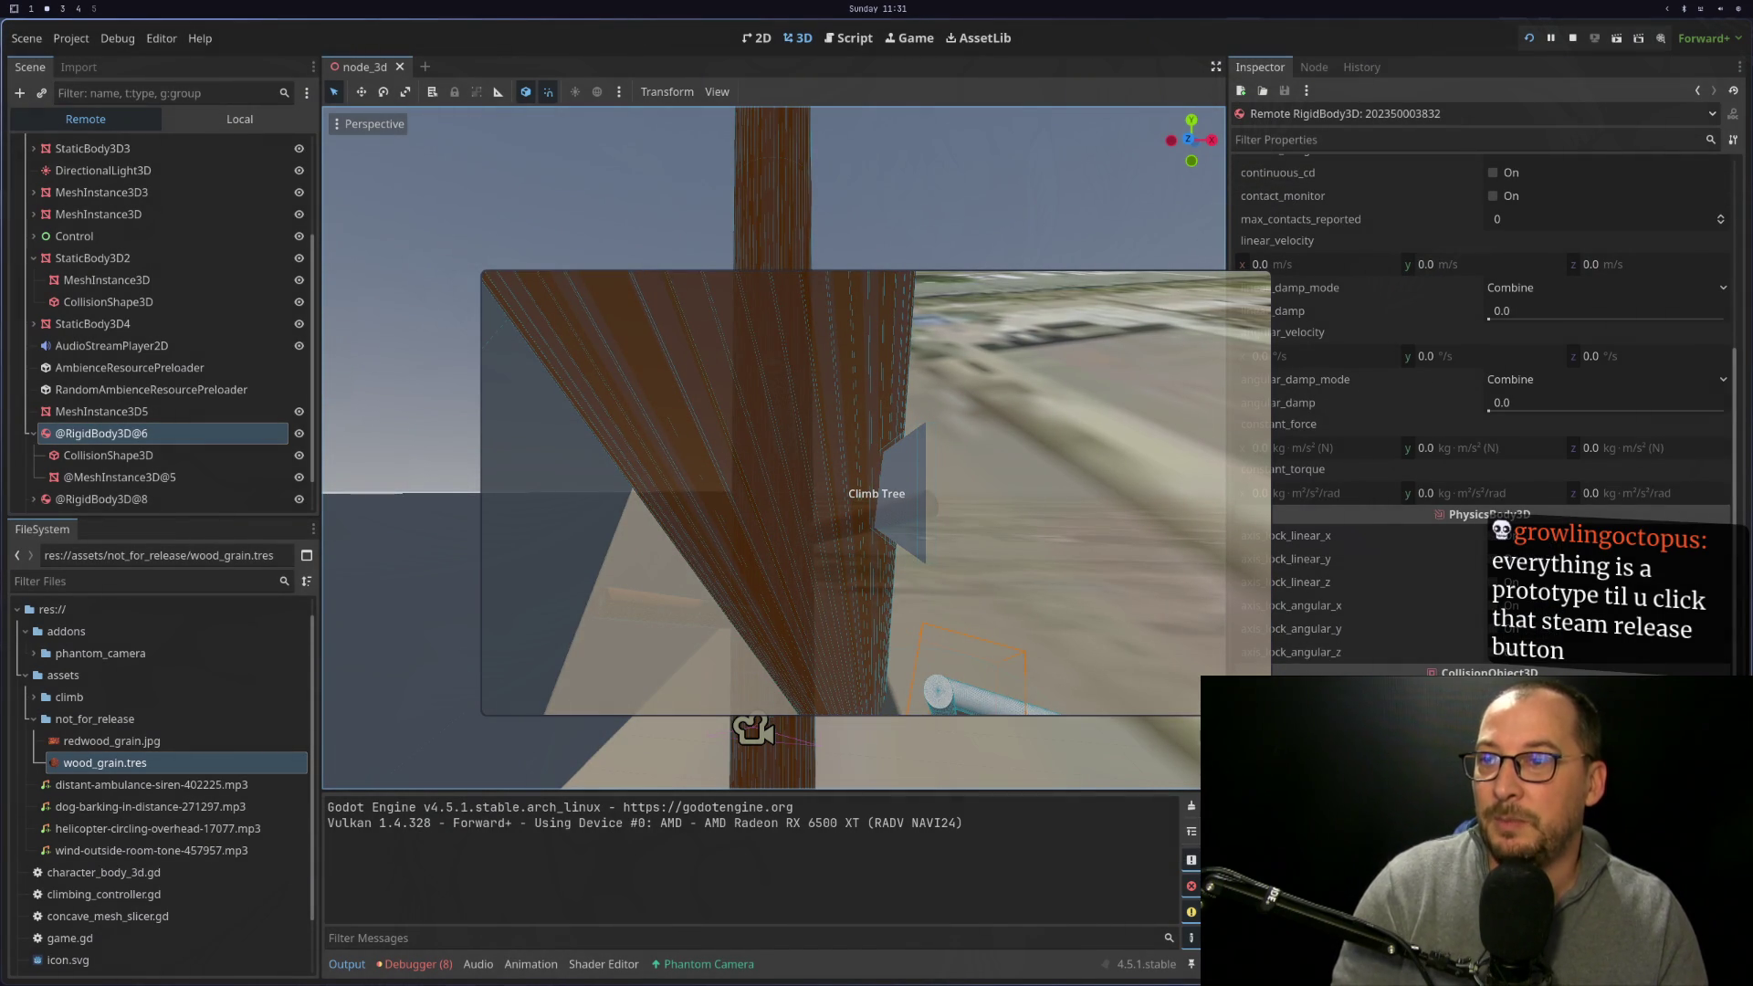
key("super+1")
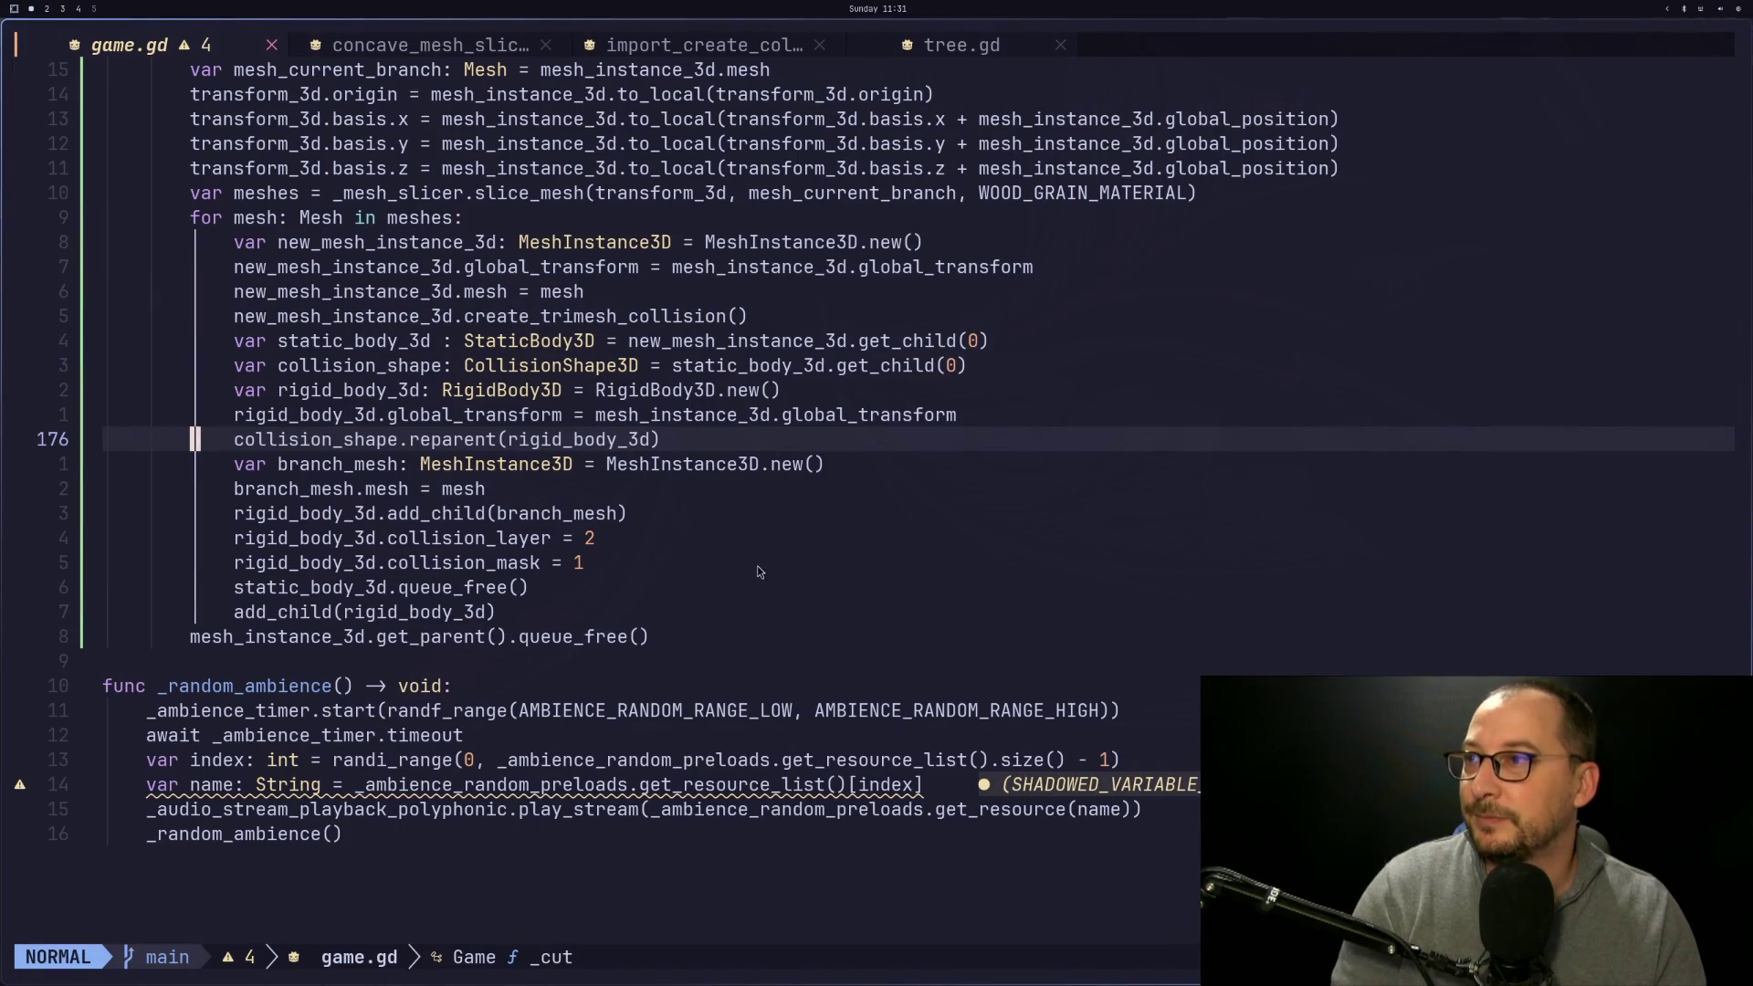
Change rigid_body_3d.collision_mask from 1 to 3 in _cut and save game.gd
left_click(758, 571)
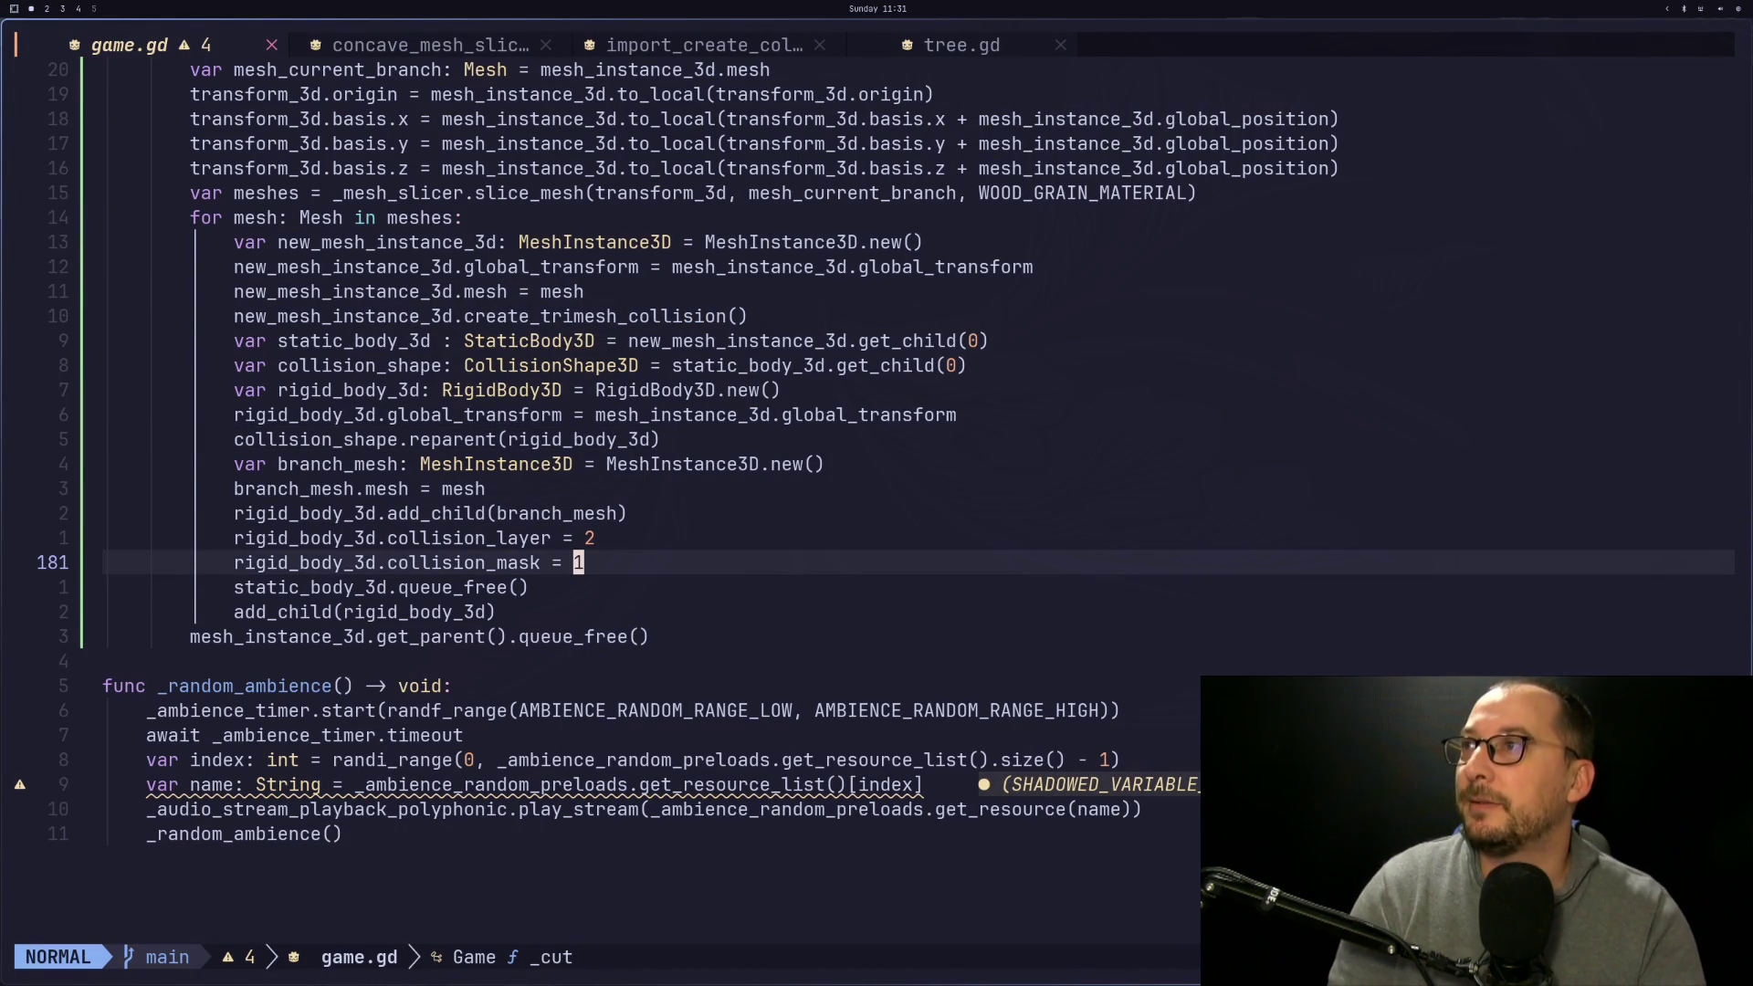
key("shift+l")
key("shift+h")
key("k")
key("k")
key("k")
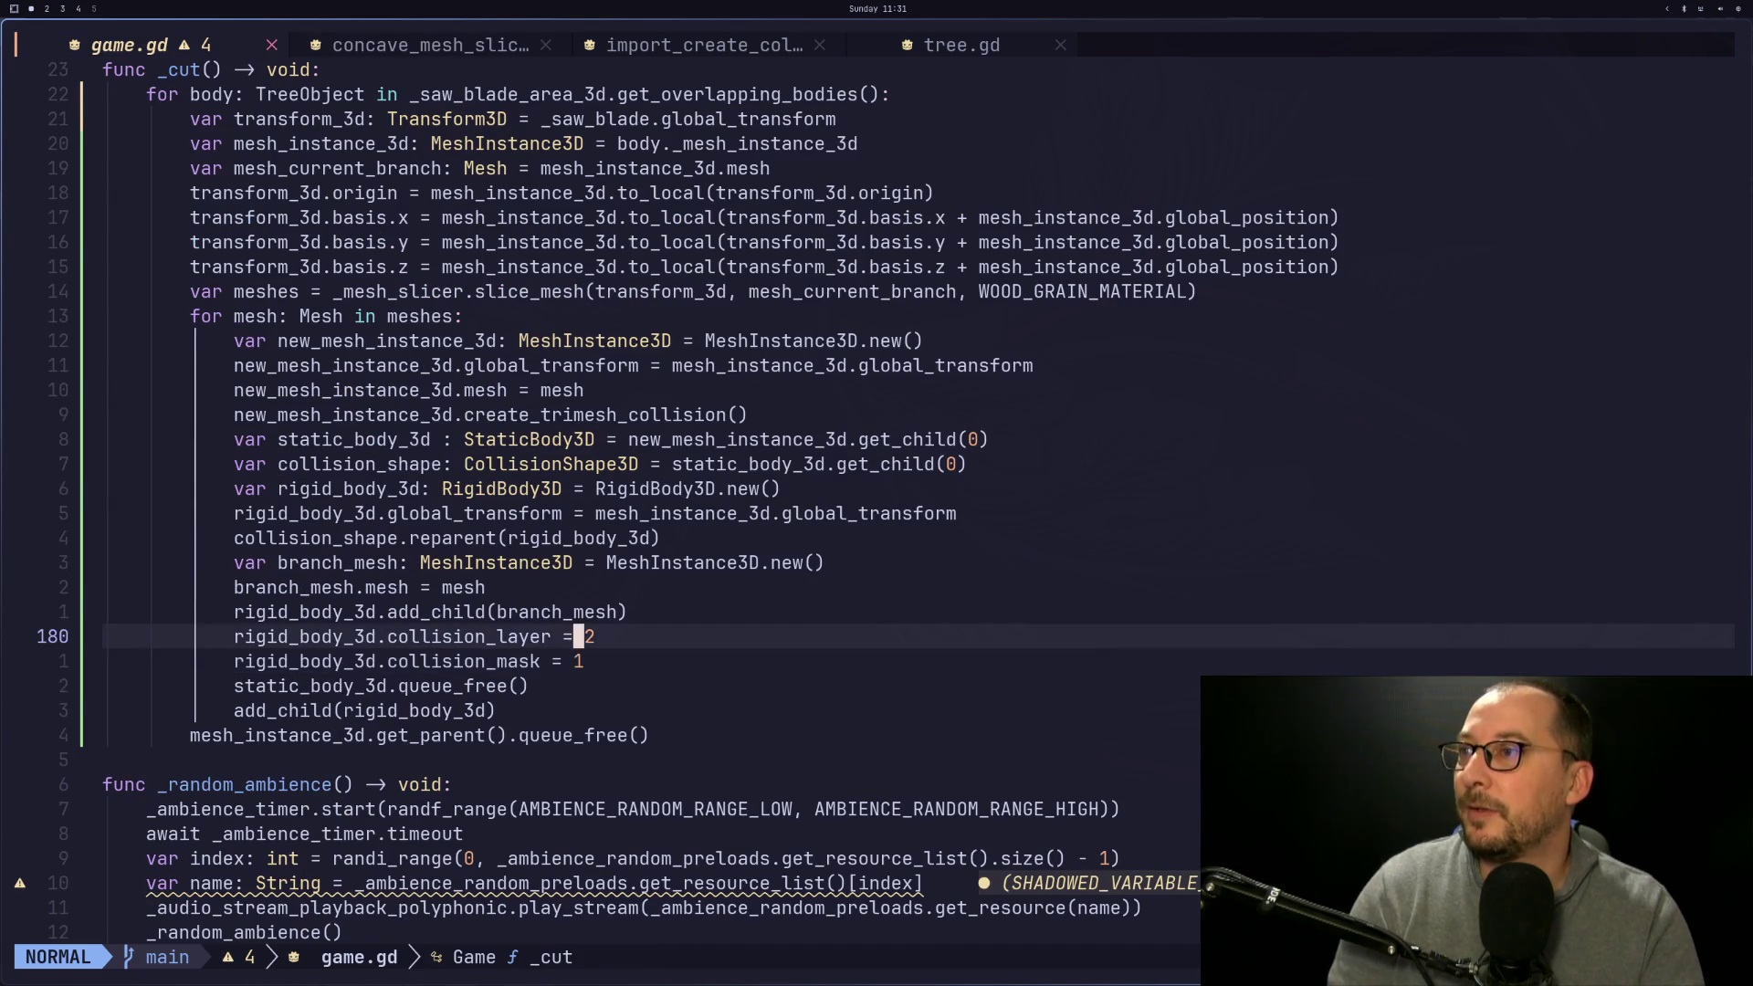
key("j")
key("j")
key("j")
type("s")
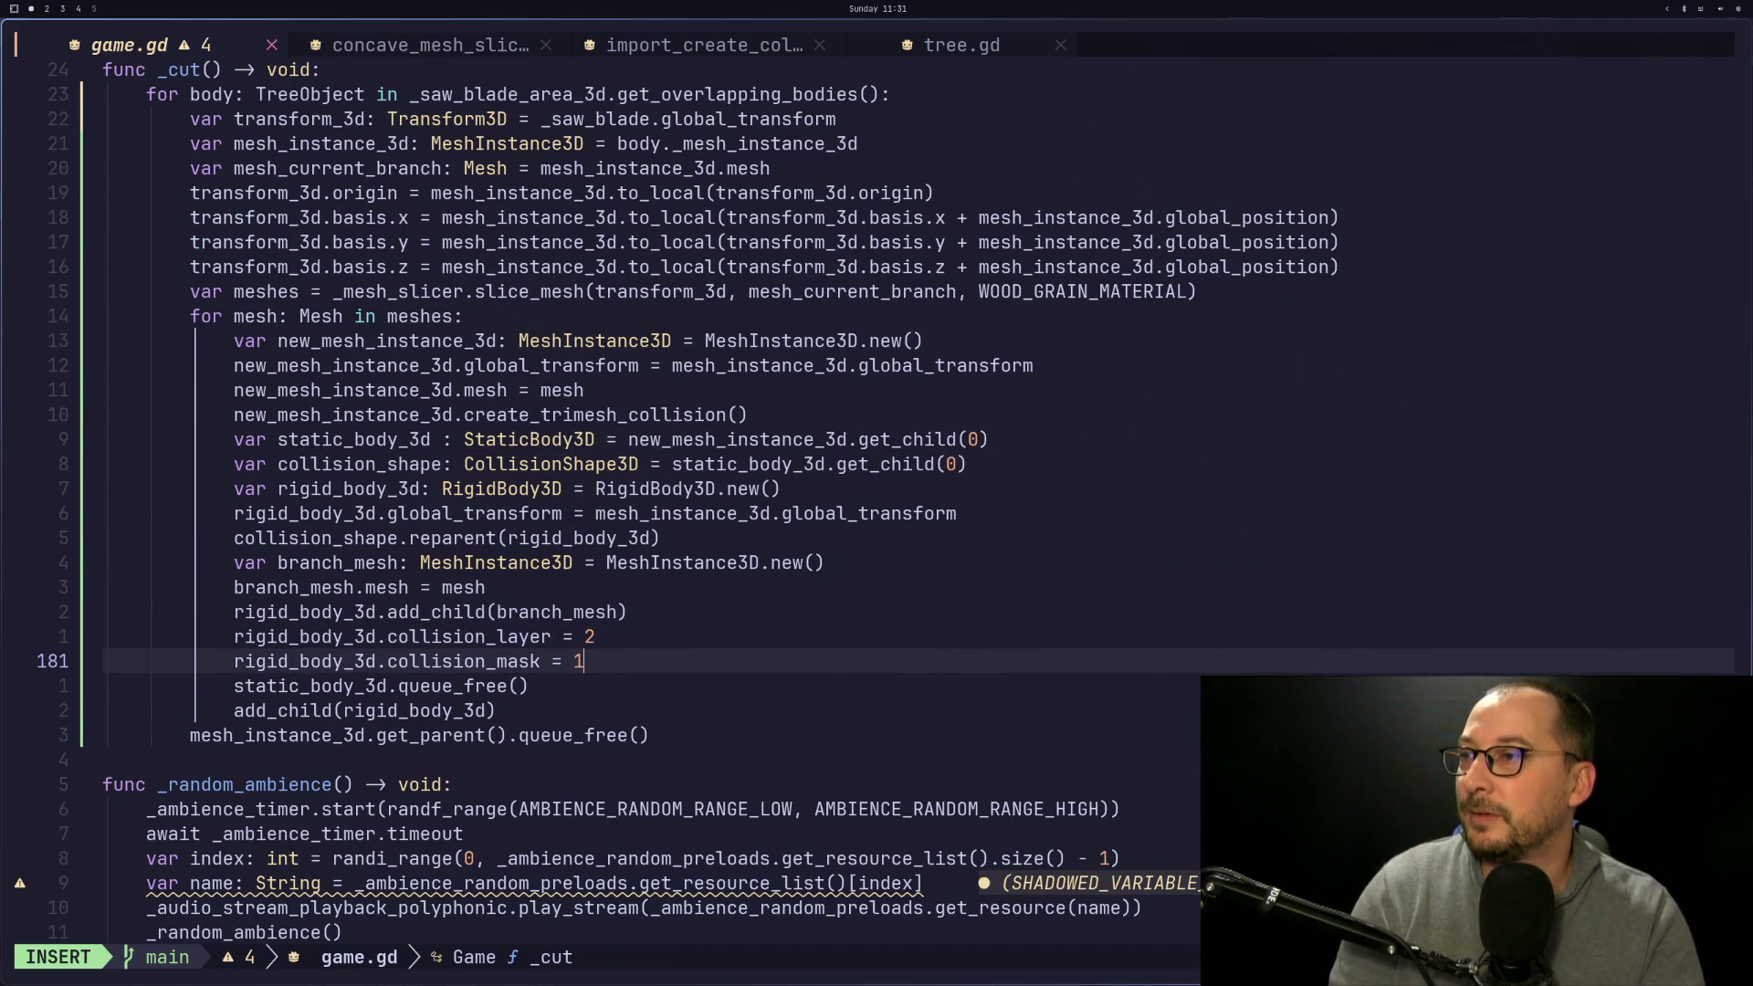
type("3")
key("Escape")
type(":w")
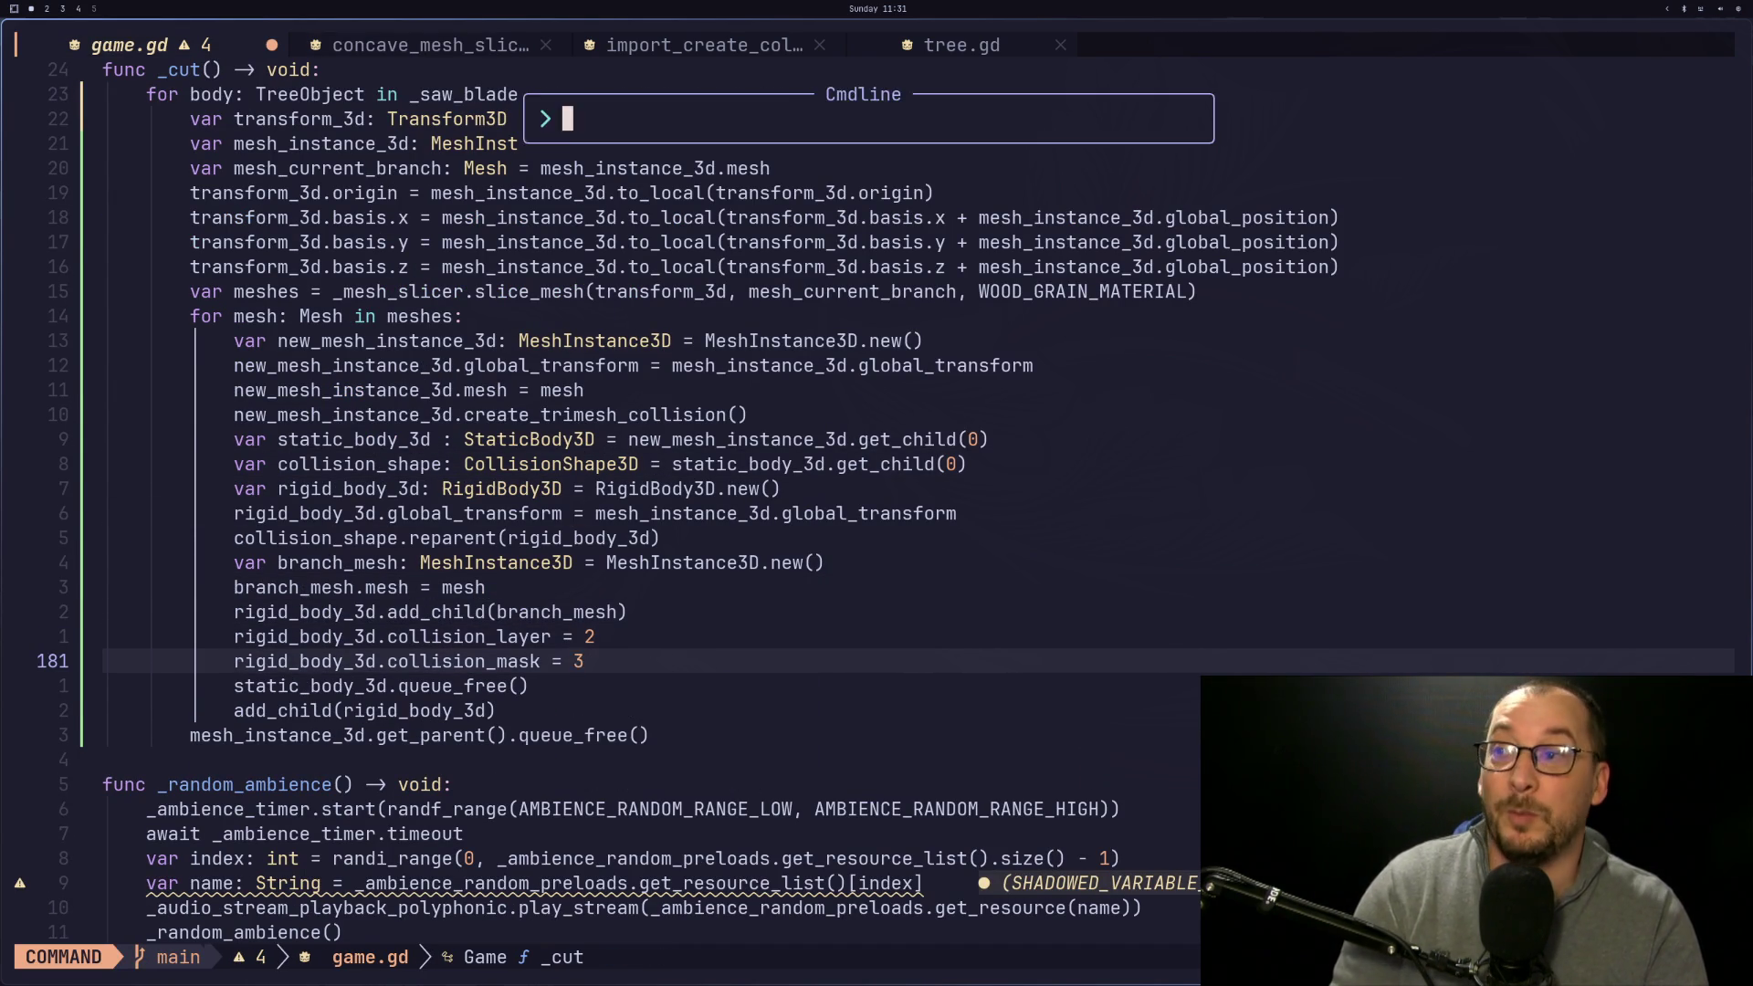
key("Return")
key("super+2")
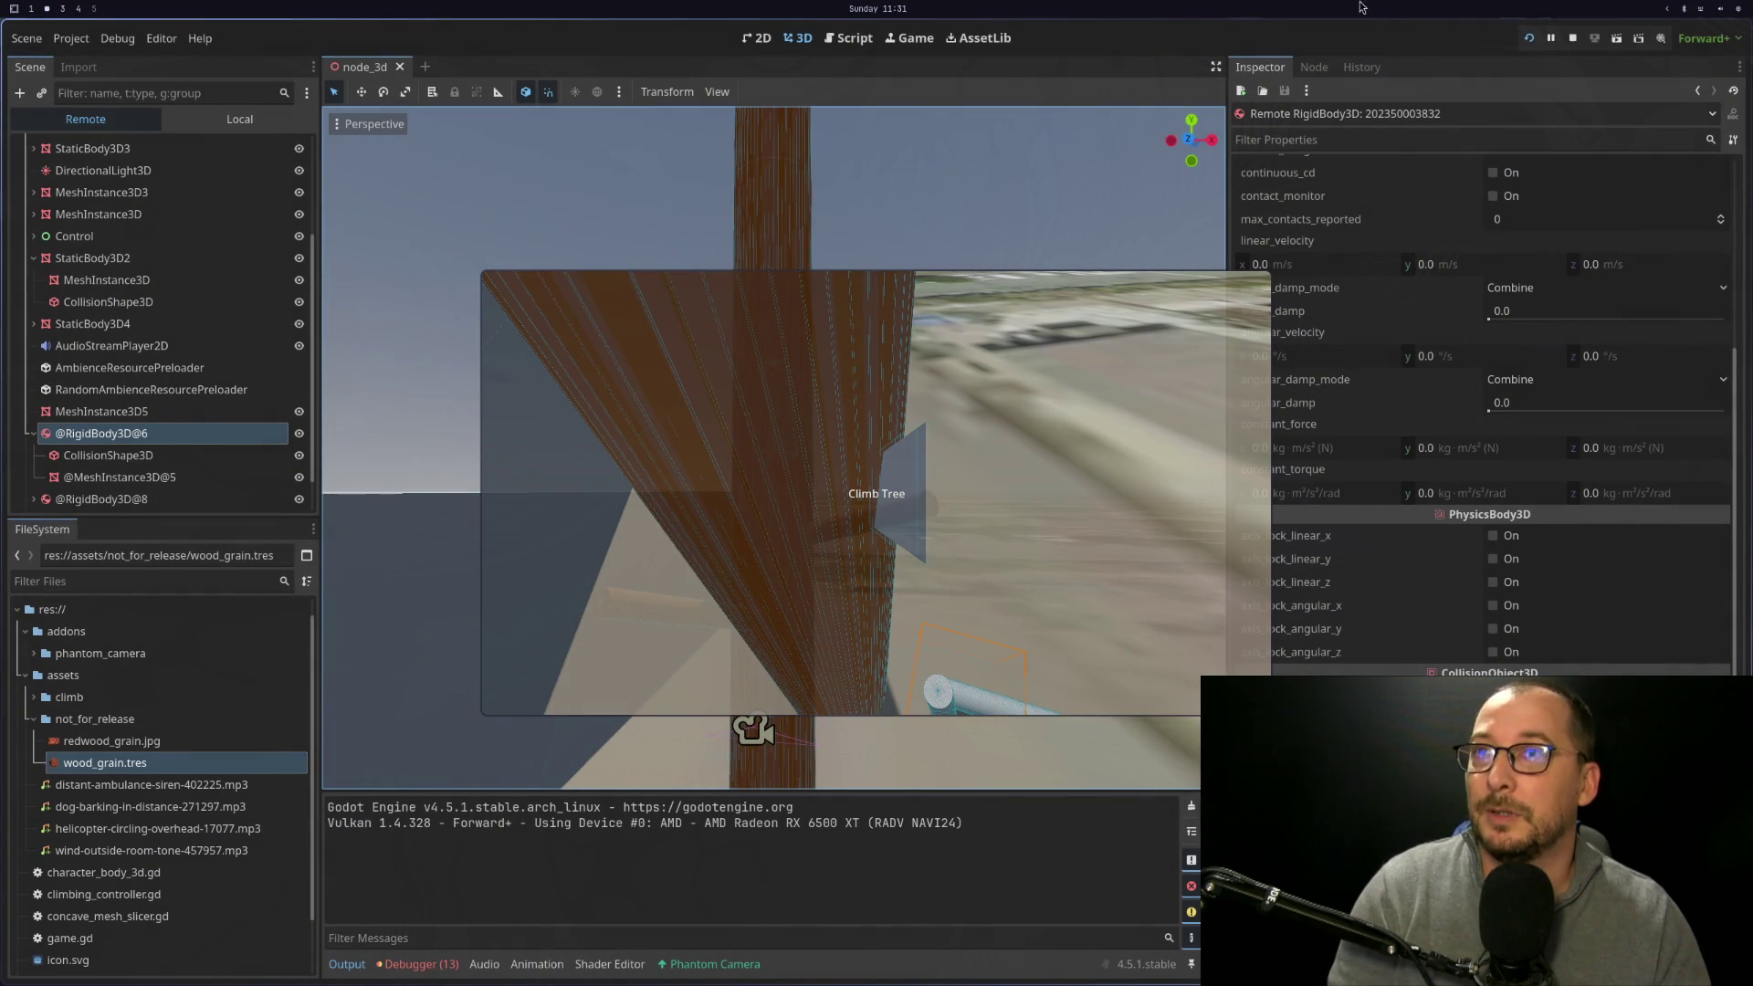
Relaunch the game, climb the tree, and saw through a branch until the cut piece drops to the ground
left_click(1530, 38)
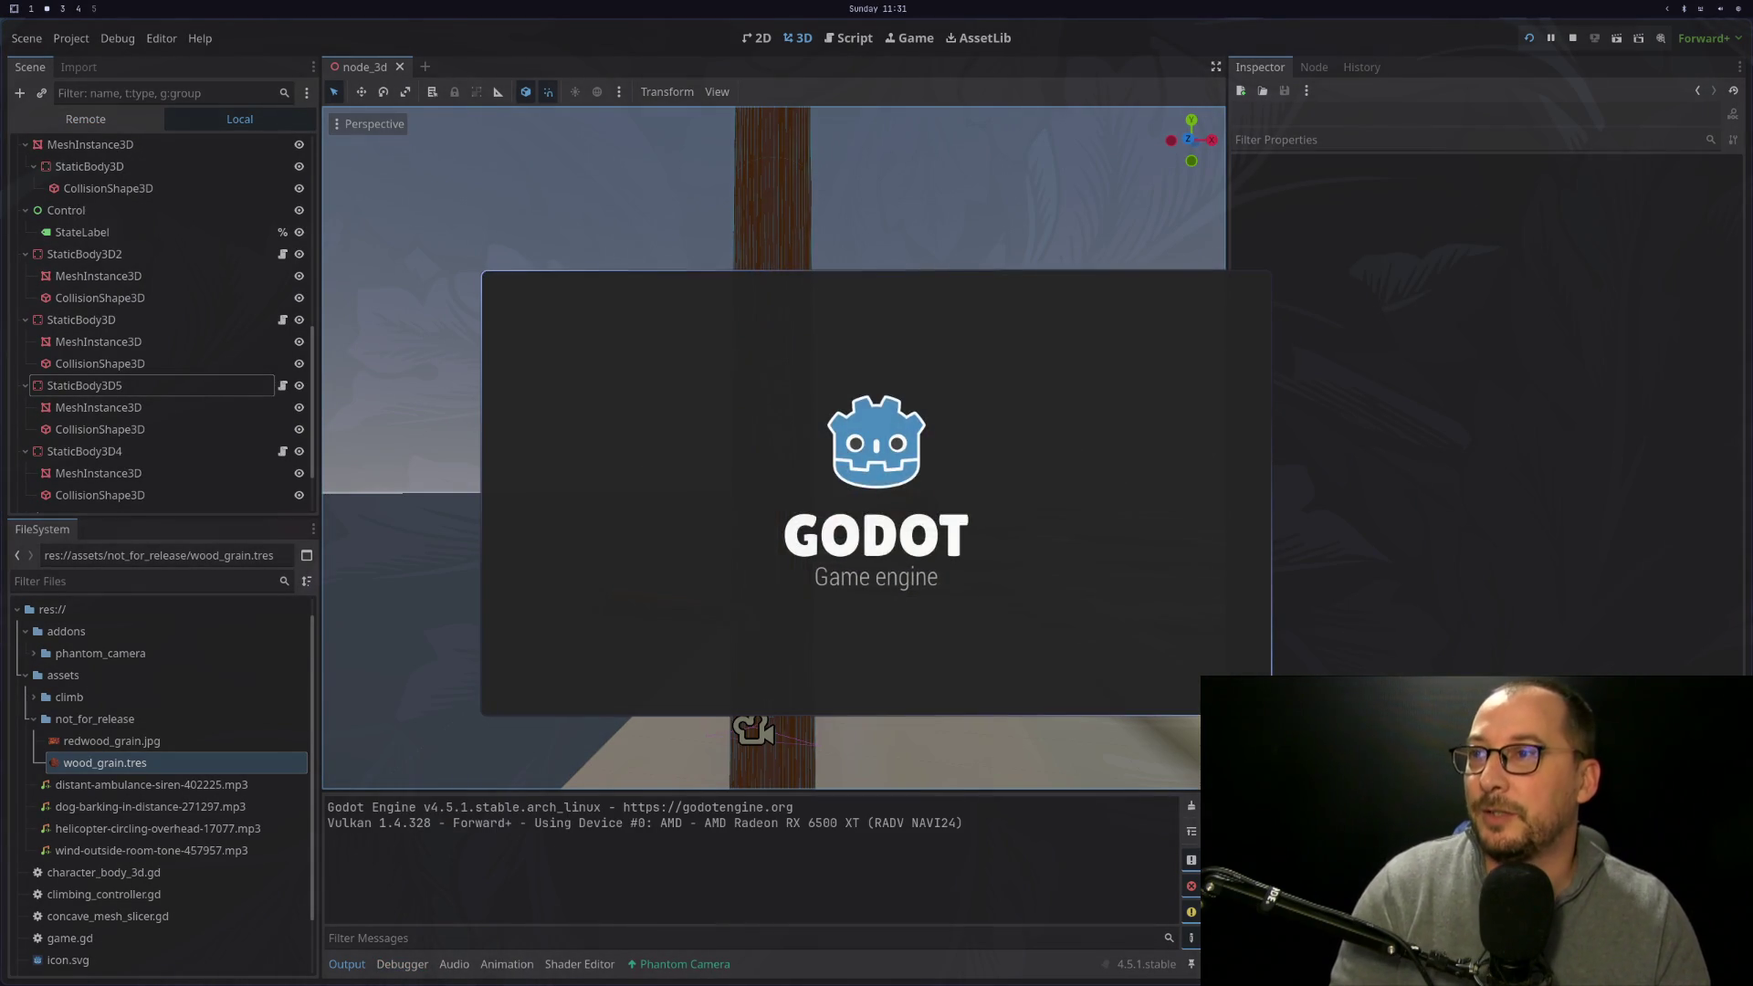
key("w")
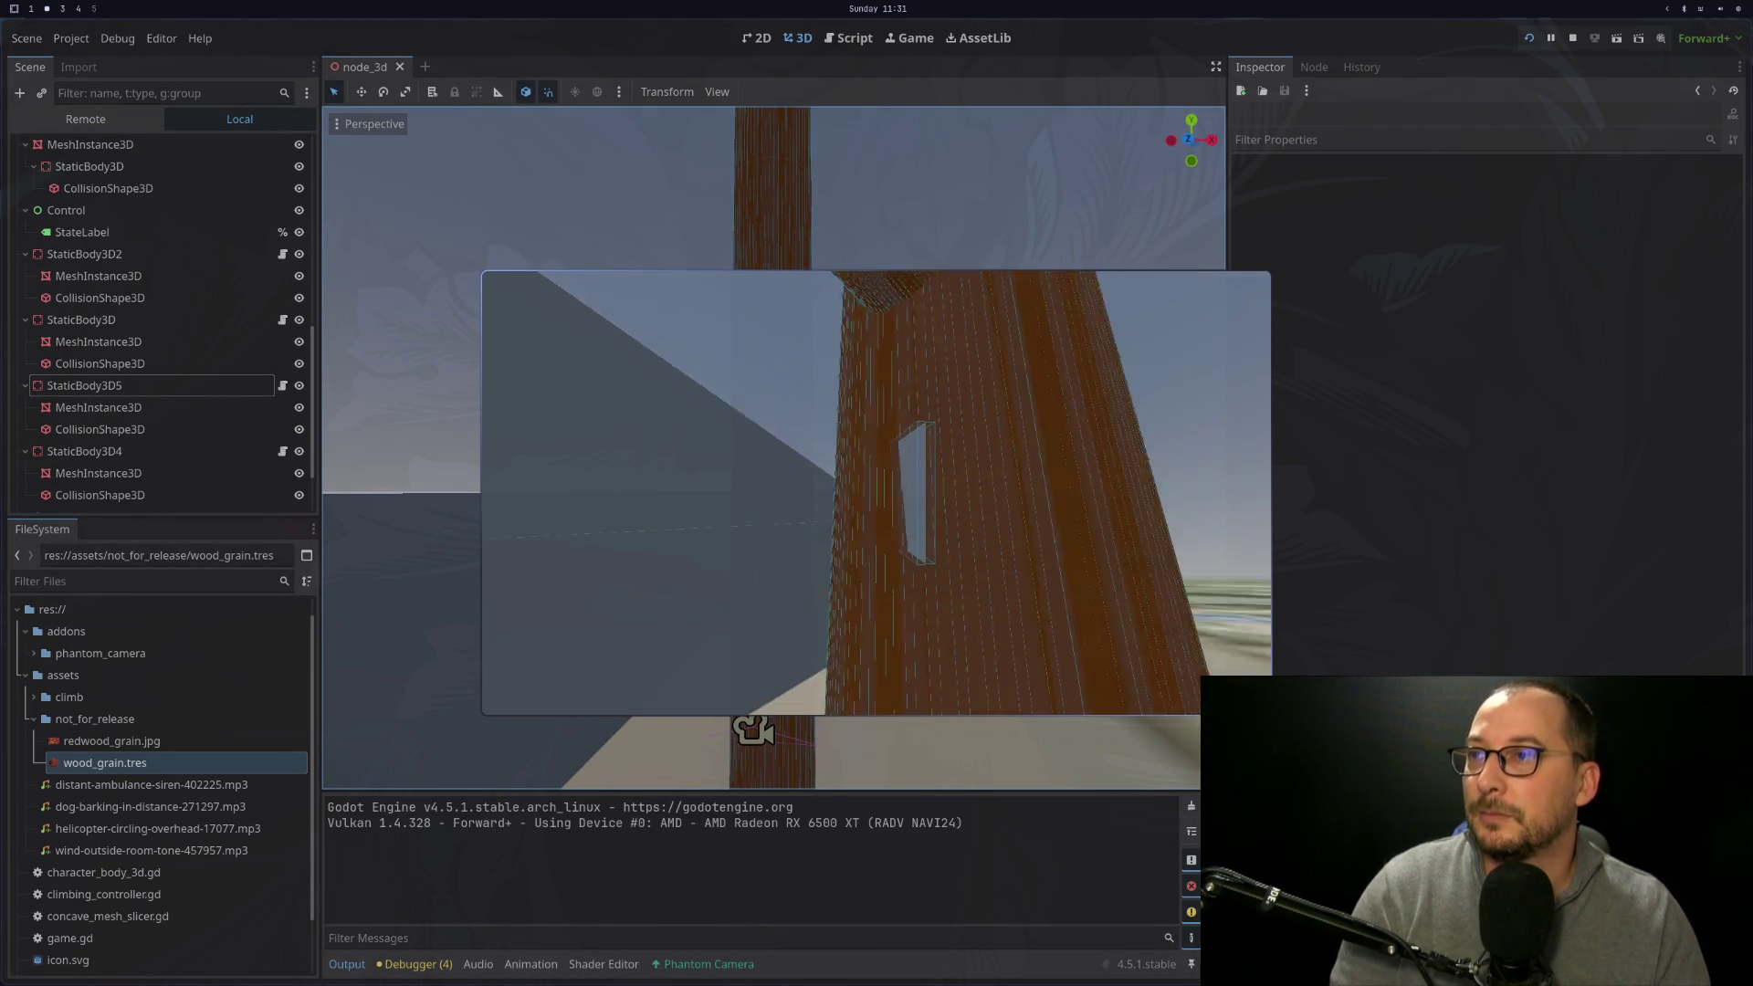
key("w")
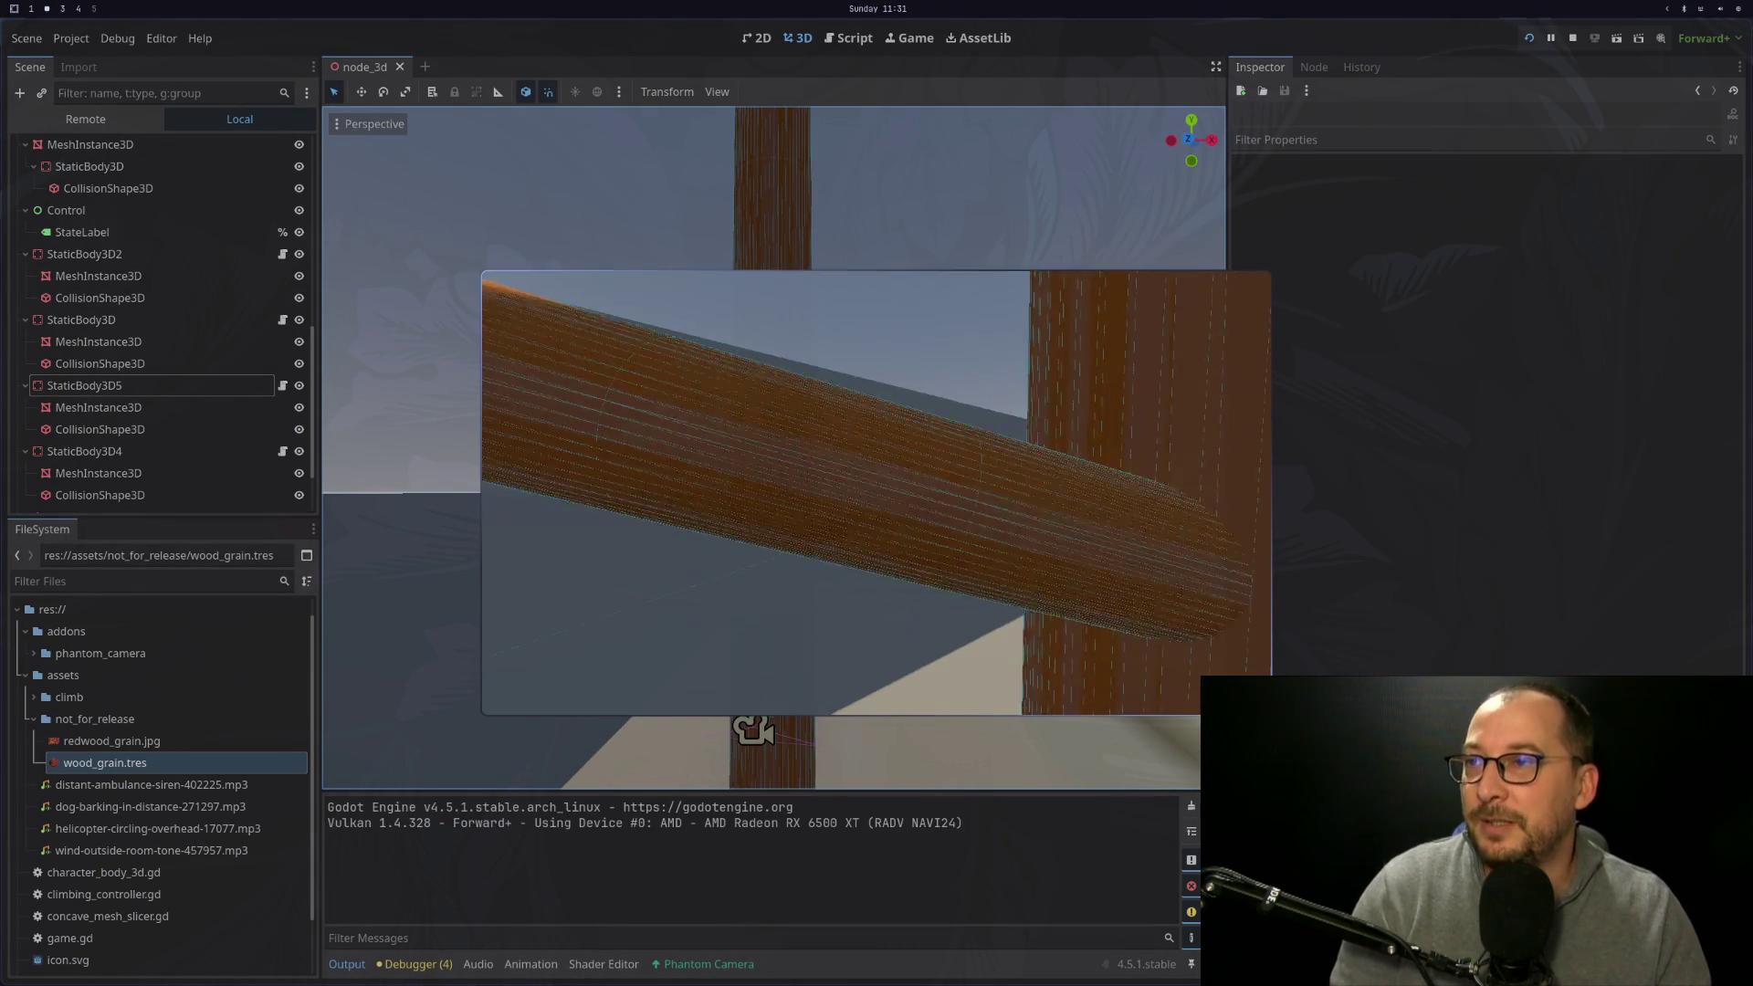
key("w")
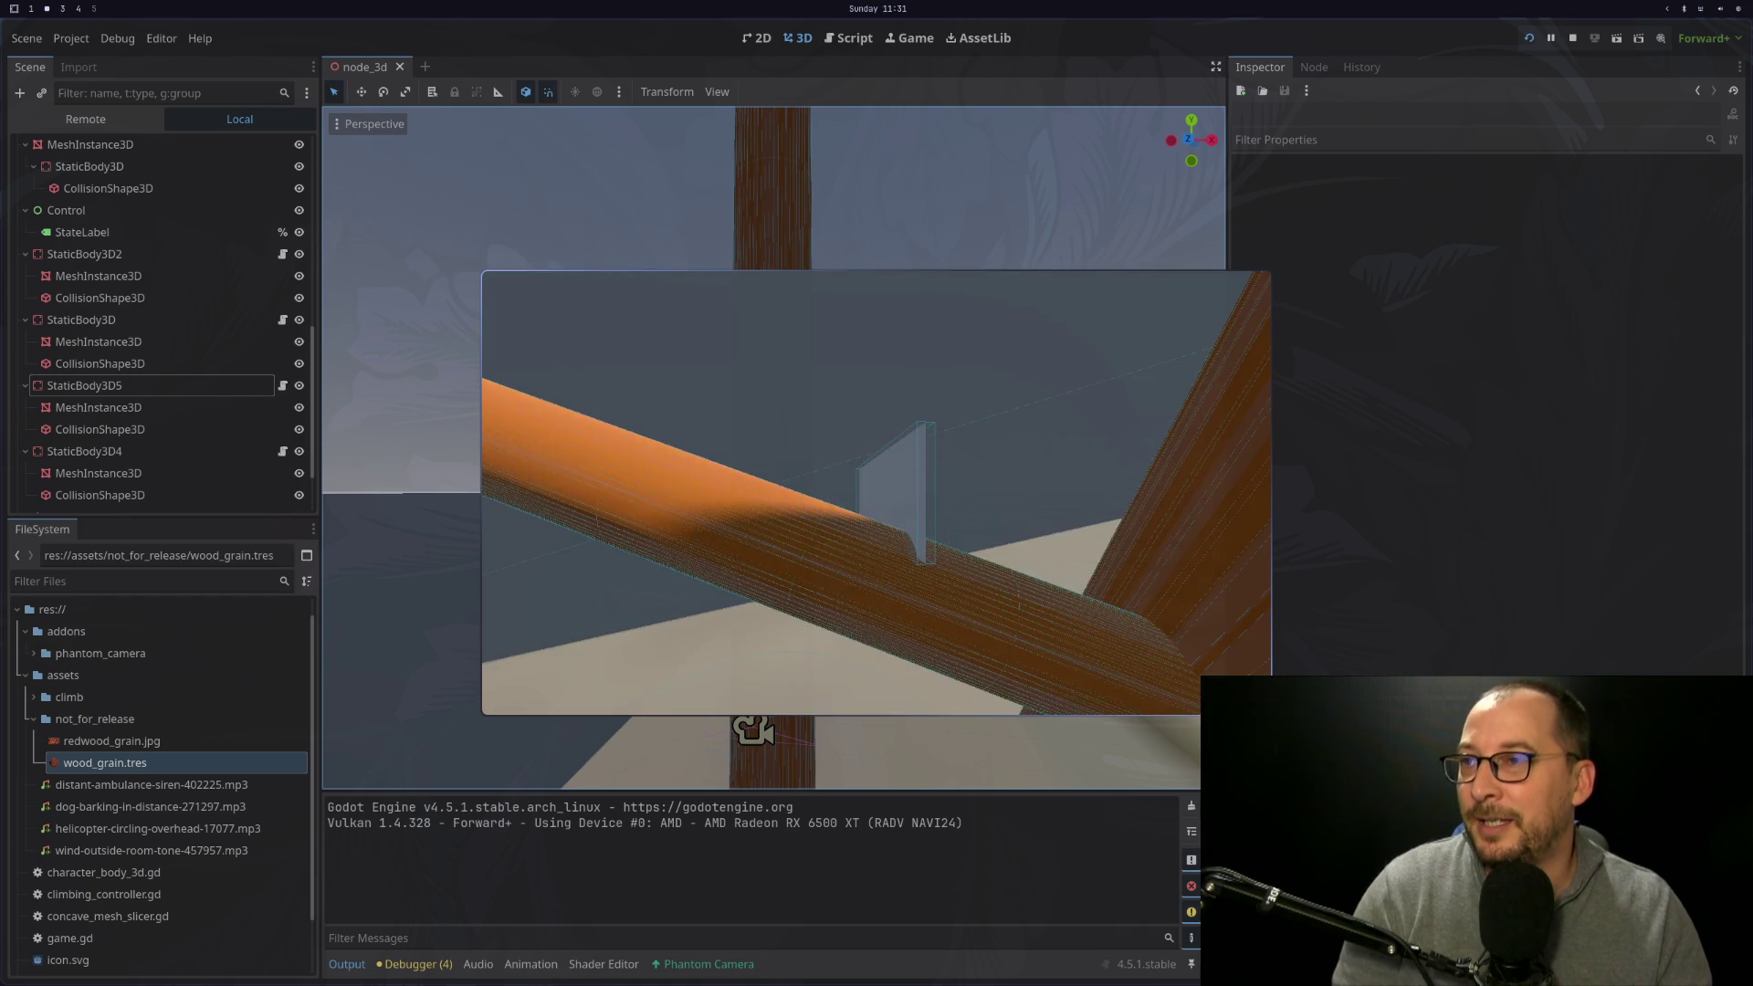
key("w")
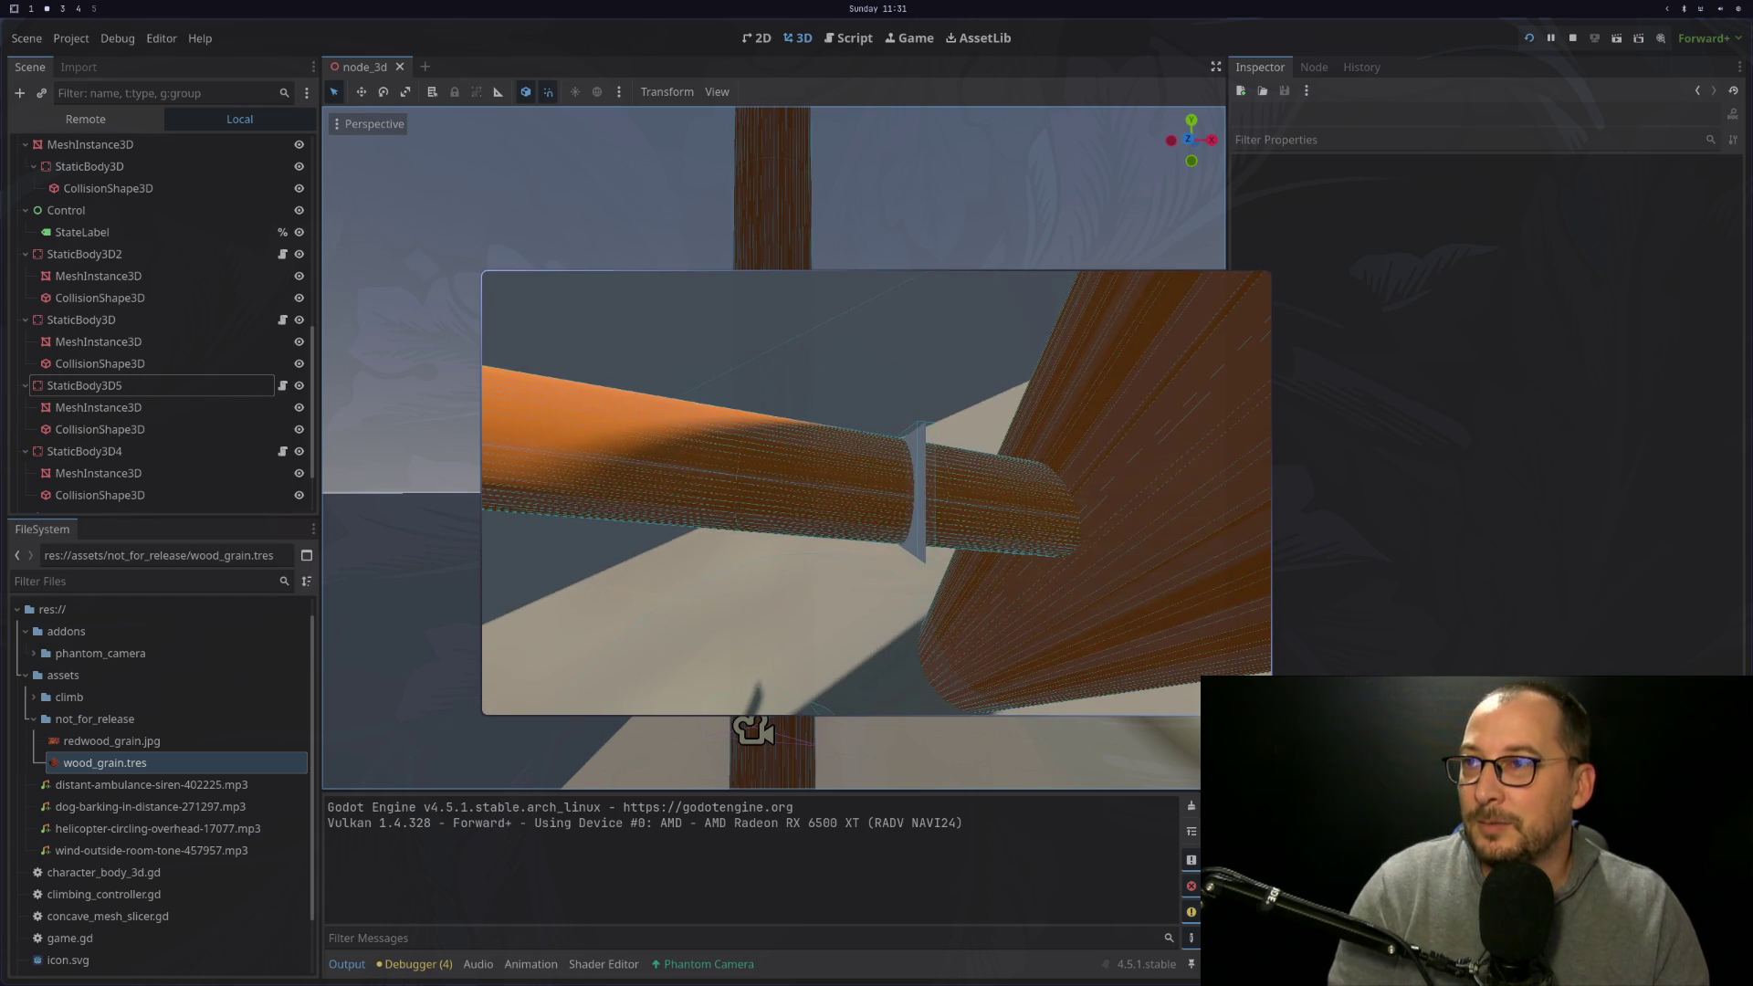
key("w")
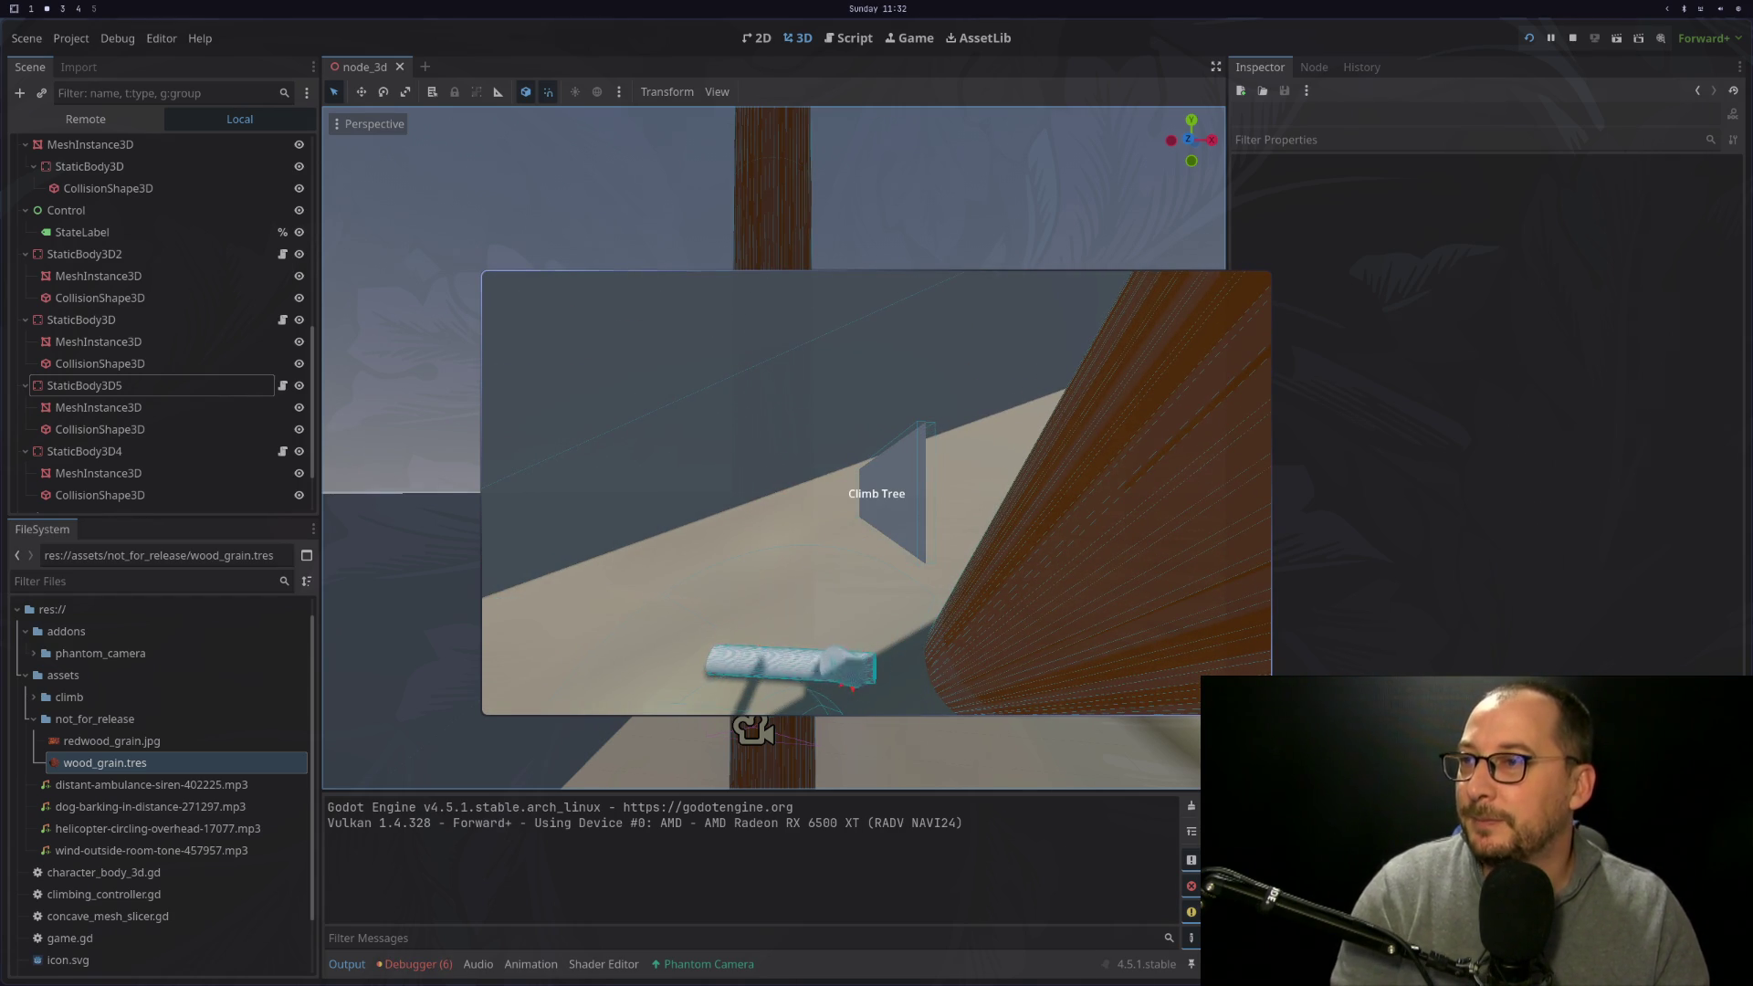
left_click(84, 118)
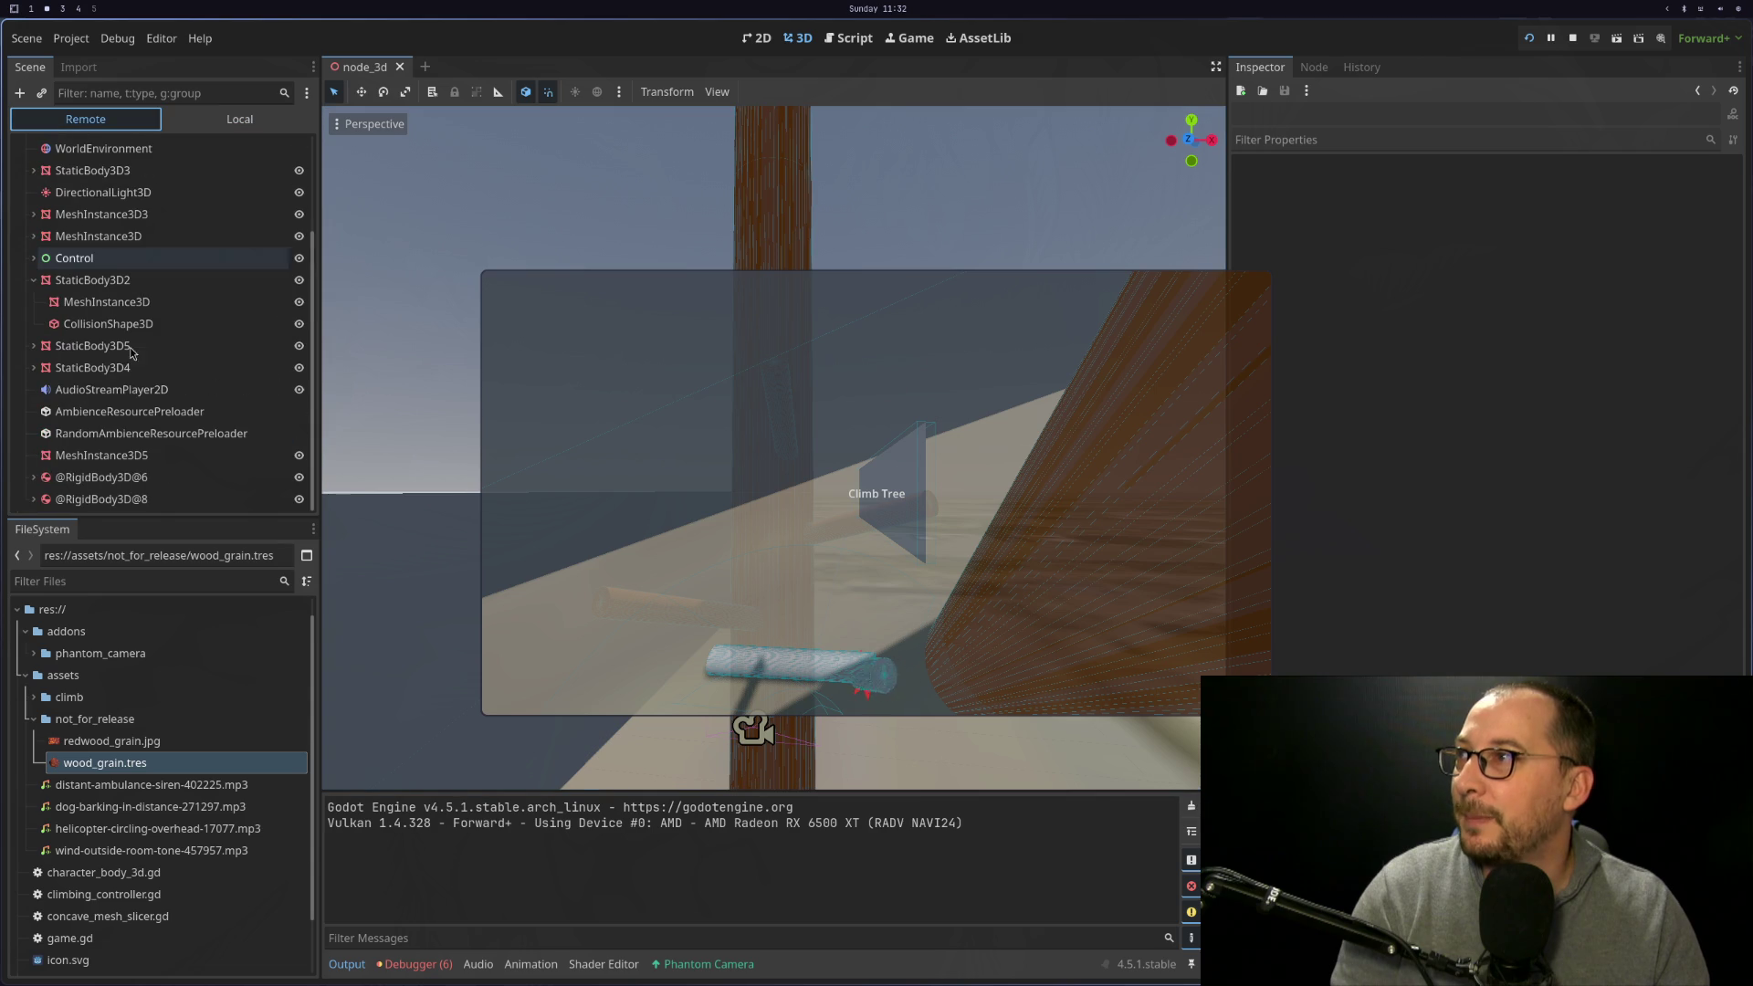
left_click(100, 476)
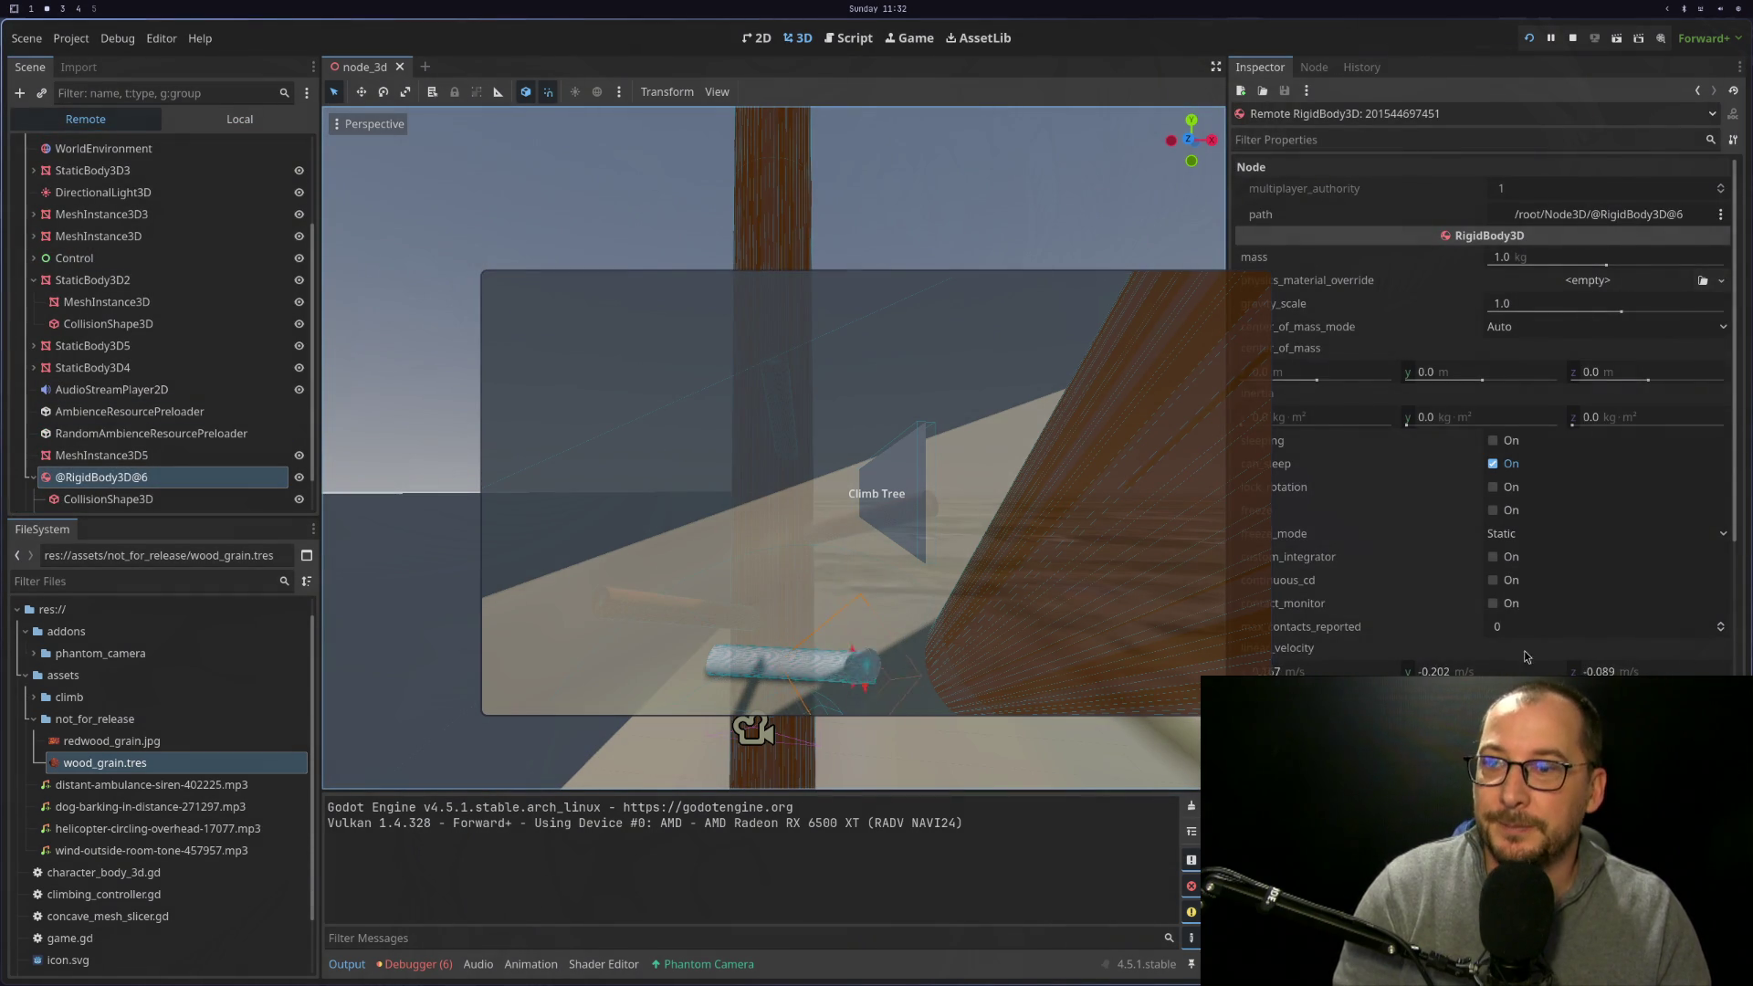
scroll(1525, 655, "down", 5)
scroll(1484, 411, "up", 1)
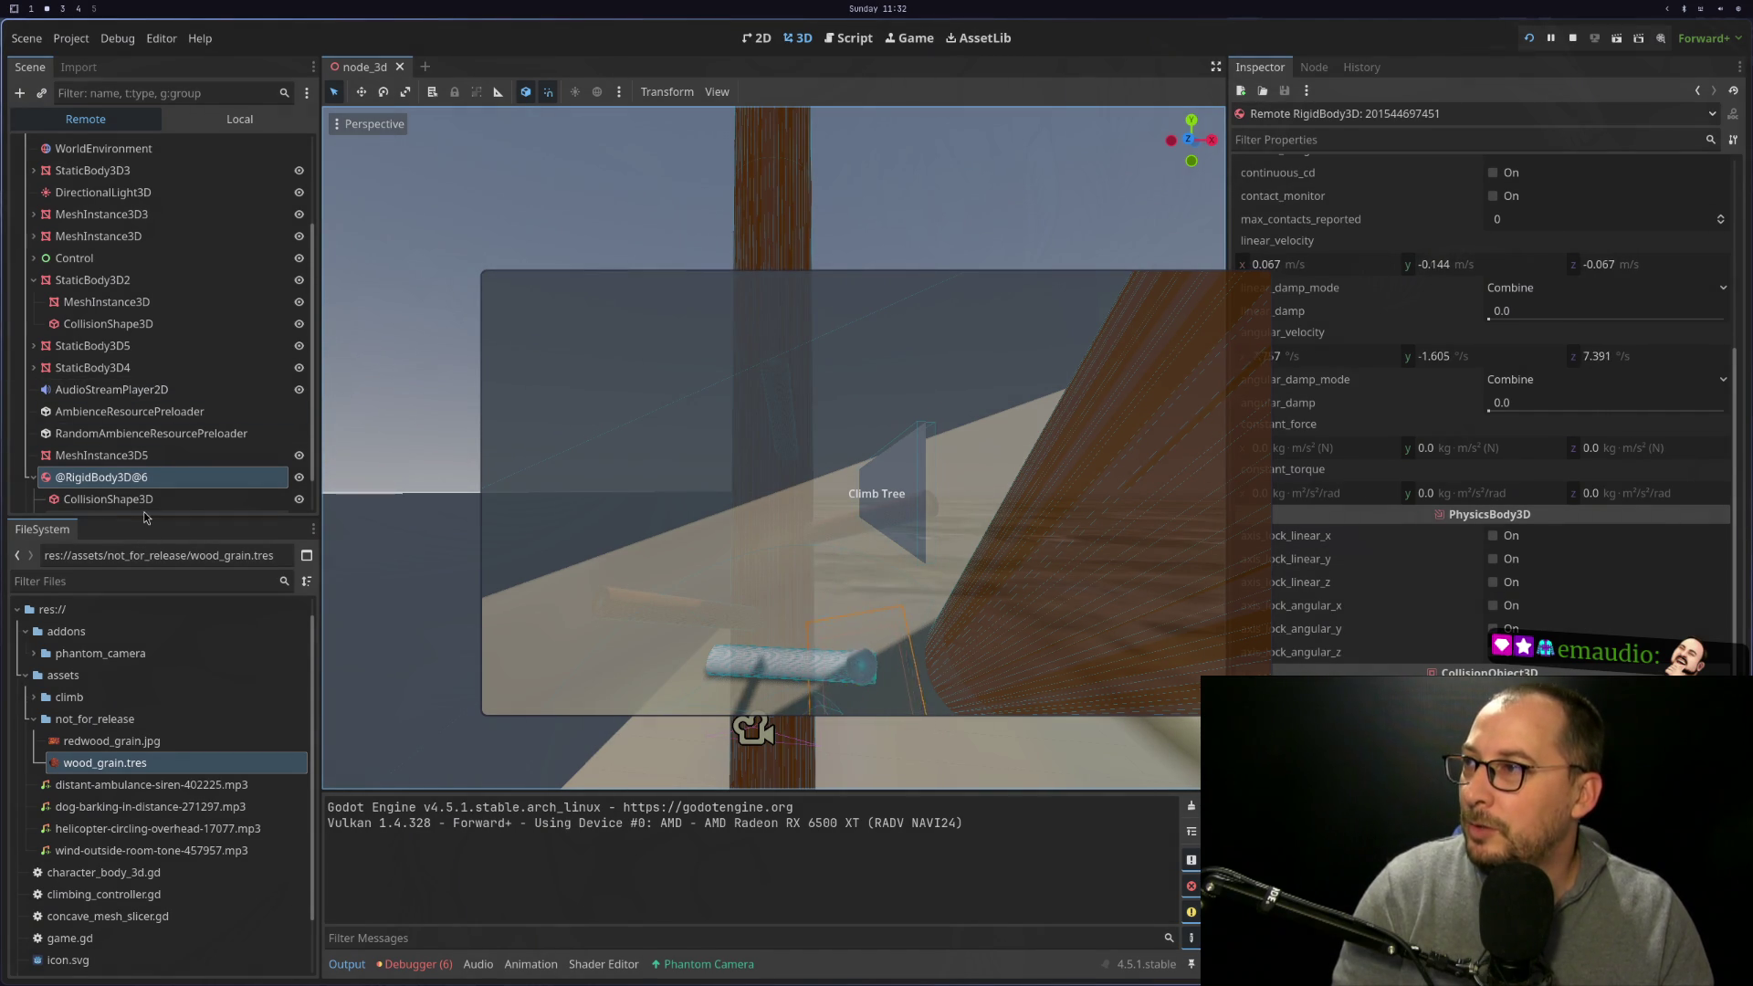
scroll(137, 502, "down", 2)
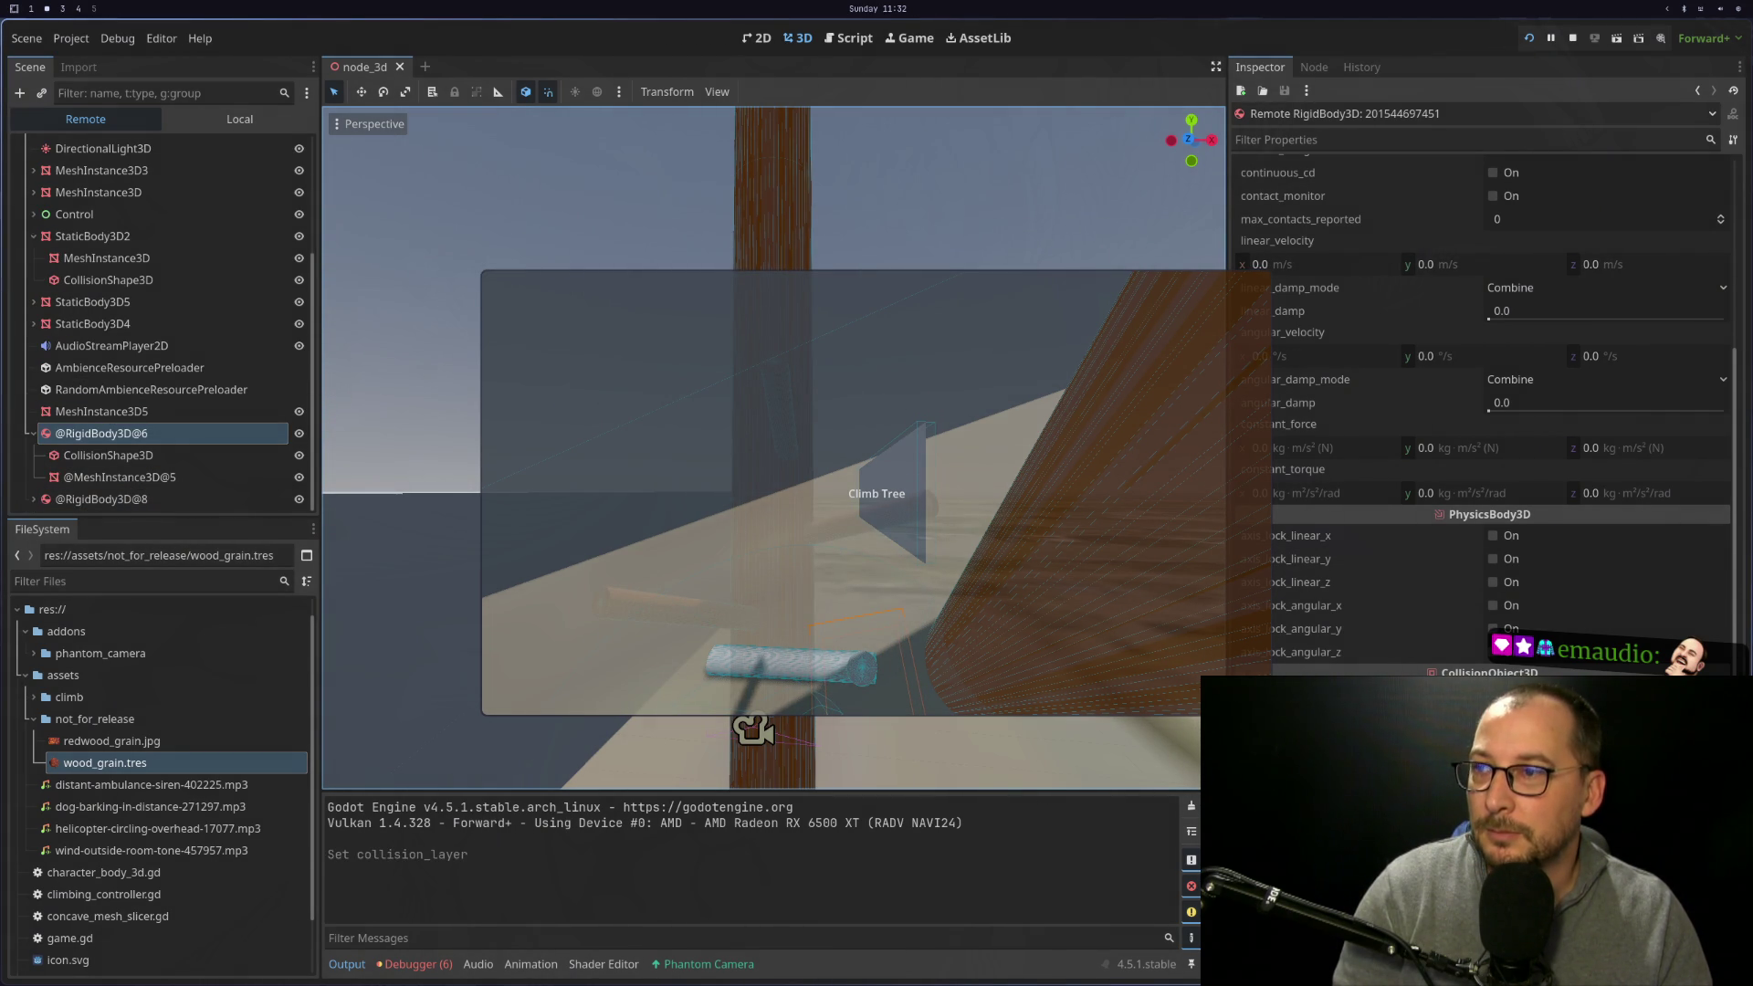
left_click(101, 498)
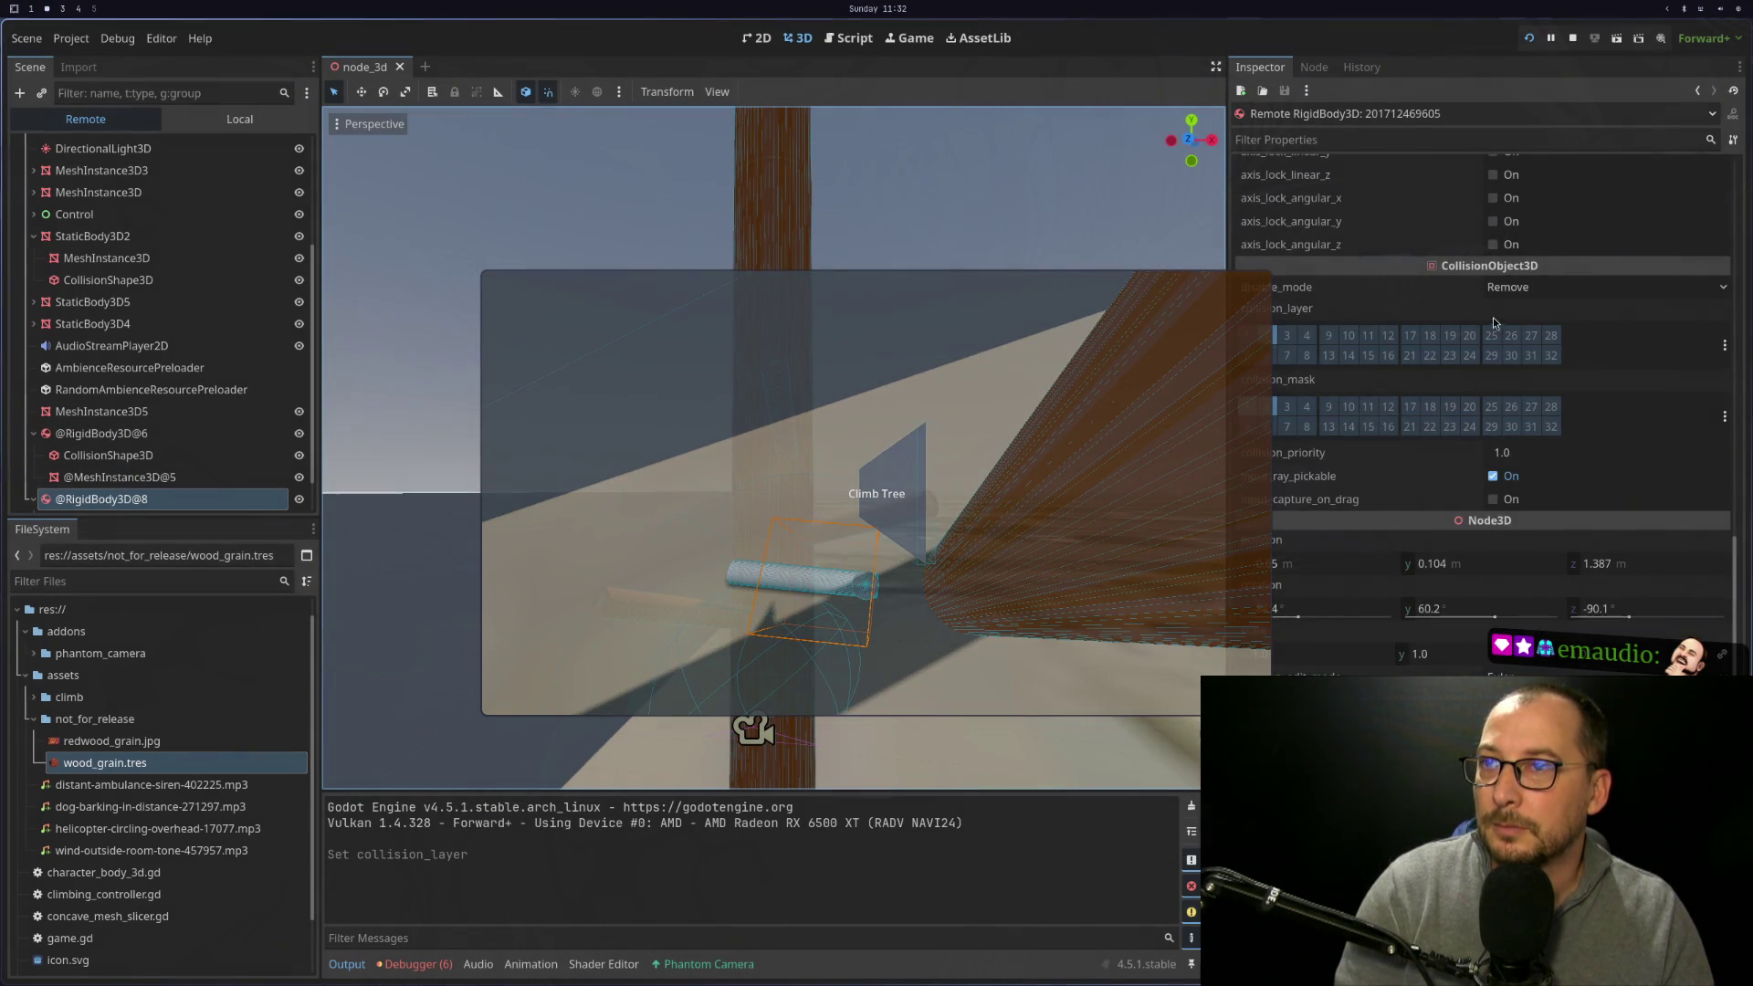
scroll(1494, 322, "up", 10)
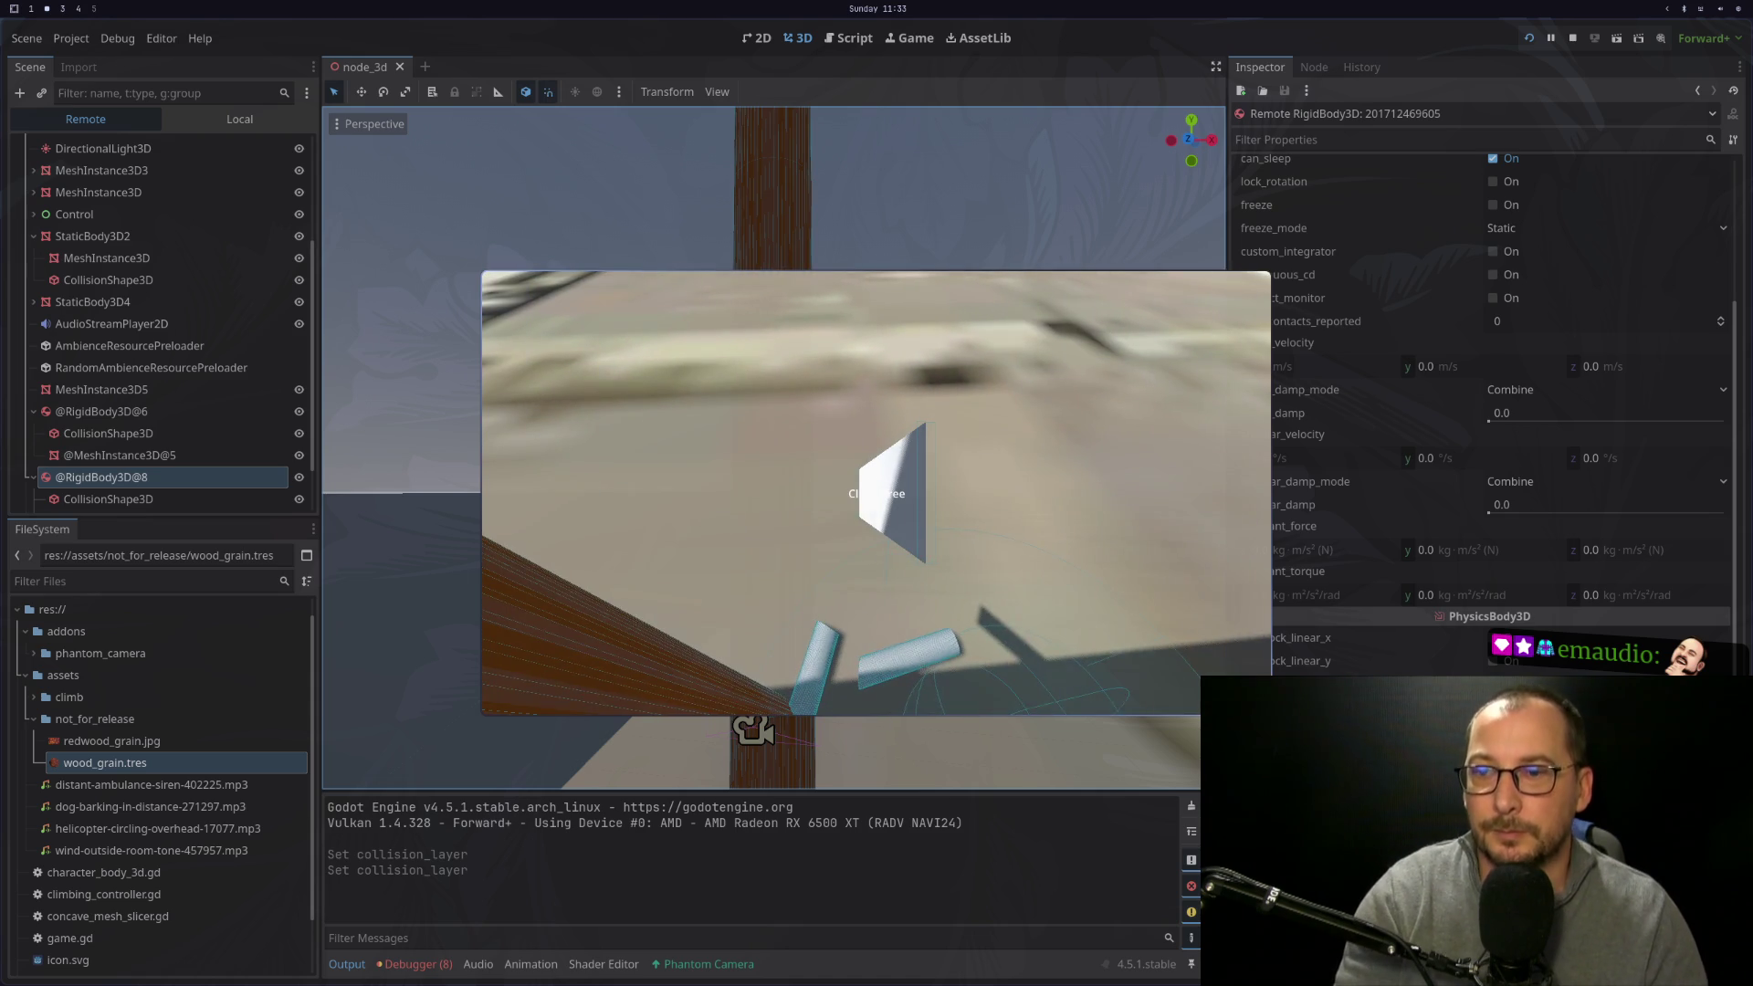
Close the running game and relaunch it for another branch-cutting test
key("Escape")
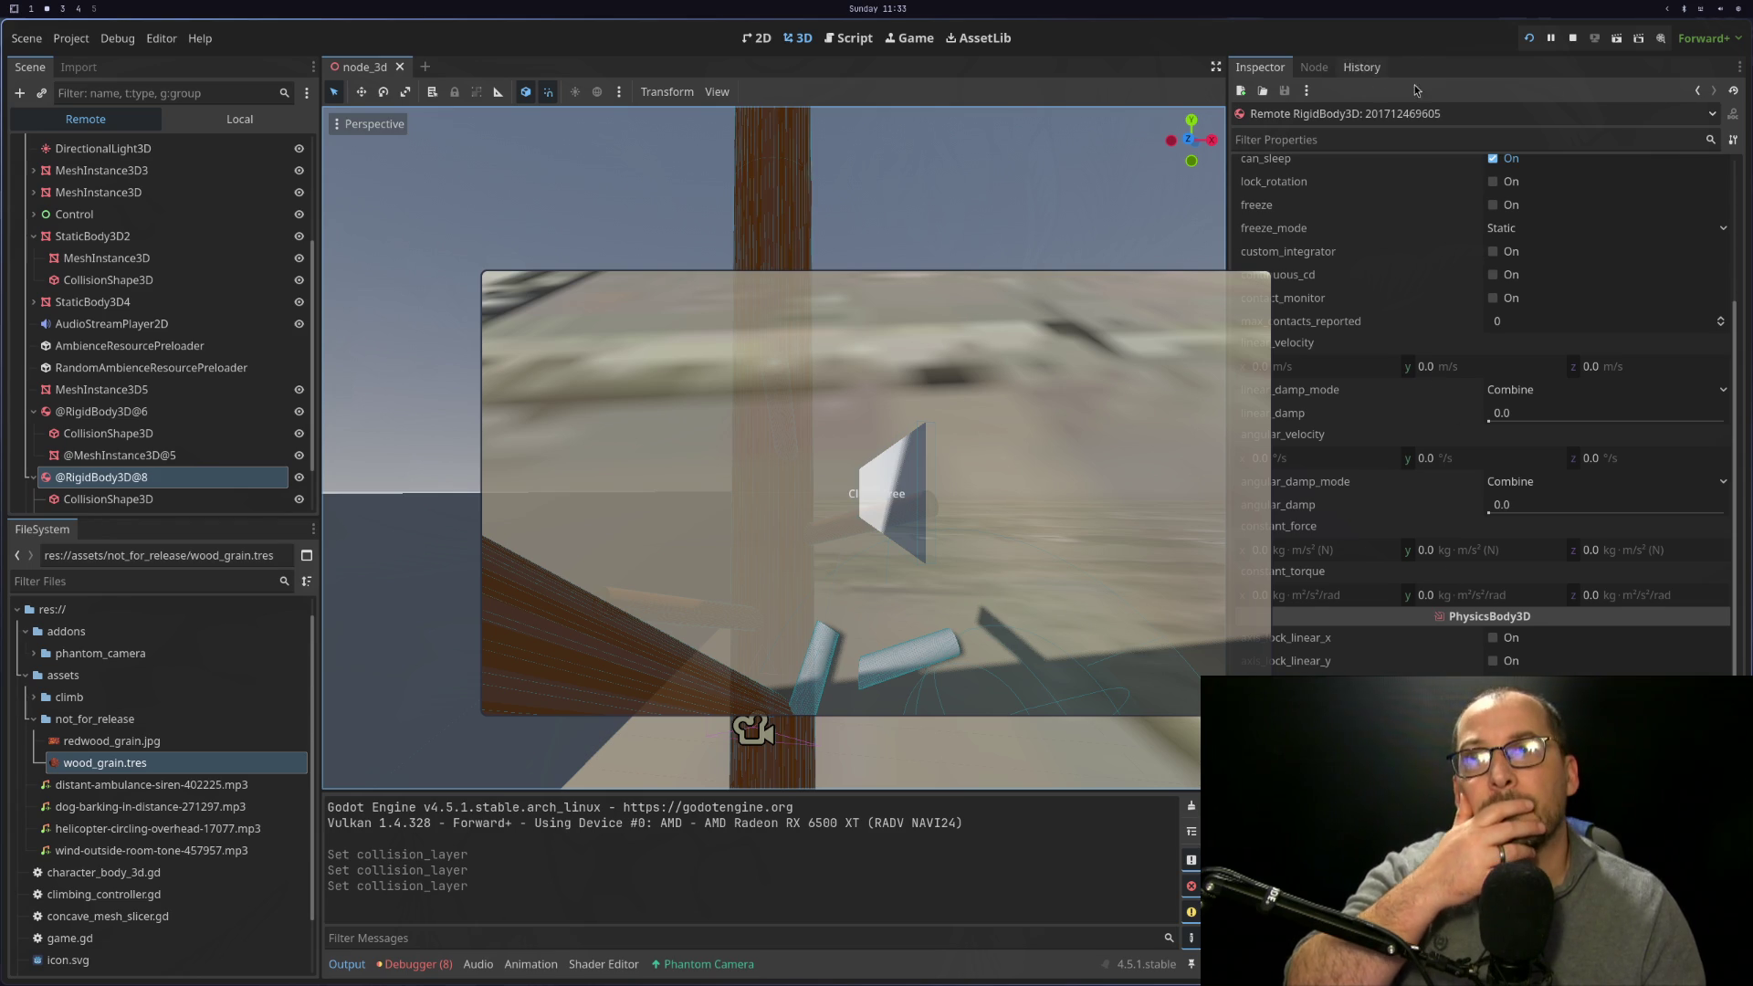
left_click(1570, 37)
left_click(1530, 40)
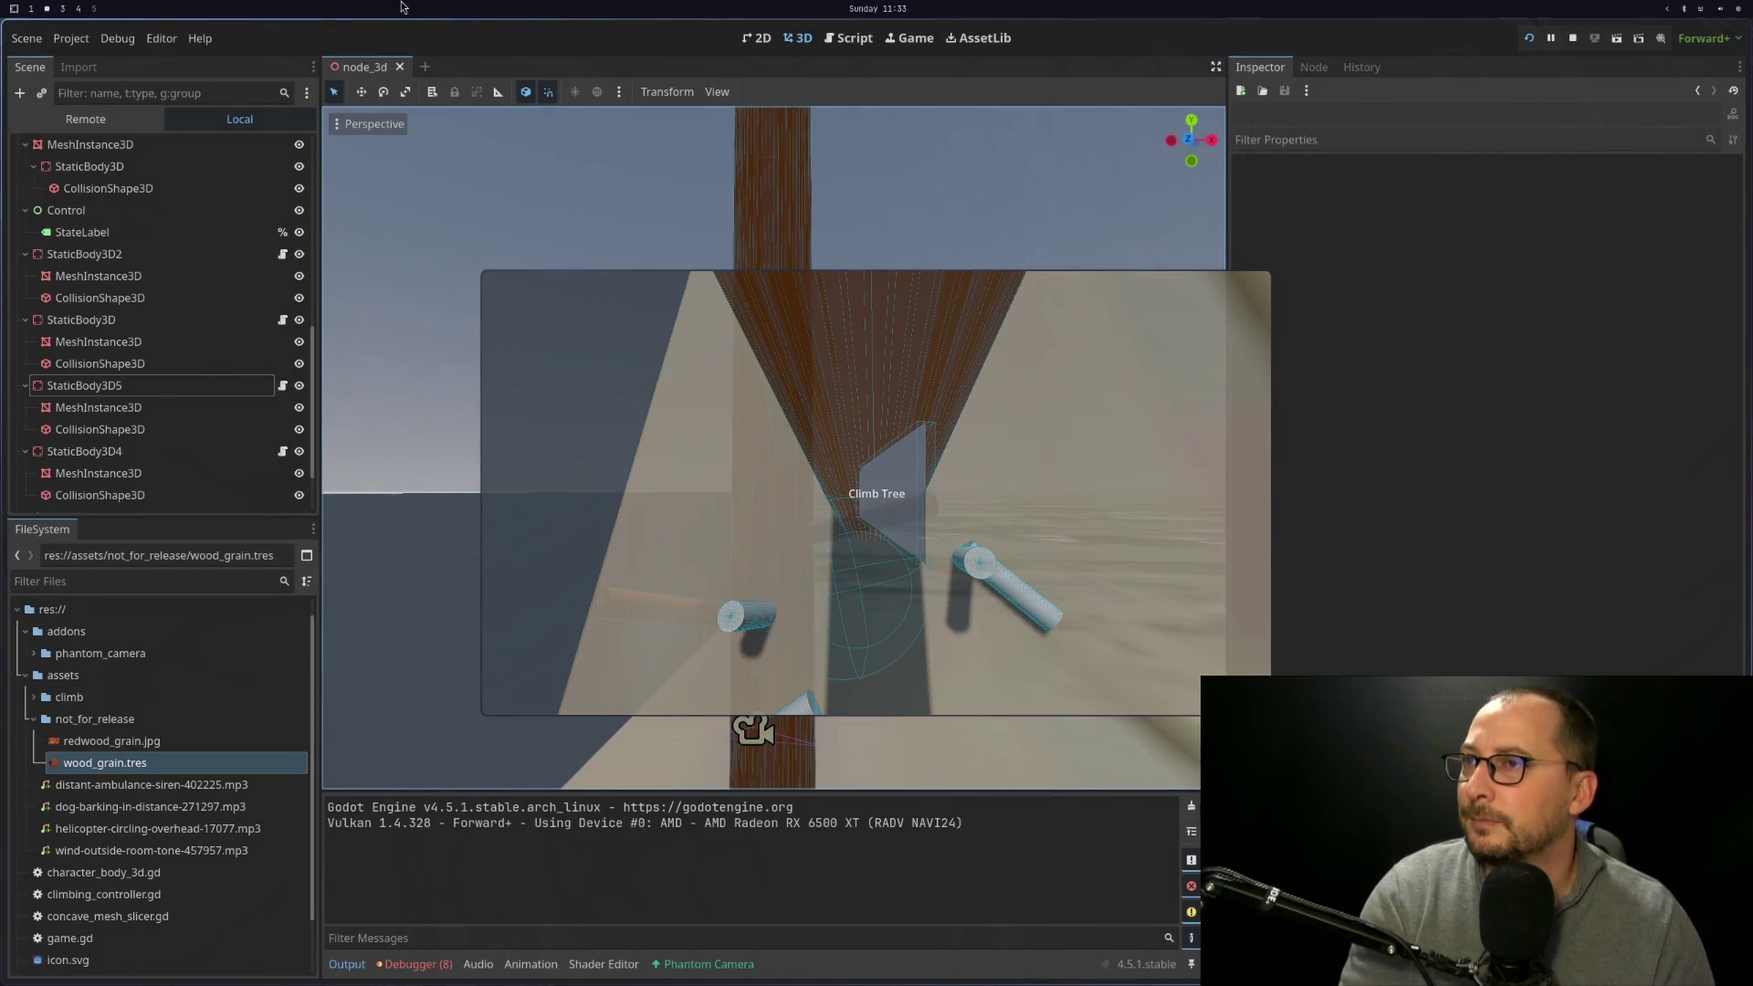
left_click(85, 118)
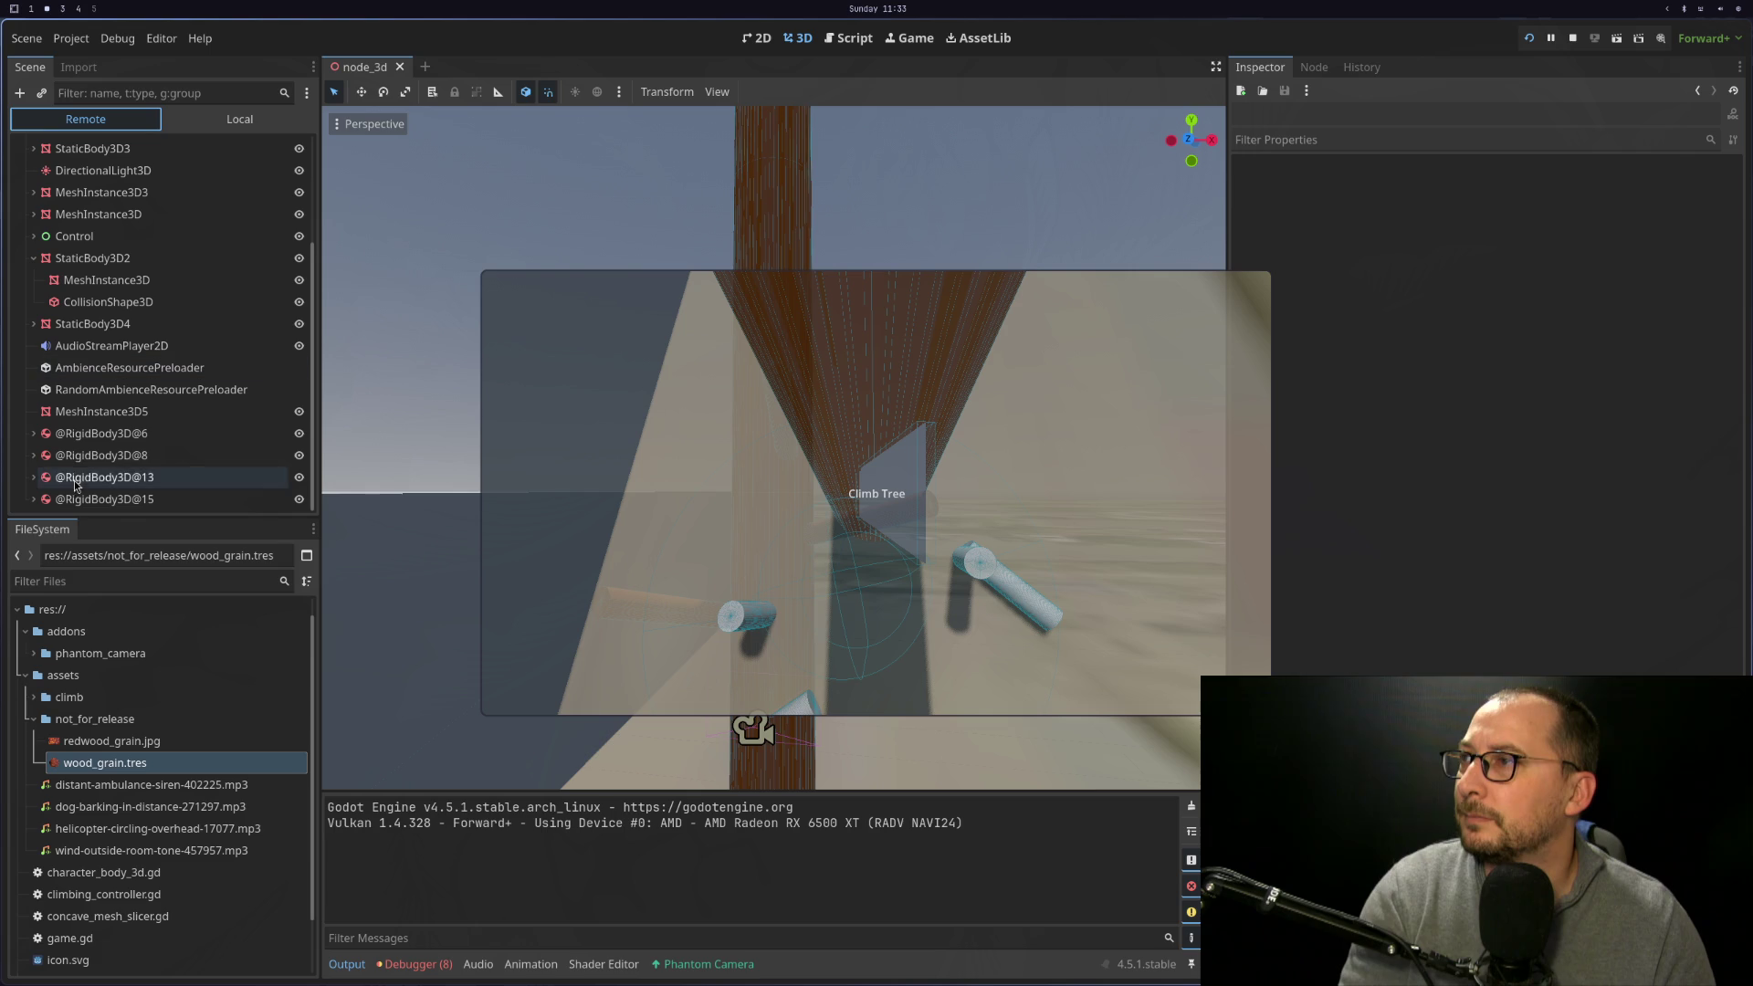
left_click(84, 484)
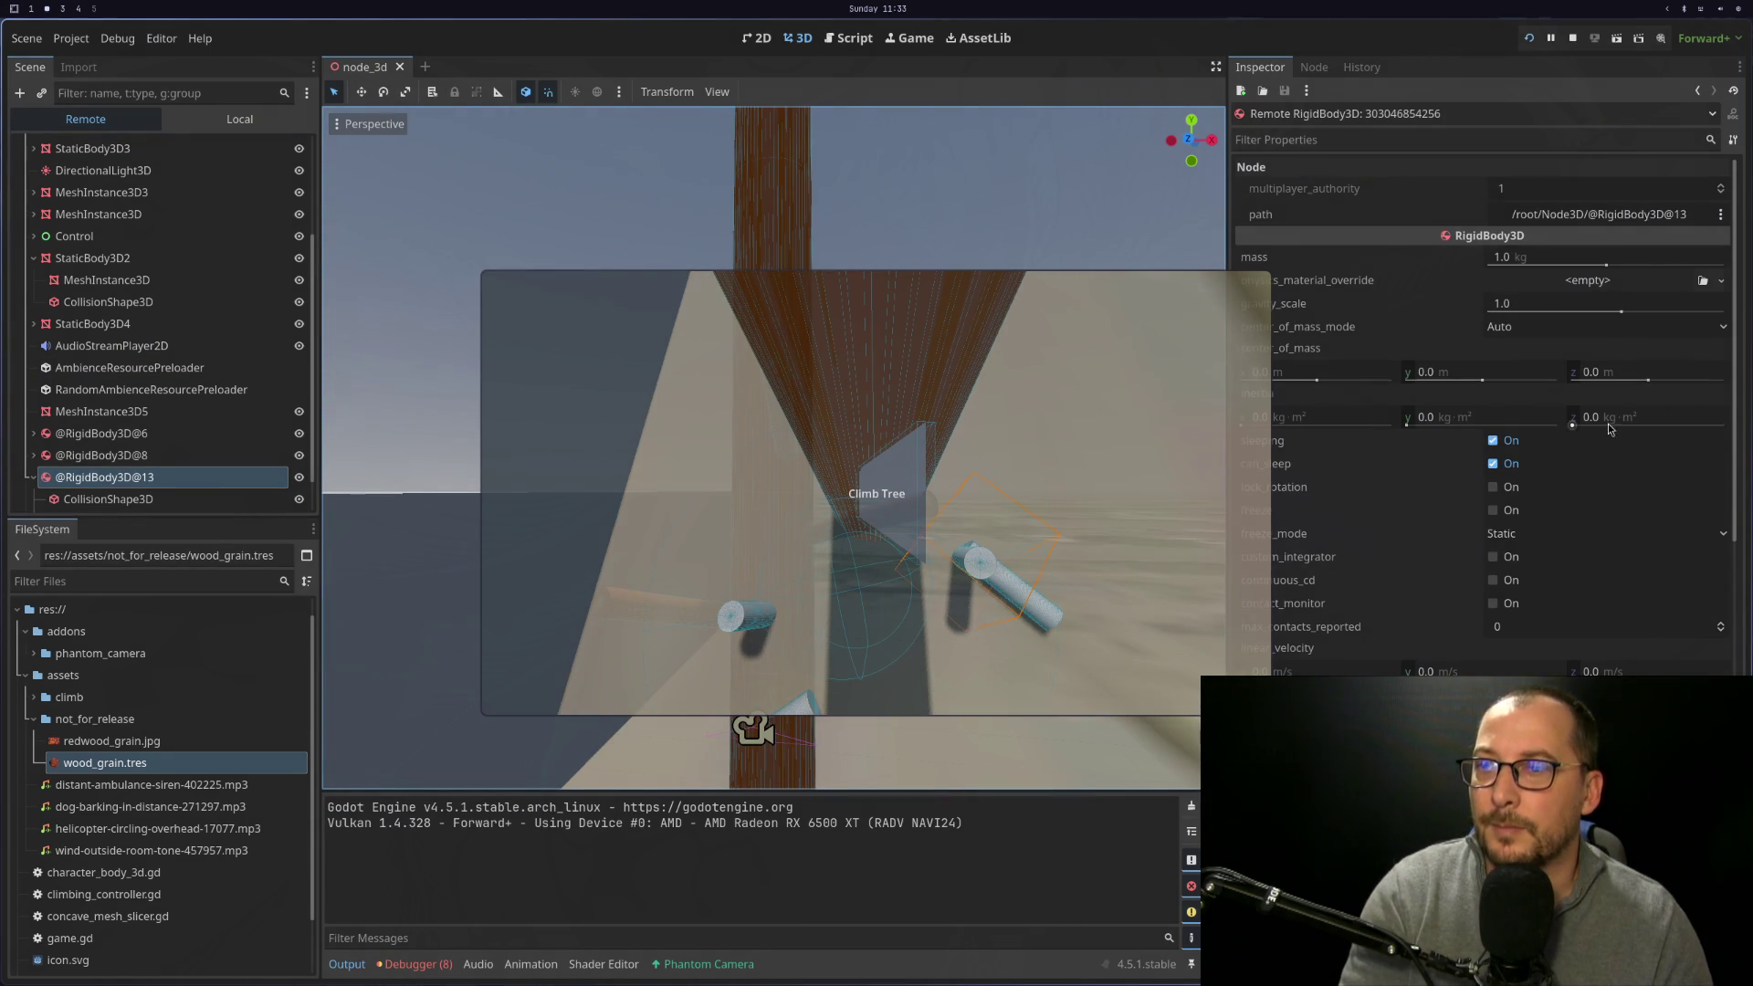
scroll(1560, 442, "down", 5)
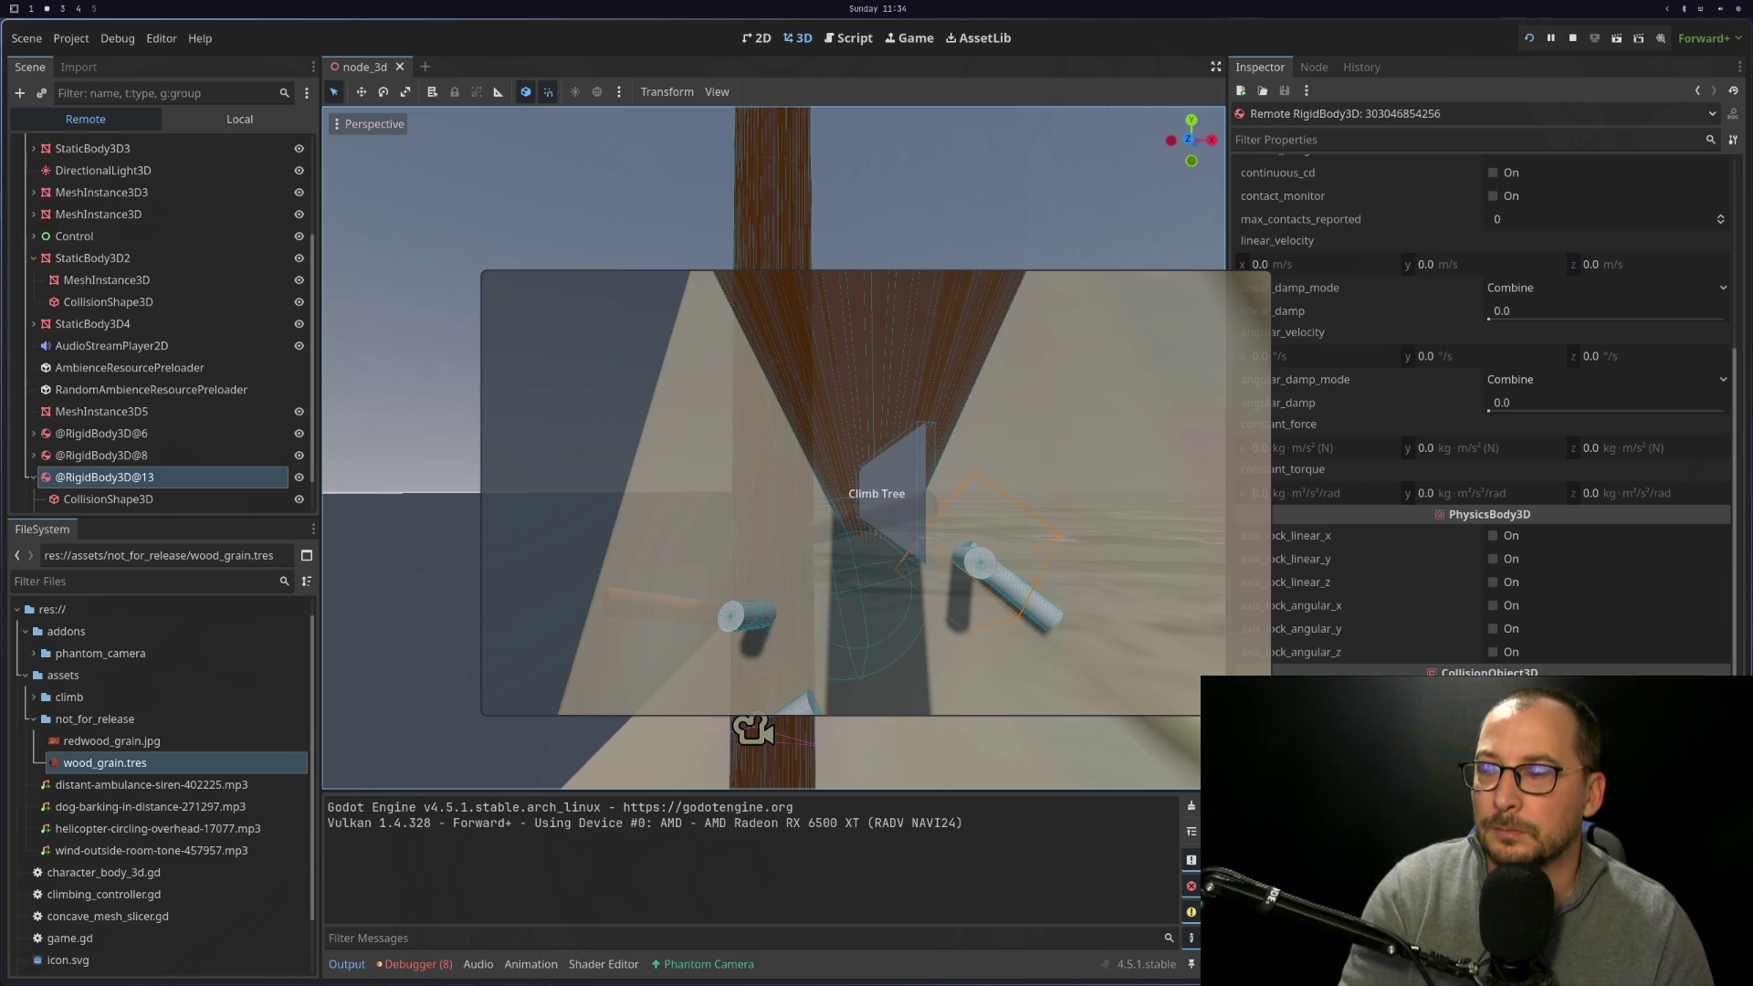
scroll(1422, 484, "up", 5)
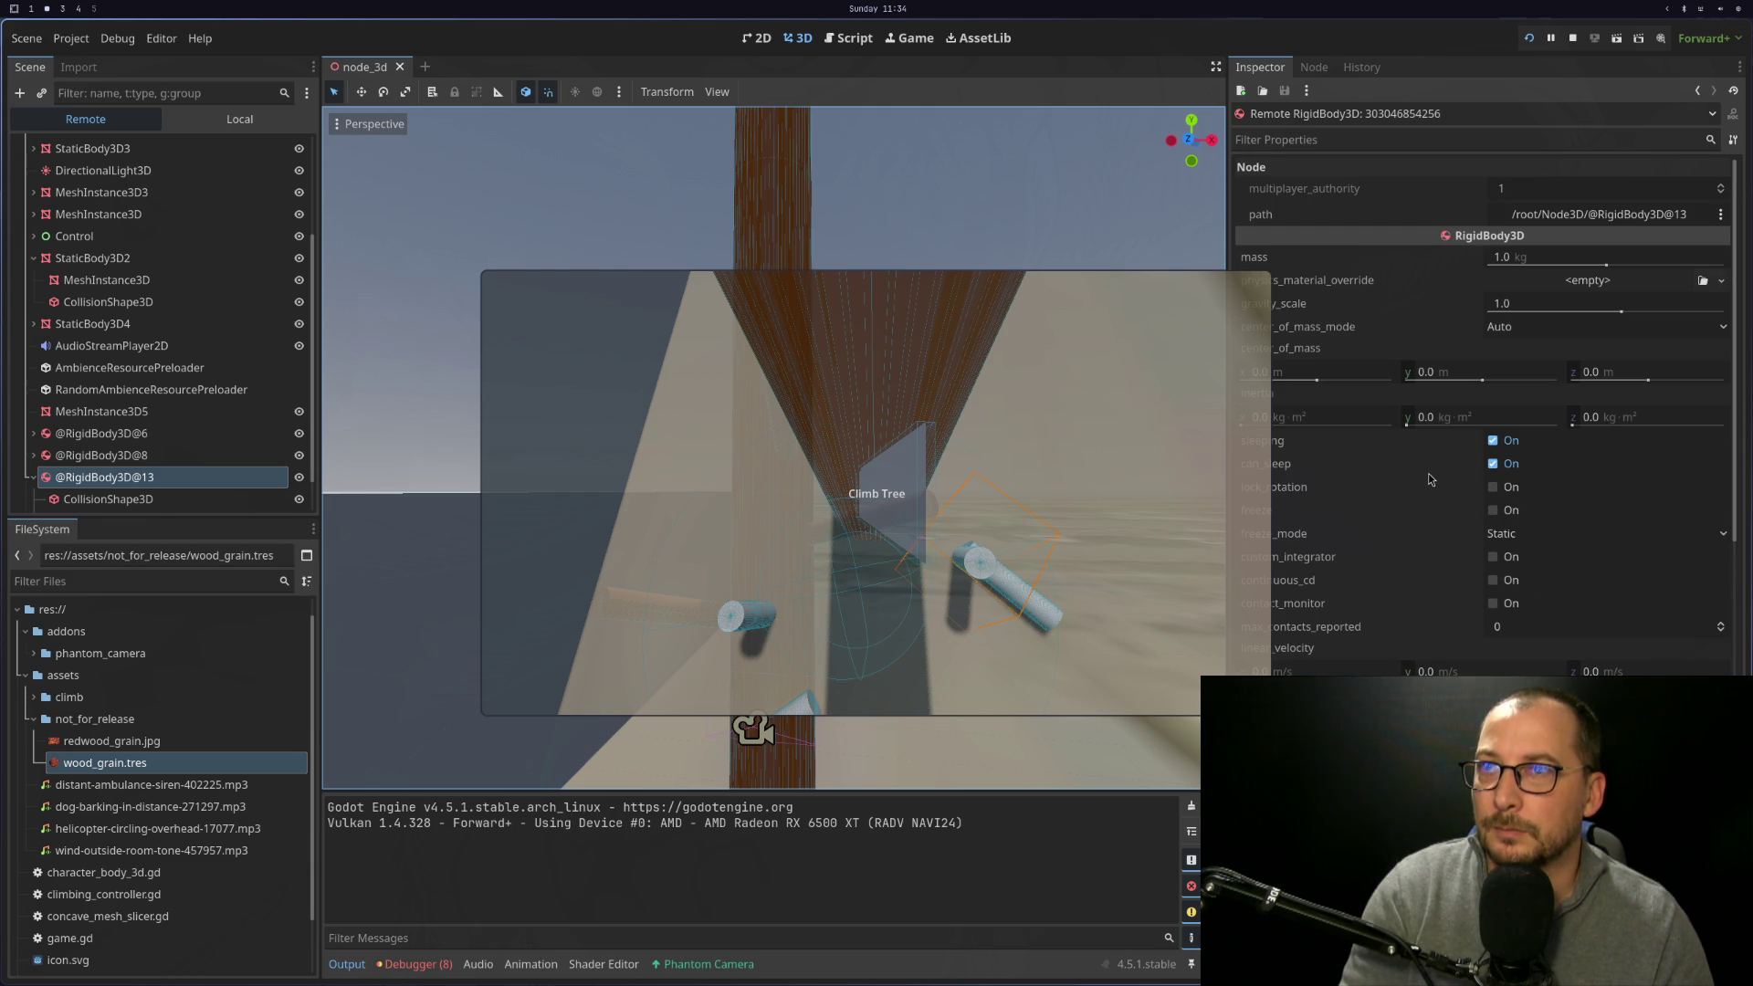
left_click(1572, 38)
Add a RigidBody3D node as a child of the root Node3D
mouse_move(926, 332)
left_mouse_down()
mouse_move(923, 445)
mouse_move(968, 504)
mouse_move(721, 148)
mouse_move(921, 342)
mouse_move(818, 441)
mouse_move(585, 383)
left_mouse_up()
scroll(130, 338, "up", 10)
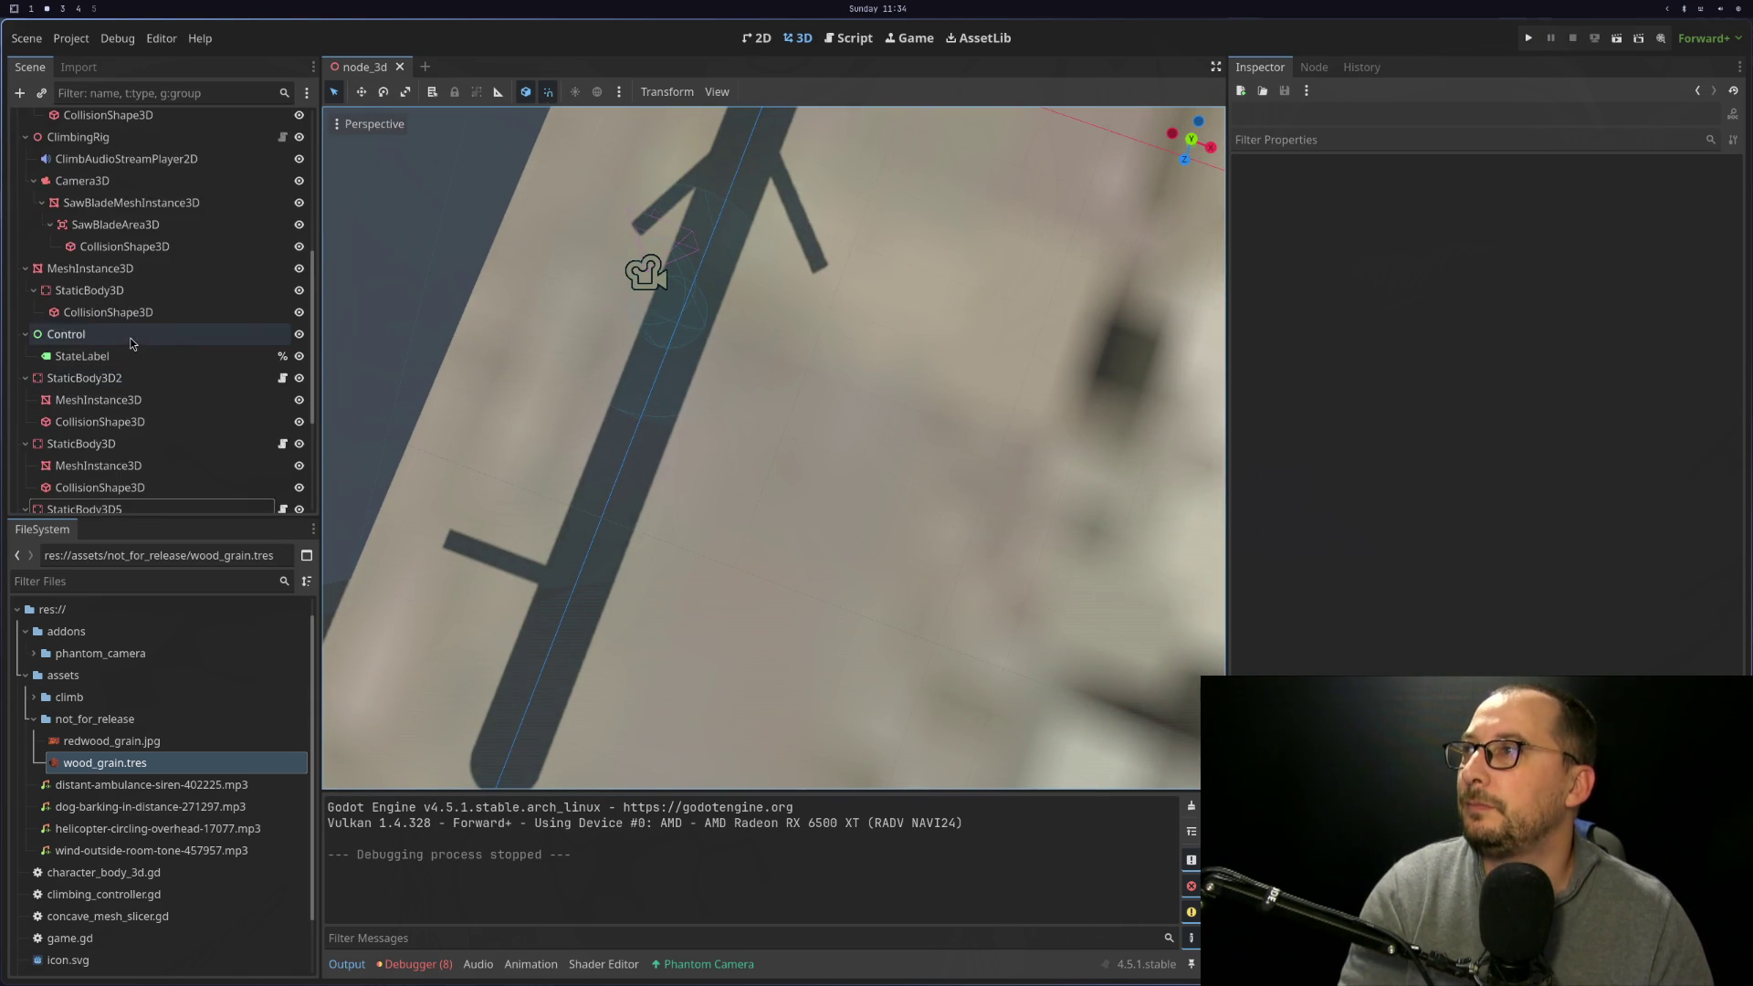
right_click(96, 120)
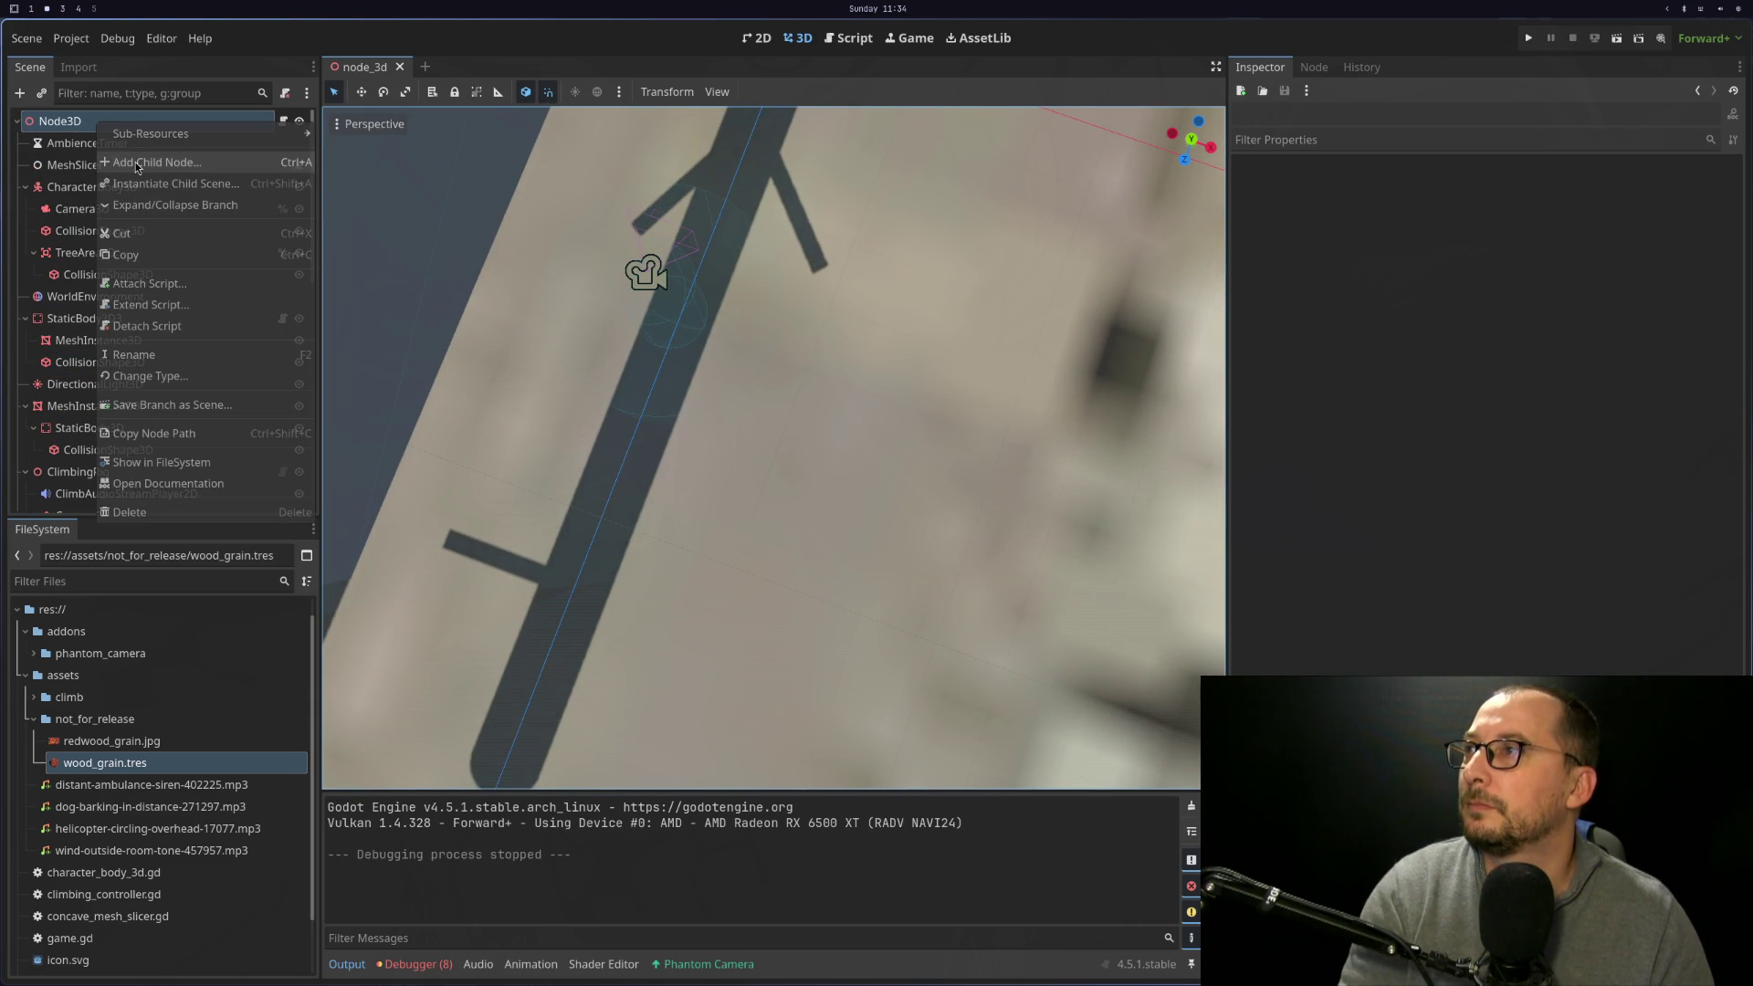
left_click(137, 279)
type("re")
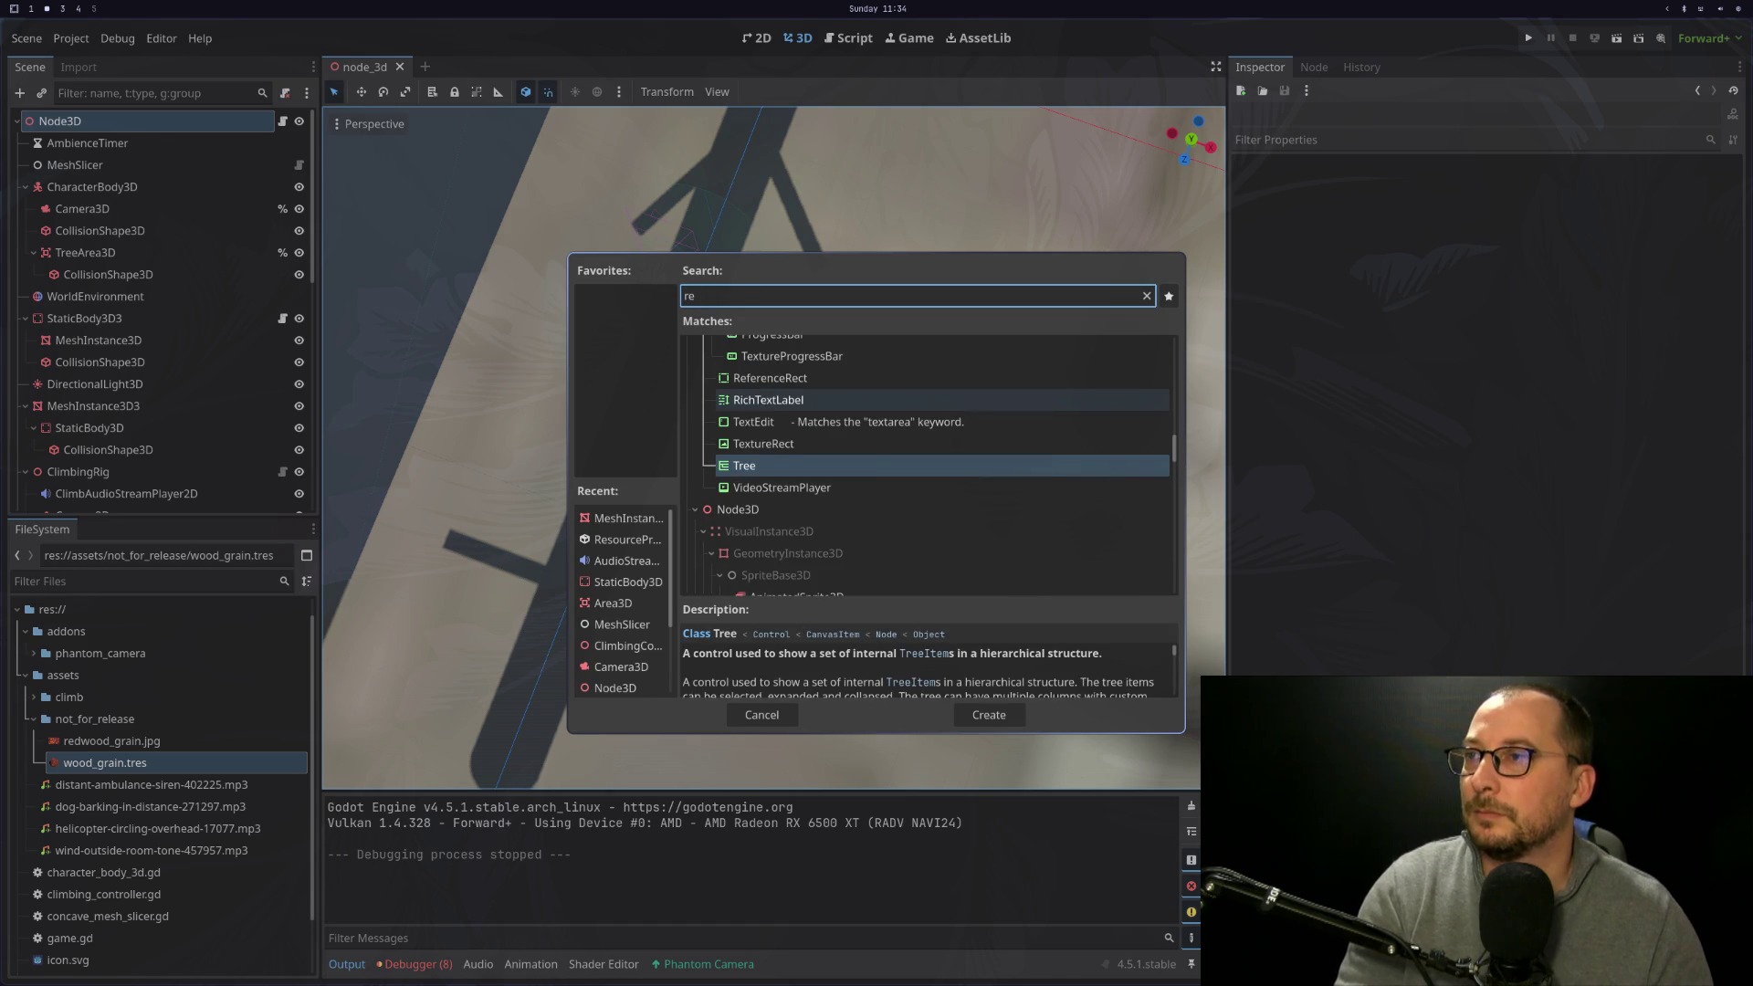
key("BackSpace")
type("ig")
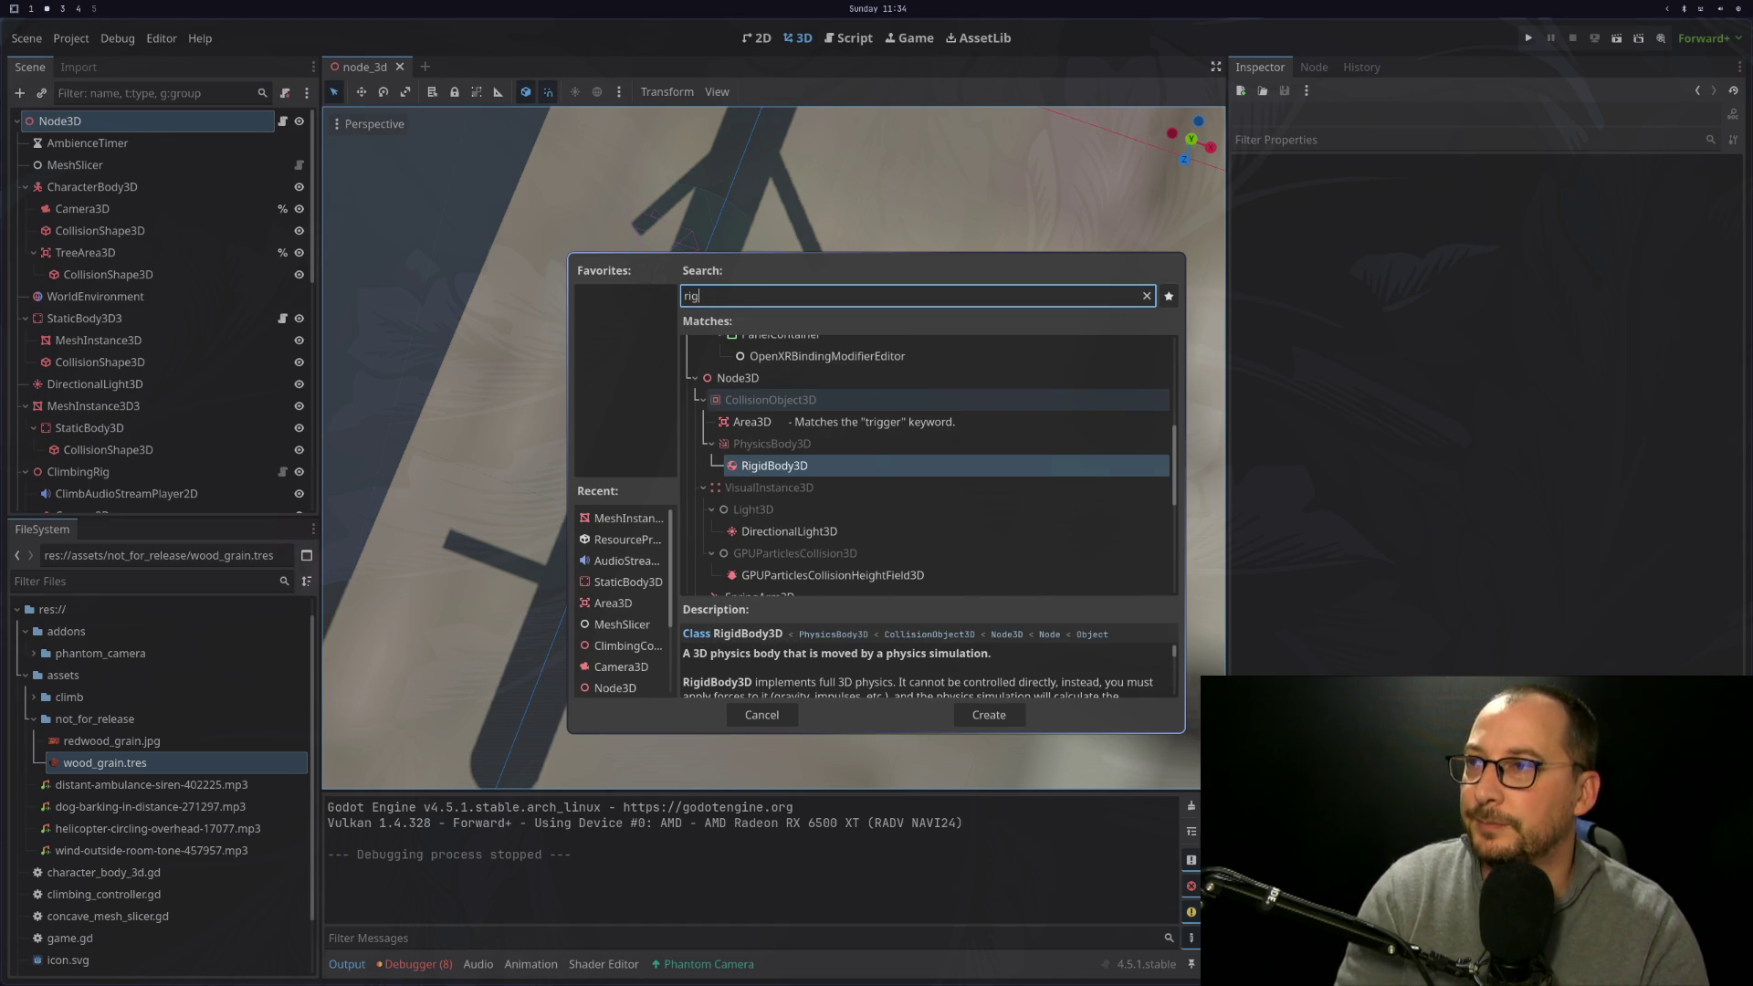
key("Return")
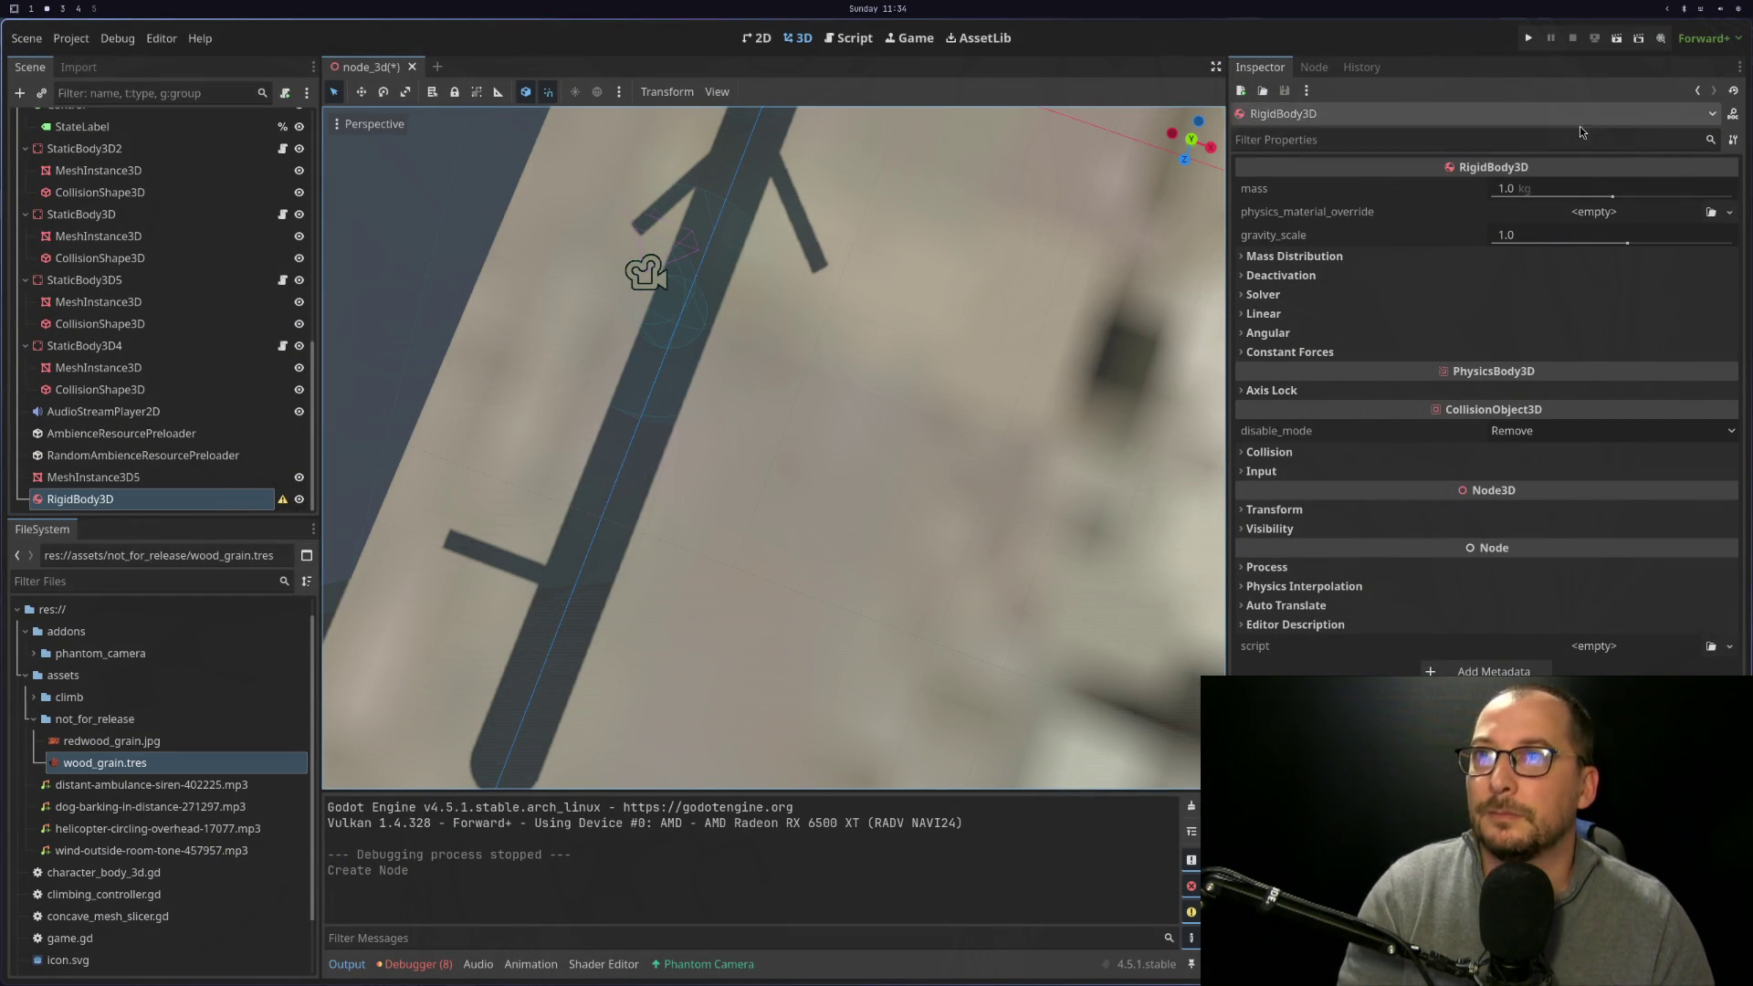
Add a CollisionShape3D child under the new RigidBody3D
right_click(185, 507)
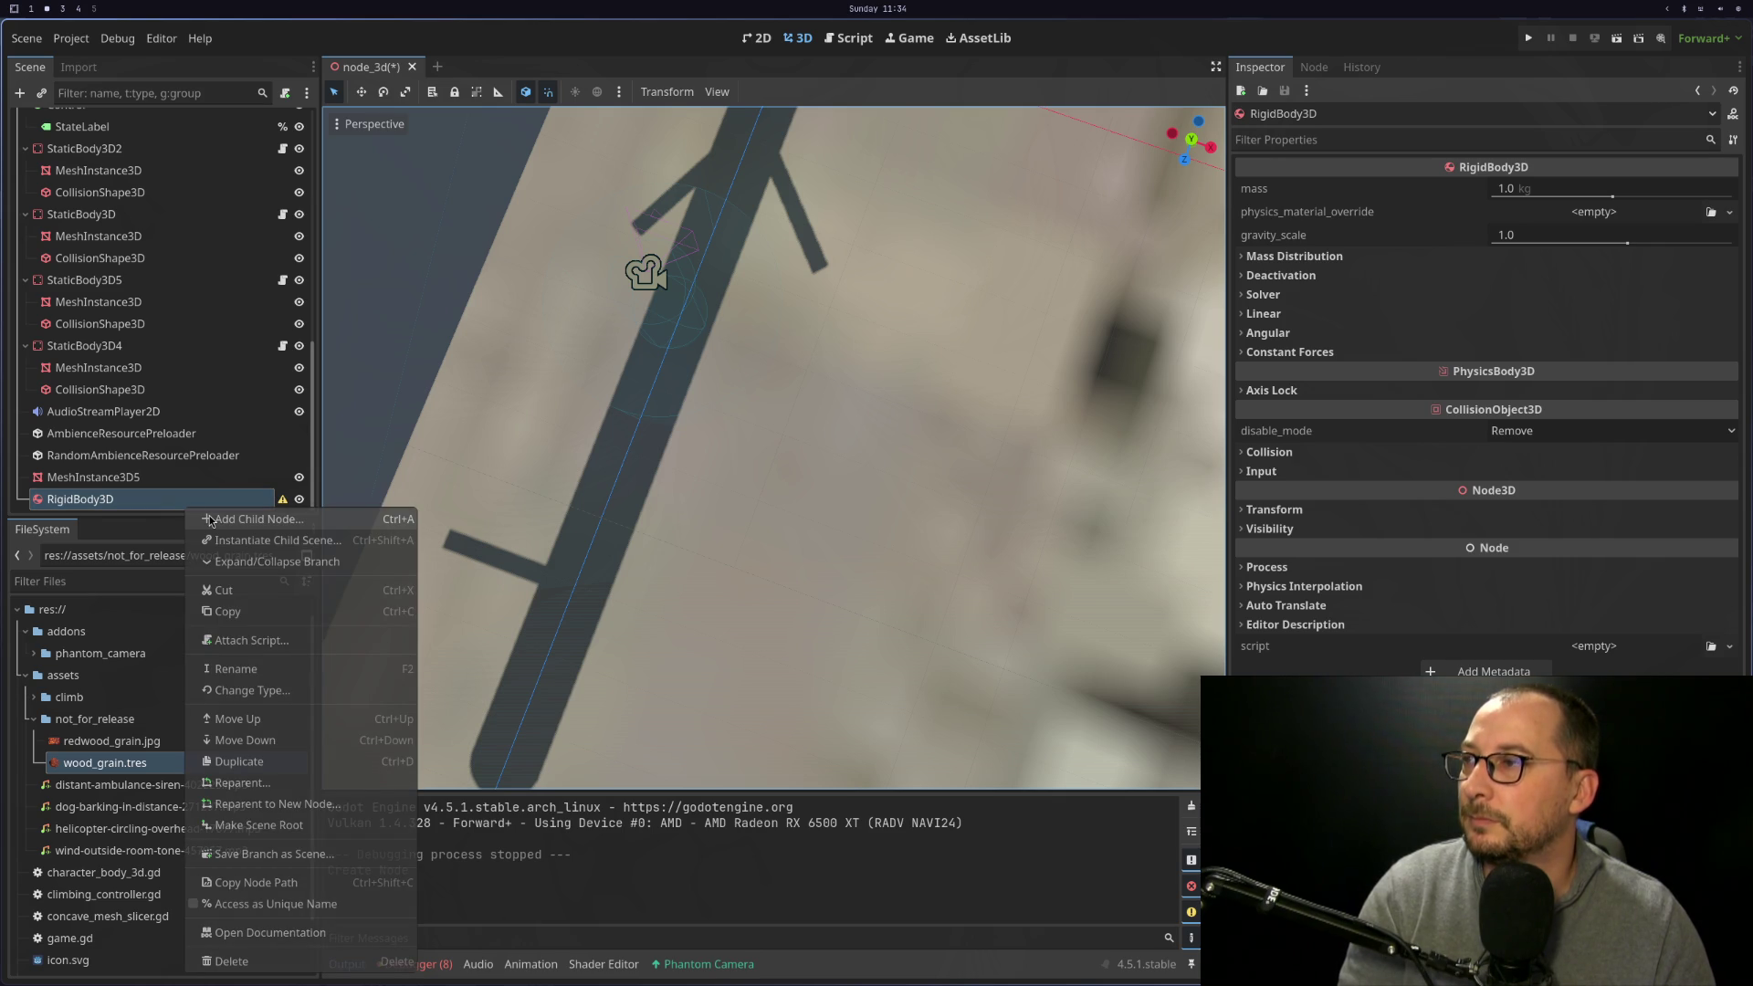
left_click(210, 520)
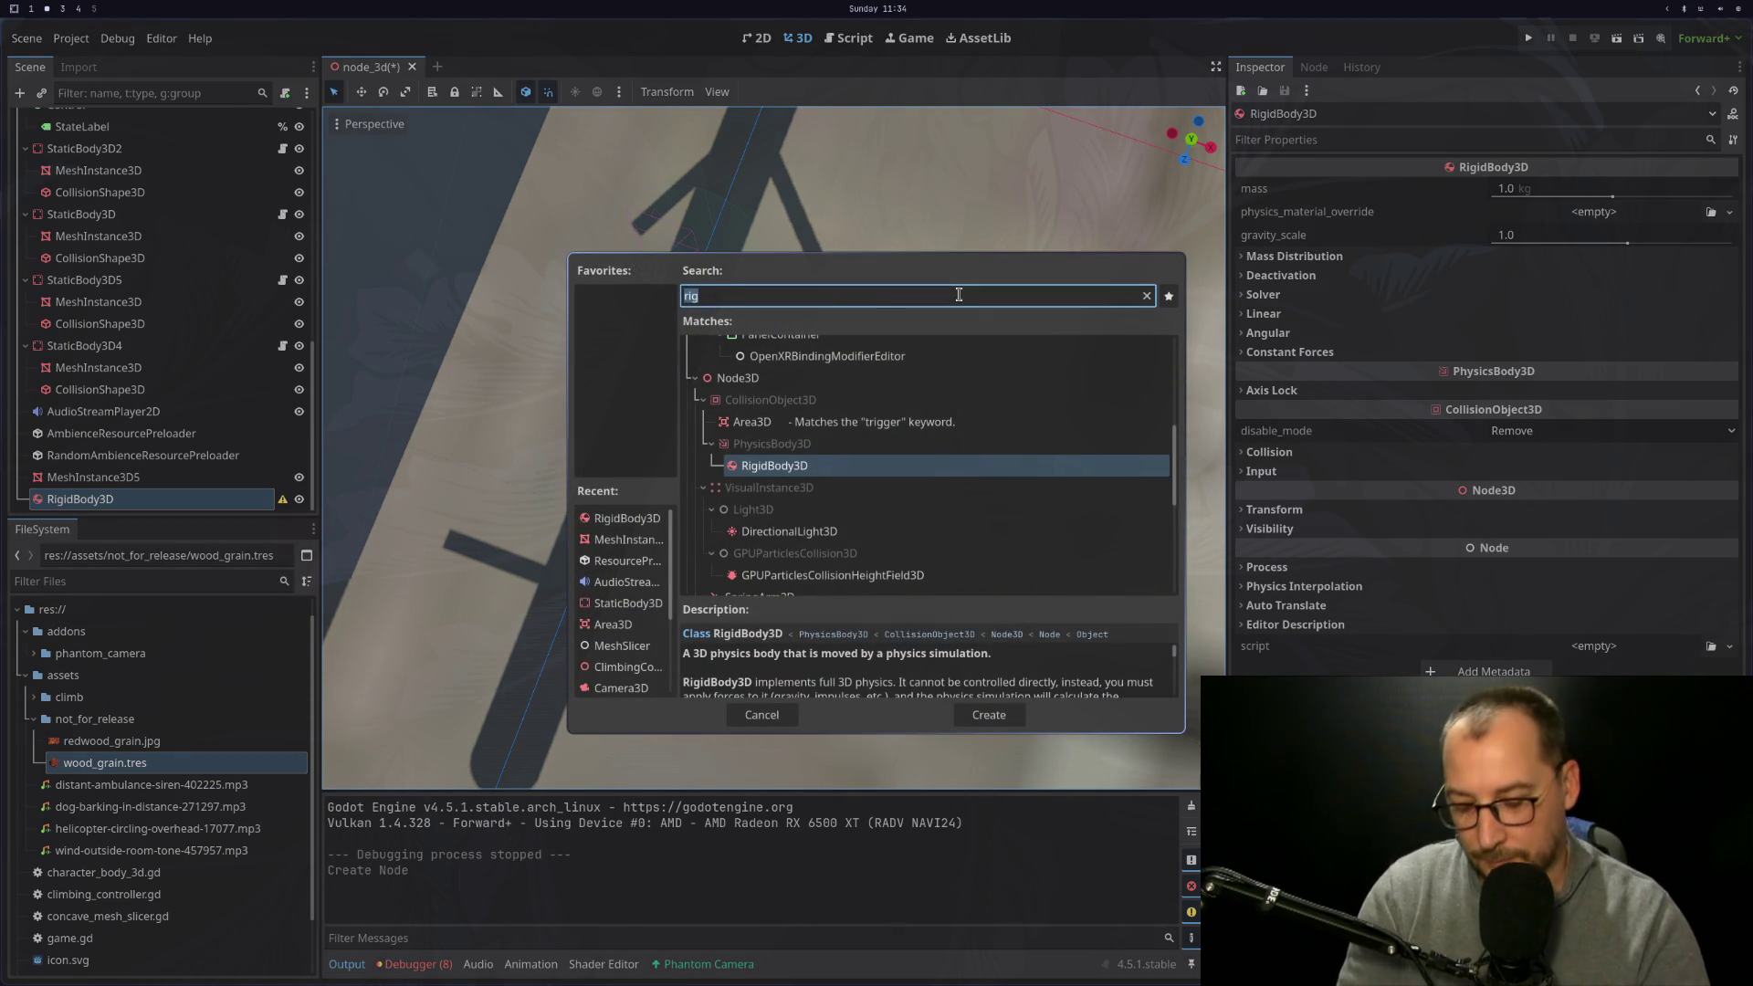
type("phys")
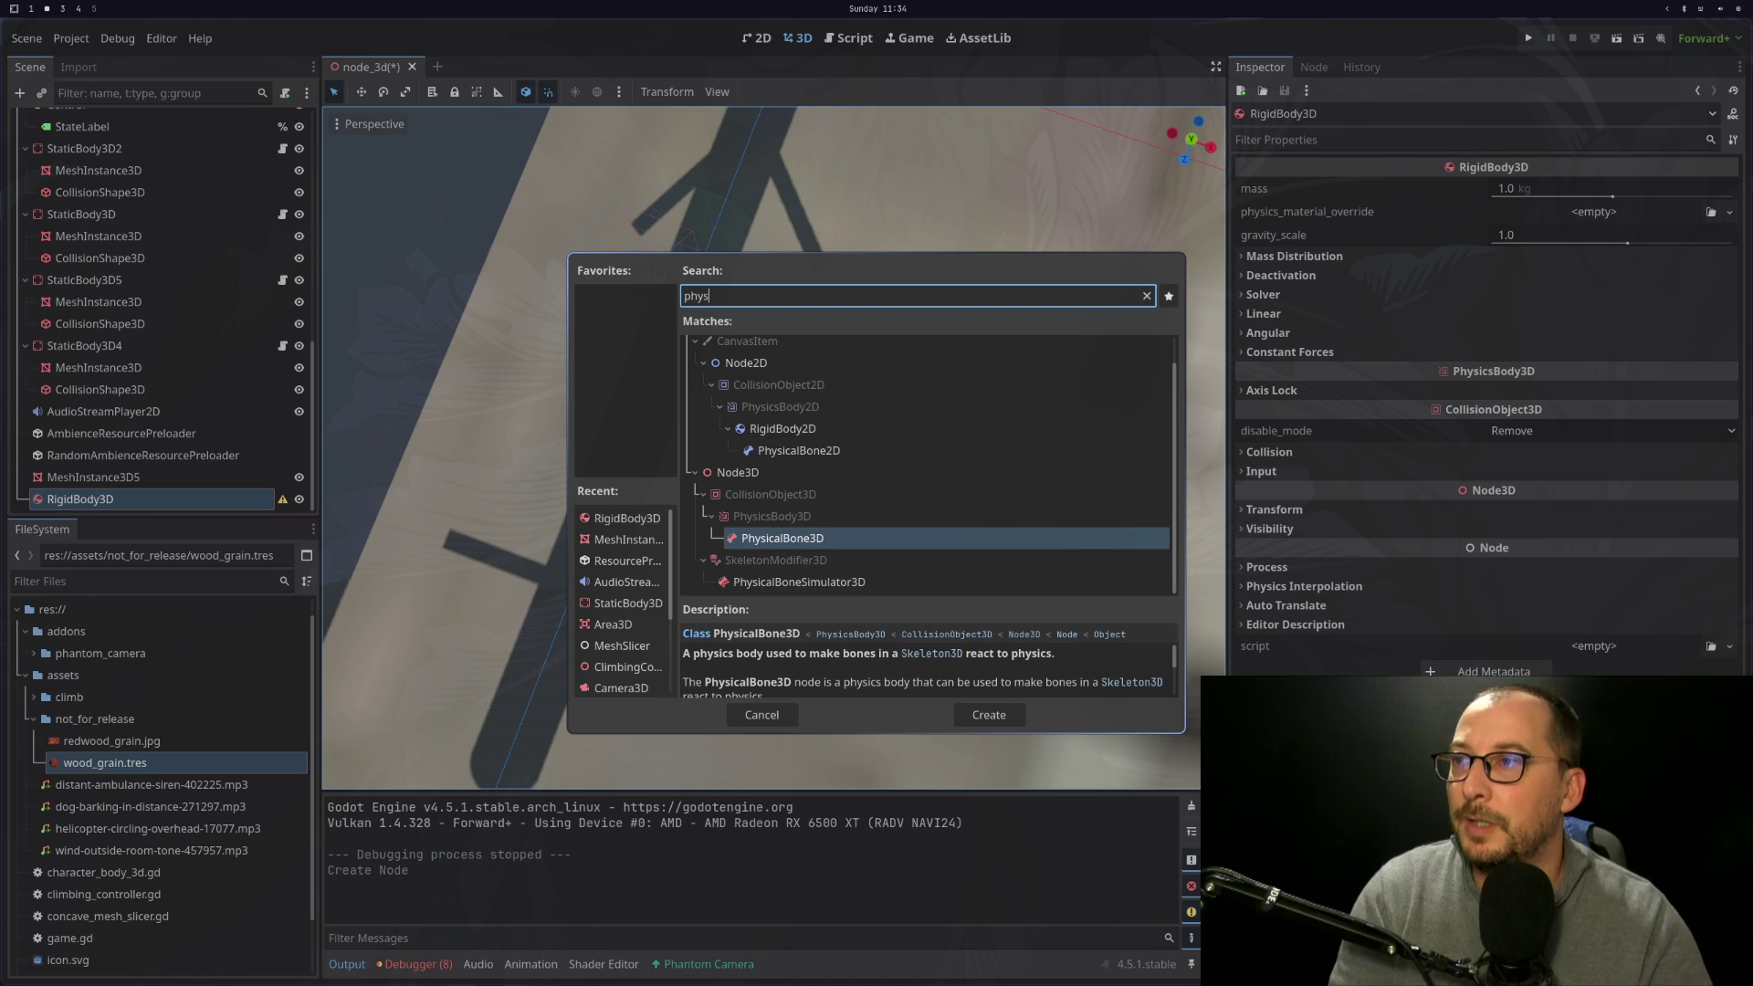
left_click(799, 582)
key("BackSpace")
key("BackSpace")
key("BackSpace")
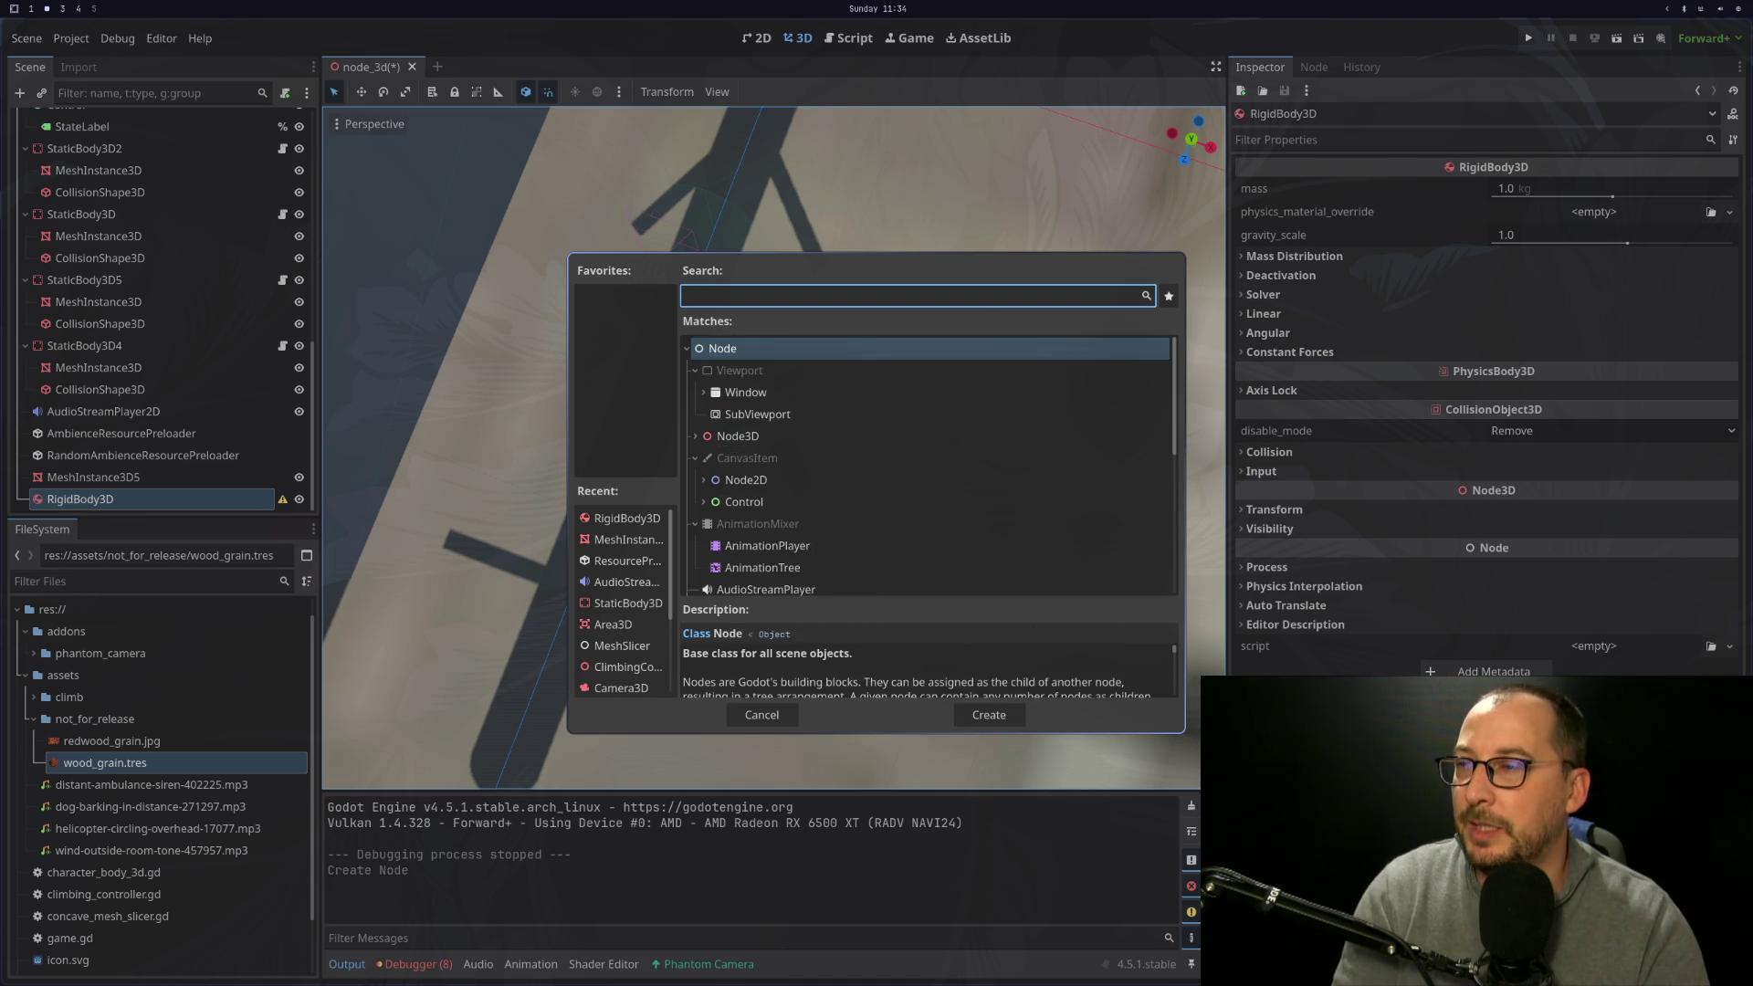
type("coli")
key("BackSpace")
type("li")
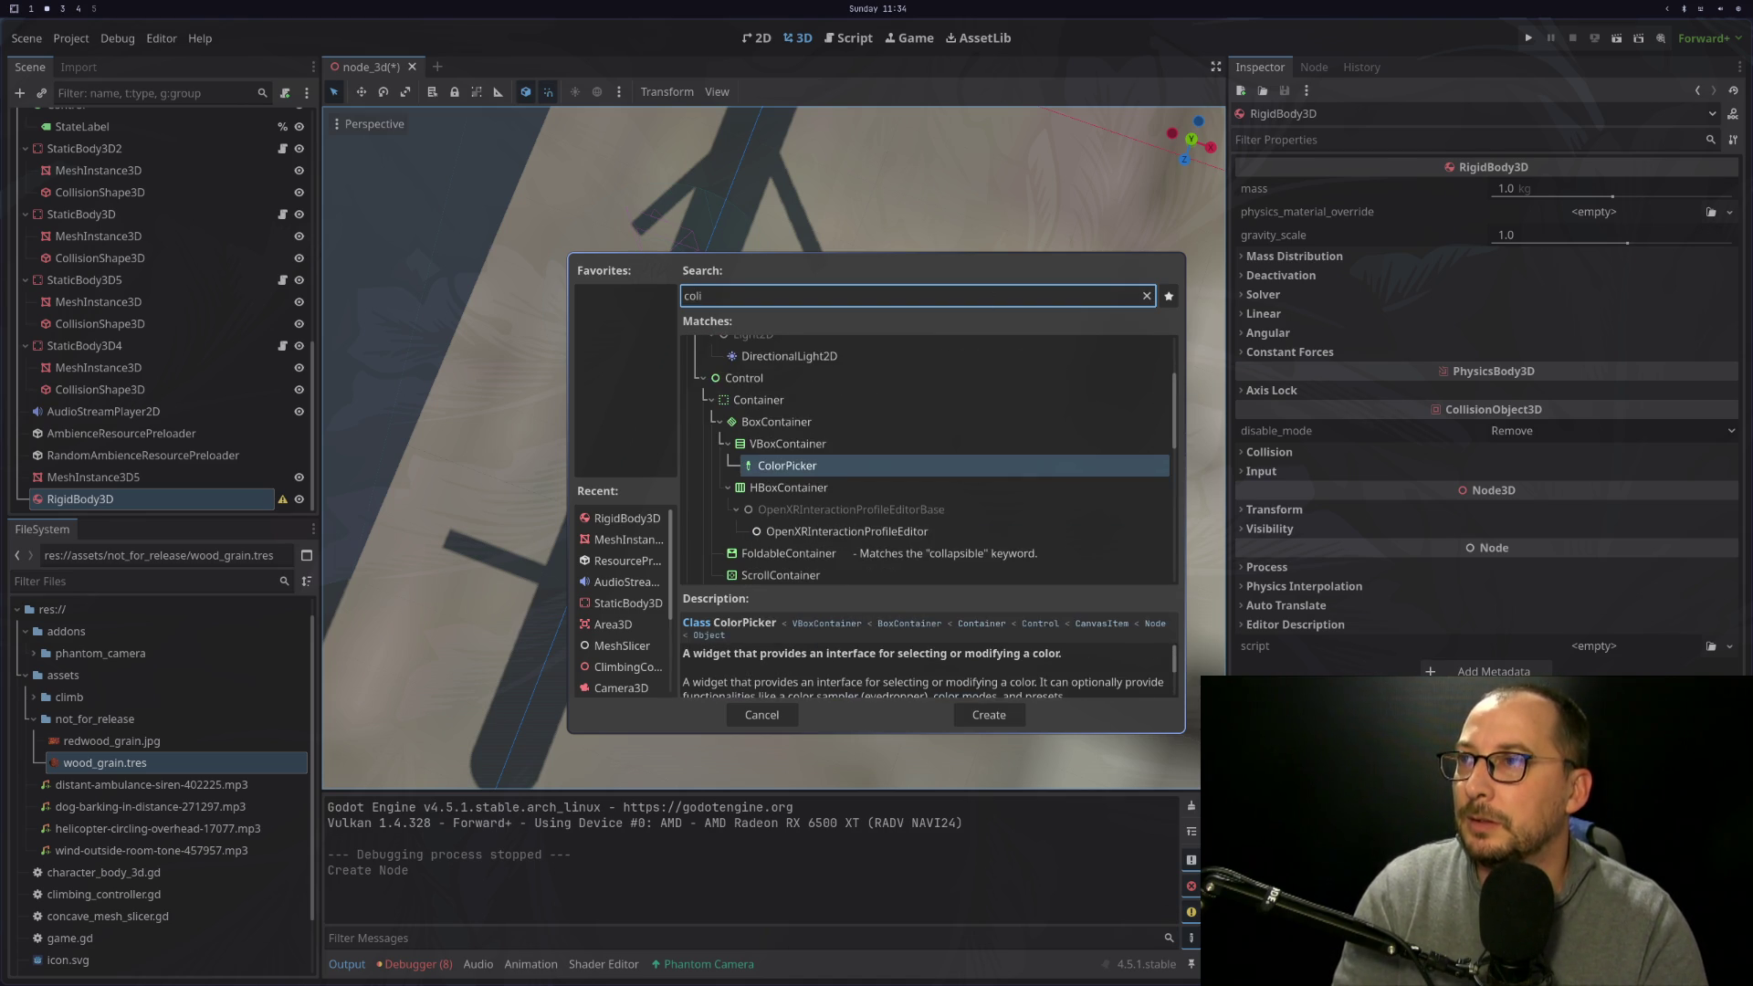
type("sion")
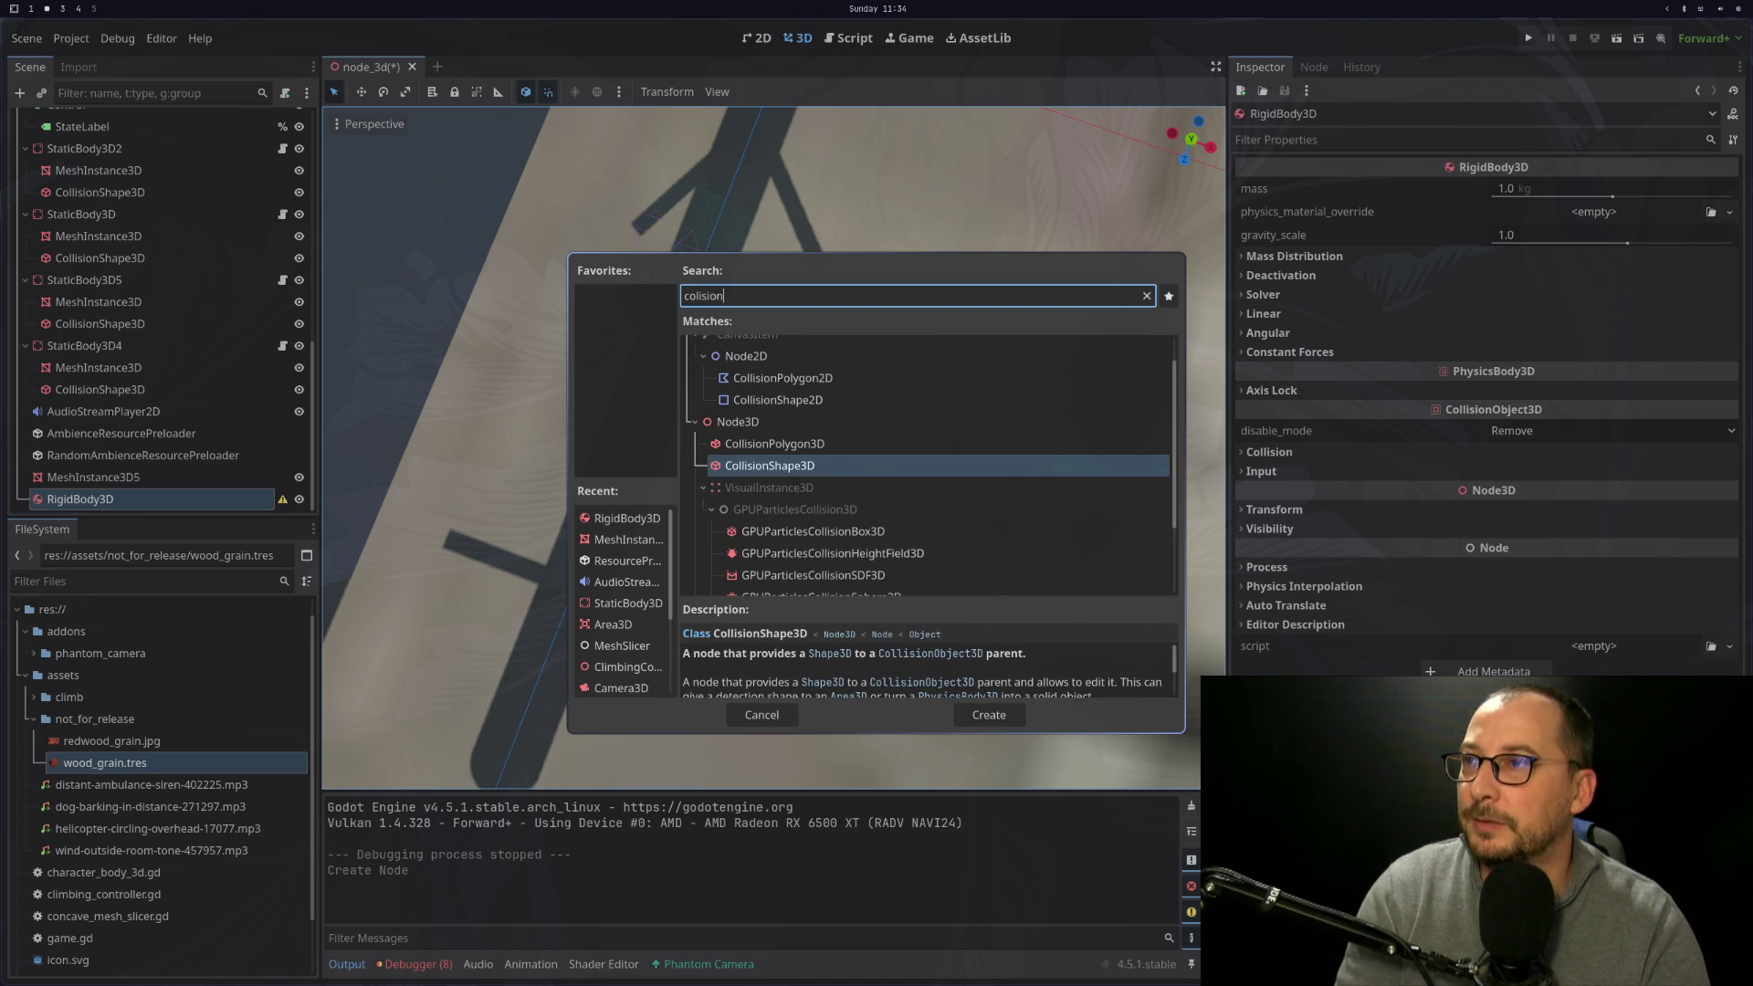
key("Return")
Give the CollisionShape3D a new SphereShape3D with radius 0.5 m
left_click(1570, 192)
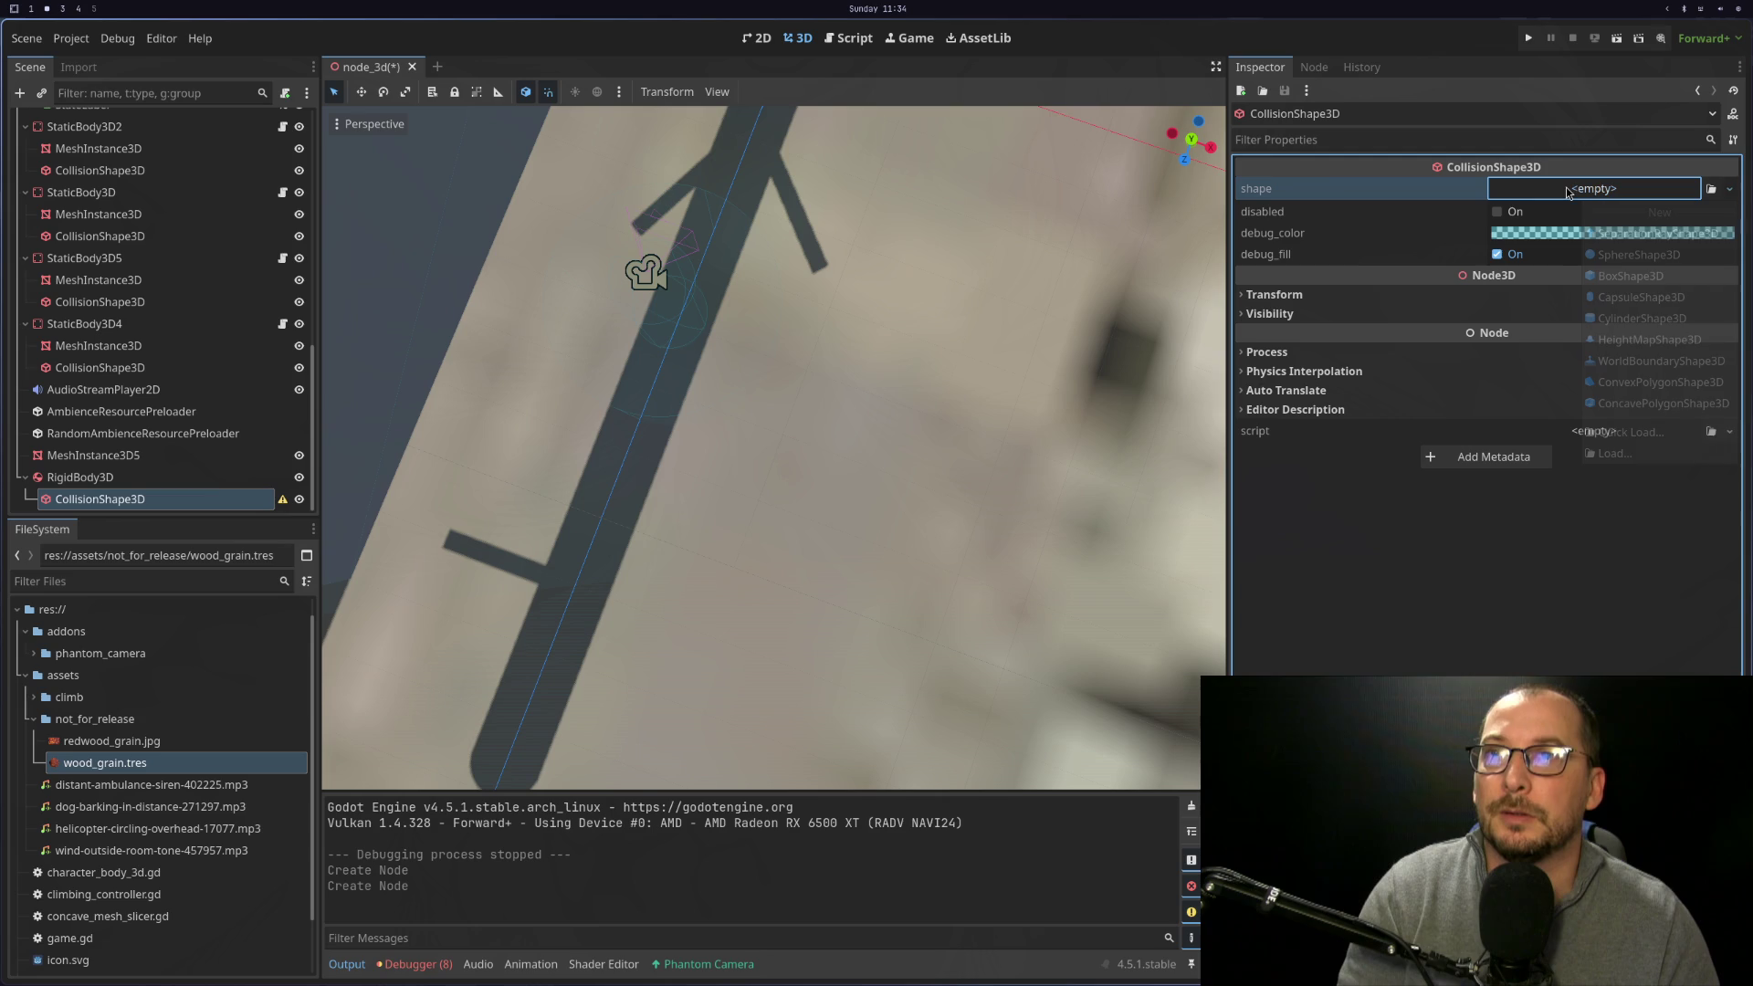
left_click(1641, 254)
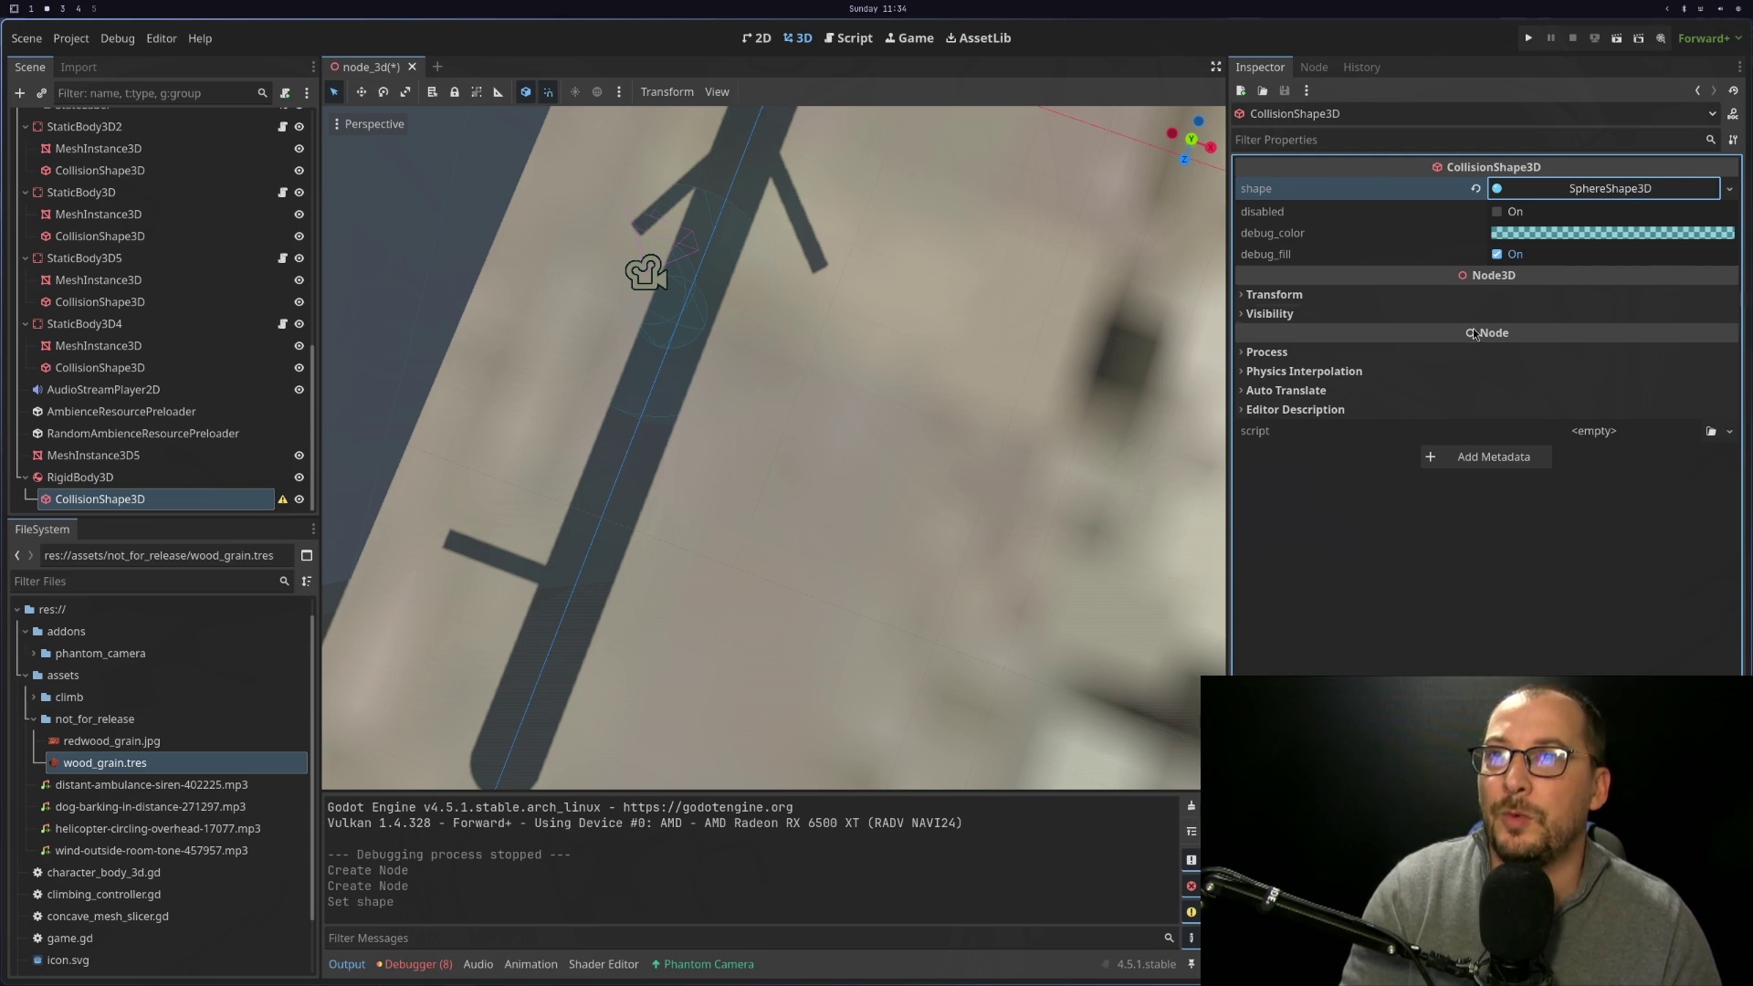
left_click(1628, 190)
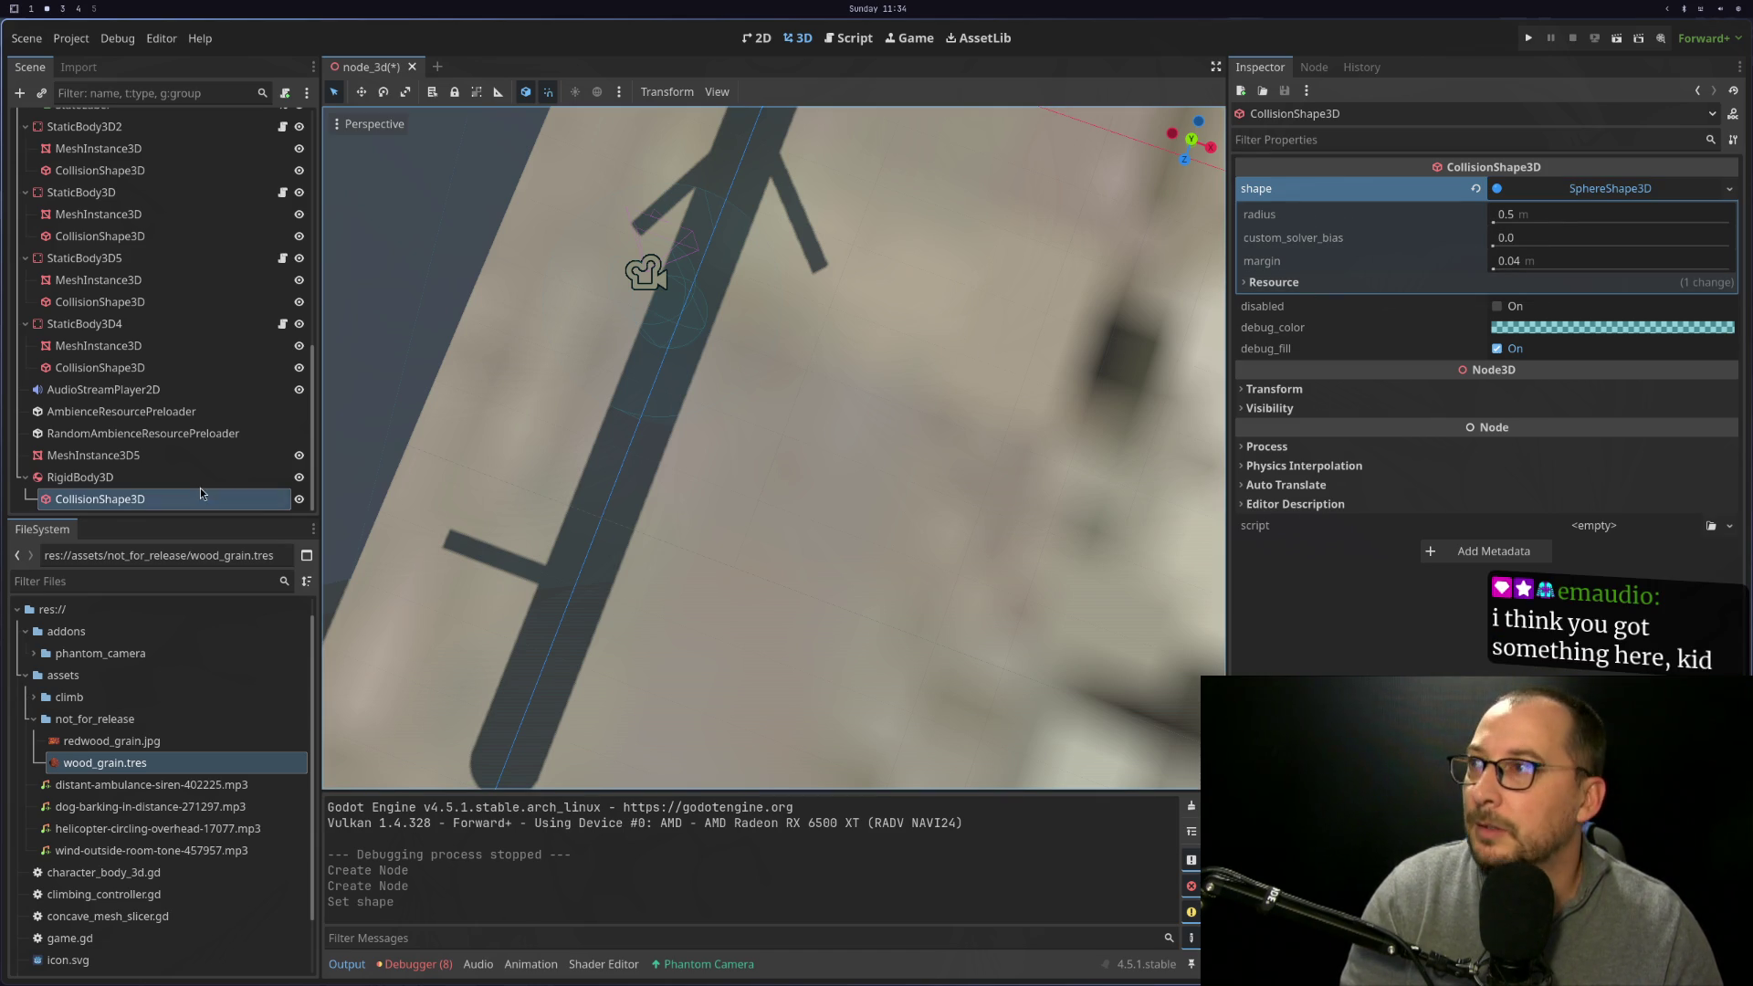
left_click(92, 478)
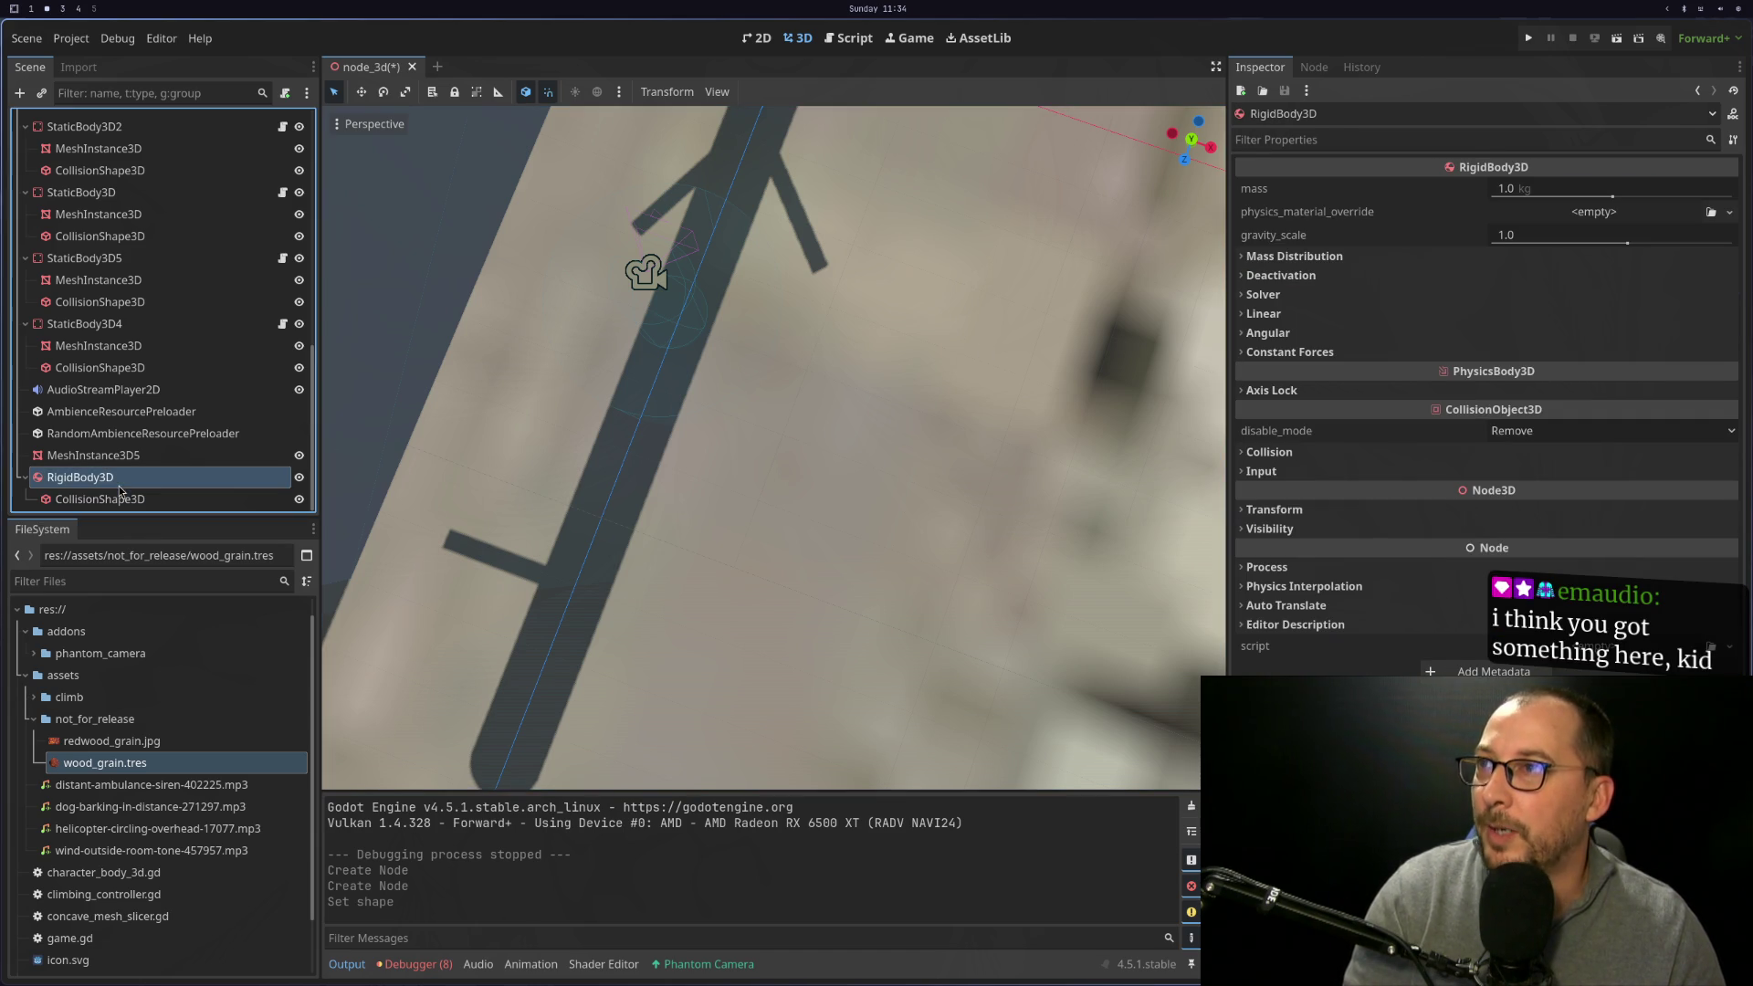
Move the RigidBody3D 2 units along Z and raise it to mid-trunk height
key("f")
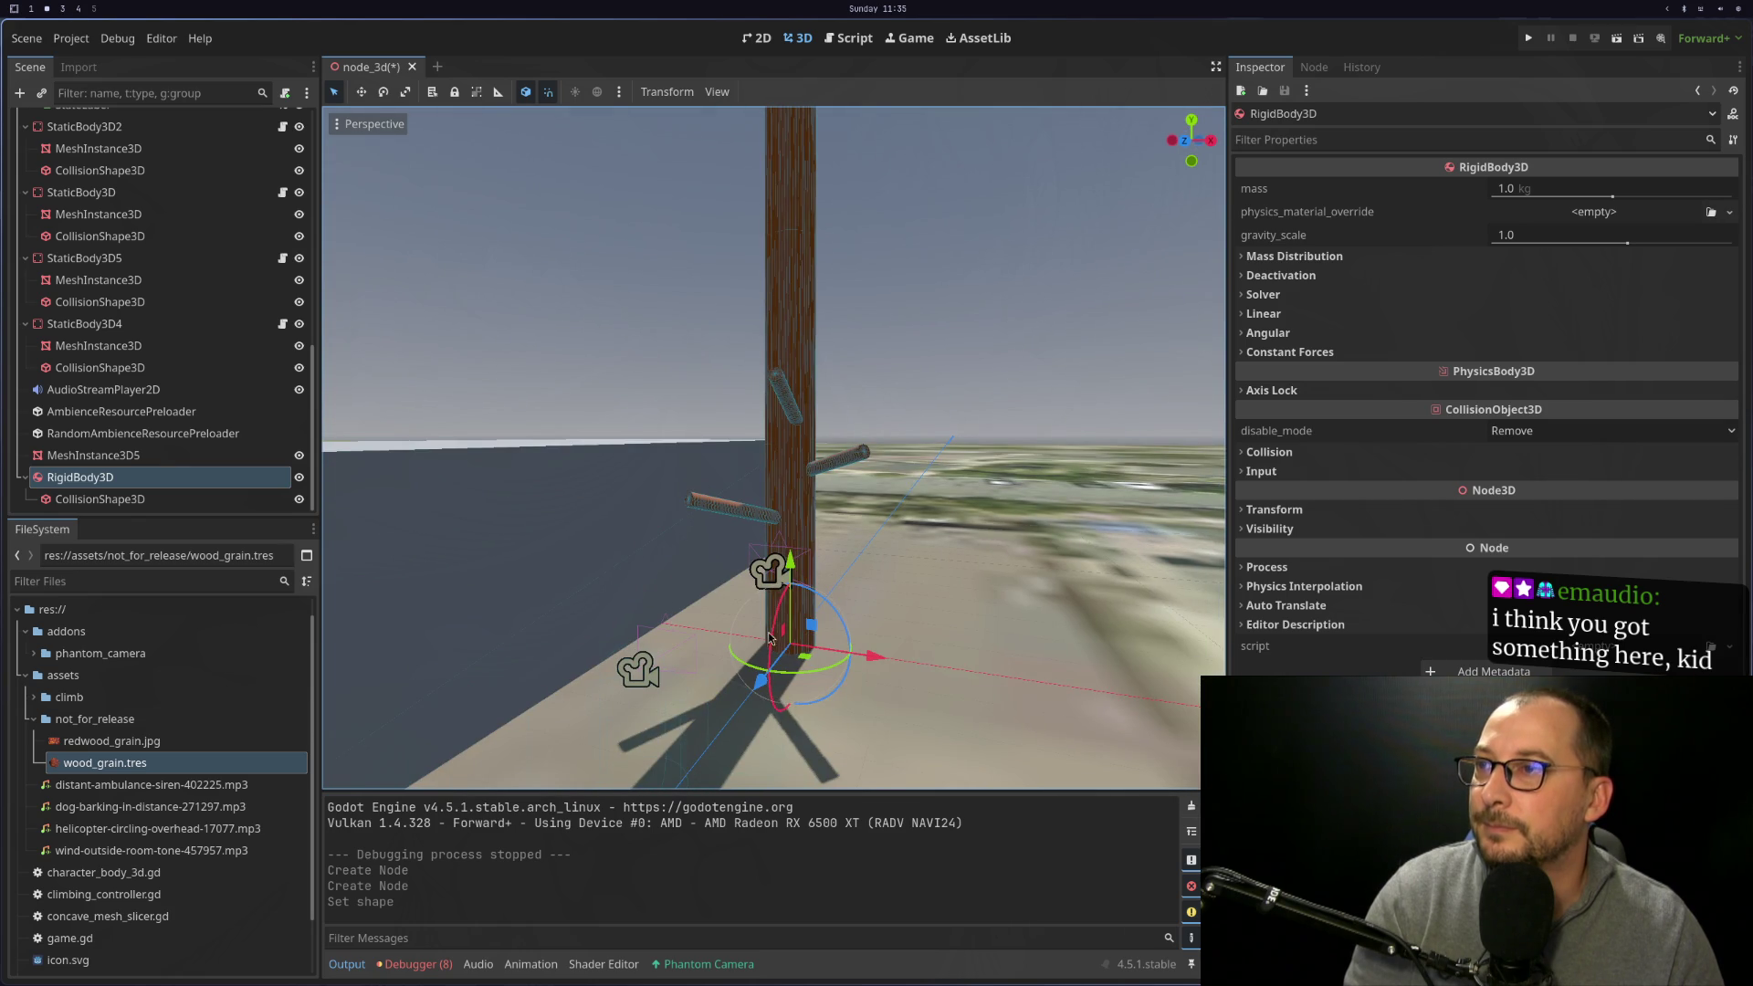
left_click_drag(767, 673, 699, 800)
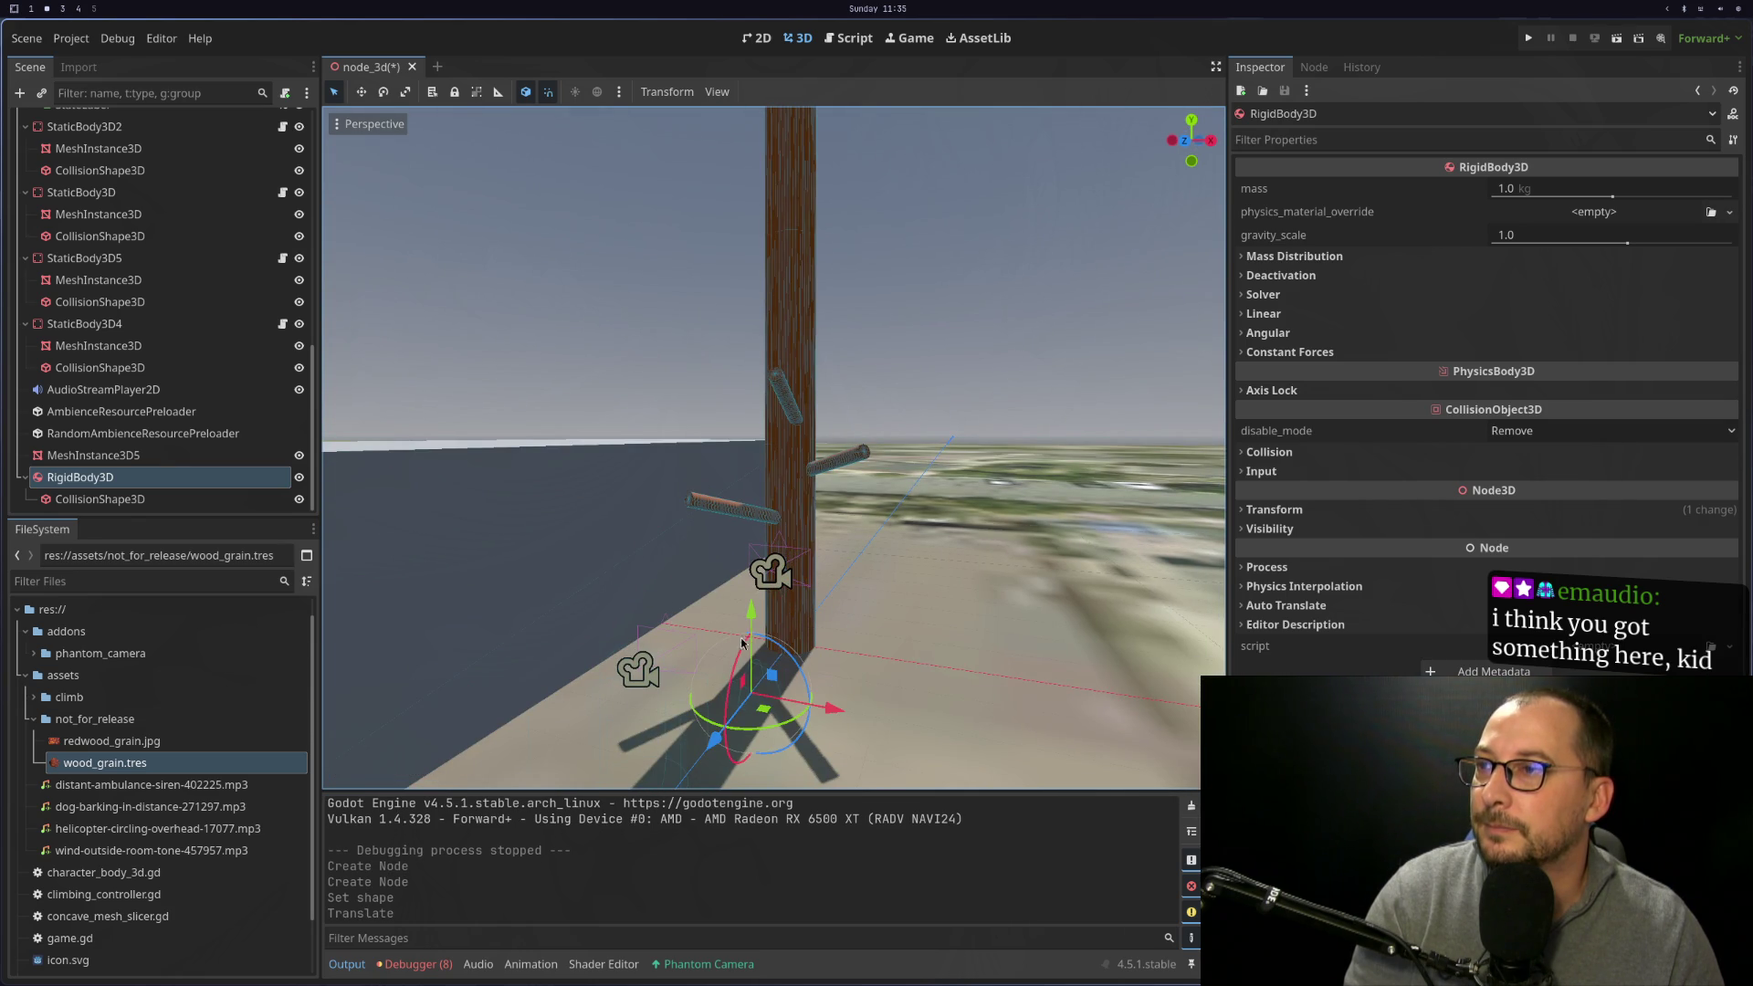
mouse_move(748, 630)
left_mouse_down()
mouse_move(697, 249)
mouse_move(695, 347)
mouse_move(841, 559)
mouse_move(1115, 594)
left_mouse_up()
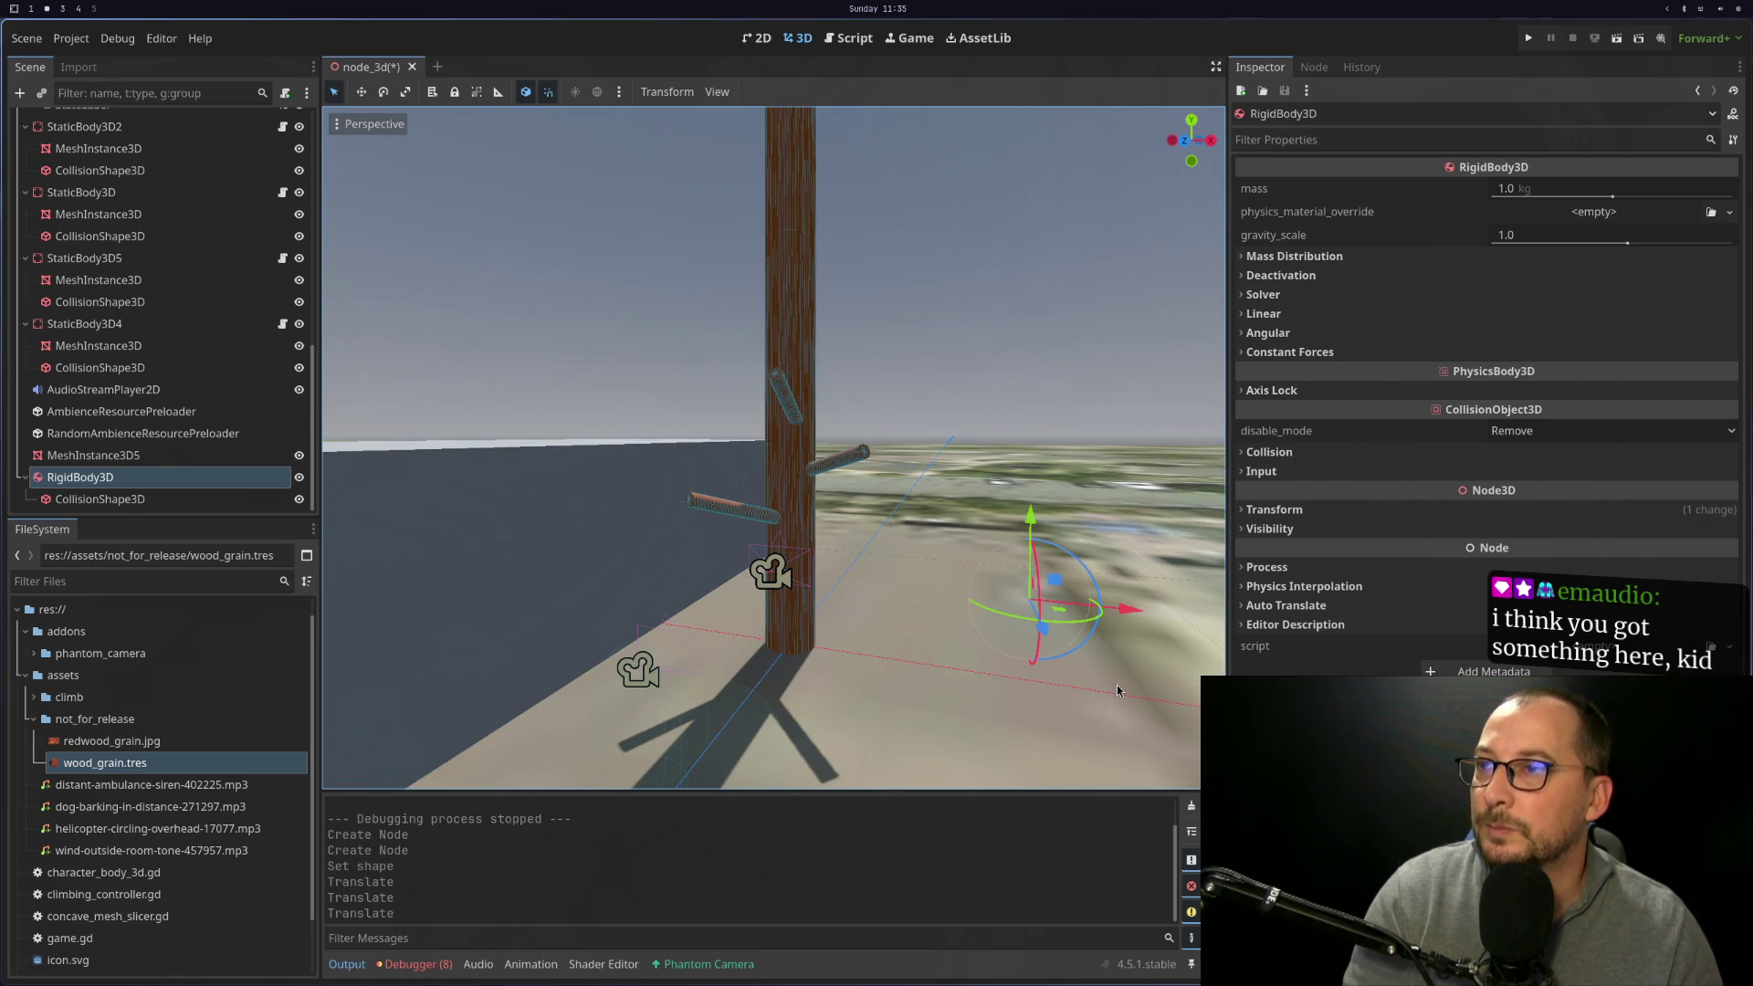
mouse_move(893, 585)
left_mouse_down()
mouse_move(743, 616)
mouse_move(765, 639)
left_mouse_up()
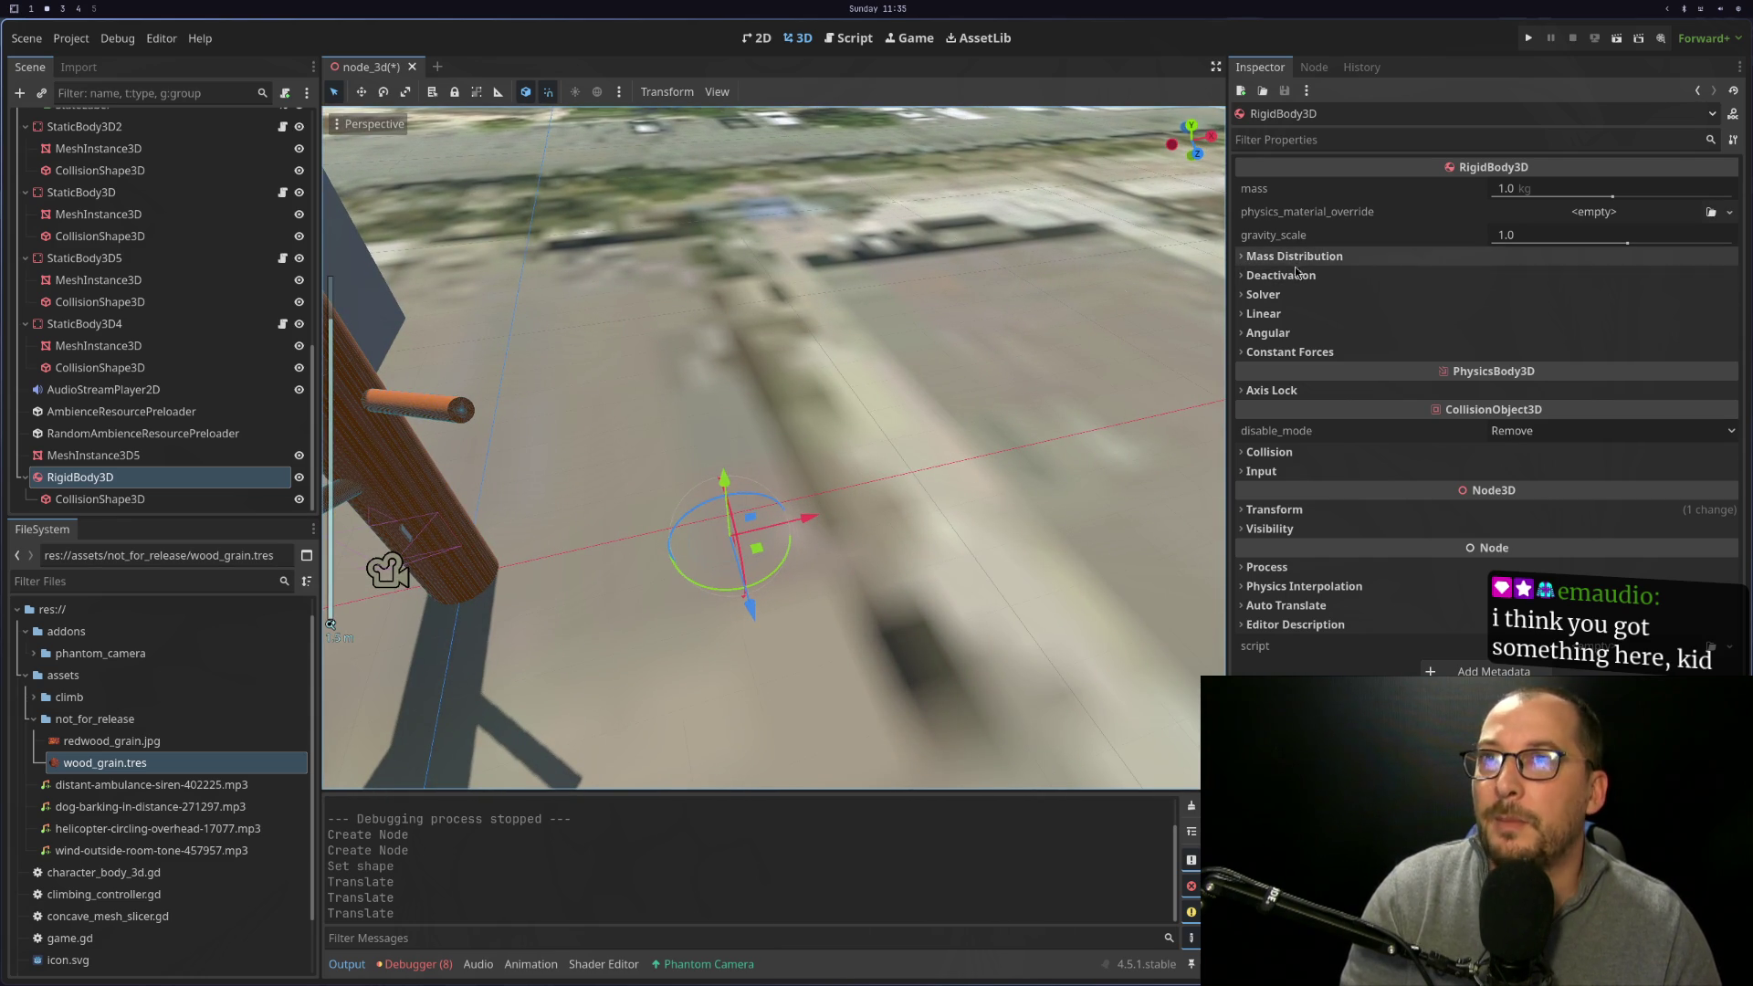
Replace the CollisionShape3D's sphere with a new BoxShape3D
left_click(173, 499)
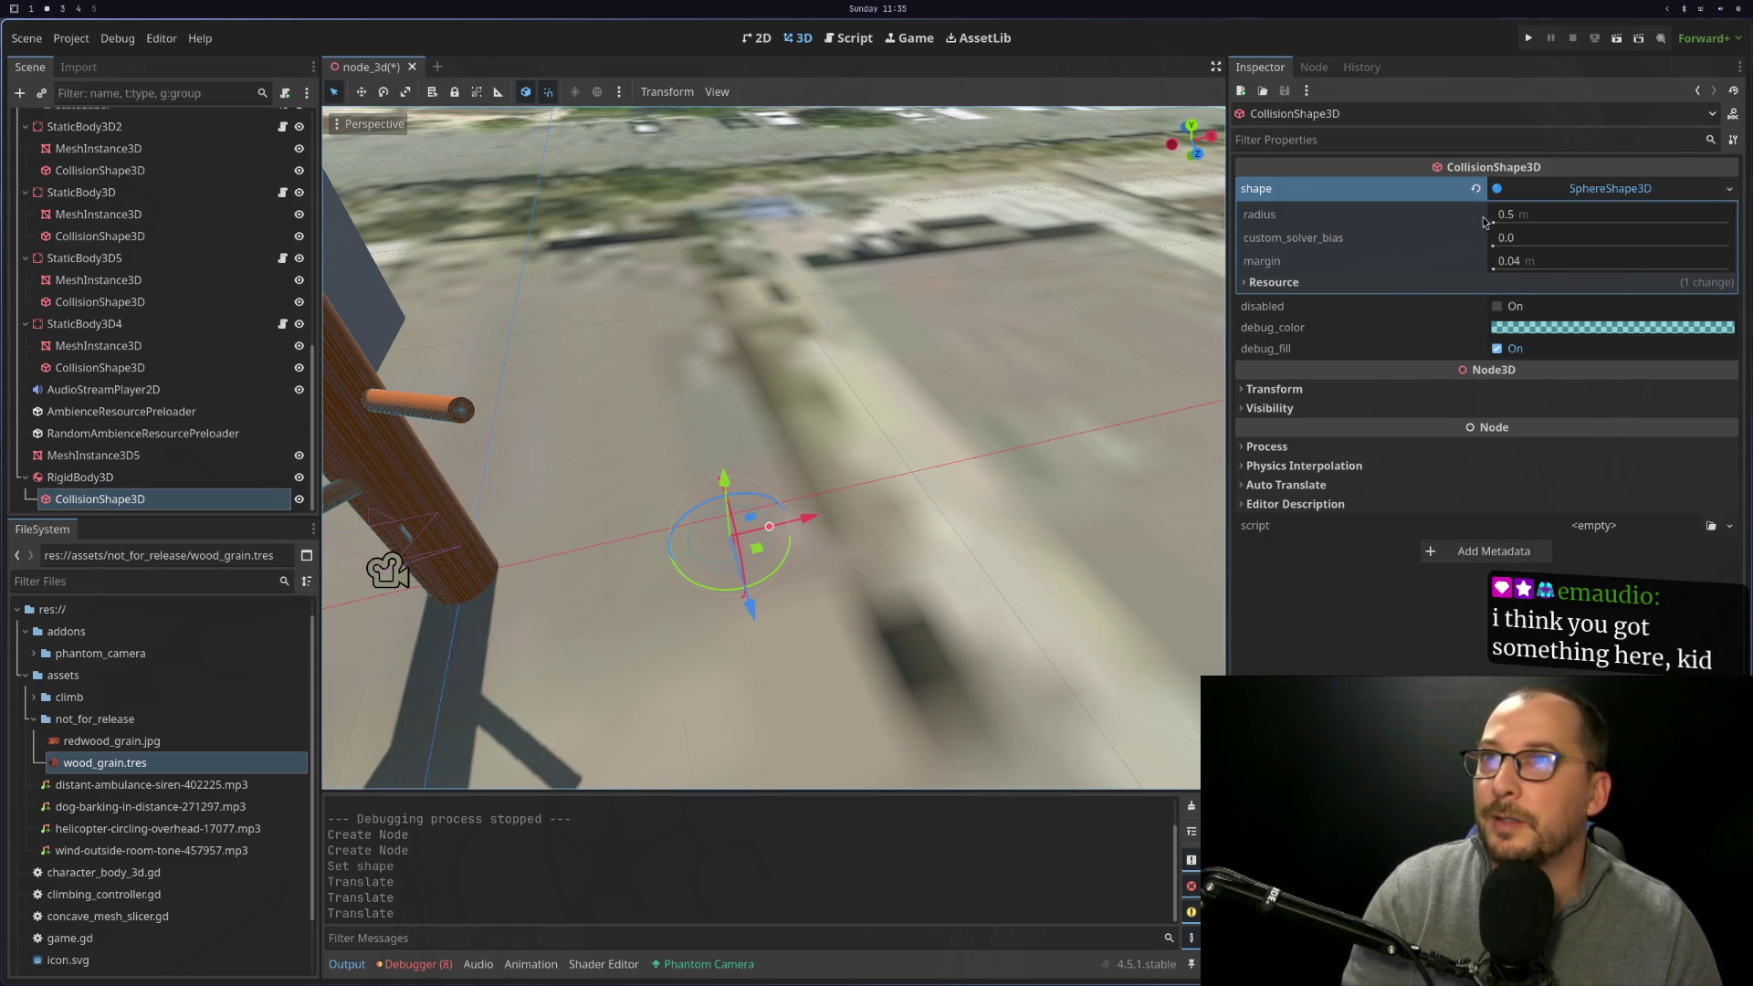
left_click(1625, 196)
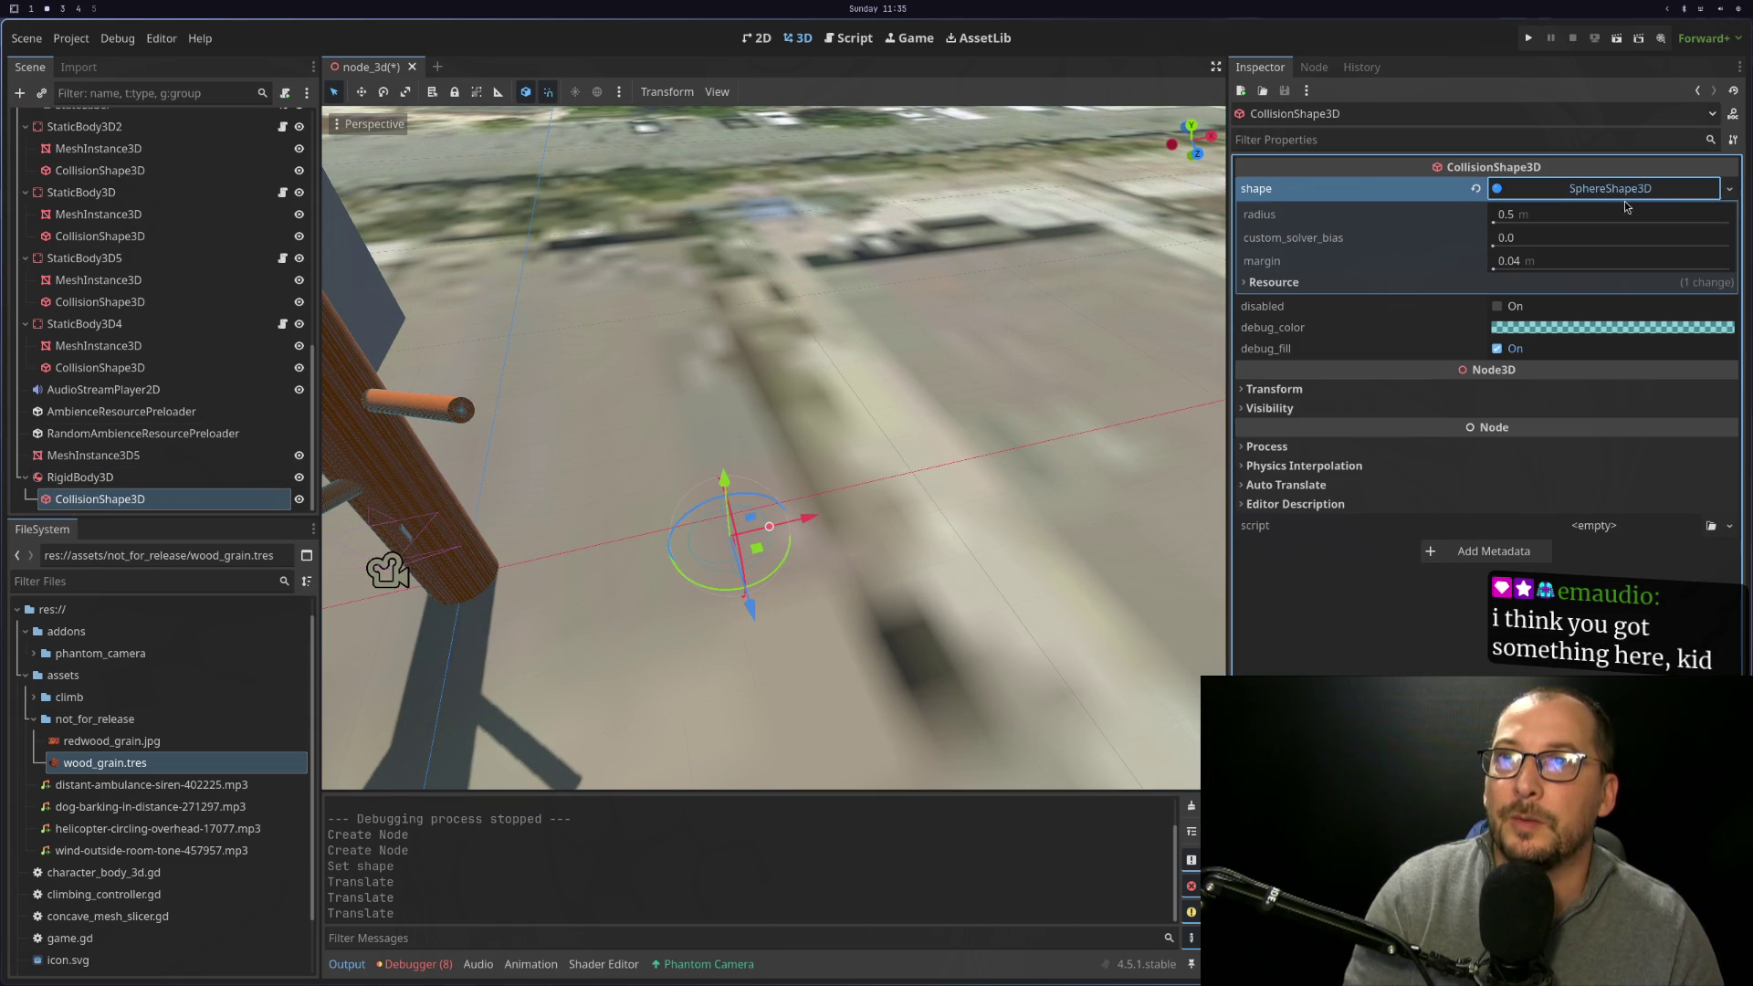
left_click(1728, 189)
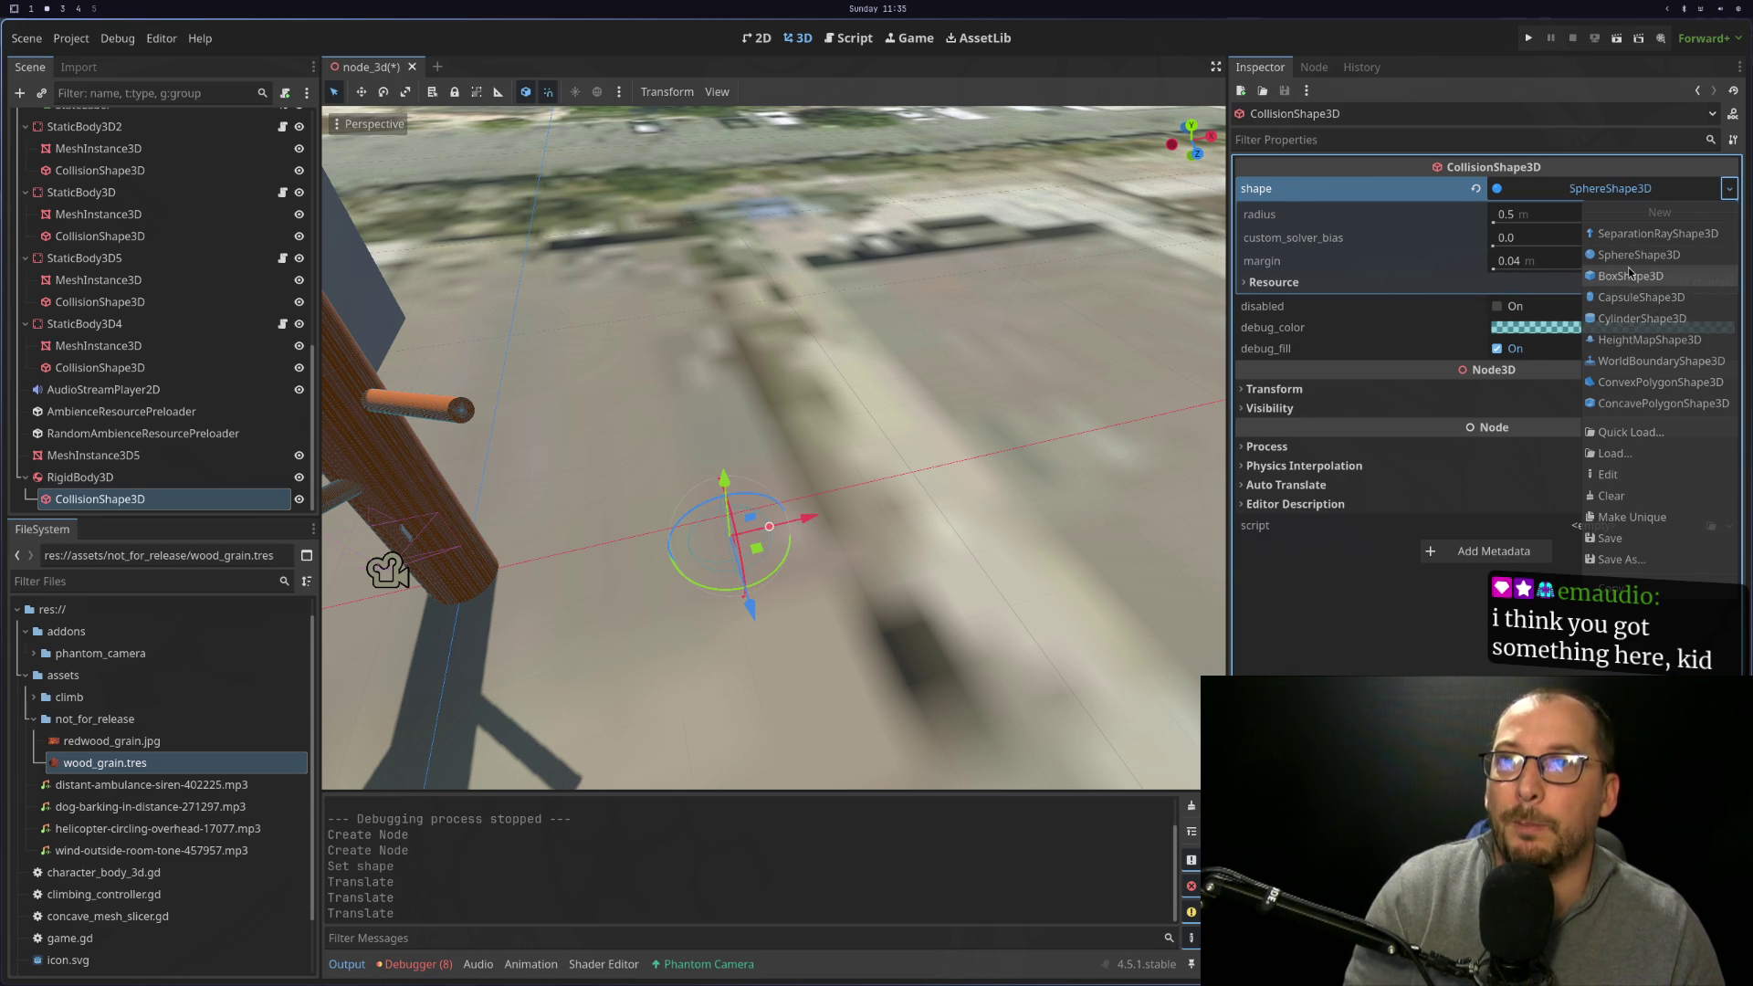
left_click(1630, 276)
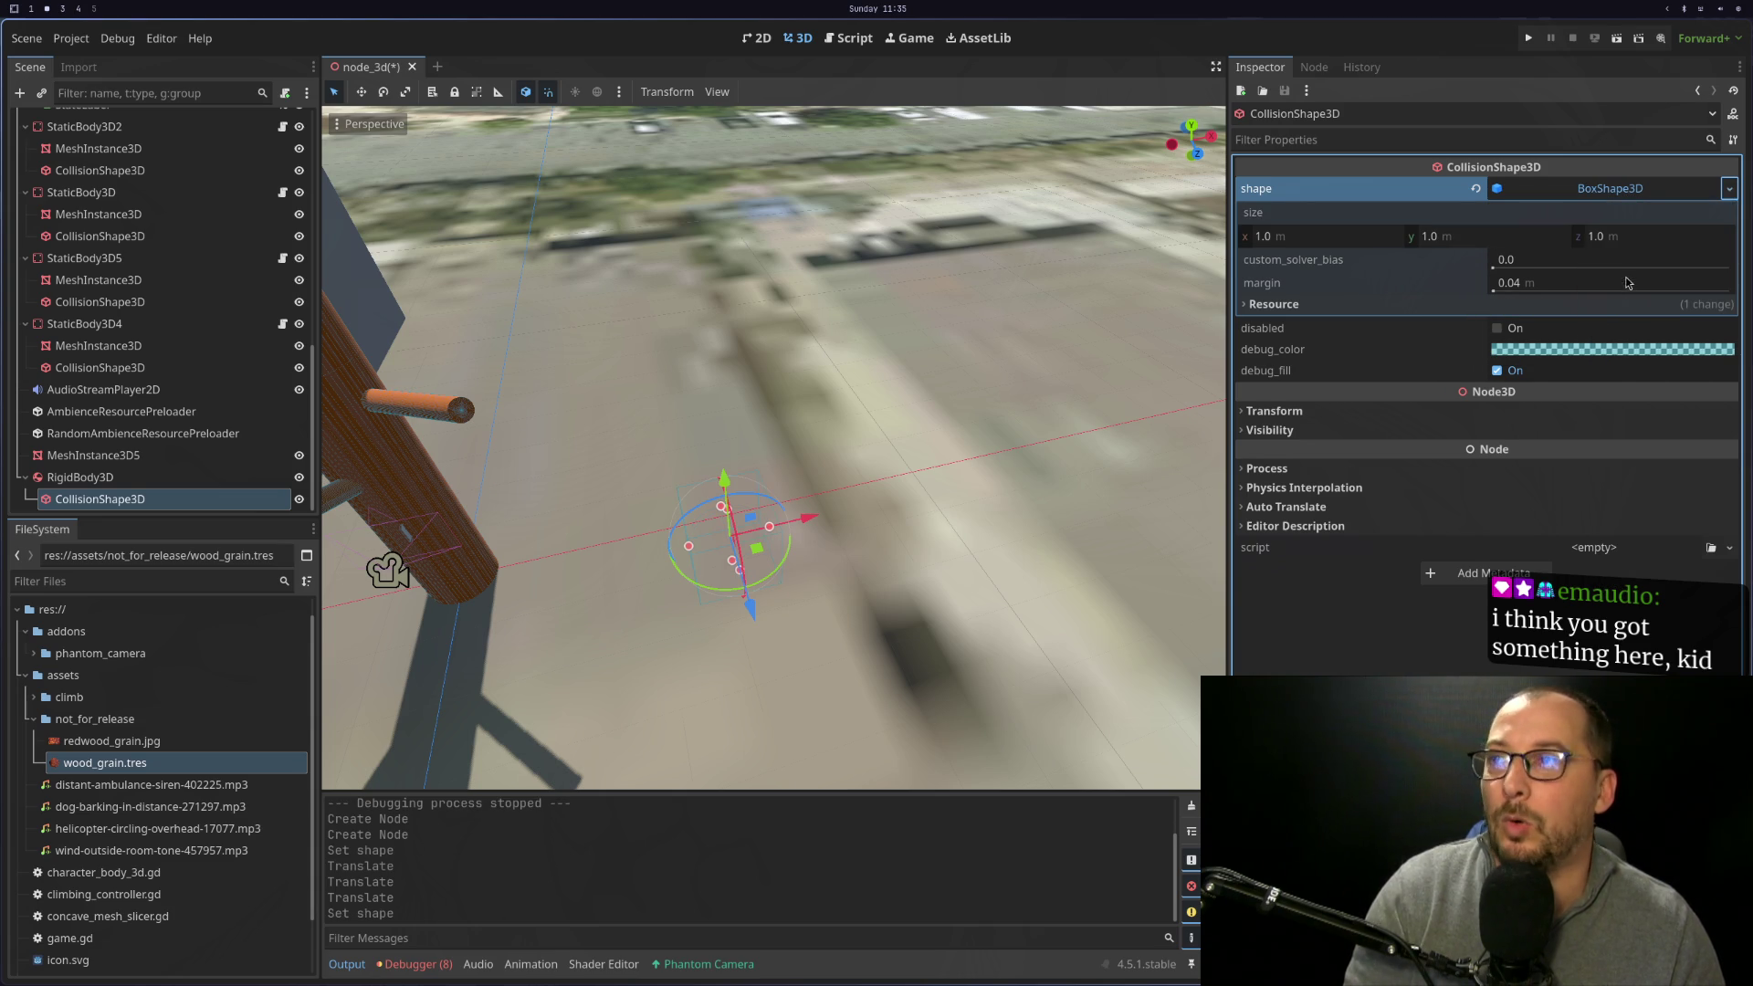
Add a MeshInstance3D child under the RigidBody3D
right_click(123, 477)
left_click(157, 486)
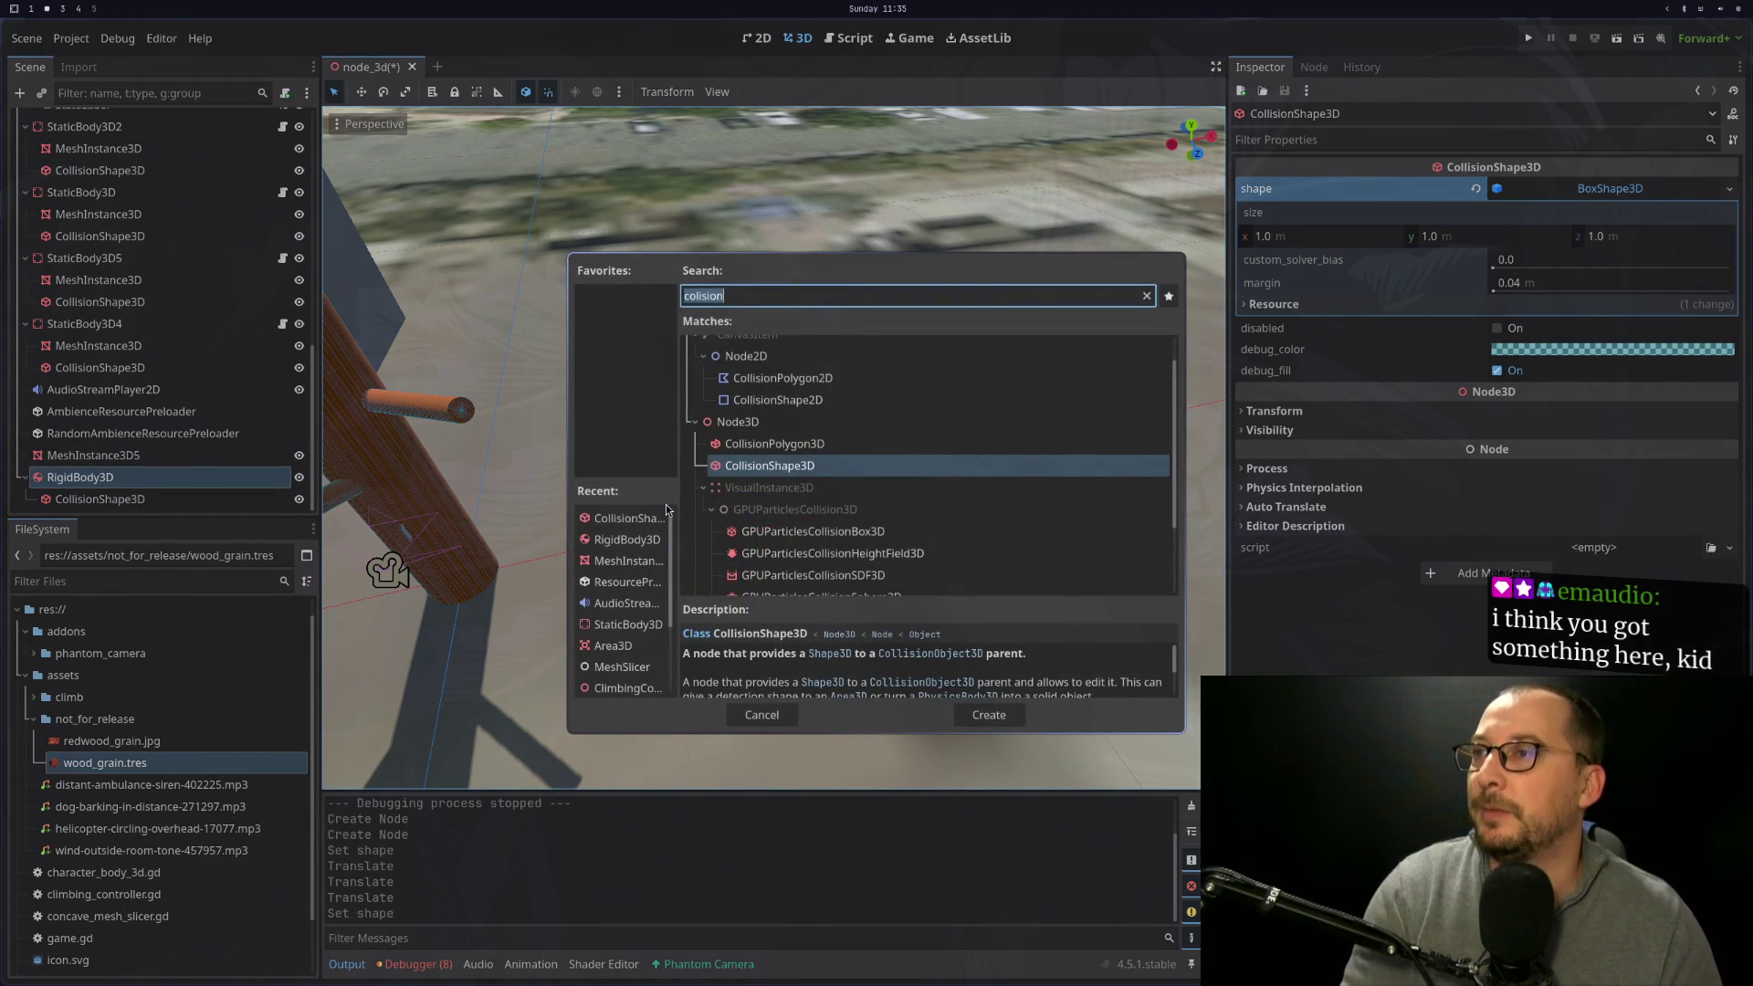
type("mesh")
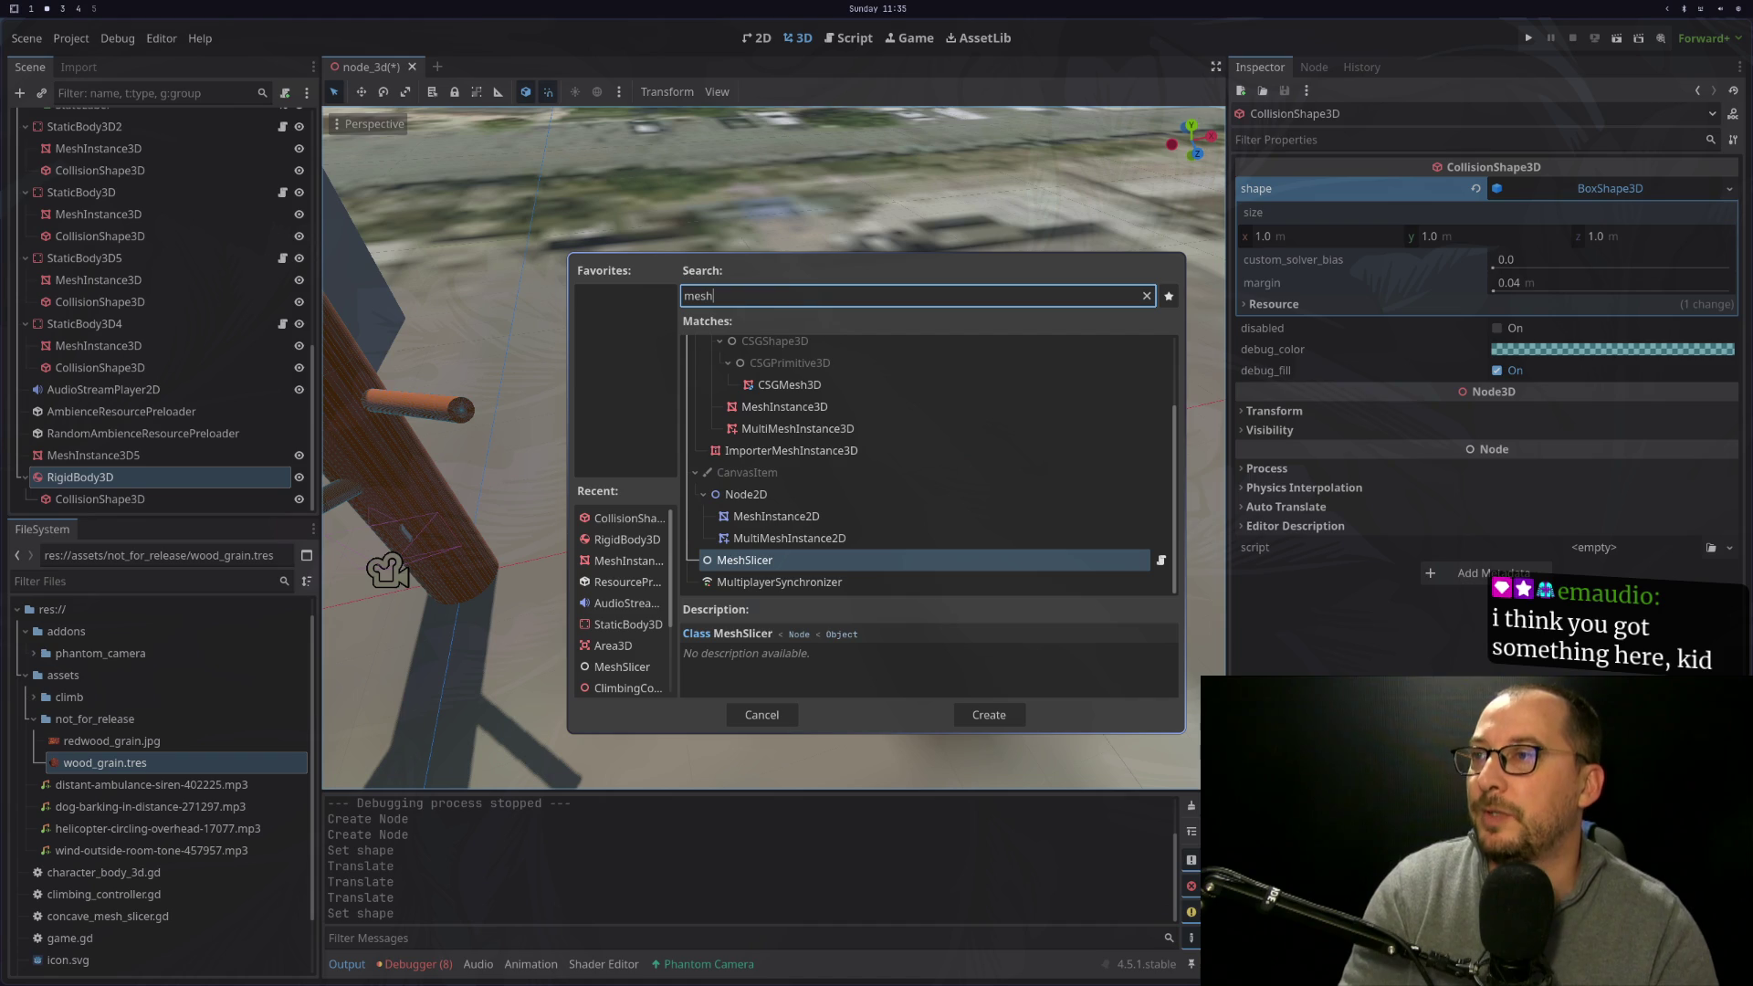
key("Up")
key("Up")
key("Up")
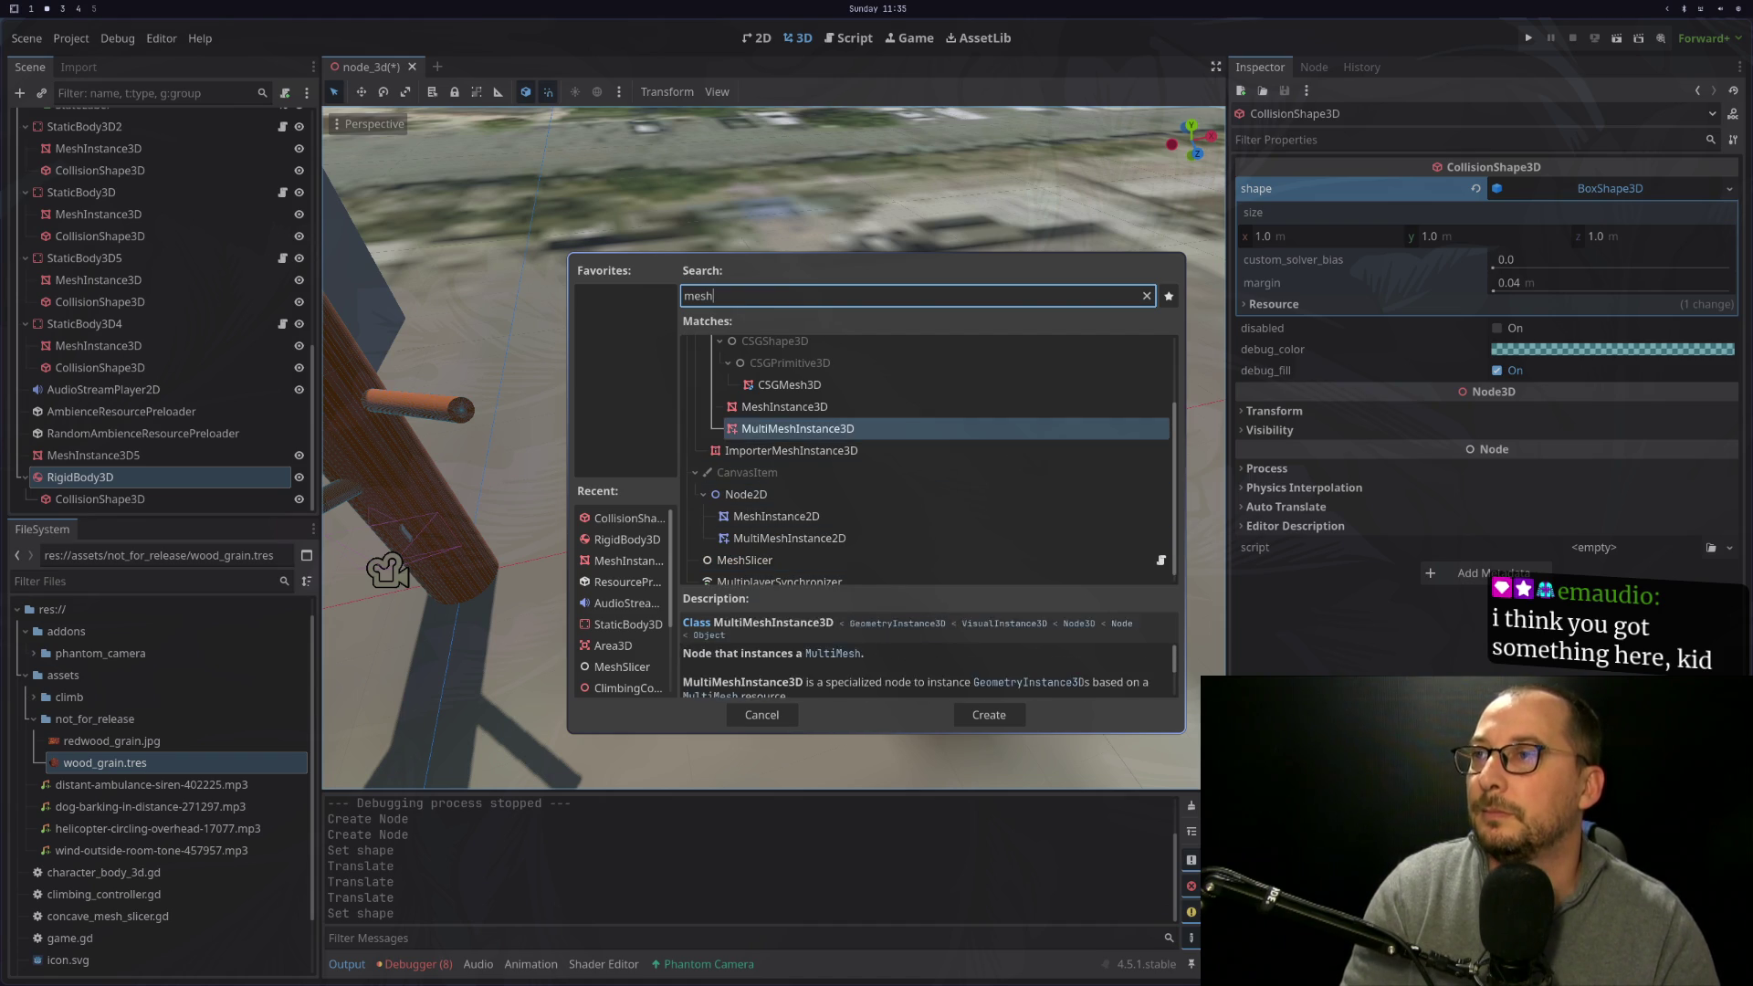
key("Return")
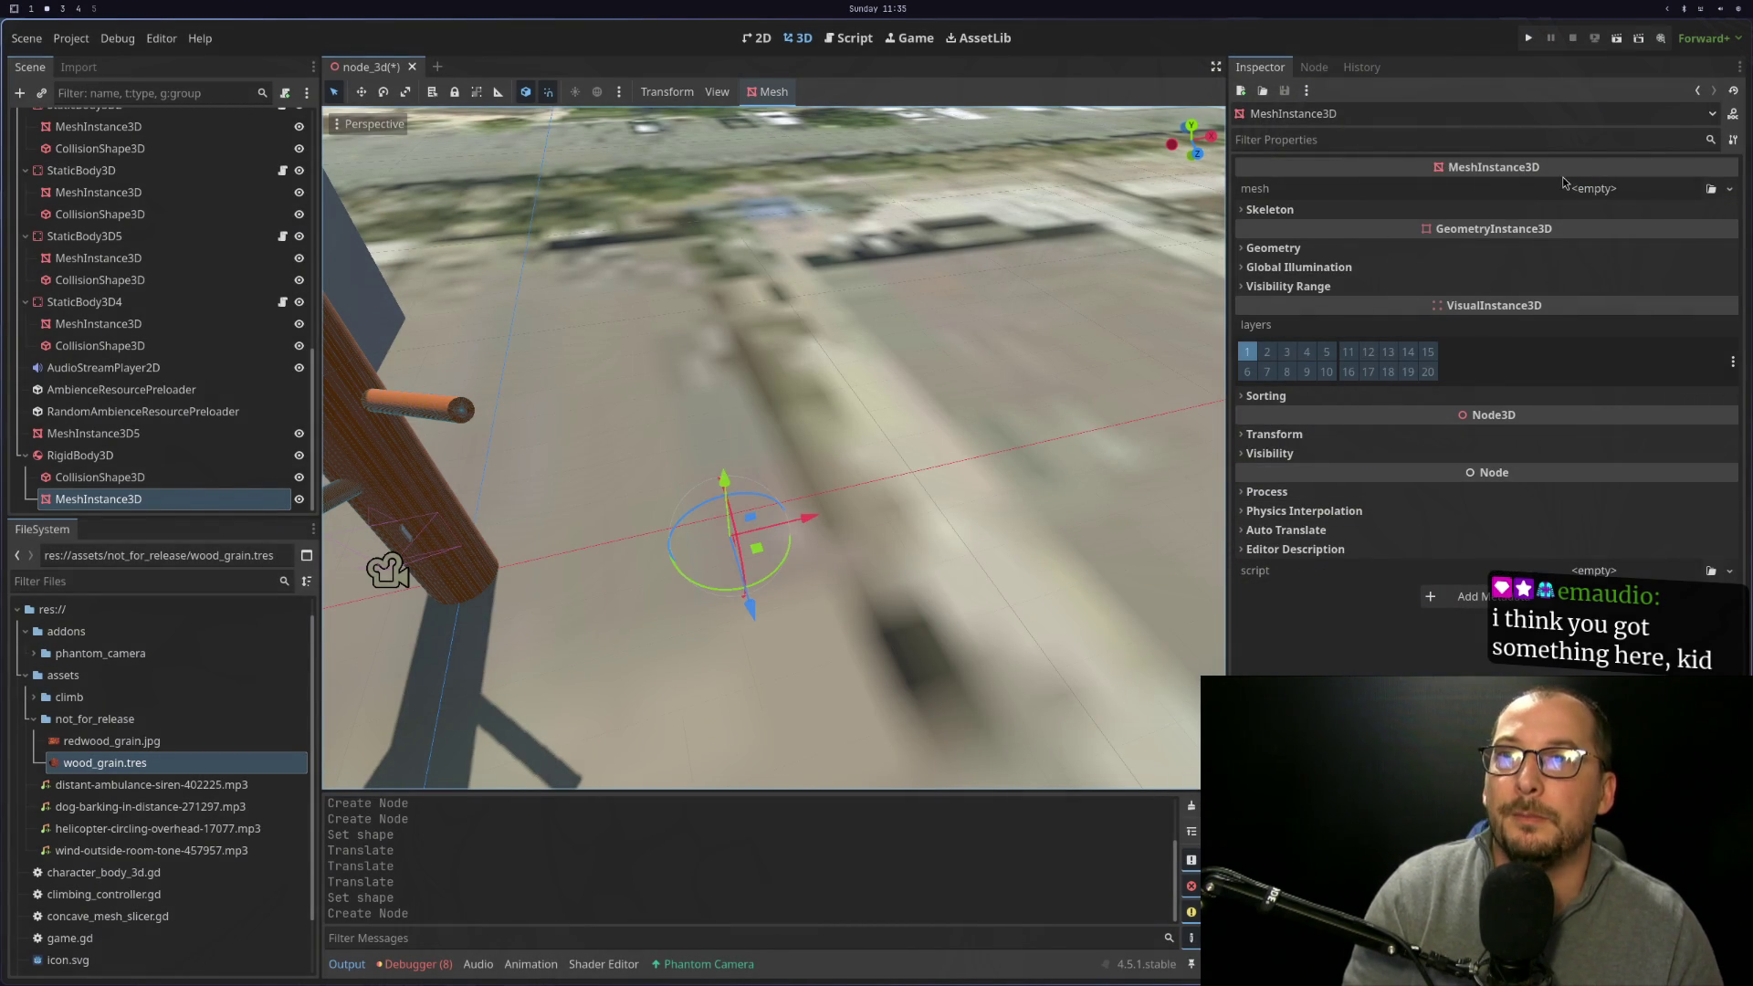
Give the MeshInstance3D a new BoxMesh
left_click(1579, 189)
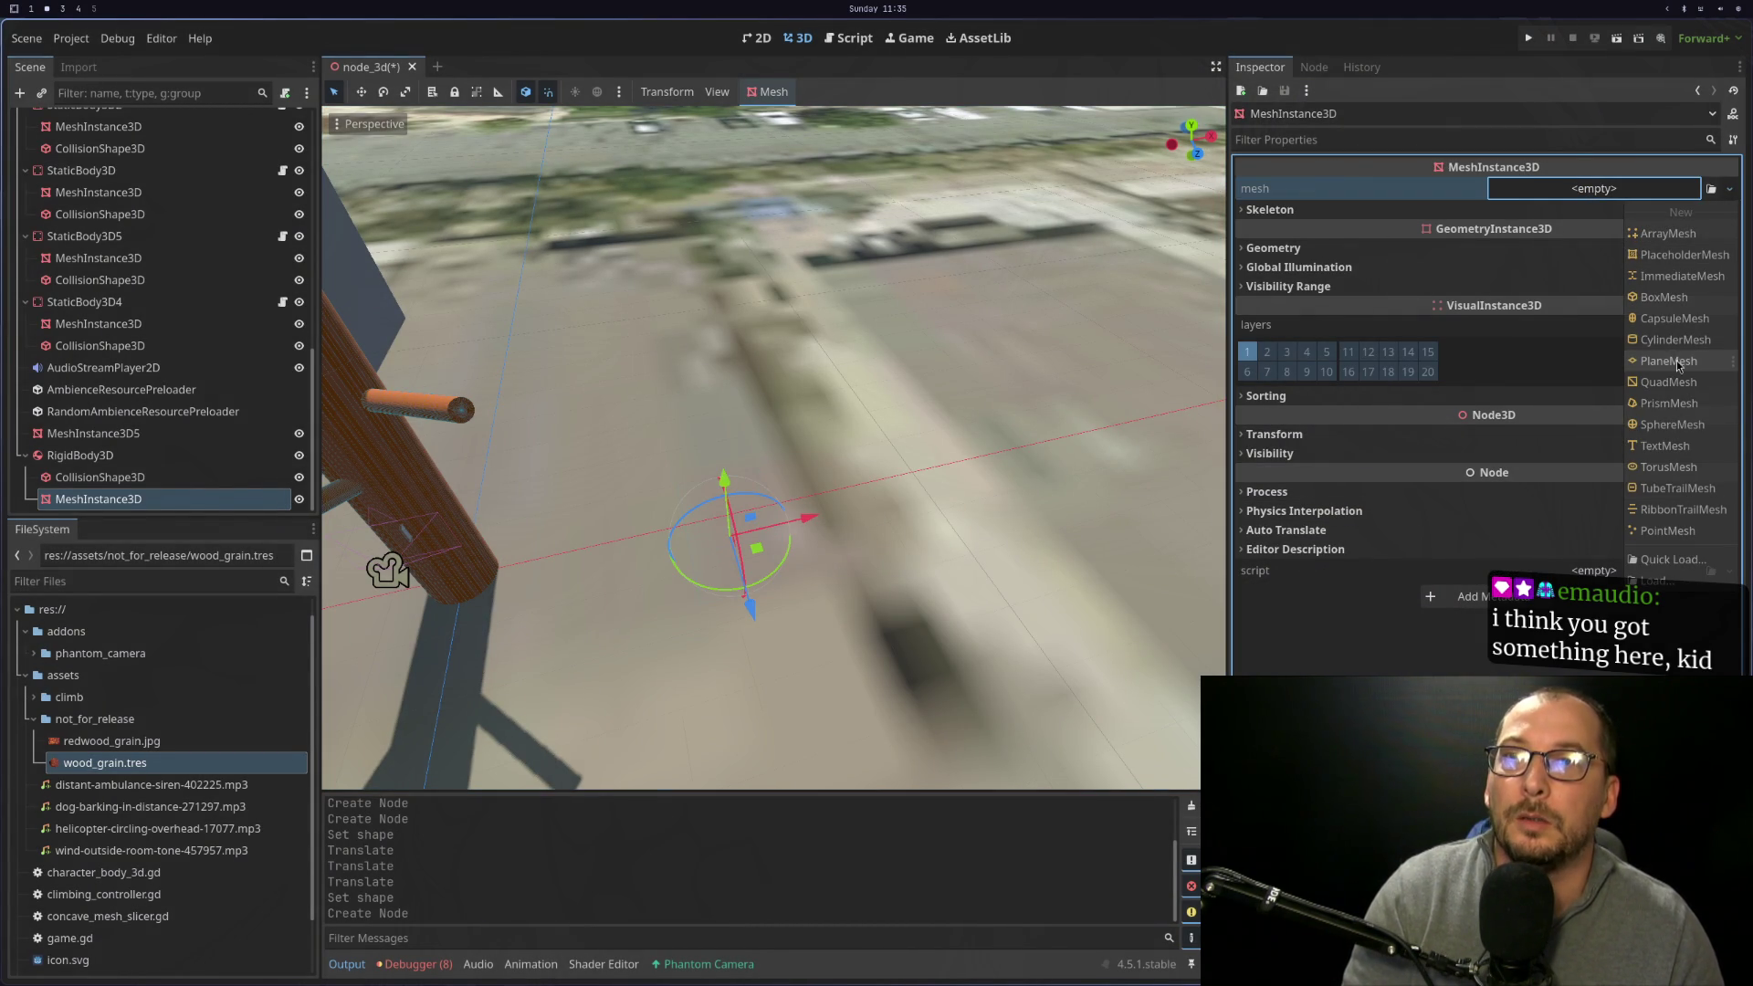
left_click(1681, 307)
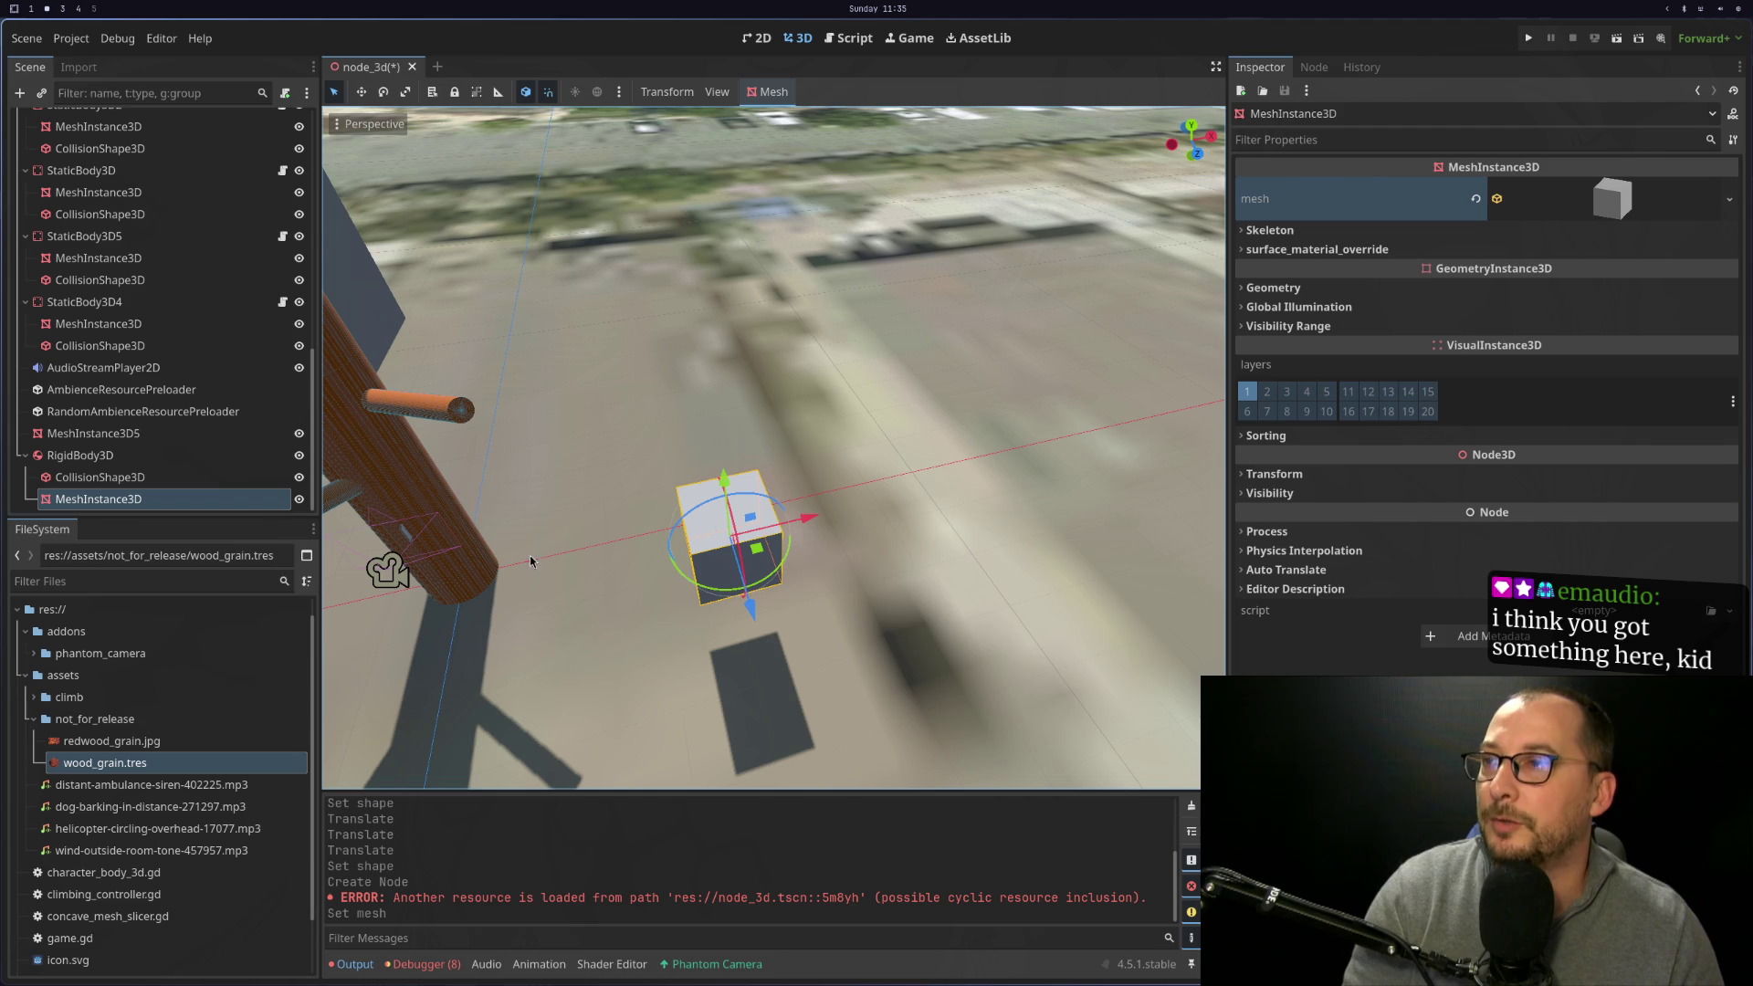
left_click(85, 481)
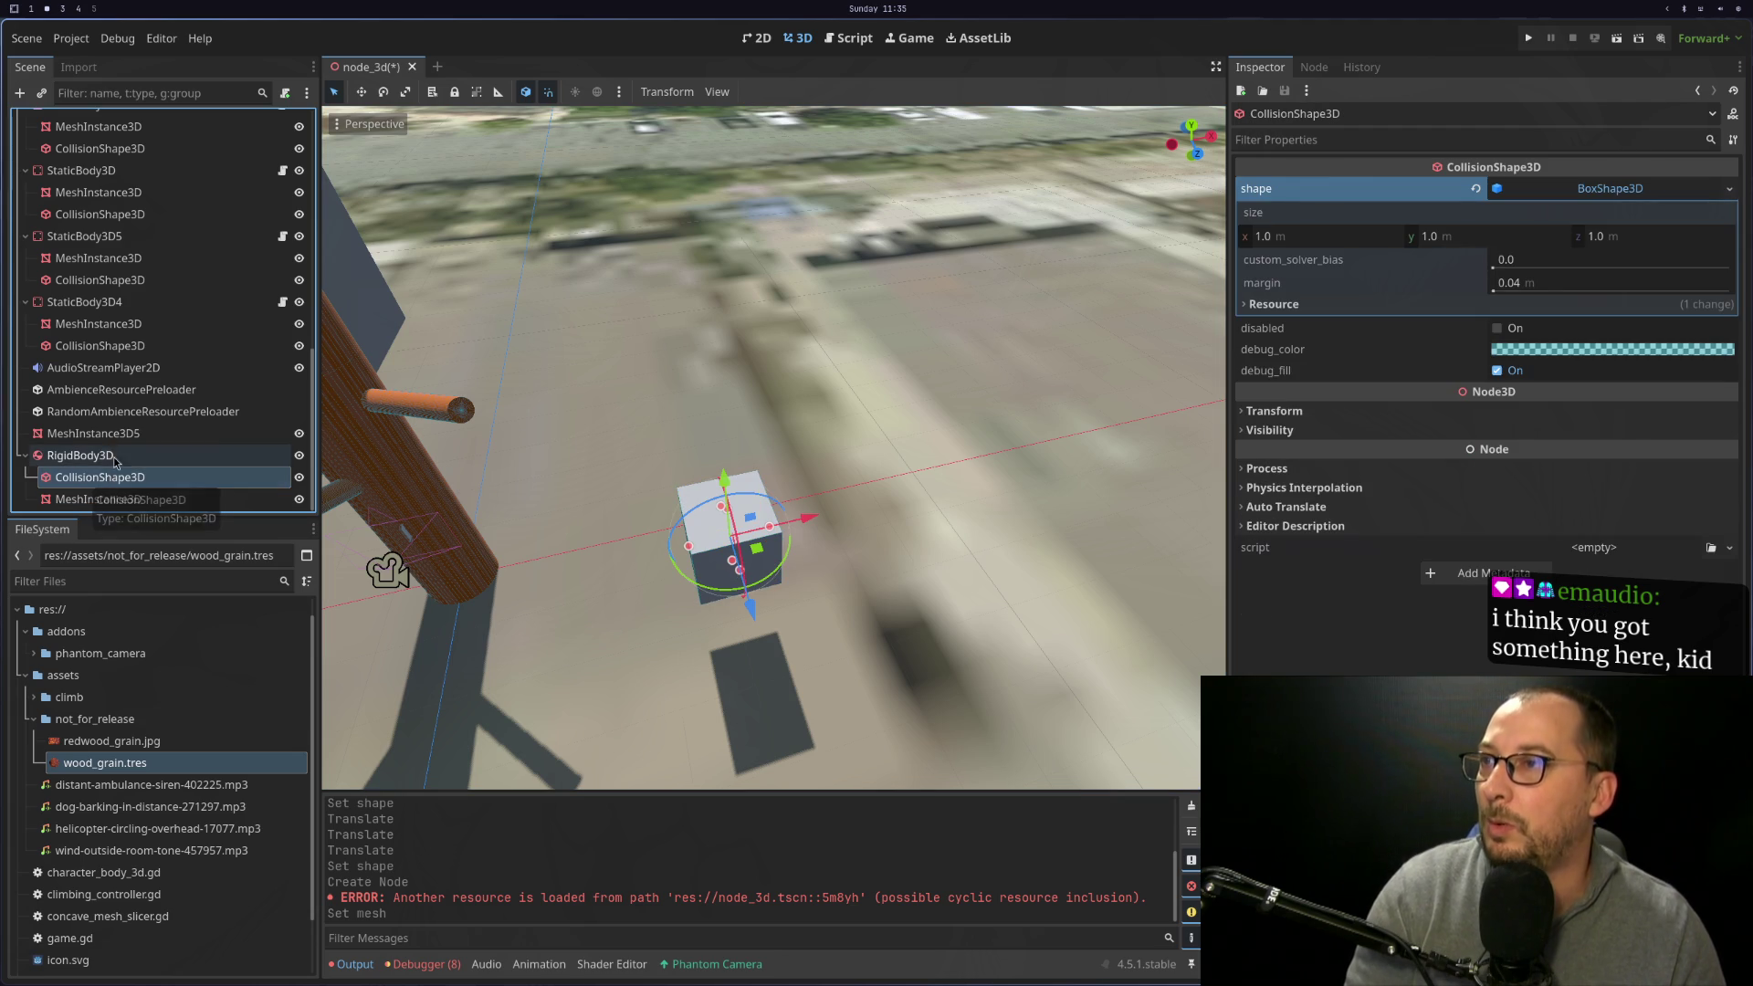
Put the RigidBody3D on collision layer 2 with mask 1 and 2, then duplicate it as RigidBody3D2
left_click(105, 455)
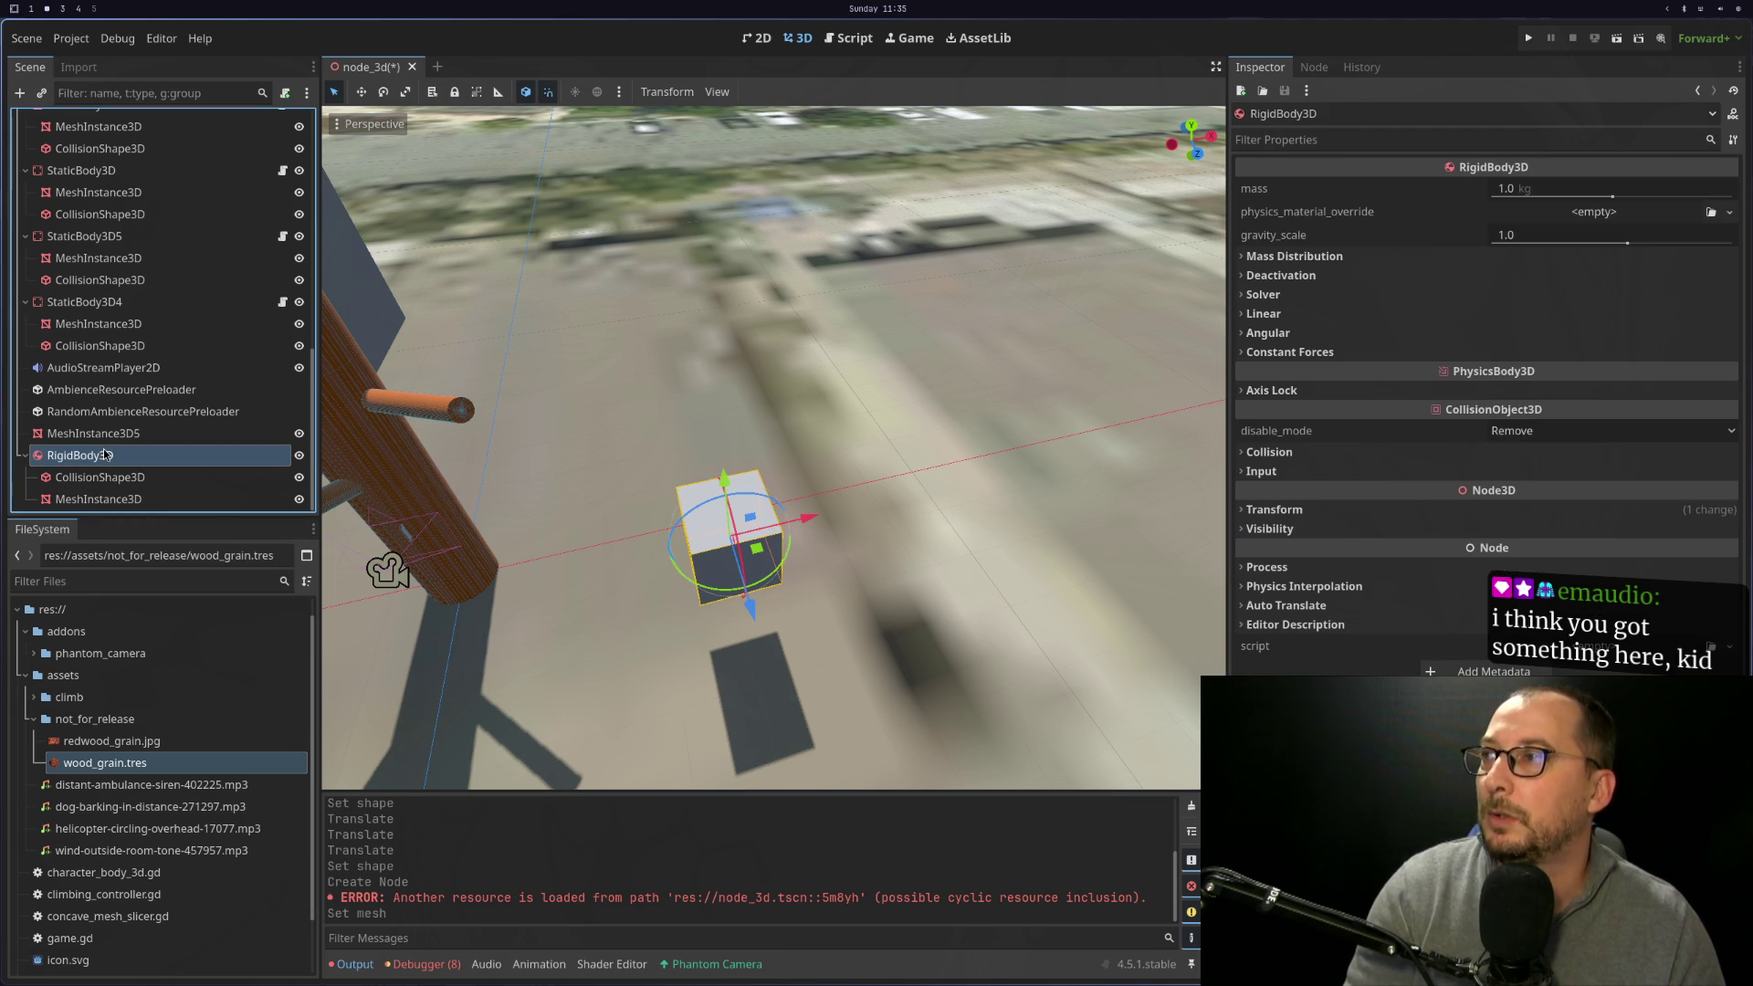
left_click(1278, 511)
left_click(1279, 511)
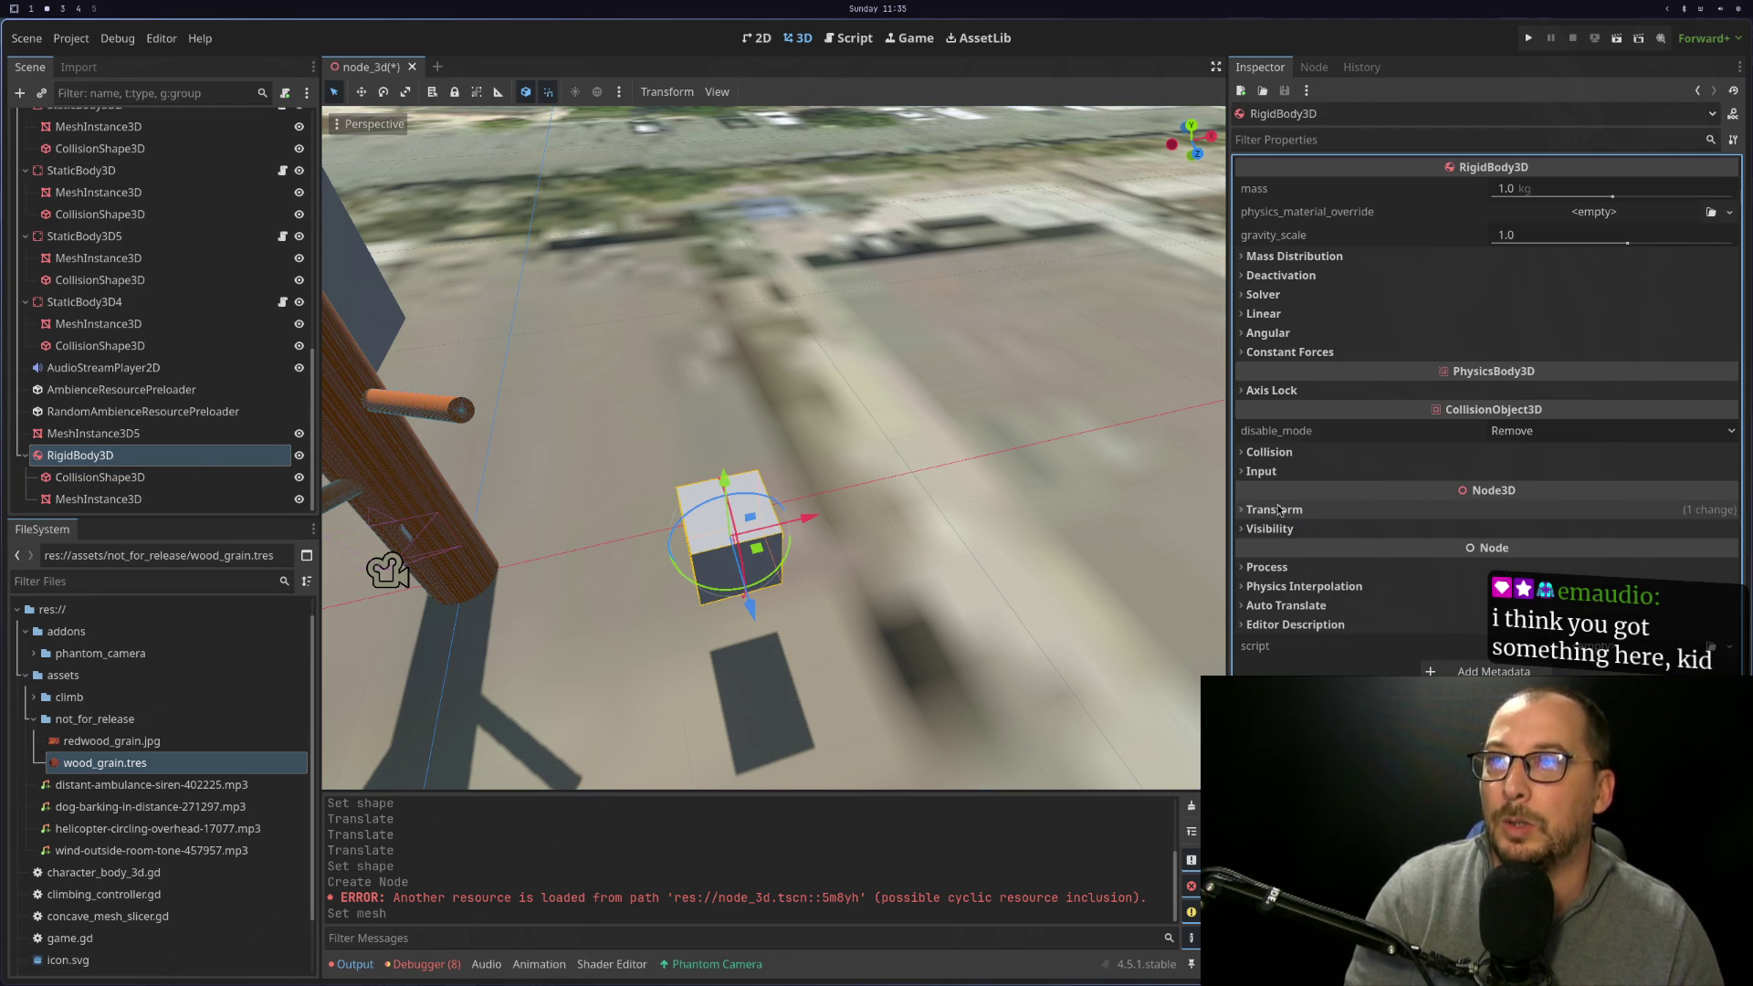
left_click(1295, 453)
left_click(1275, 498)
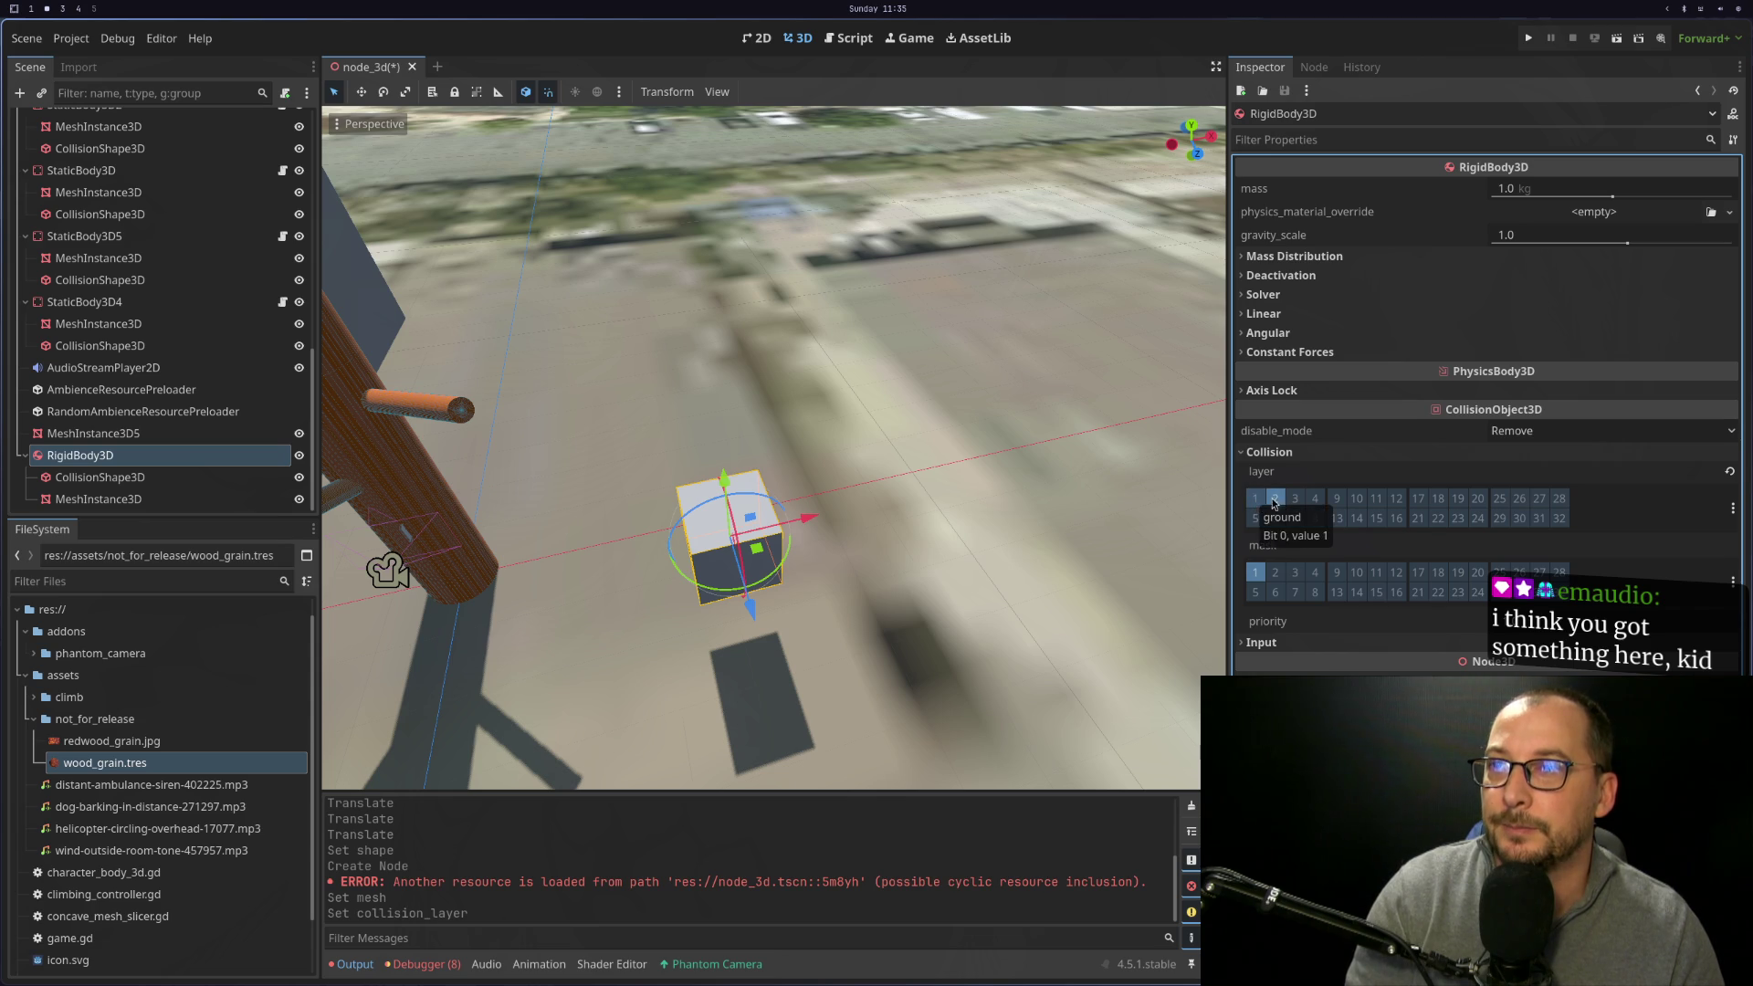
left_click(1275, 576)
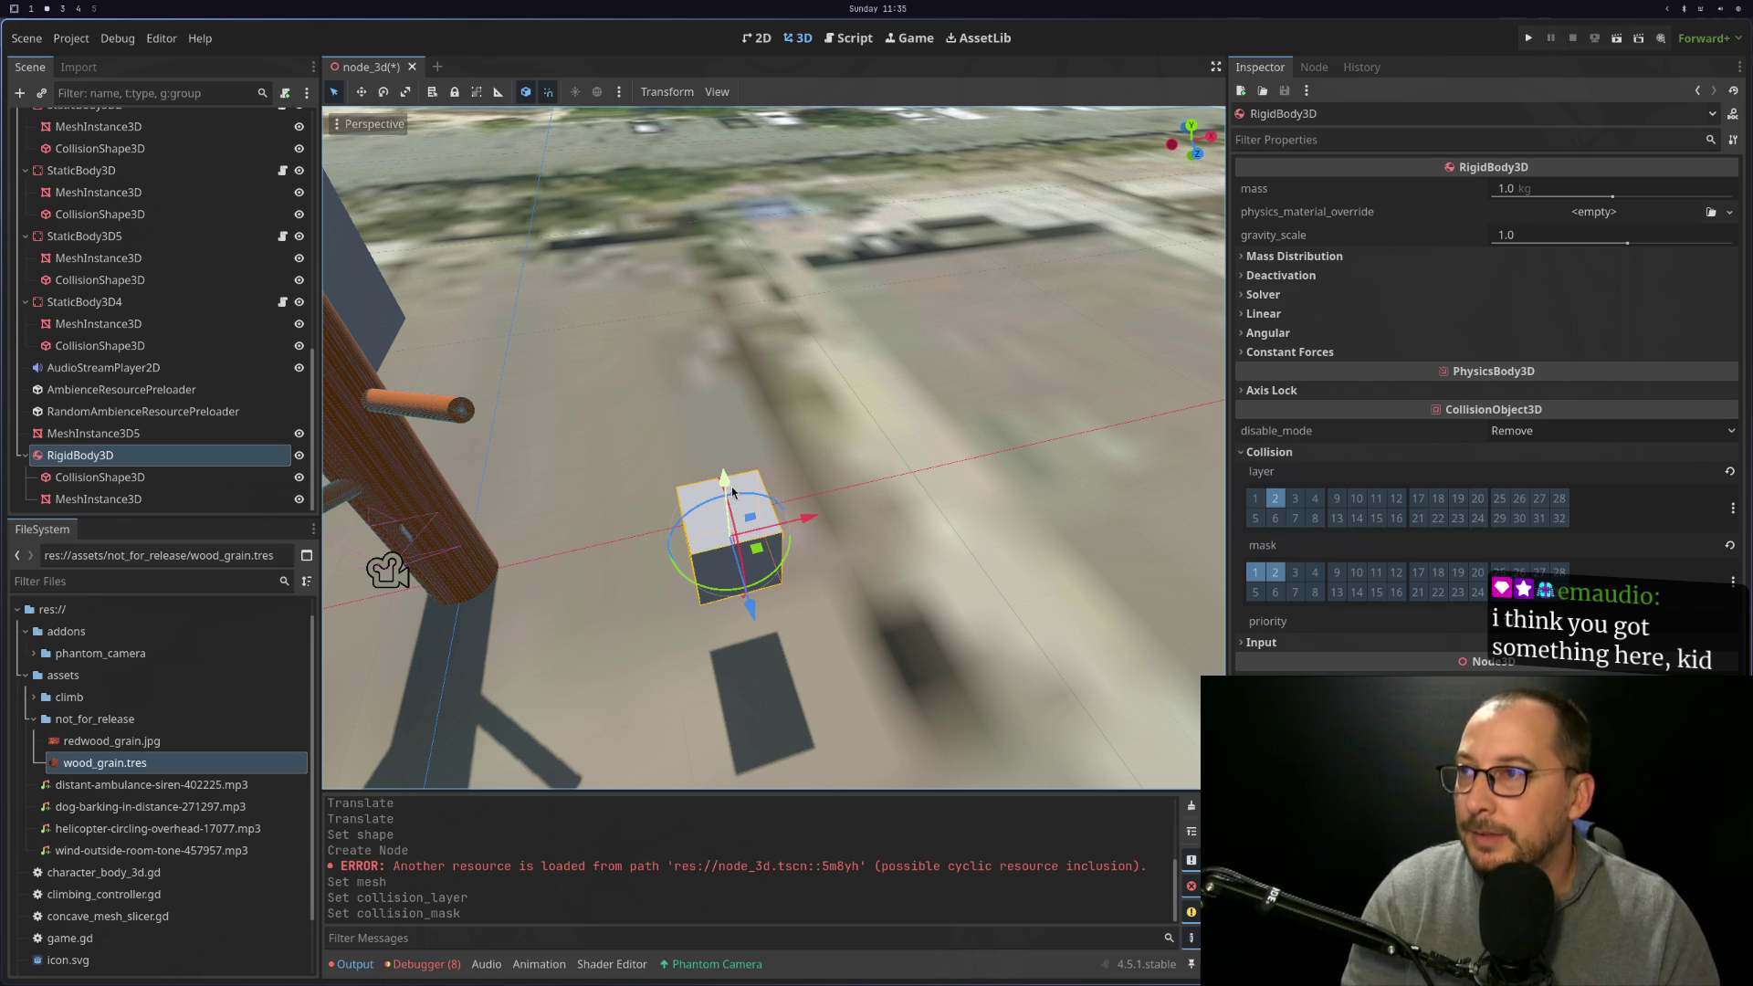
key("ctrl+d")
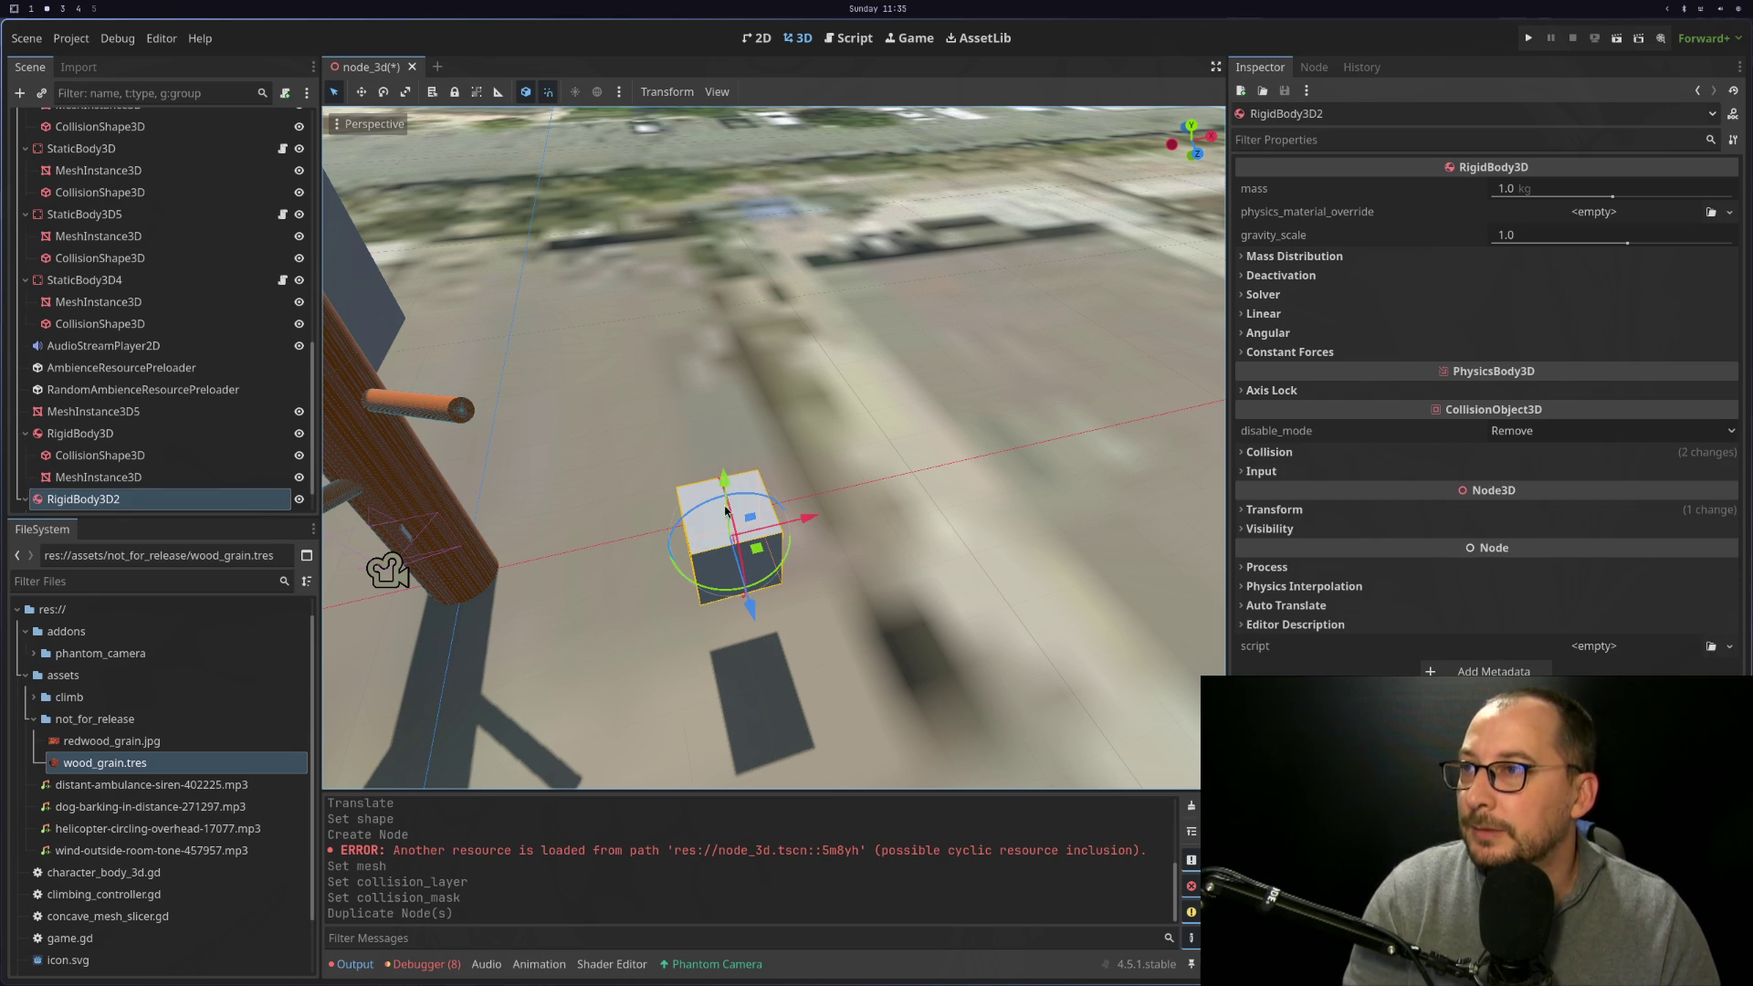
double_click(159, 498)
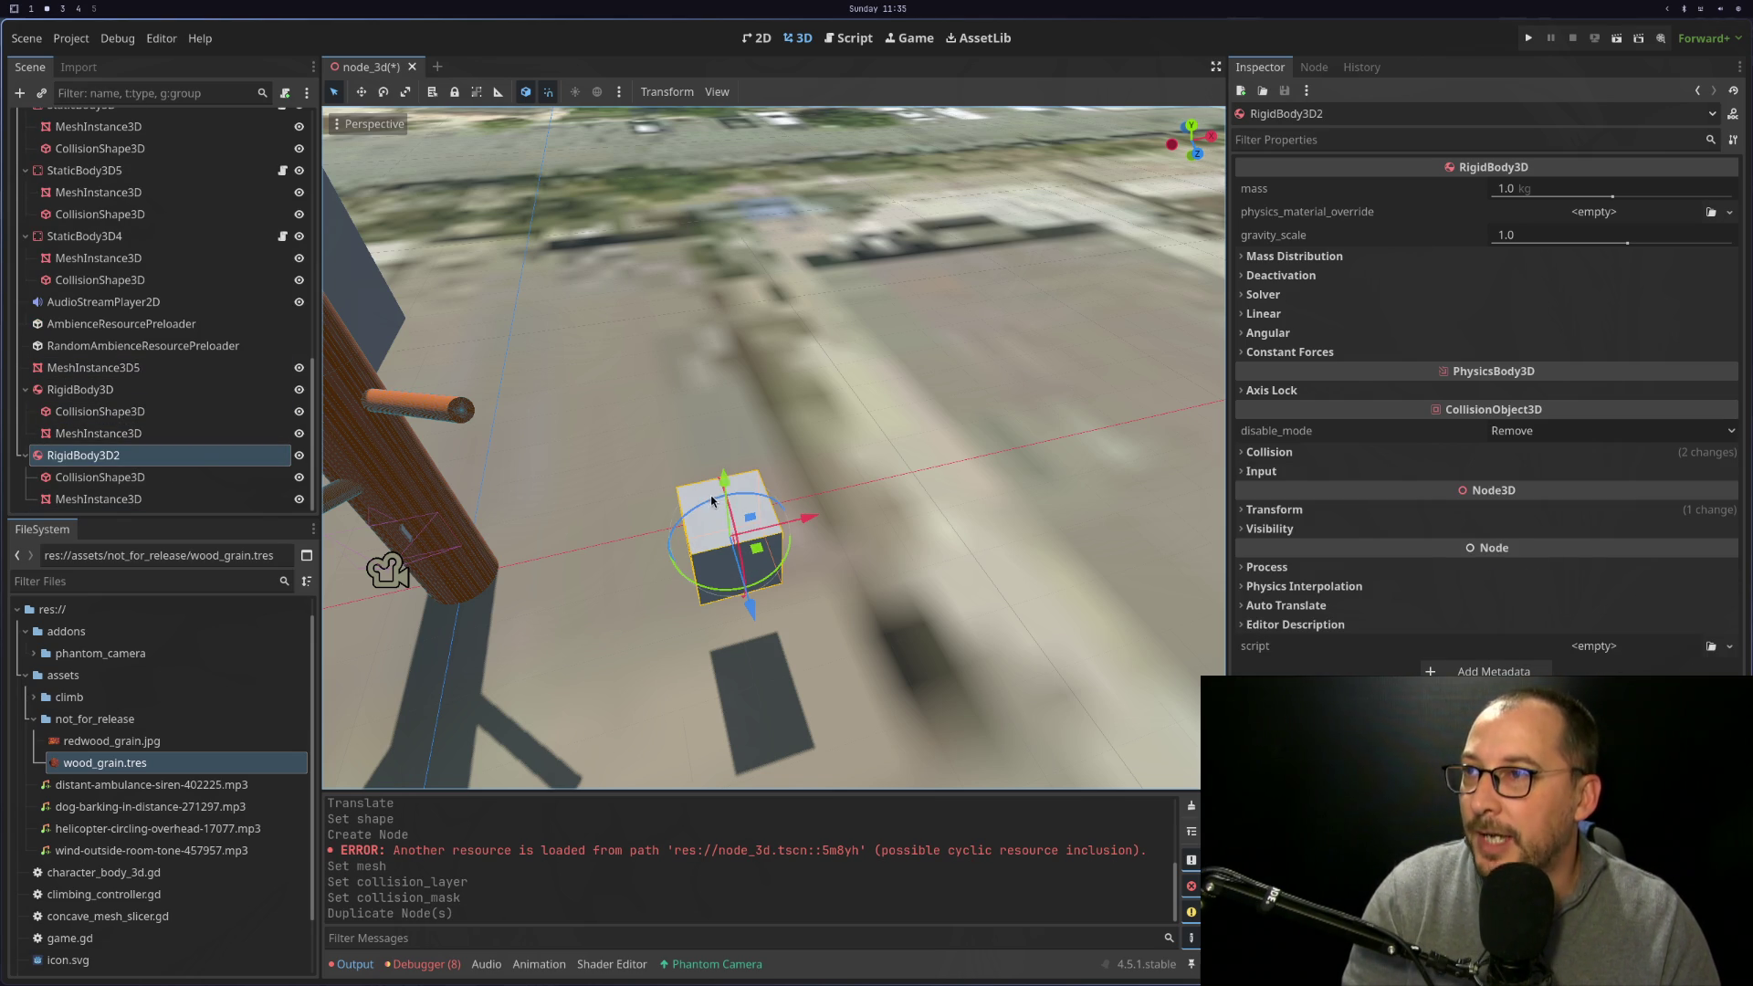
Duplicate and lift the cubes into a four-cube vertical stack, then save and run the scene
left_click_drag(724, 487, 714, 123)
key("ctrl+d")
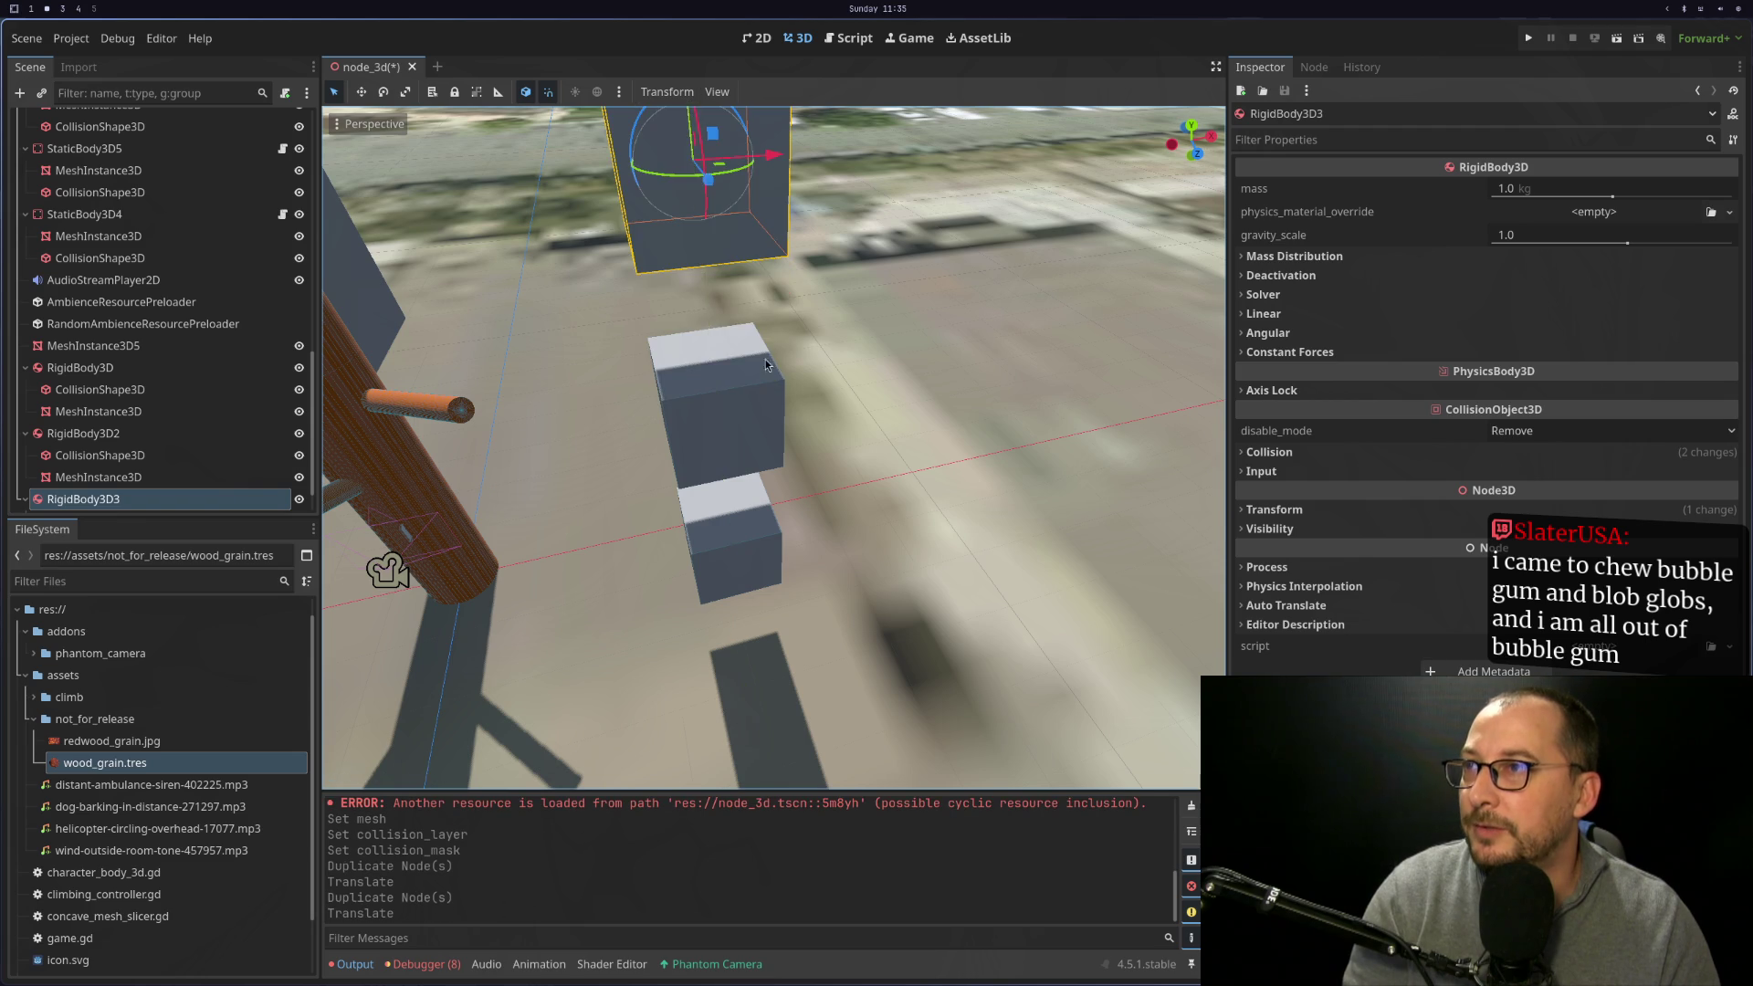
scroll(763, 370, "down", 2)
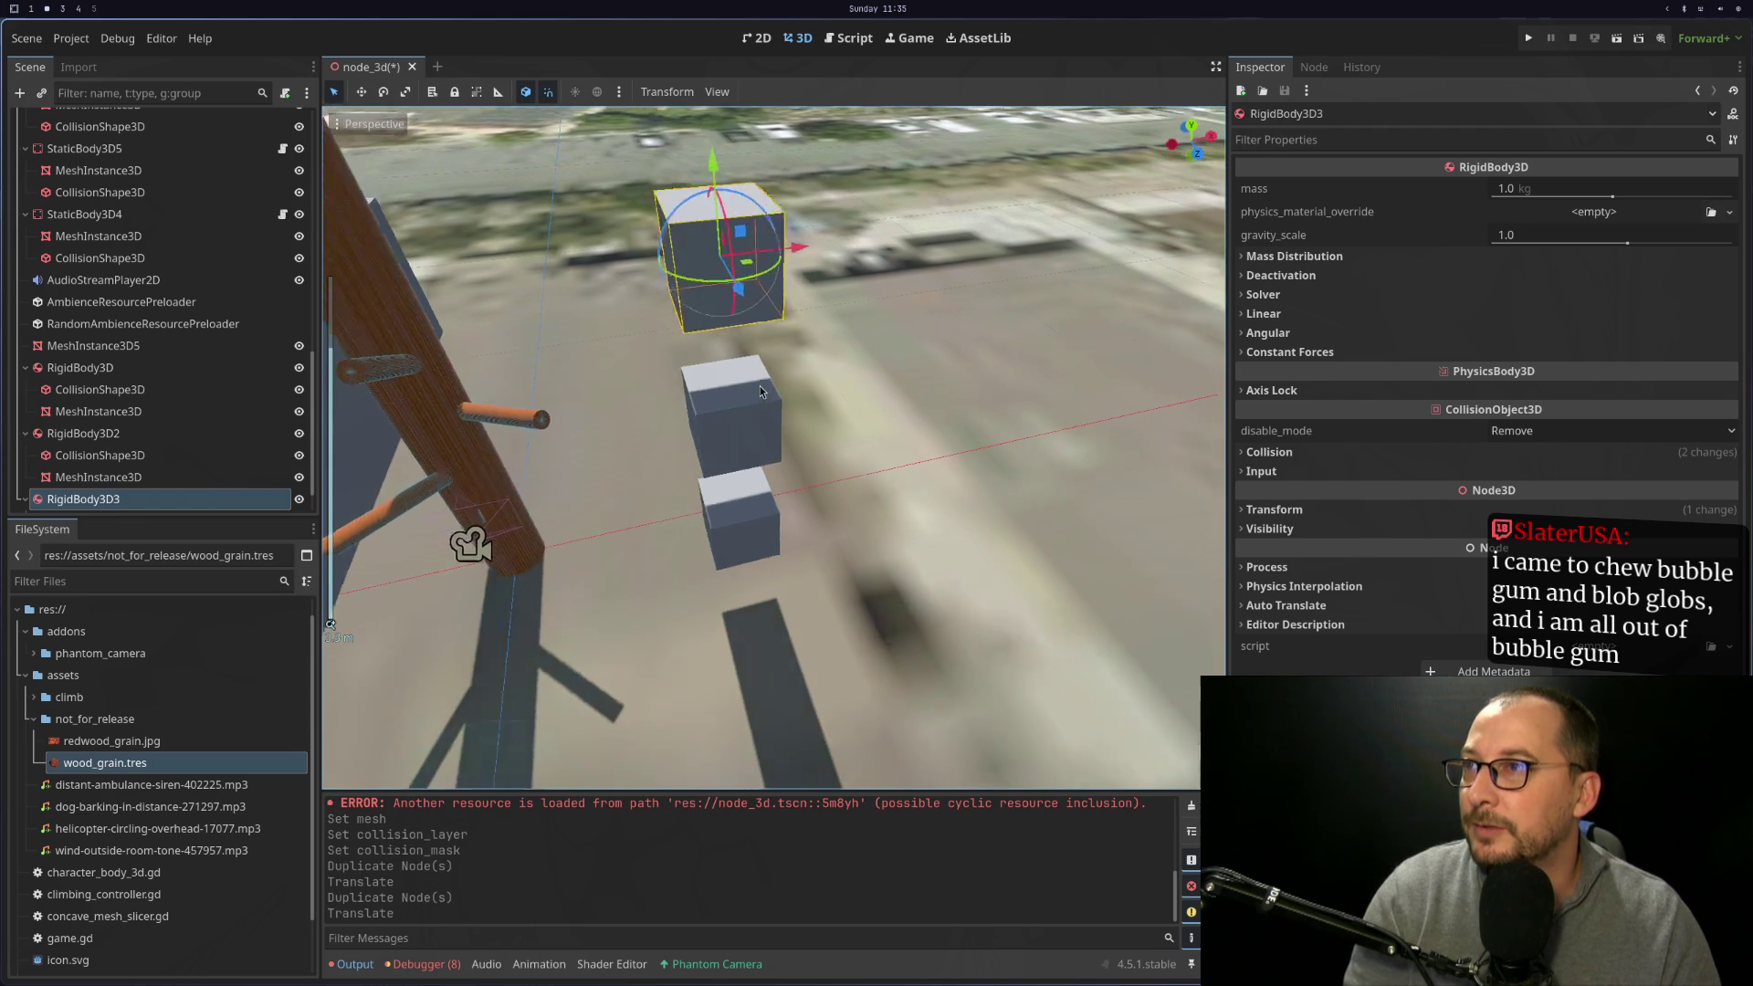
scroll(760, 385, "down", 4)
key("ctrl+d")
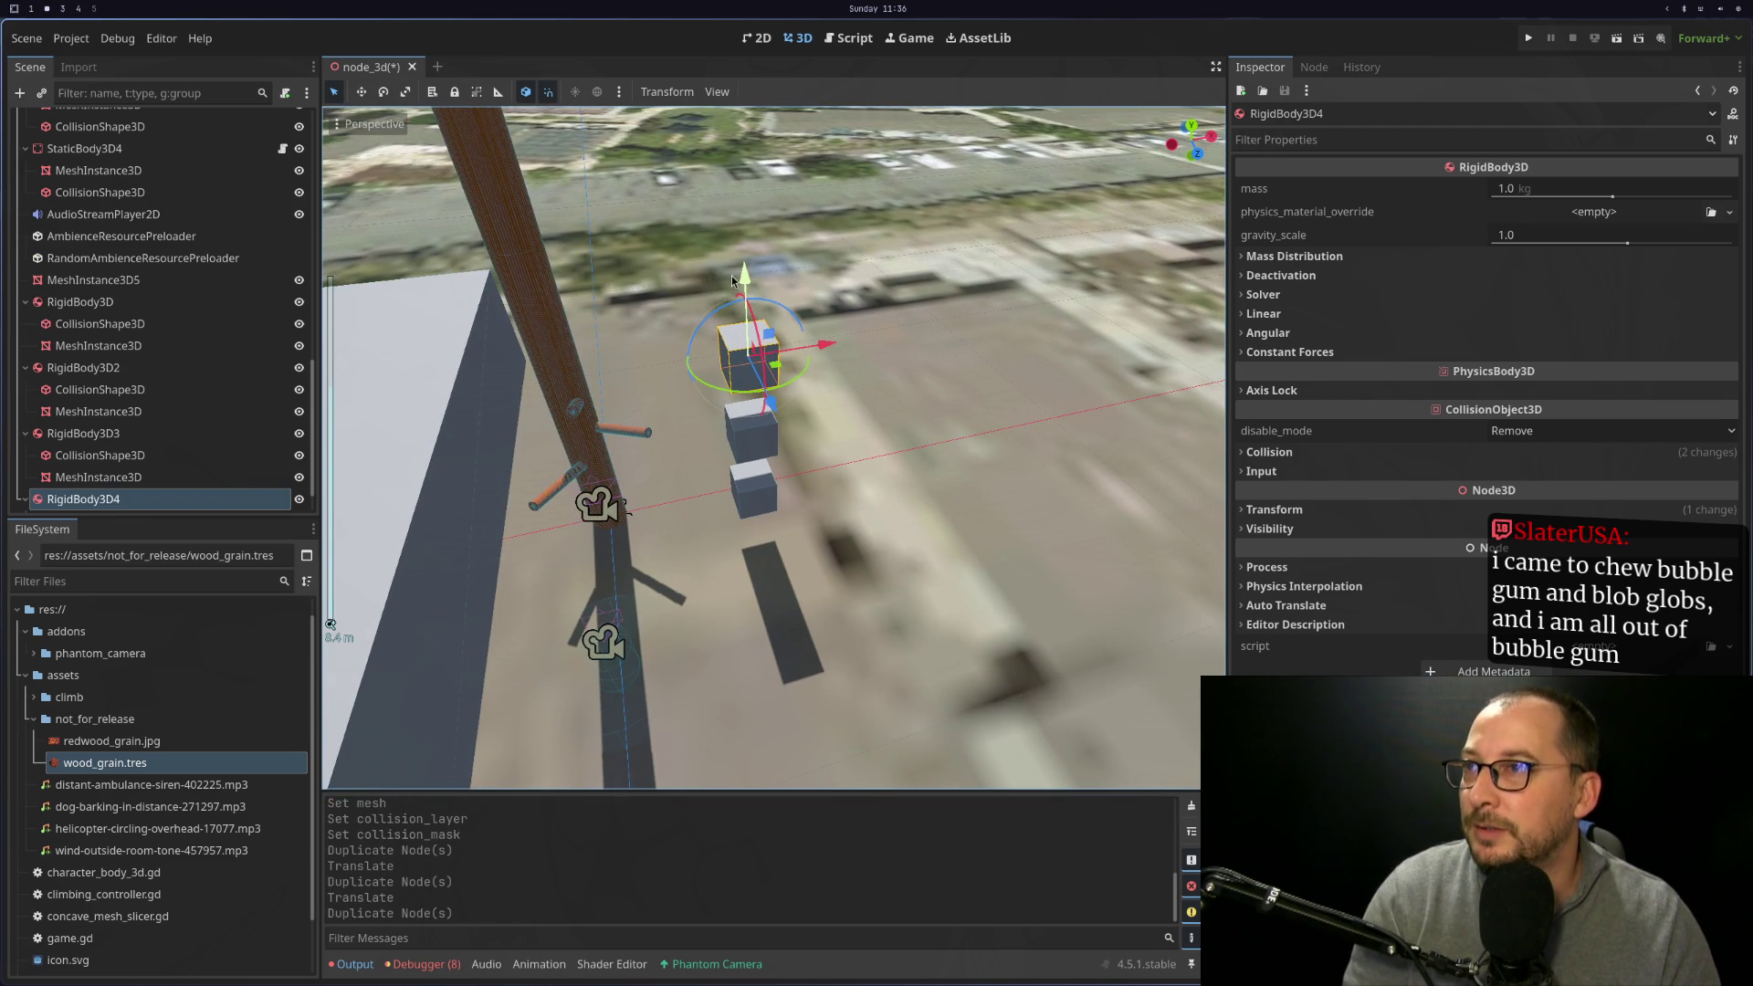
left_click_drag(748, 283, 742, 169)
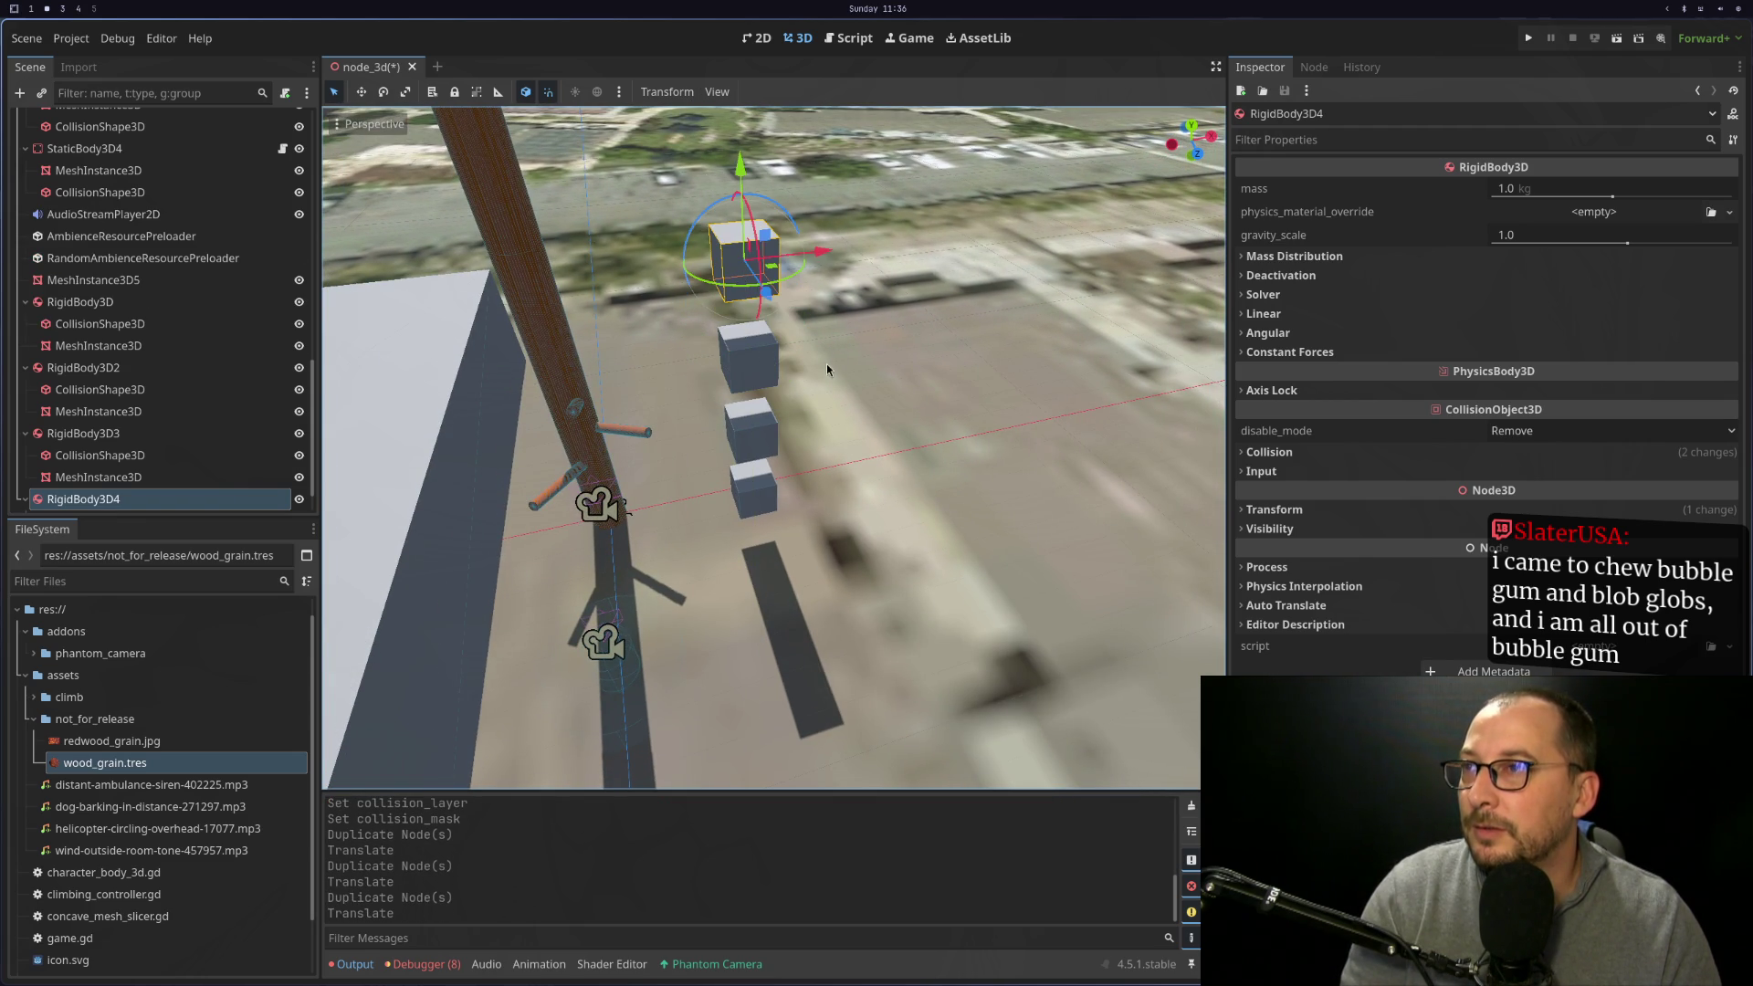
left_click(1527, 38)
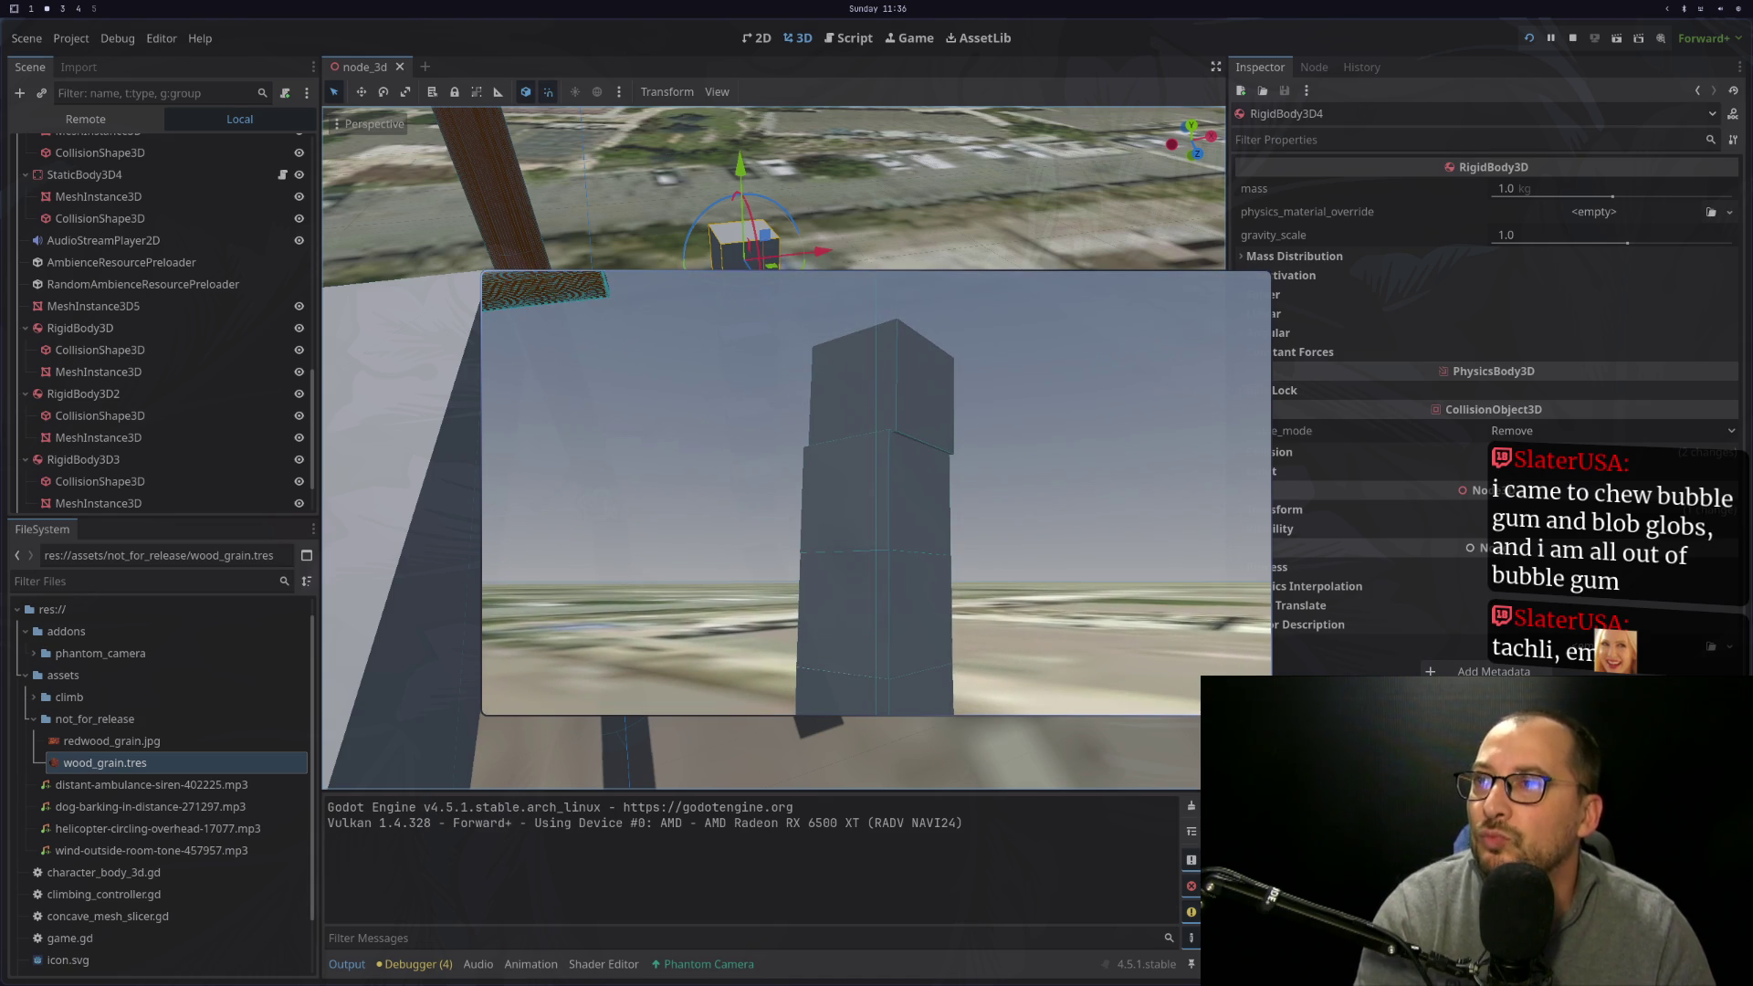
Switch between the Remote and Local scene trees, then return control to the running game
key("Escape")
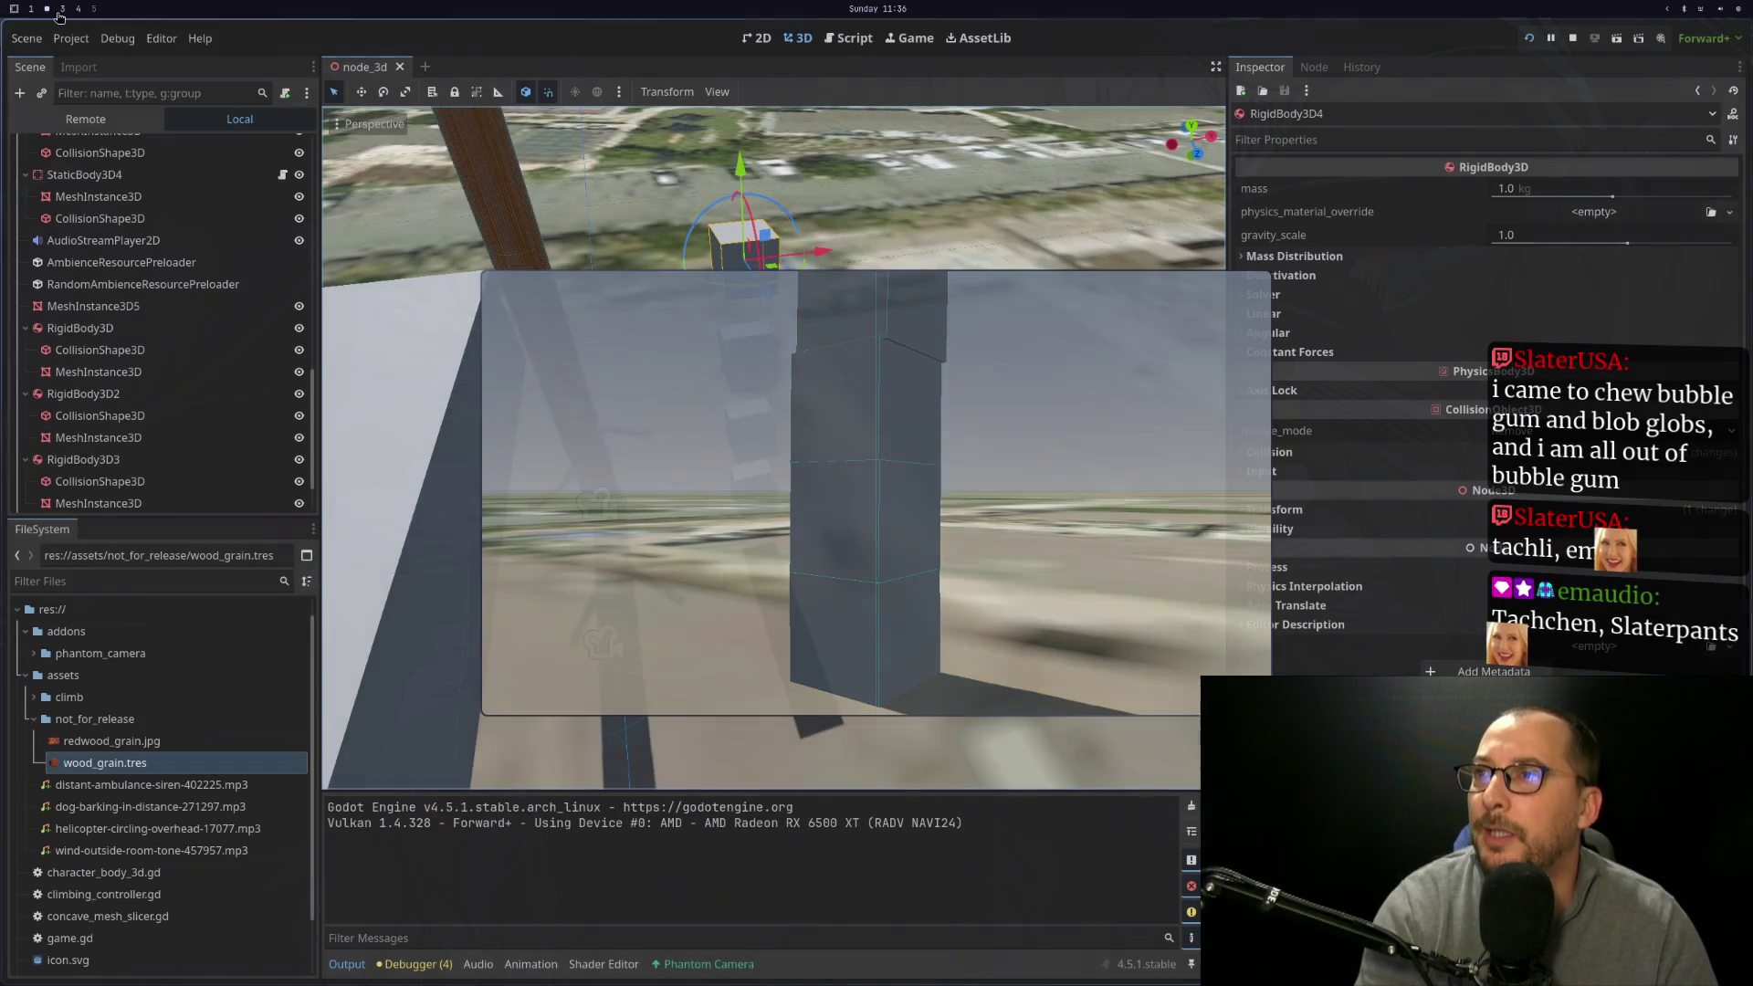
left_click(85, 119)
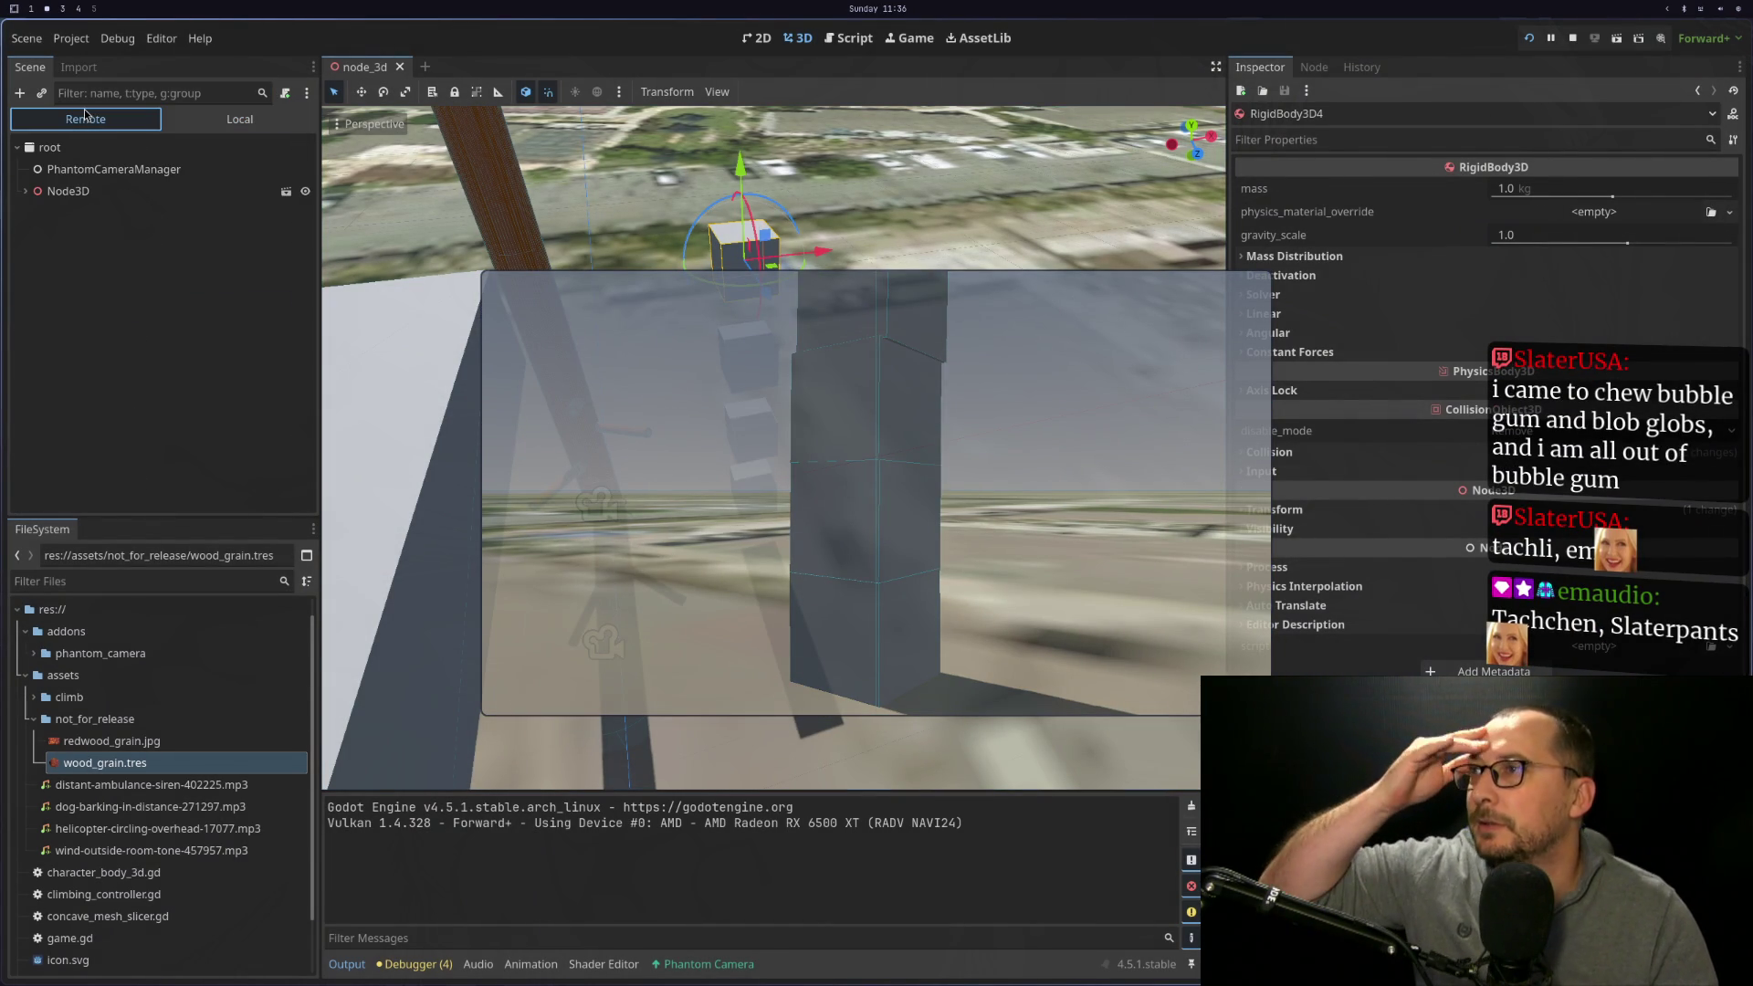
left_click(222, 126)
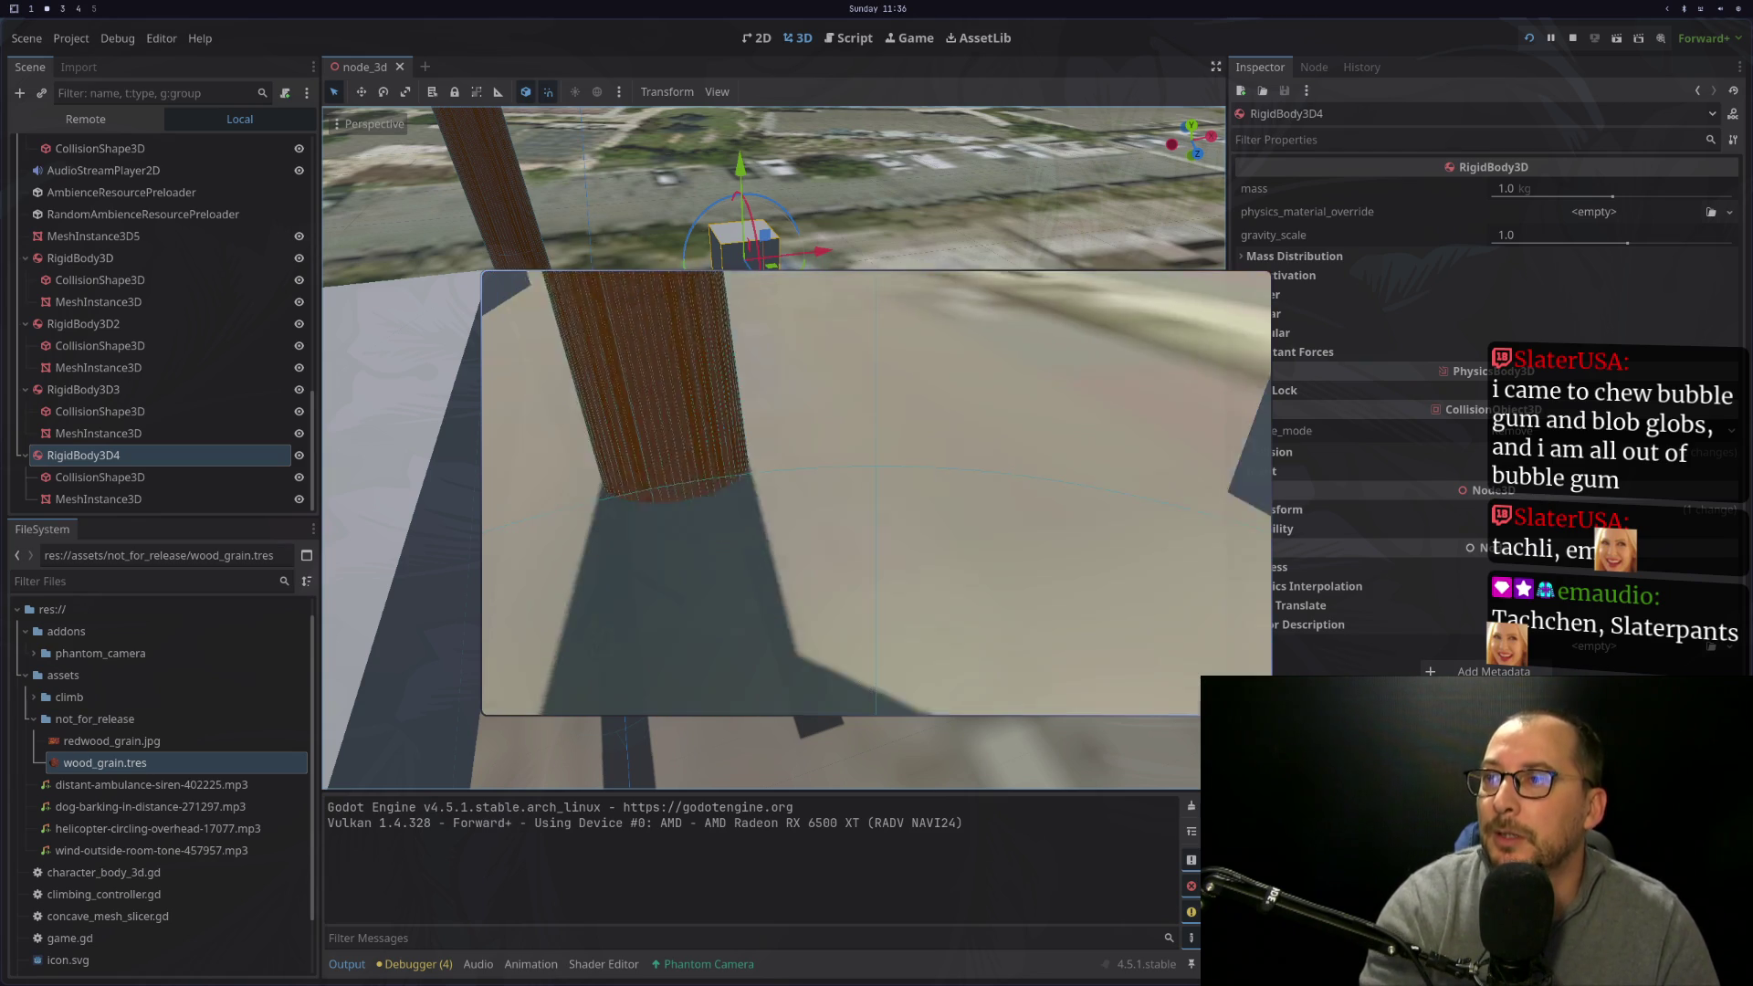
key("Escape")
left_click(731, 301)
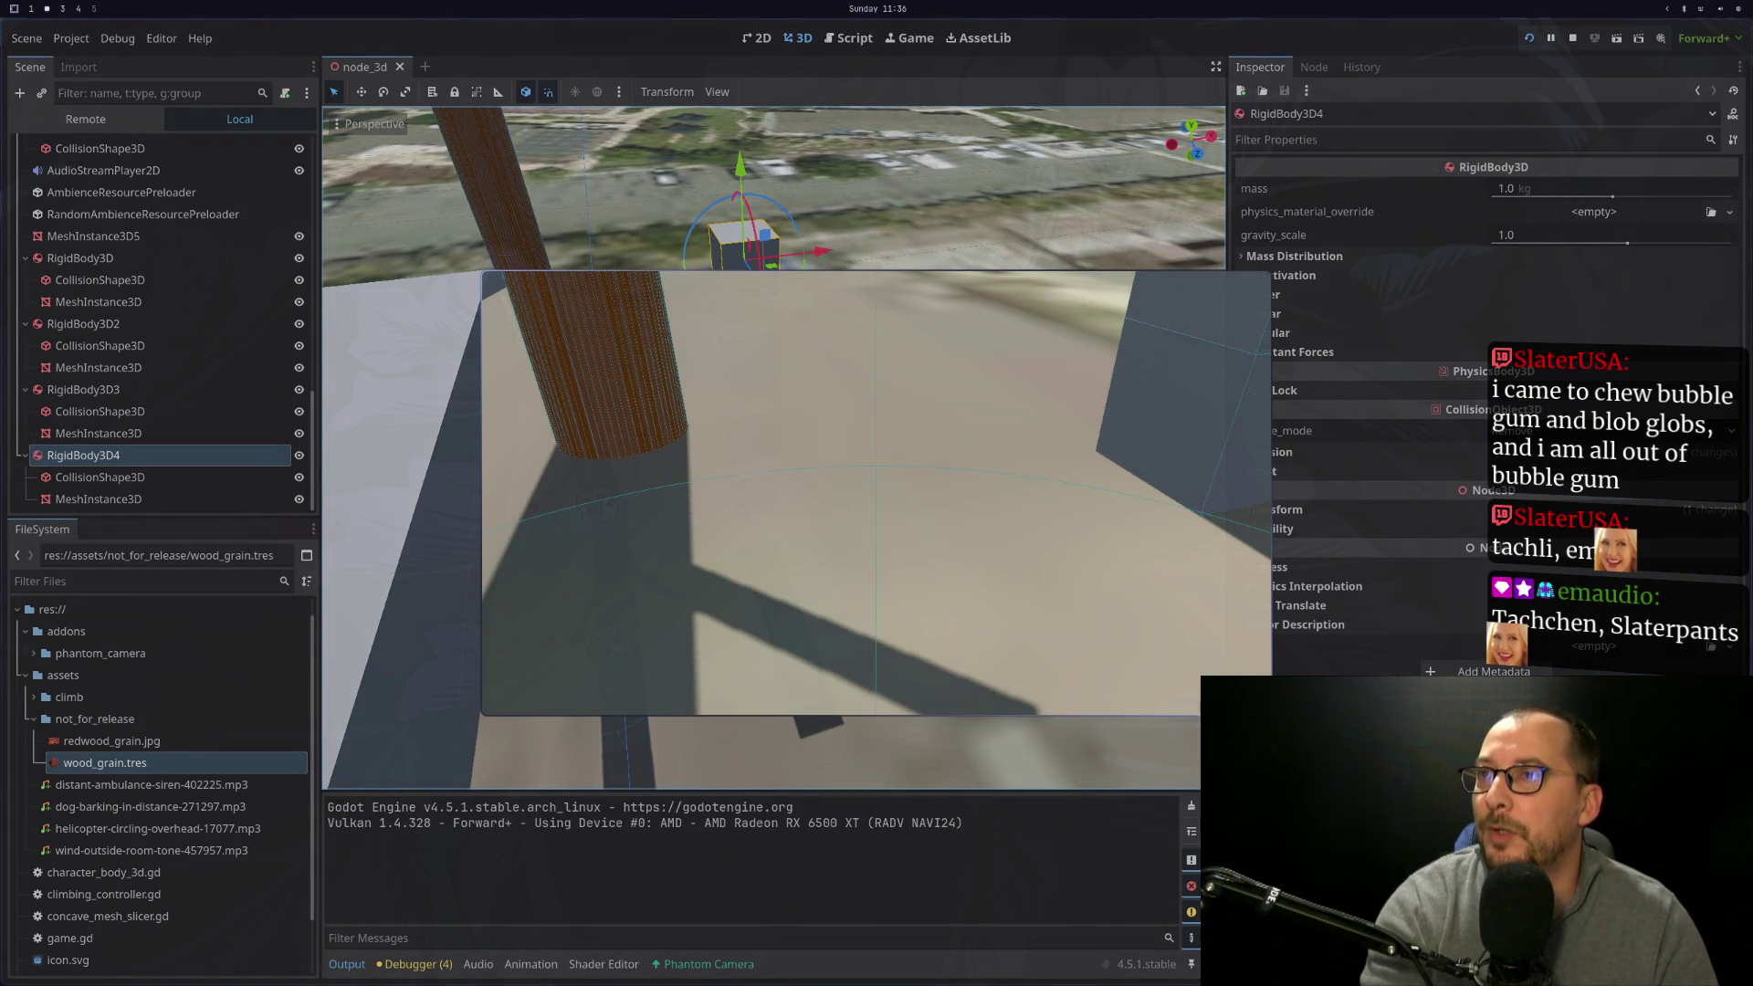
Stop the game, move RigidBody3D4 left along X beside the trunk, and relaunch
key("F8")
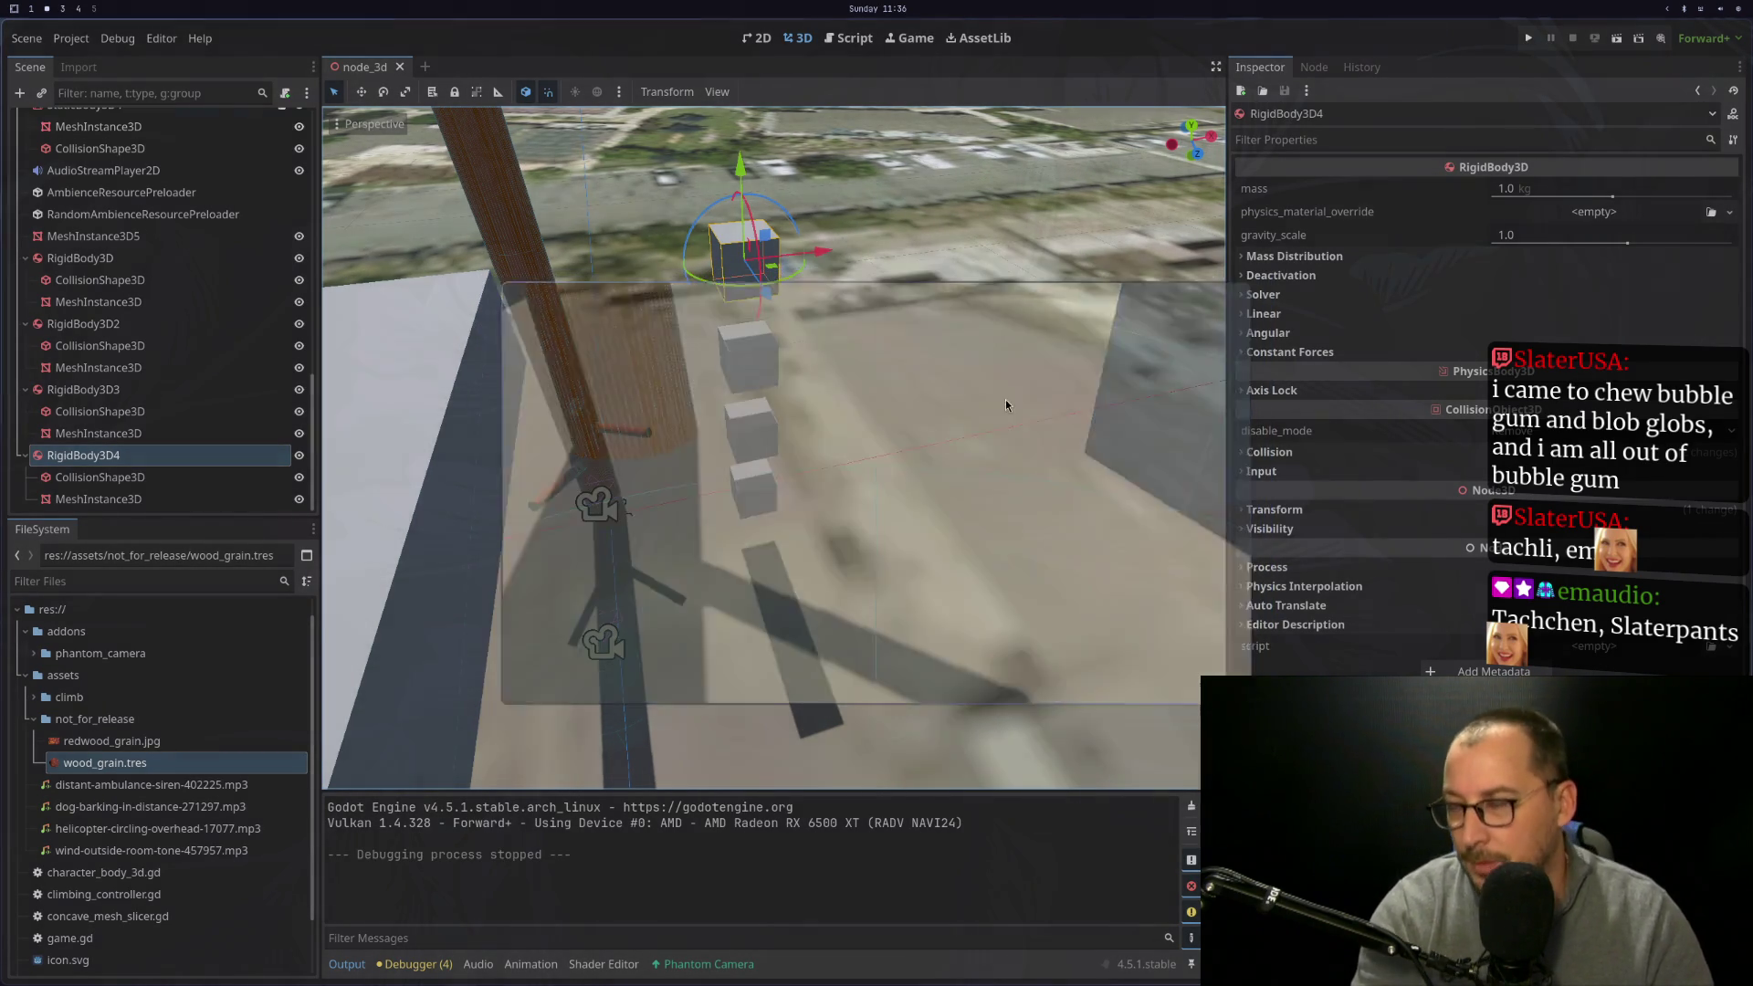
mouse_move(801, 257)
left_mouse_down()
mouse_move(664, 189)
mouse_move(680, 383)
mouse_move(733, 528)
mouse_move(641, 509)
mouse_move(630, 530)
mouse_move(846, 371)
left_mouse_up()
scroll(669, 514, "up", 3)
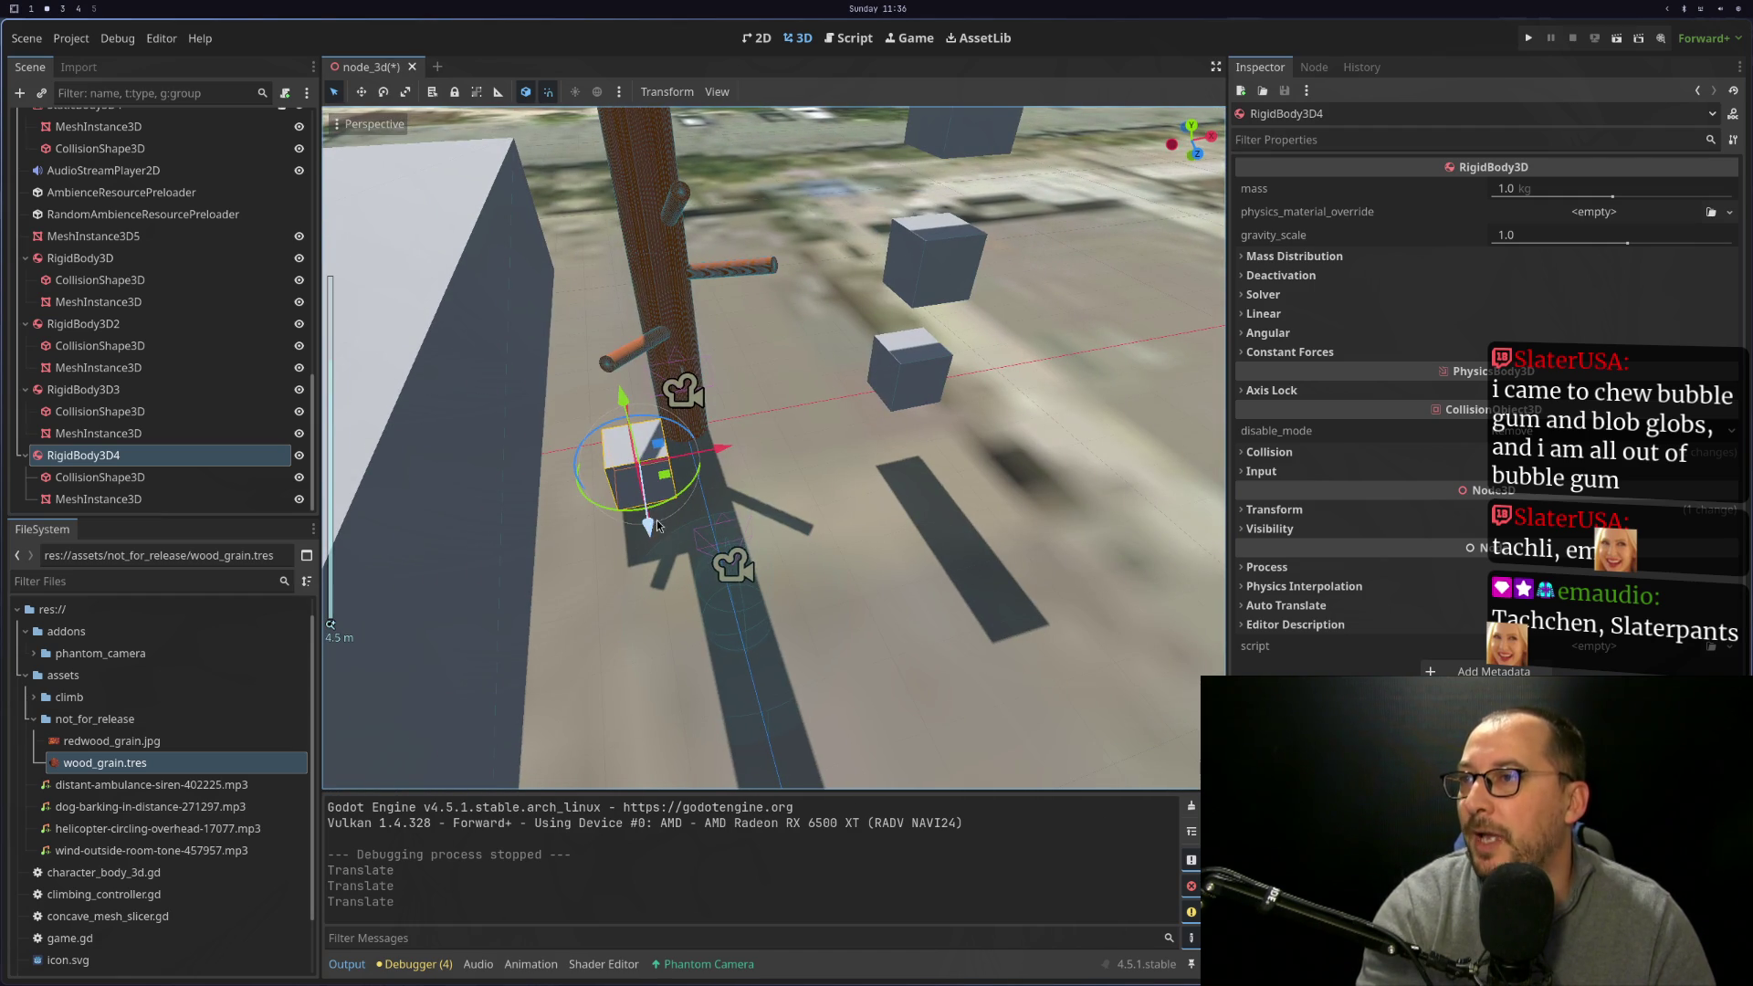
scroll(530, 435, "up", 5)
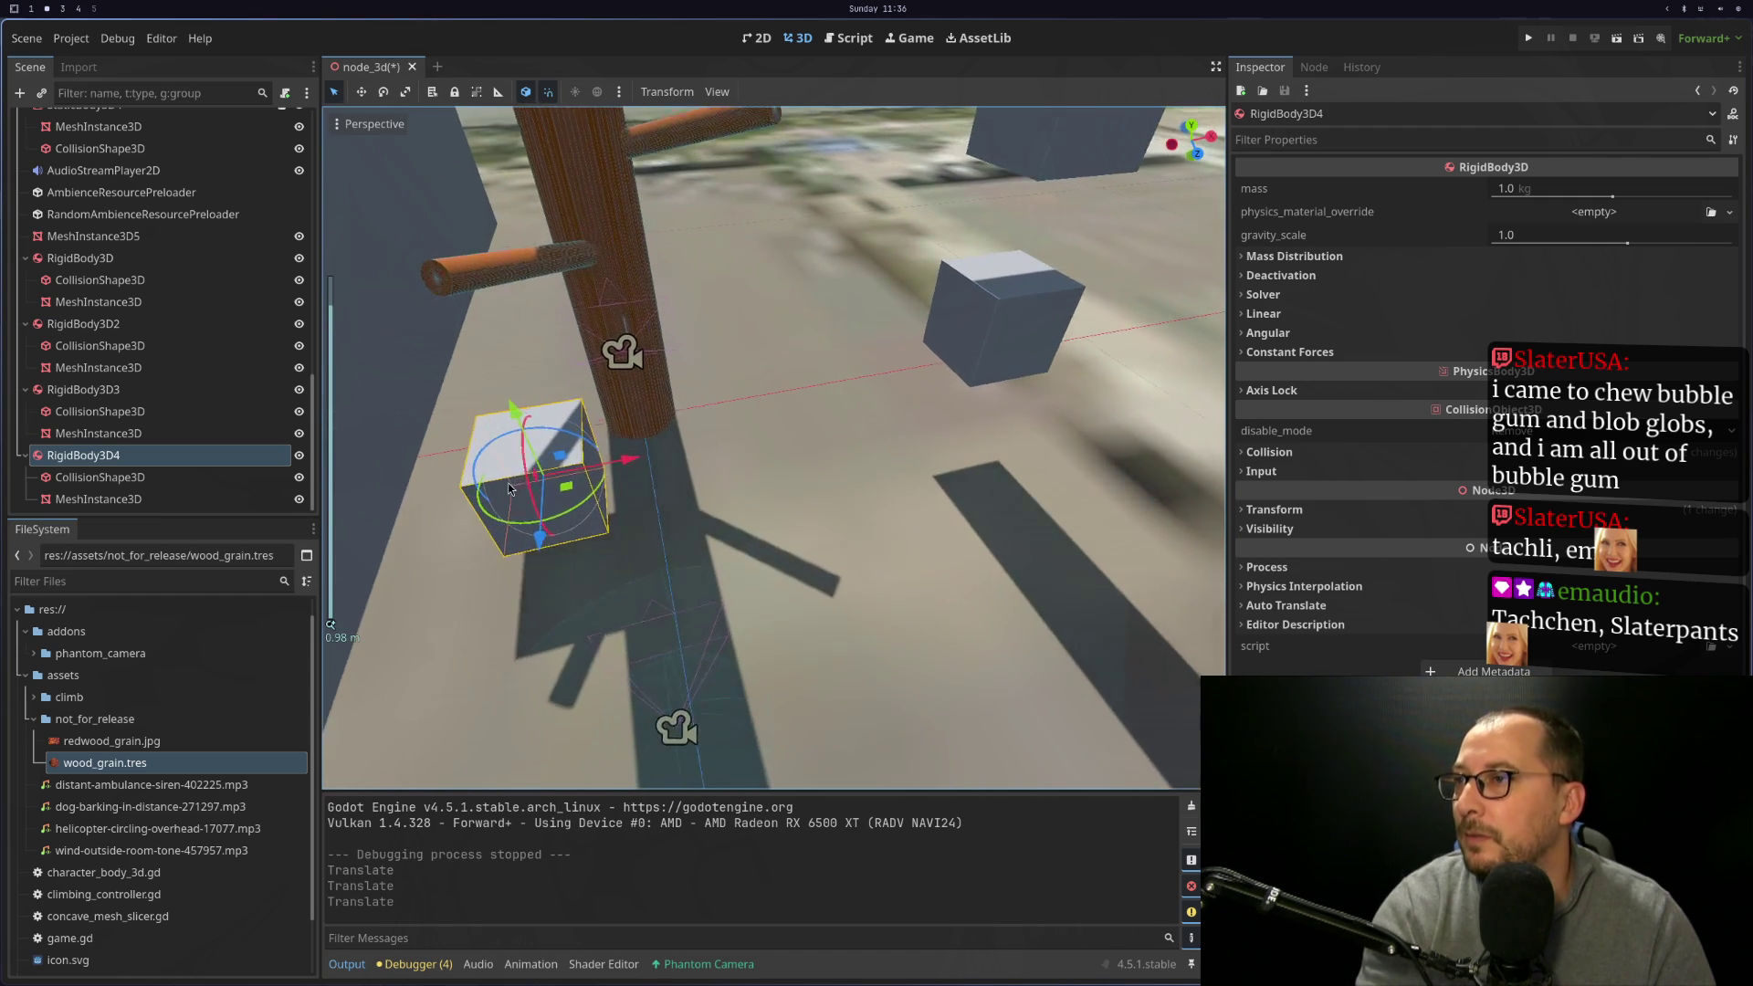
left_click_drag(536, 421, 736, 599)
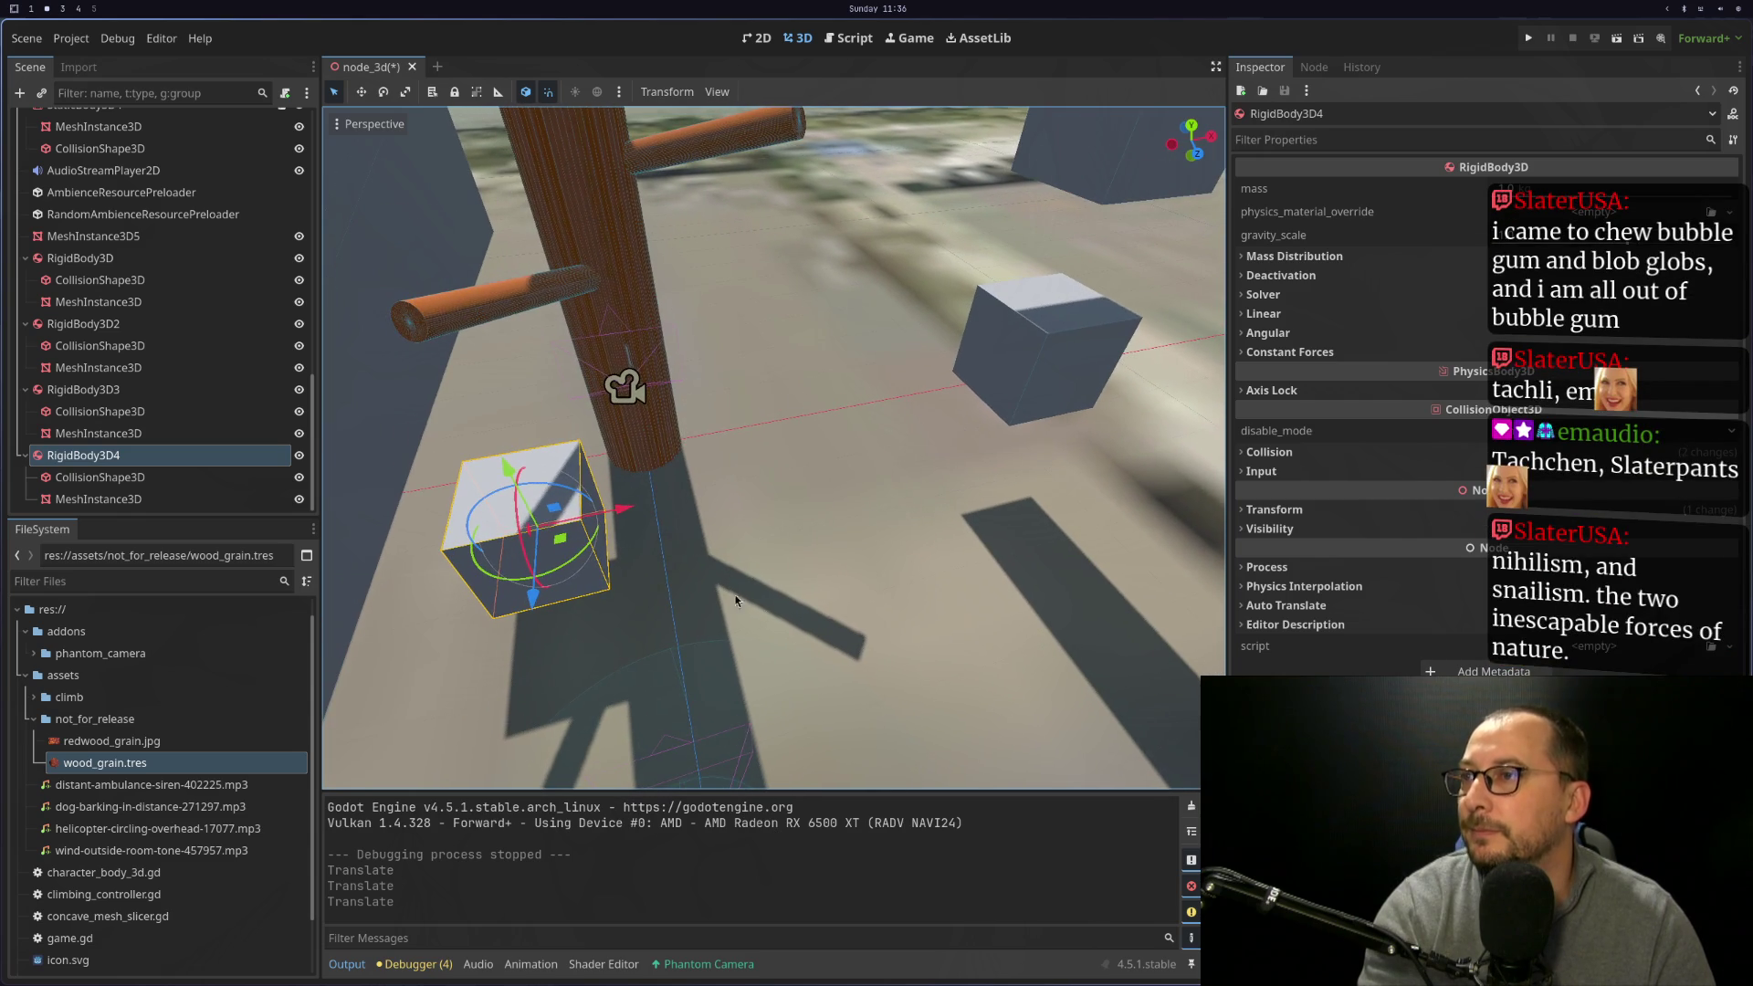
left_click(1529, 38)
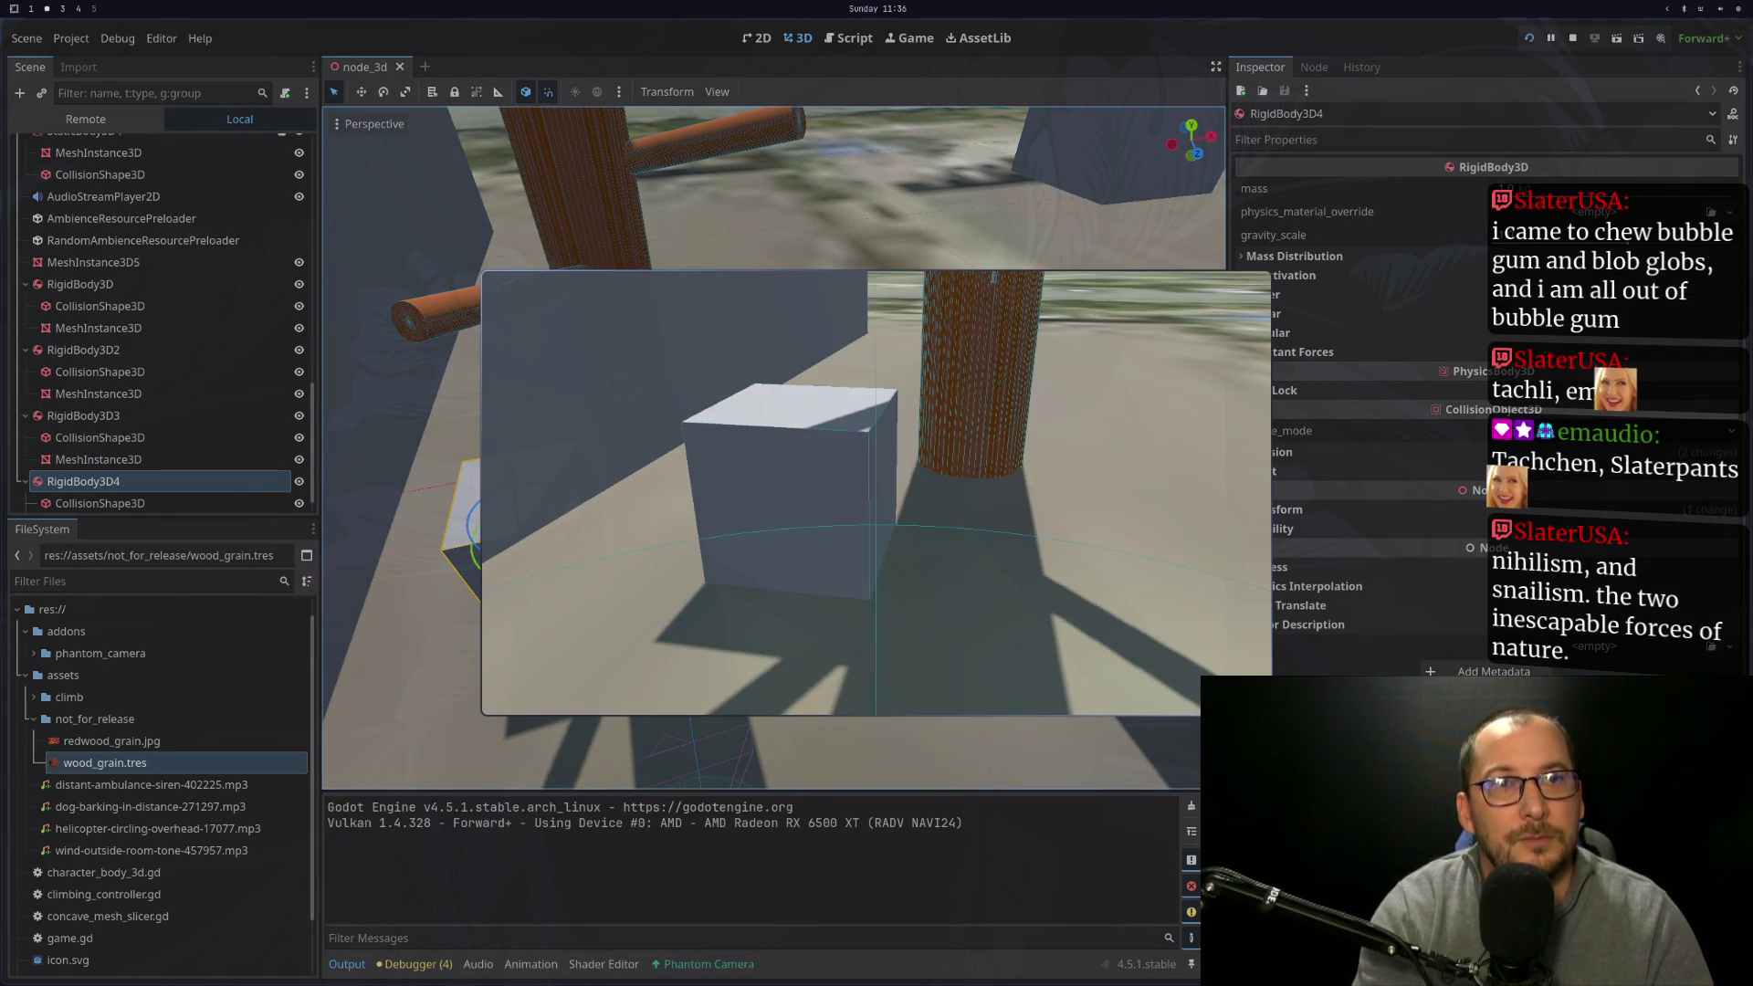
Walk the player to the tree trunk's base in the running game
key("w")
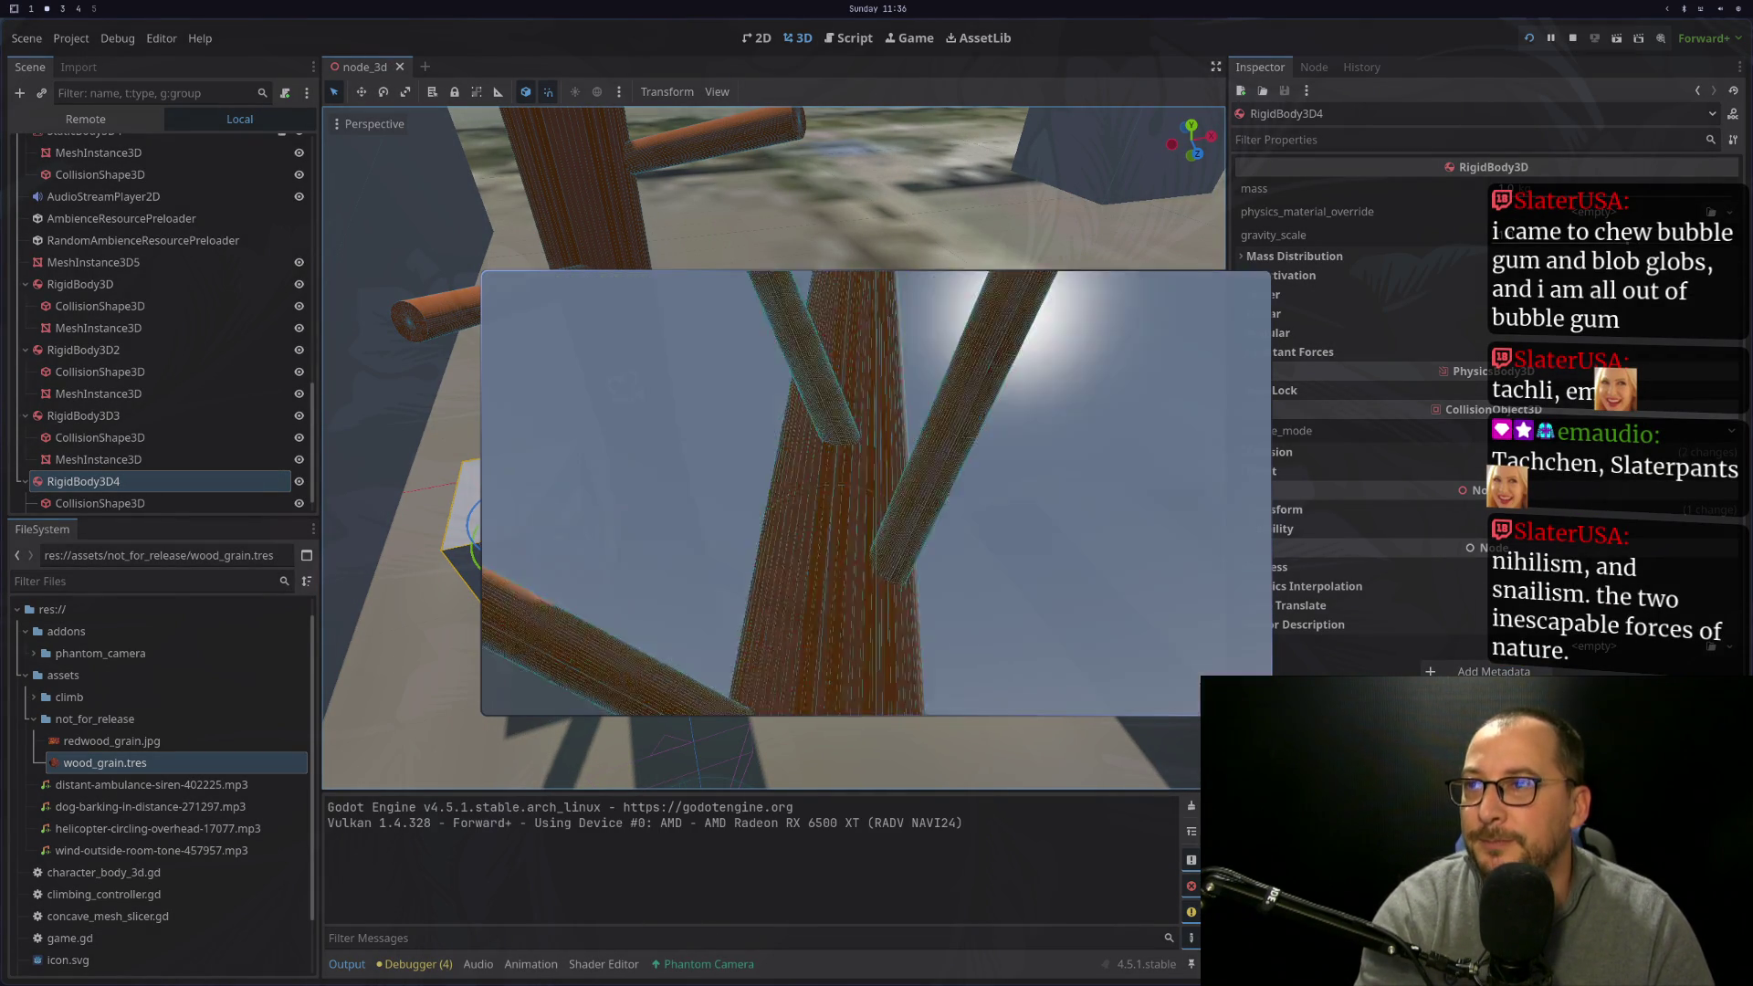
key("a")
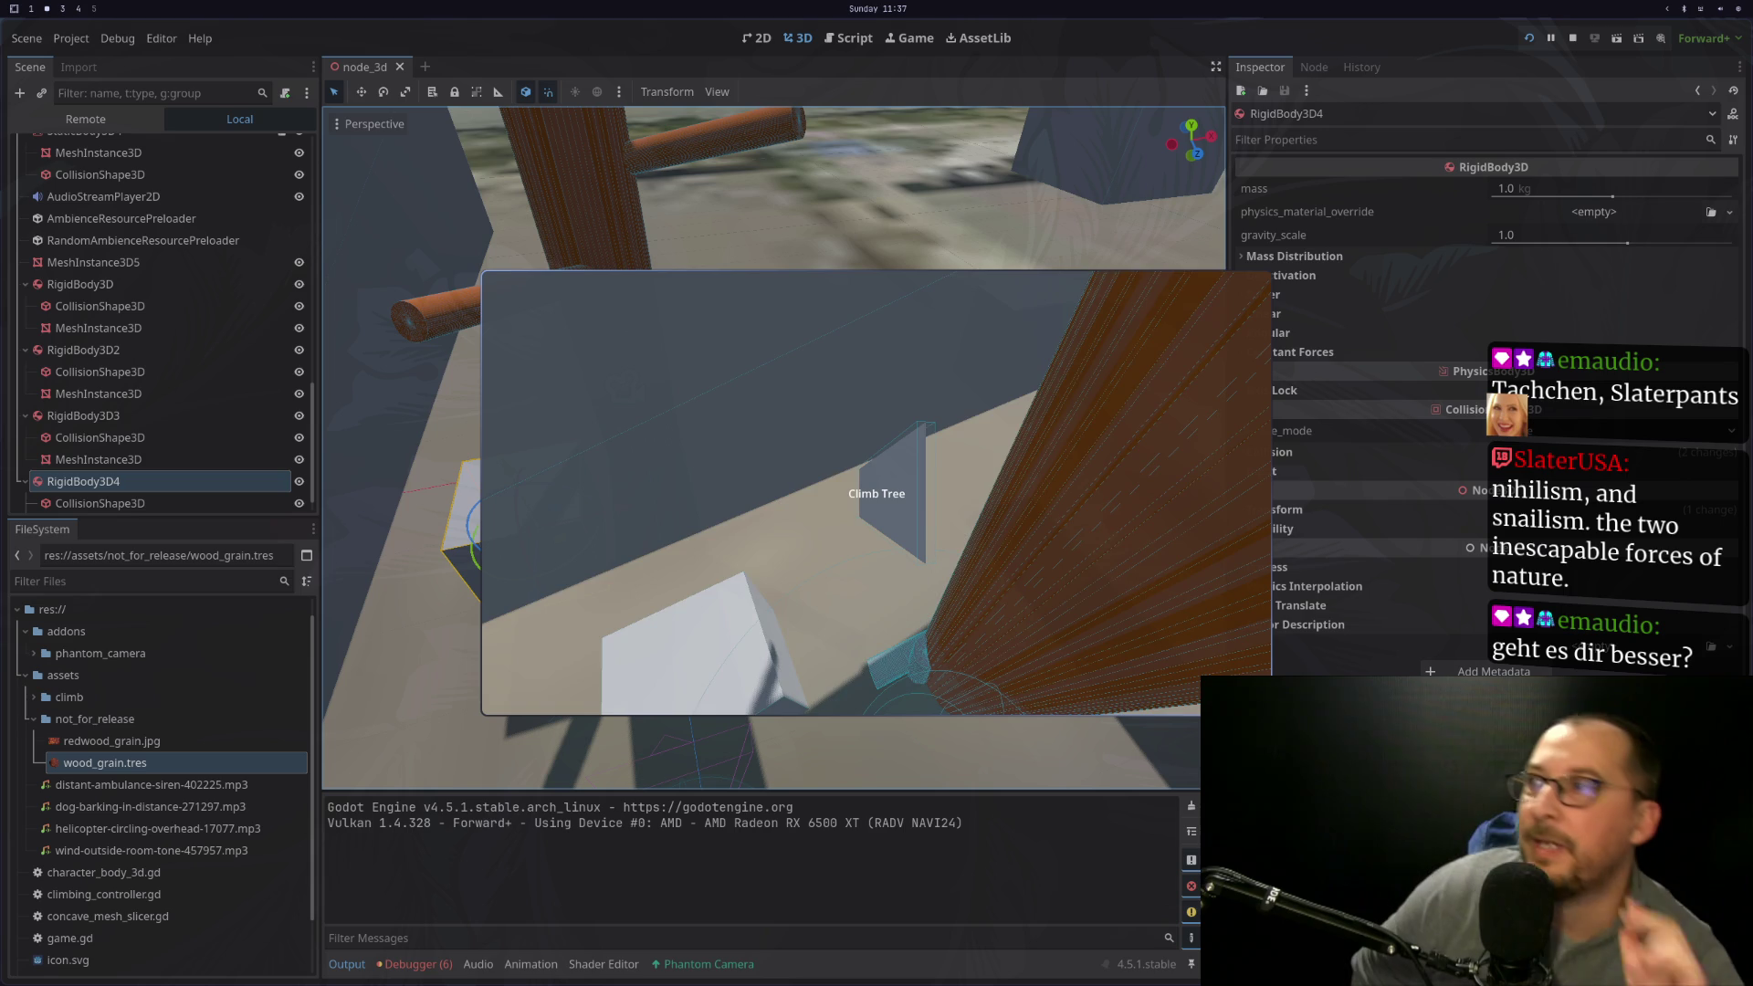
key("Escape")
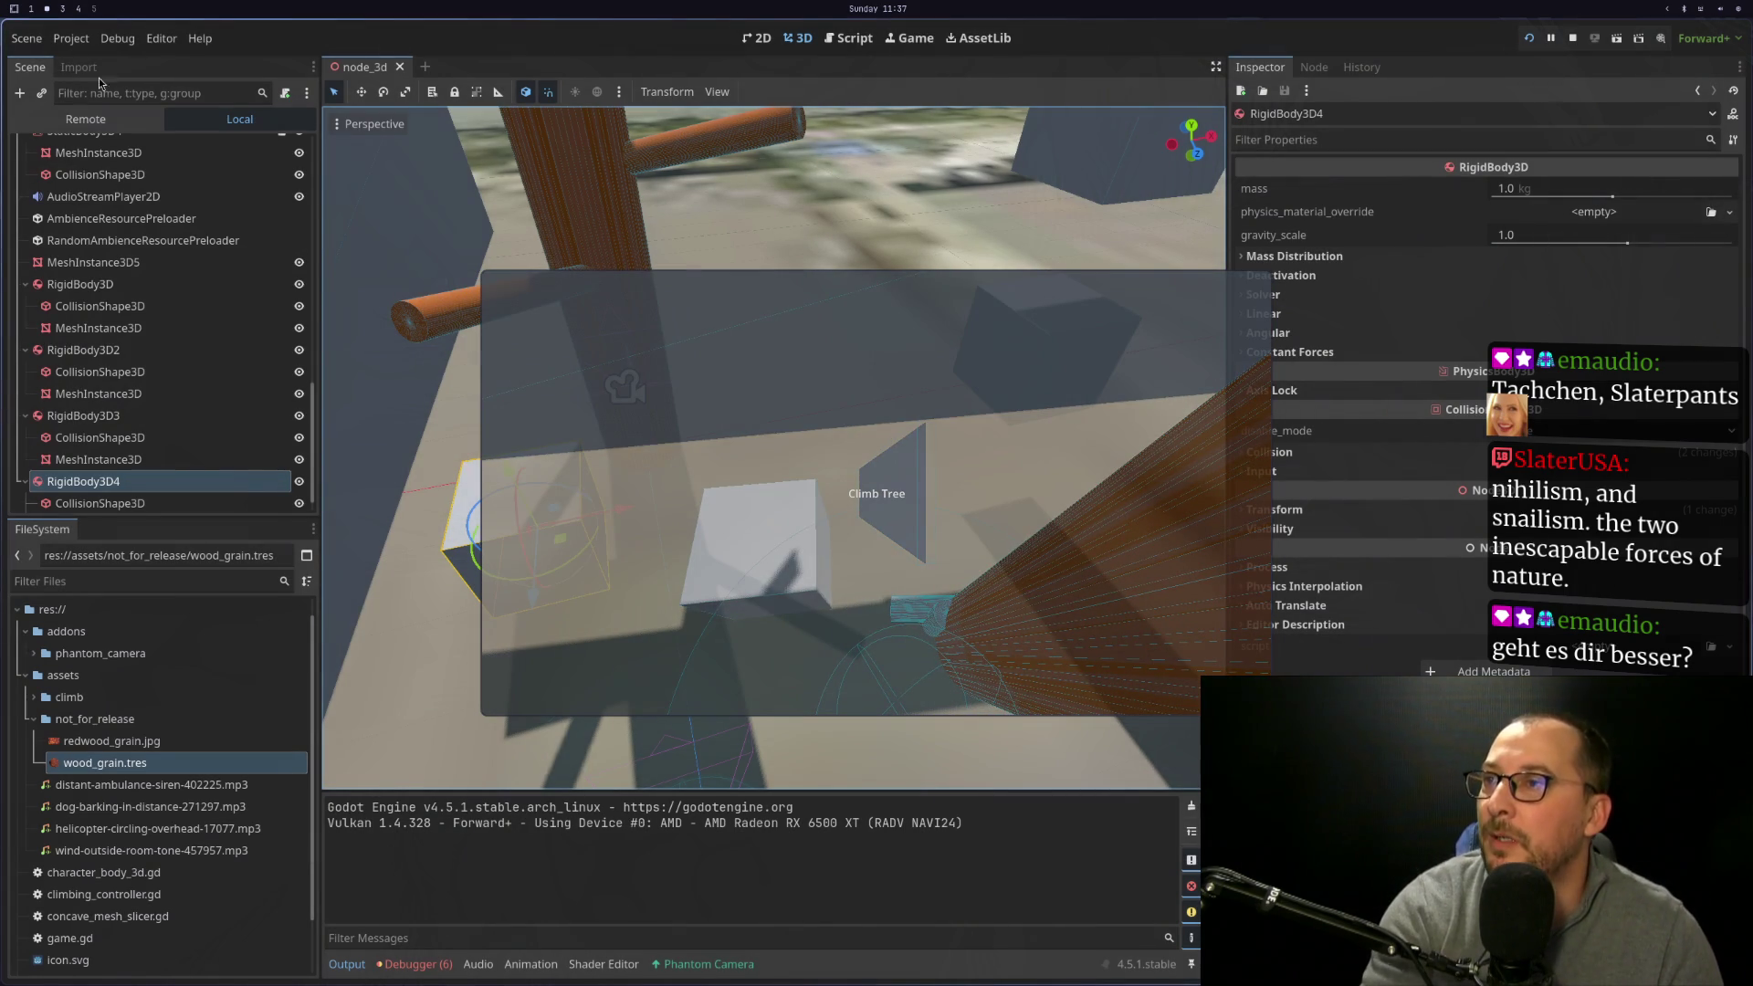
left_click(100, 120)
left_click(27, 190)
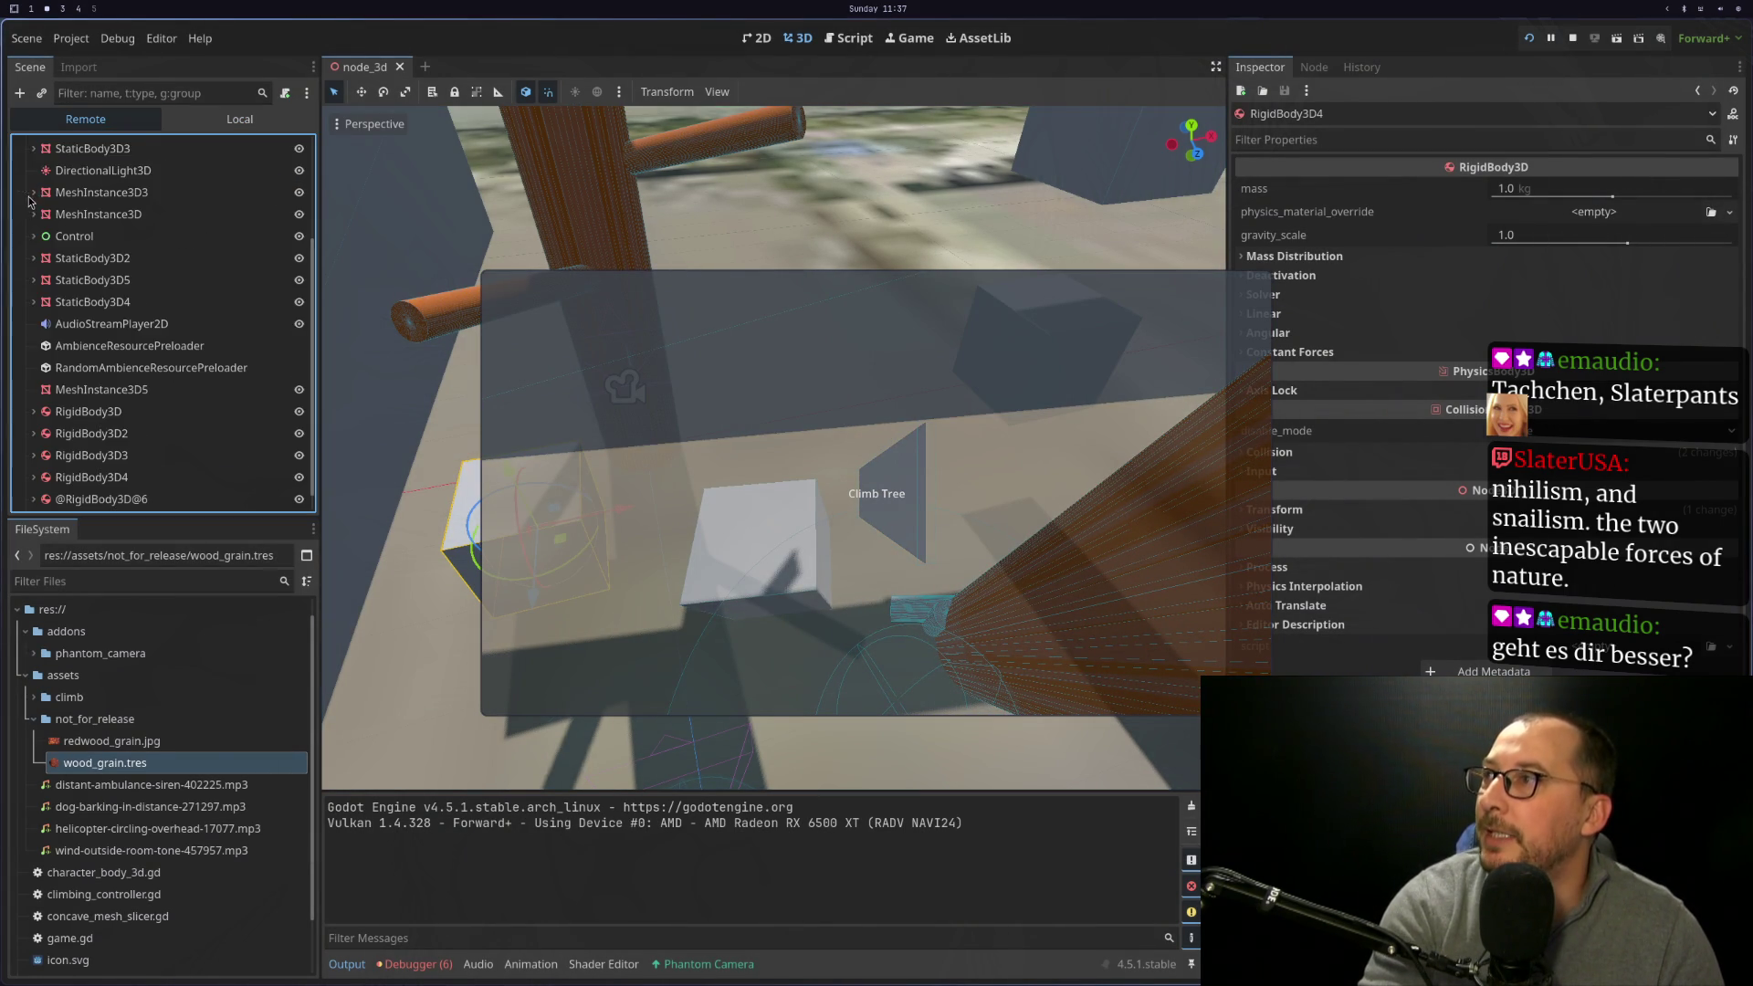
scroll(137, 365, "down", 1)
left_click(133, 485)
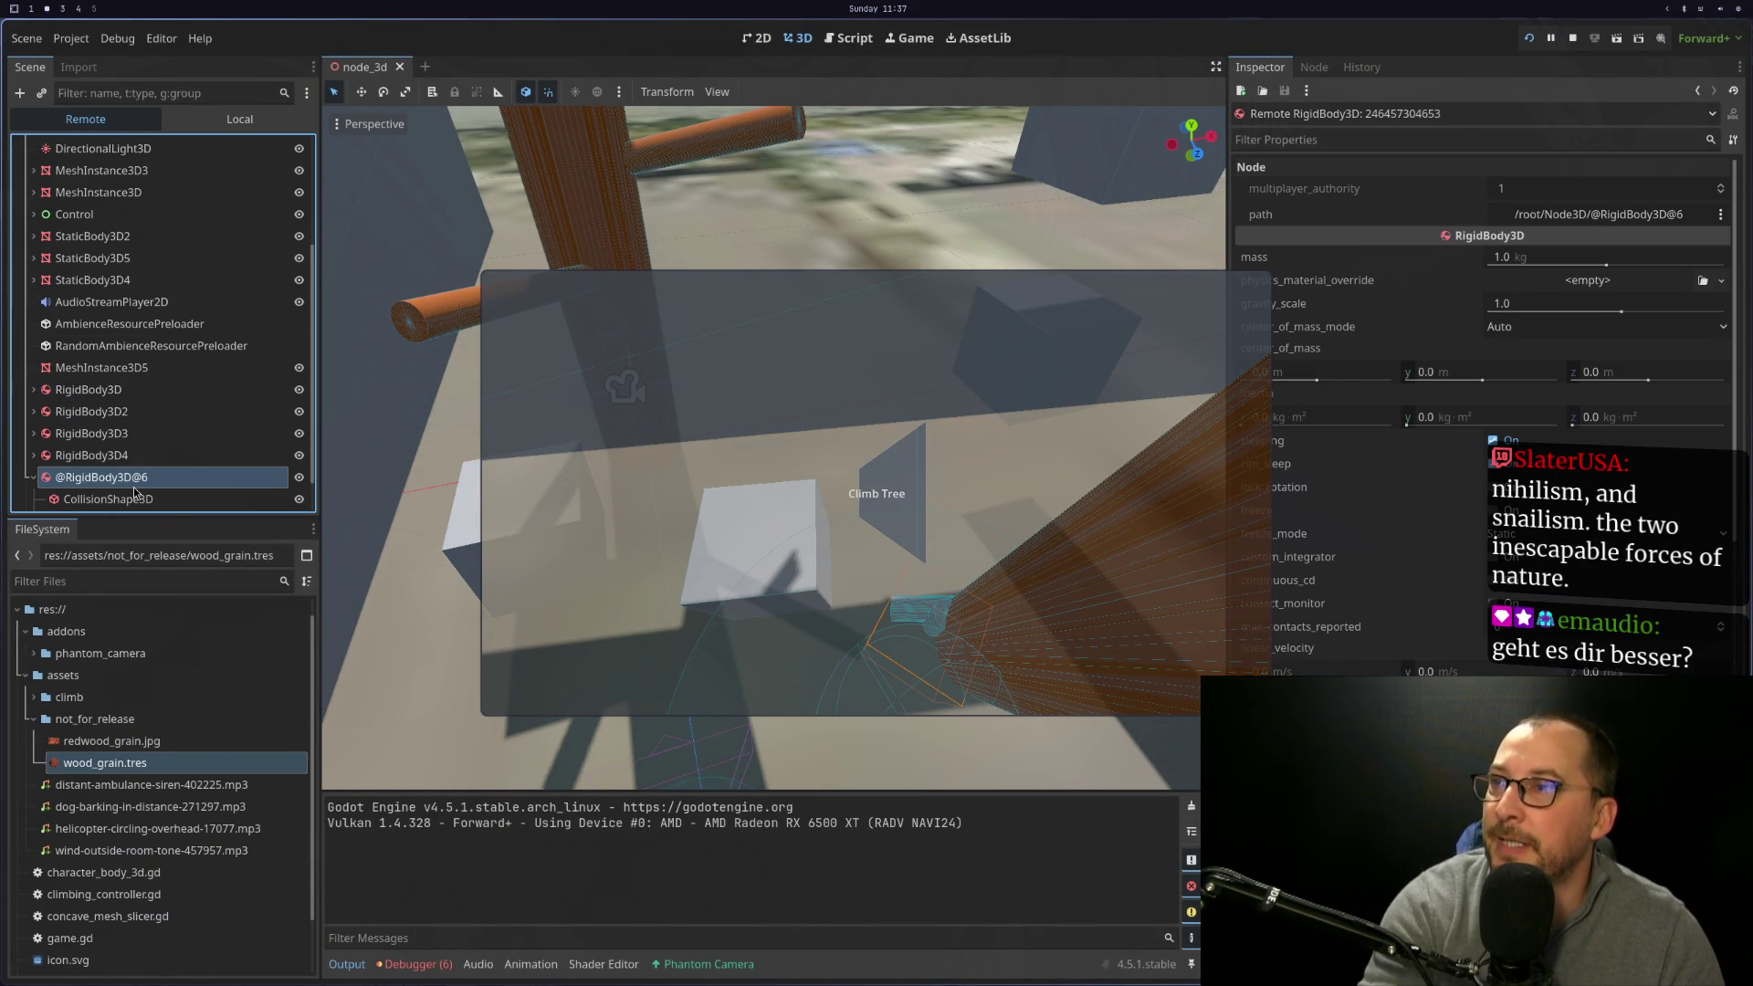
scroll(133, 486, "down", 1)
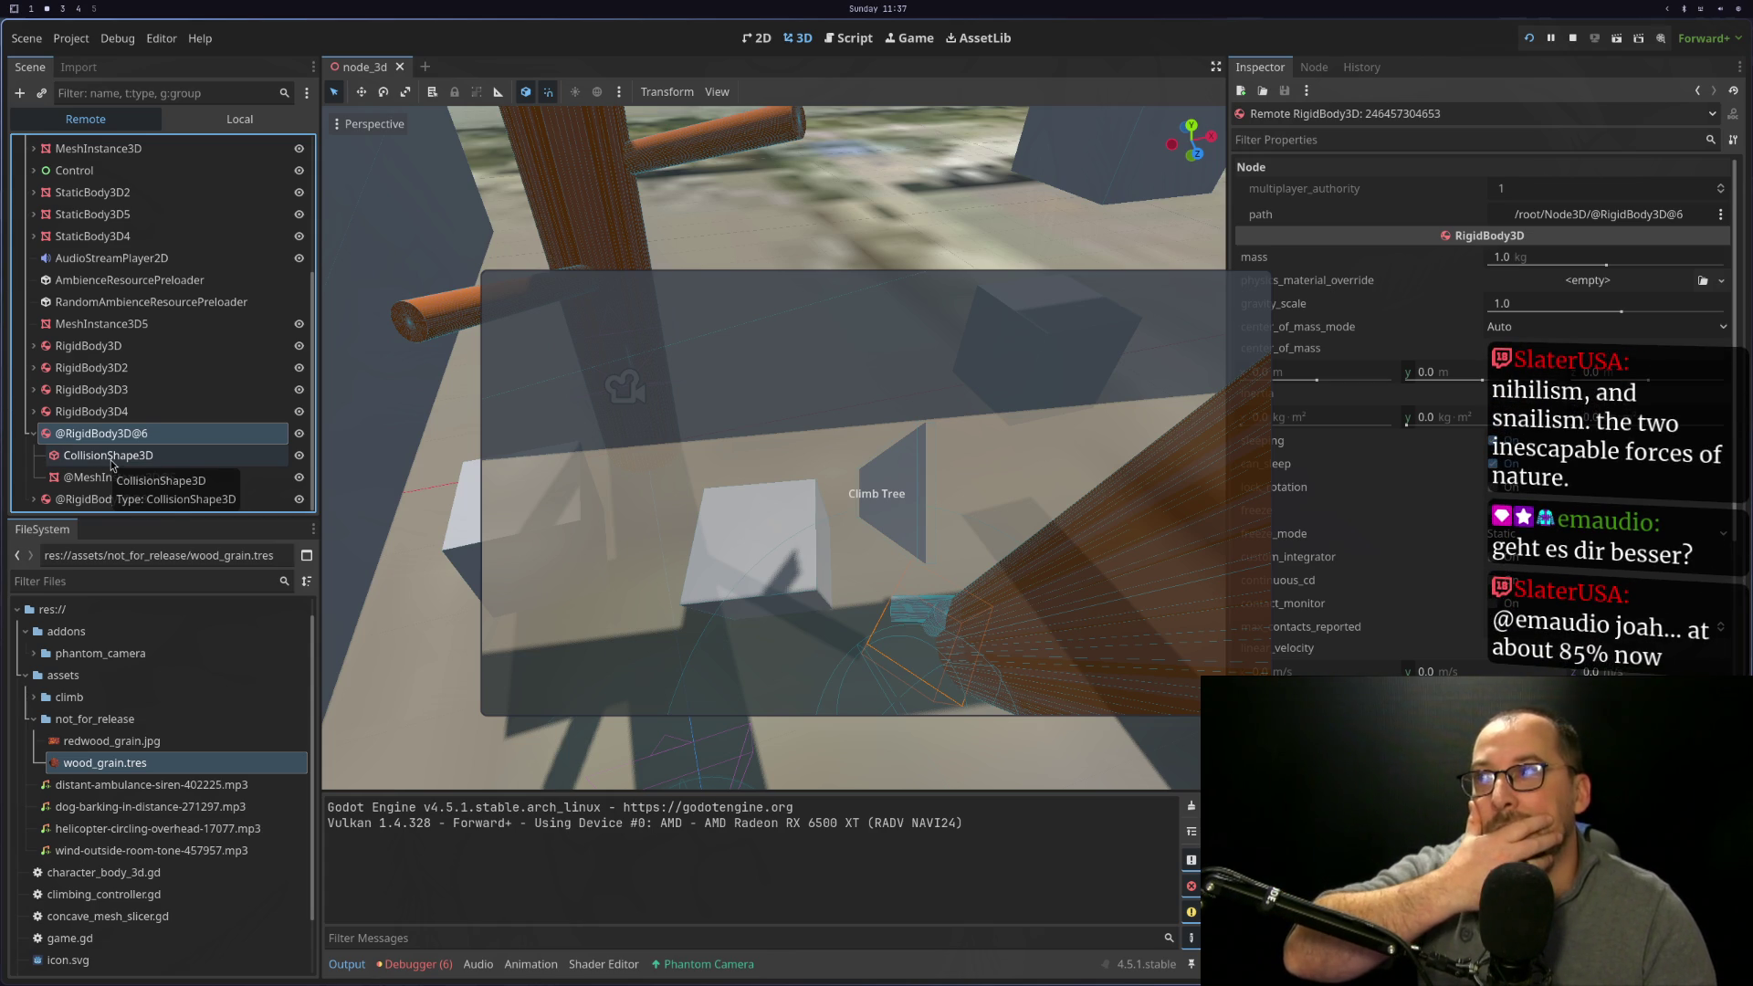
left_click(112, 465)
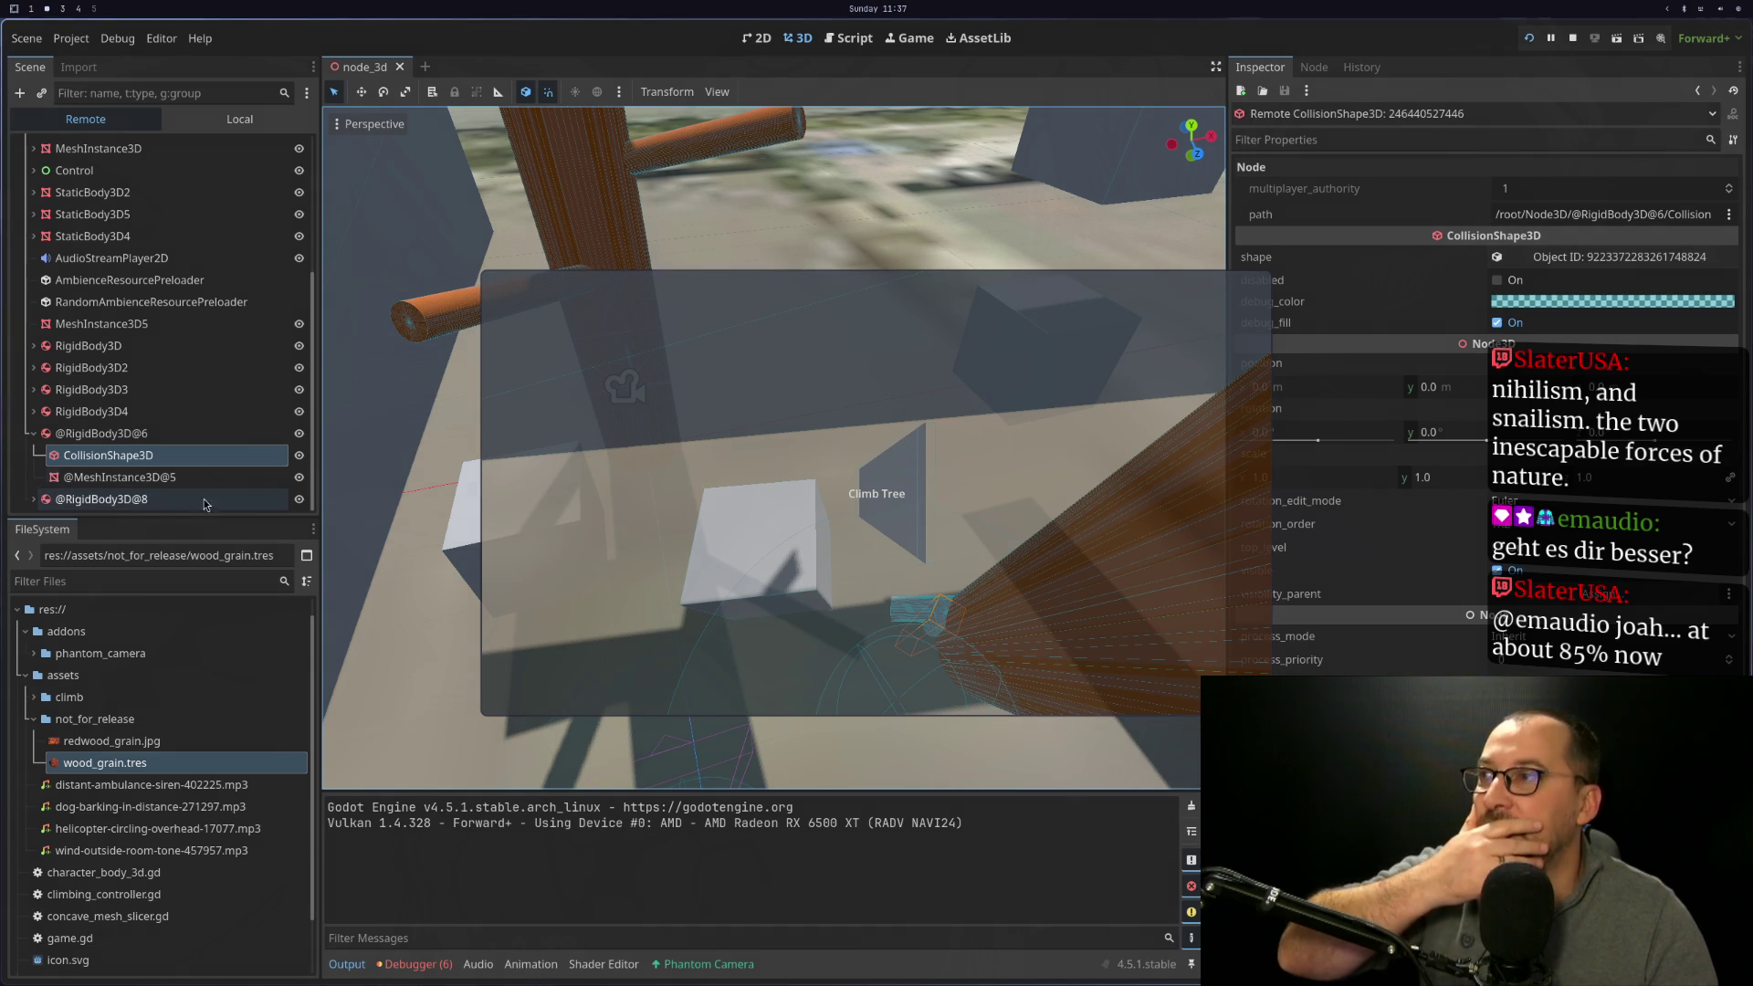
left_click(38, 498)
left_click(150, 477)
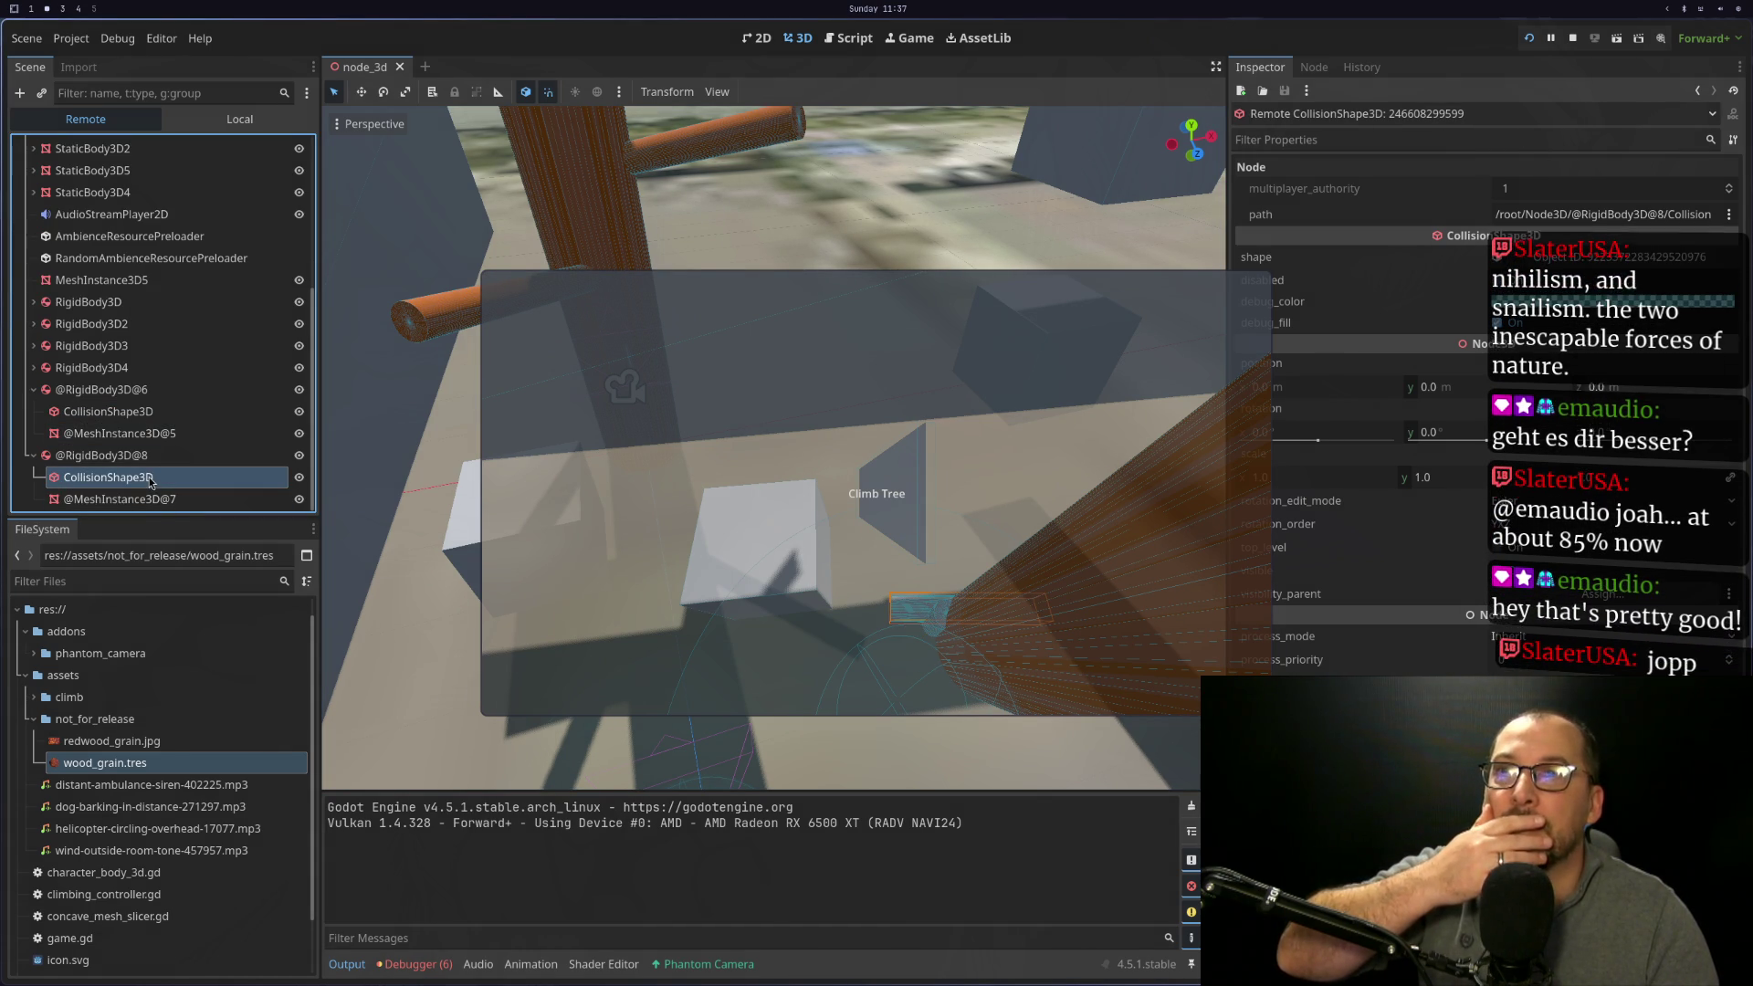
left_click(125, 455)
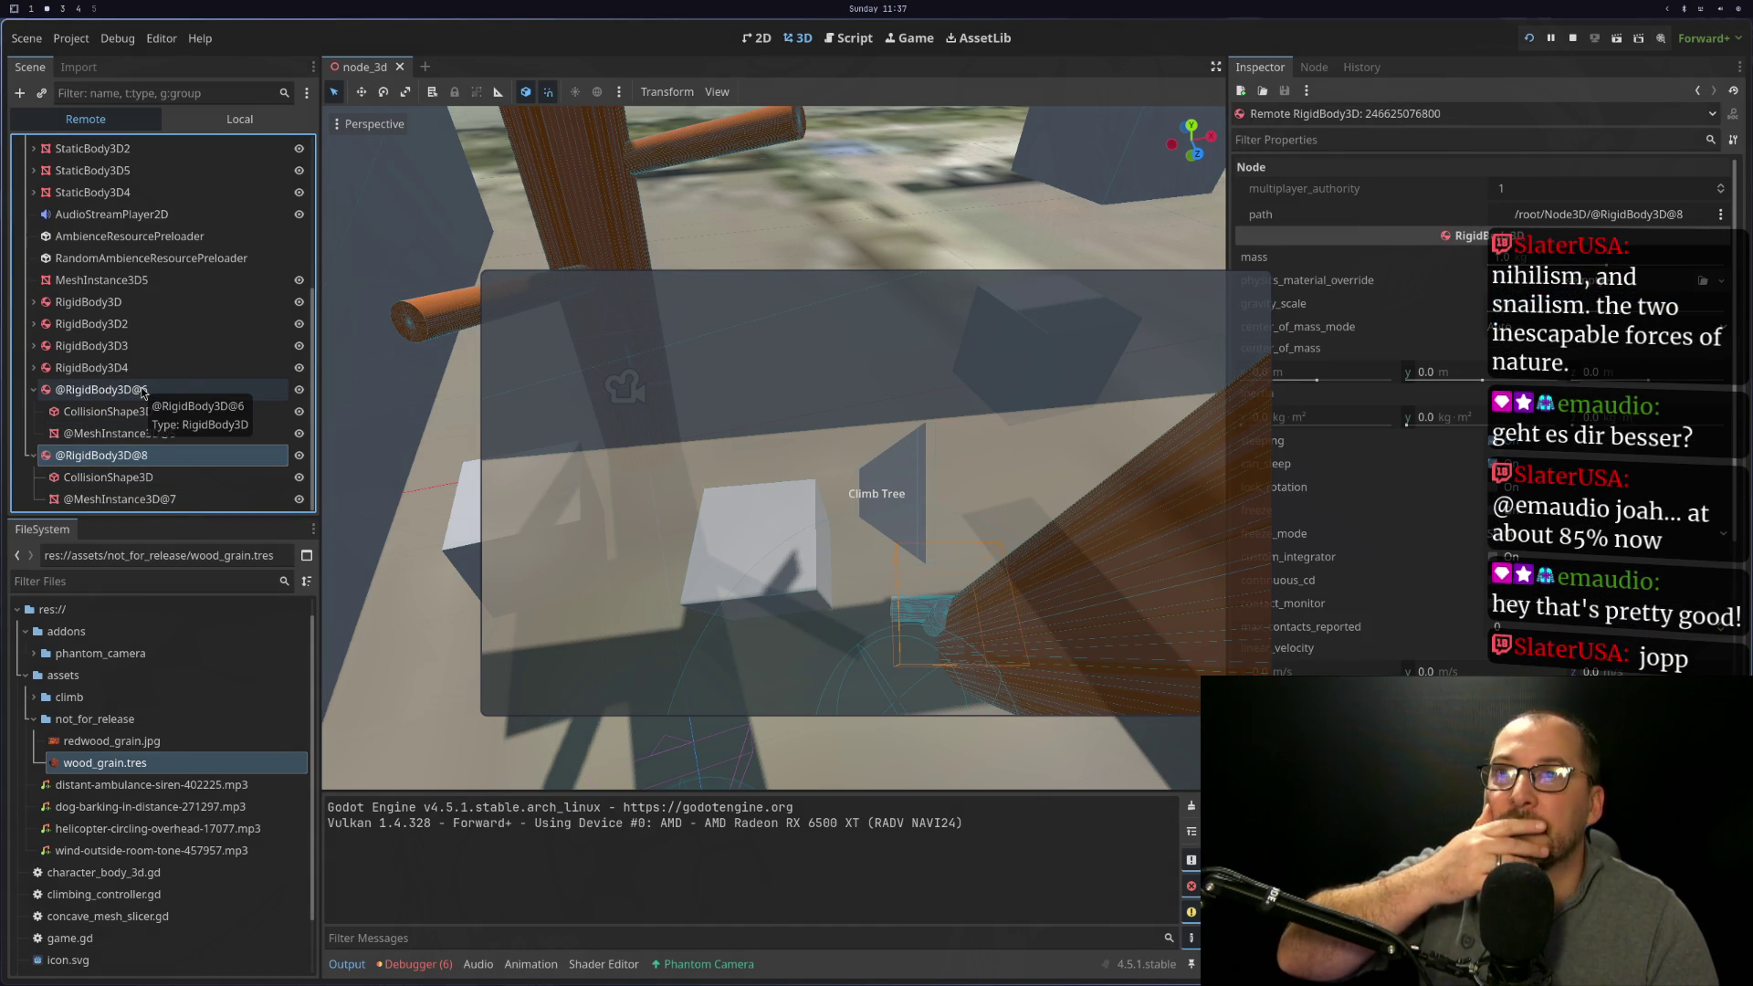
left_click(142, 393)
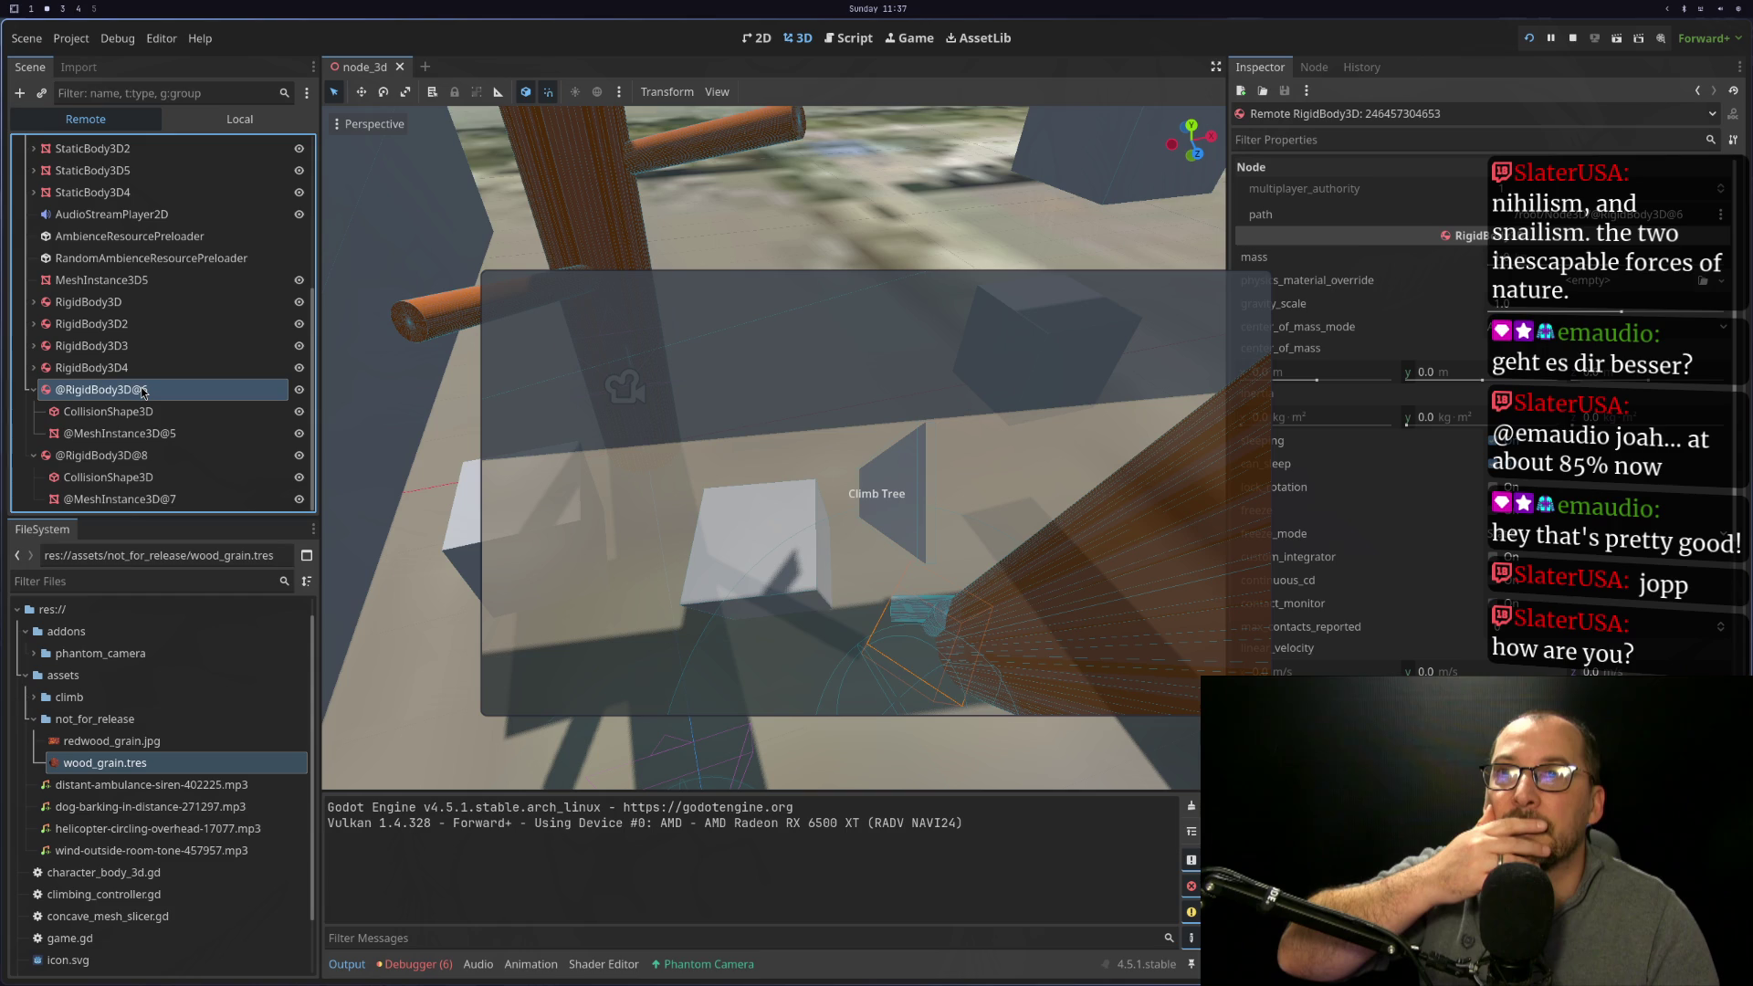
left_click(135, 462)
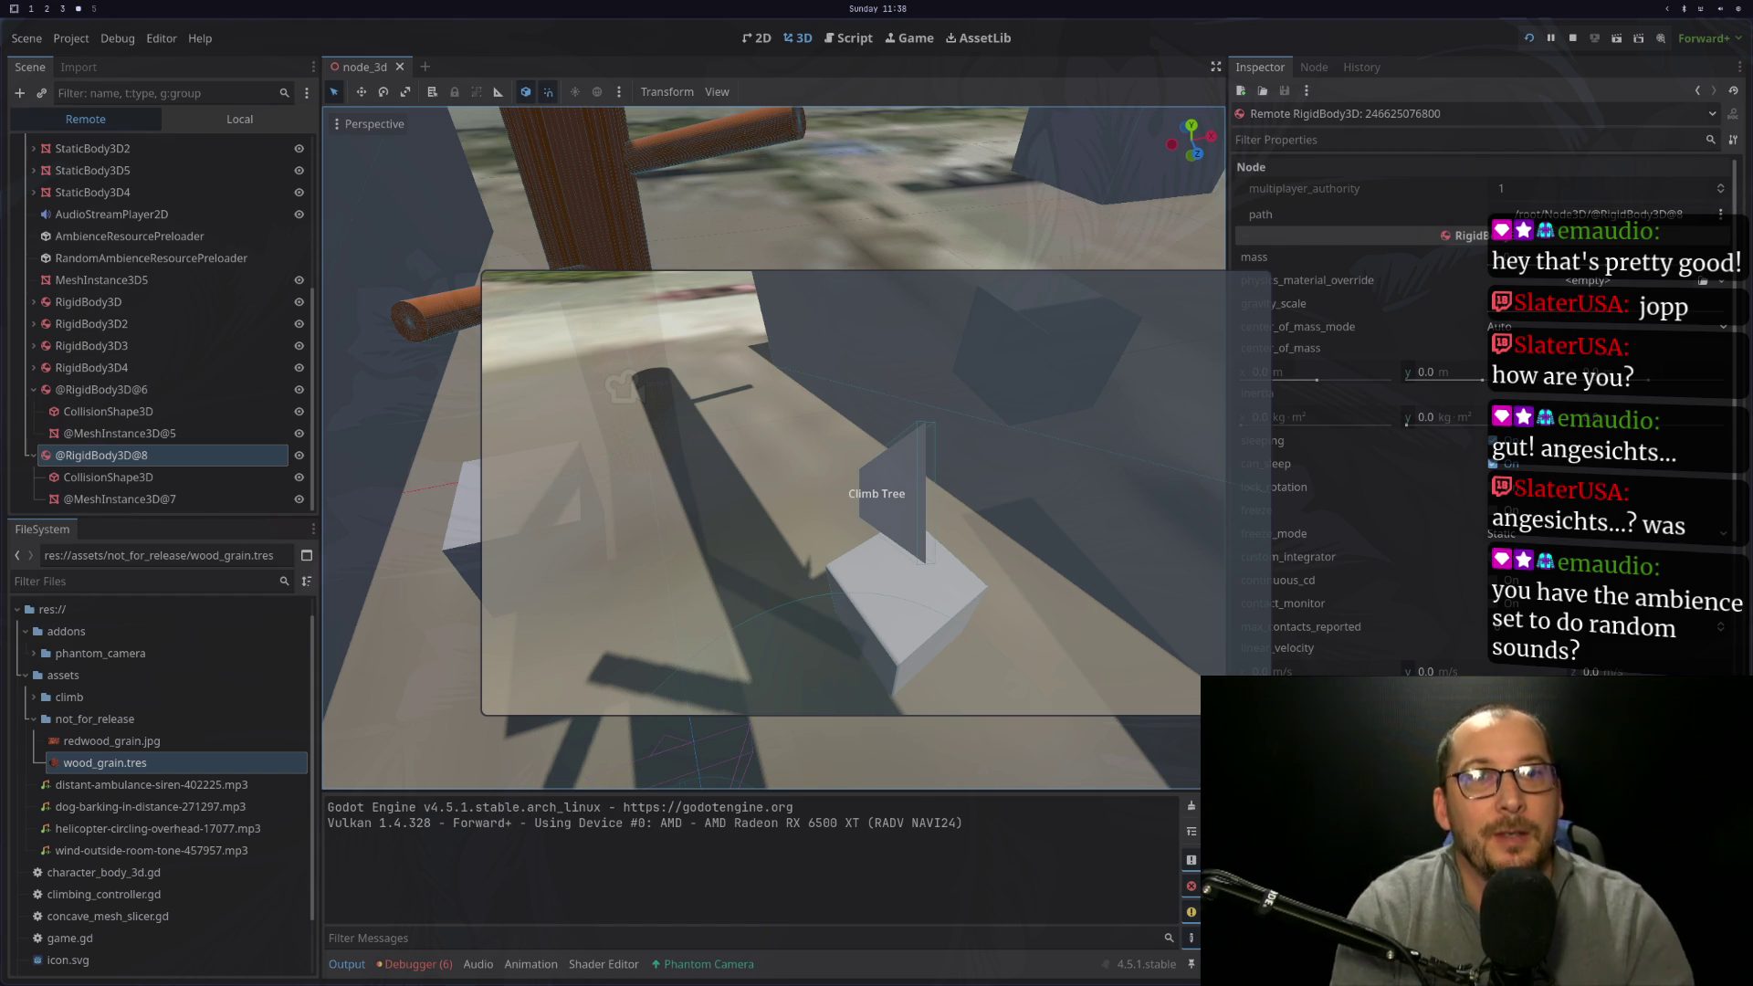
Stop the game and orbit around the trunk to view the tree, test cube and cameras
key("F8")
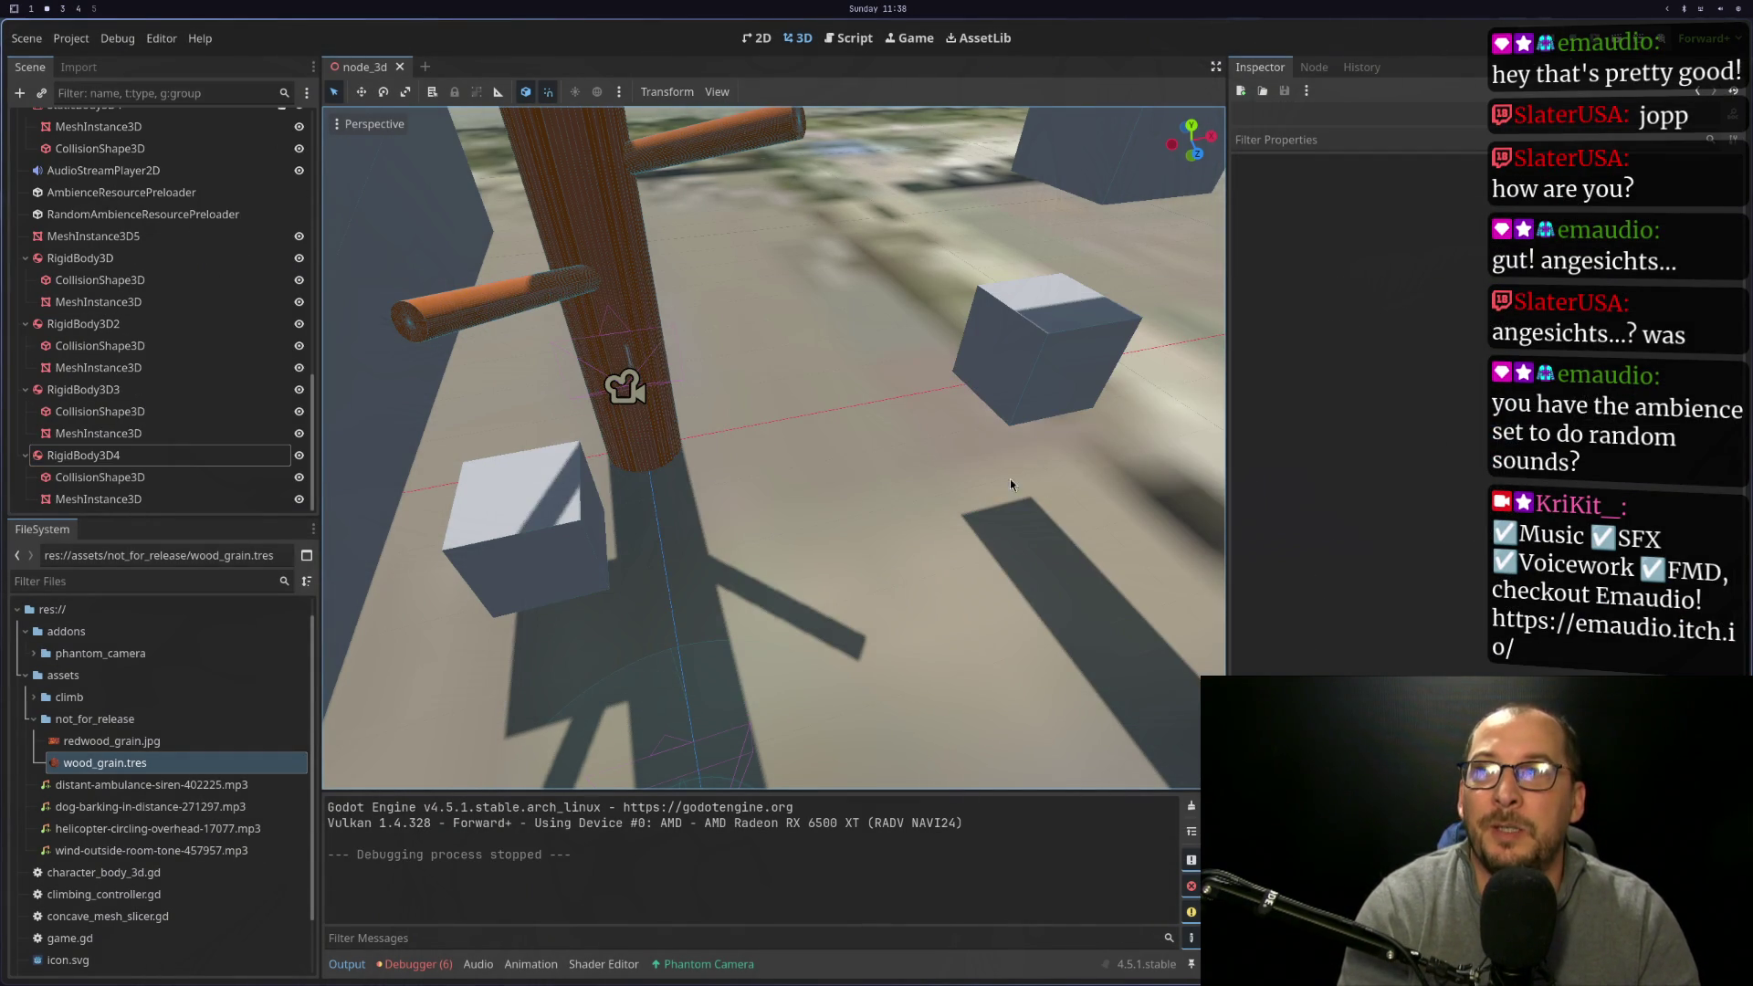
mouse_move(874, 462)
left_mouse_down()
mouse_move(743, 371)
mouse_move(764, 409)
mouse_move(728, 820)
mouse_move(804, 398)
mouse_move(829, 500)
mouse_move(858, 880)
mouse_move(848, 535)
mouse_move(797, 396)
mouse_move(737, 895)
mouse_move(756, 549)
mouse_move(812, 803)
mouse_move(752, 456)
mouse_move(858, 765)
mouse_move(906, 653)
left_mouse_up()
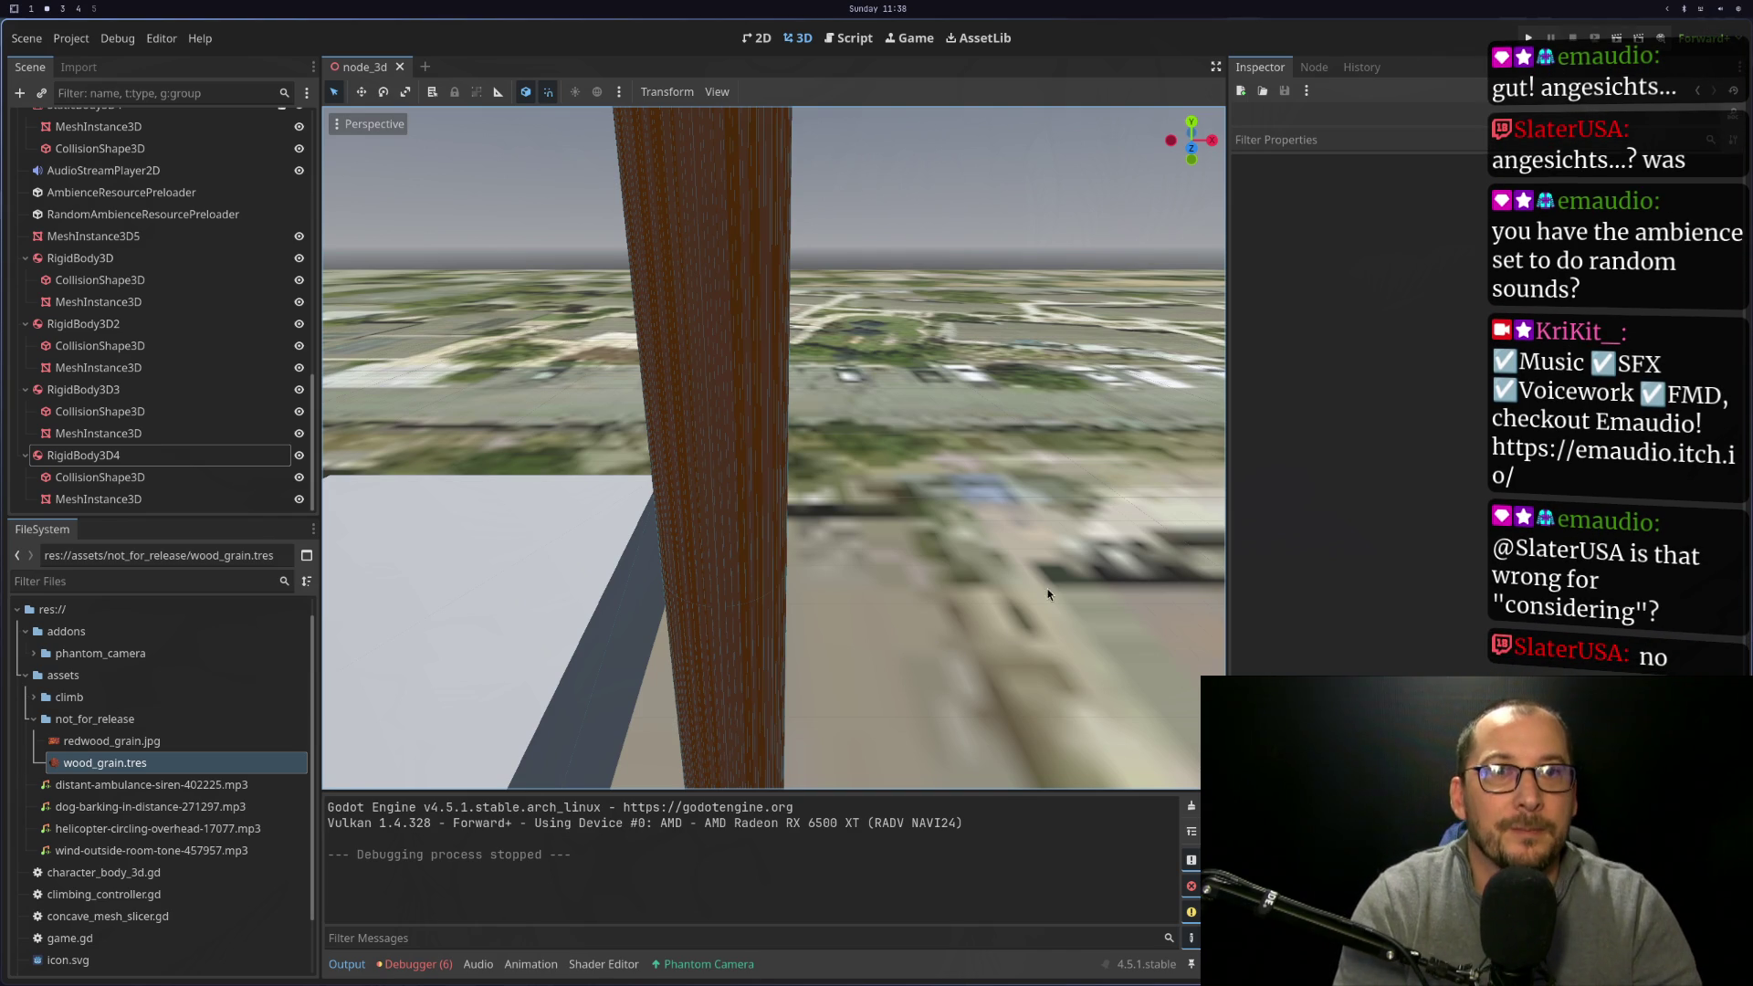
mouse_move(890, 375)
left_mouse_down()
mouse_move(844, 486)
mouse_move(822, 371)
mouse_move(798, 758)
mouse_move(791, 535)
mouse_move(847, 488)
mouse_move(836, 829)
mouse_move(826, 331)
mouse_move(891, 884)
mouse_move(892, 486)
mouse_move(889, 546)
mouse_move(923, 392)
left_mouse_up()
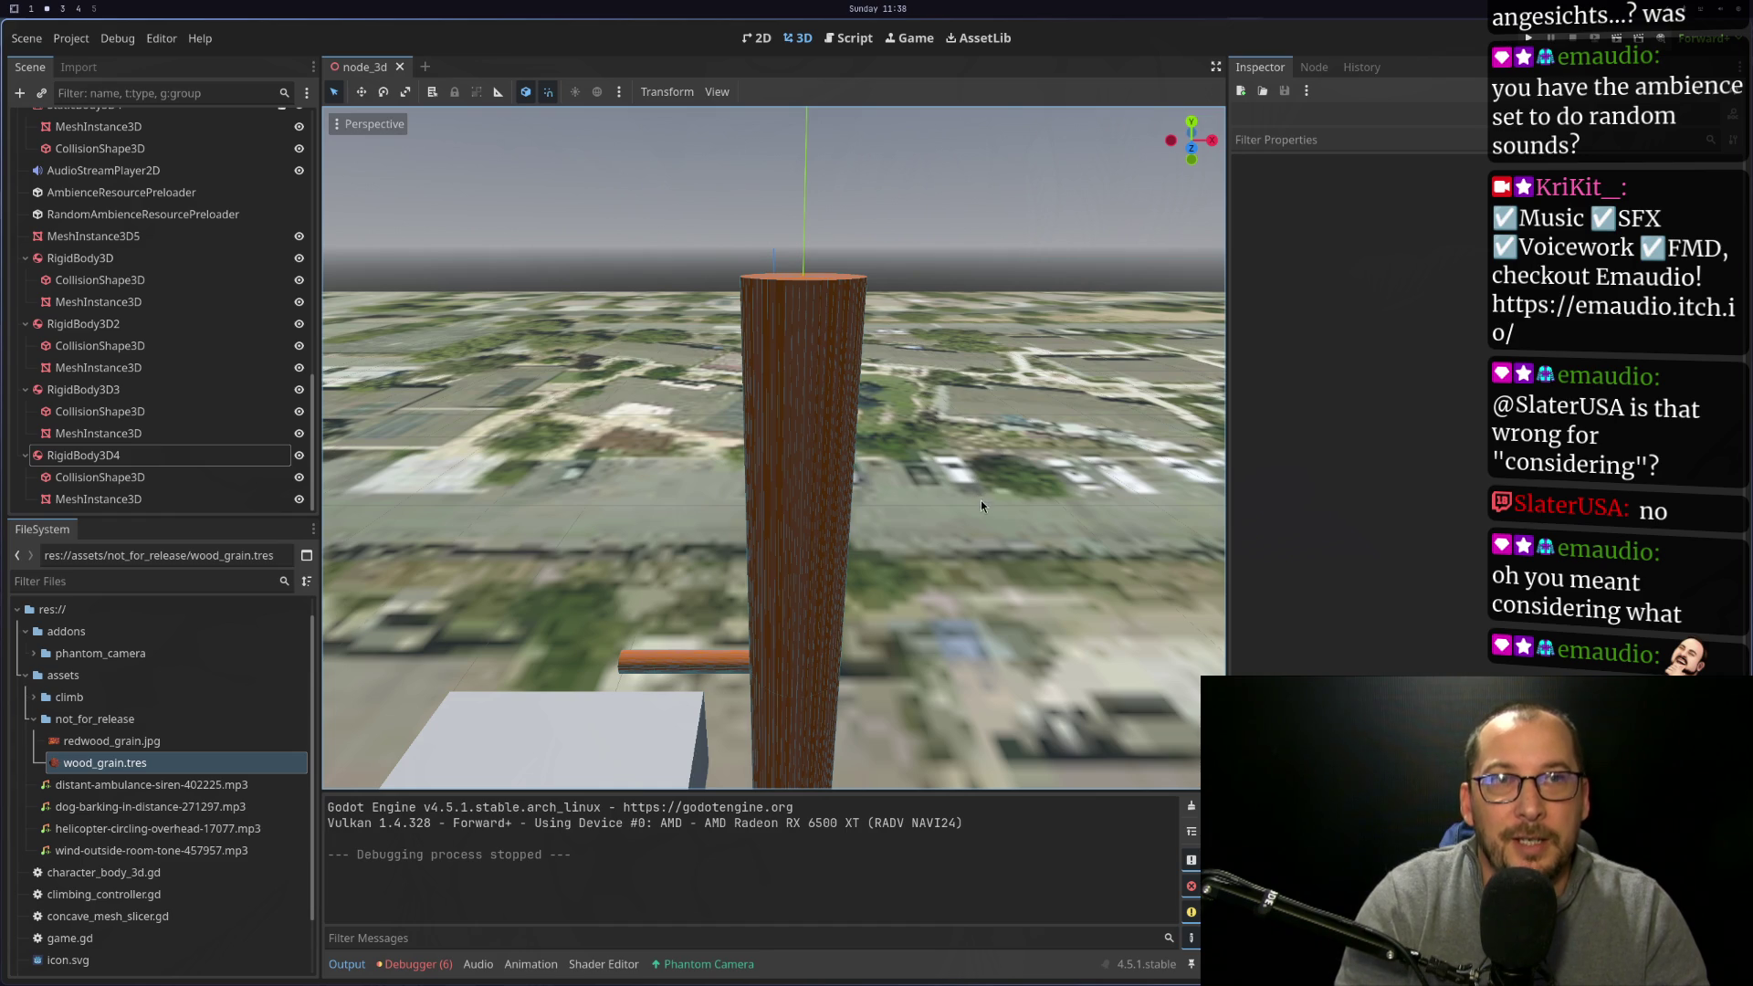
mouse_move(983, 473)
left_mouse_down()
mouse_move(748, 588)
mouse_move(814, 566)
mouse_move(840, 659)
mouse_move(1048, 663)
mouse_move(908, 692)
mouse_move(718, 650)
mouse_move(748, 643)
left_mouse_up()
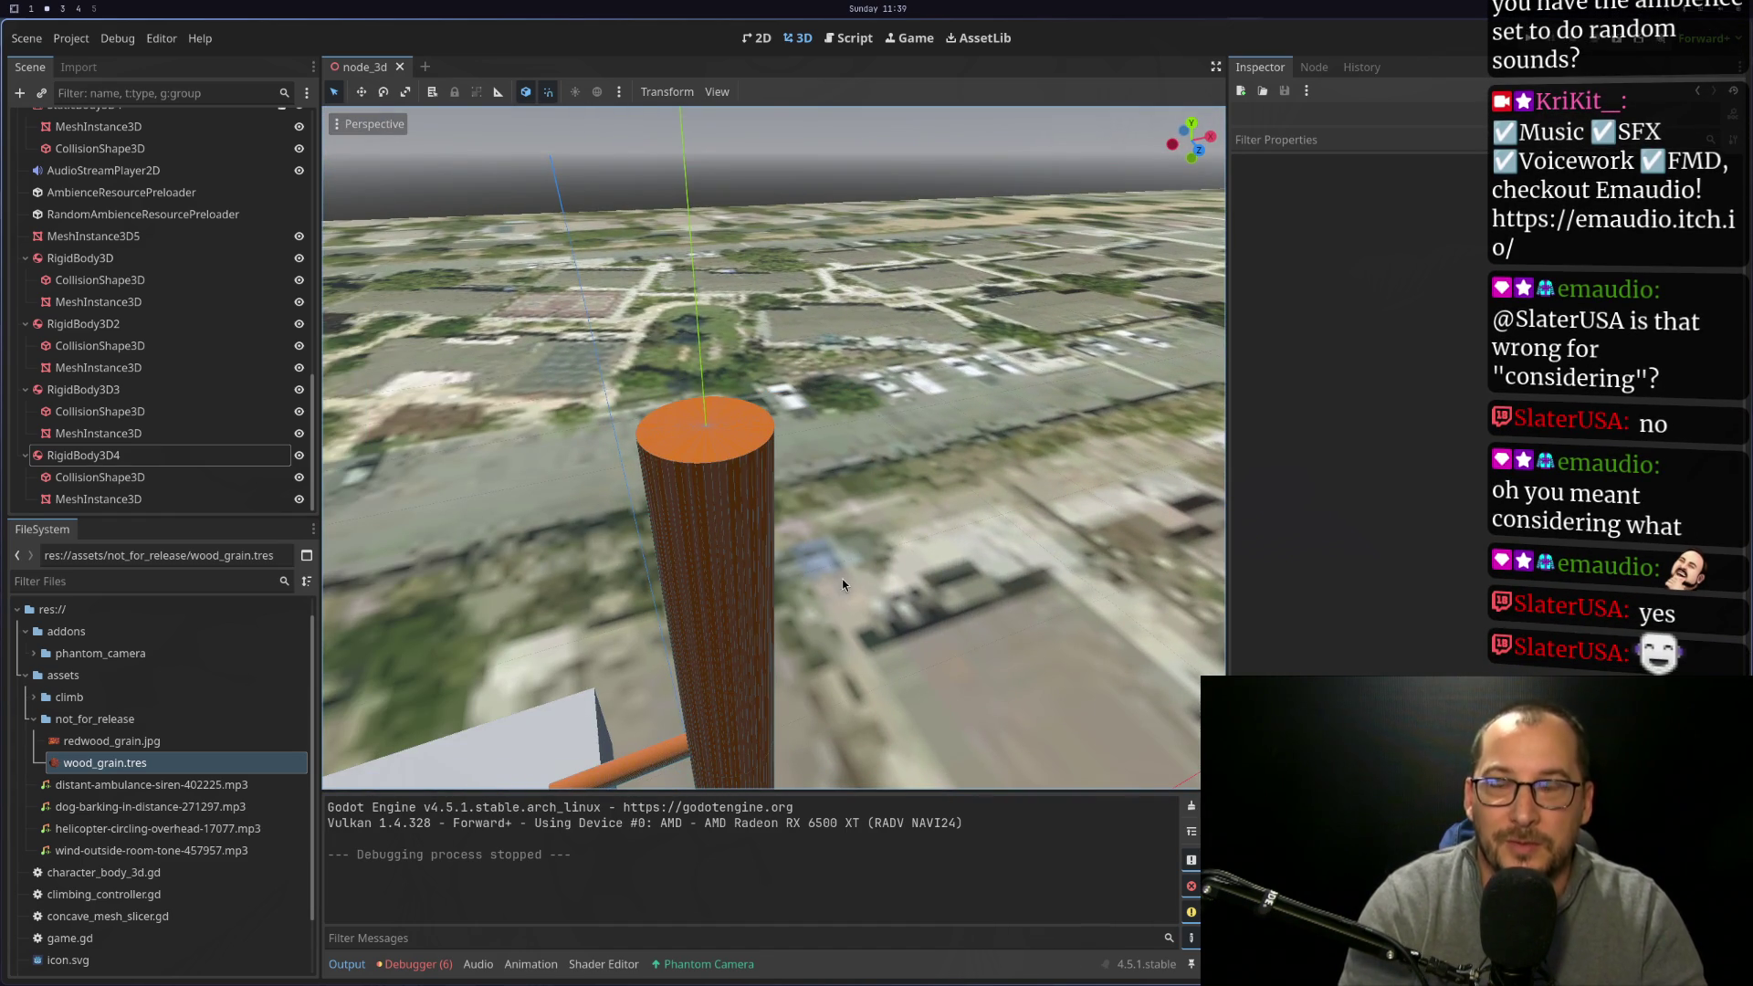
mouse_move(841, 579)
left_mouse_down()
mouse_move(617, 478)
mouse_move(847, 149)
mouse_move(955, 382)
mouse_move(639, 429)
mouse_move(924, 381)
mouse_move(869, 376)
mouse_move(901, 231)
mouse_move(863, 382)
mouse_move(930, 444)
mouse_move(1046, 145)
mouse_move(1099, 156)
mouse_move(856, 455)
mouse_move(1039, 431)
mouse_move(618, 700)
mouse_move(812, 554)
mouse_move(884, 424)
mouse_move(922, 135)
mouse_move(899, 492)
mouse_move(898, 402)
mouse_move(884, 477)
mouse_move(822, 261)
mouse_move(793, 523)
mouse_move(940, 292)
mouse_move(669, 493)
mouse_move(679, 440)
mouse_move(669, 497)
mouse_move(942, 446)
mouse_move(913, 429)
mouse_move(821, 512)
mouse_move(890, 398)
mouse_move(830, 517)
mouse_move(872, 299)
left_mouse_up()
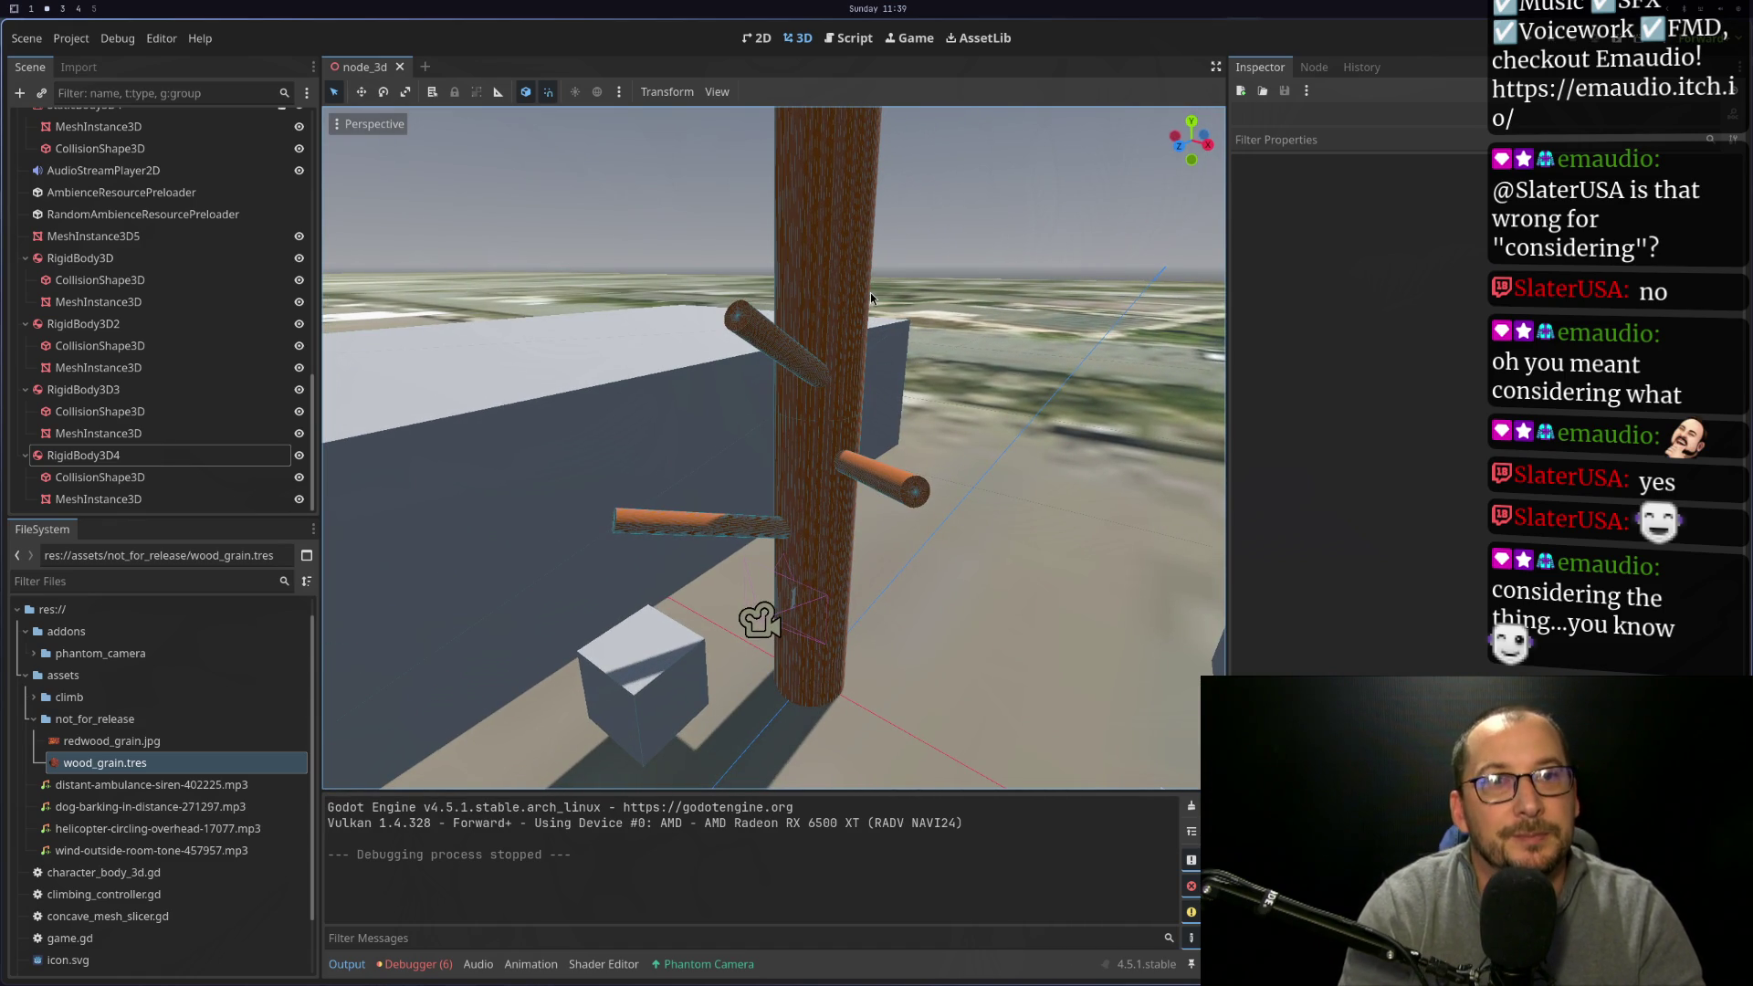
key("super+4")
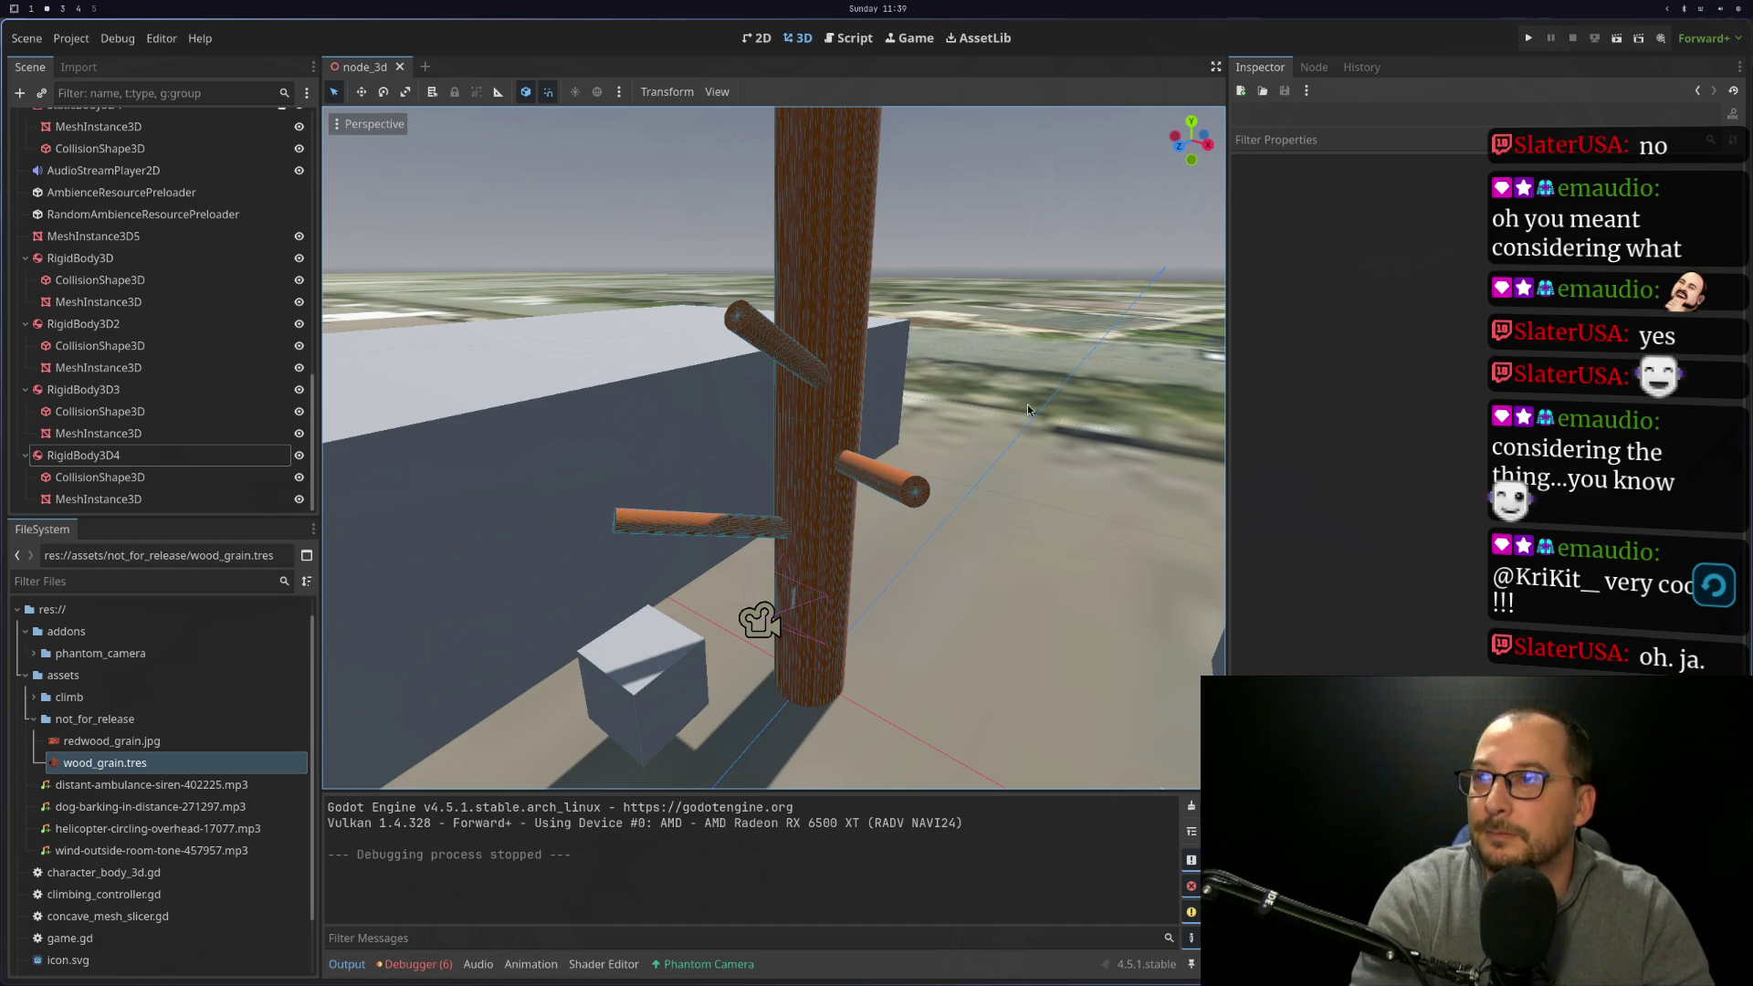
left_click_drag(957, 434, 1011, 10)
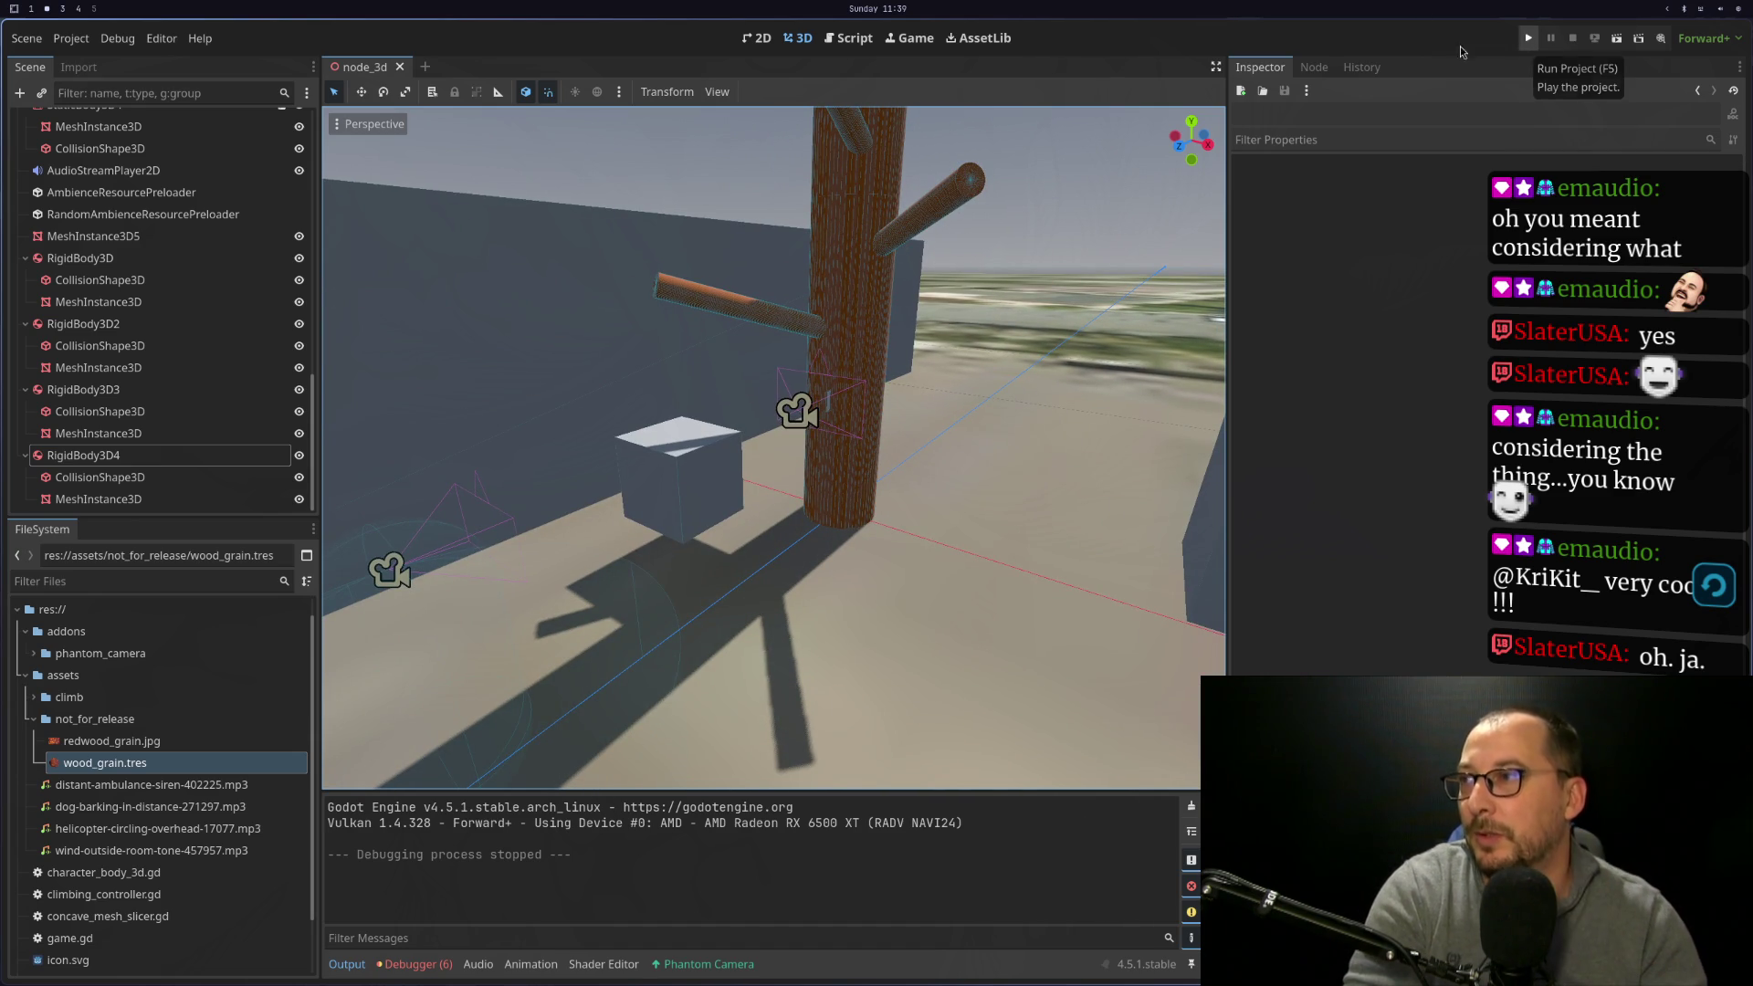
Review RigidBody3D3's collision layers and mask, then check the RigidBody3D and RigidBody3D2 cubes
left_click(95, 396)
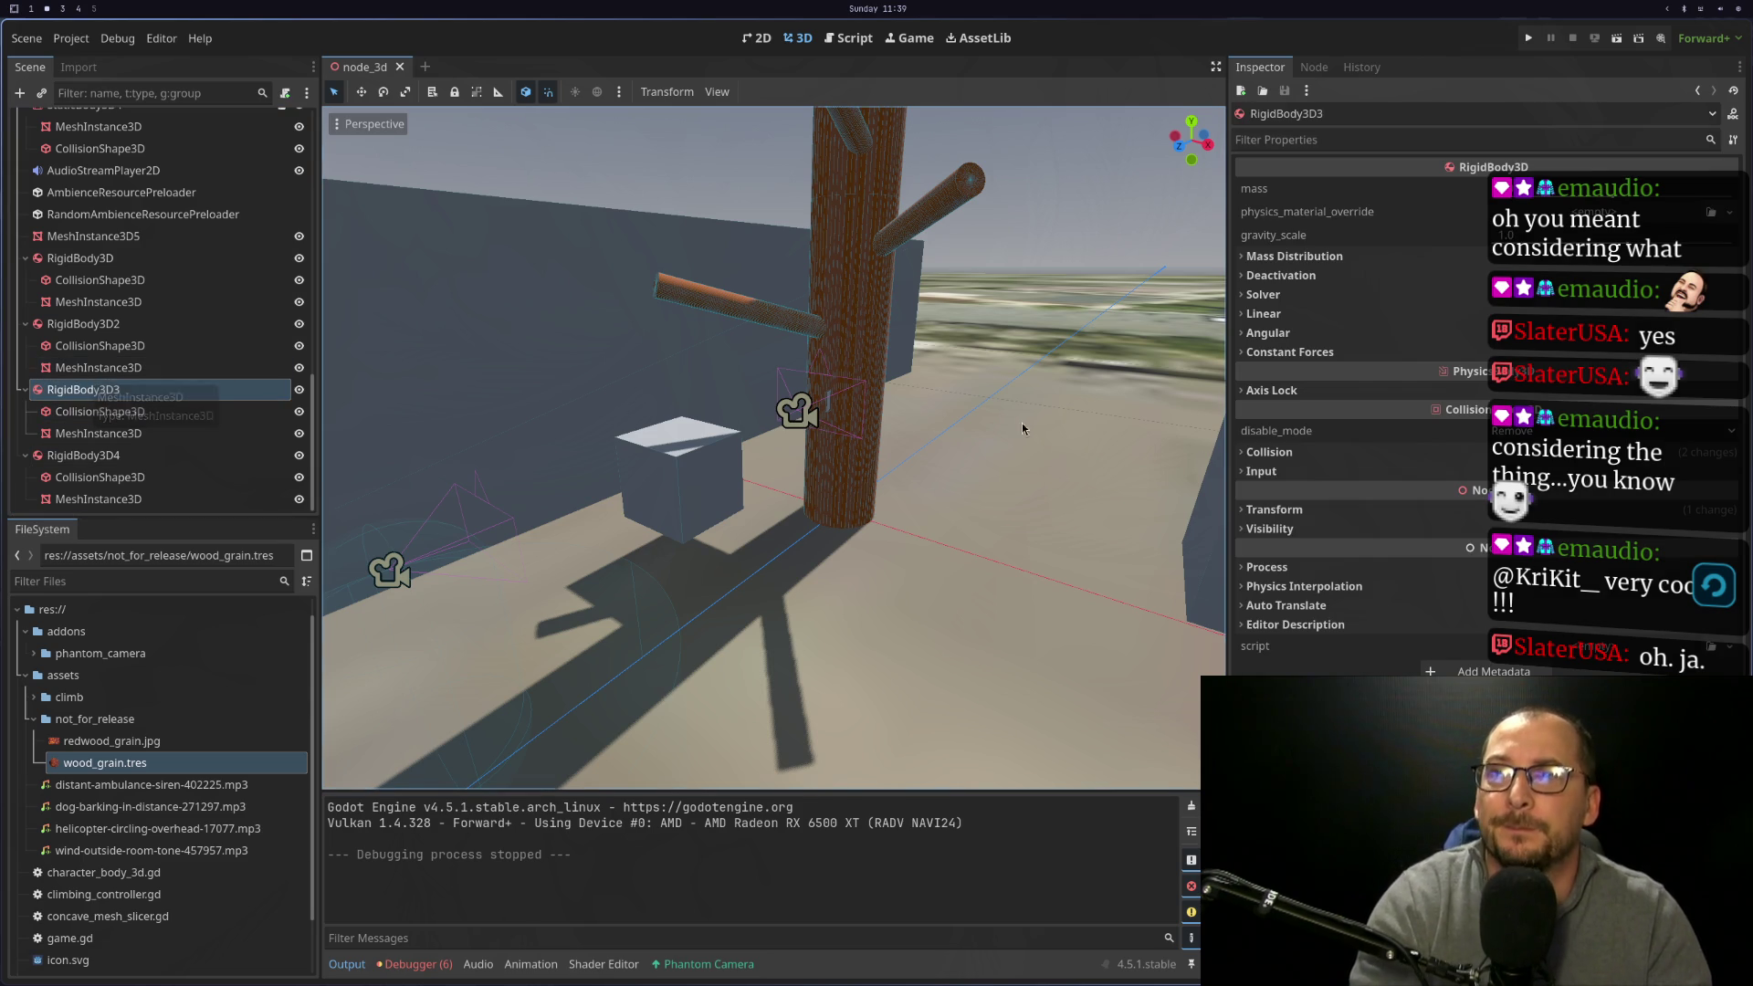
left_click(1357, 456)
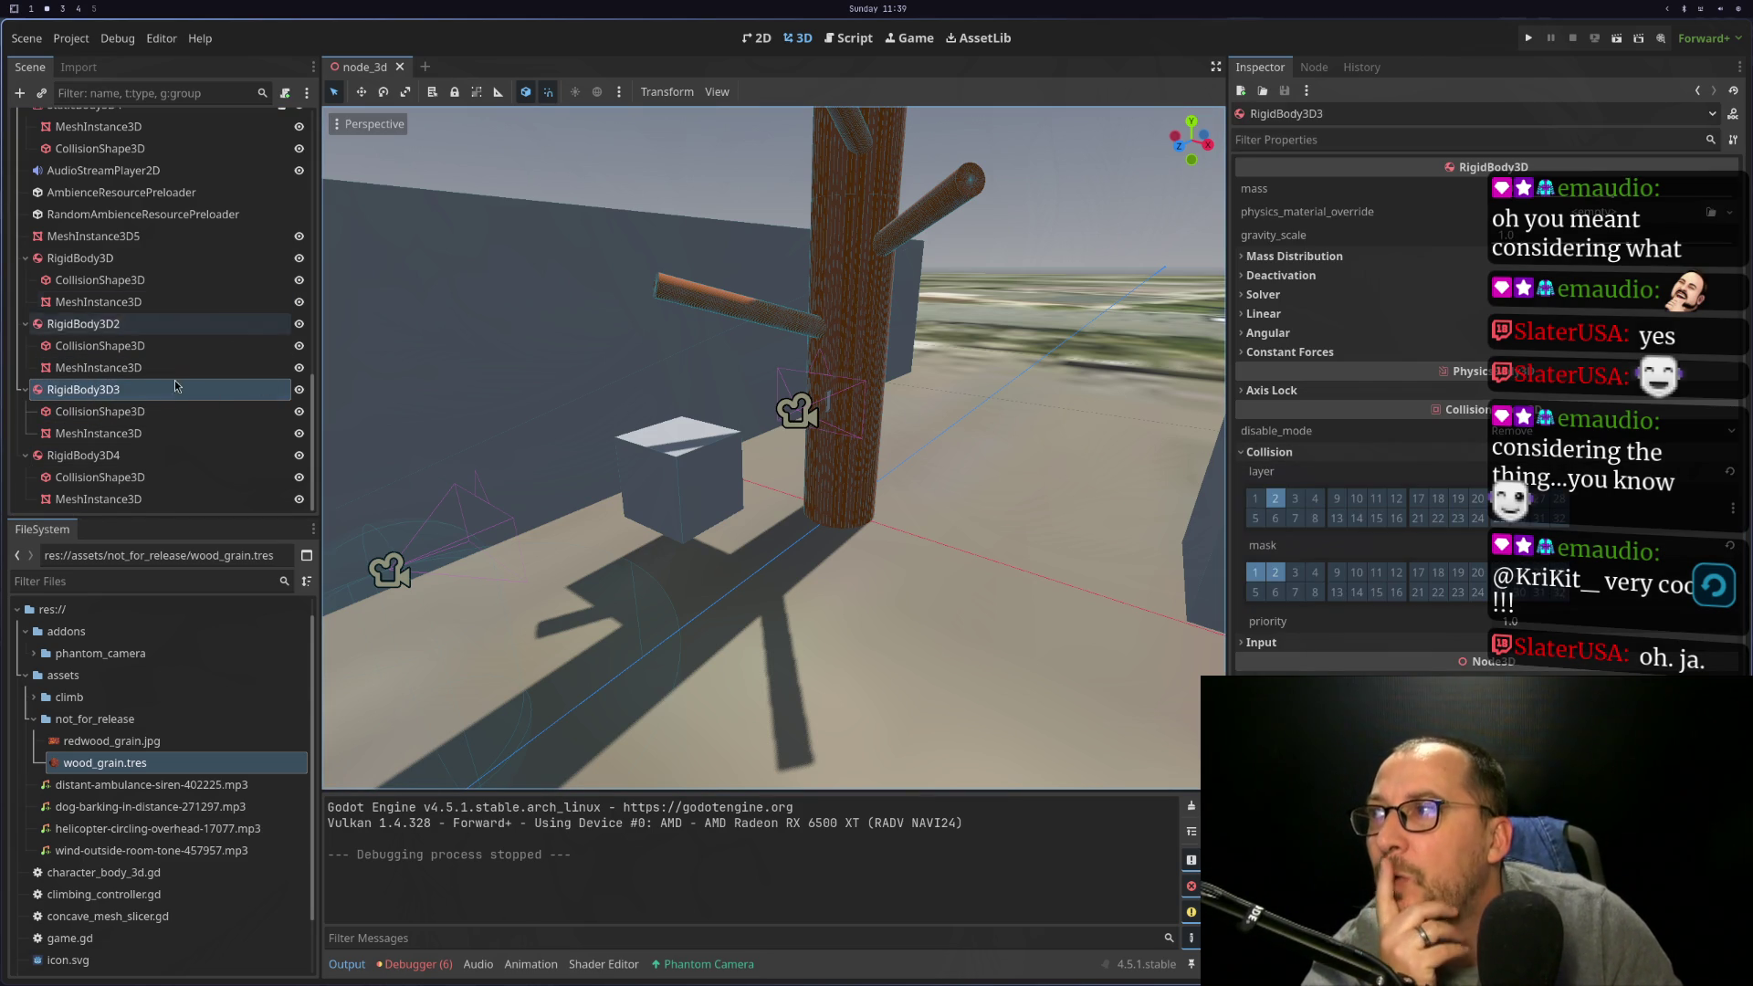
left_click(139, 259)
left_click(142, 325)
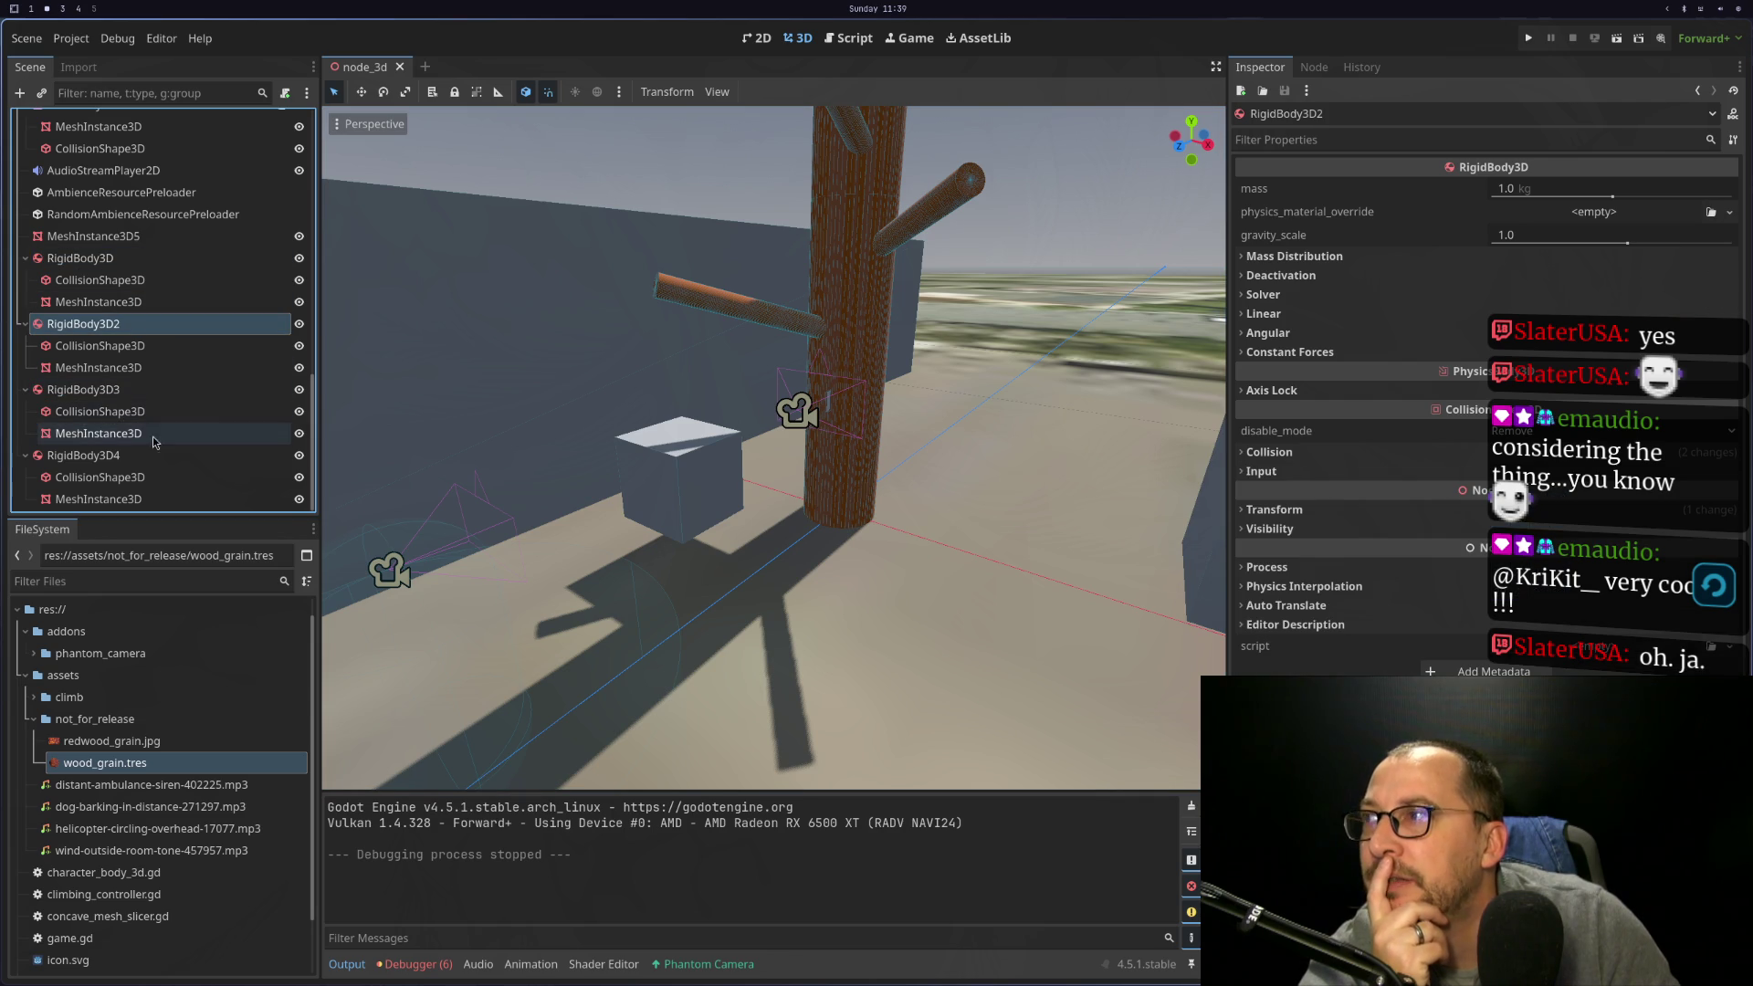
Add collision mask layer 2 (tree) to RigidBody3D4 alongside layer 1
left_click(91, 455)
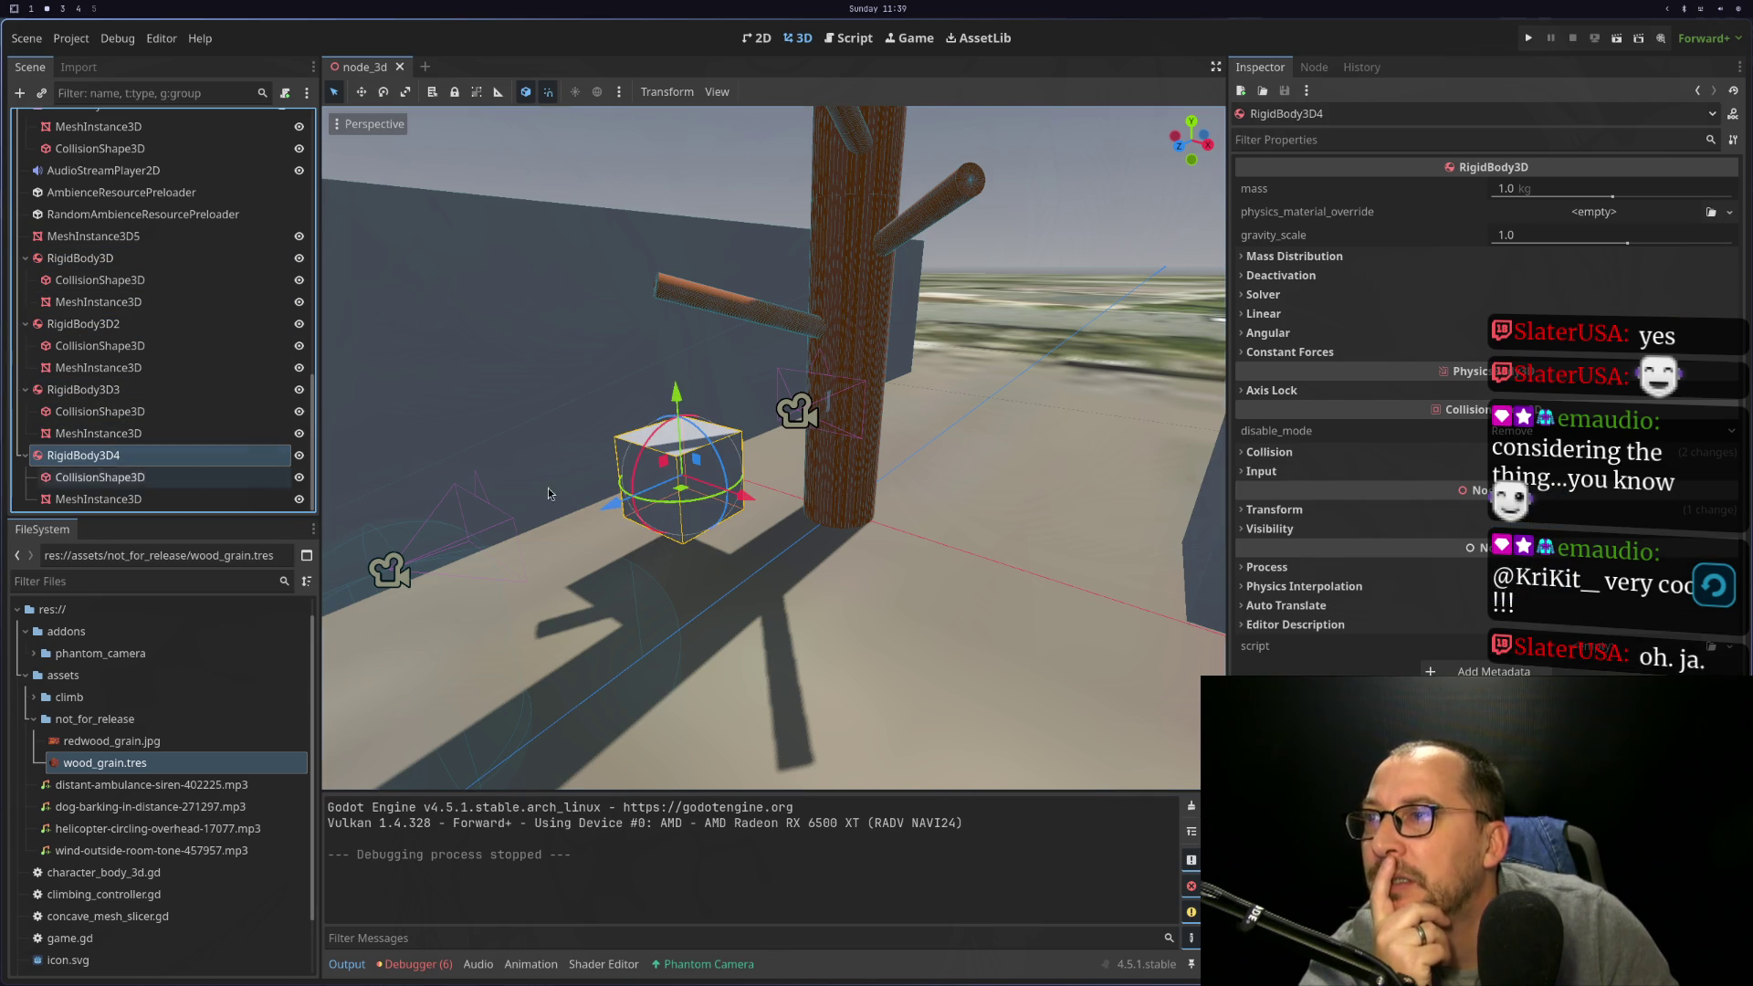
left_click(1342, 455)
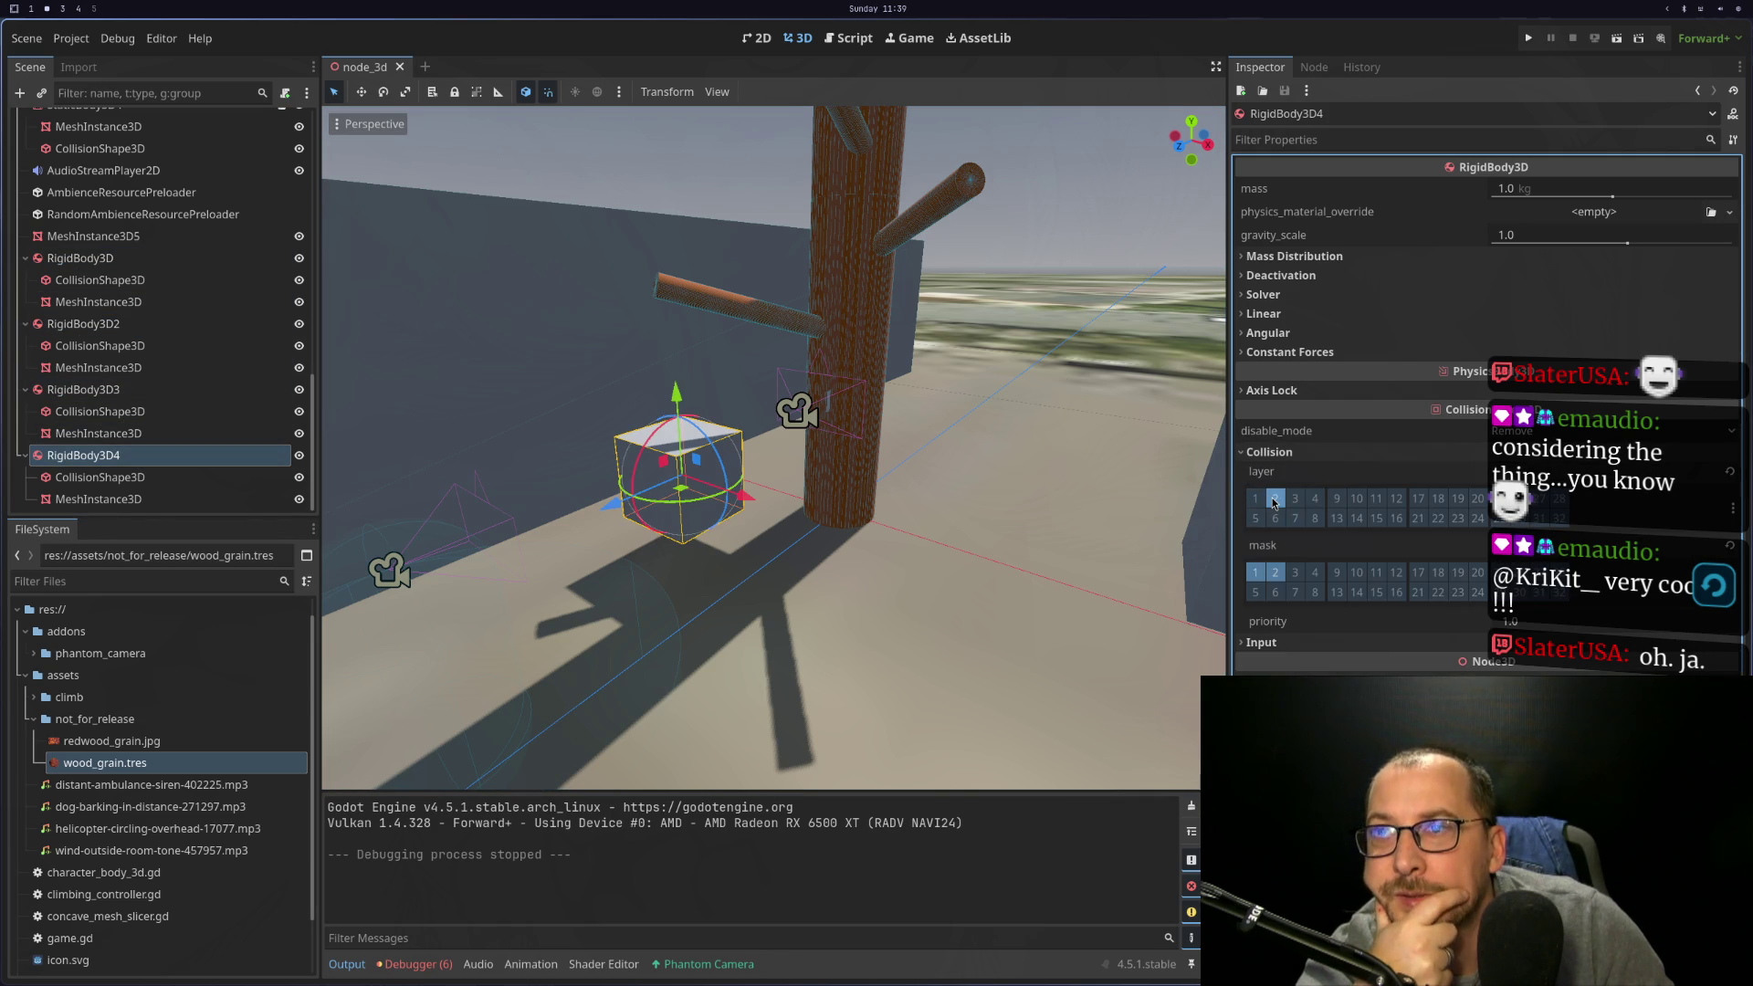
left_click(1275, 572)
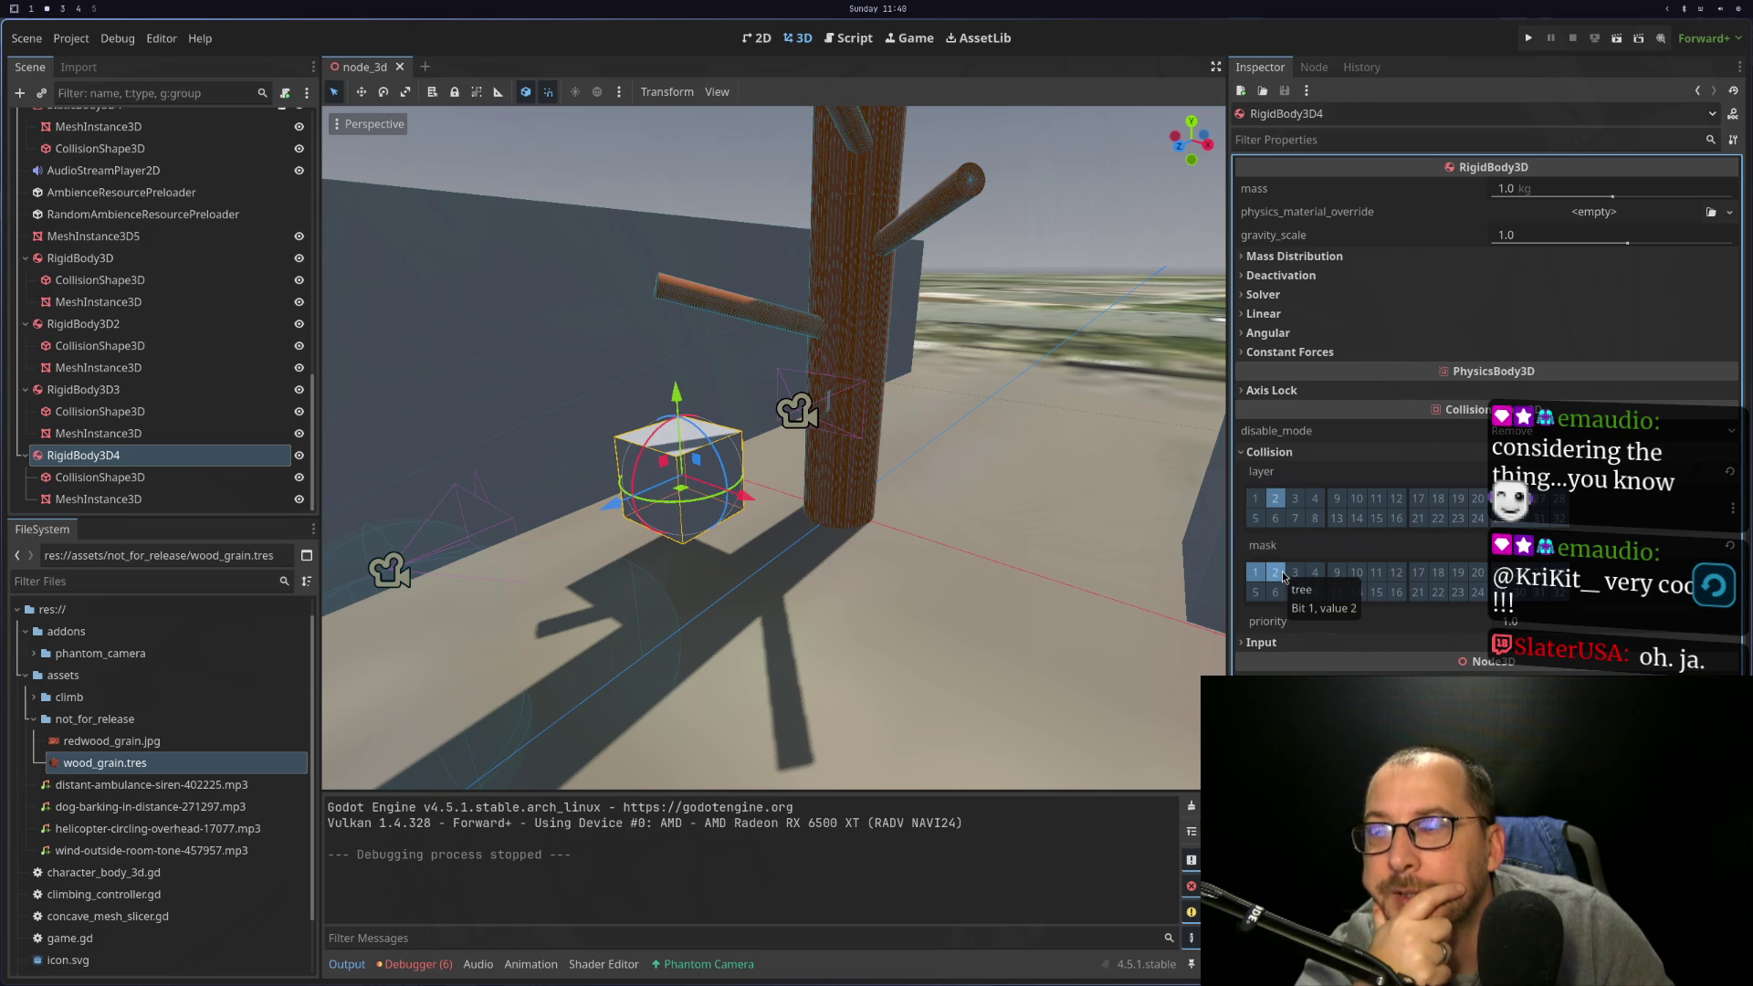